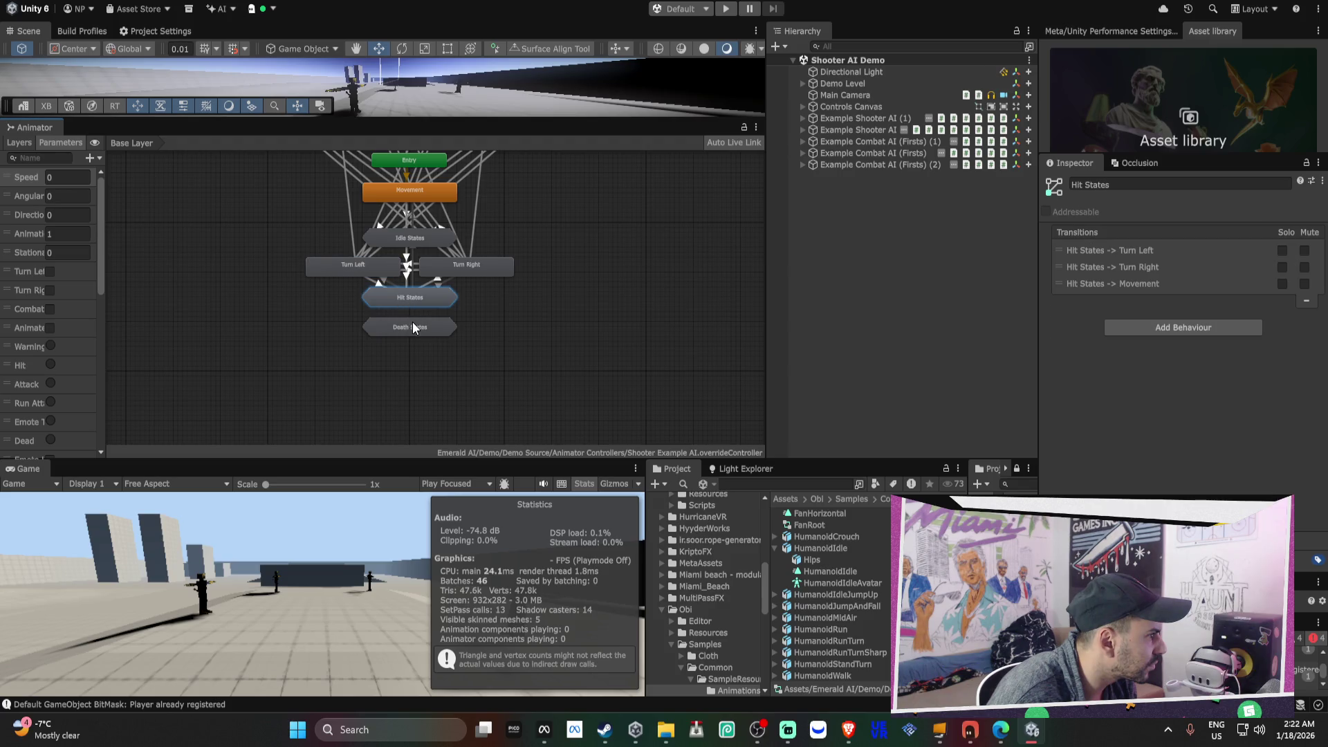
- Review the Death States transitions and survey the weapon states in the Animator graph
click(423, 327)
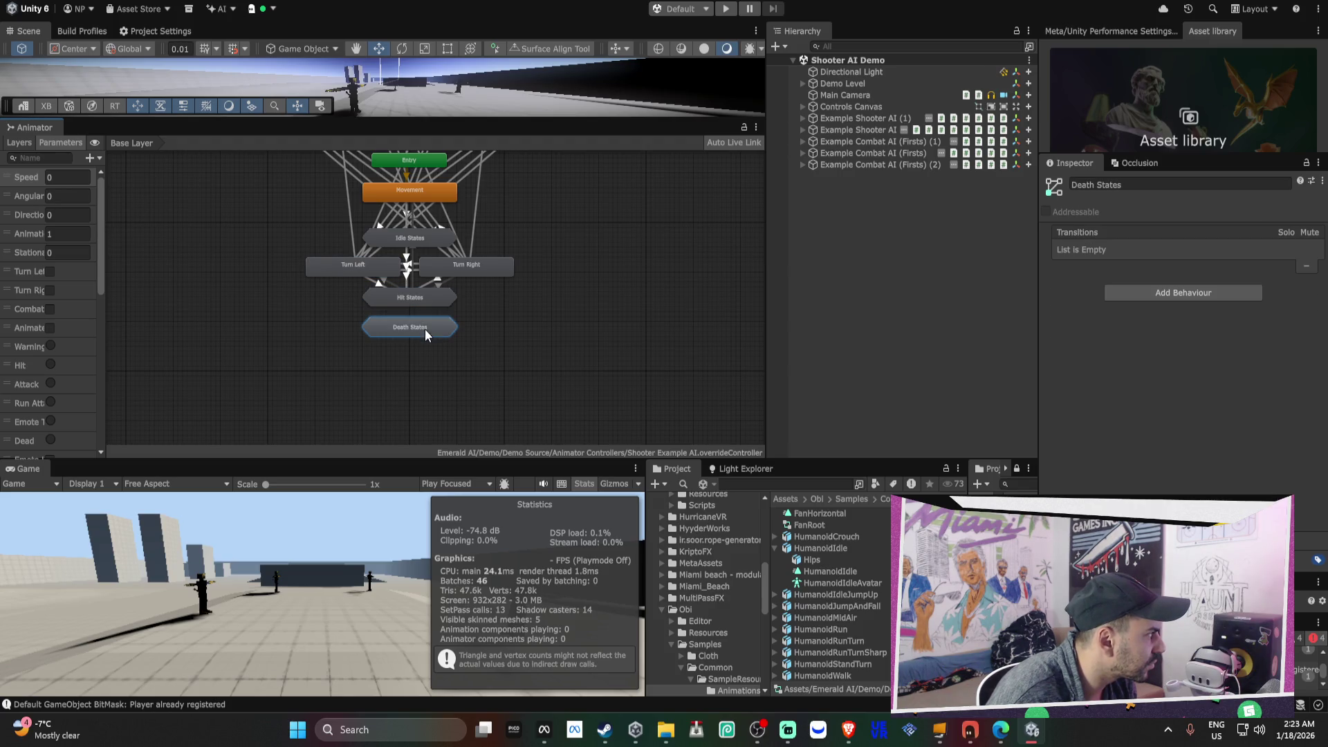
click(601, 231)
drag(750, 369, 583, 300)
click(582, 233)
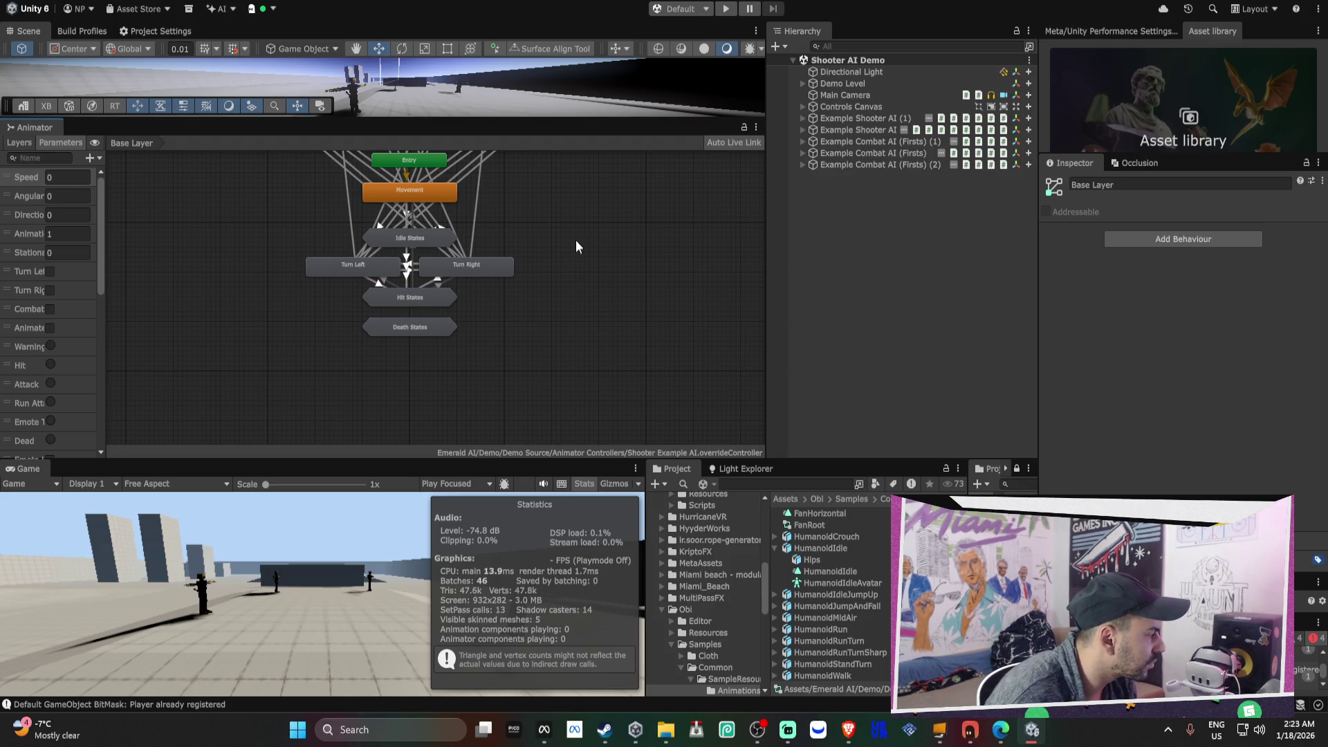
scroll(581, 227, down, 3)
scroll(567, 227, up, 2)
scroll(523, 178, down, 4)
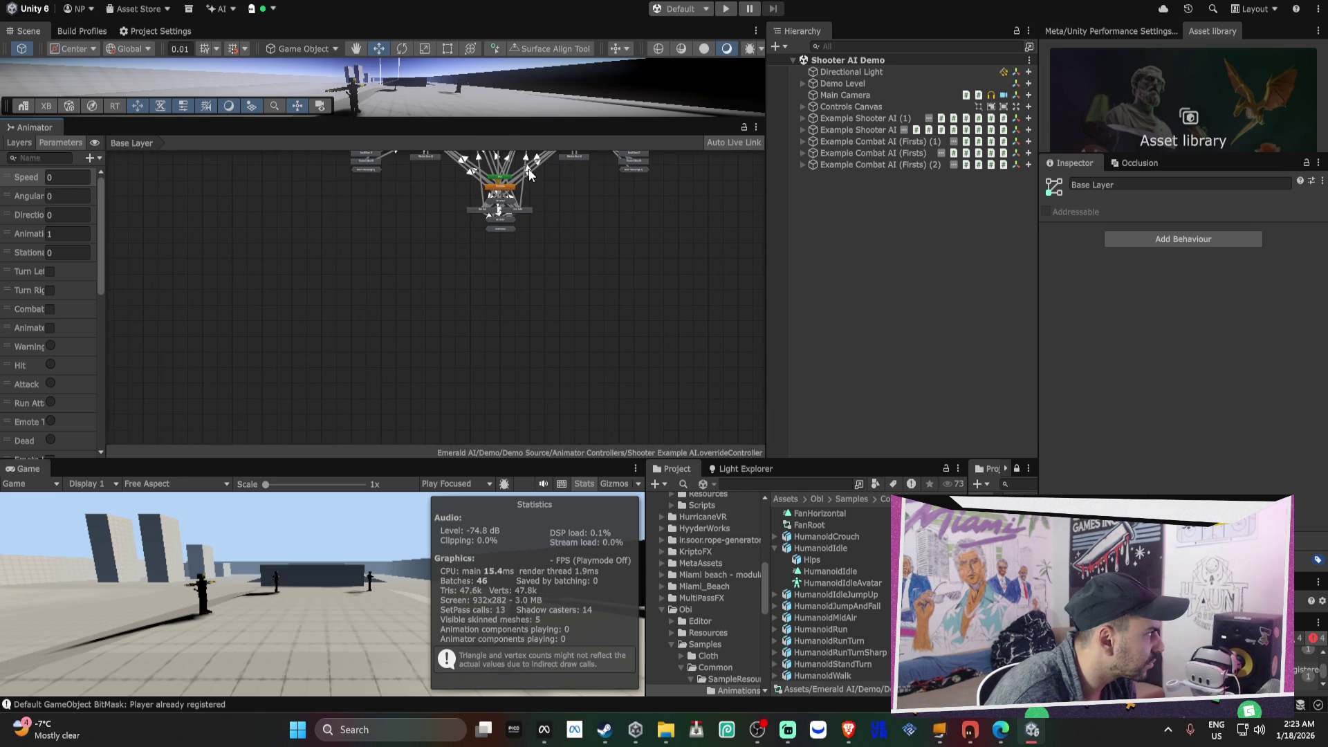
scroll(637, 225, up, 3)
scroll(663, 197, down, 3)
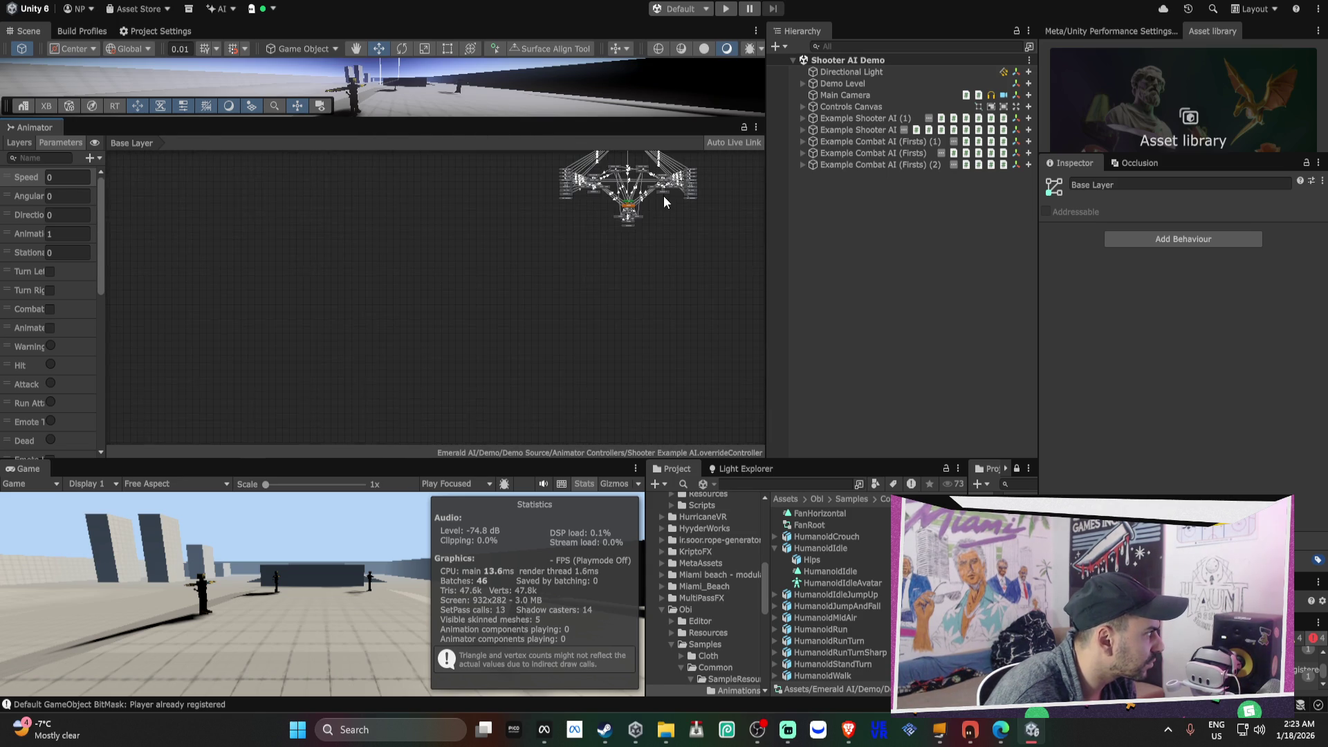
scroll(645, 176, up, 3)
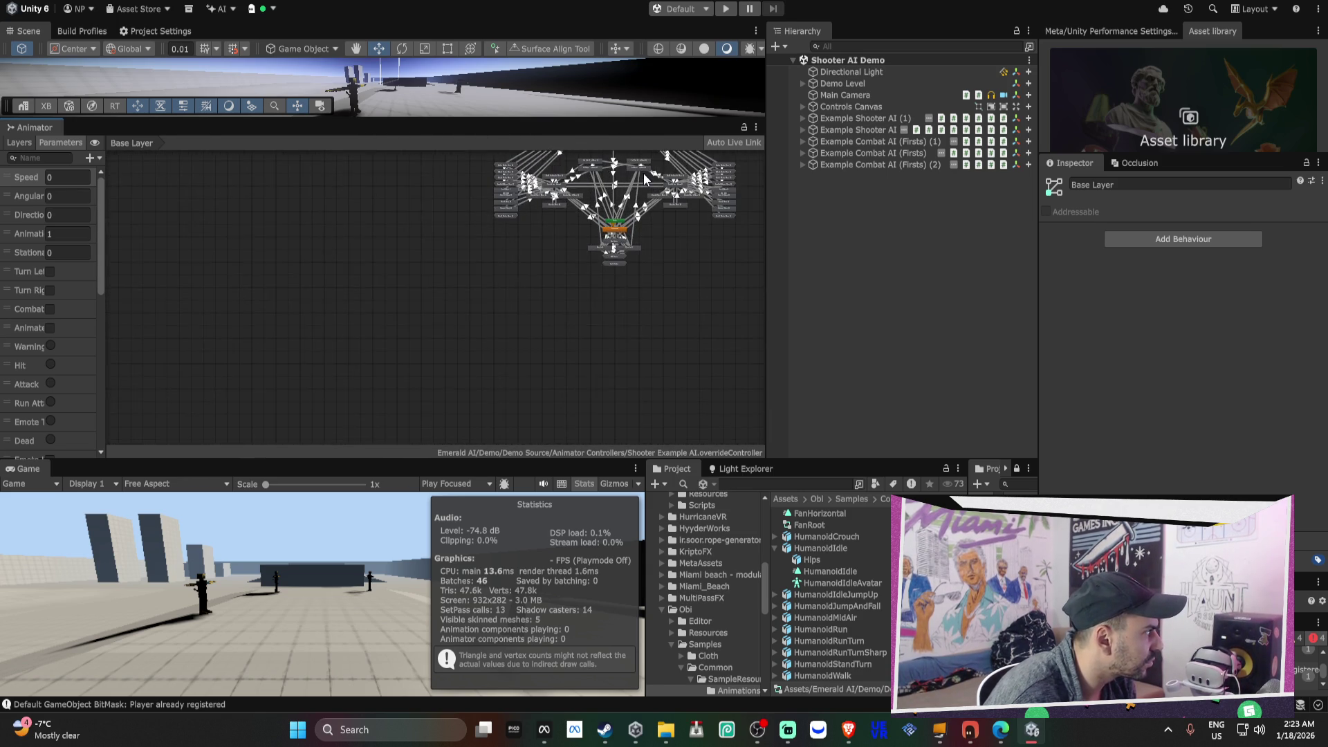
- Set the Put Away Weapon (Type 2) state's motion to EllenGunPutAway, matching Type 1
click(643, 171)
click(671, 287)
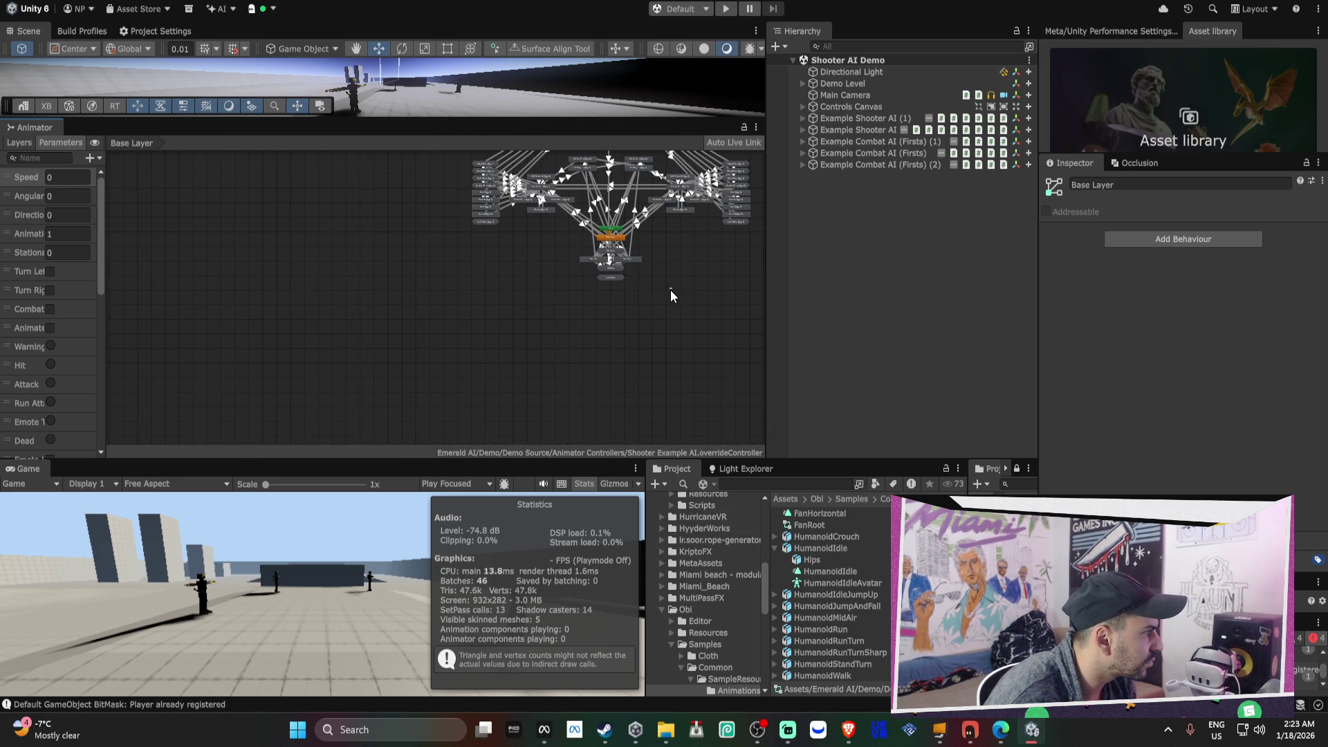
click(645, 168)
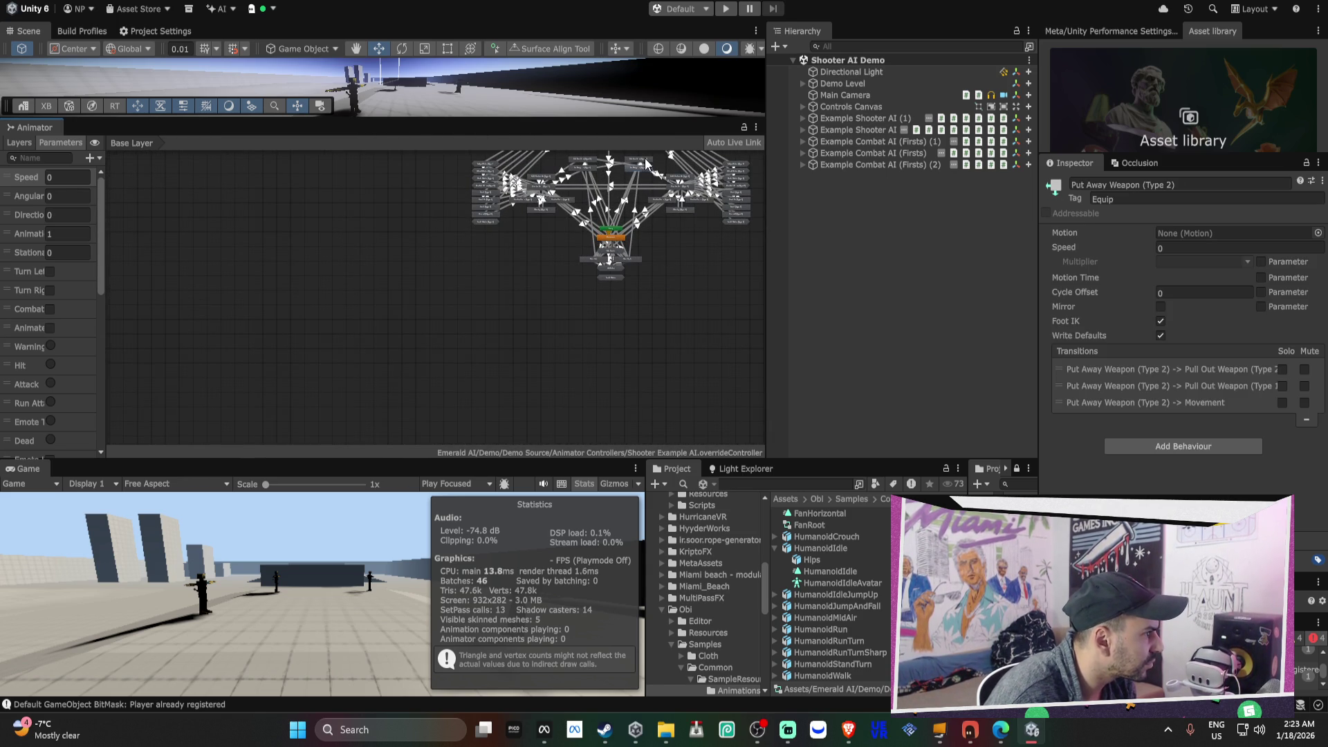
click(645, 158)
click(588, 159)
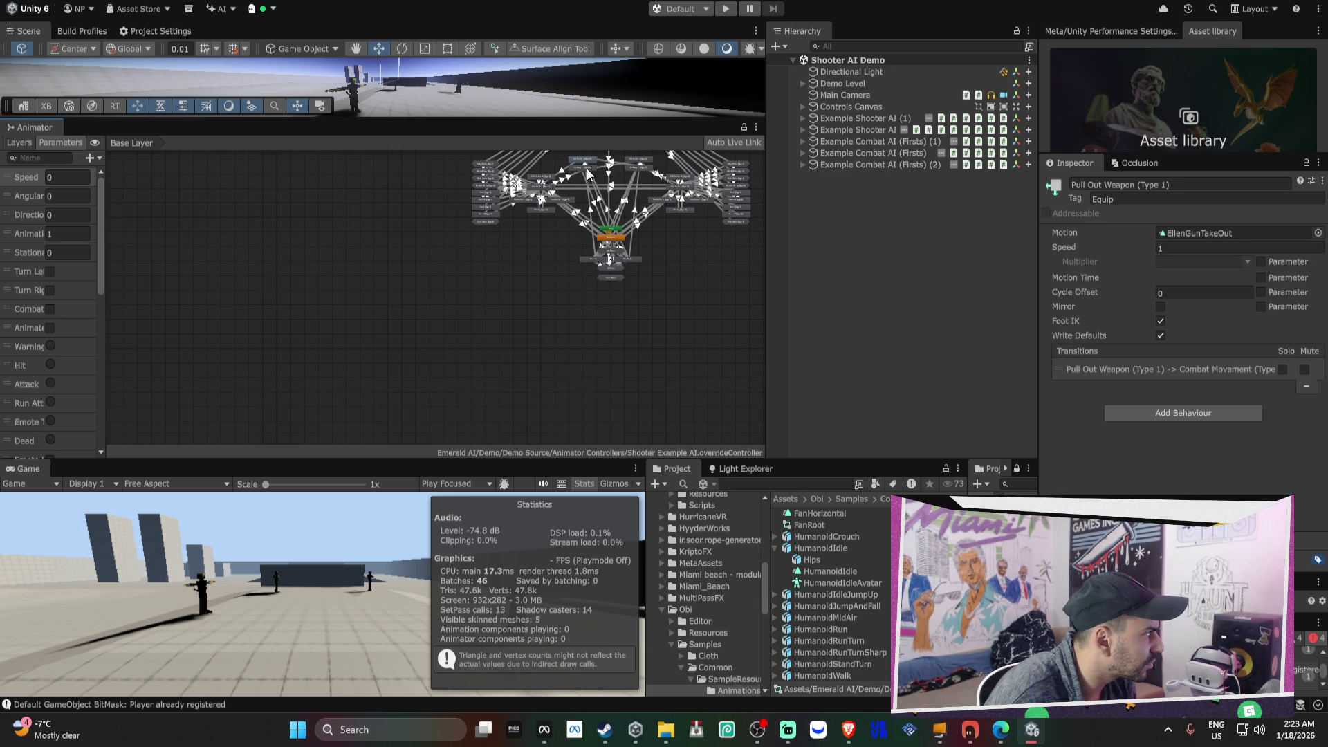
click(586, 167)
click(1169, 236)
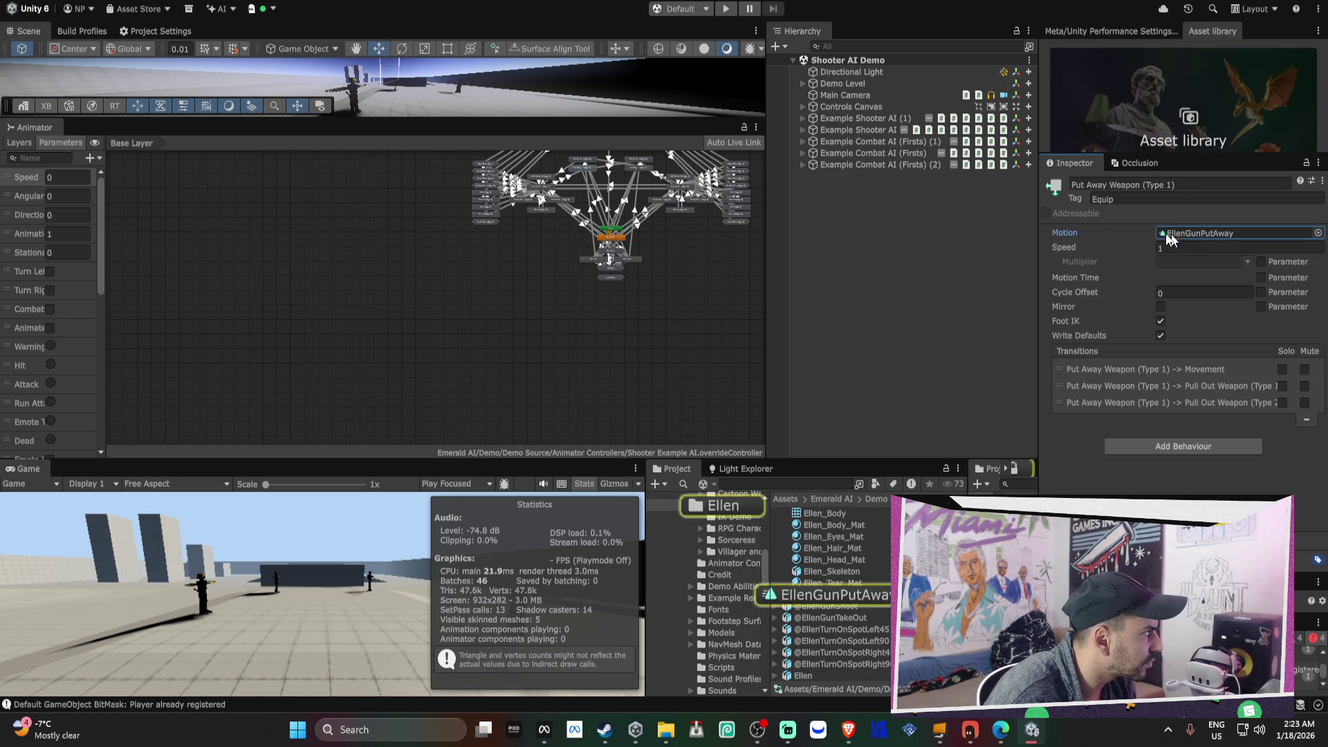
click(640, 162)
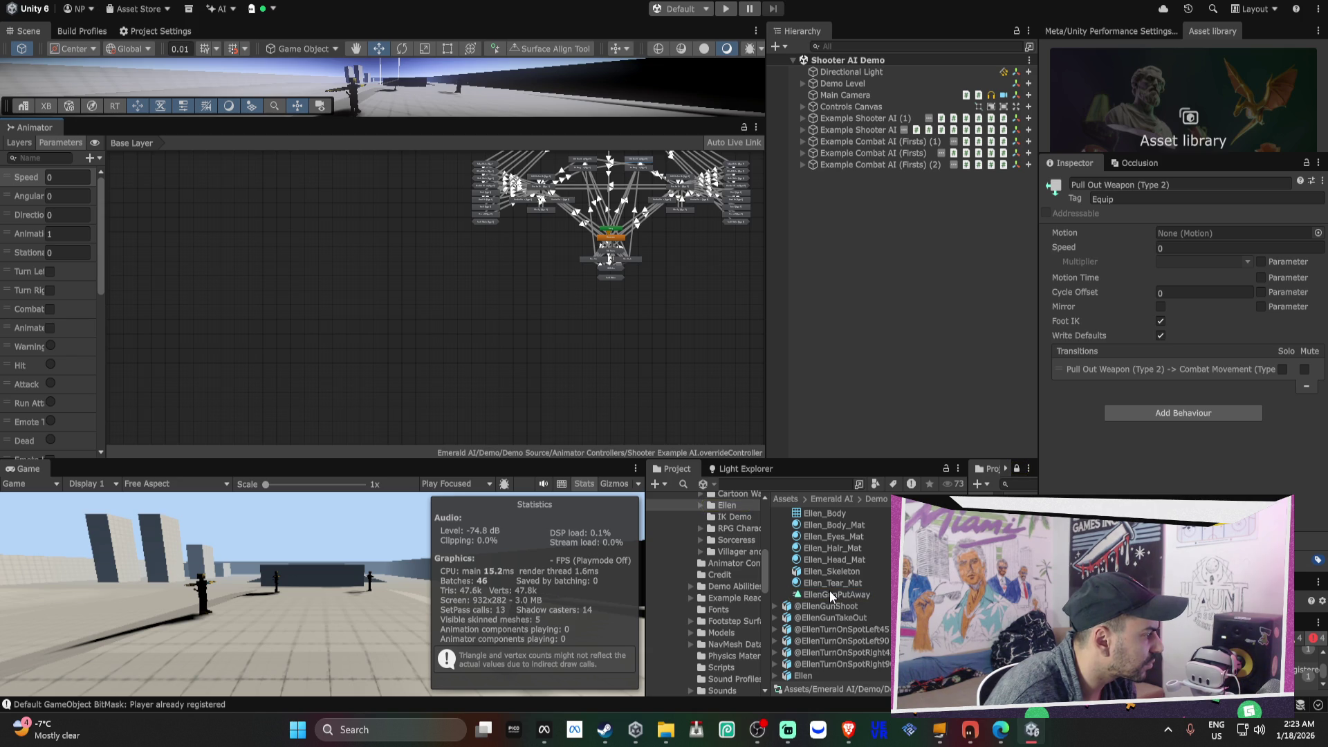
click(645, 167)
drag(855, 596, 1190, 233)
- Set the Pull Out Weapon (Type 2) state's motion to EllenGunTakeOut, matching Type 1
click(596, 164)
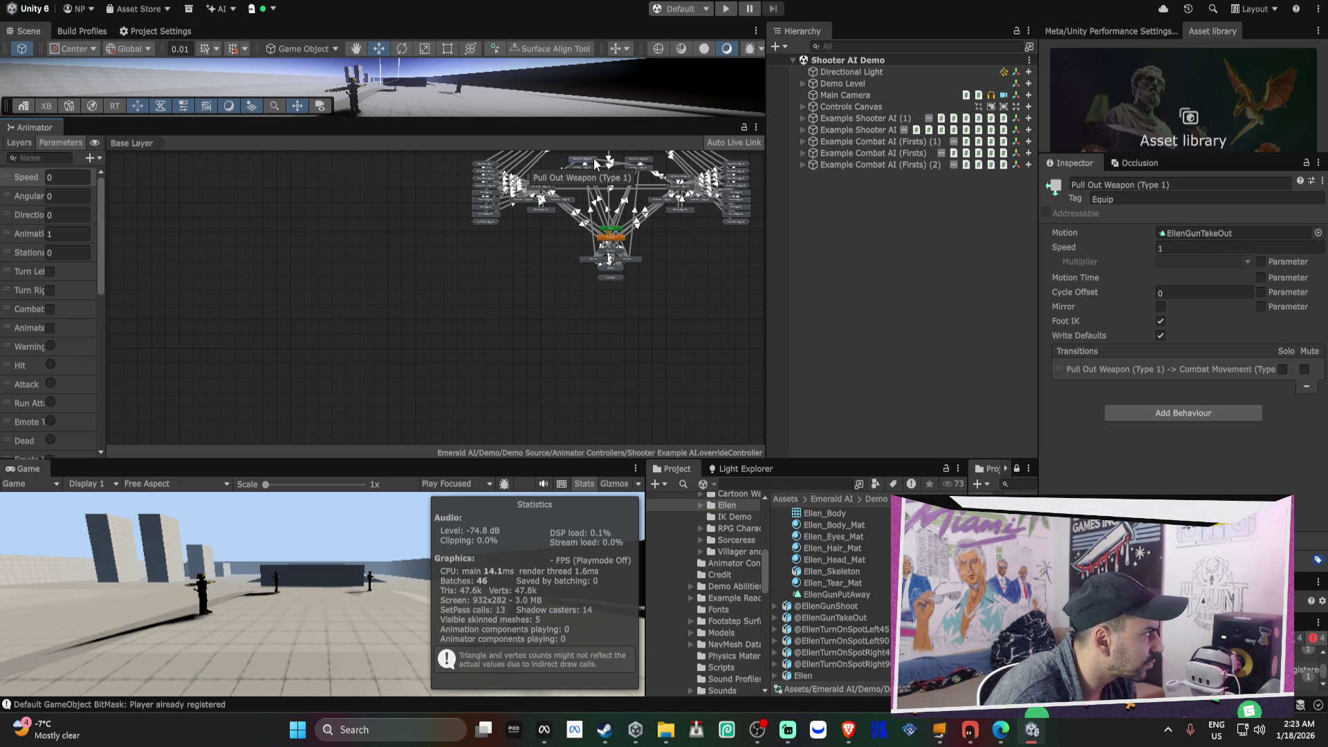
click(638, 164)
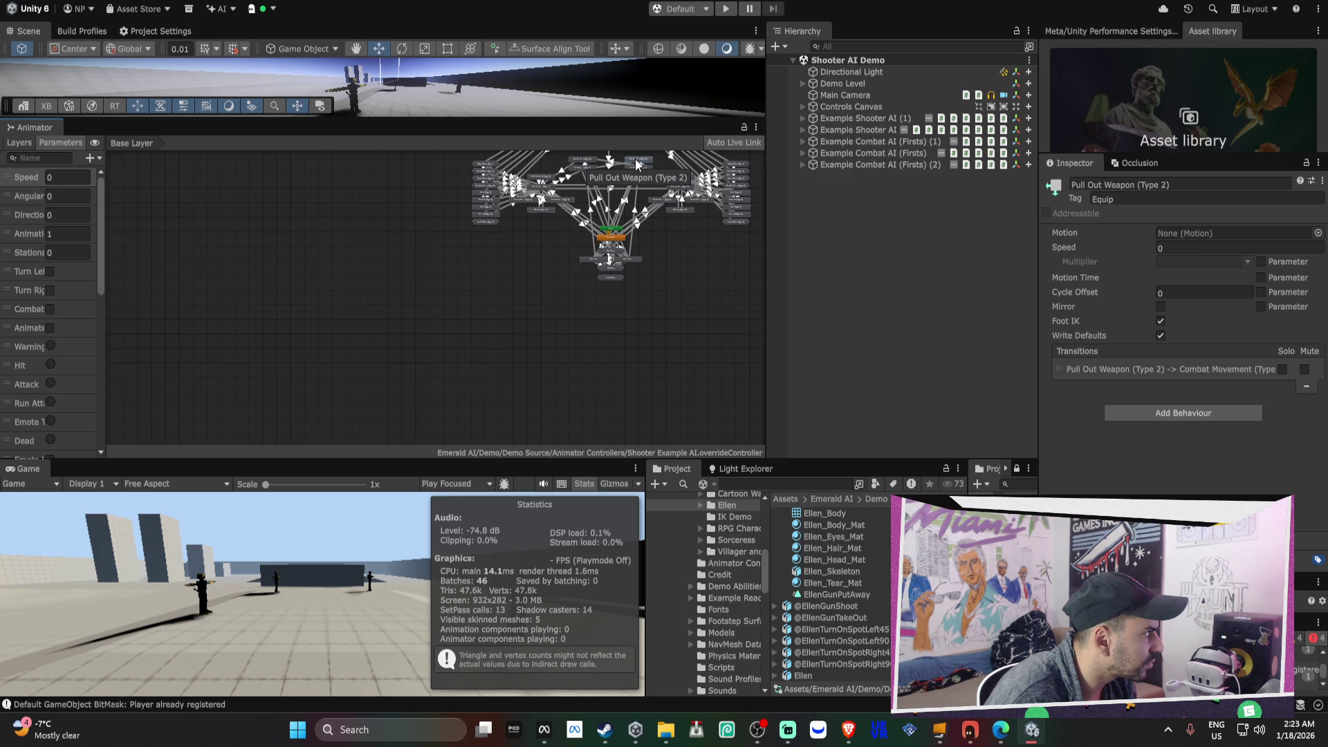
click(592, 162)
click(1172, 233)
click(642, 163)
mouse_move(844, 621)
mouse_down()
mouse_move(1107, 291)
mouse_move(1197, 233)
mouse_up()
scroll(621, 181, up, 5)
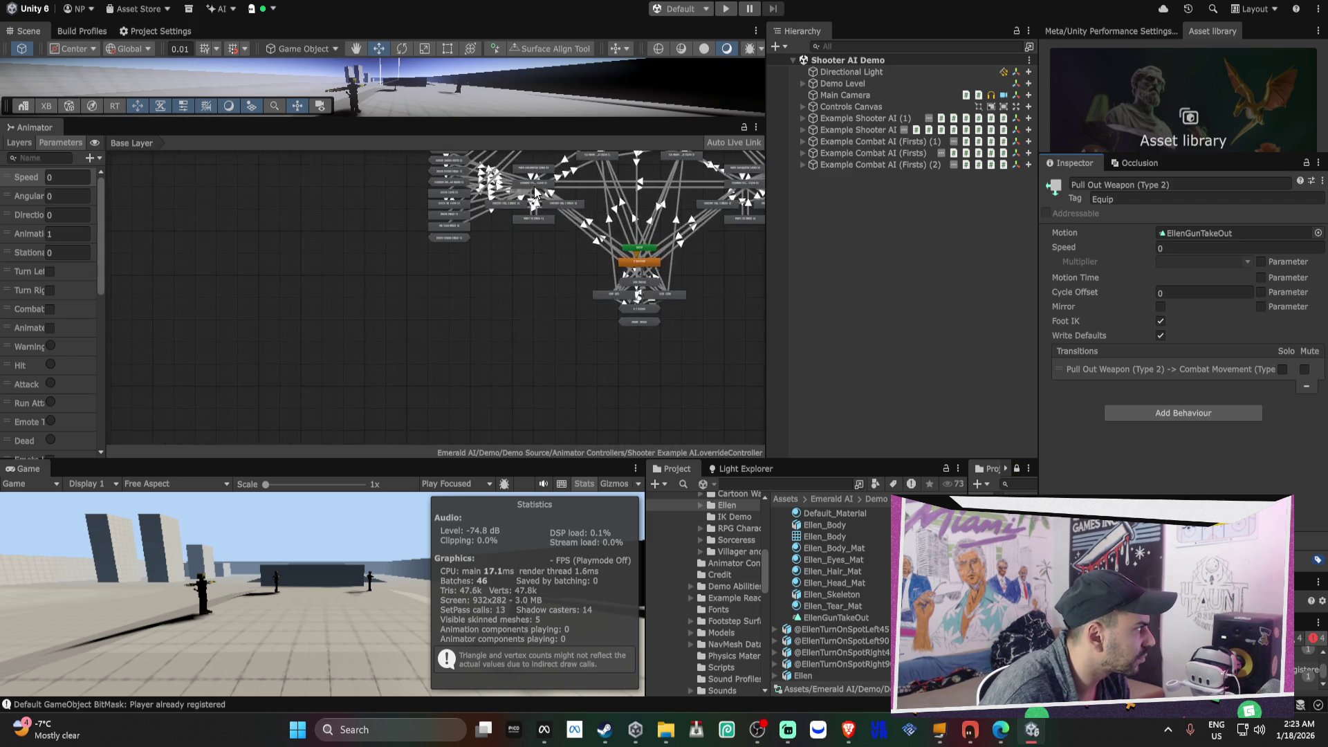
scroll(623, 181, down, 7)
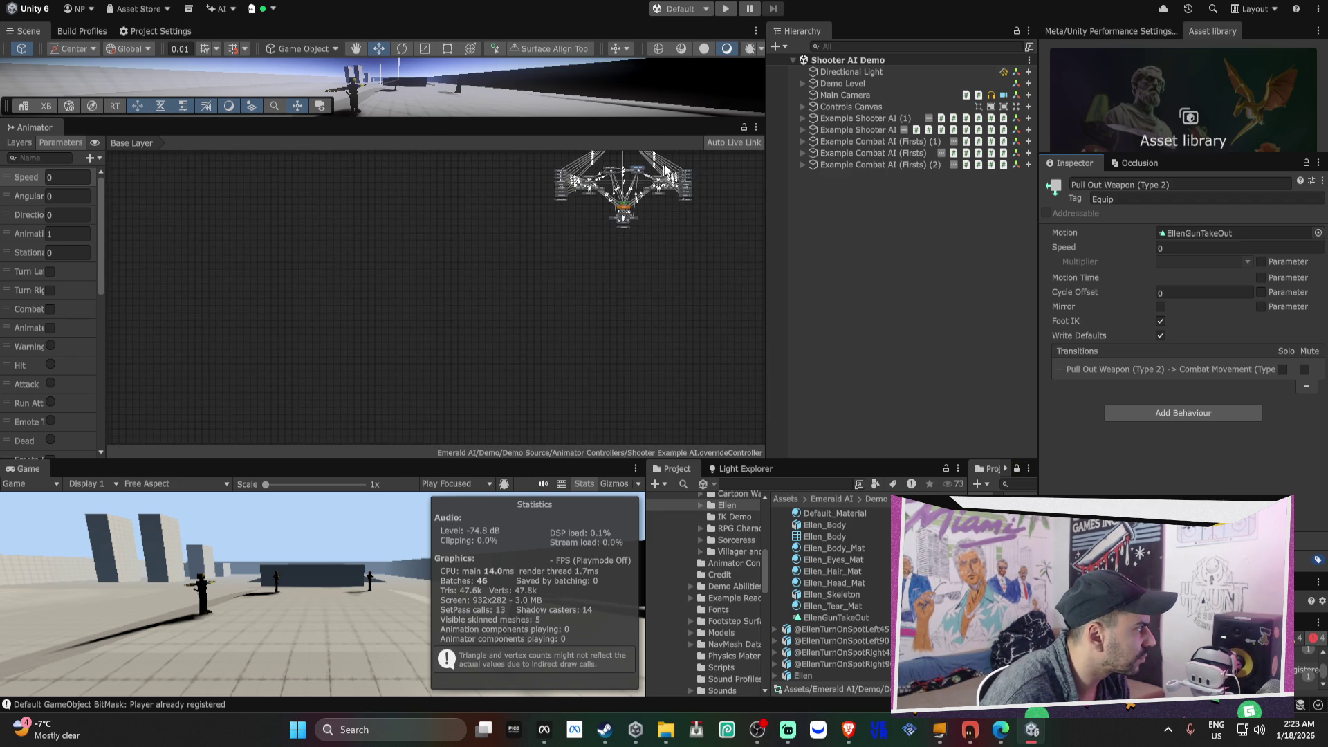
drag(707, 165, 638, 299)
scroll(553, 296, up, 4)
scroll(553, 296, up, 5)
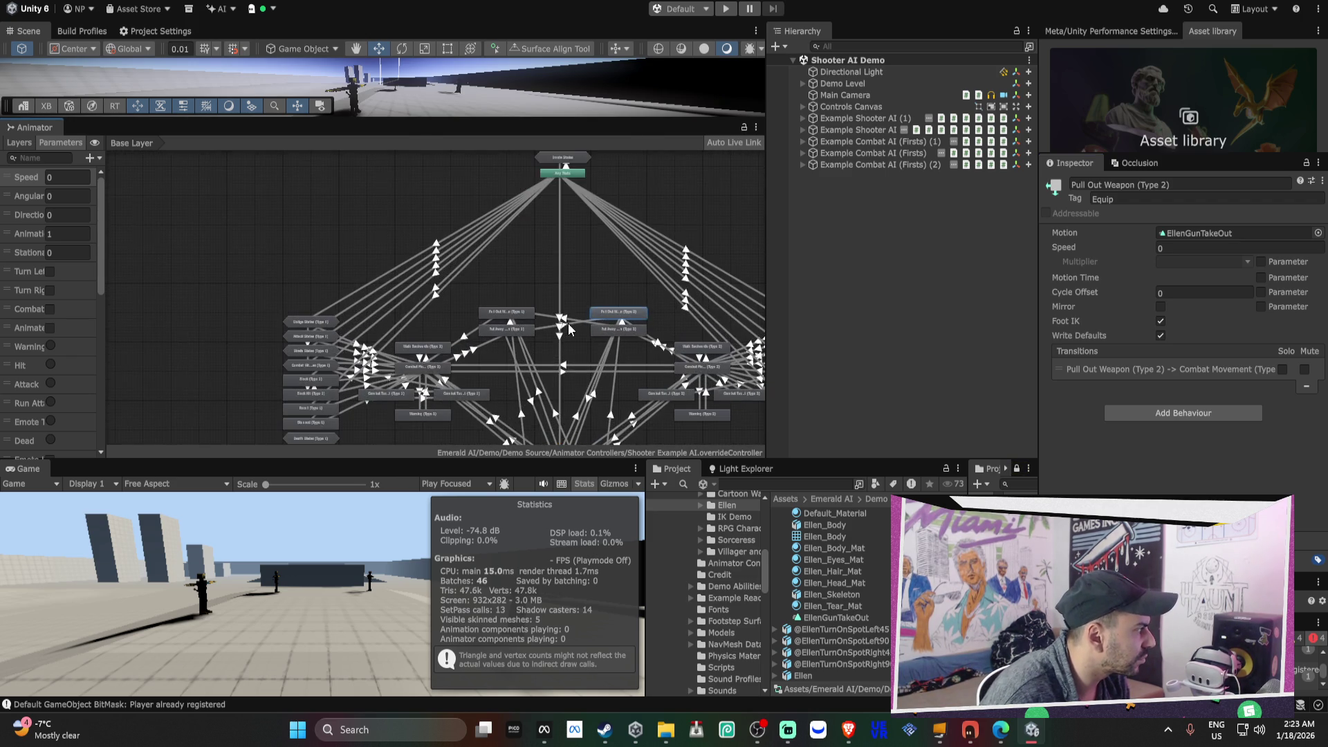
- Assign the Walk Backwards clip, found by searching 'walk back', to Walk Backwards (Type 1)'s Motion
click(312, 353)
click(327, 384)
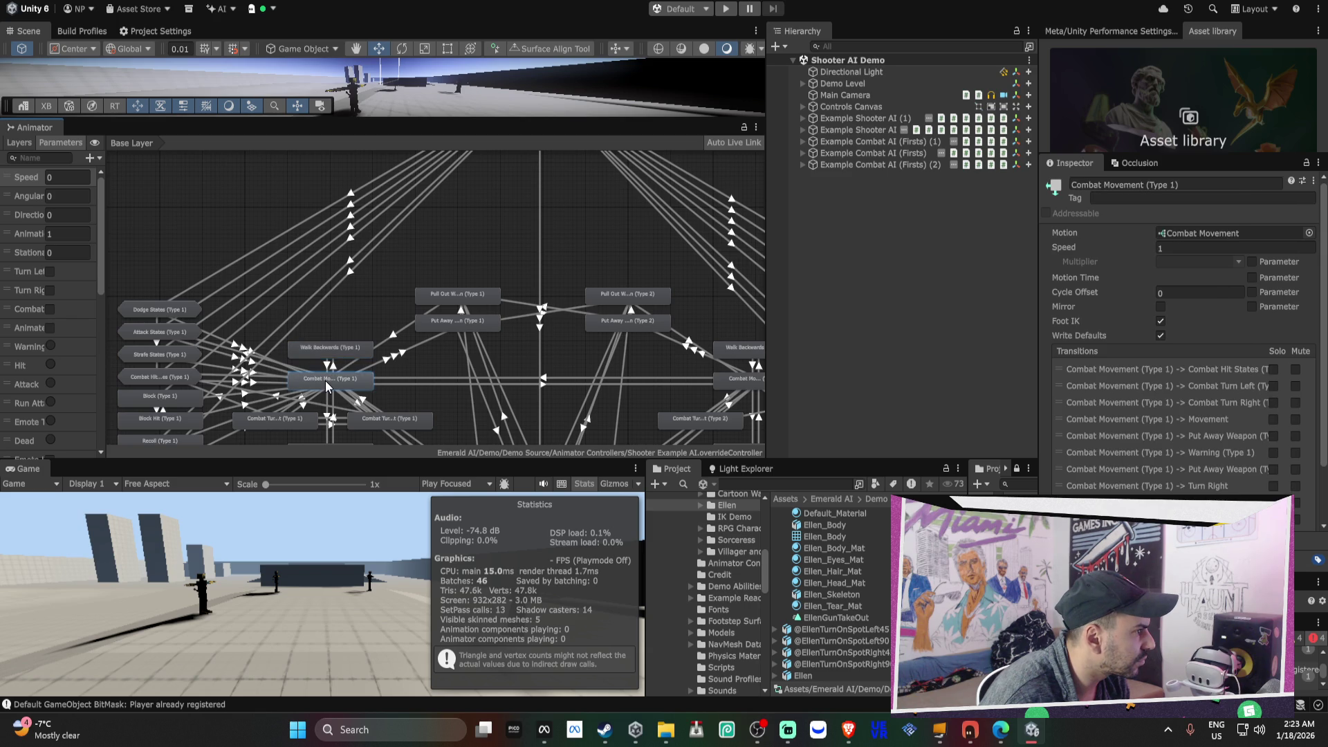
click(348, 352)
click(1319, 232)
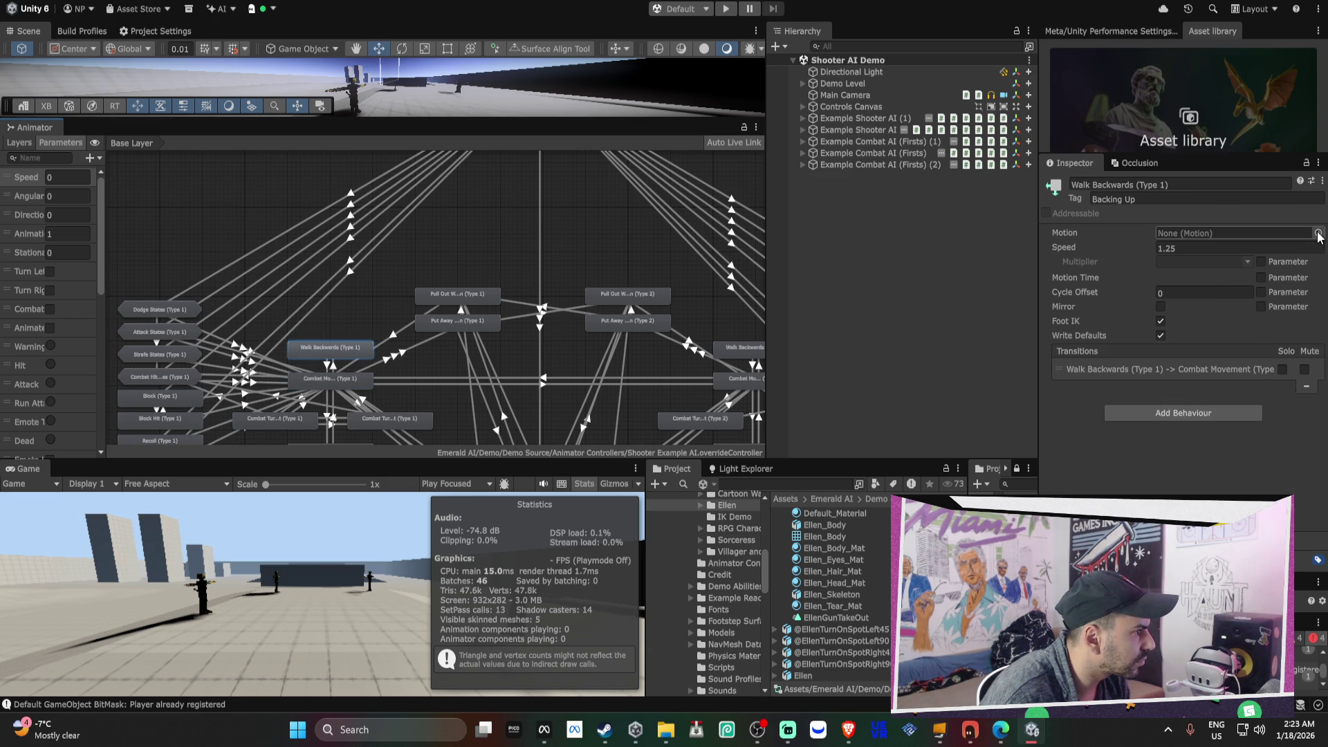
text(walk back)
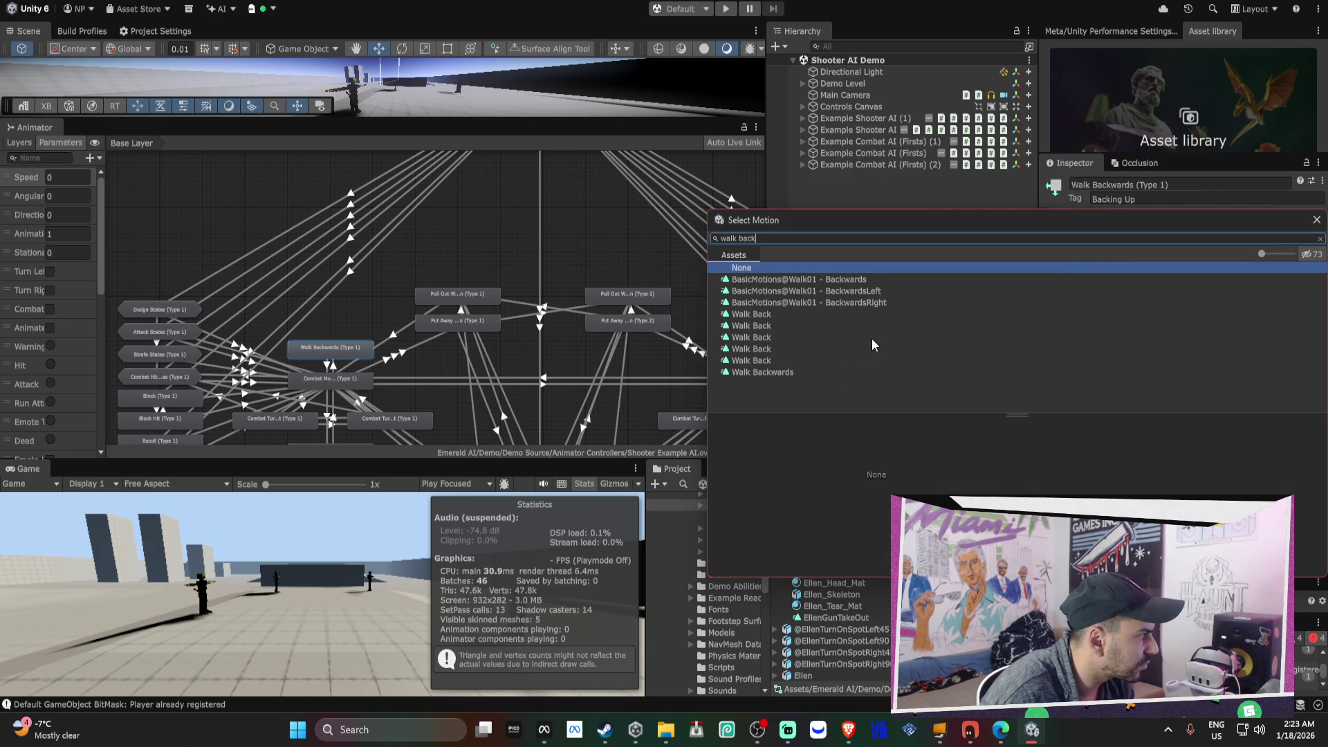
click(774, 373)
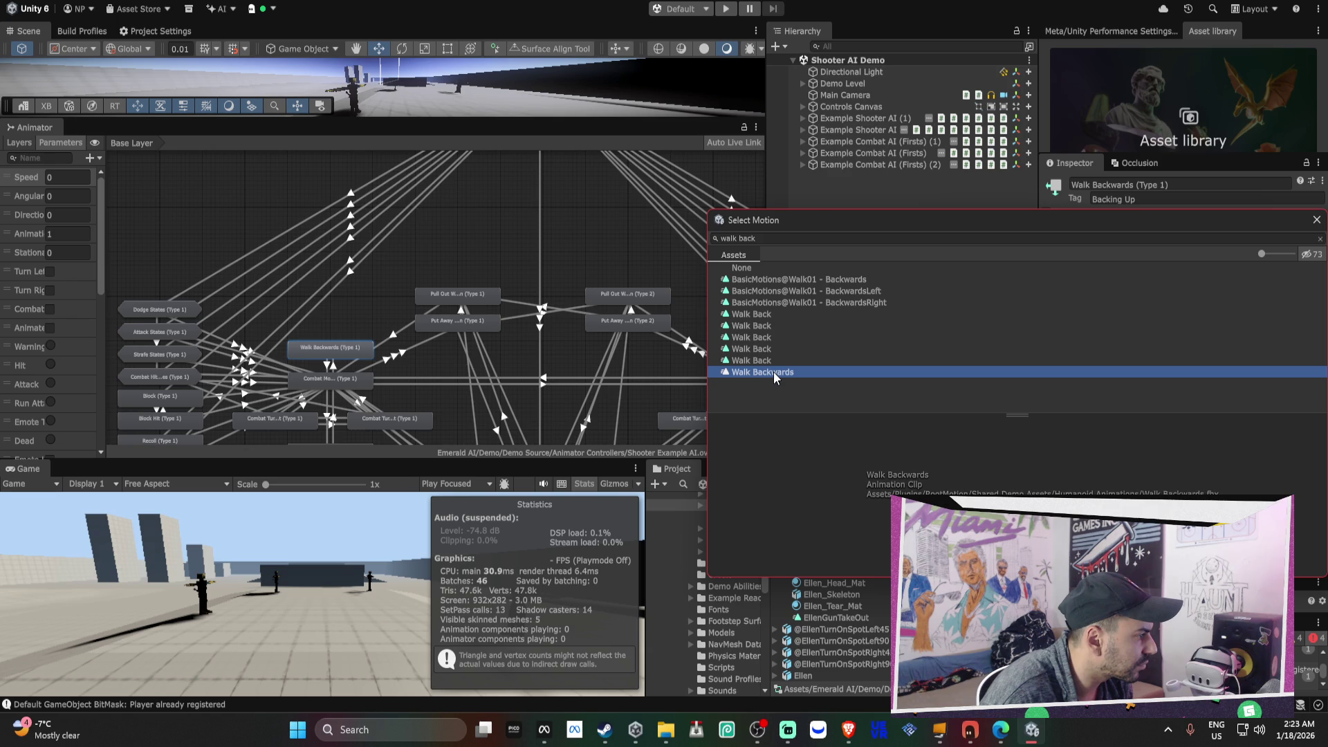
double_click(774, 371)
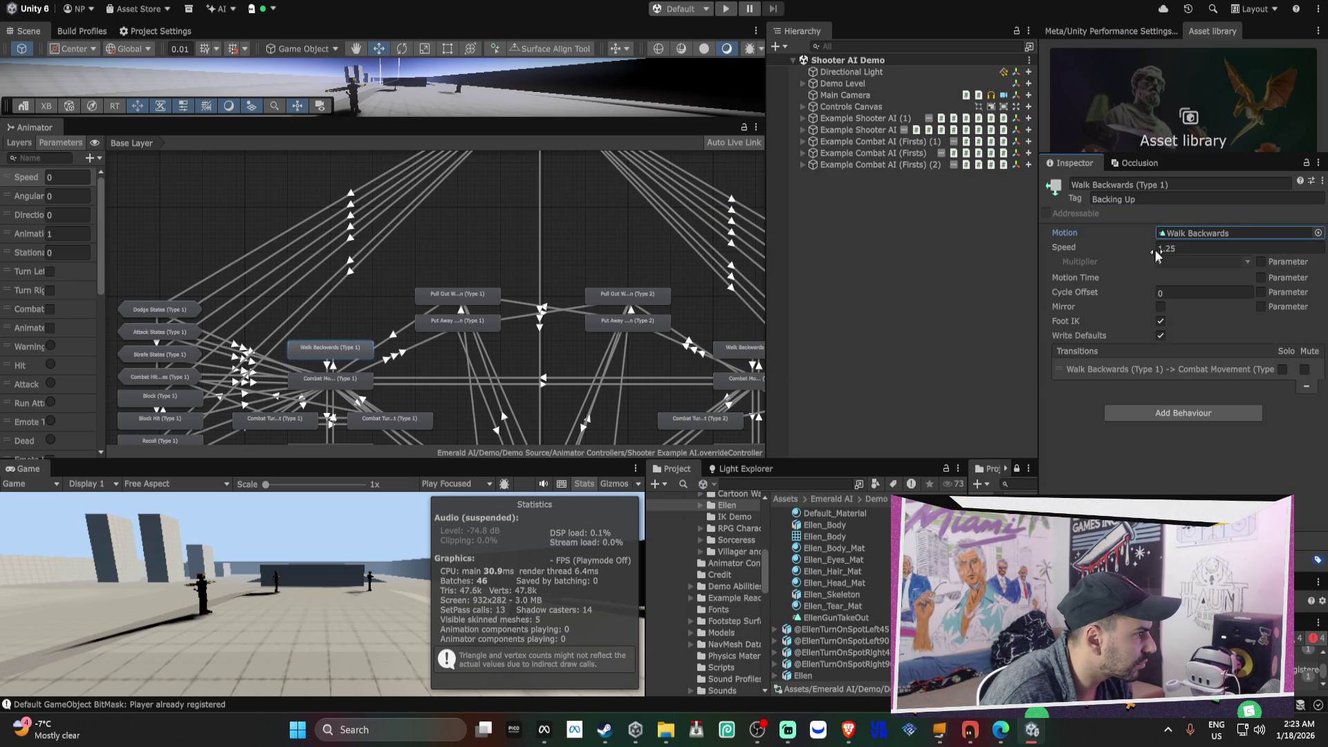
click(1213, 236)
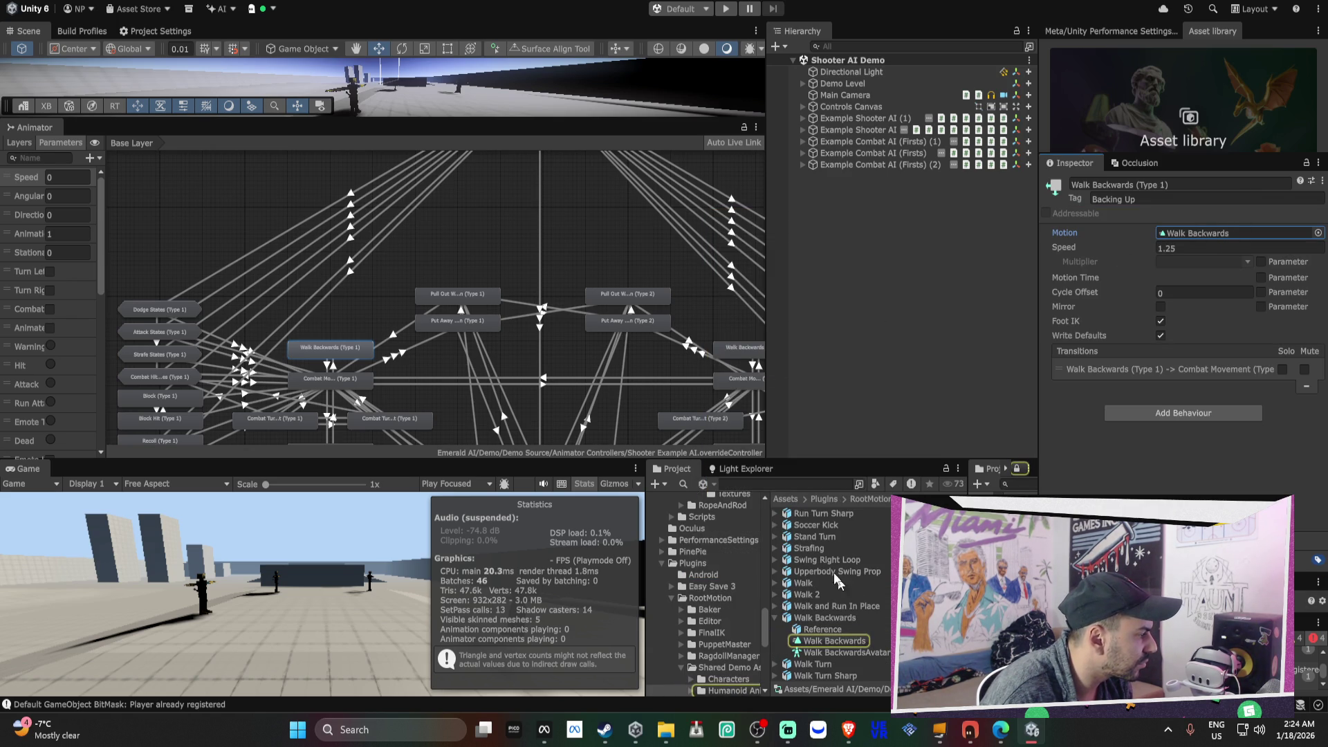
- Drag the Walk Backwards clip into the Walk Backwards (Type 2) state's Motion field
drag(632, 358, 520, 340)
click(648, 341)
drag(1210, 267, 1218, 237)
mouse_move(698, 346)
mouse_down()
mouse_move(550, 304)
mouse_move(568, 219)
mouse_up()
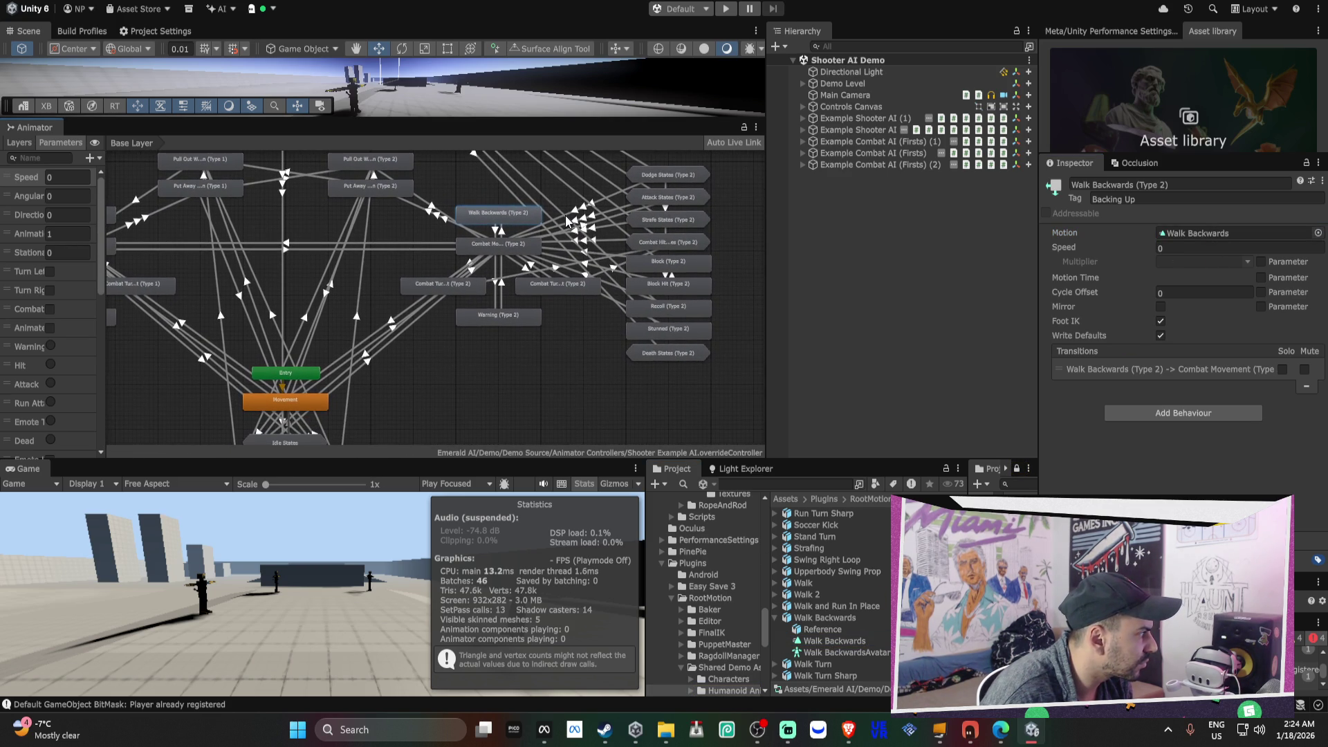
- Review the Type 1 states (Block, Recoil, Stunned, Warning, Combat Movement) and select Movement
mouse_move(533, 311)
mouse_down()
mouse_move(283, 276)
mouse_move(617, 542)
mouse_move(683, 369)
mouse_move(665, 308)
mouse_up()
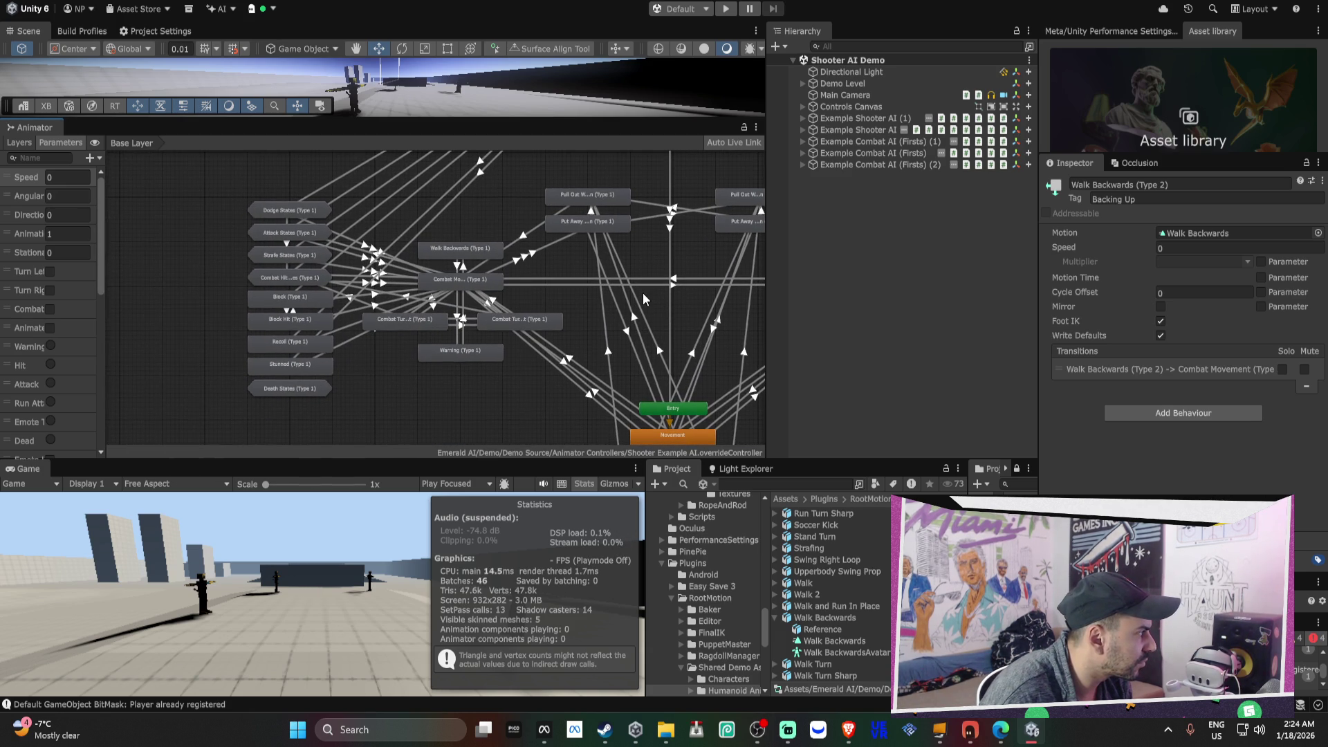
click(313, 319)
click(312, 305)
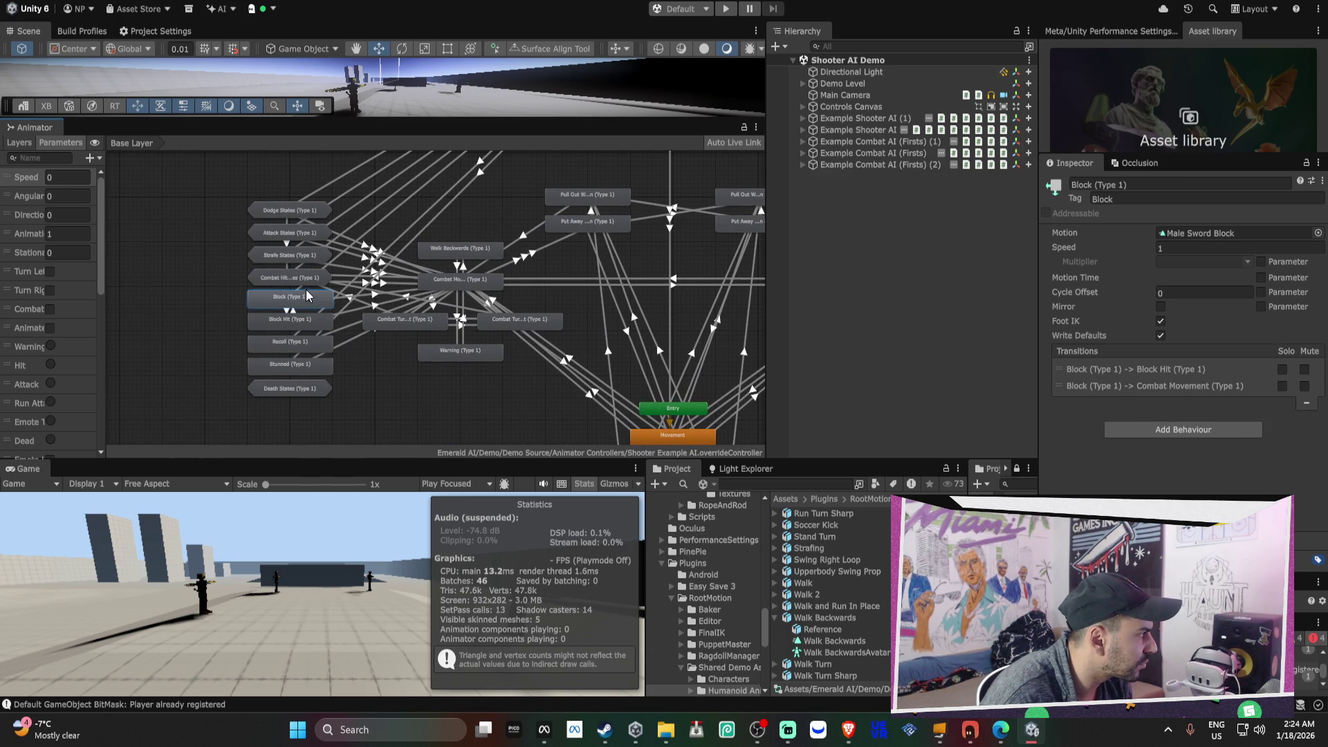
click(303, 282)
click(289, 346)
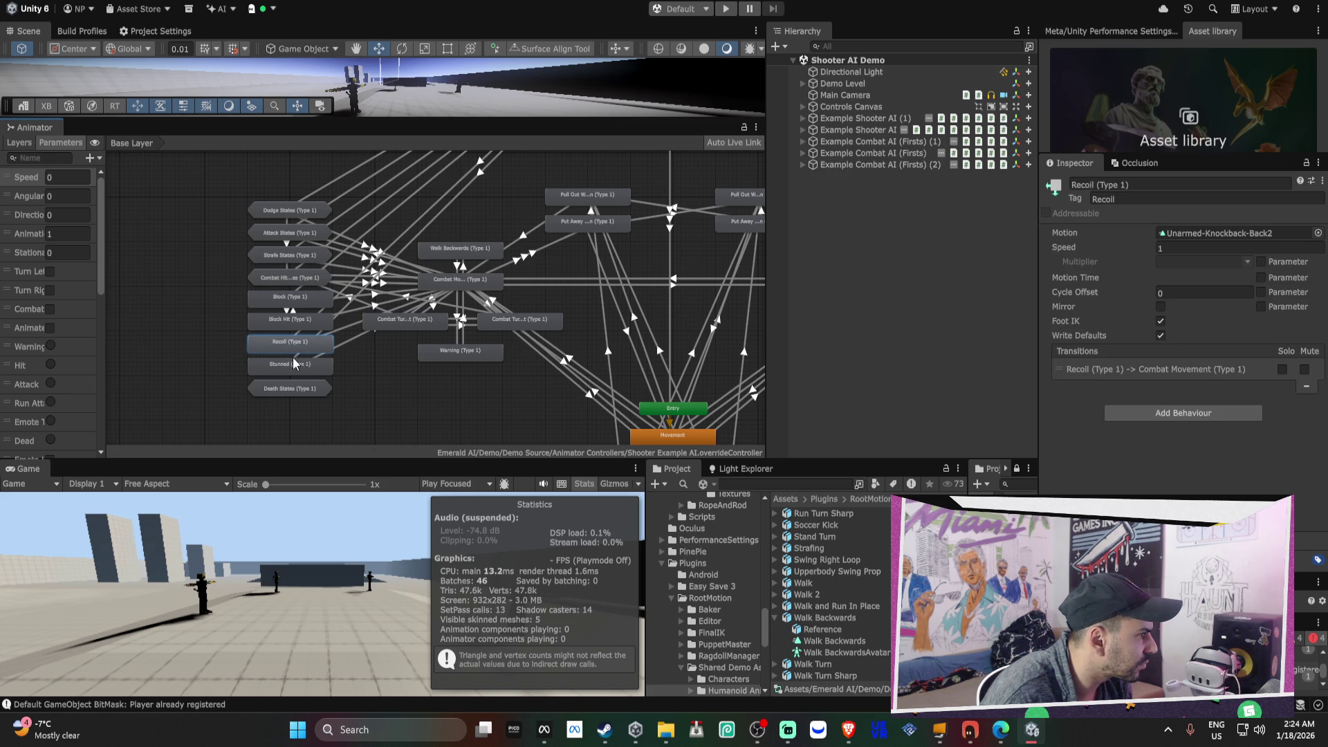
click(294, 364)
click(305, 388)
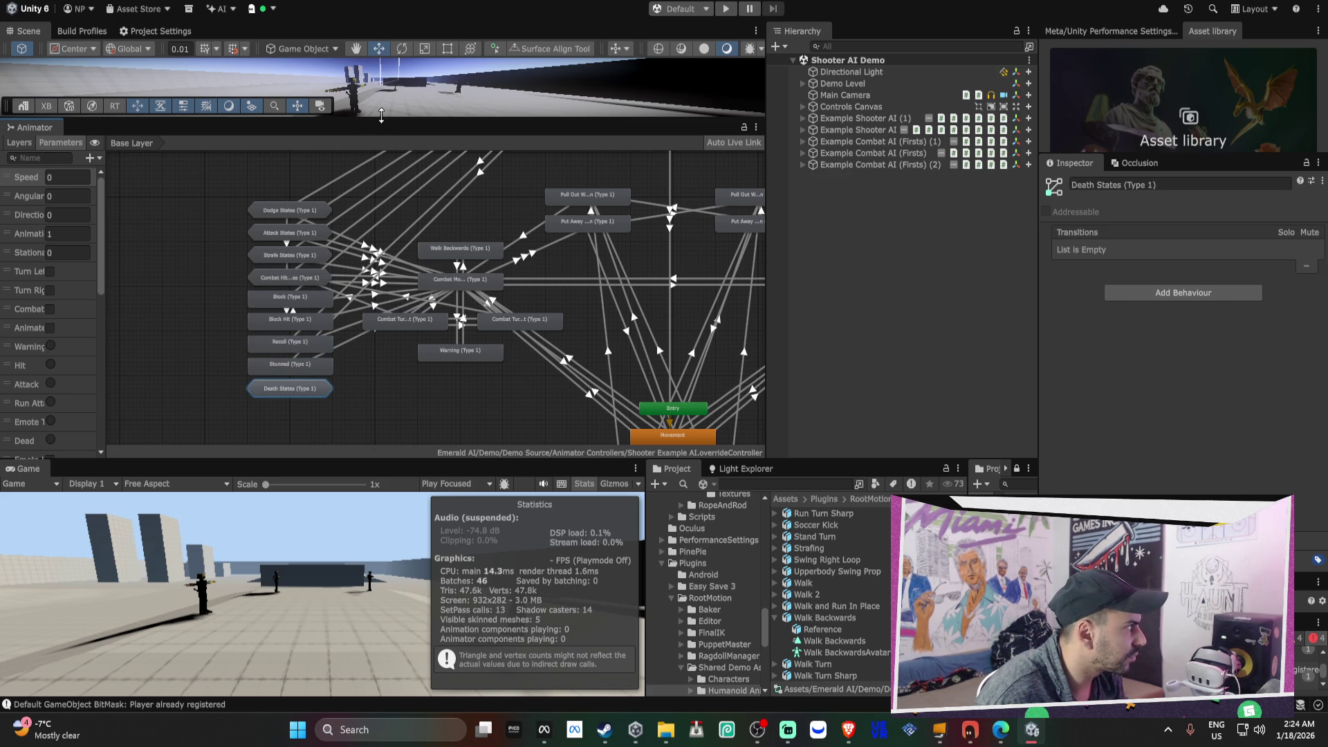
click(450, 352)
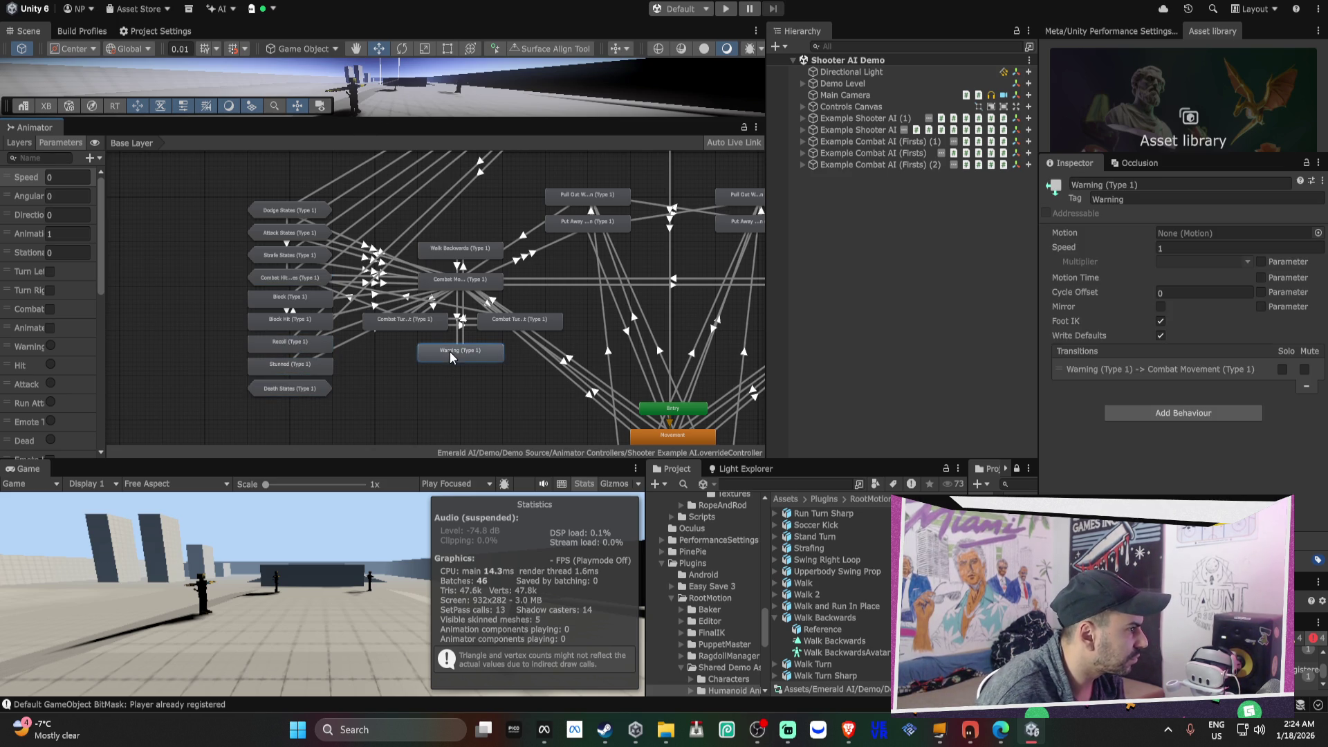
click(543, 325)
click(432, 320)
click(476, 283)
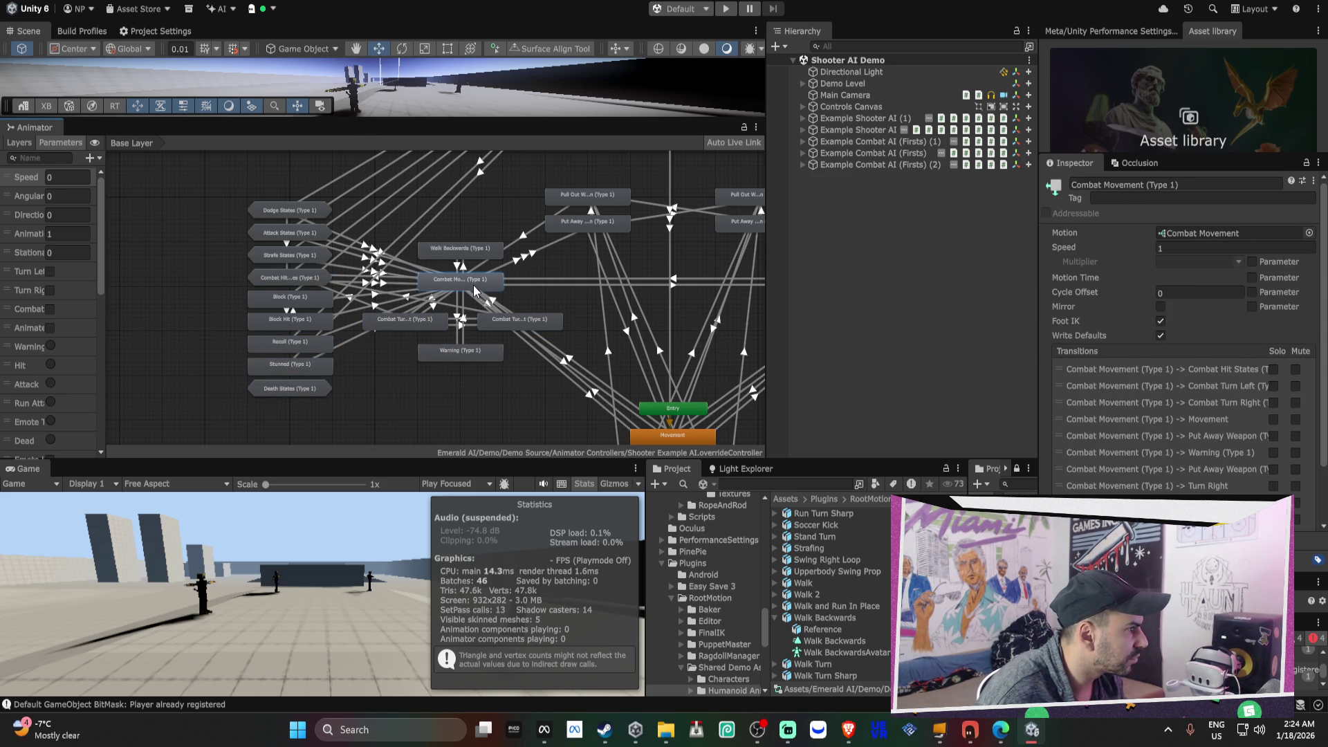
click(492, 298)
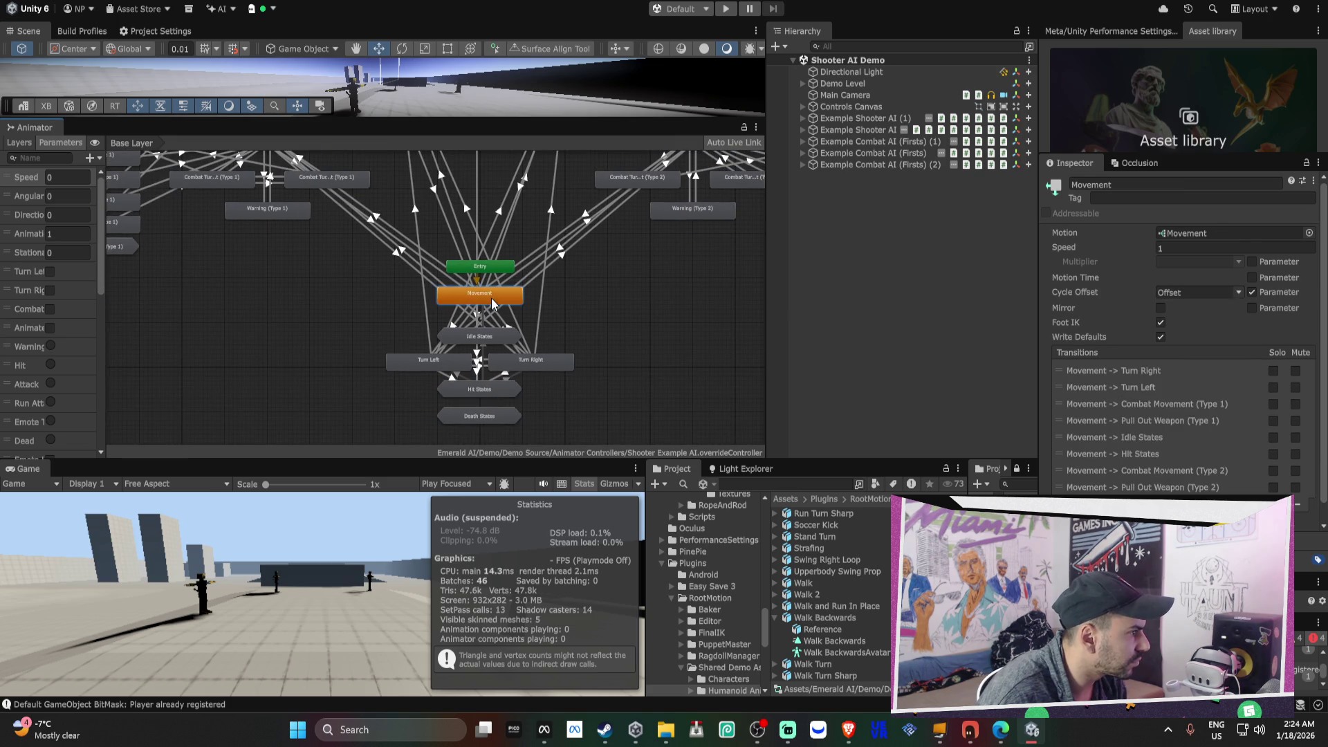
- Inside the Movement sub-state machine, assign HumanoidWalk to the Walk blend tree's first motion
double_click(492, 298)
click(624, 329)
click(454, 243)
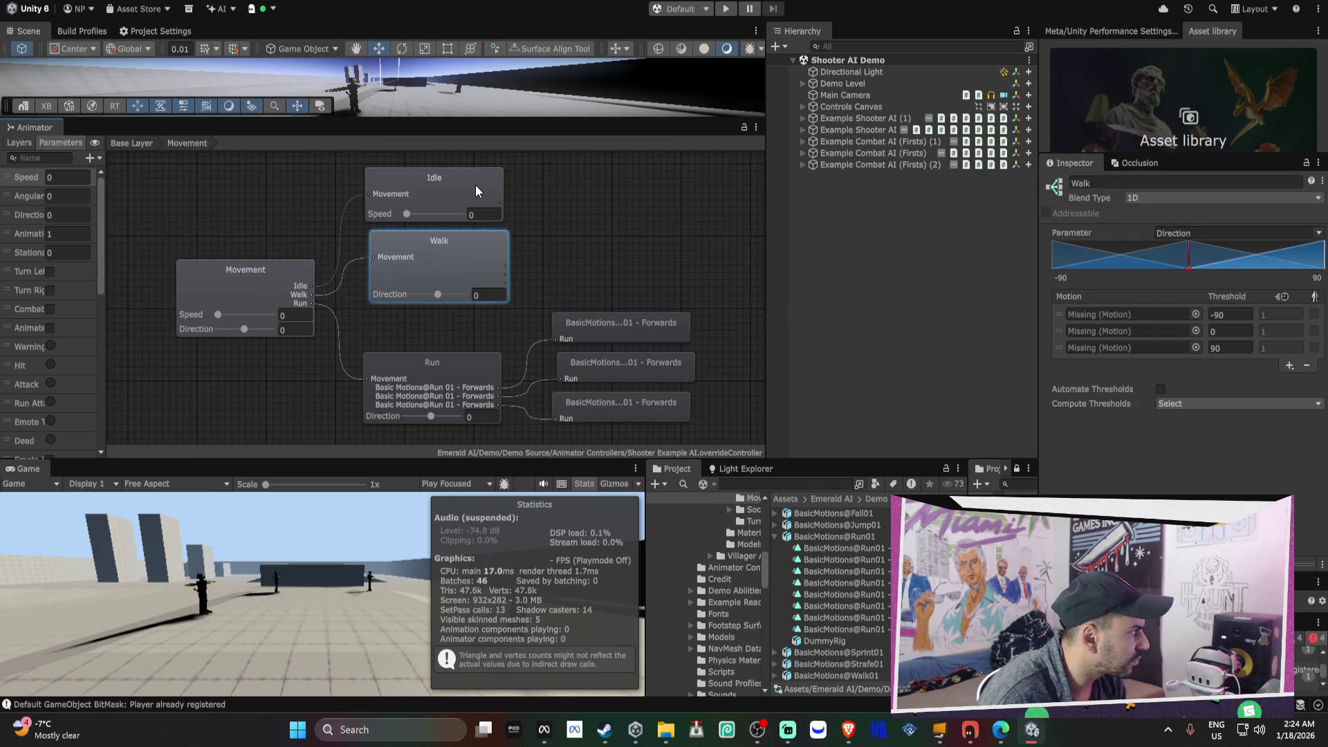
click(1195, 315)
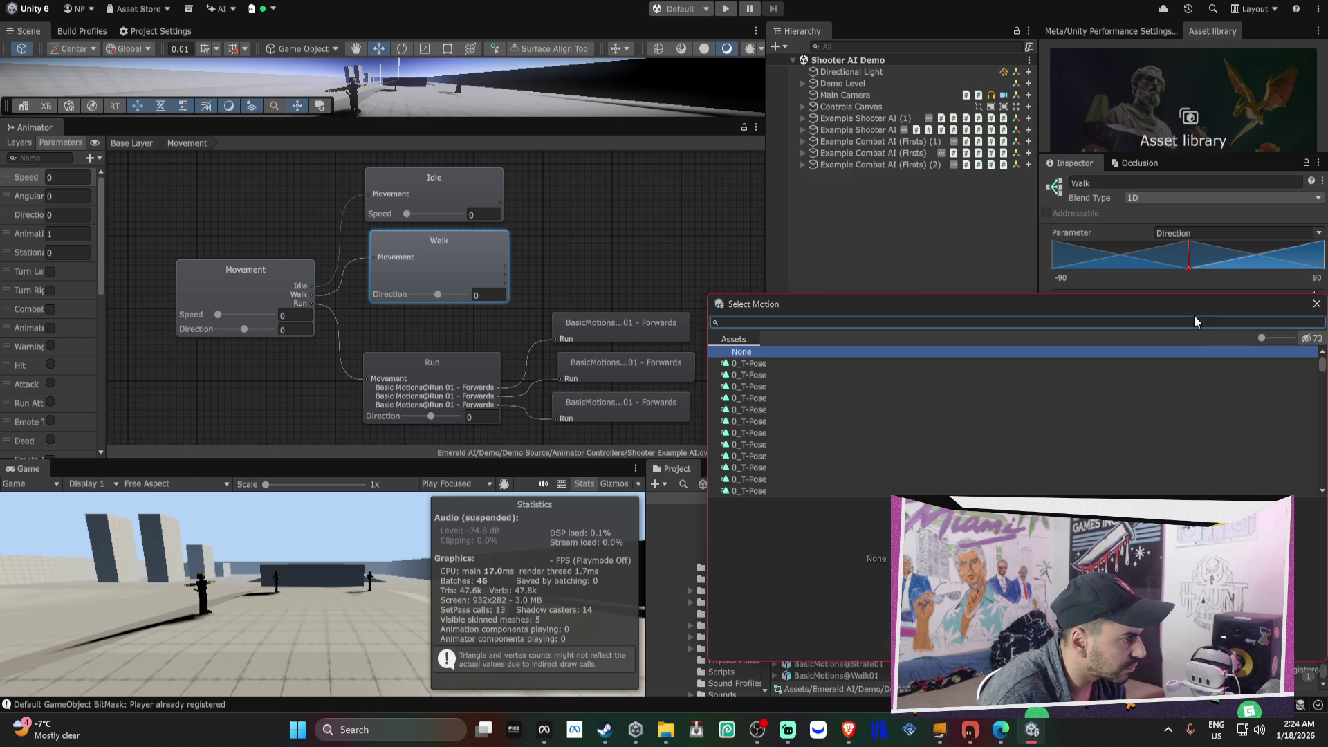
text(walk)
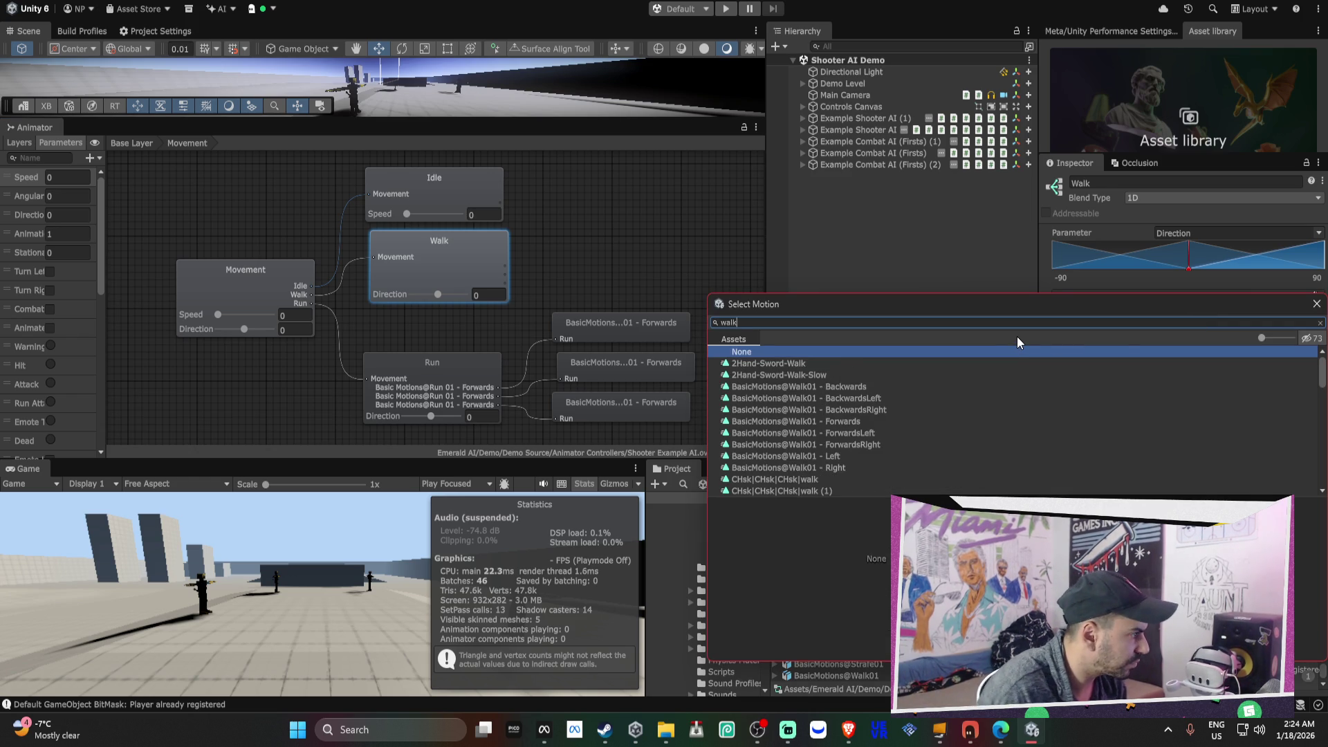
scroll(932, 387, down, 3)
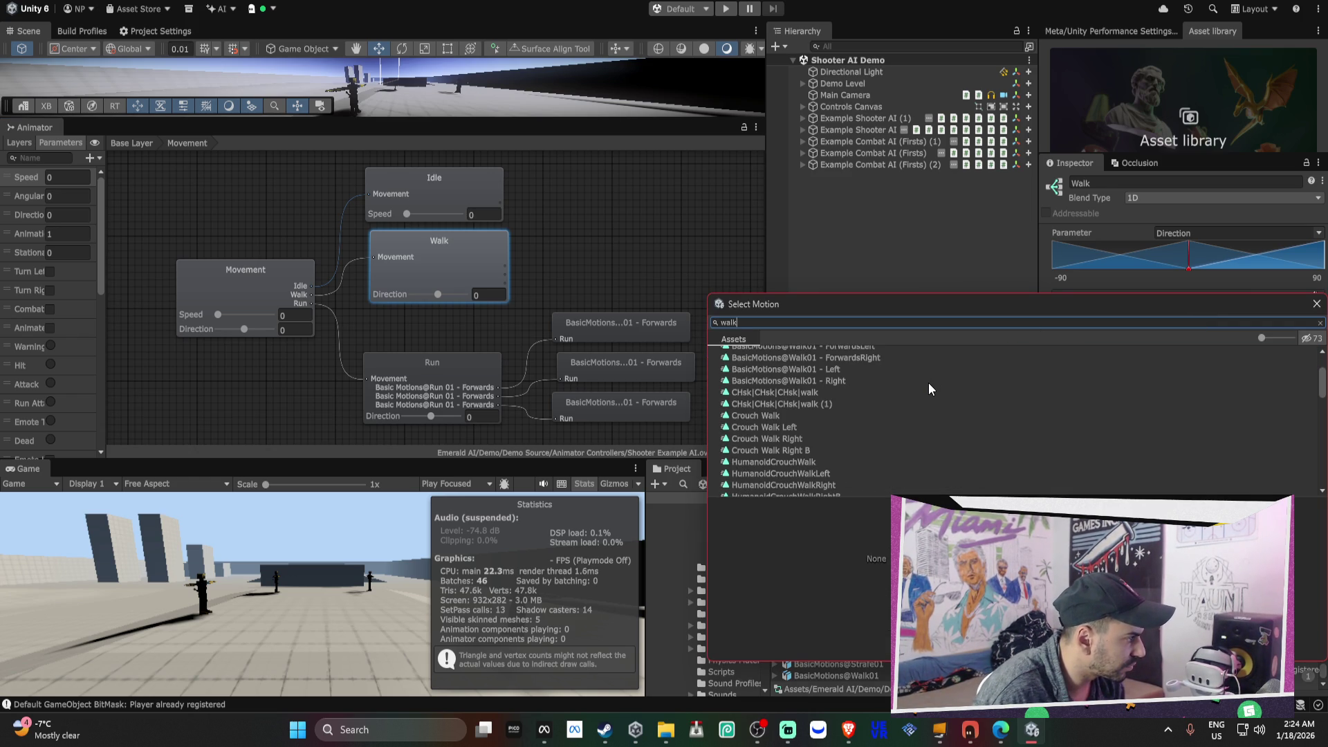
scroll(928, 389, down, 2)
scroll(928, 383, down, 2)
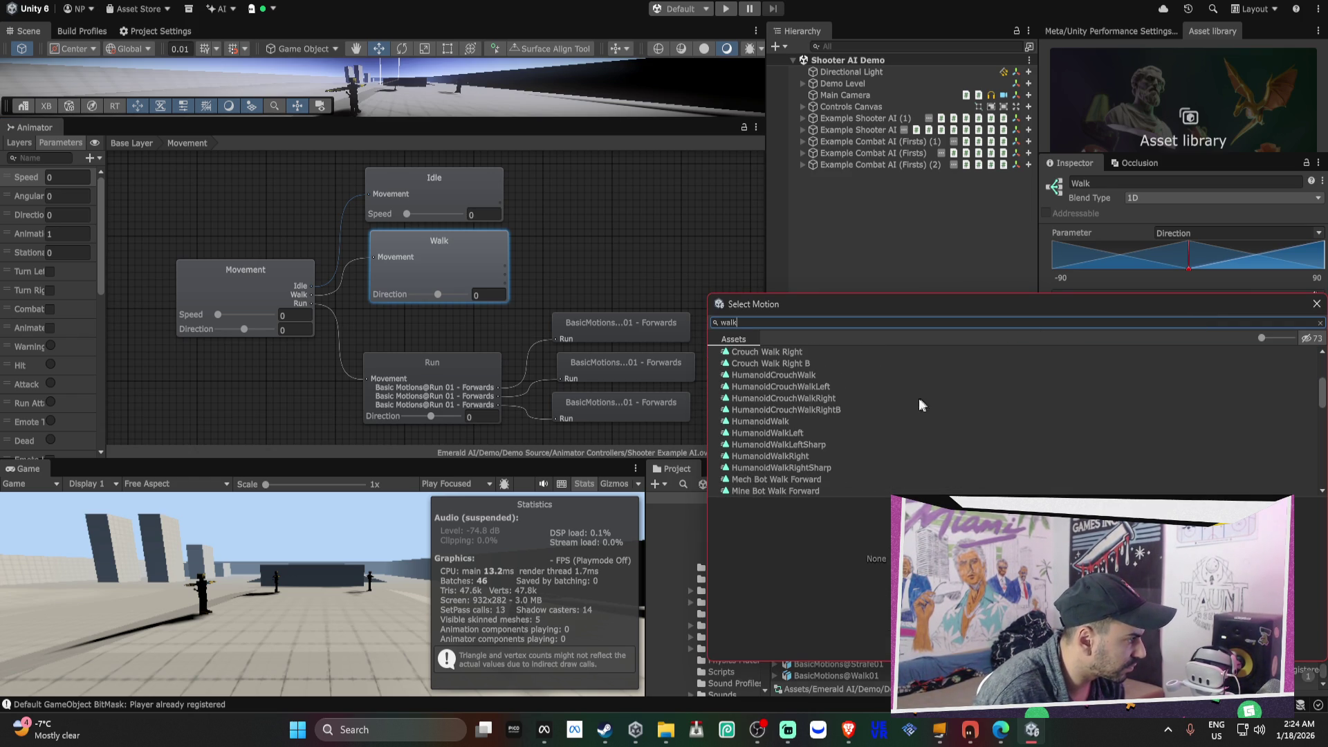
click(837, 421)
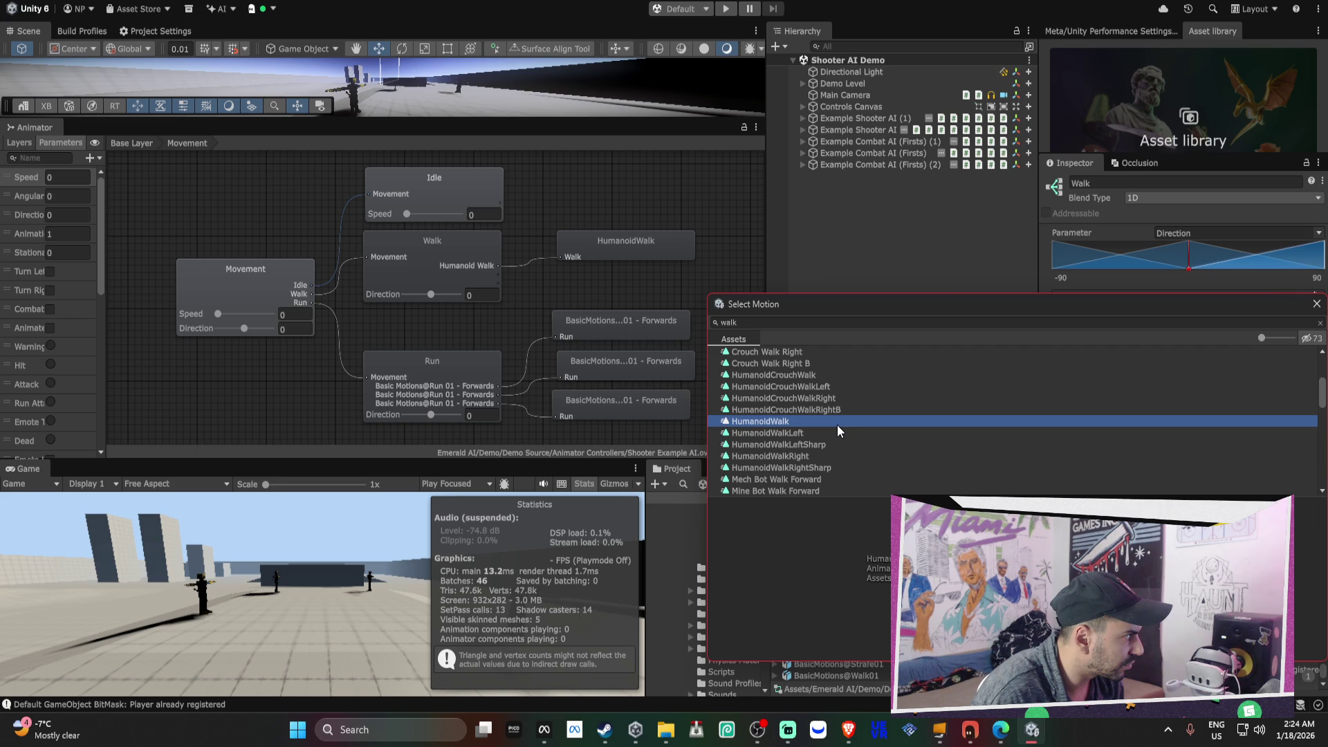
double_click(837, 425)
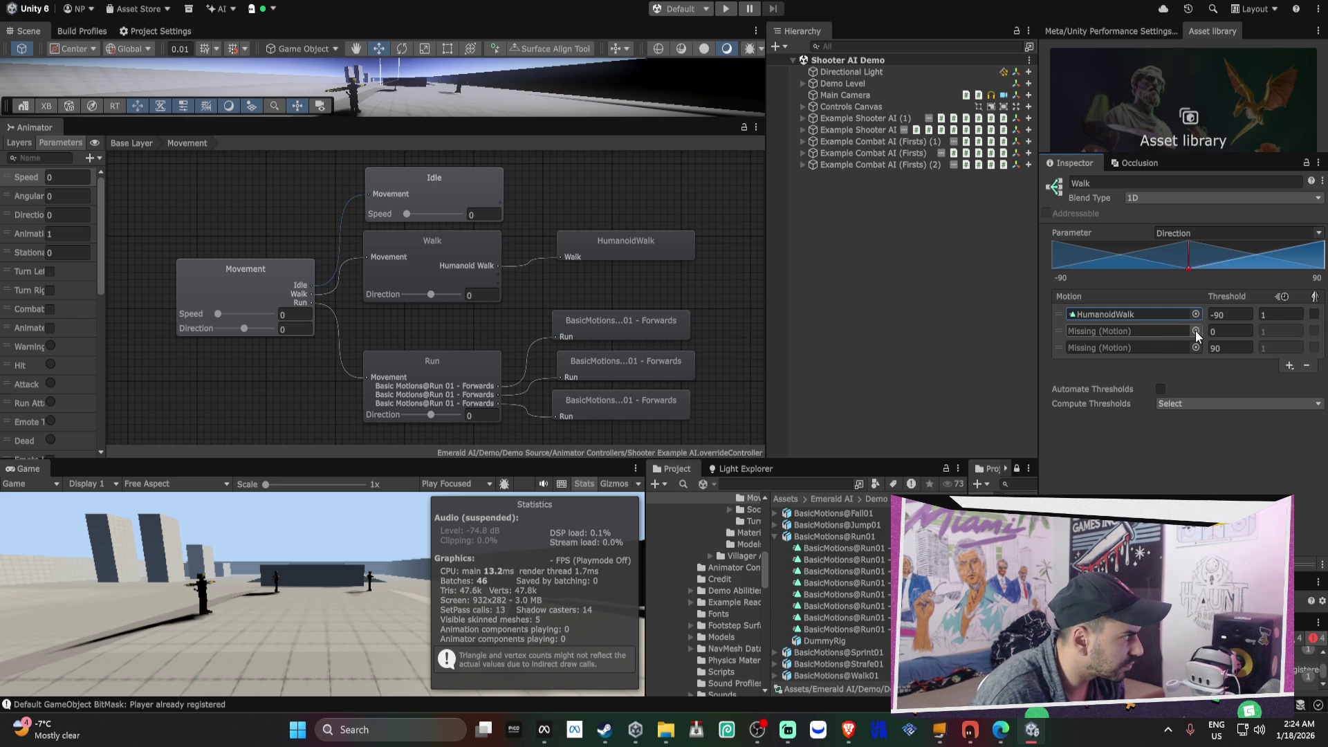
- Fill the Walk blend tree's second and third motion slots with HumanoidWalk
click(1196, 331)
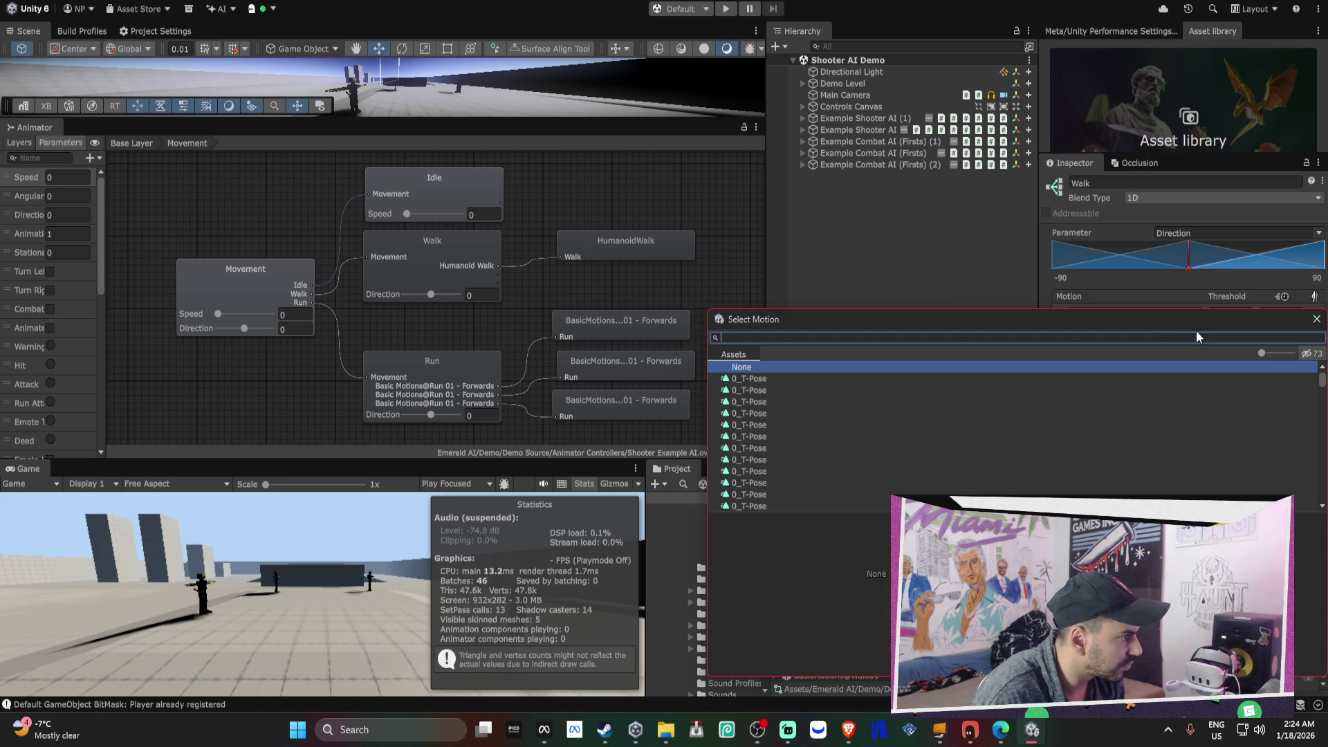
text(walk)
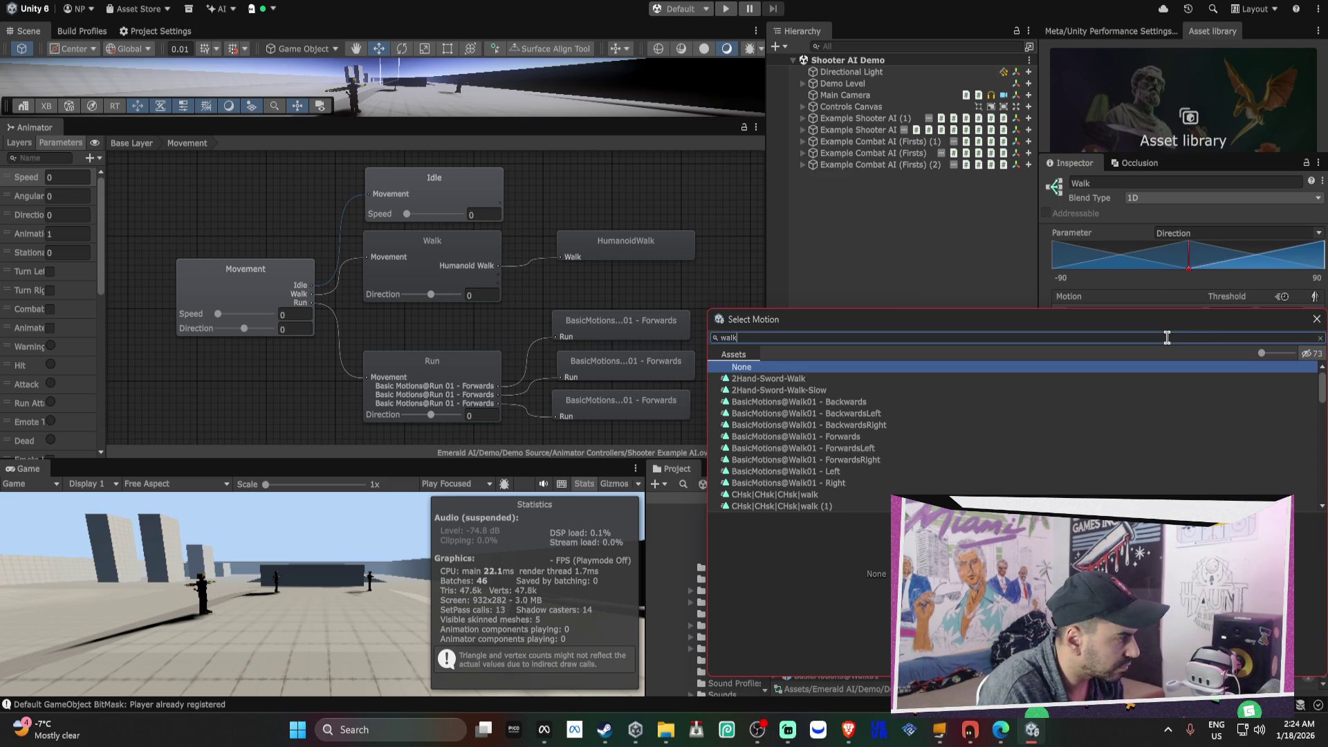
click(1317, 319)
mouse_move(834, 630)
mouse_down()
mouse_move(1118, 348)
mouse_move(1112, 332)
mouse_up()
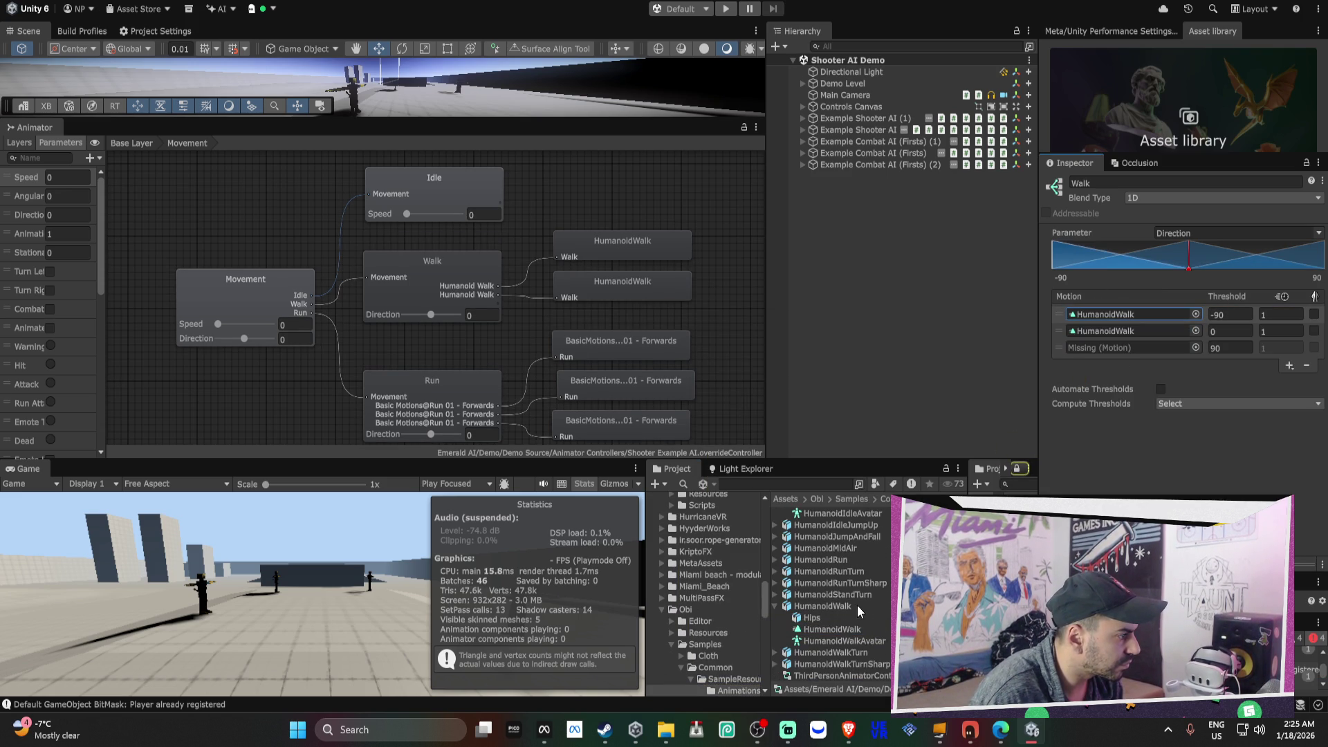
drag(820, 640, 1117, 346)
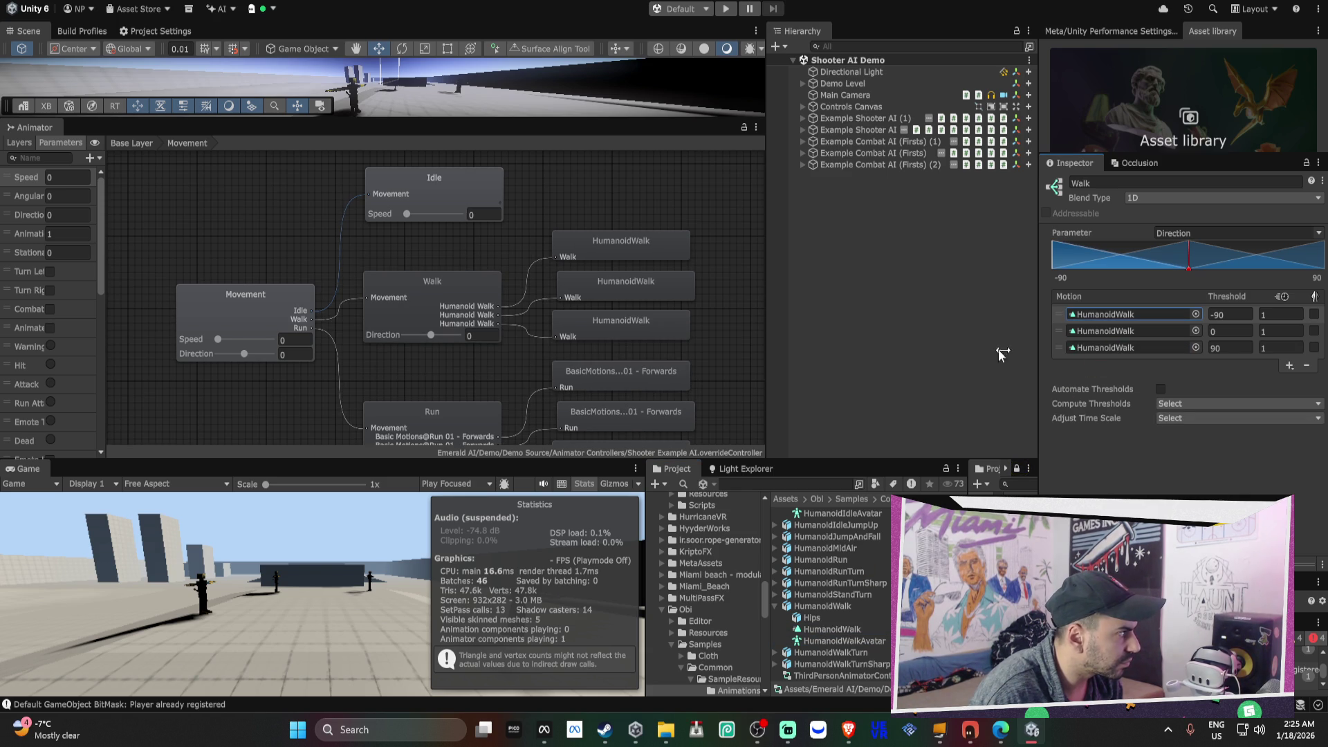
click(483, 188)
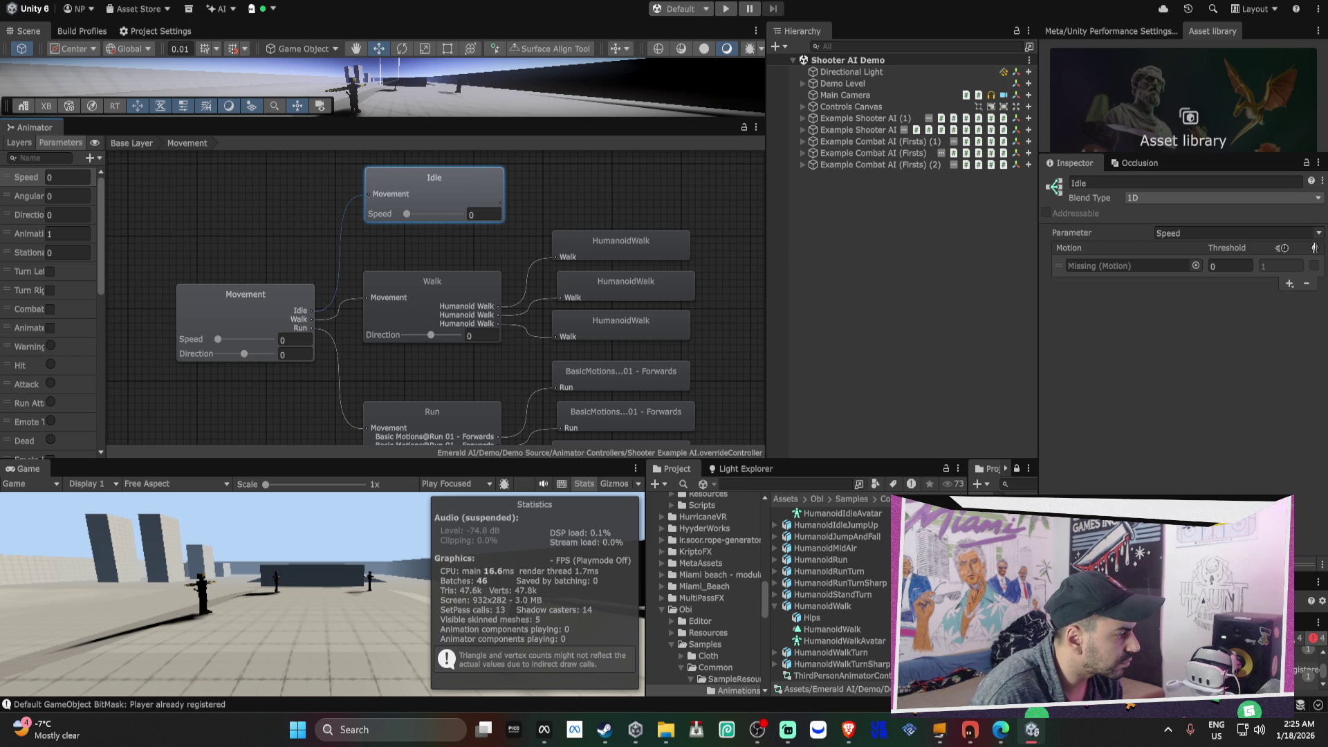
- Give the Idle blend tree HumanoidIdle, check the Run tree, then return to Base Layer
scroll(830, 595, up, 2)
mouse_move(830, 545)
mouse_down()
mouse_move(1100, 303)
mouse_move(1121, 264)
mouse_up()
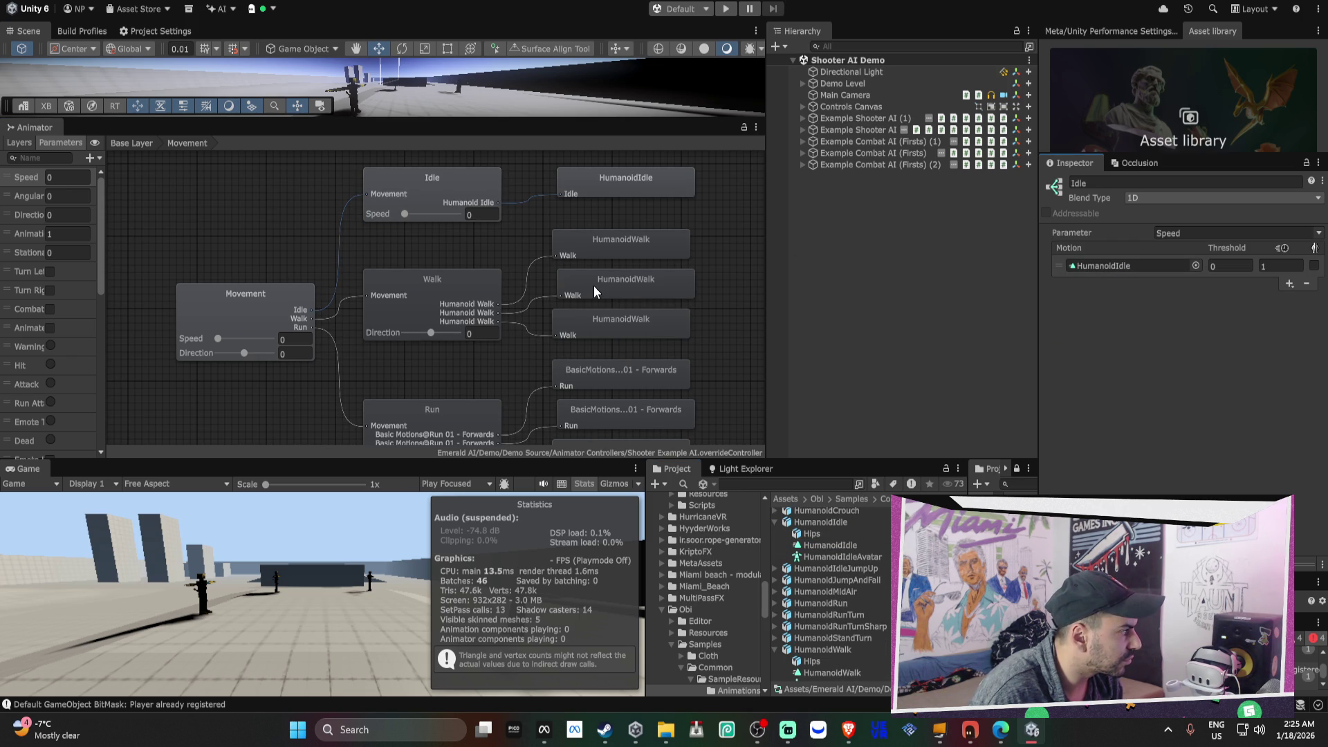
click(628, 362)
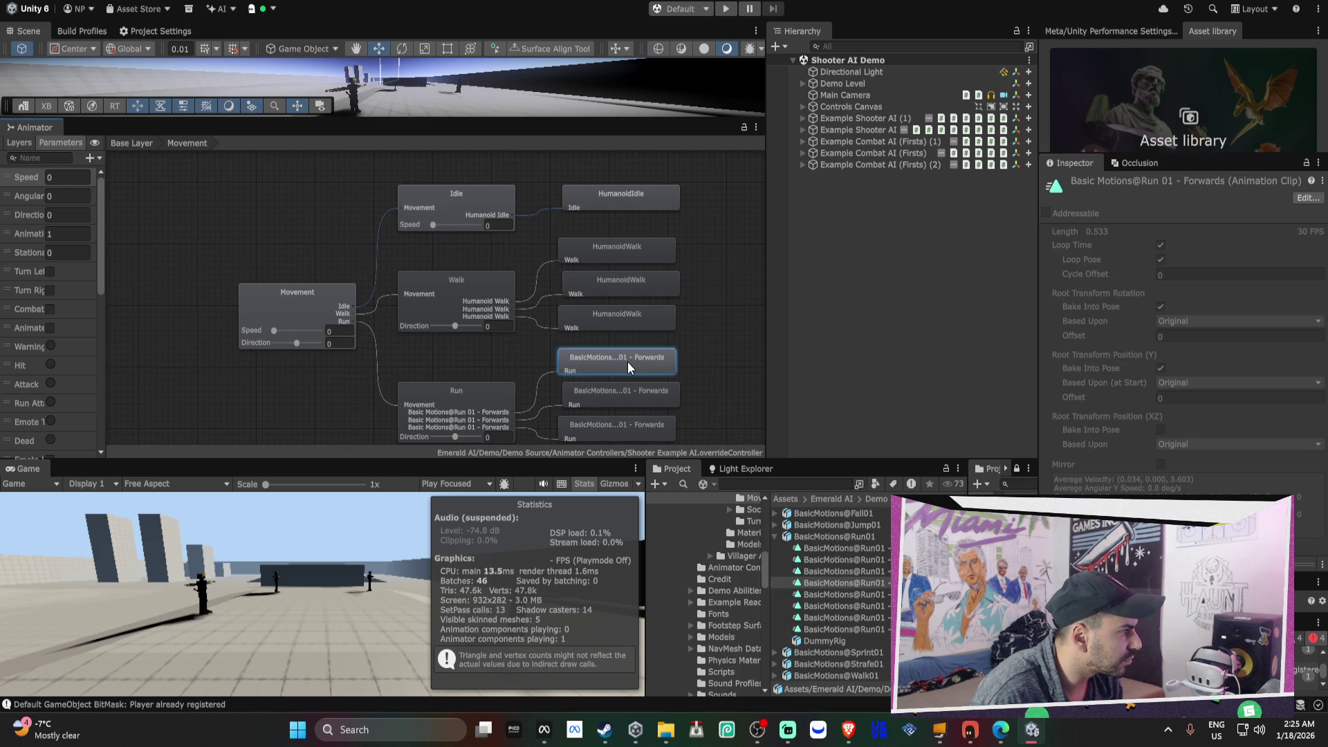
click(475, 385)
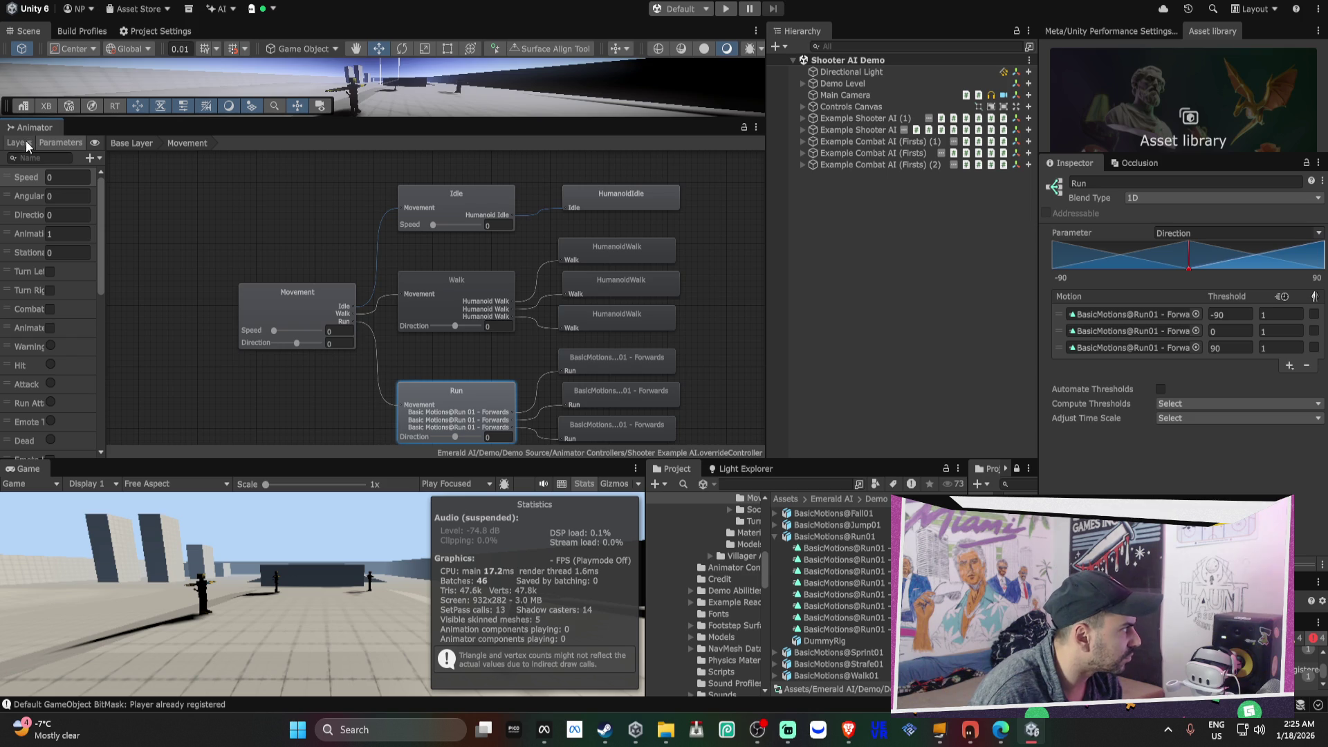
click(132, 143)
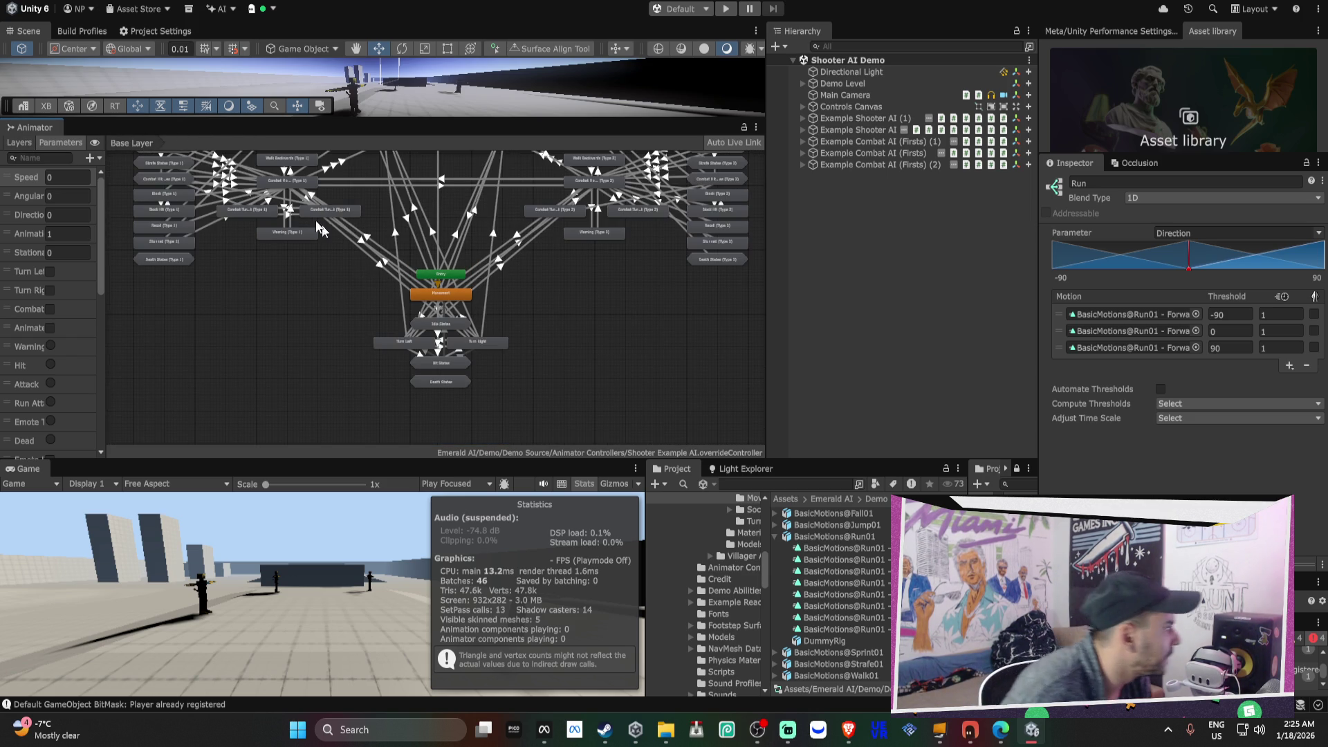
drag(278, 122, 279, 396)
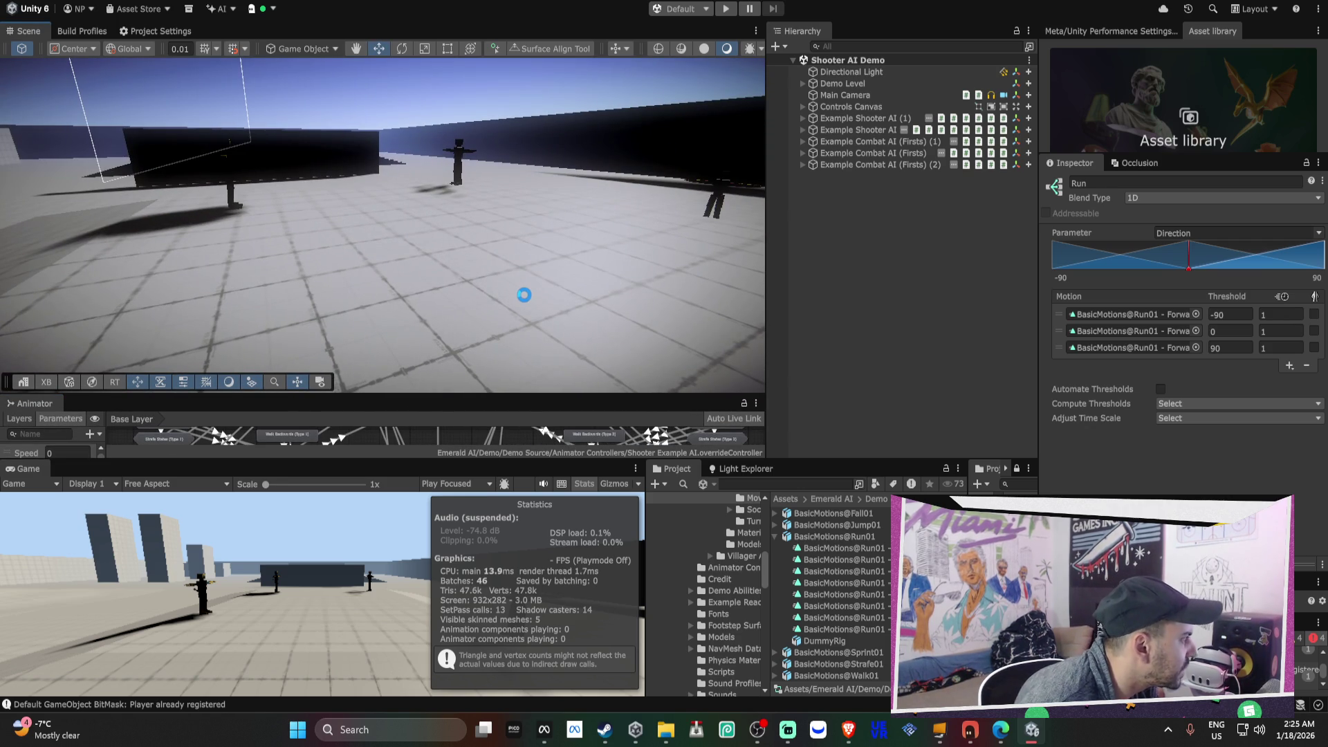
- Select Example Shooter AI (1) in the Scene view and collapse its Emerald Health component
mouse_move(528, 299)
mouse_down()
mouse_move(344, 262)
mouse_move(519, 254)
mouse_up()
click(297, 229)
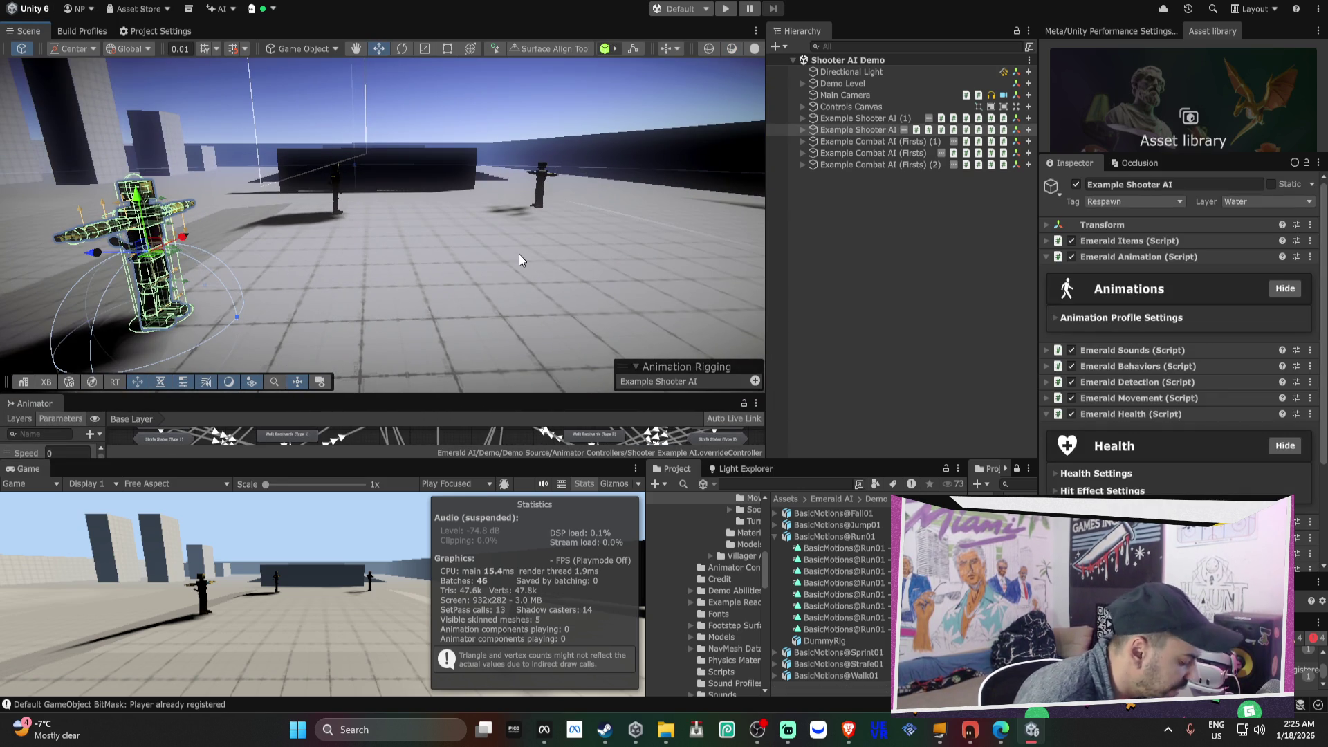
scroll(519, 254, up, 5)
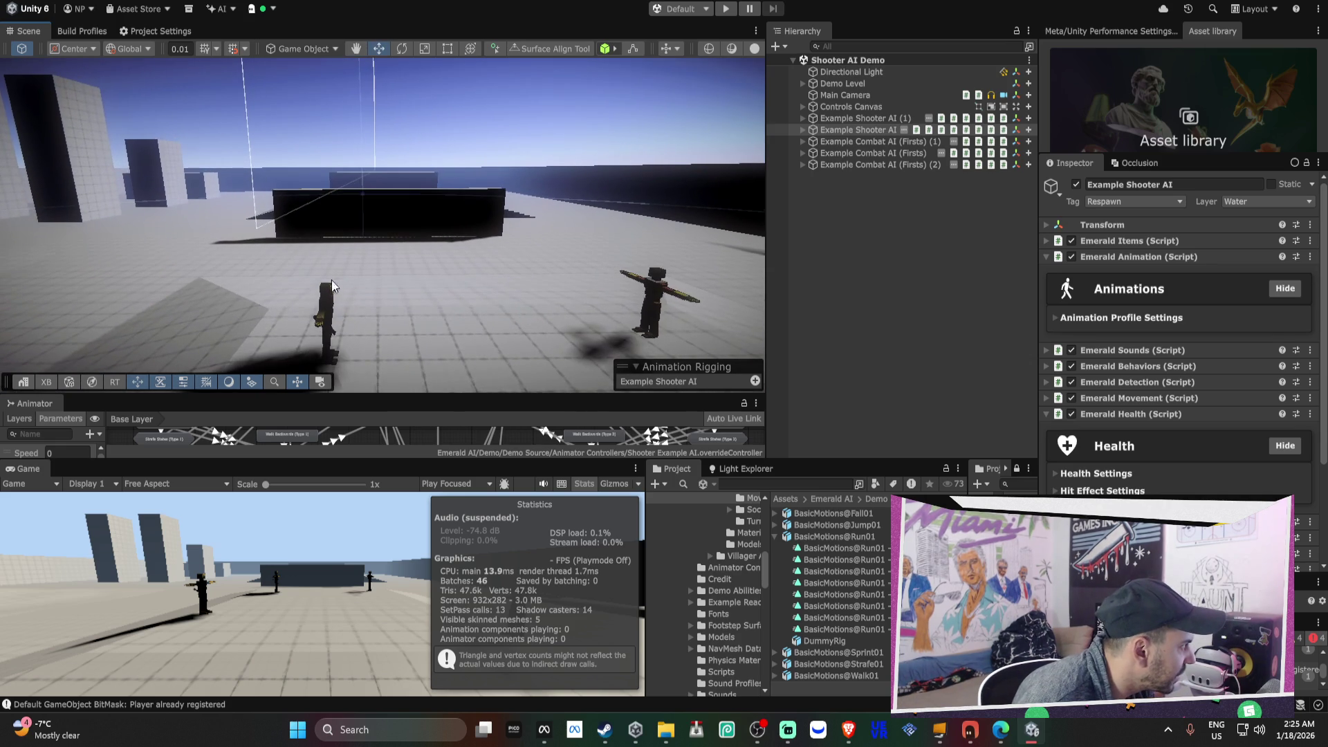
click(338, 284)
drag(339, 285, 427, 374)
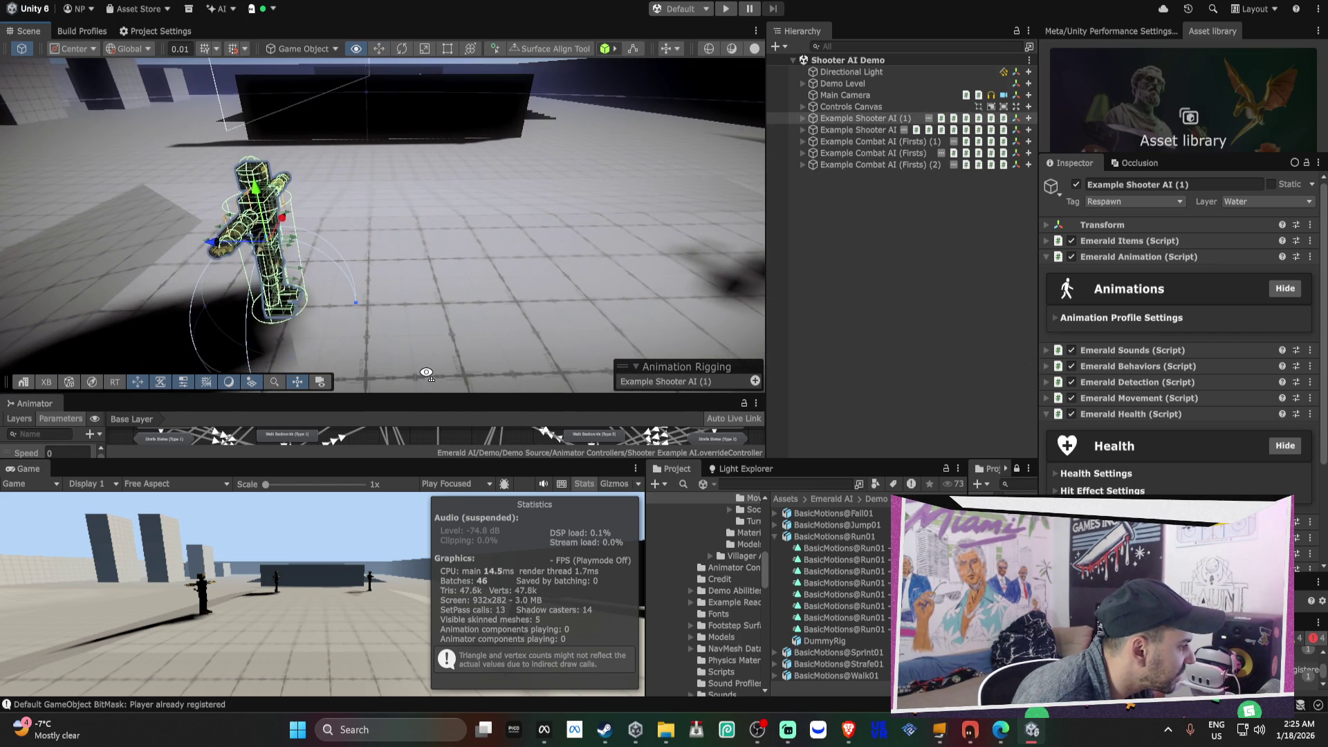
scroll(1089, 290, down, 4)
click(1089, 289)
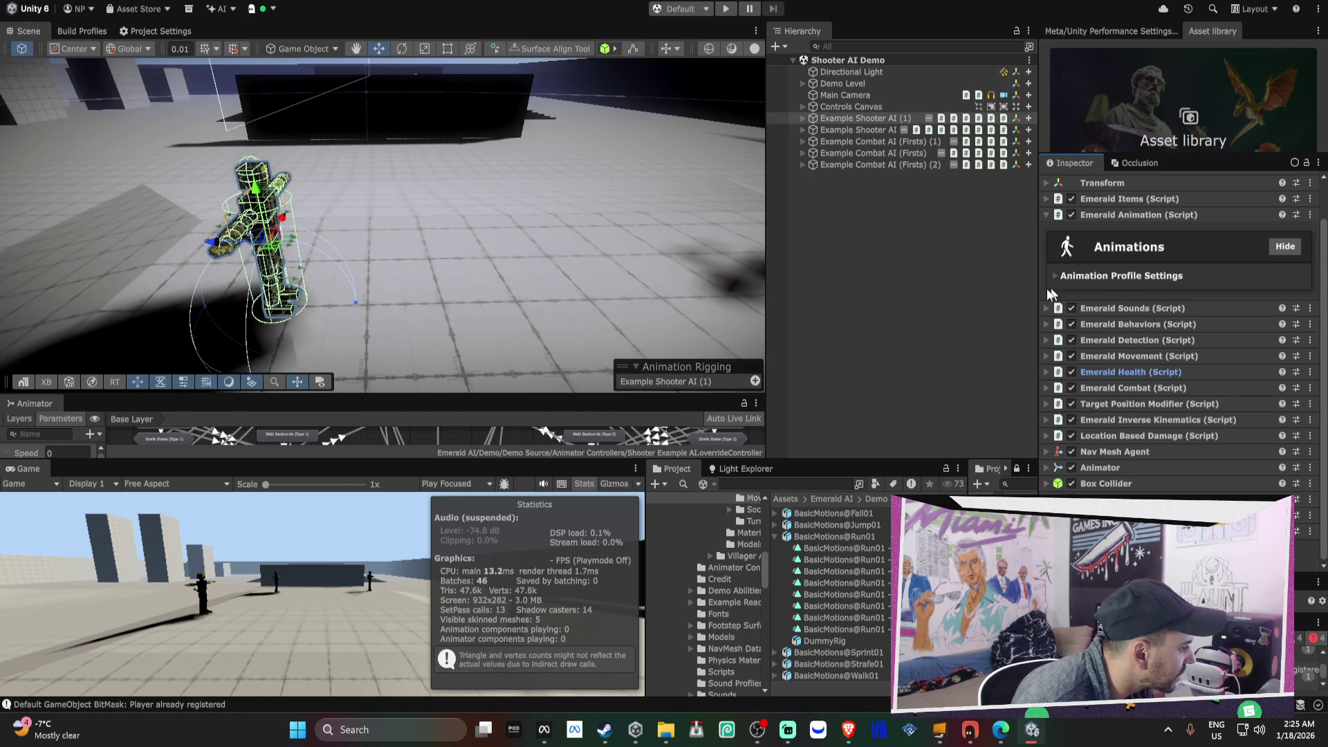
click(725, 9)
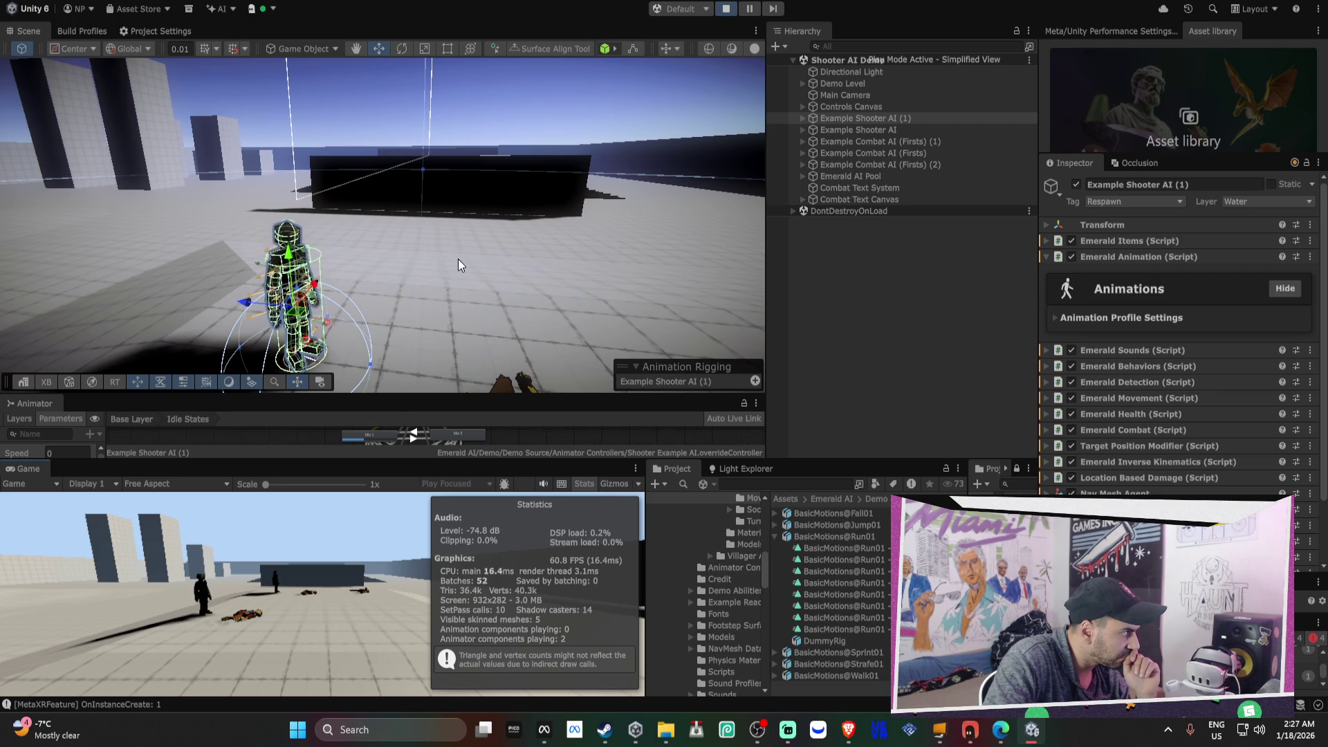
mouse_move(462, 263)
mouse_down()
mouse_move(395, 289)
mouse_move(624, 178)
mouse_up()
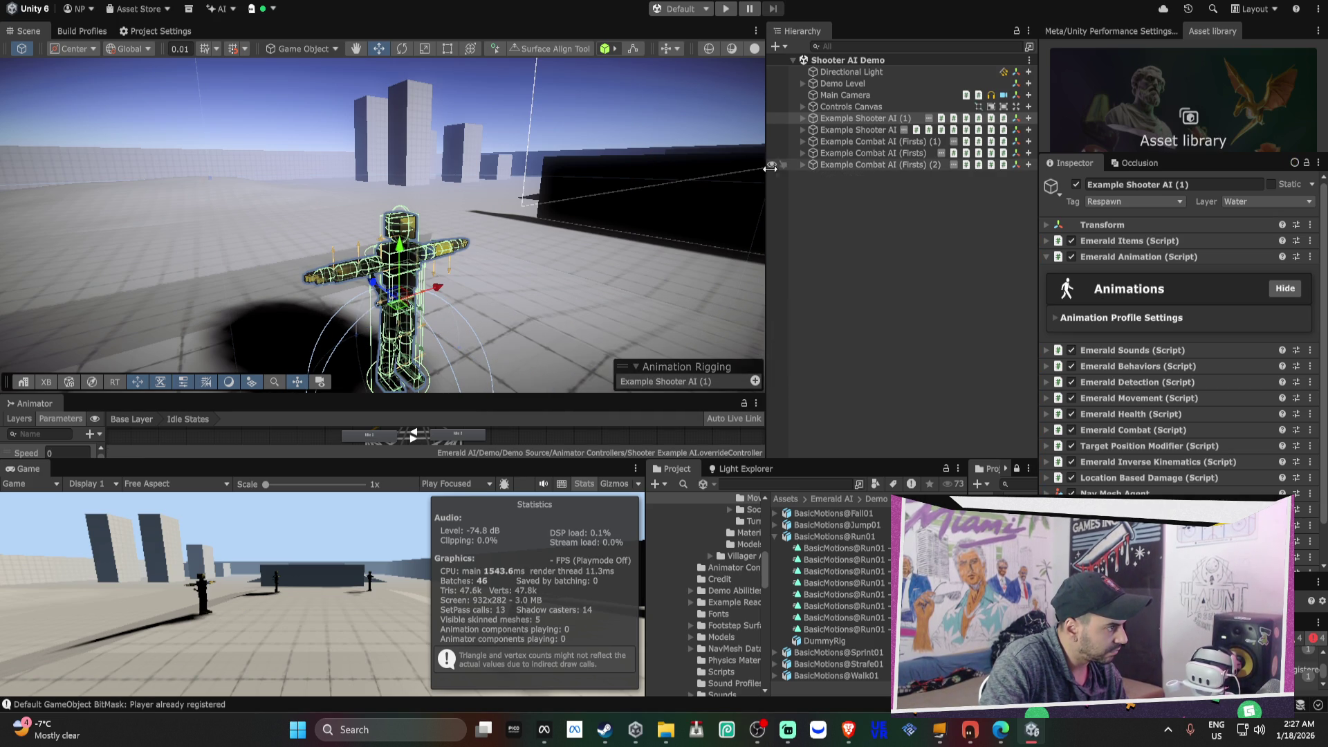
- Browse to Assets/VRMPAssets/Settings and select the URP-Performant render pipeline asset
click(839, 131)
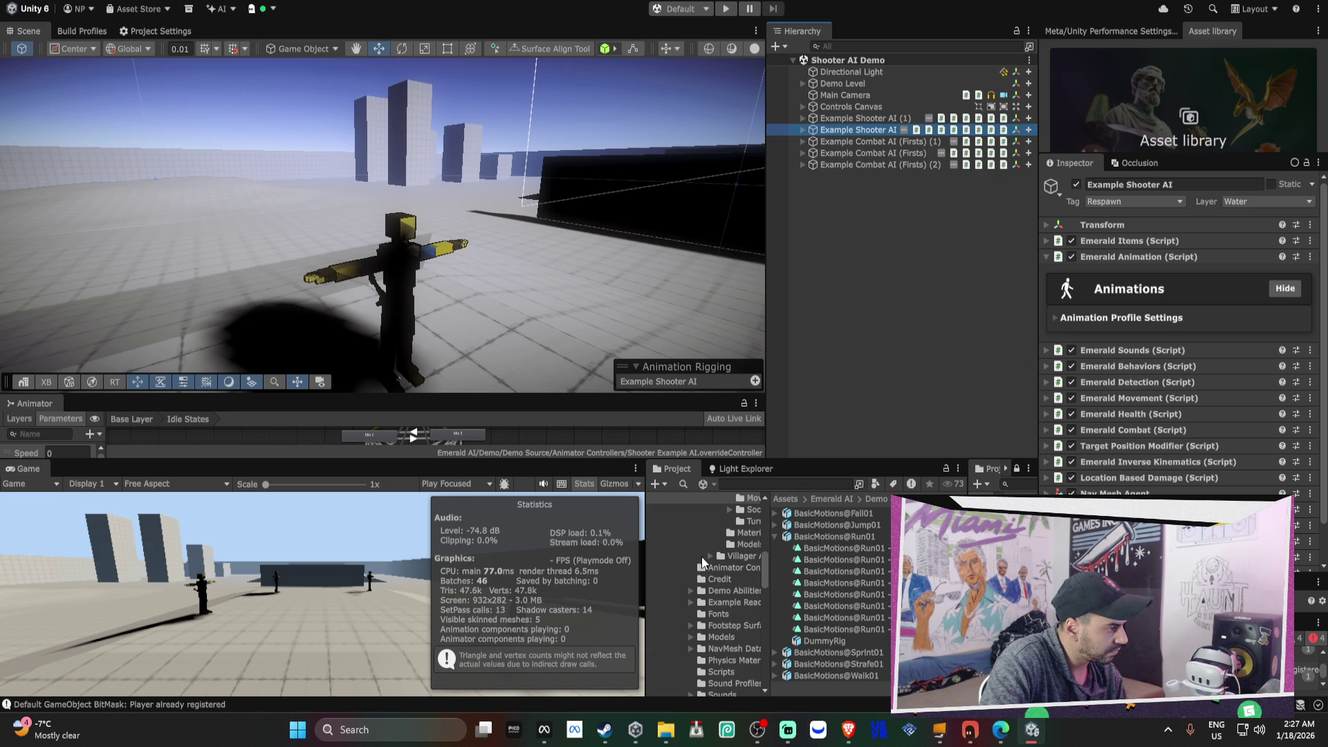
scroll(729, 584, down, 5)
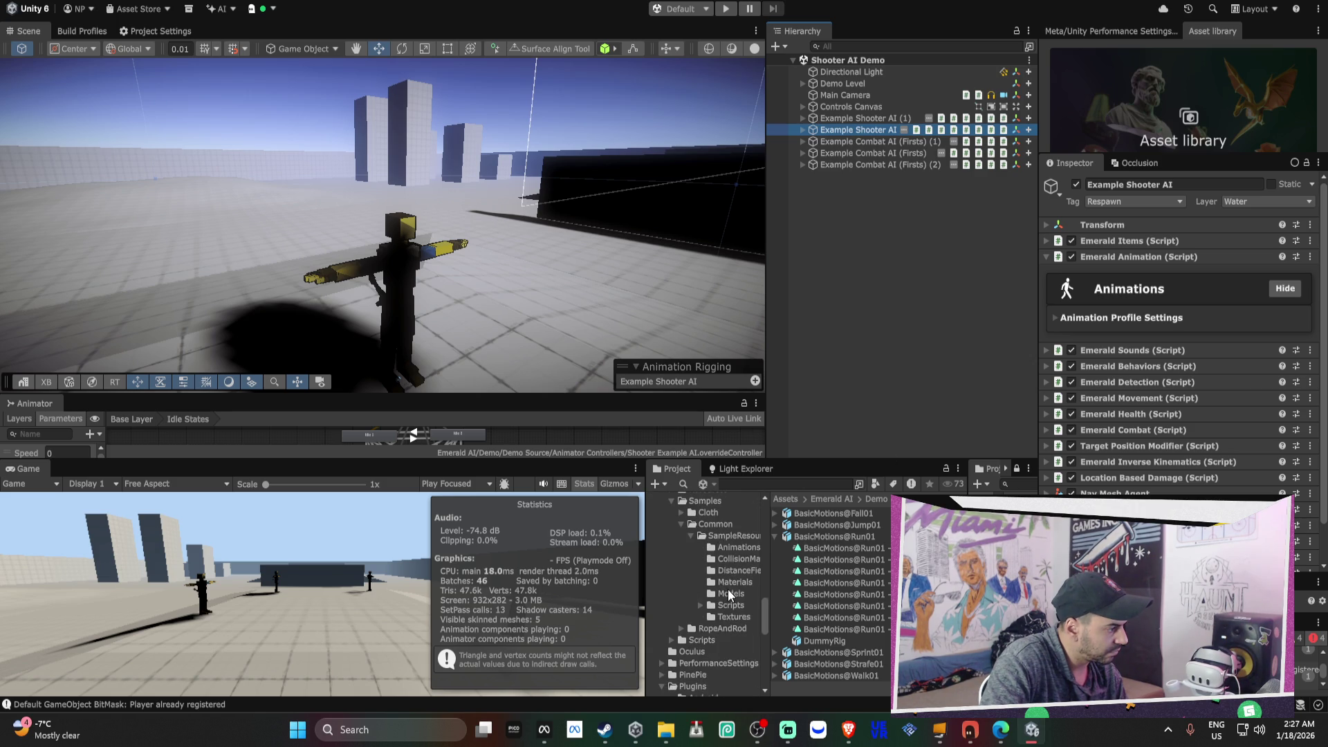
scroll(728, 588, down, 6)
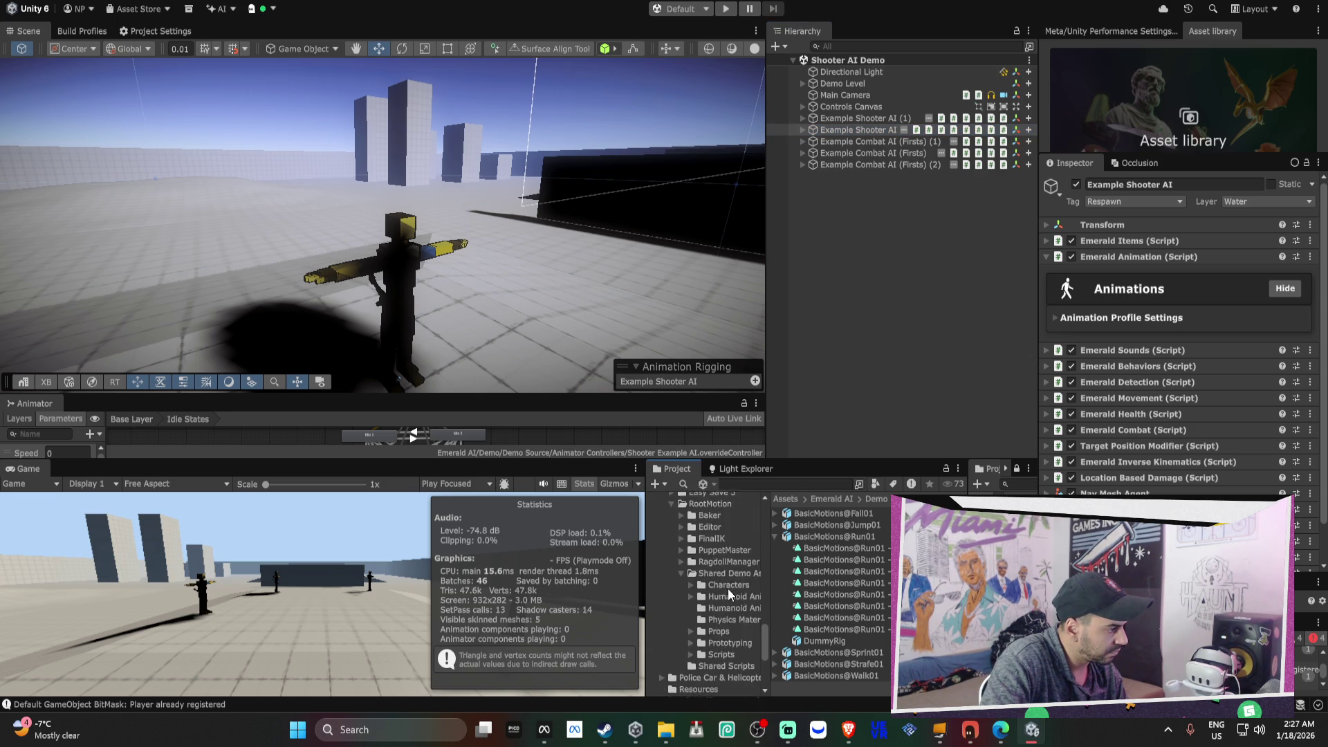
click(663, 512)
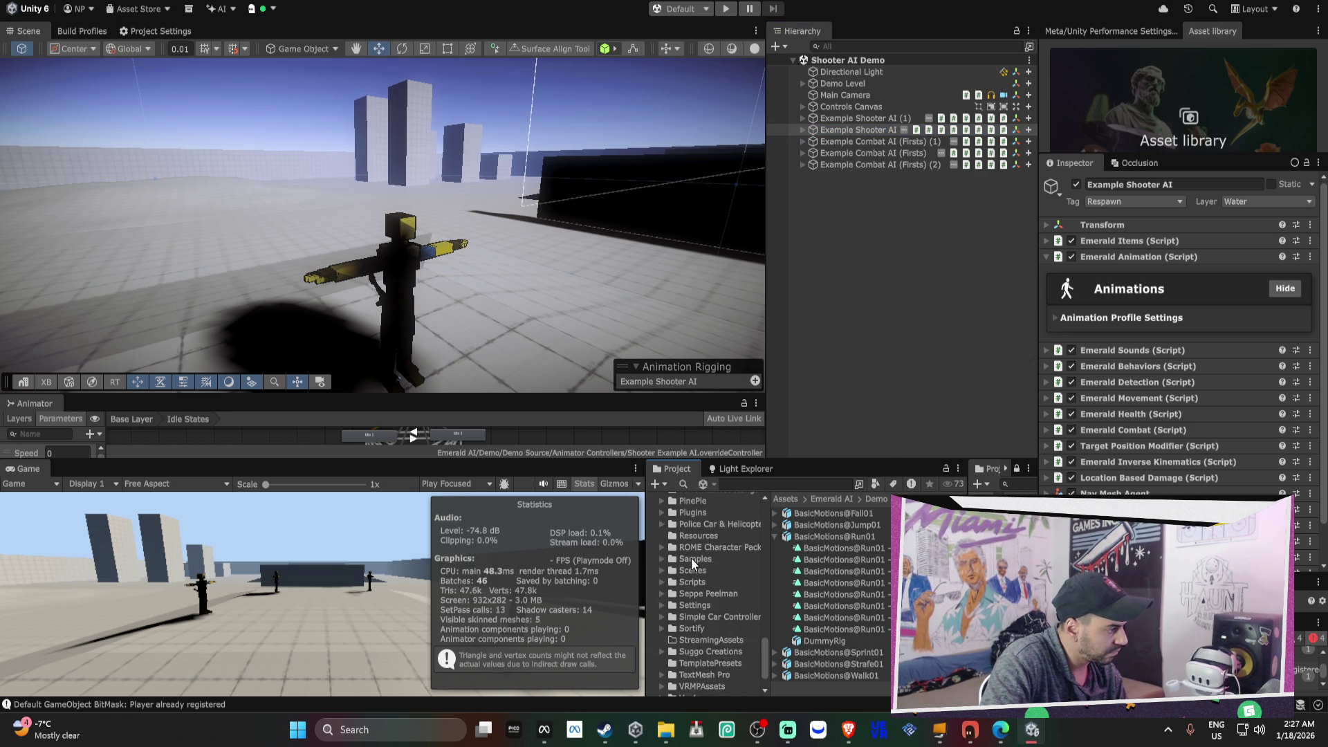
scroll(691, 558, down, 3)
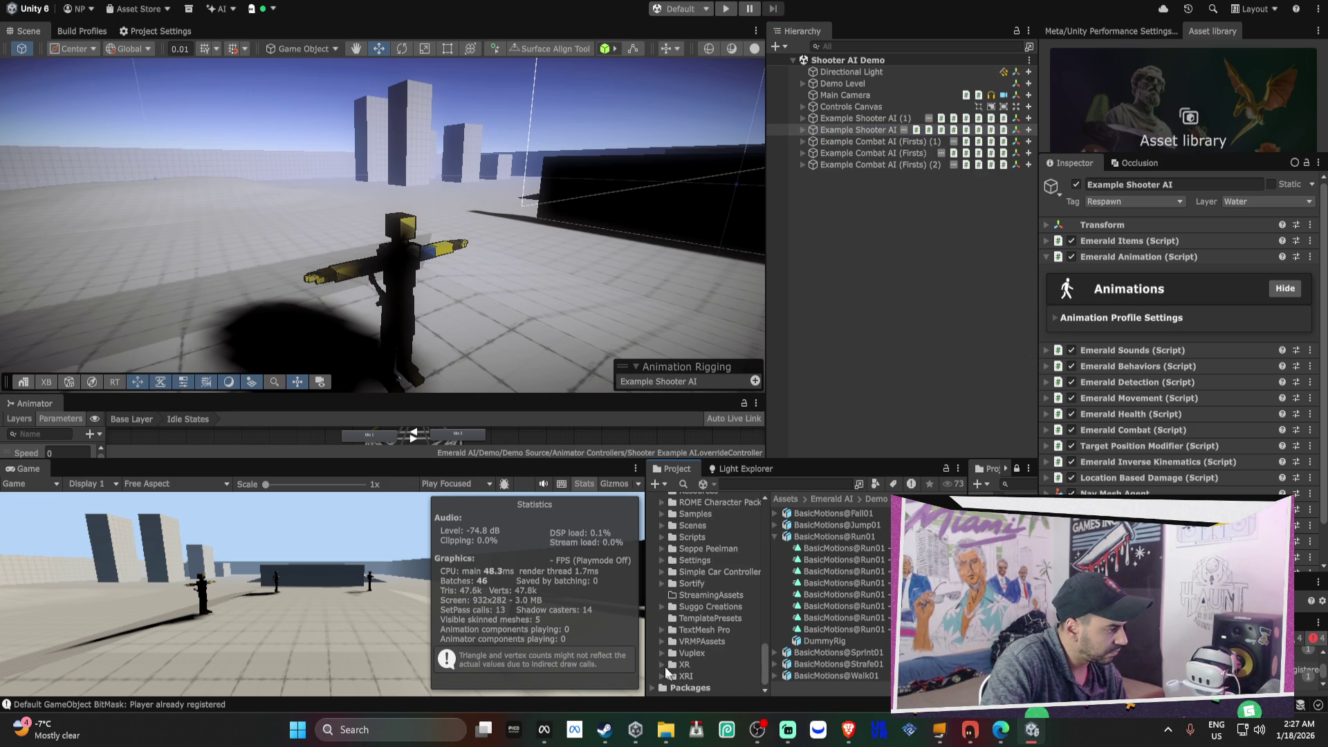
click(661, 641)
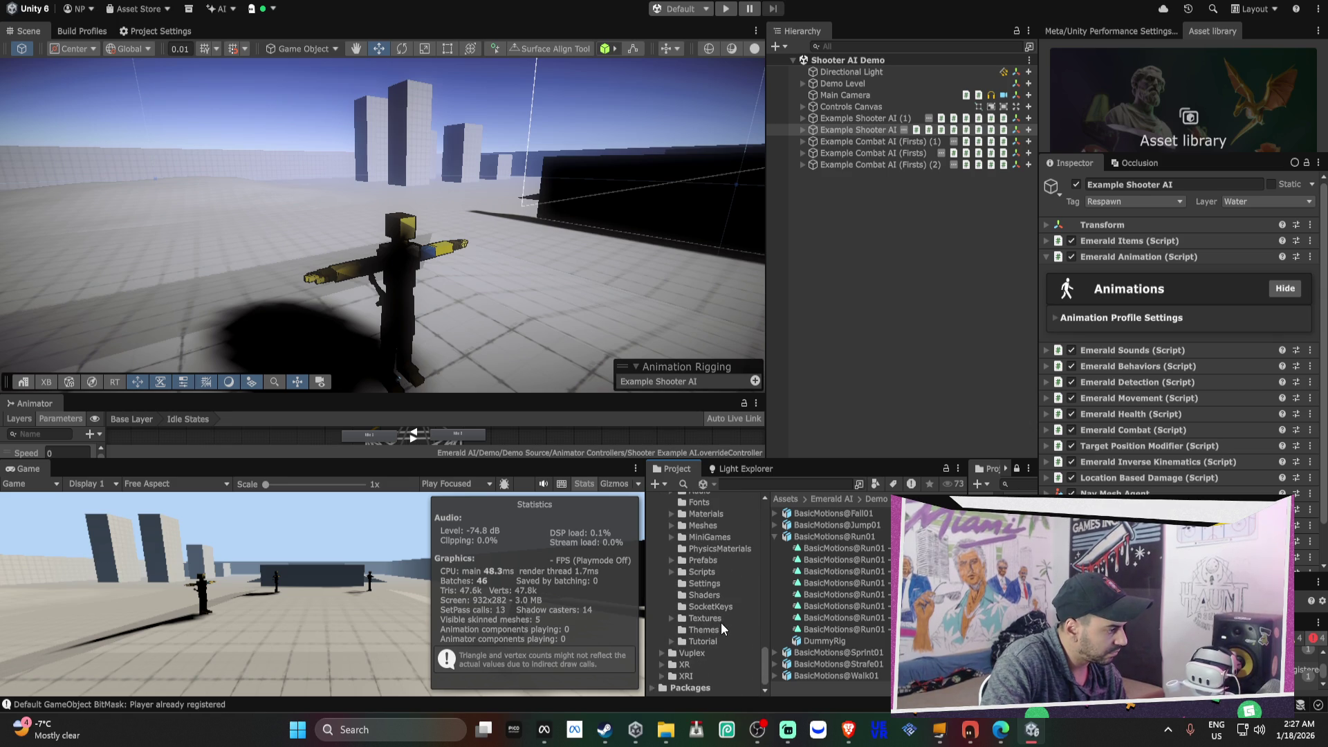
click(703, 584)
click(834, 528)
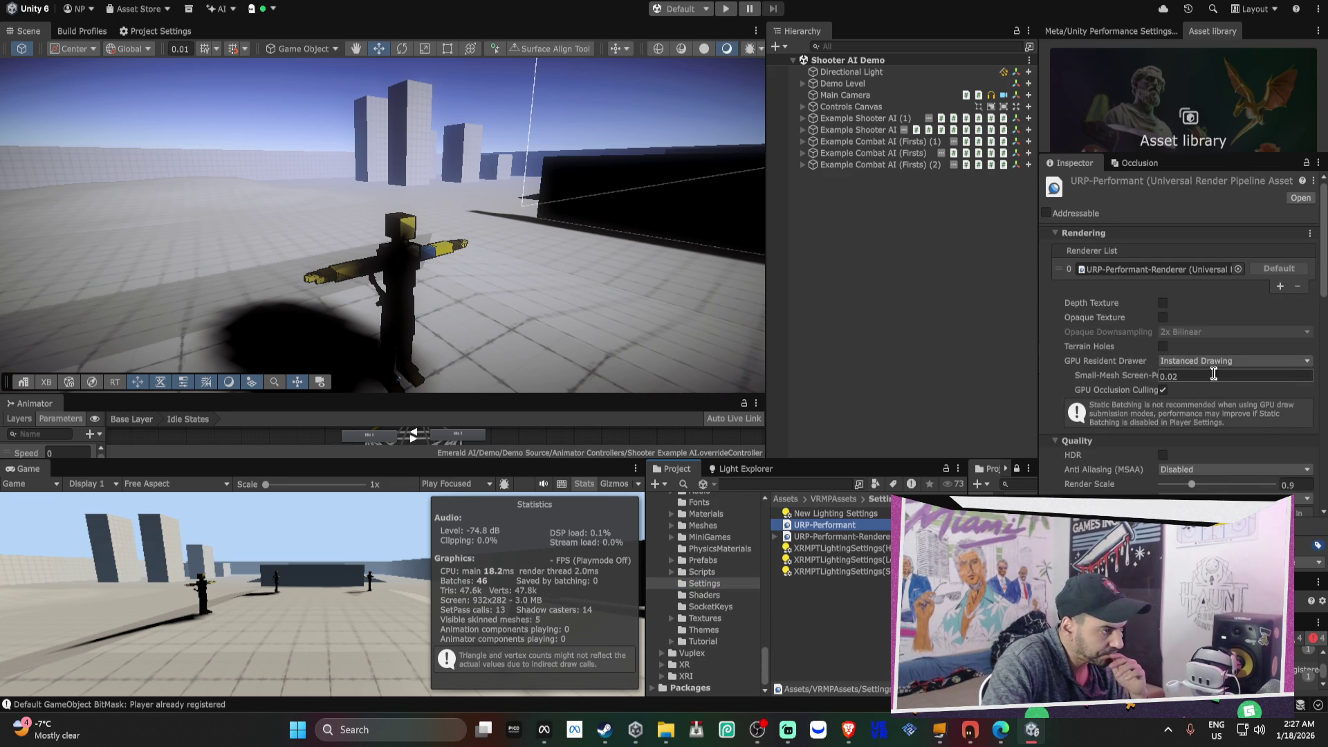
- Set URP-Performant shadows to one cascade, last border about 4.71, depth bias 0
scroll(1202, 364, down, 3)
scroll(1202, 364, down, 15)
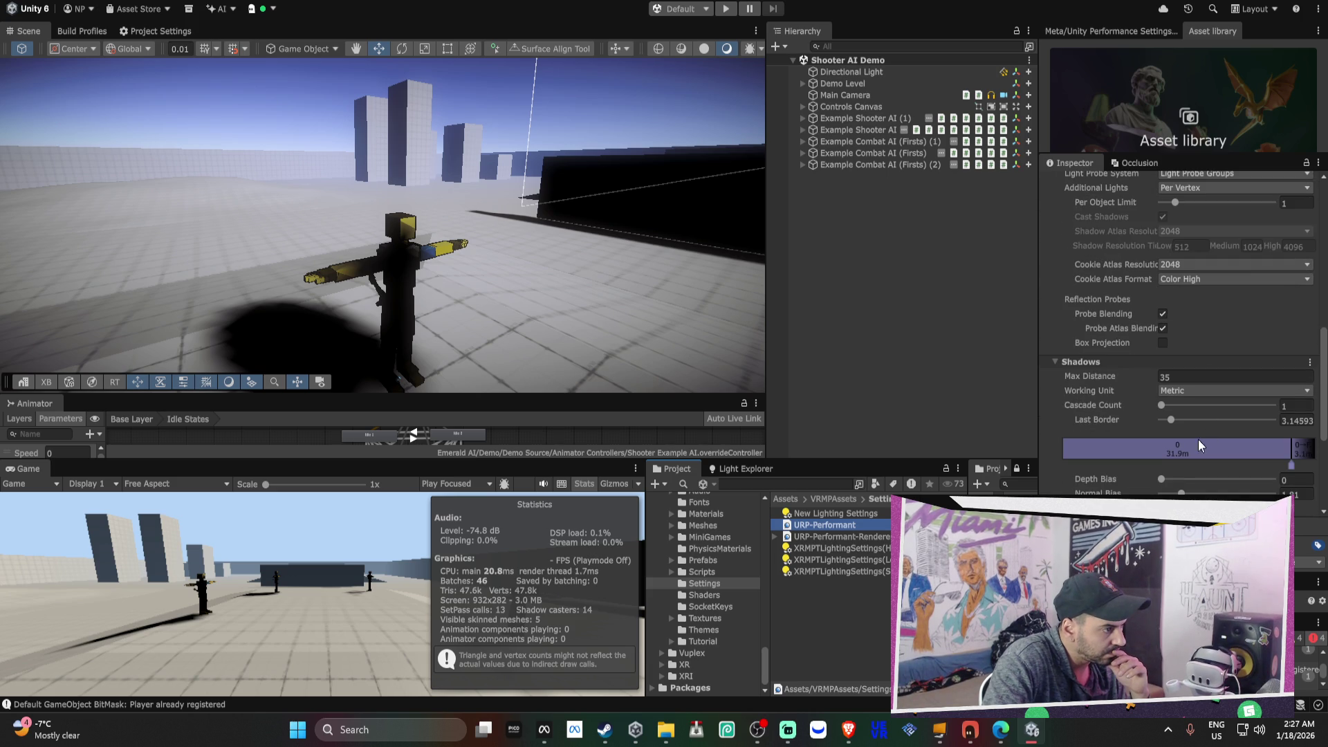
mouse_move(1291, 451)
mouse_down()
mouse_move(1236, 471)
mouse_move(1005, 477)
mouse_move(1301, 479)
mouse_move(1183, 481)
mouse_up()
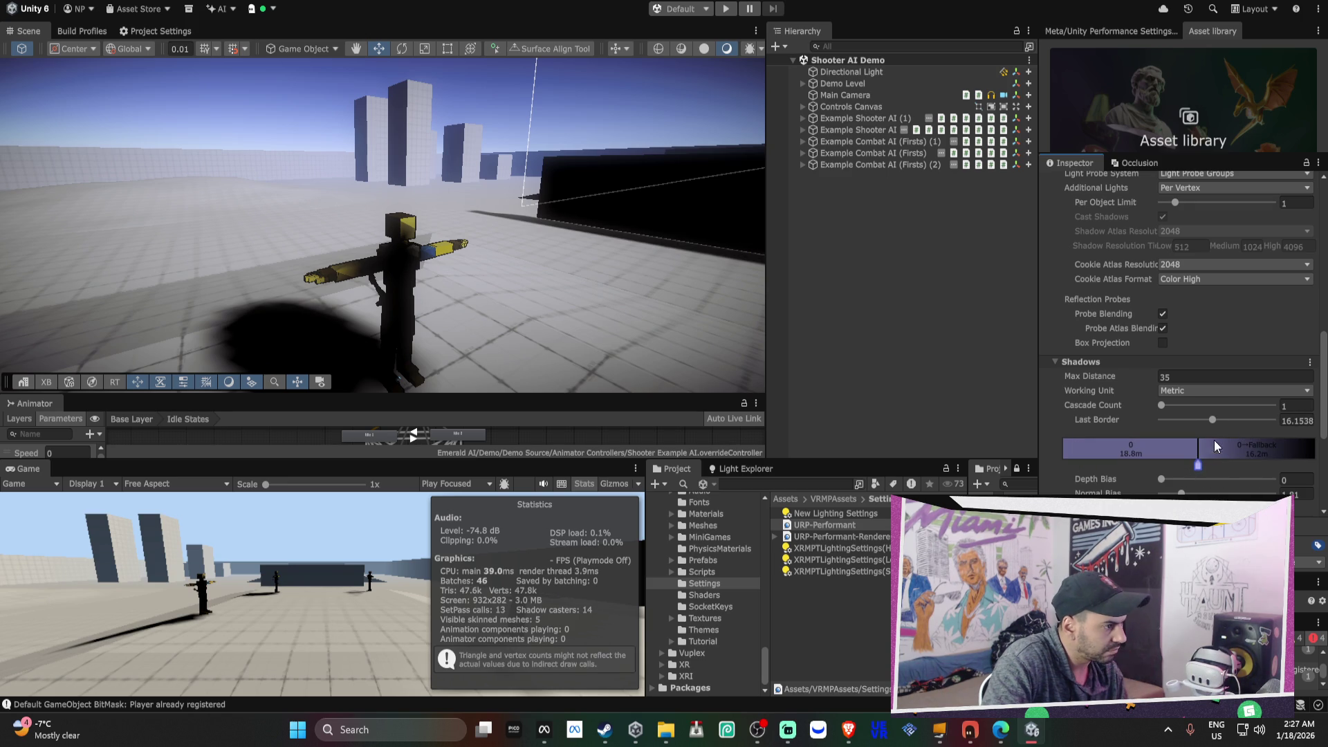
mouse_move(1227, 426)
mouse_down()
mouse_move(1173, 421)
mouse_move(1263, 431)
mouse_move(1144, 430)
mouse_move(1227, 442)
mouse_up()
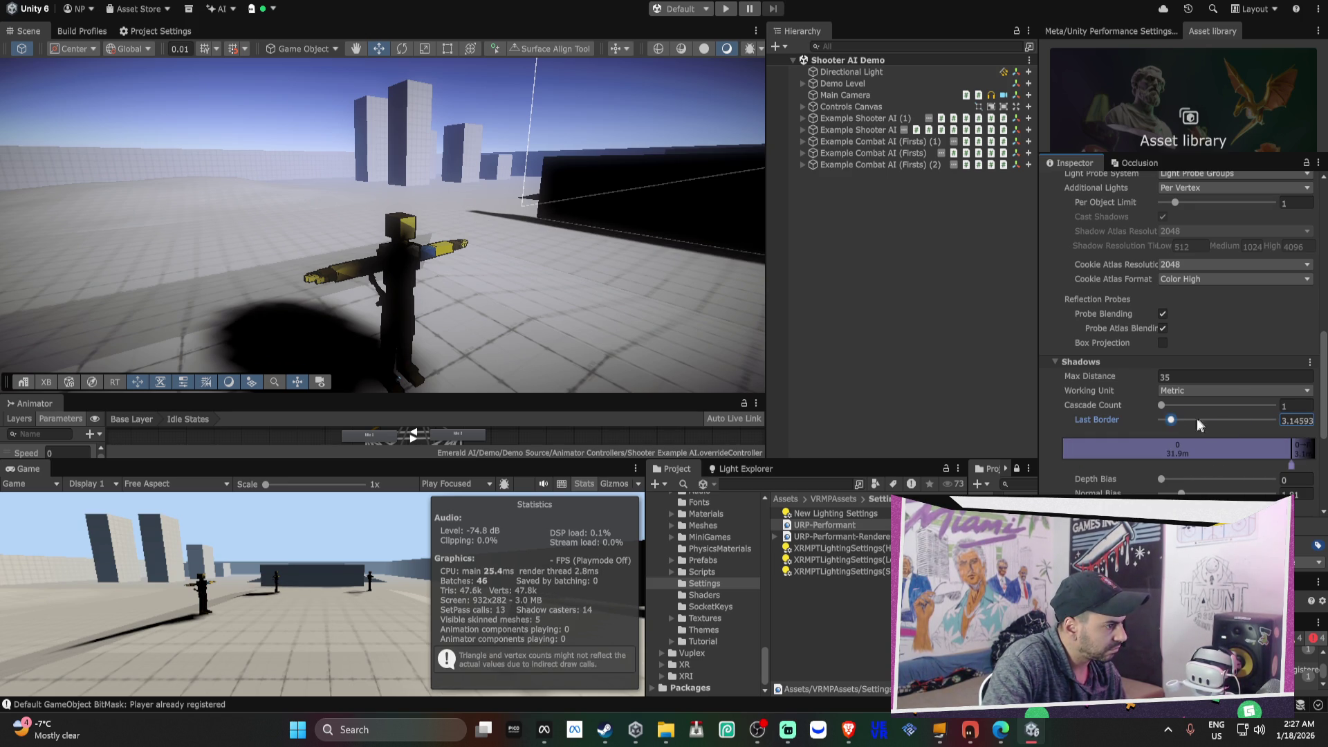
mouse_move(1162, 406)
mouse_down()
mouse_move(1252, 422)
mouse_move(1168, 420)
mouse_up()
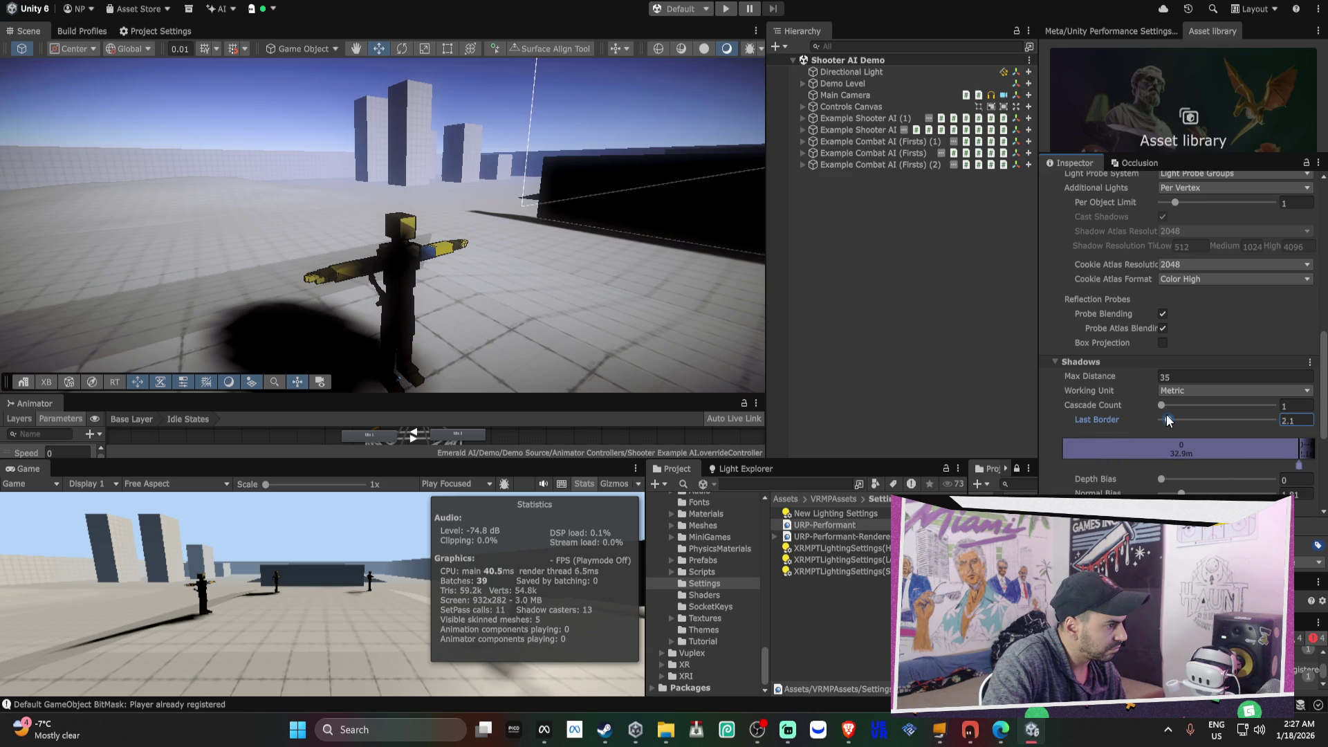
mouse_move(1164, 478)
mouse_down()
mouse_move(1239, 470)
mouse_move(1162, 478)
mouse_move(1194, 493)
mouse_move(1168, 493)
mouse_up()
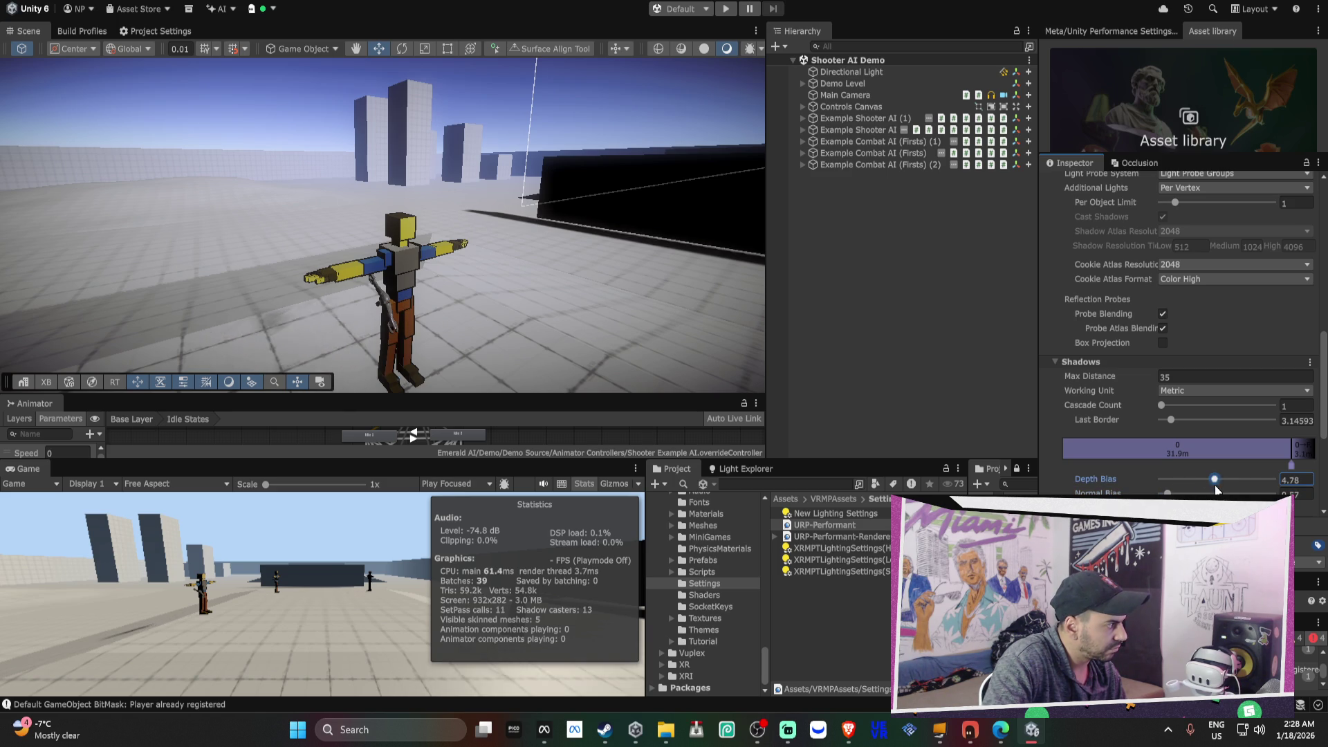
click(1125, 483)
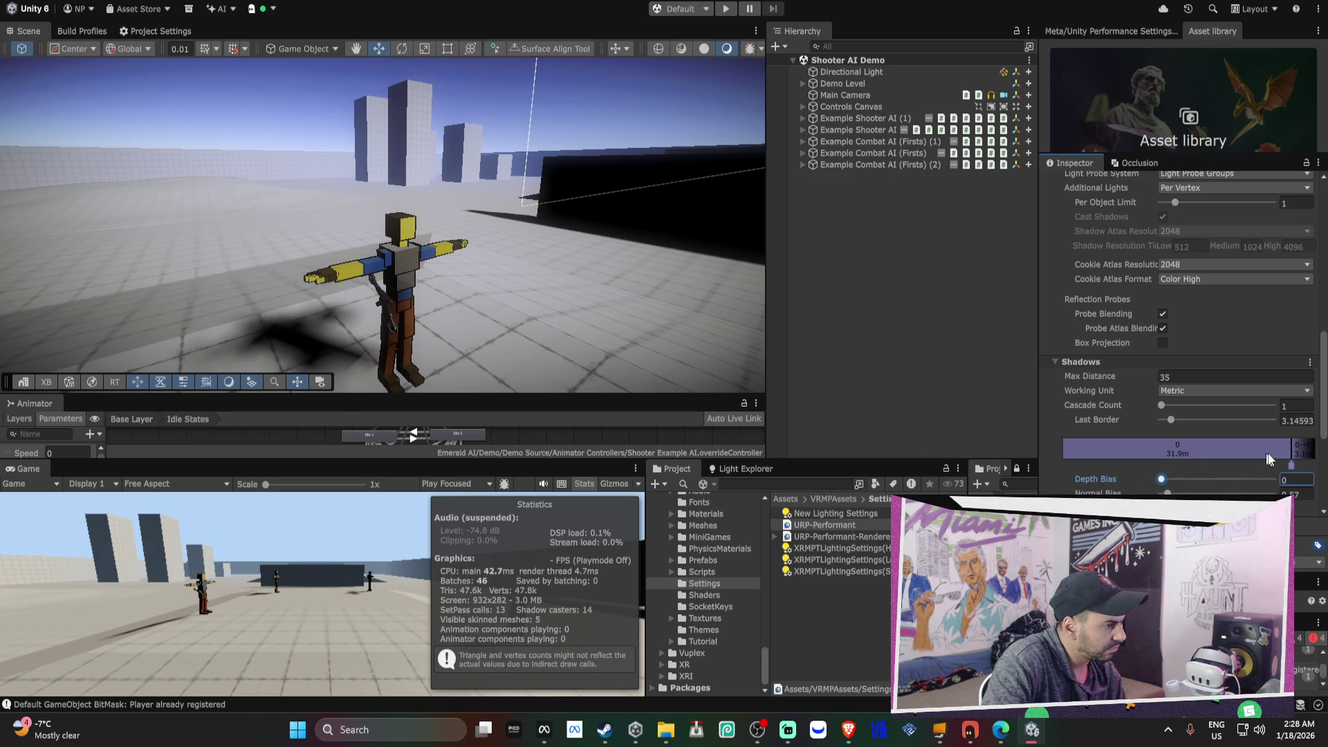
mouse_move(1290, 469)
mouse_down()
mouse_move(1163, 469)
mouse_move(1301, 469)
mouse_move(1281, 470)
mouse_up()
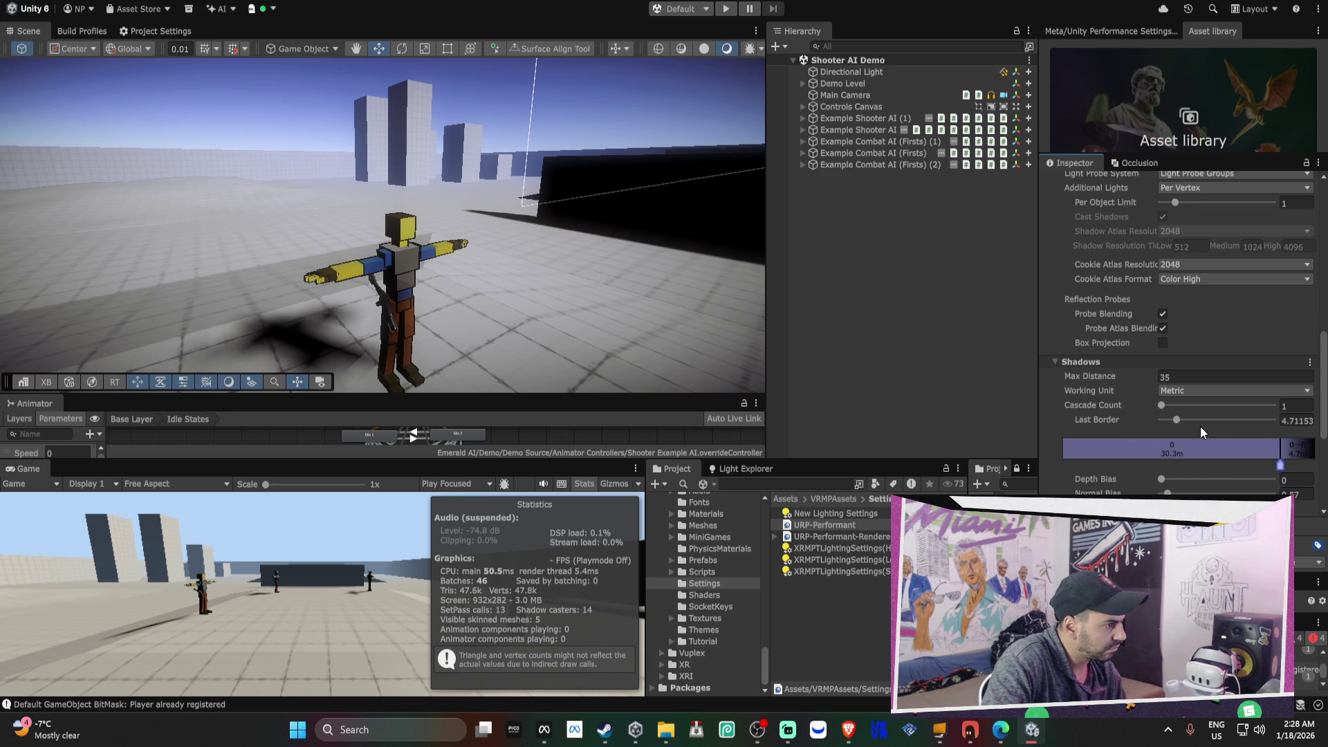
mouse_move(1165, 404)
mouse_down()
mouse_move(1187, 407)
mouse_move(1141, 413)
mouse_up()
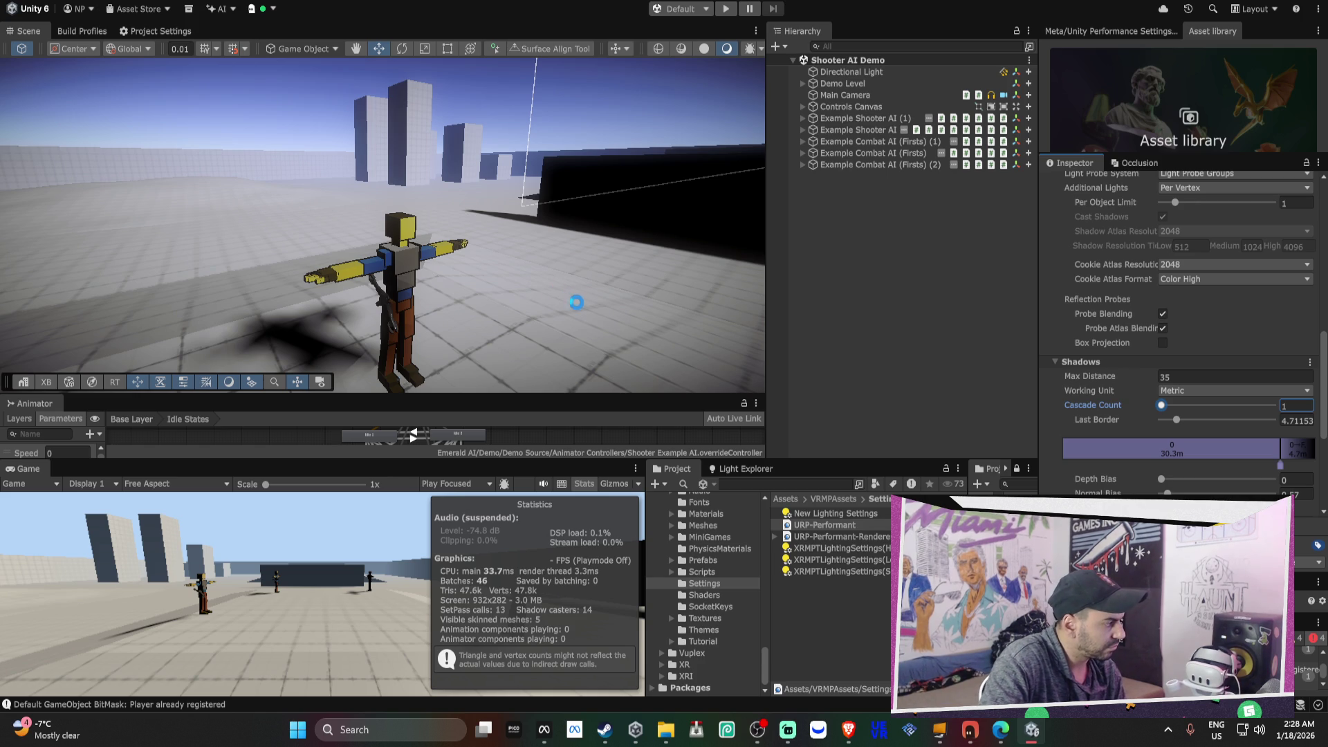
right_click(573, 280)
mouse_move(573, 280)
mouse_down()
mouse_move(225, 271)
mouse_move(764, 262)
mouse_move(657, 261)
mouse_move(430, 219)
mouse_move(229, 216)
mouse_move(237, 237)
mouse_move(249, 226)
mouse_move(513, 288)
mouse_up()
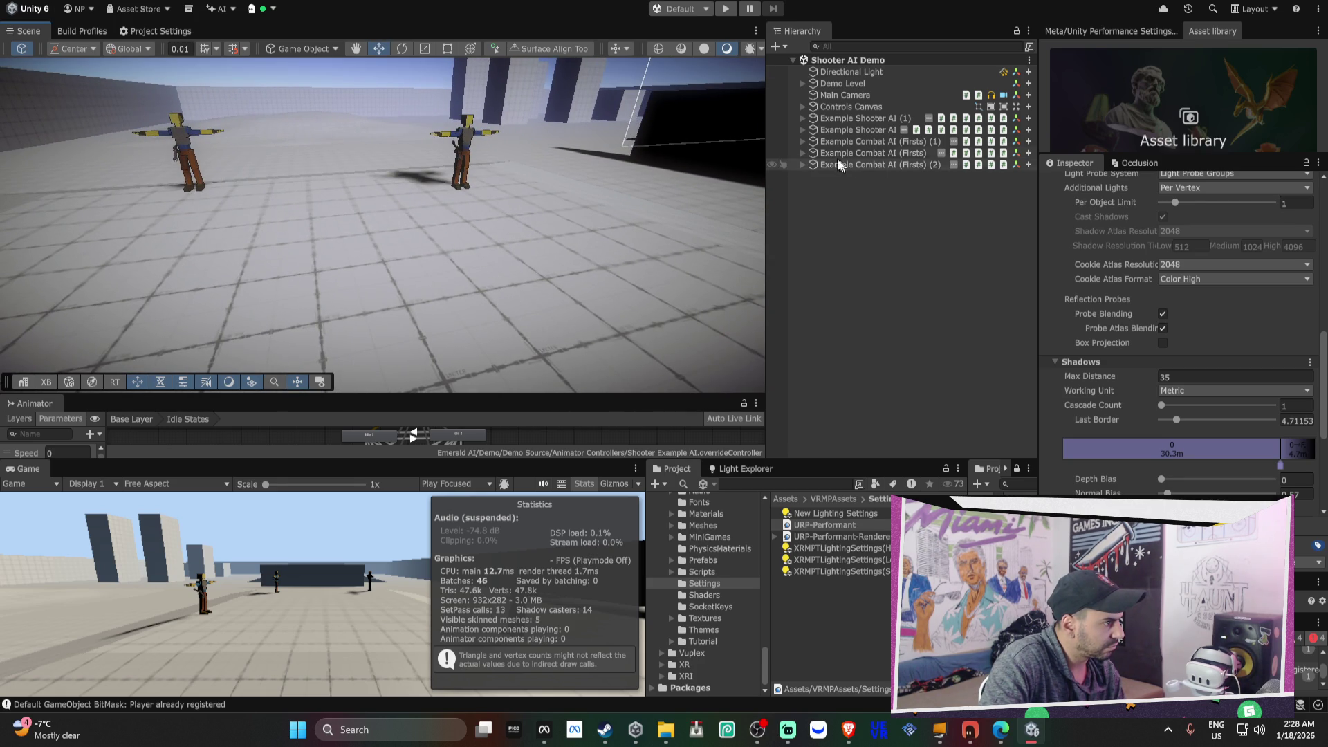
- Drag Example Shooter AI into 1_IMPORTEDASSETS/Characters to create an Example Shooter AI prefab
click(870, 130)
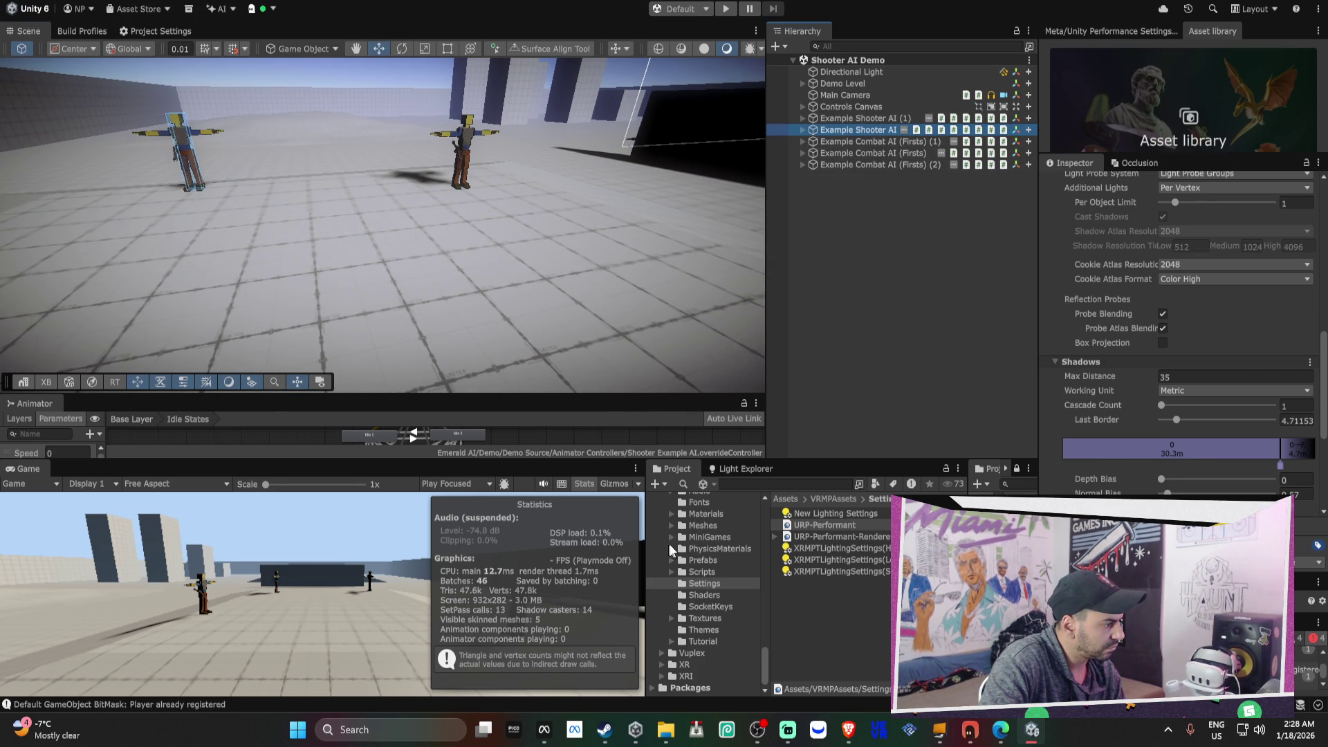
scroll(687, 538, up, 15)
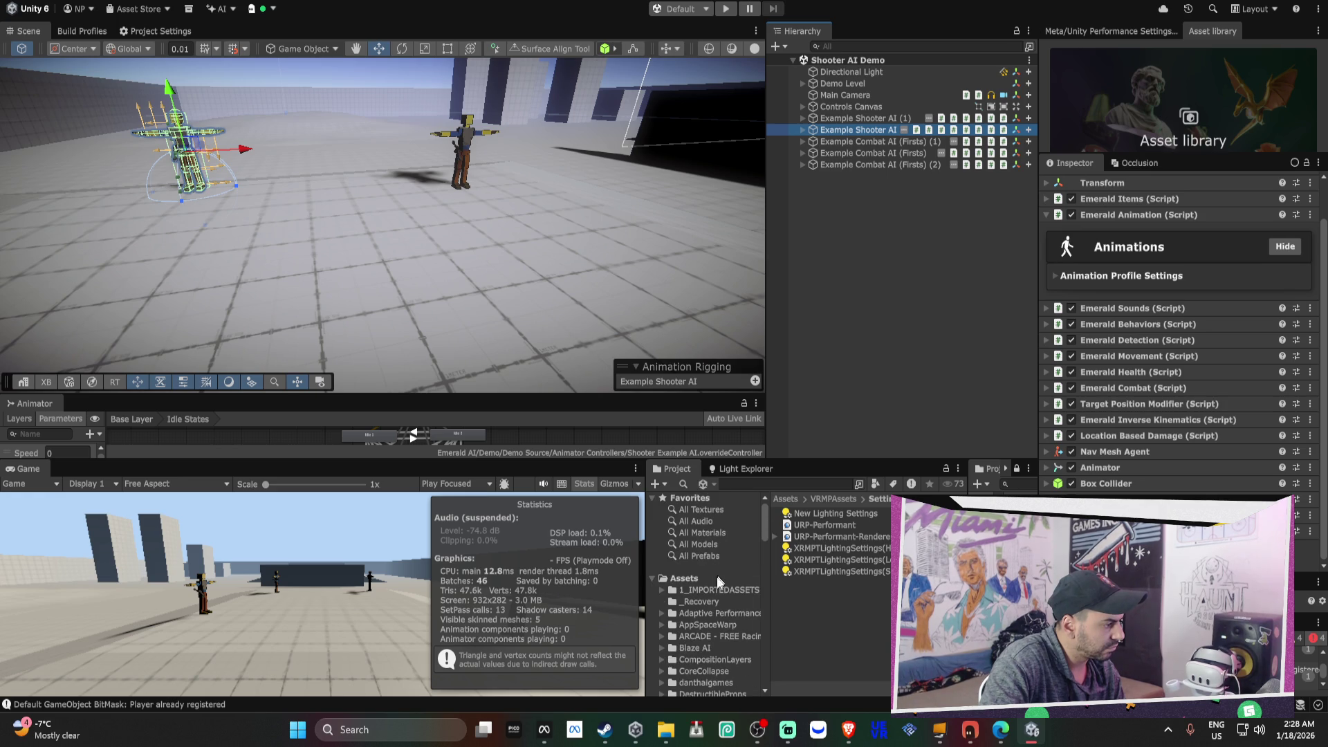
click(662, 591)
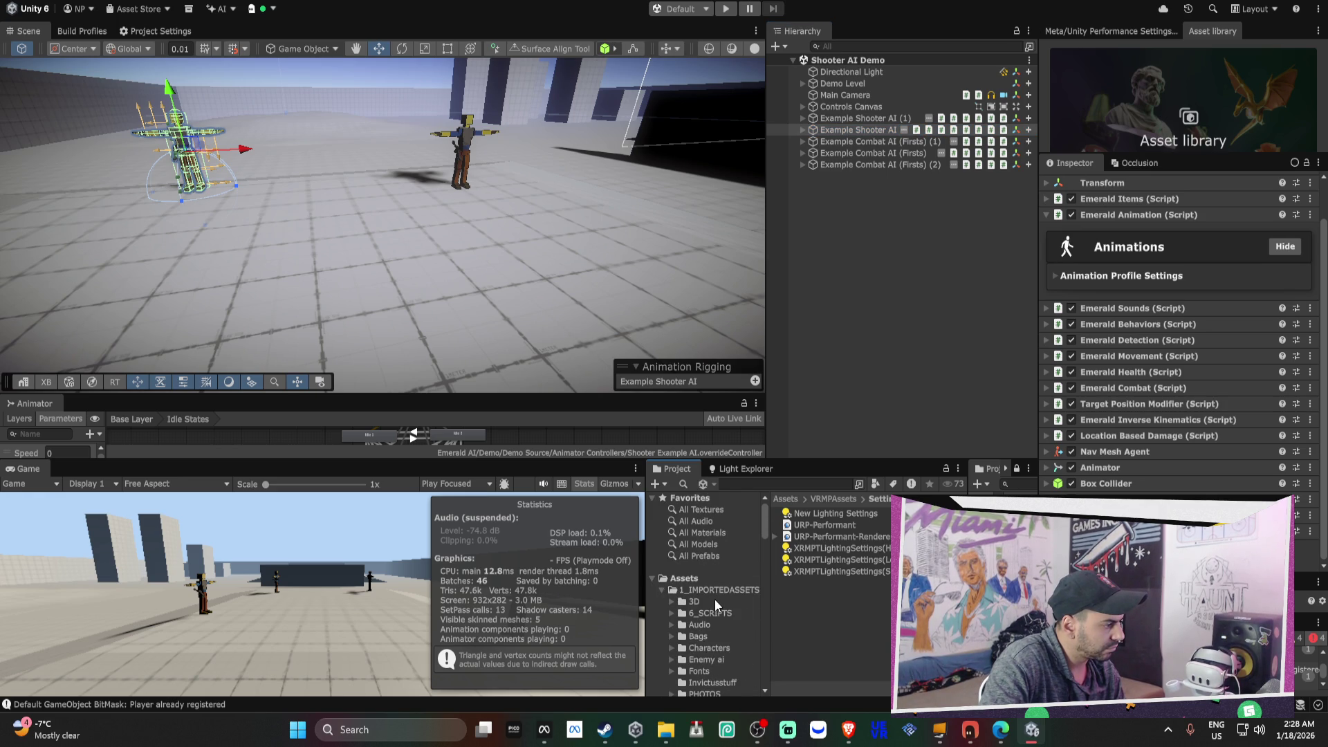
scroll(719, 602, down, 3)
click(700, 562)
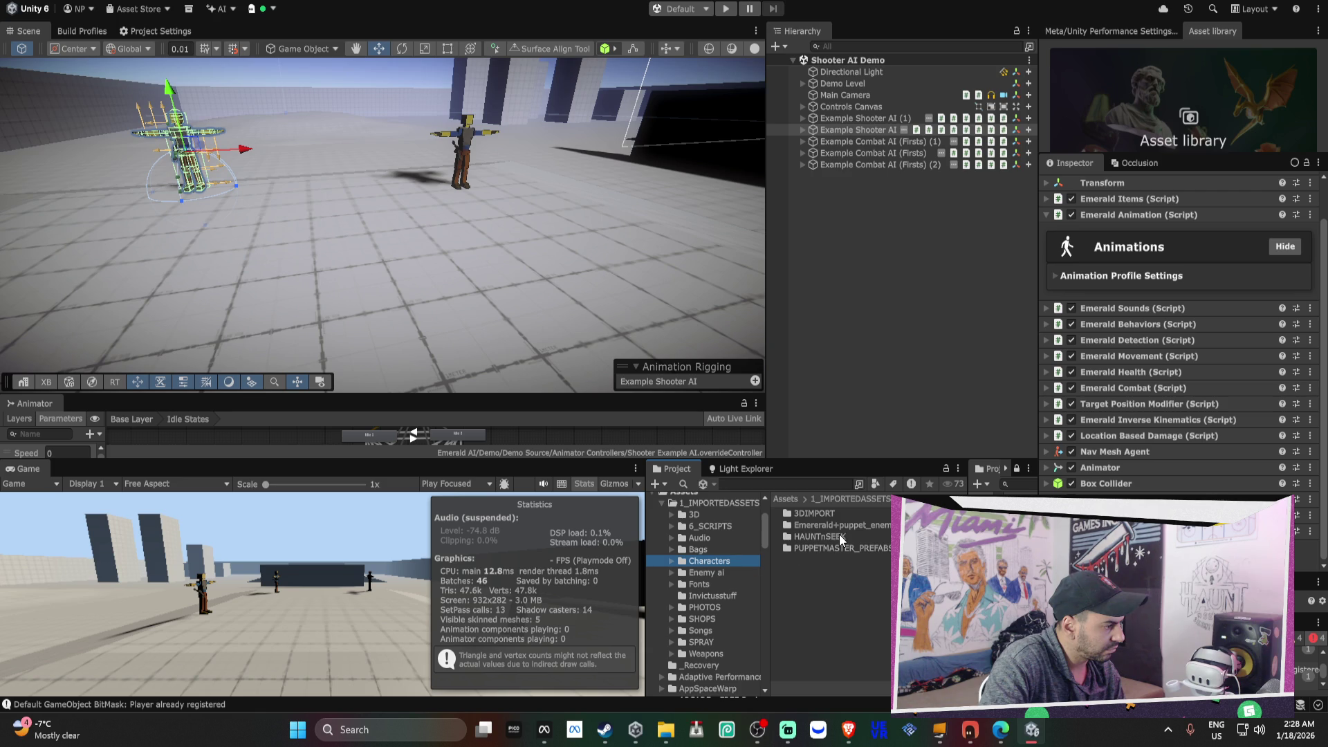
double_click(787, 513)
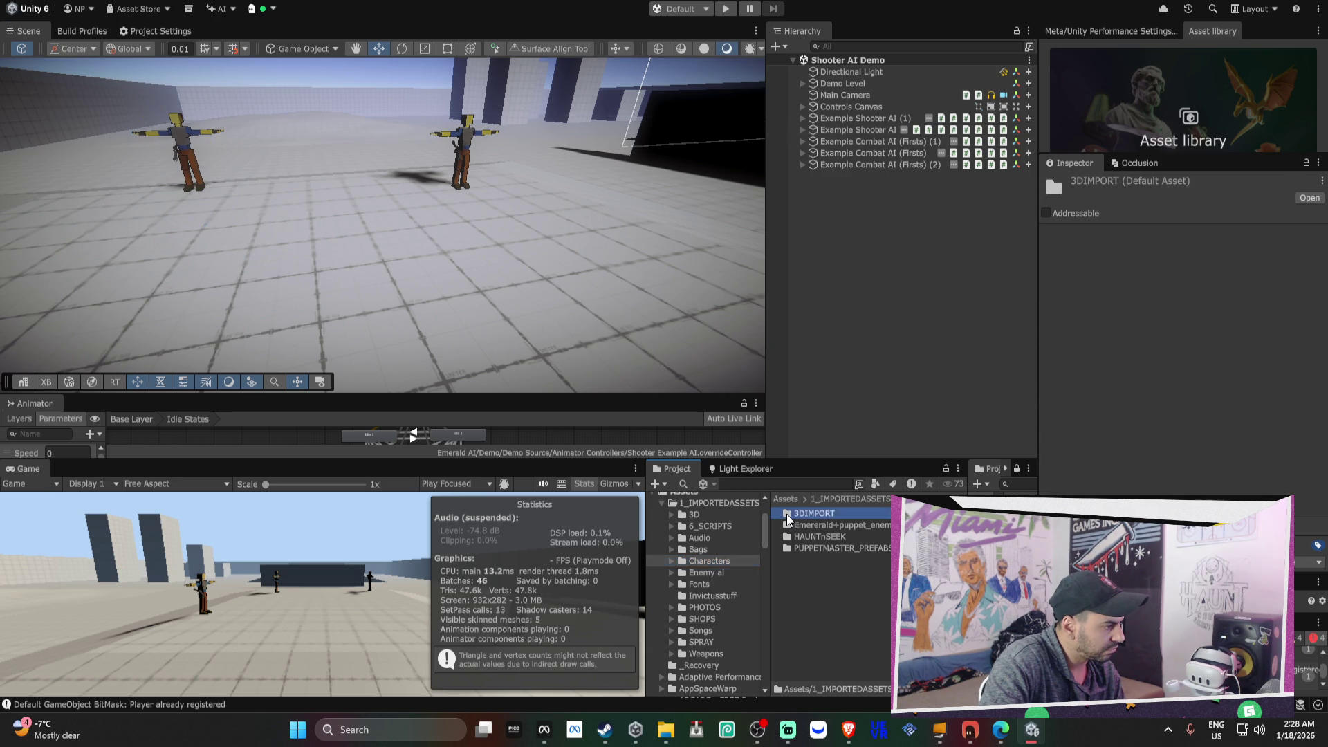
click(708, 561)
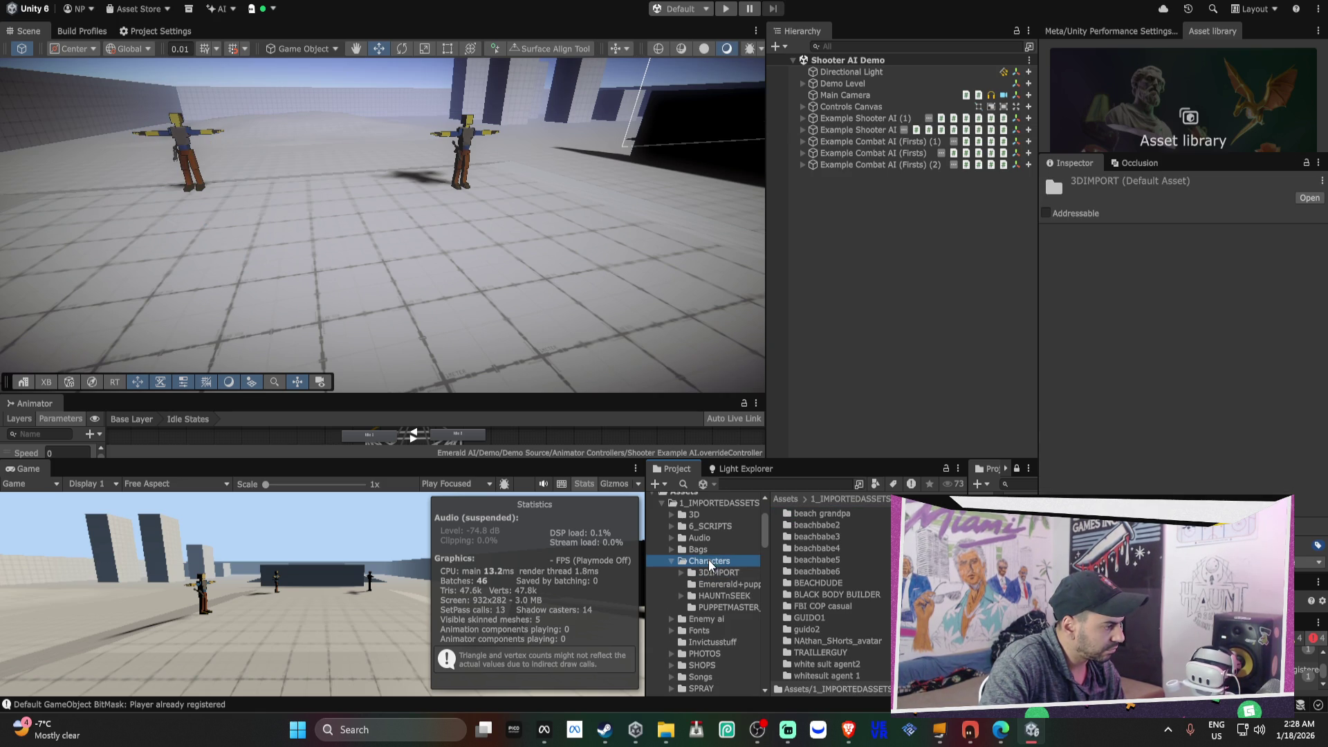
double_click(827, 538)
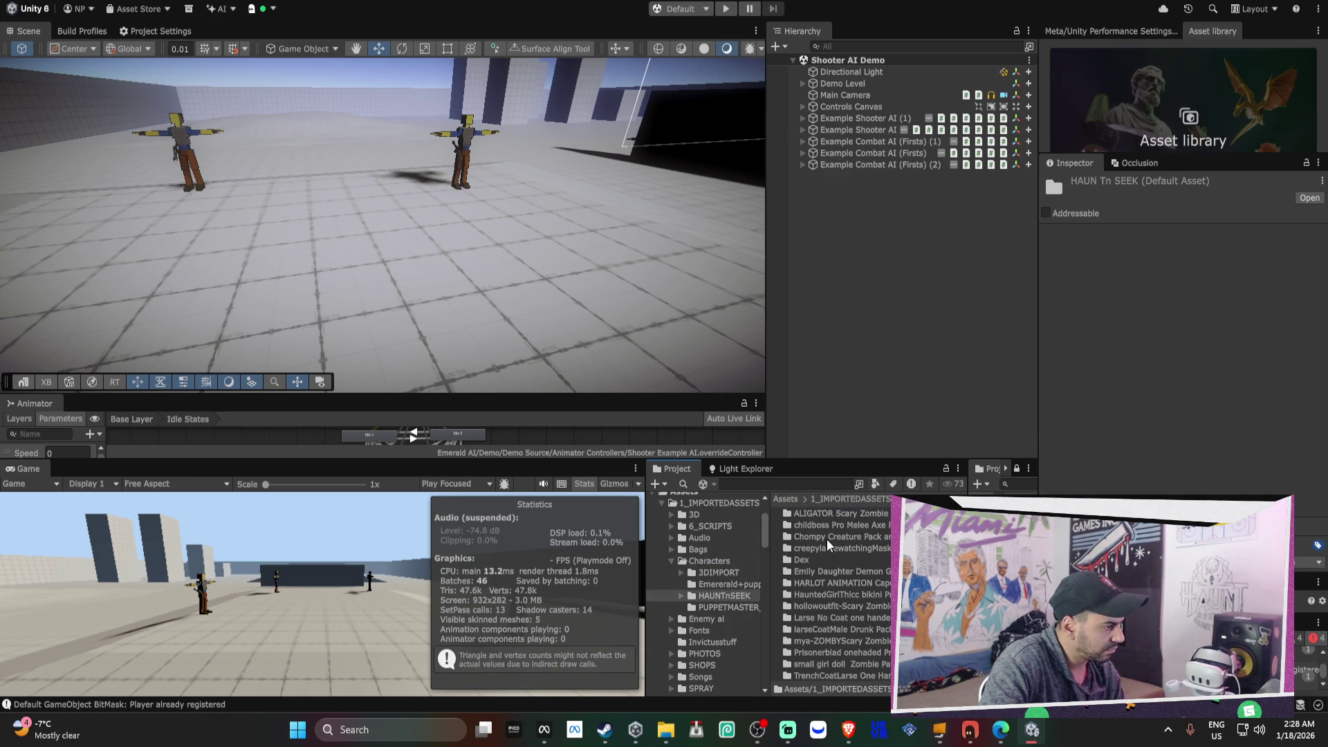
click(721, 562)
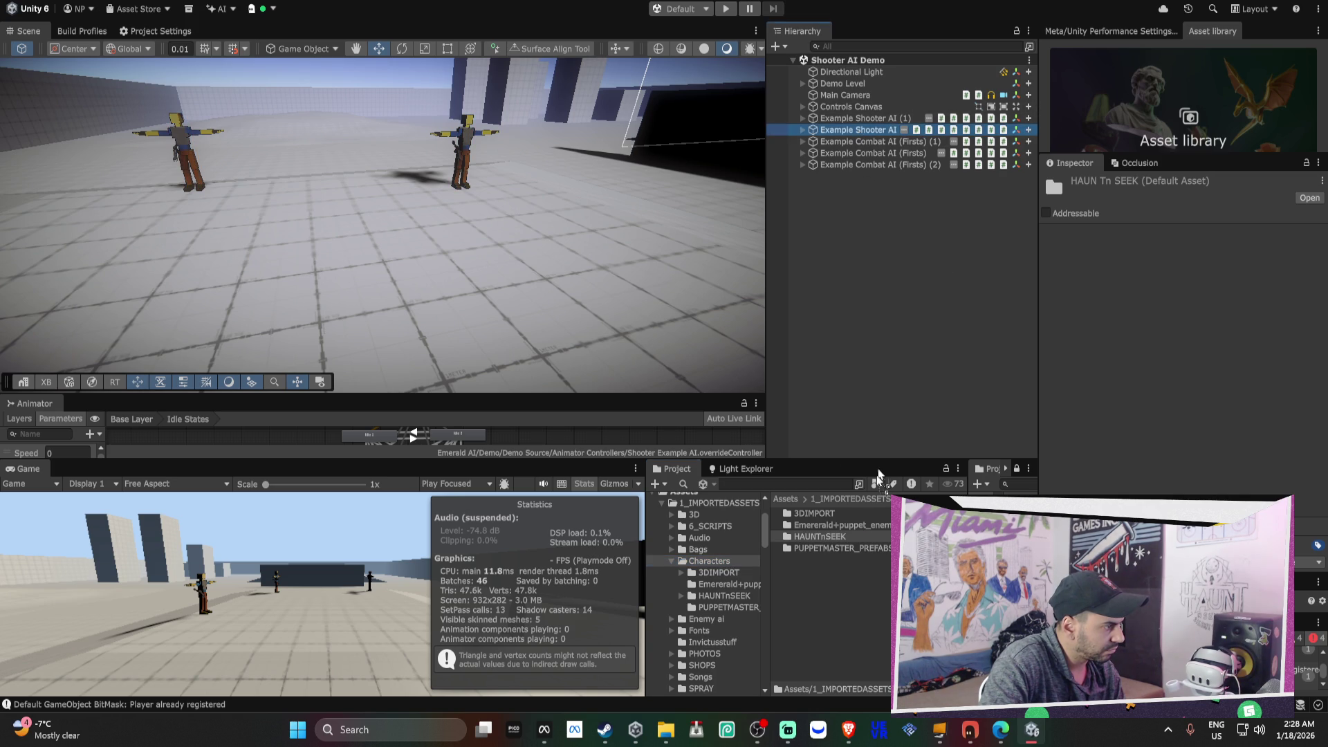
drag(852, 616, 852, 616)
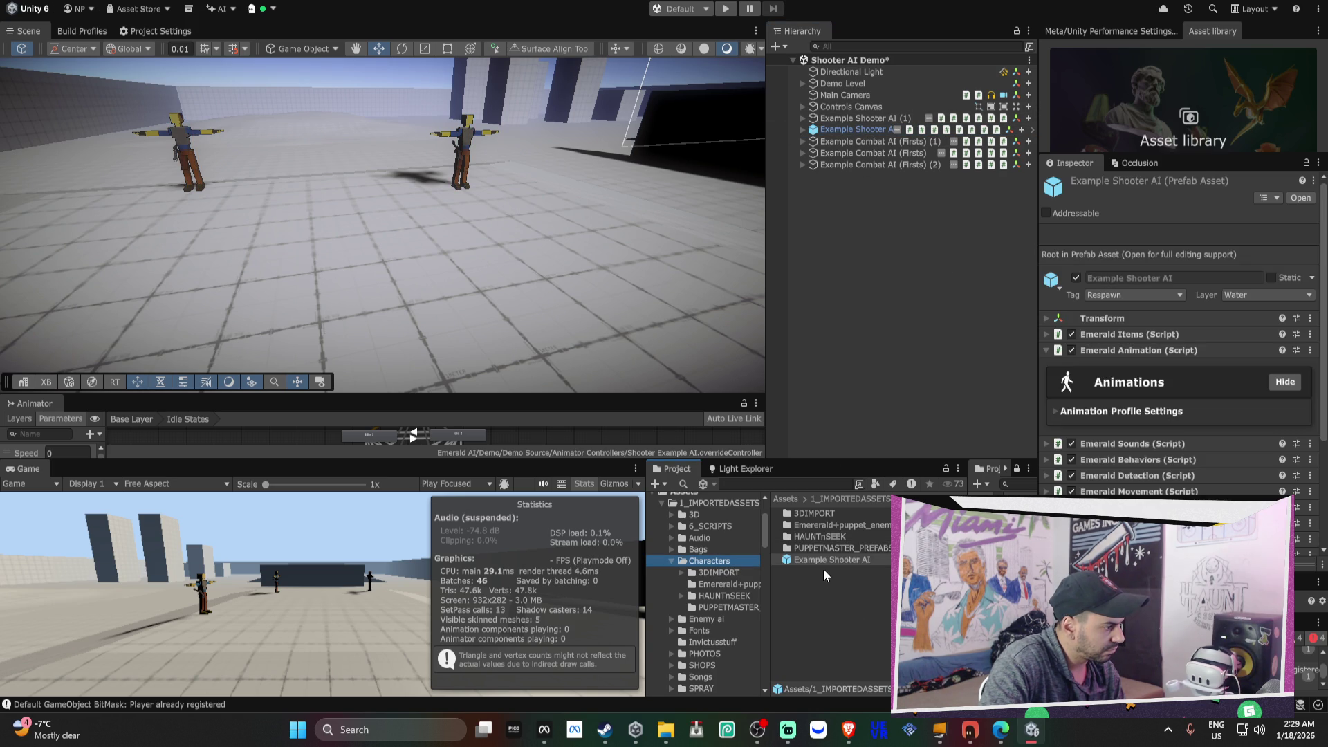
- Collapse the Emerald AI, Obi and Characters folders in the Project window
scroll(540, 371, up, 5)
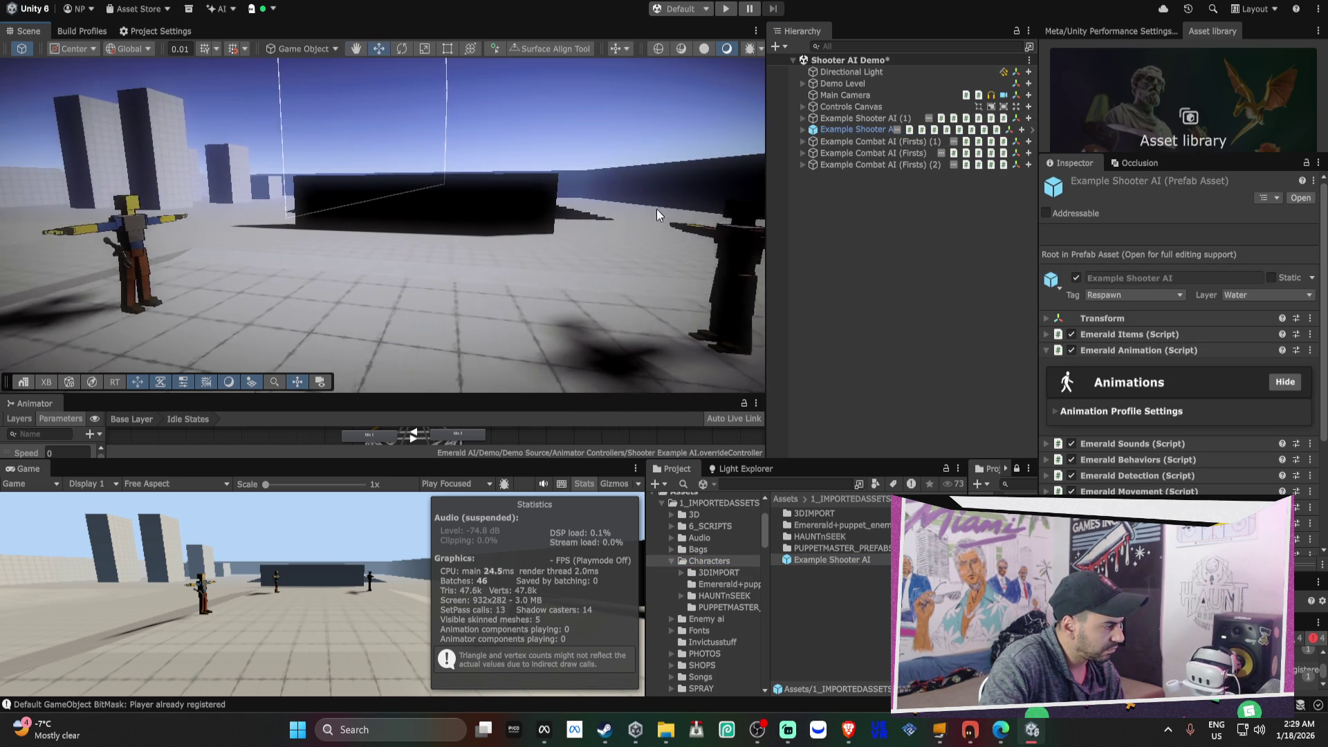
scroll(720, 595, down, 4)
scroll(725, 620, down, 4)
scroll(725, 617, down, 4)
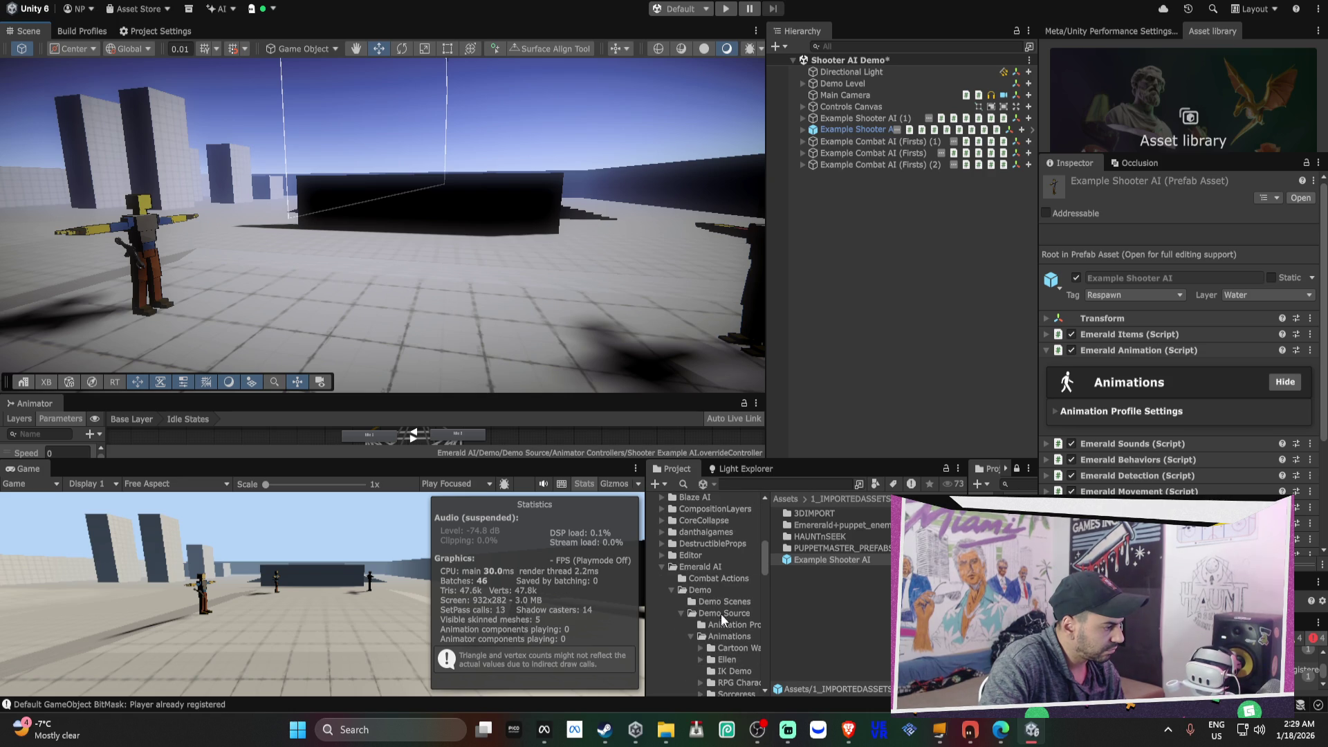
click(662, 567)
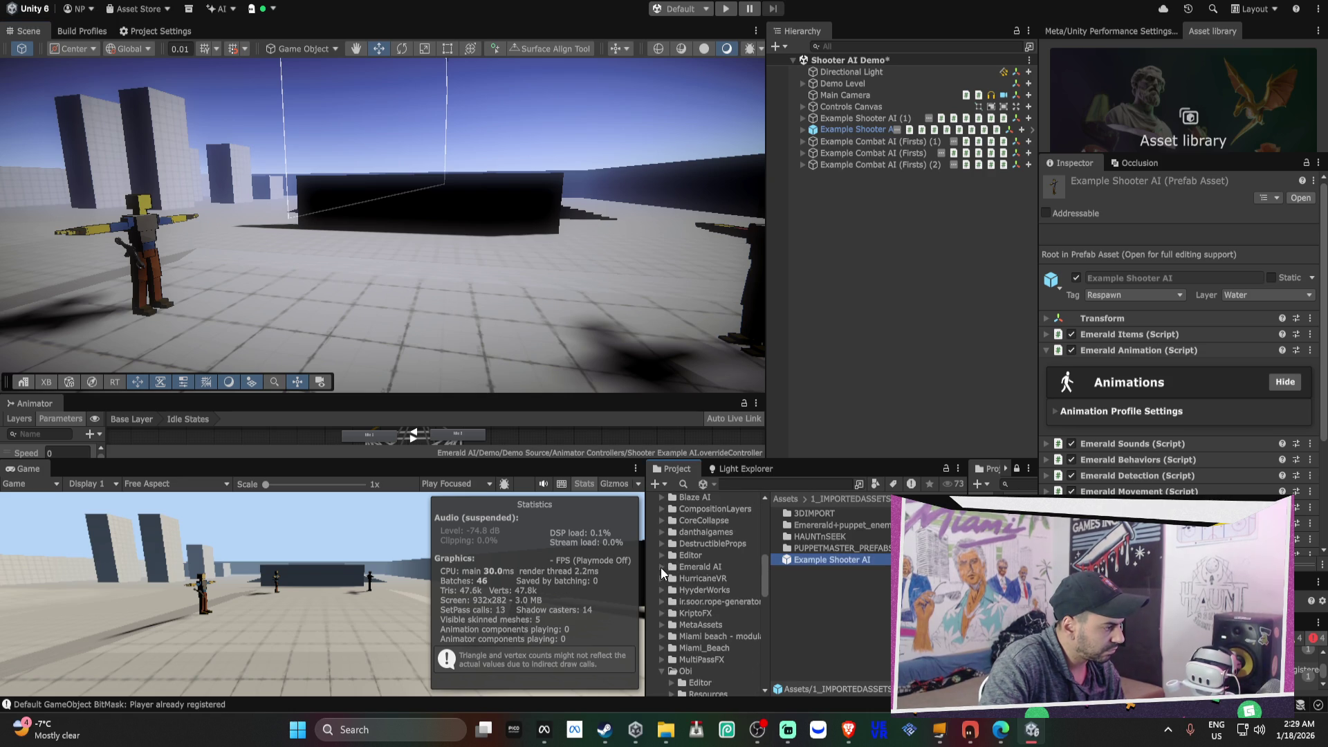
click(662, 670)
scroll(682, 622, down, 4)
scroll(717, 618, down, 4)
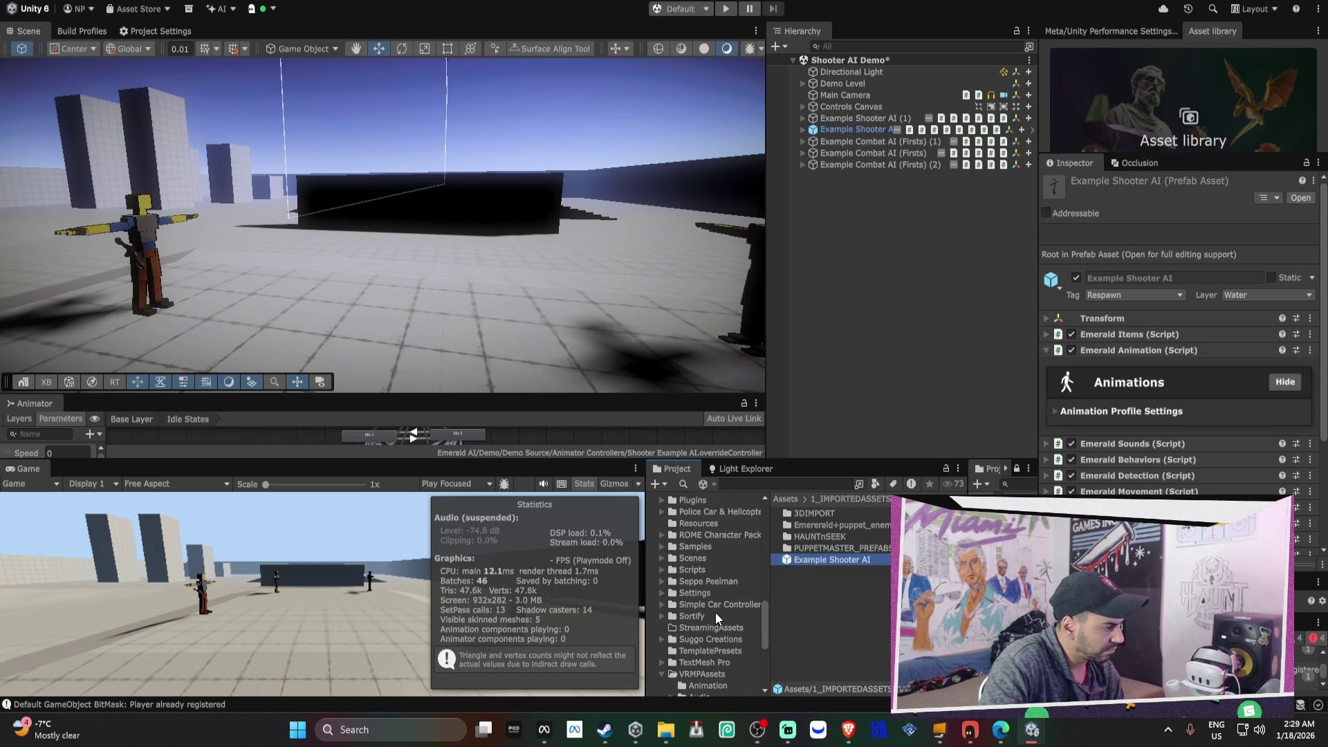
click(707, 558)
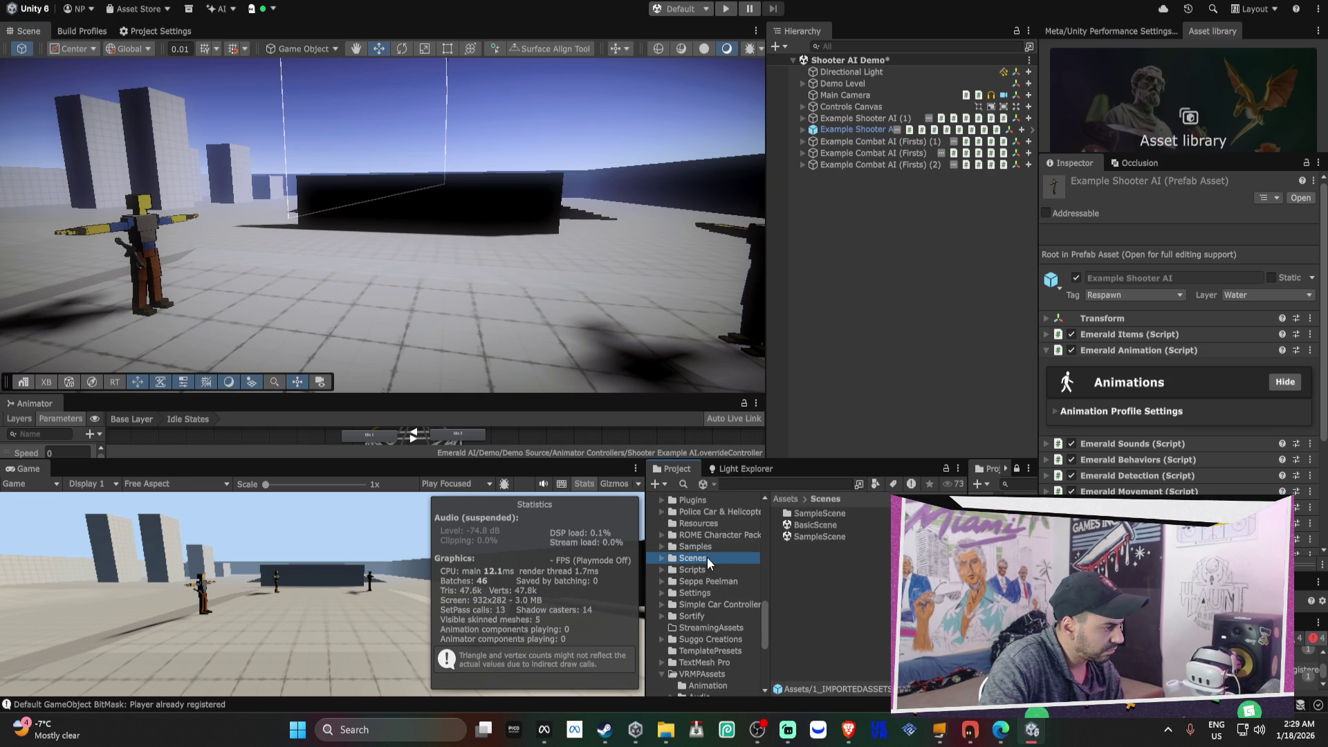
scroll(711, 555, up, 5)
scroll(712, 555, up, 2)
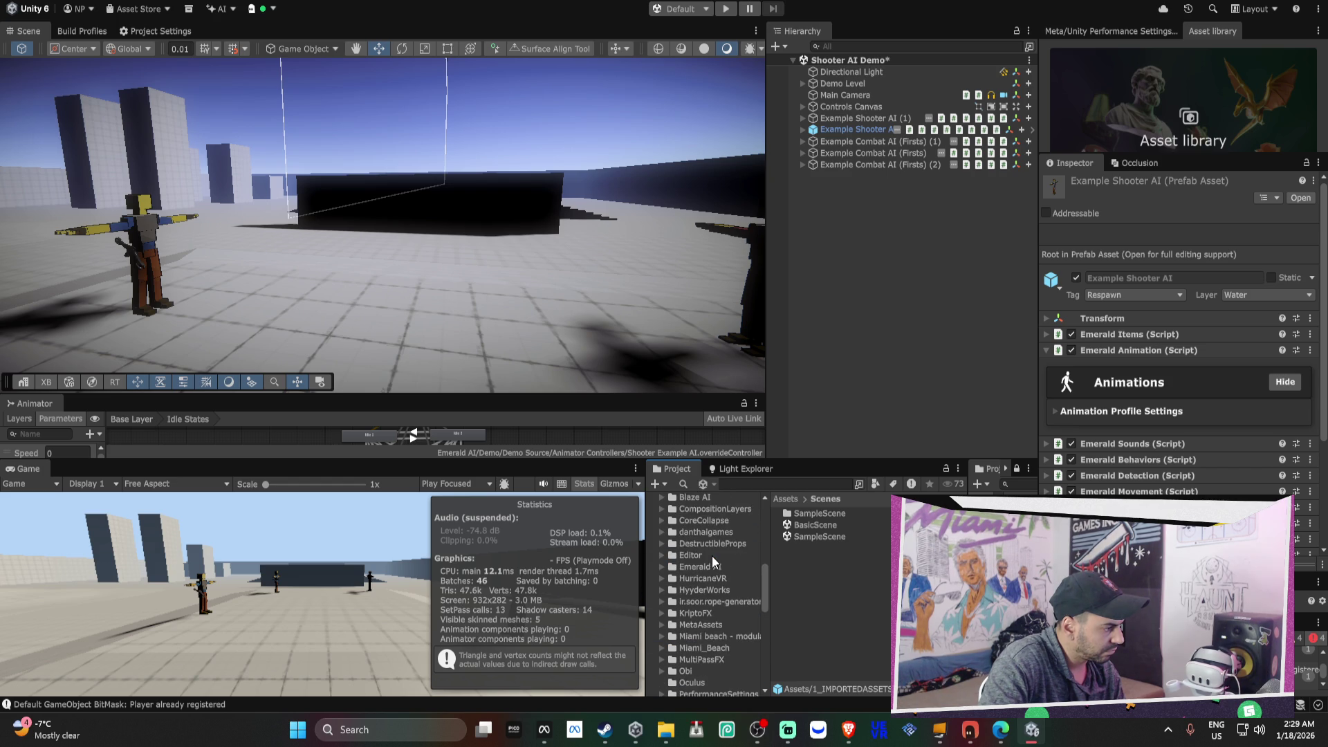
scroll(728, 592, up, 6)
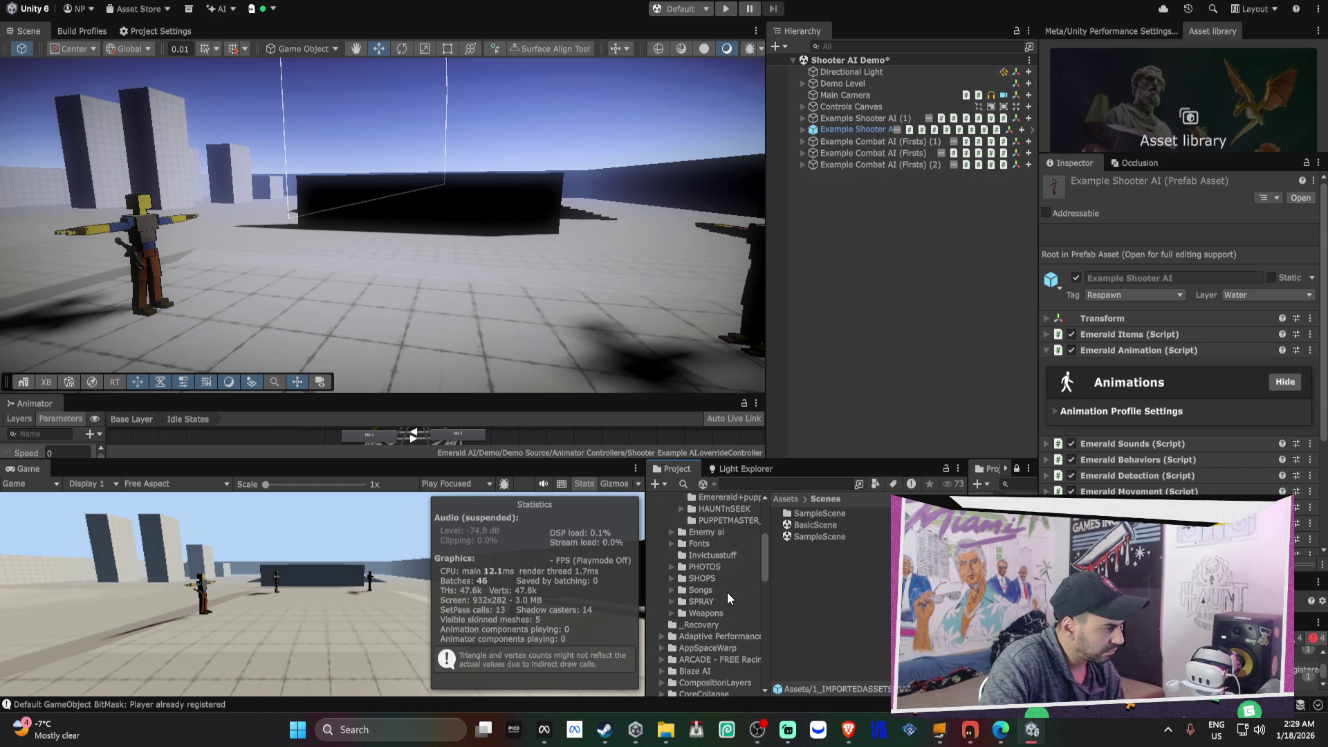
scroll(728, 592, up, 2)
click(673, 561)
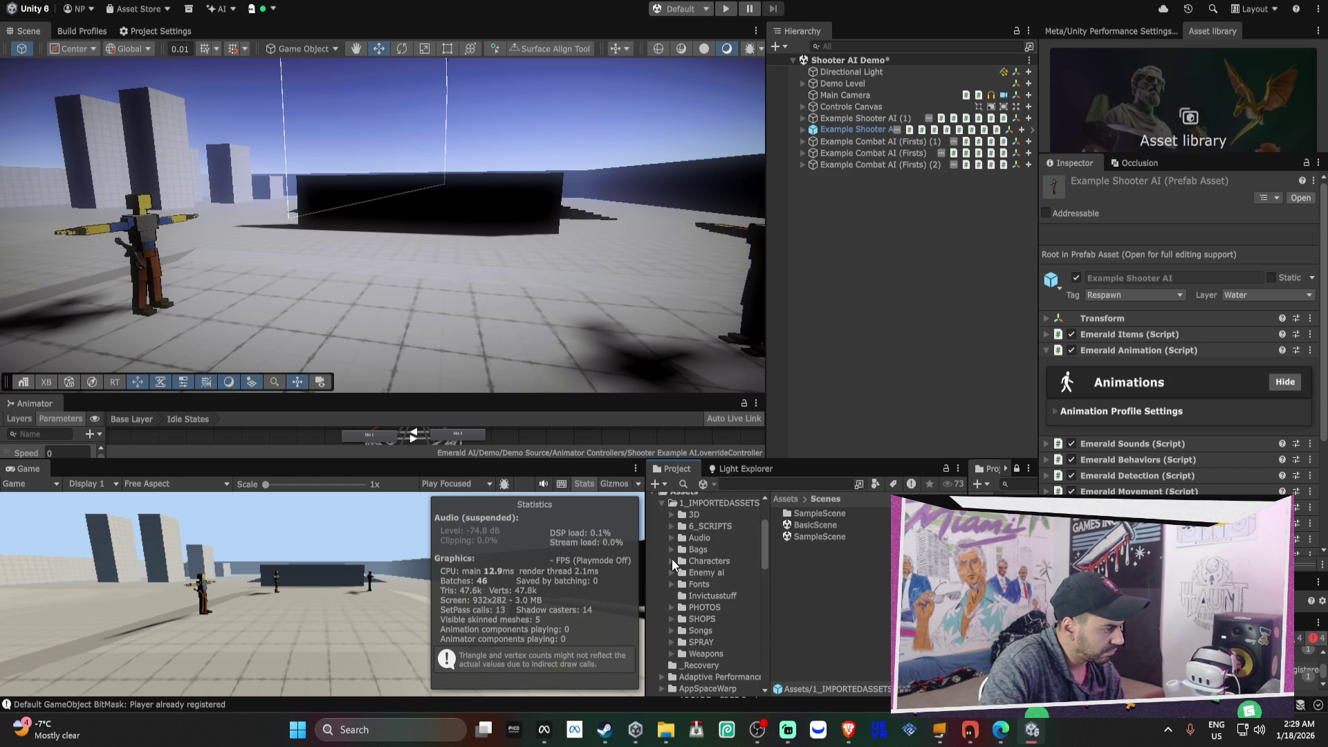
- Browse to the Miami_Beach > Scenes folder in the Project window
click(666, 501)
click(662, 503)
scroll(711, 582, down, 3)
click(664, 613)
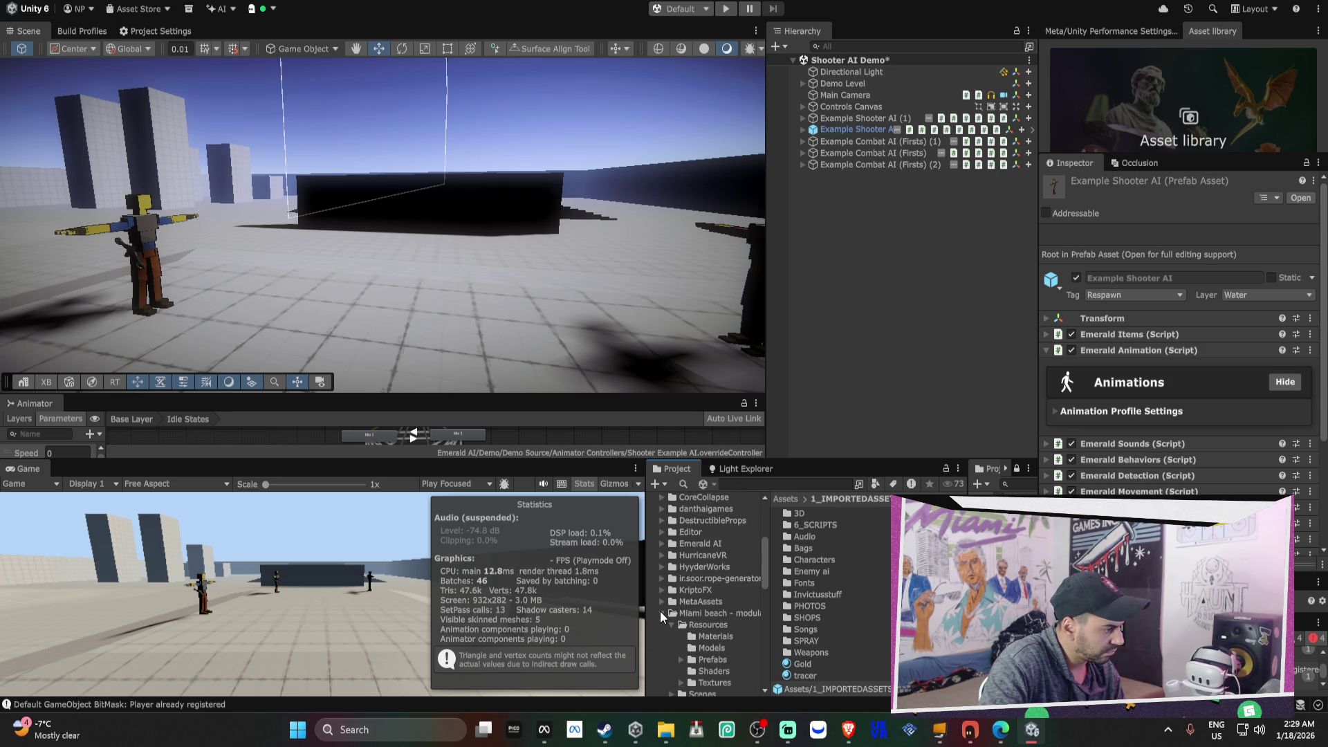
click(696, 614)
click(816, 524)
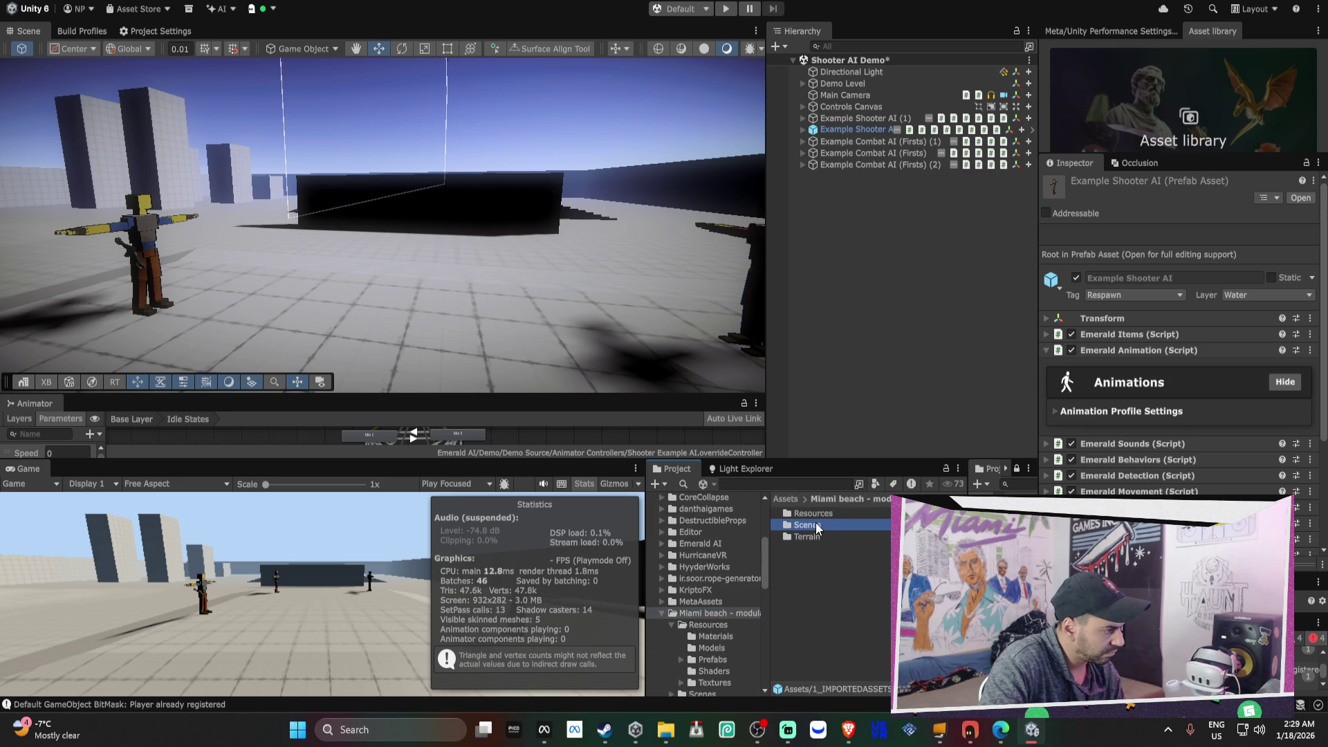
double_click(817, 524)
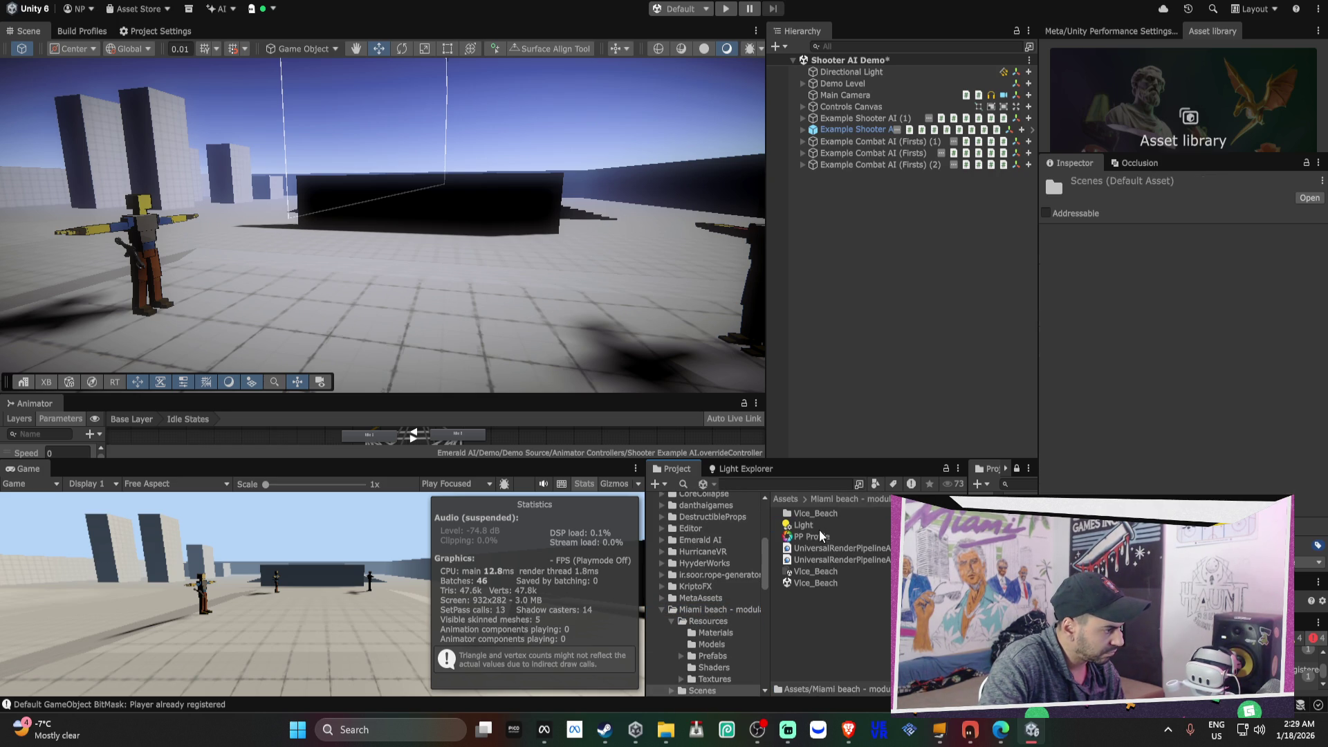
click(824, 583)
scroll(734, 602, down, 2)
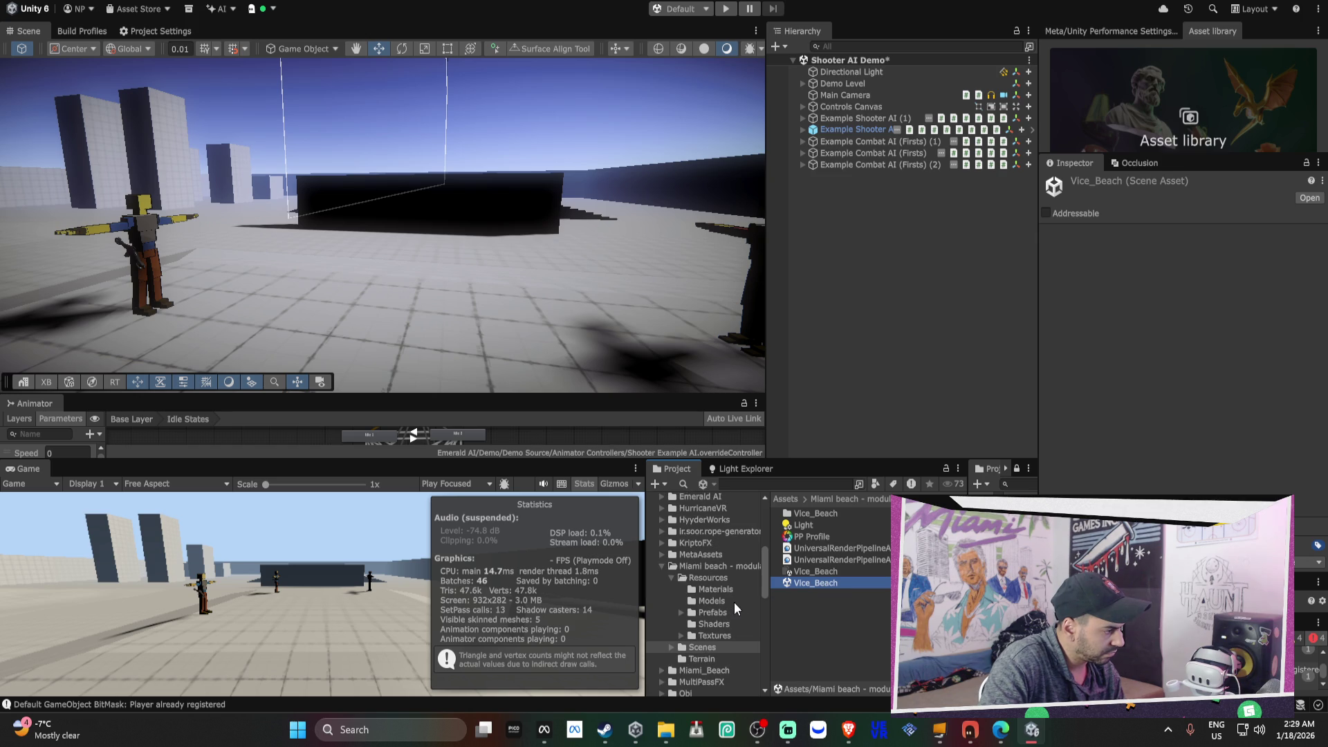
scroll(733, 604, down, 2)
click(723, 606)
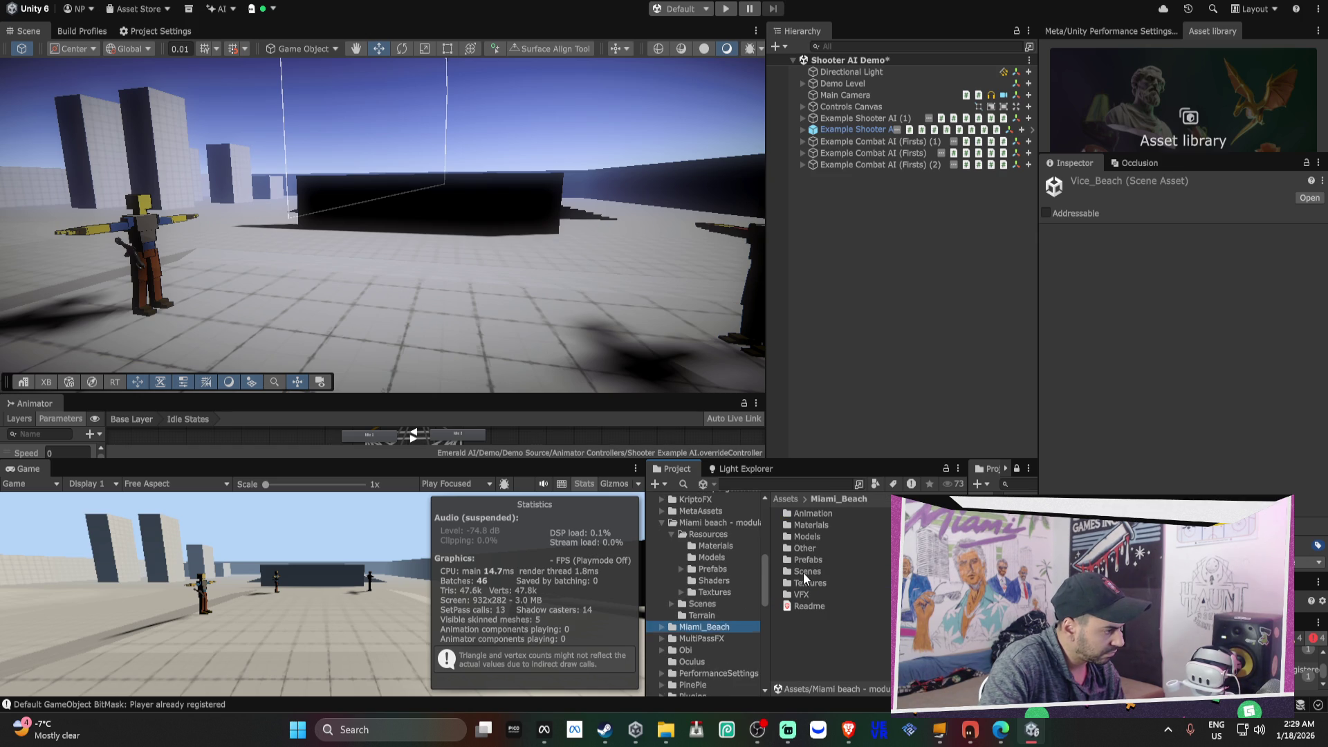
double_click(803, 571)
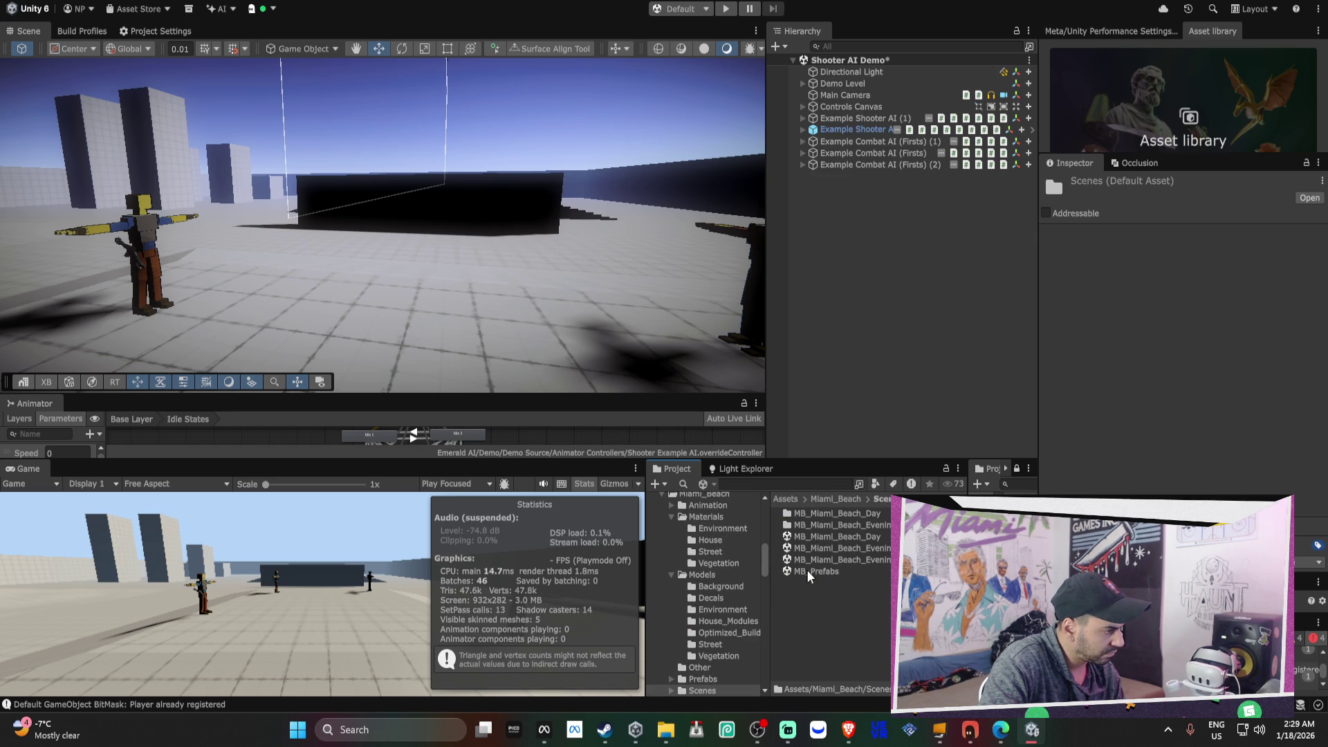
- Open MB_Miami_Beach_Evening without saving the current scene, and look around it
double_click(866, 549)
click(687, 377)
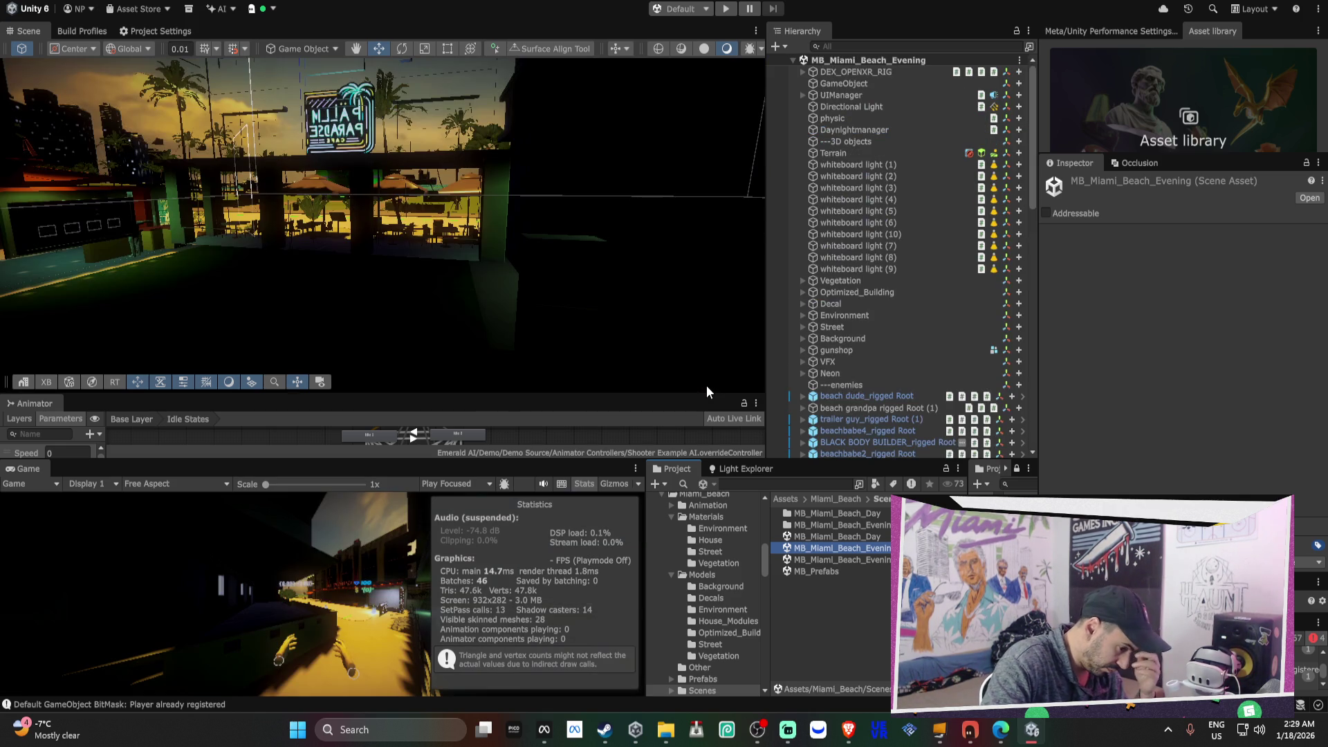
mouse_move(374, 266)
mouse_down()
mouse_move(415, 269)
mouse_move(371, 265)
mouse_move(408, 276)
mouse_move(458, 388)
mouse_up()
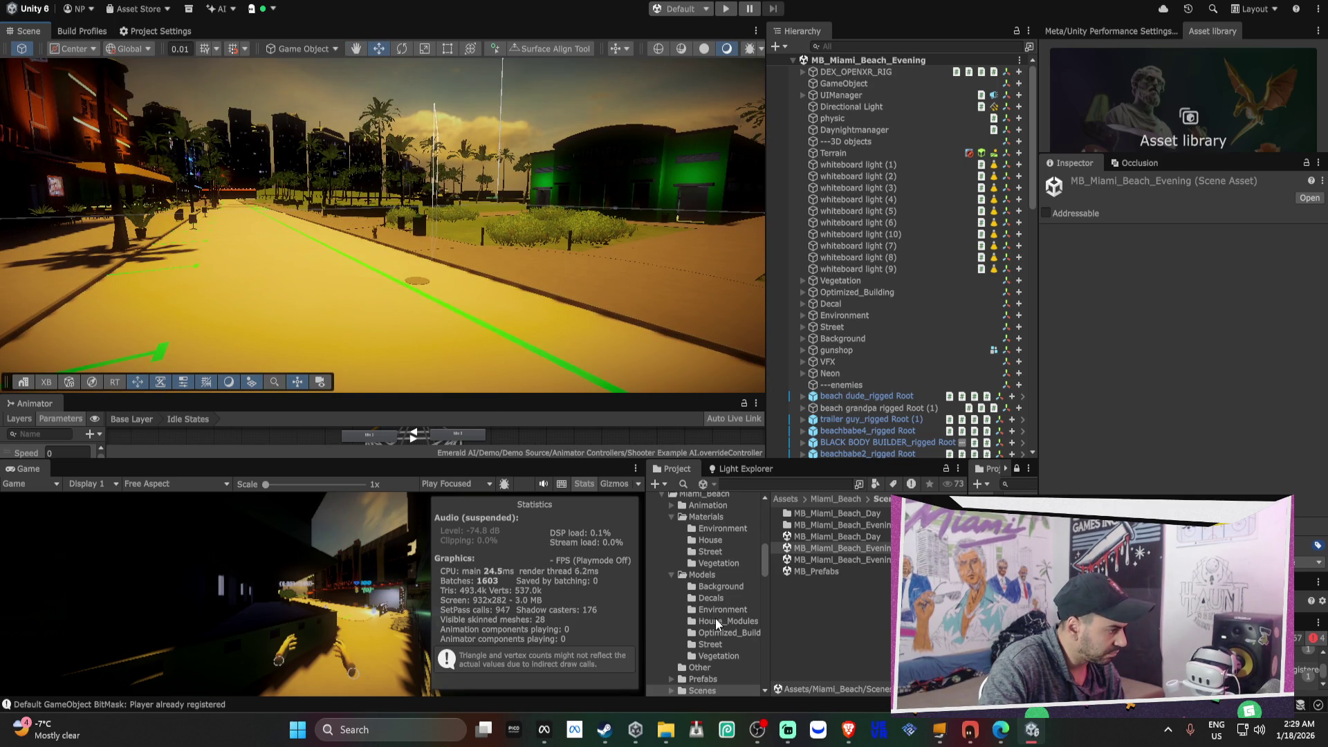
- With the Android build profile shown, move the evening scene into the Scenes folder
click(148, 33)
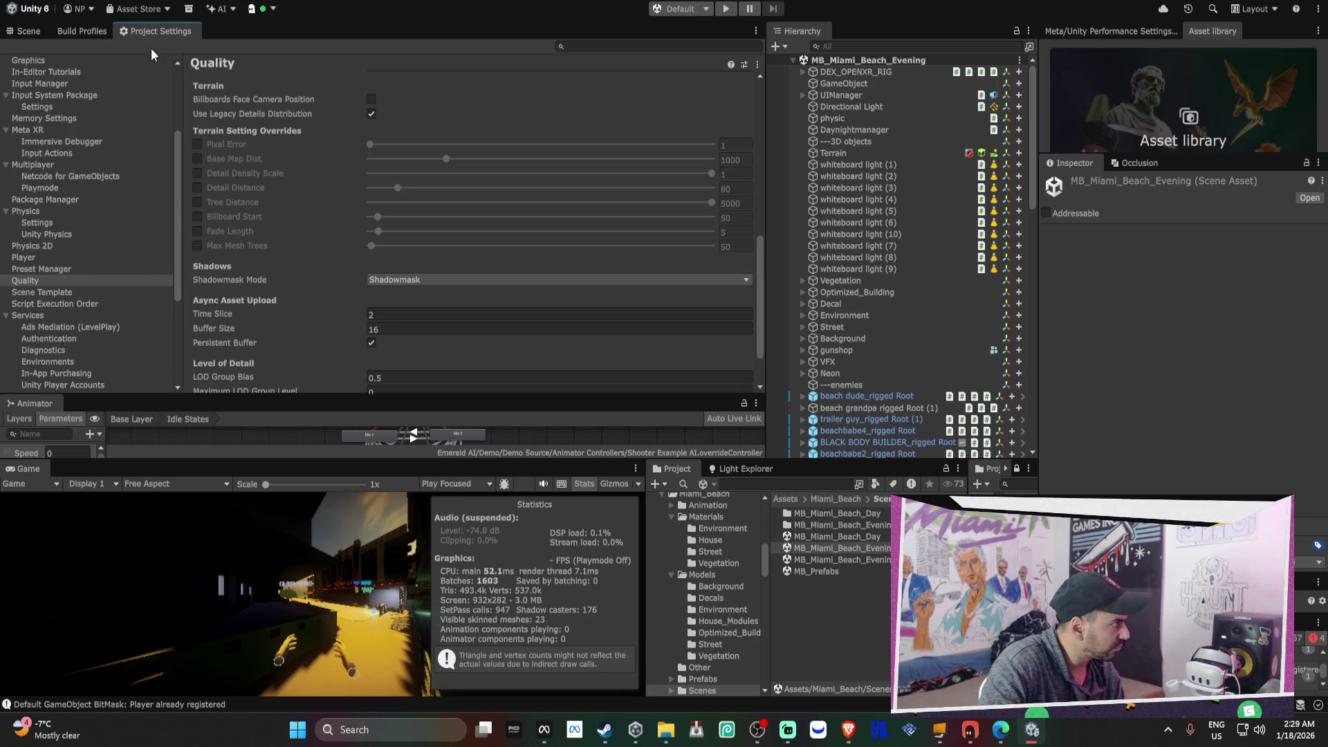
scroll(92, 127, up, 4)
click(93, 31)
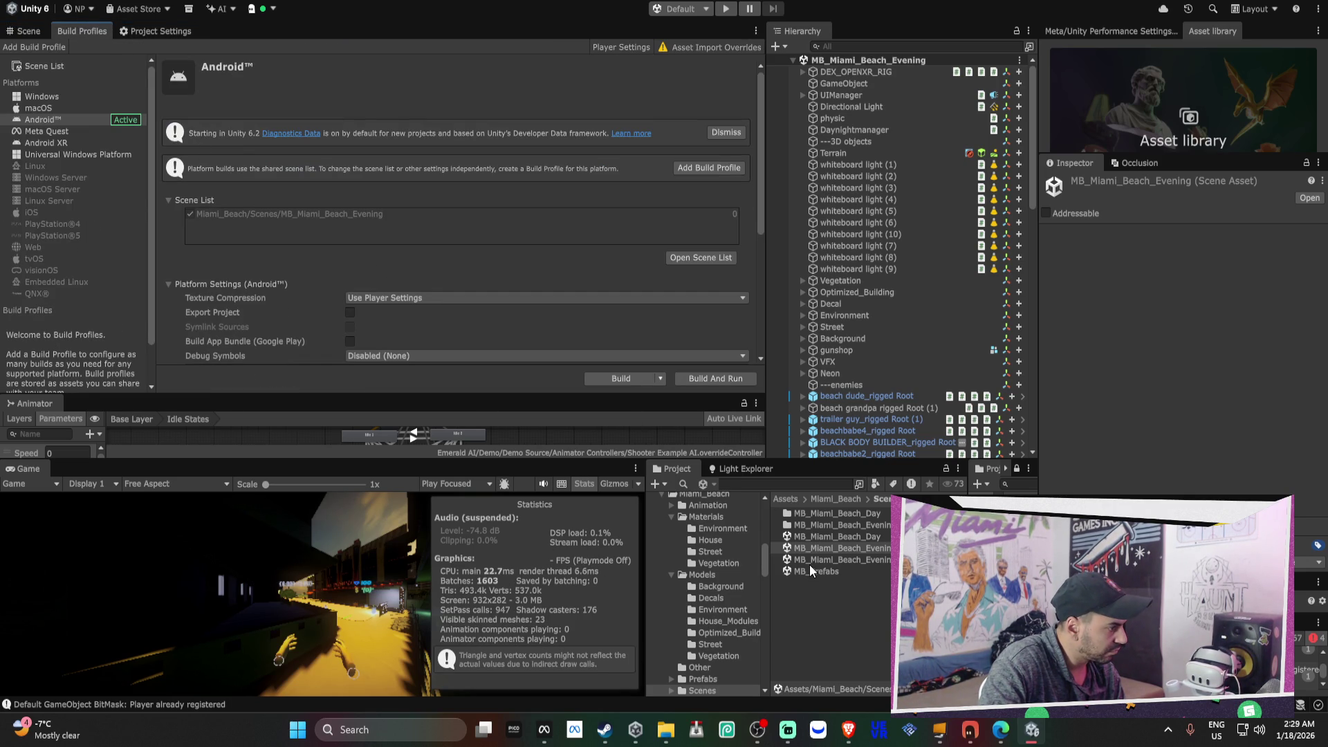
click(662, 493)
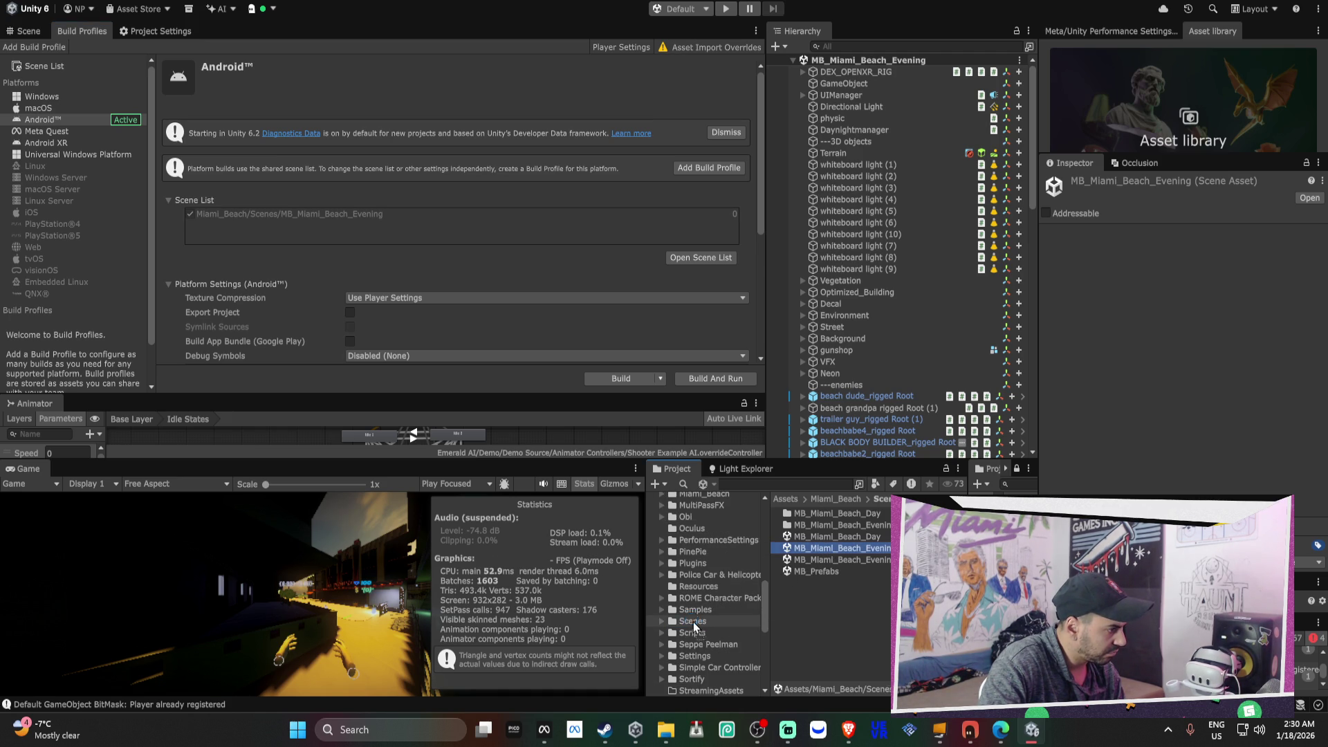
drag(692, 621, 692, 622)
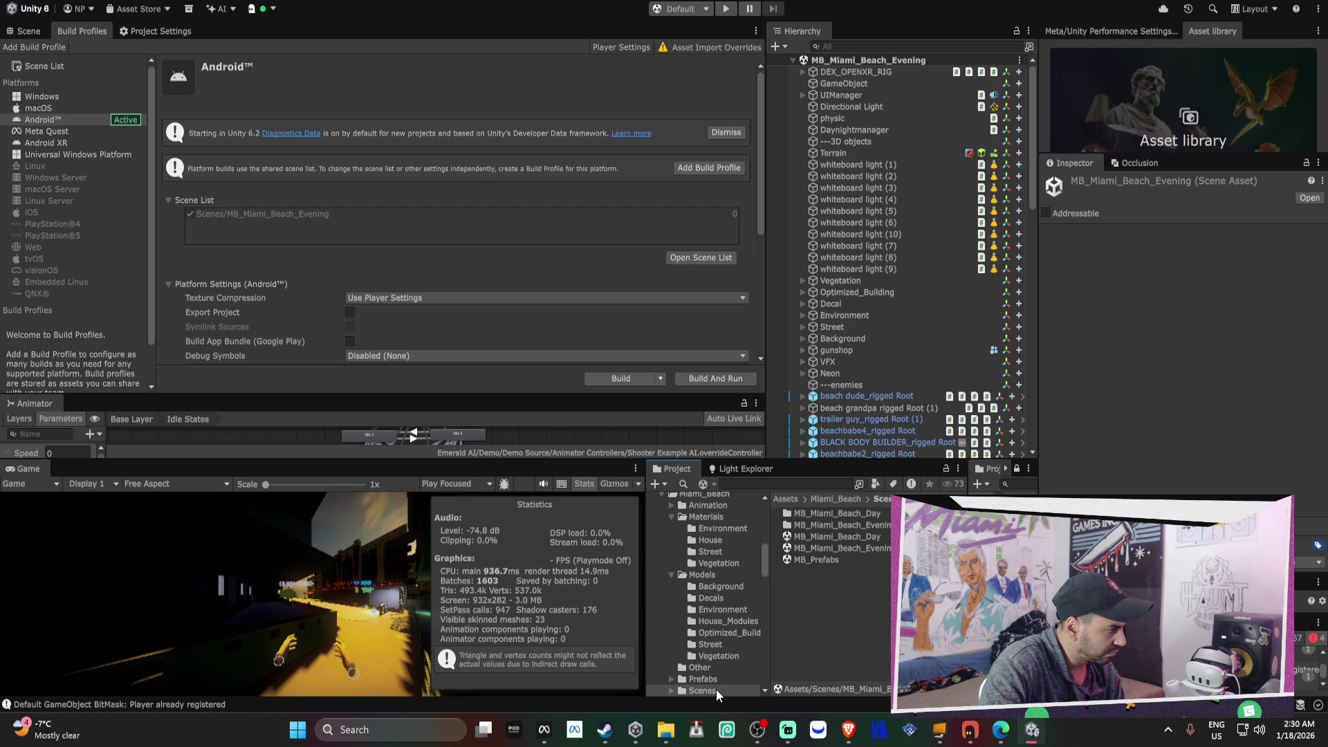
- Rename the MB_Miami_Beach_Evening asset in Assets/Scenes to Streets_of_Miami_Beach
scroll(716, 689, down, 3)
double_click(712, 616)
click(703, 604)
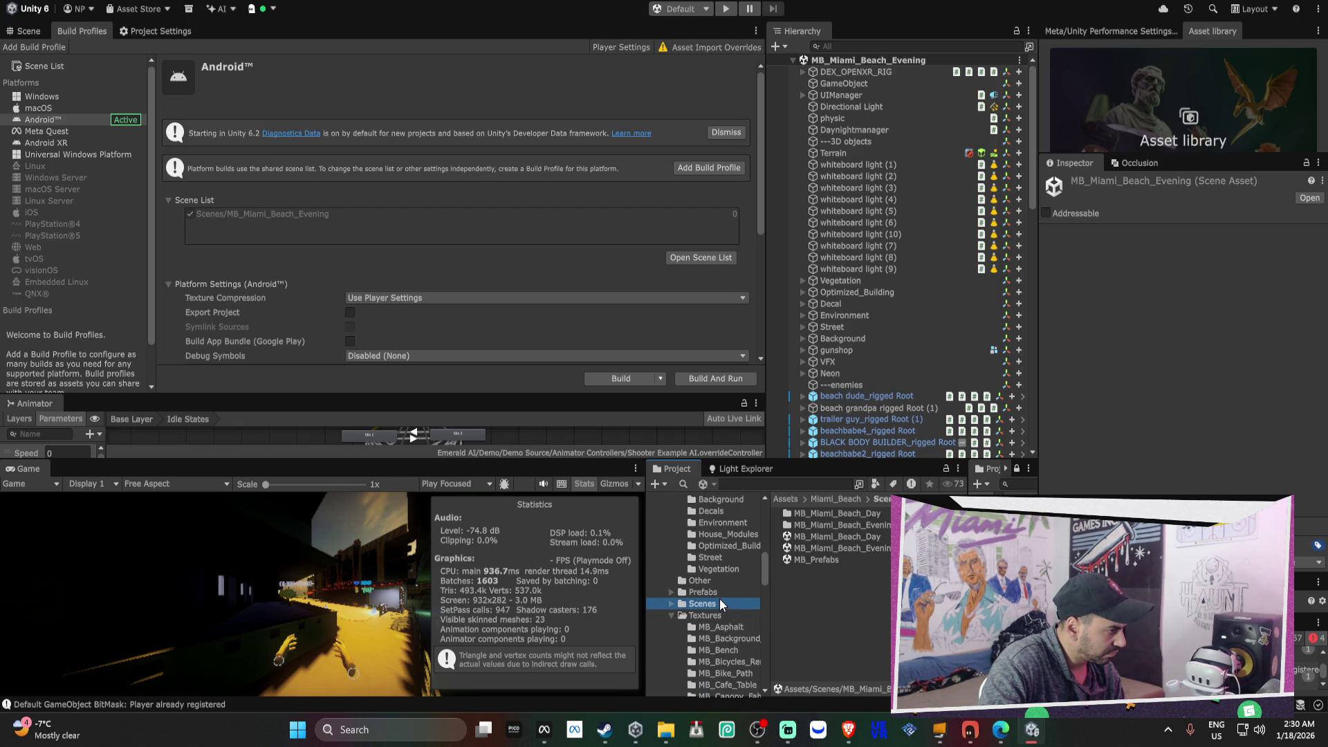
scroll(708, 616, down, 10)
click(712, 636)
click(863, 539)
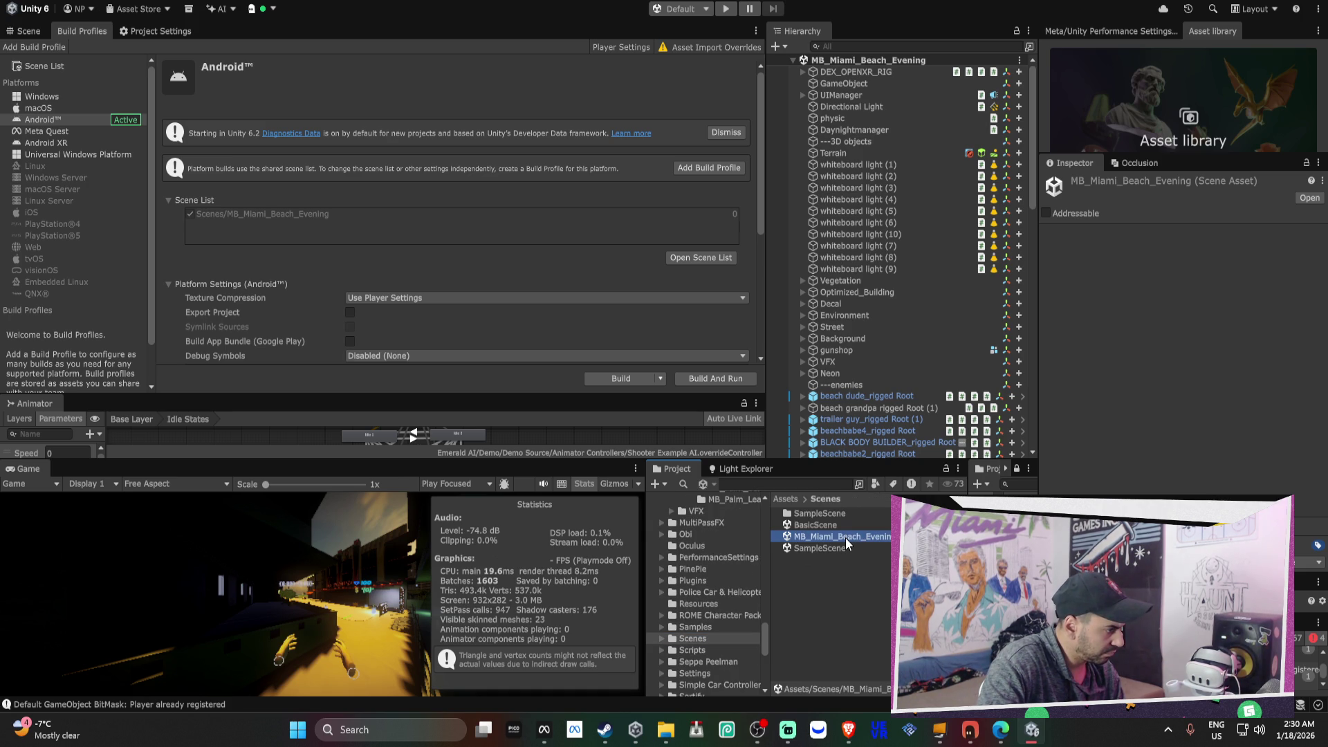
key(F2)
text(Streets_of)
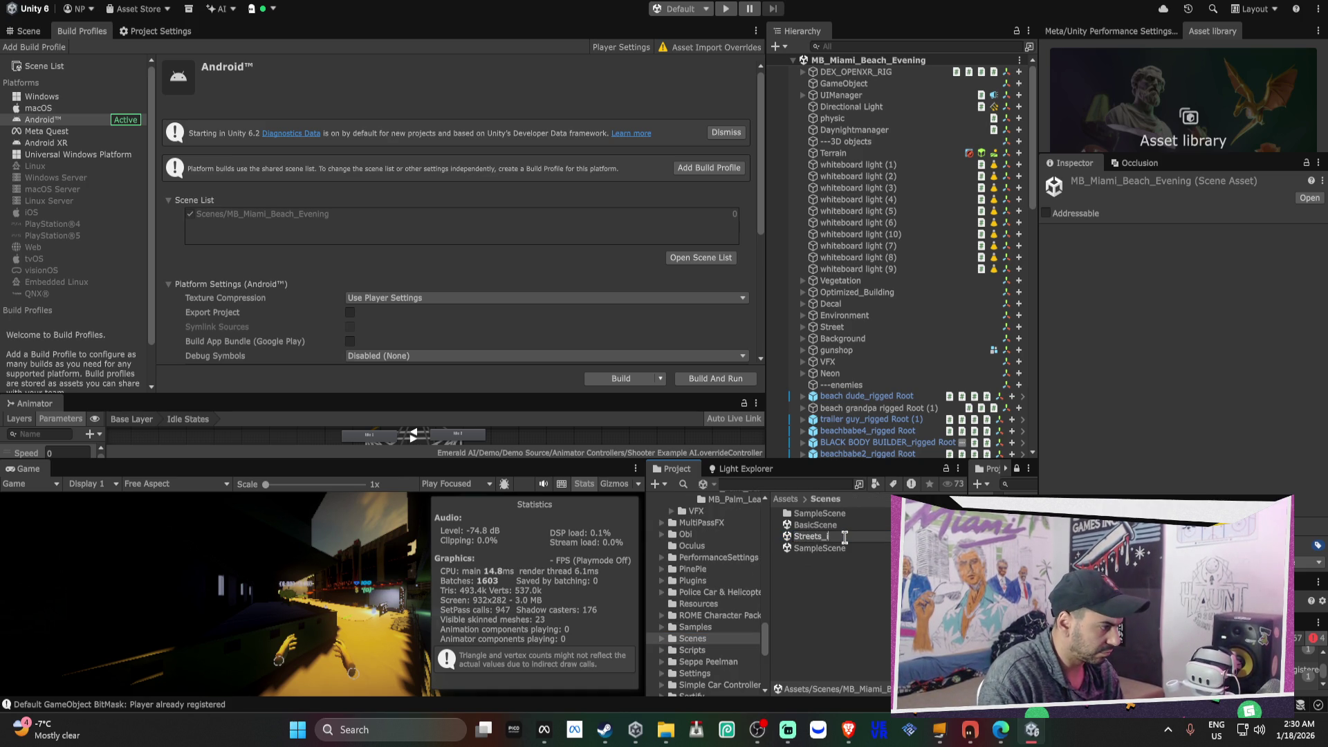
text(_Miami_B)
text(each)
key(Return)
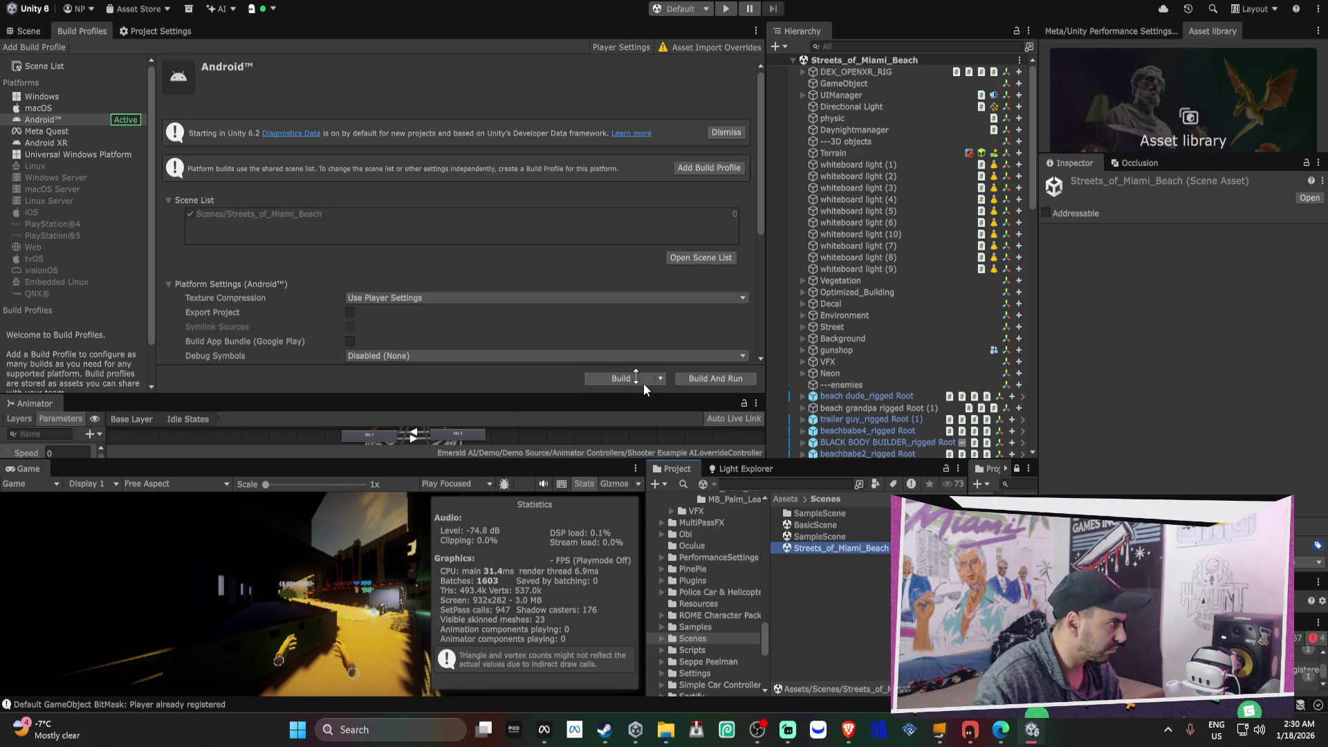
- Survey the hedges, street and performance settings panels, then show the VRMPAssets Settings folder
click(29, 31)
mouse_move(470, 228)
mouse_down()
mouse_move(457, 228)
mouse_move(471, 256)
mouse_move(608, 332)
mouse_move(77, 215)
mouse_up()
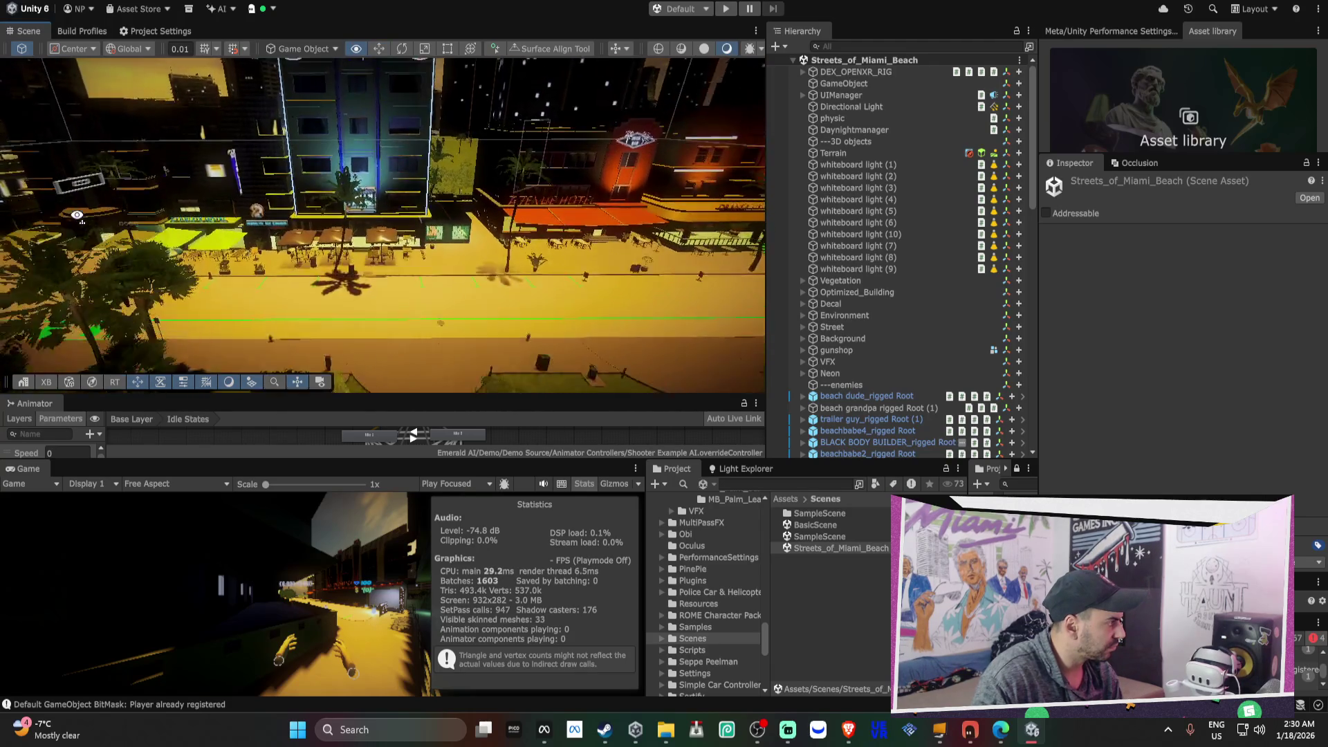
scroll(77, 216, up, 10)
mouse_move(276, 221)
mouse_down()
mouse_move(133, 206)
mouse_move(386, 176)
mouse_move(319, 192)
mouse_move(410, 236)
mouse_move(566, 200)
mouse_up()
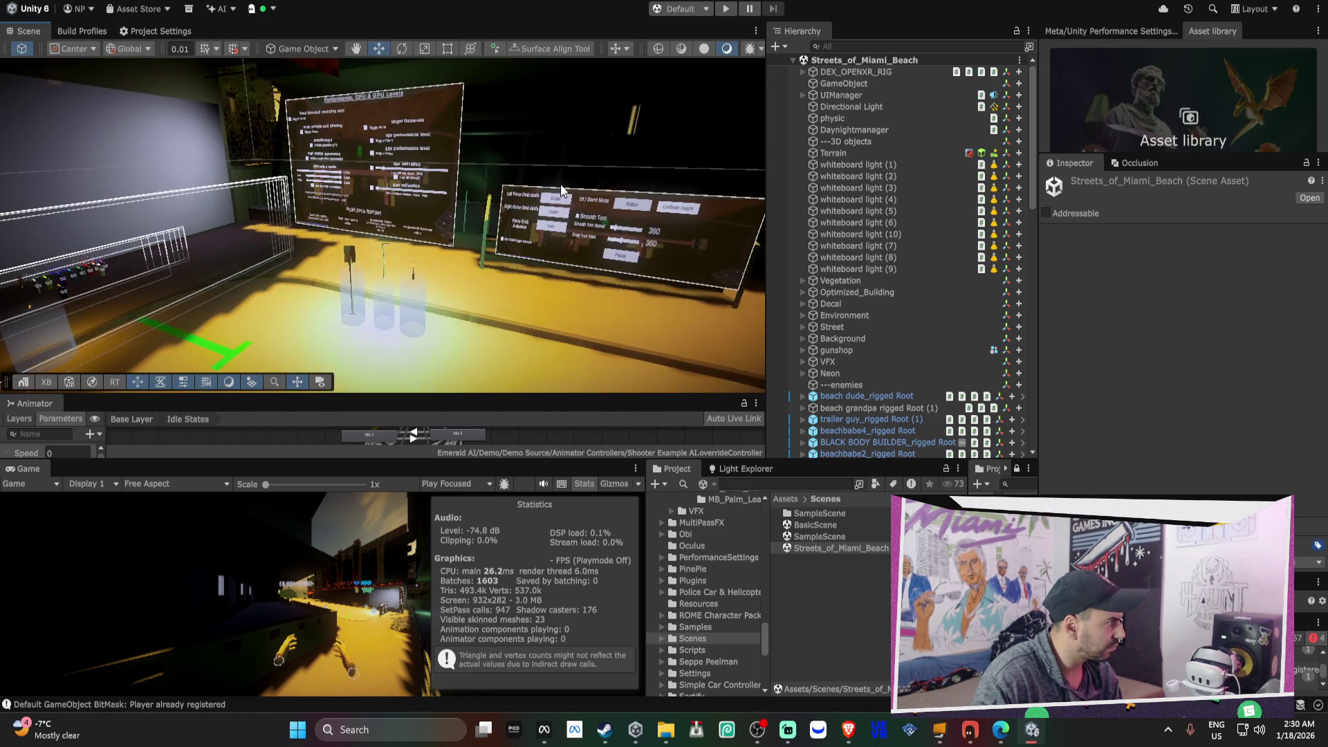
scroll(566, 200, down, 3)
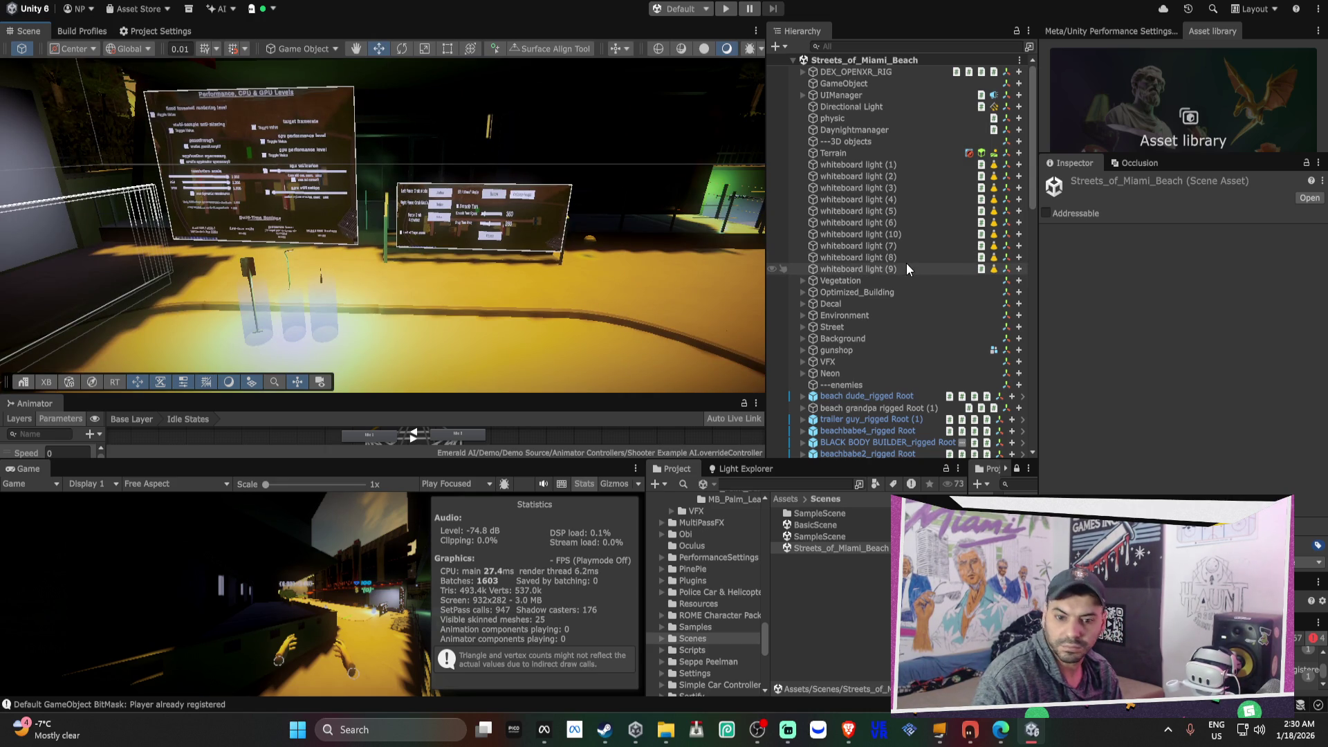
mouse_move(332, 231)
mouse_down()
mouse_move(264, 233)
mouse_move(287, 223)
mouse_move(273, 231)
mouse_move(291, 235)
mouse_up()
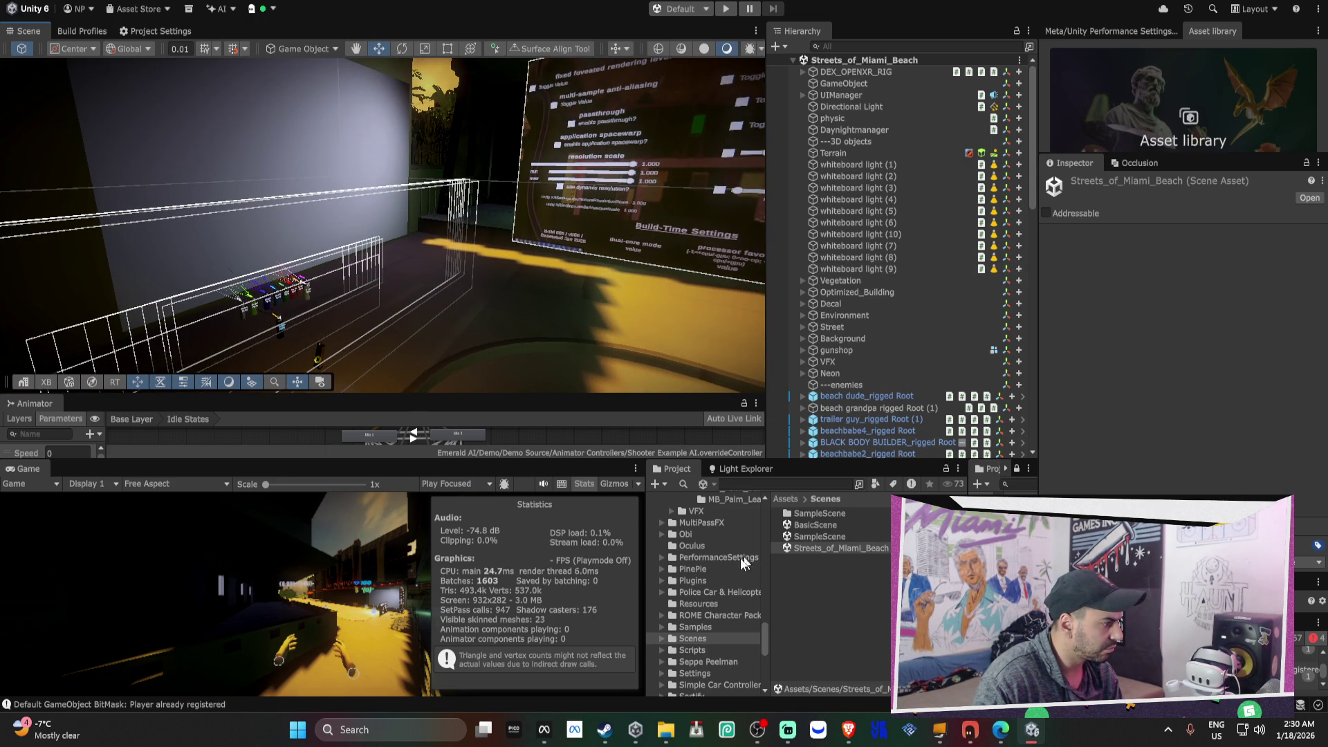
scroll(726, 604, down, 5)
click(702, 587)
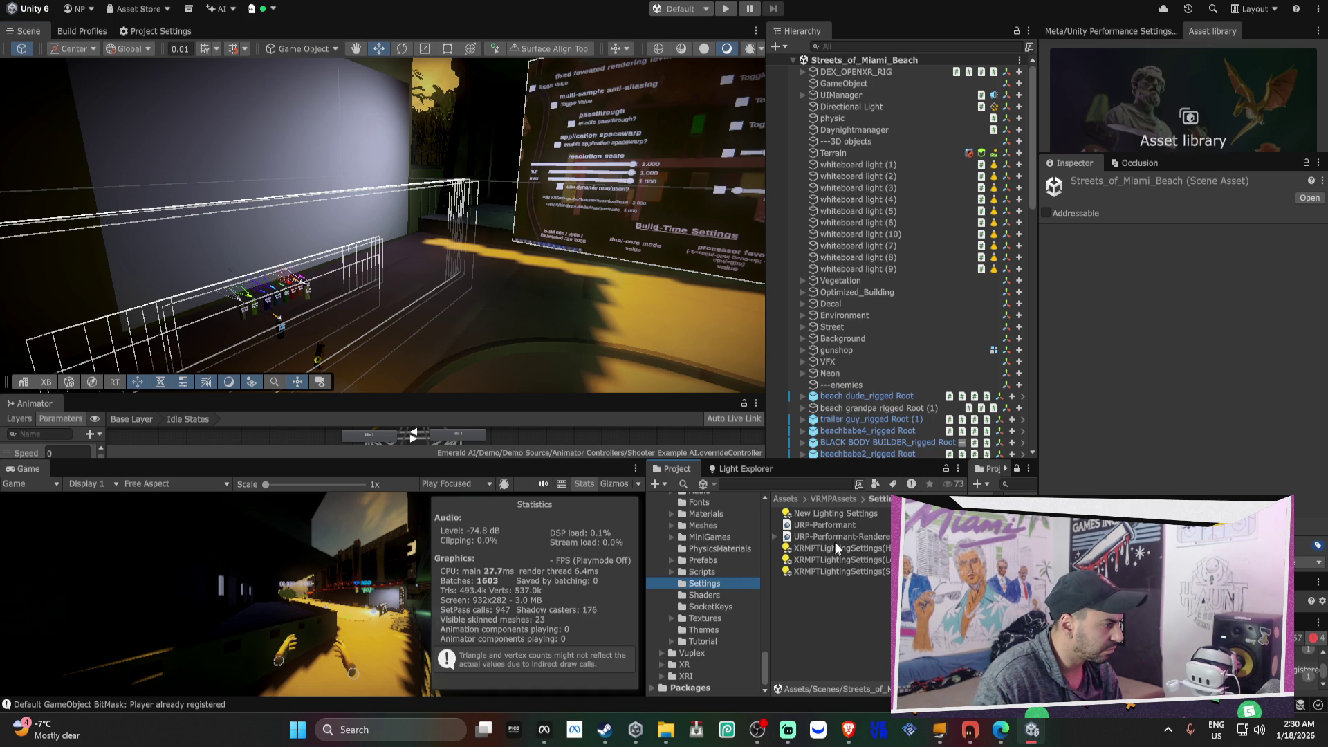
- In URP-Performant shadows, raise Max Distance to 78.17 with the last cascade border at 68.3429
click(839, 527)
scroll(1167, 386, down, 5)
scroll(1169, 382, down, 6)
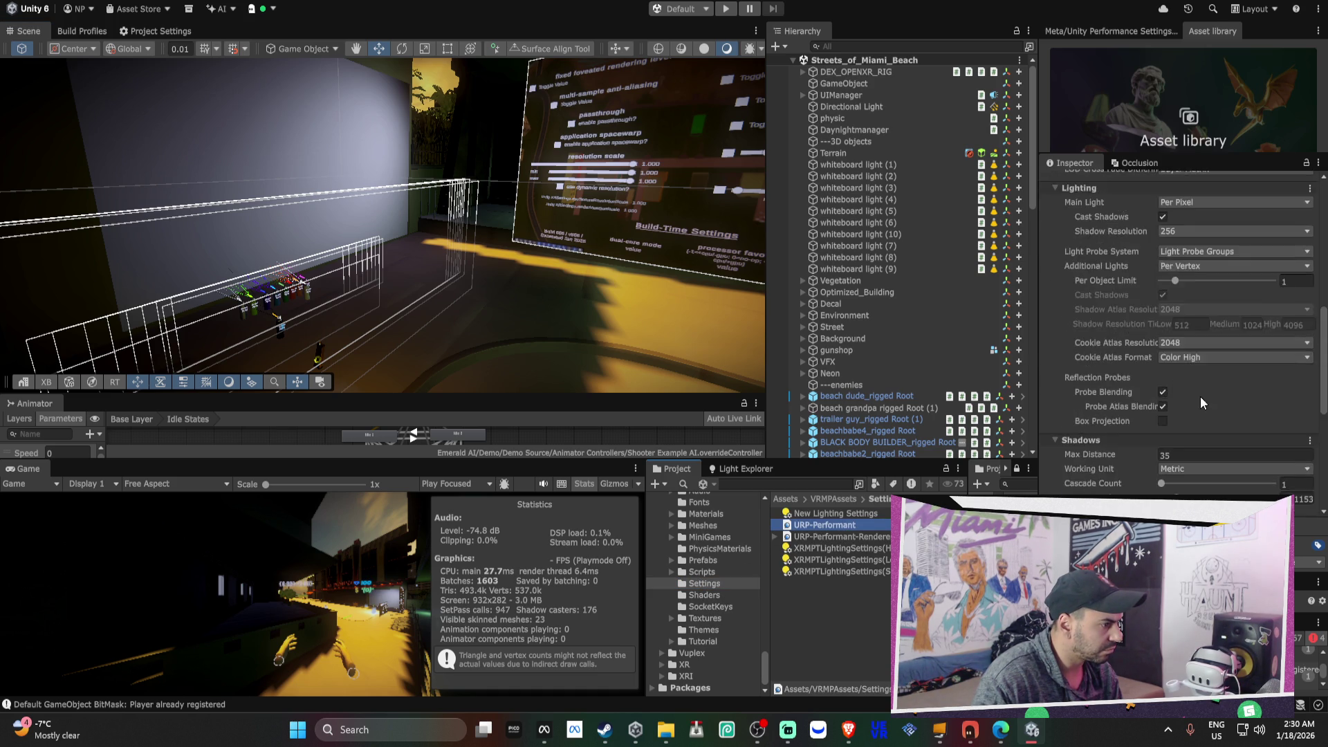
scroll(1176, 459, down, 2)
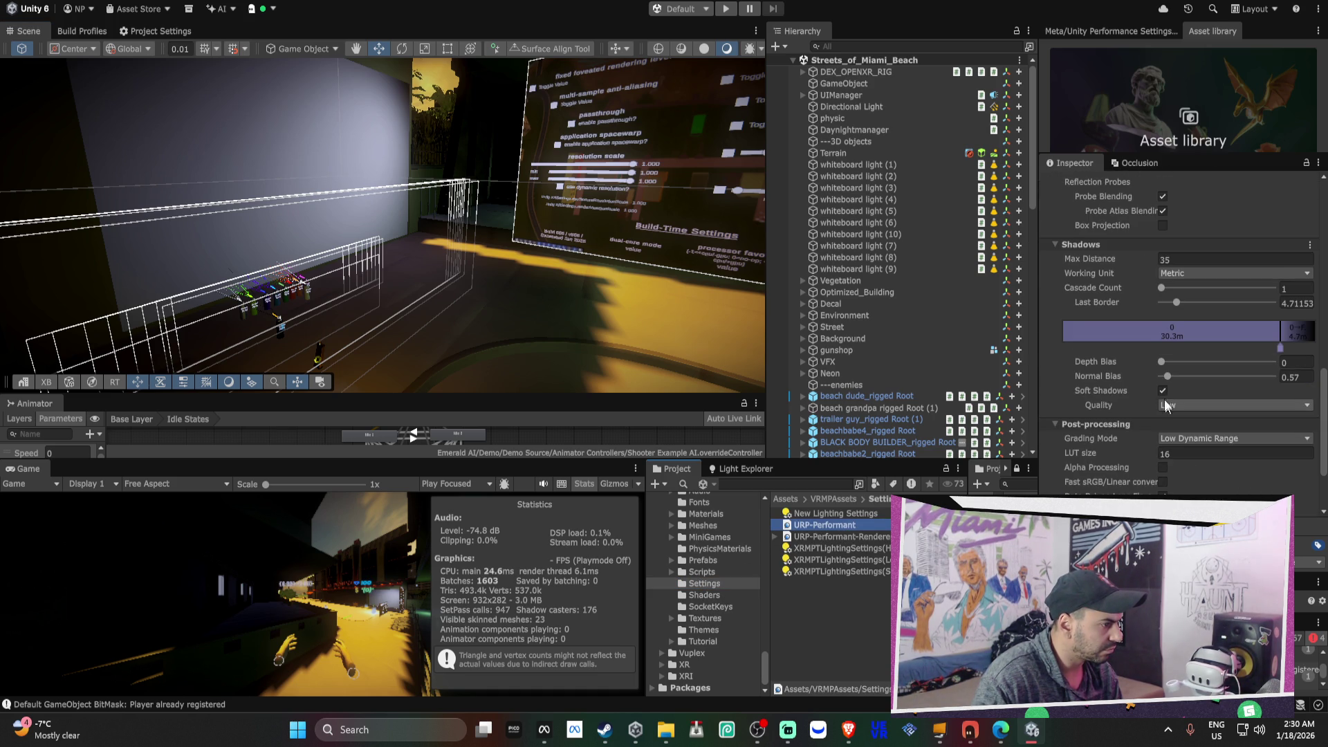
mouse_move(1165, 360)
mouse_down()
mouse_move(1272, 361)
mouse_move(1135, 384)
mouse_up()
click(1168, 376)
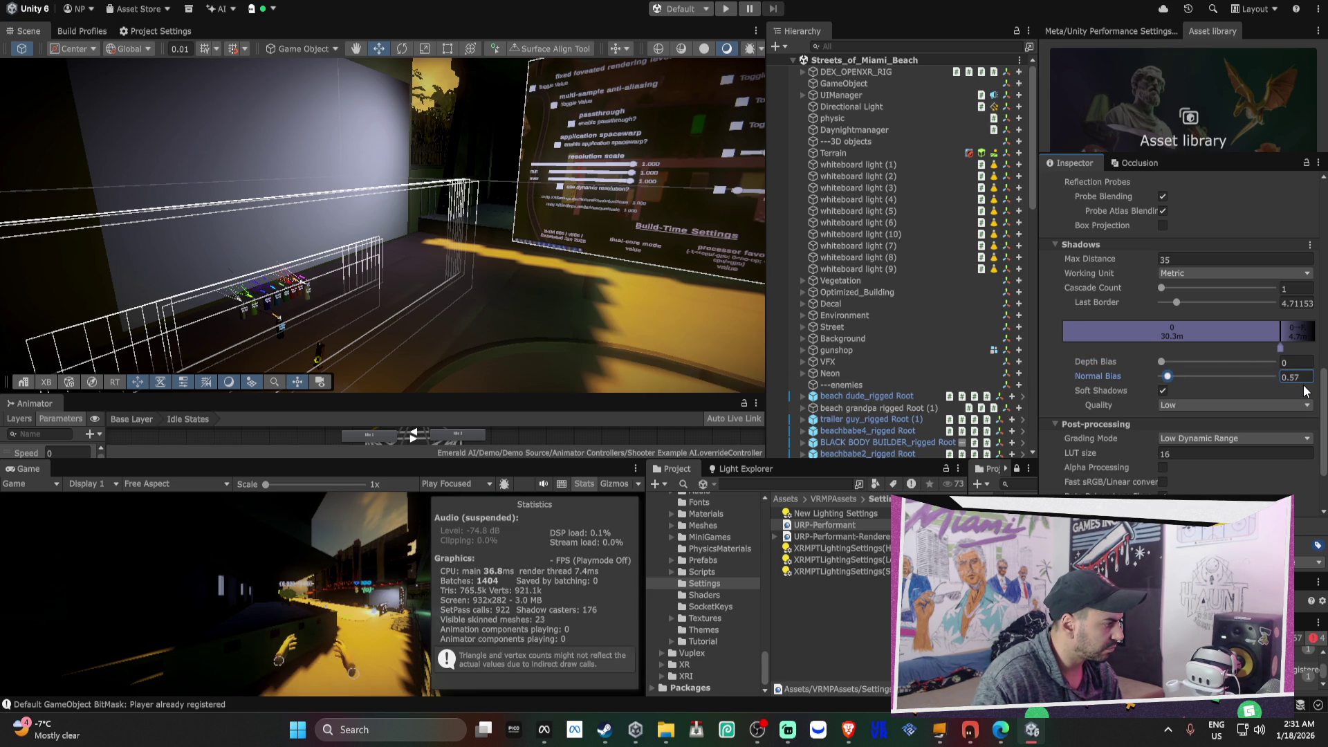
mouse_move(1176, 305)
mouse_down()
mouse_move(1313, 325)
mouse_move(1223, 331)
mouse_move(1258, 330)
mouse_up()
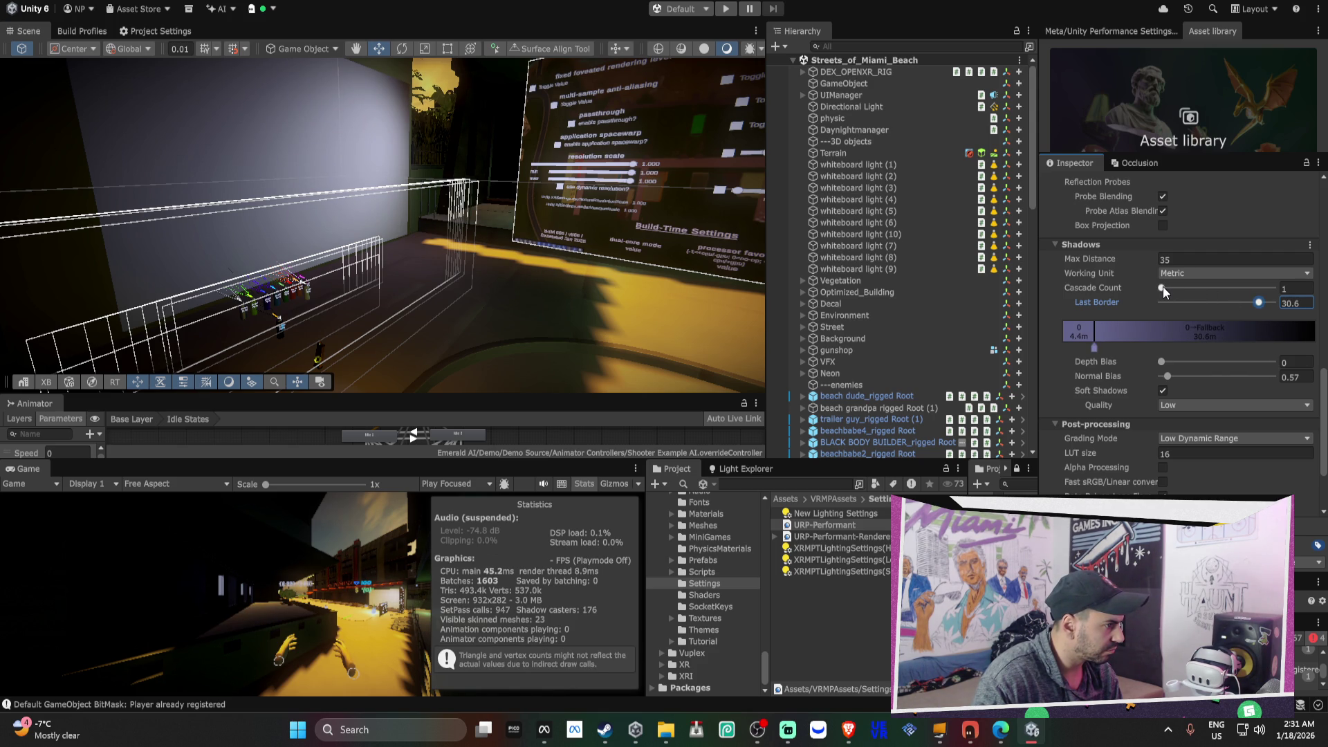
mouse_move(1094, 261)
mouse_down()
mouse_move(170, 312)
mouse_move(979, 382)
mouse_move(903, 382)
mouse_up()
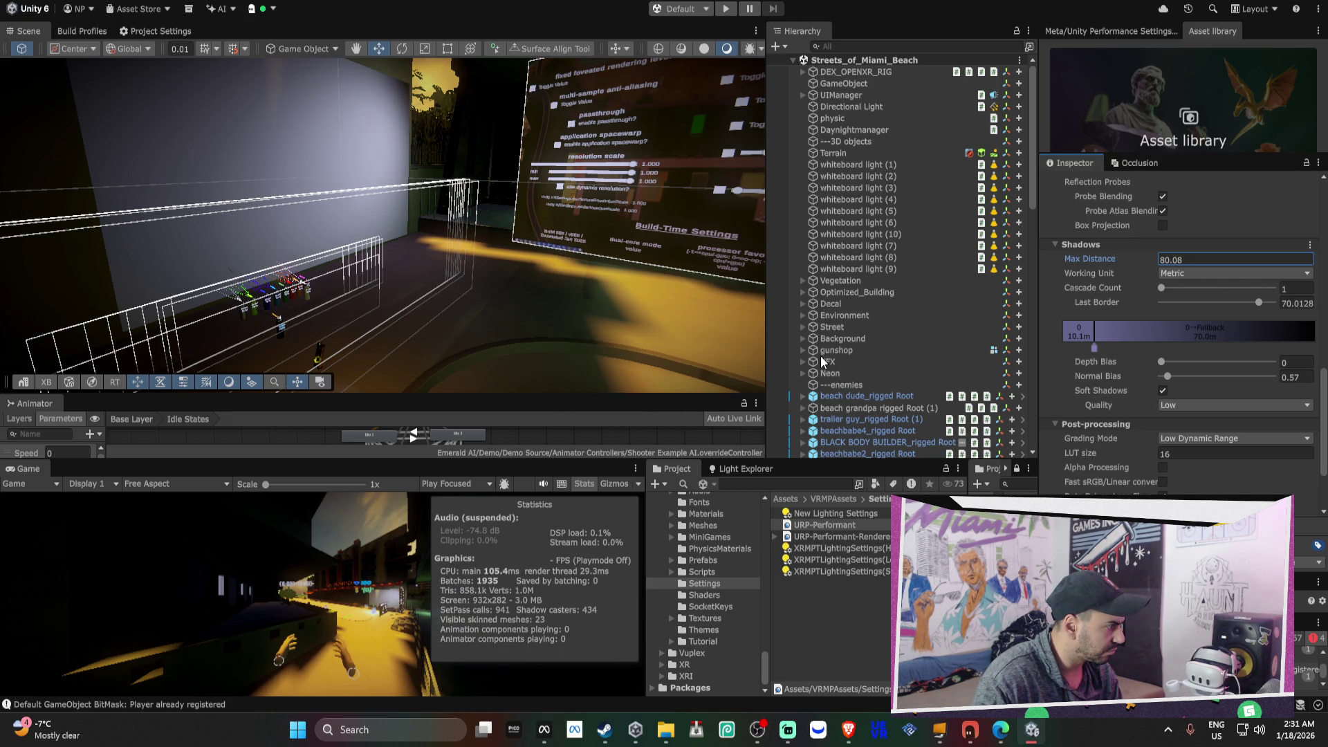
drag(823, 361, 778, 351)
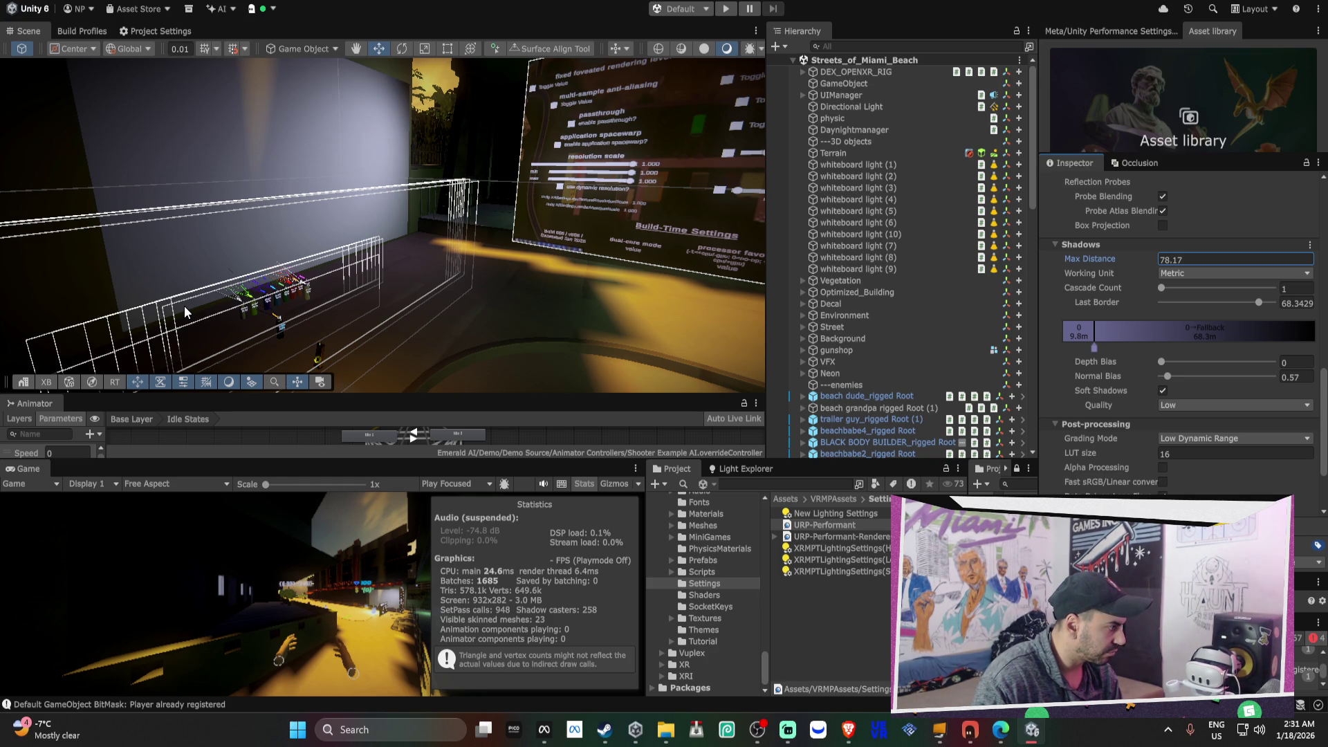
mouse_move(184, 305)
mouse_down()
mouse_move(1031, 219)
mouse_move(1043, 245)
mouse_move(1260, 292)
mouse_move(1252, 273)
mouse_move(1104, 223)
mouse_move(420, 171)
mouse_move(484, 187)
mouse_up()
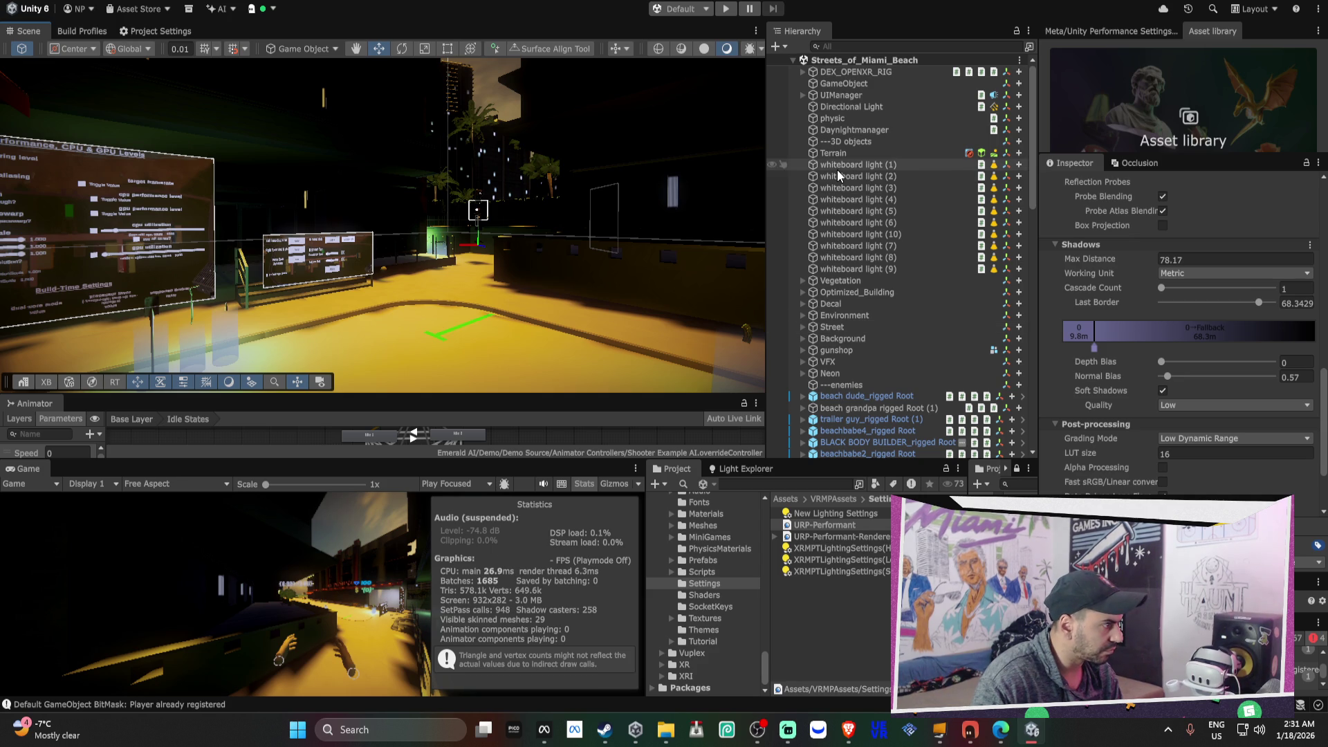
- Browse to the 1_IMPORTEDASSETS > Characters folder in the Project window
scroll(874, 342, down, 3)
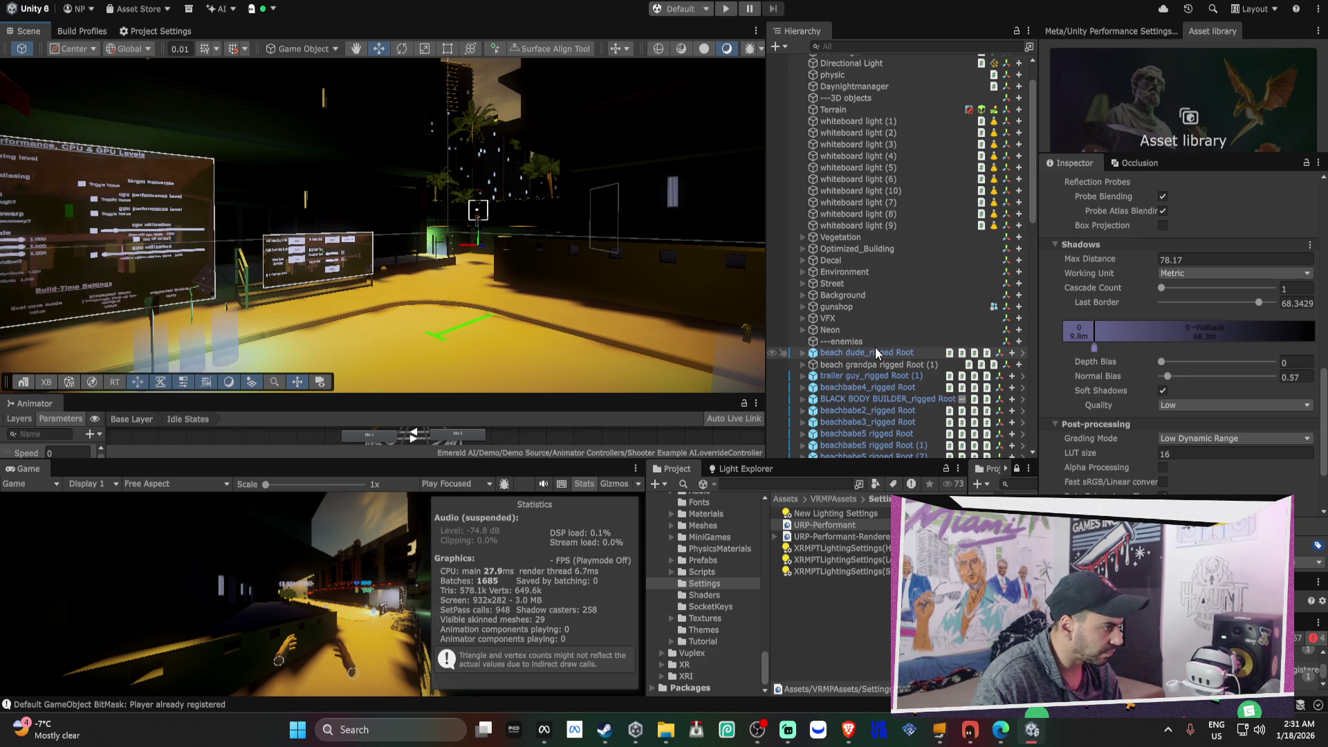
scroll(703, 551, up, 5)
scroll(707, 550, up, 10)
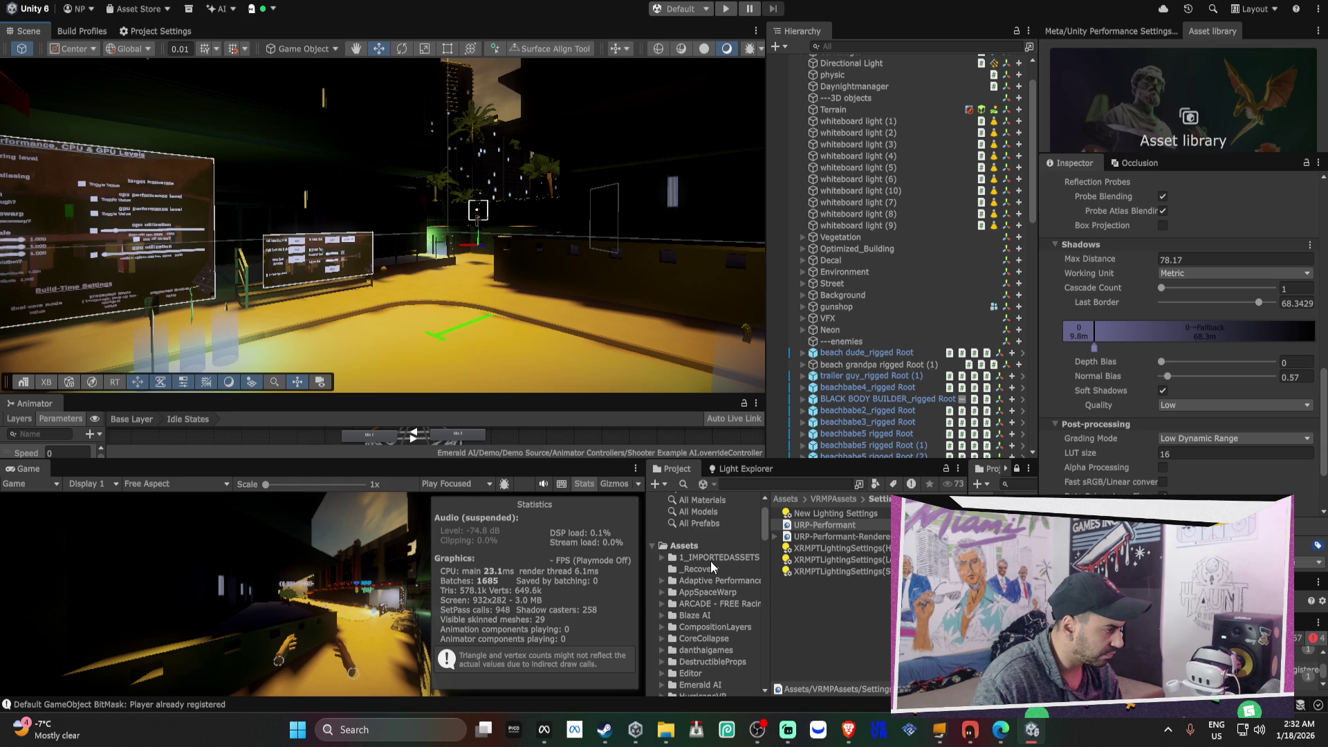
click(711, 560)
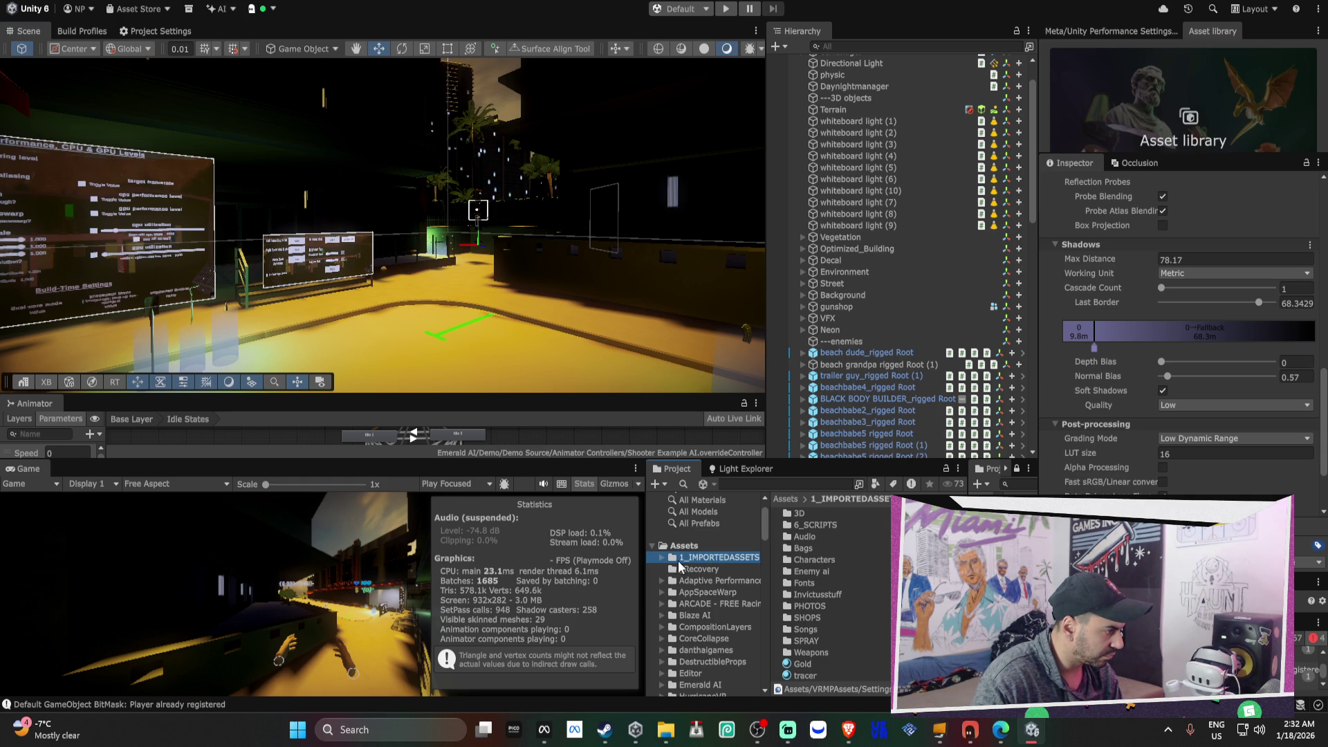
click(663, 559)
scroll(721, 583, down, 3)
click(725, 573)
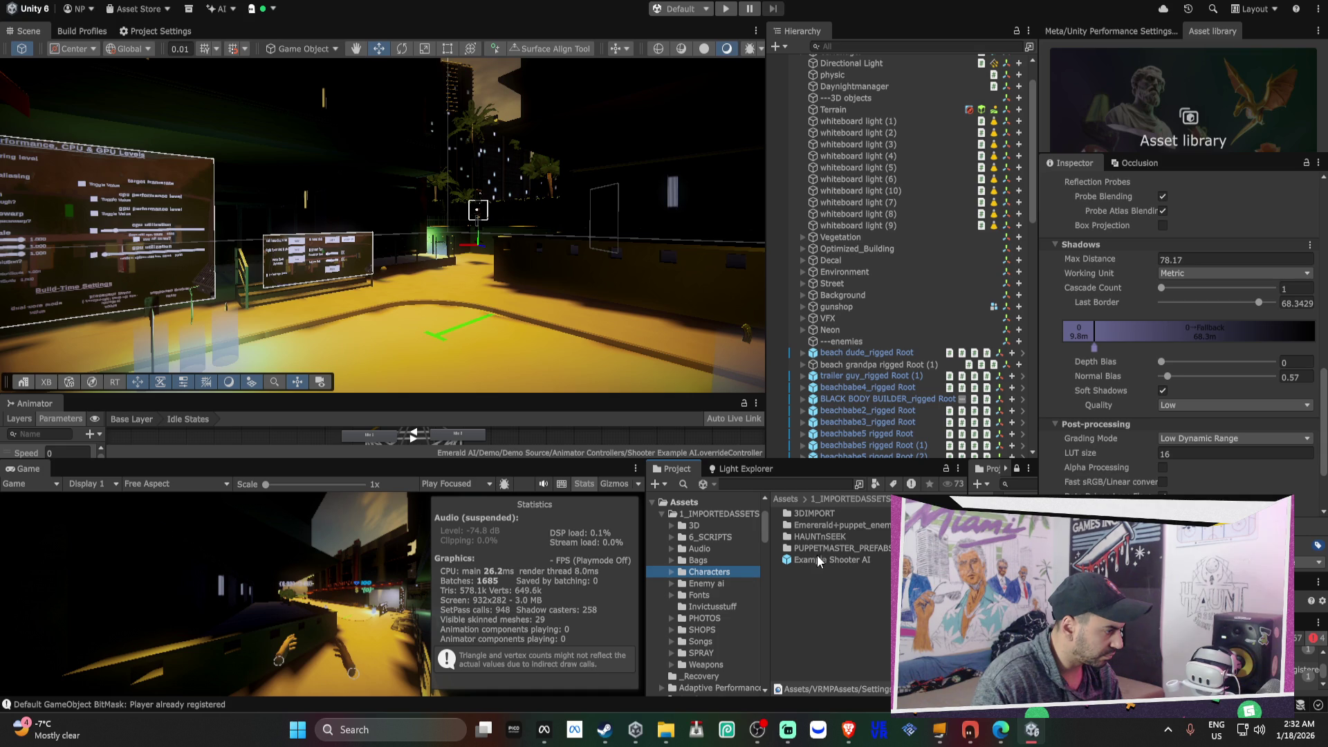
- Drop the Example Shooter AI prefab into the scene and frame it
drag(852, 353, 852, 354)
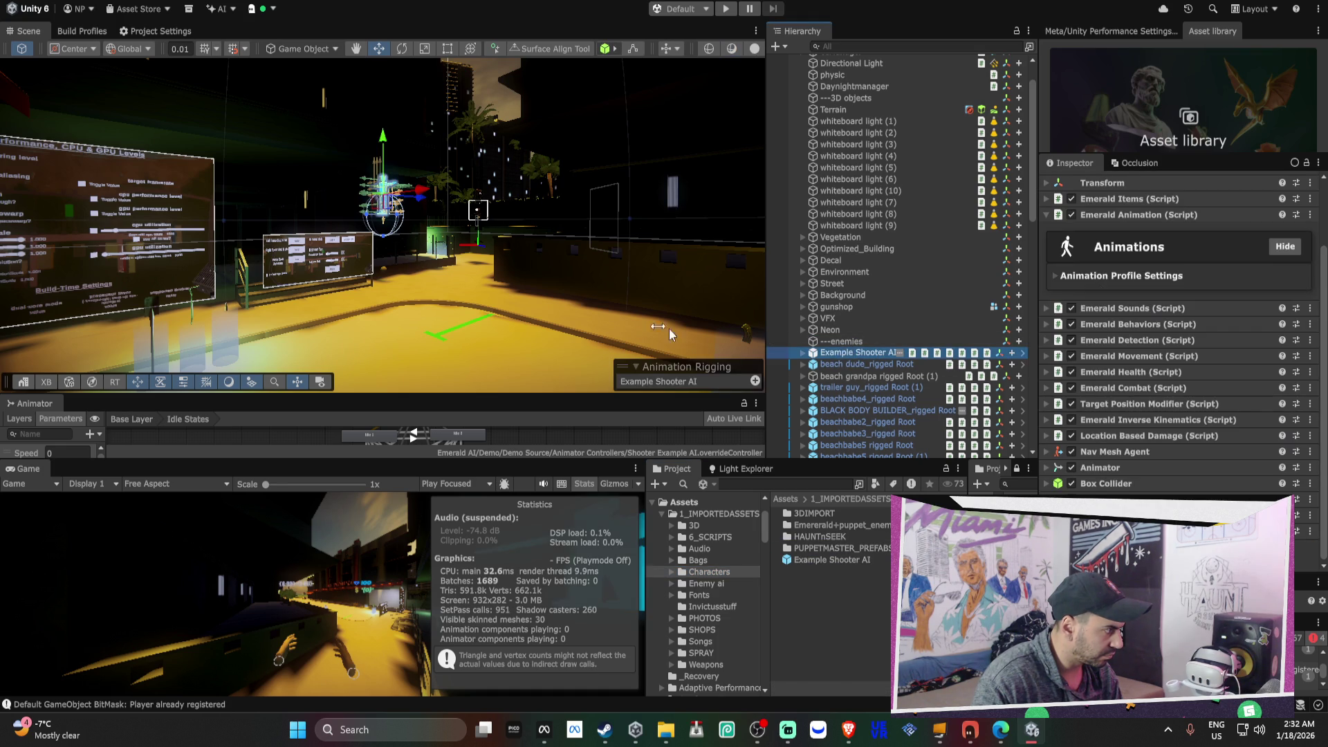
mouse_move(603, 207)
mouse_down()
mouse_move(554, 260)
mouse_move(462, 209)
mouse_move(446, 333)
mouse_move(475, 289)
mouse_move(729, 323)
mouse_move(325, 236)
mouse_up()
key(f)
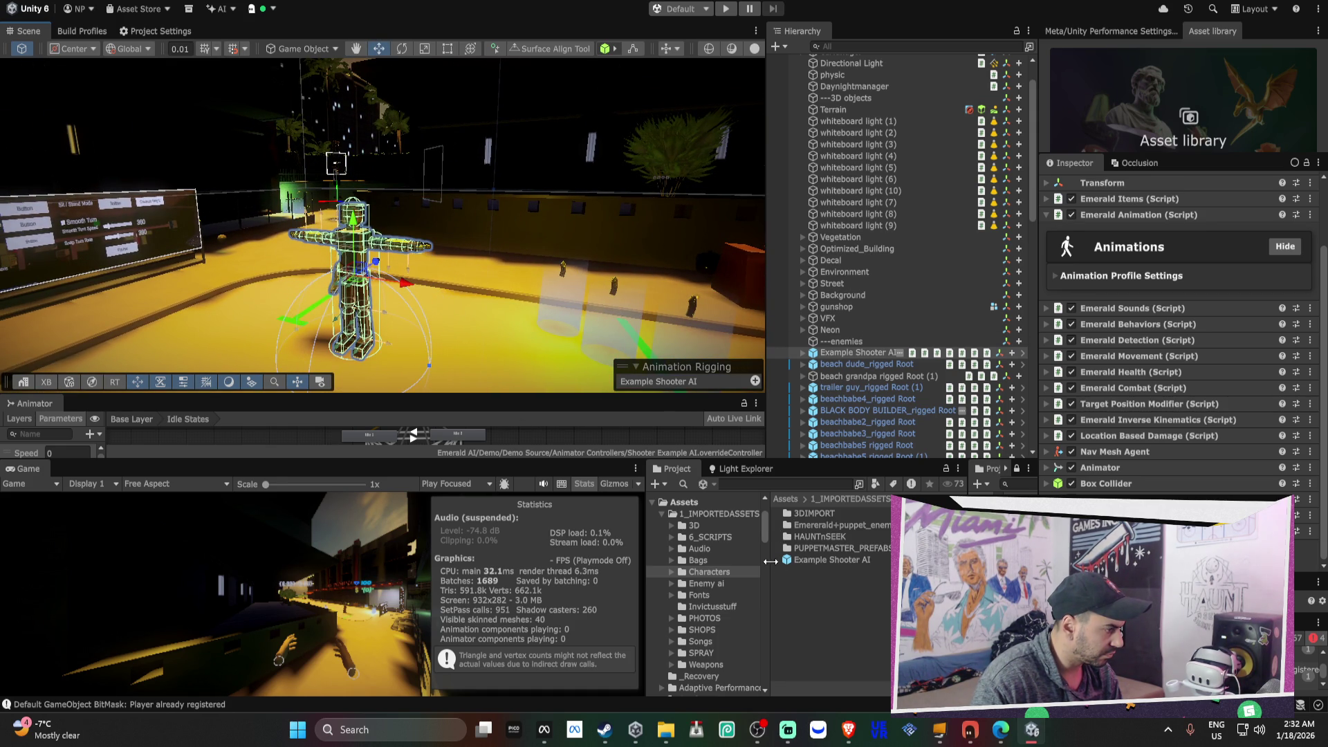
double_click(830, 548)
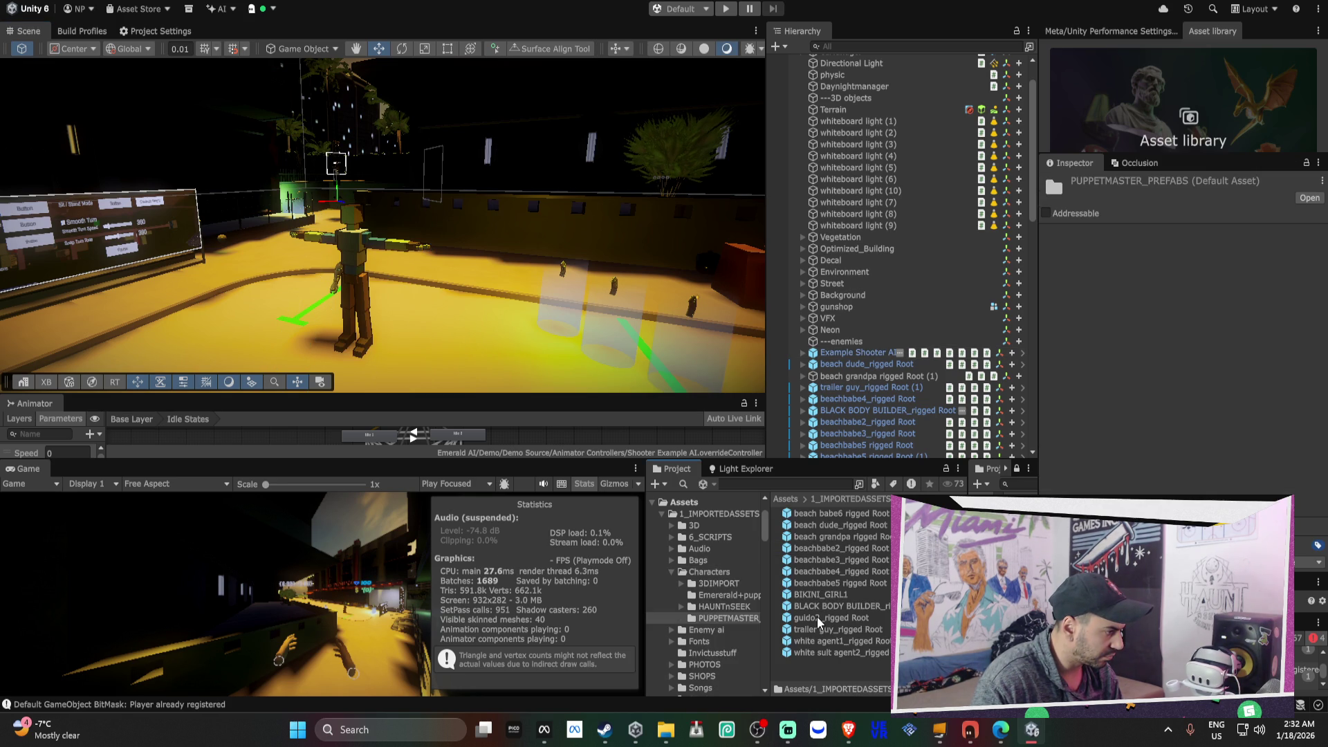
- Place white agent1 instead of guido2, removing Character Puppet and User Control AI Melee on the prefab
mouse_move(816, 617)
mouse_down()
mouse_move(504, 375)
mouse_move(479, 374)
mouse_up()
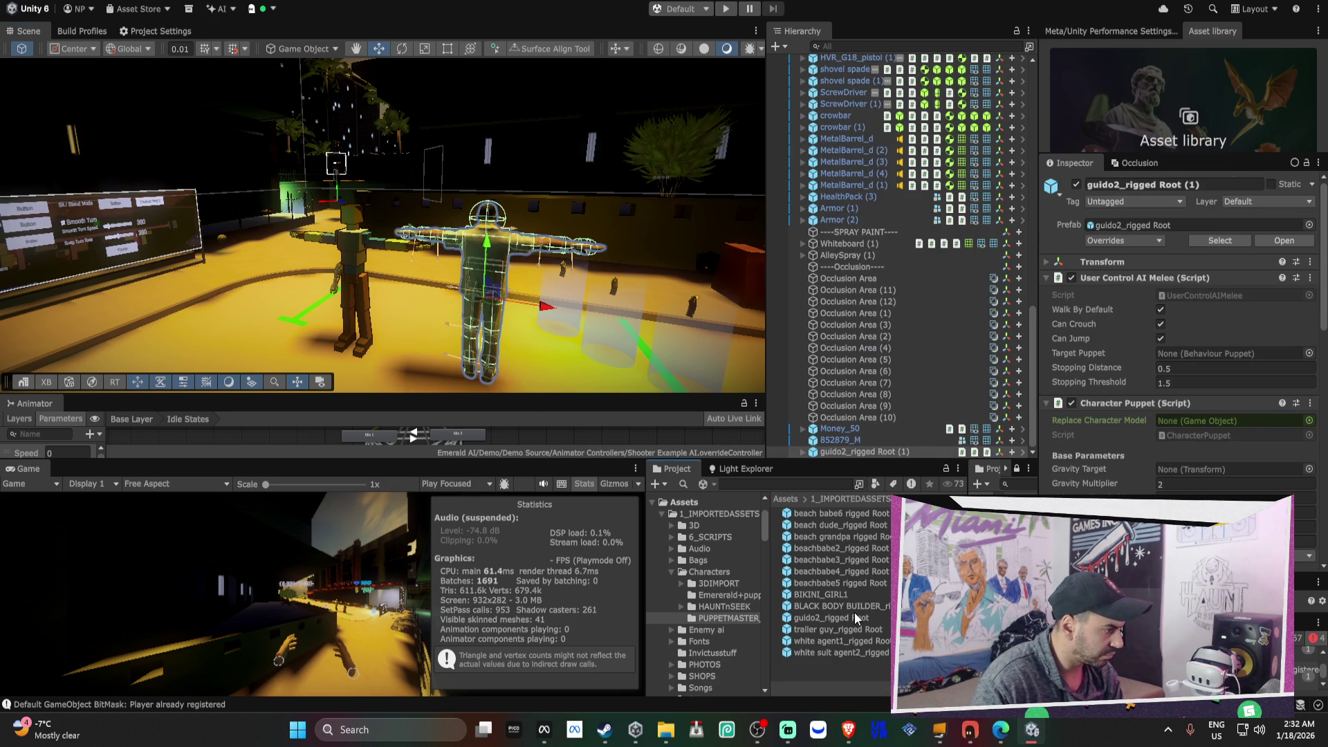
click(846, 452)
key(Delete)
mouse_move(828, 642)
mouse_down()
mouse_move(526, 346)
mouse_move(537, 316)
mouse_up()
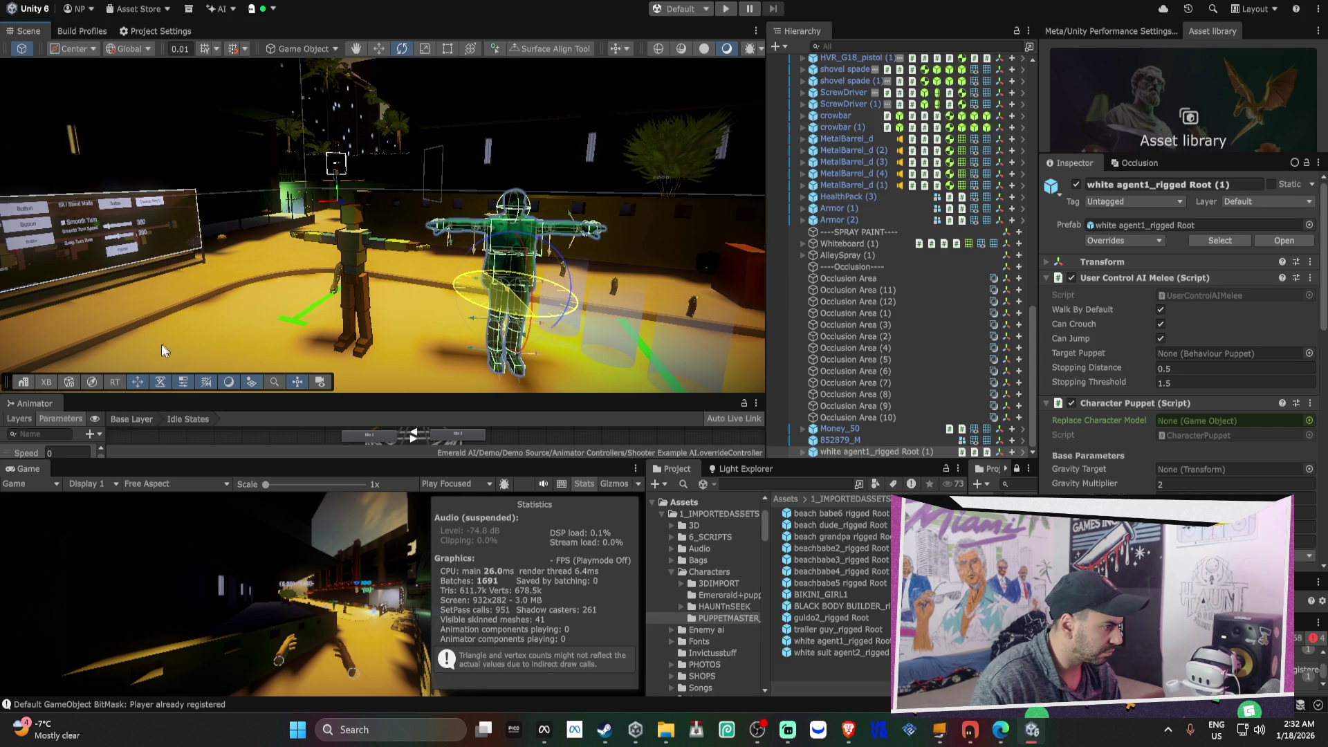
right_click(1123, 406)
click(1152, 487)
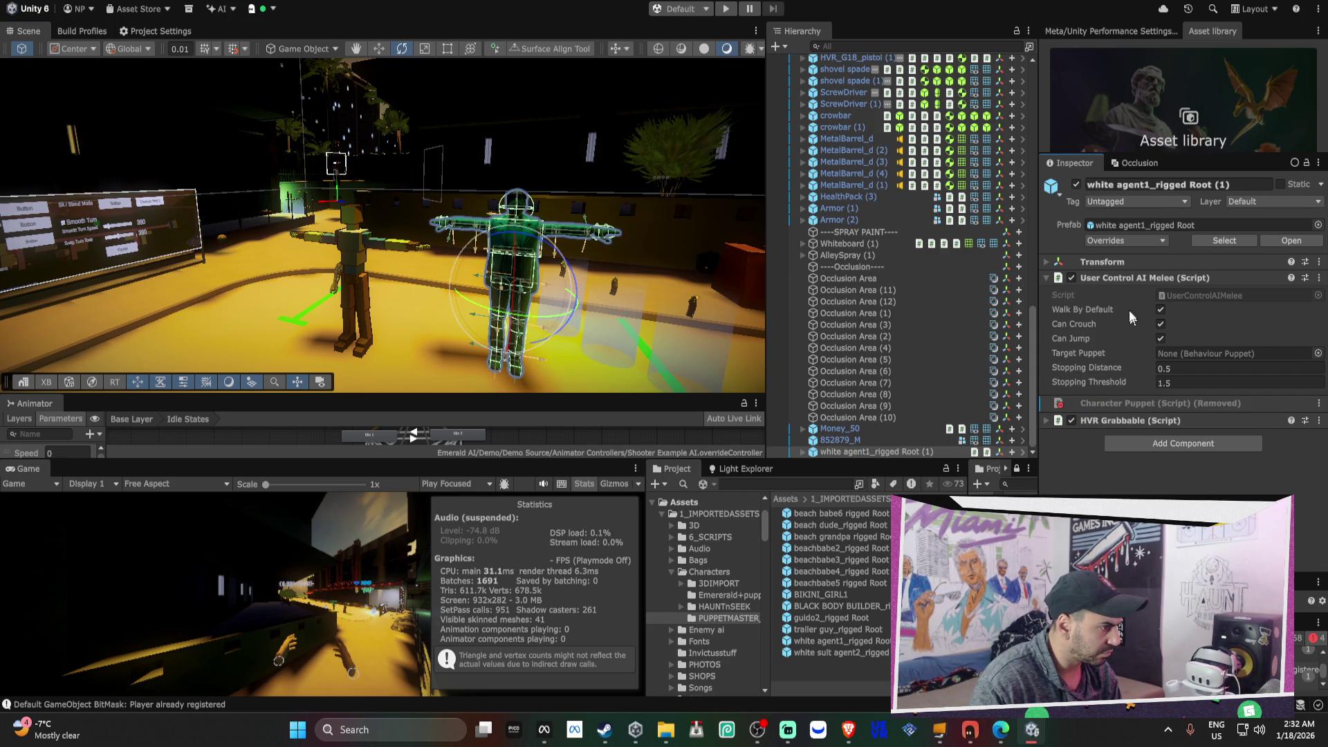
right_click(1122, 277)
click(1152, 360)
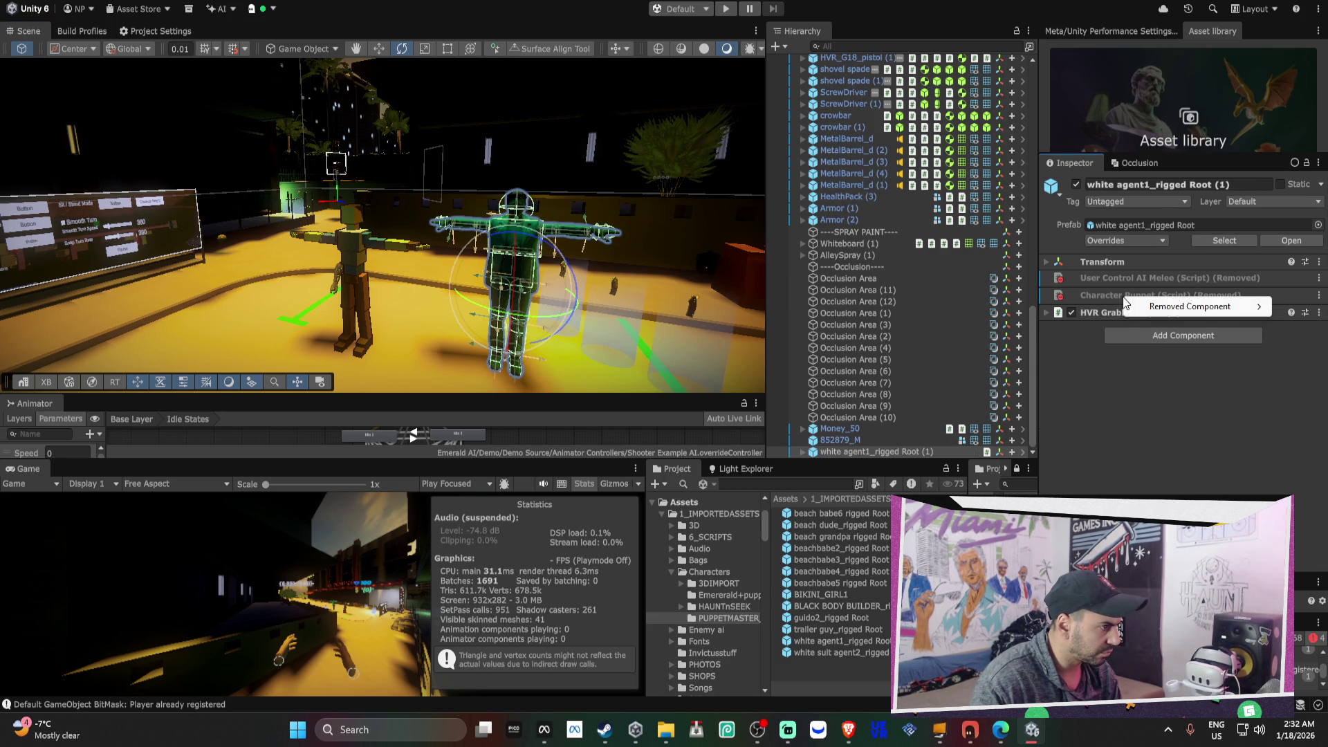
right_click(1142, 275)
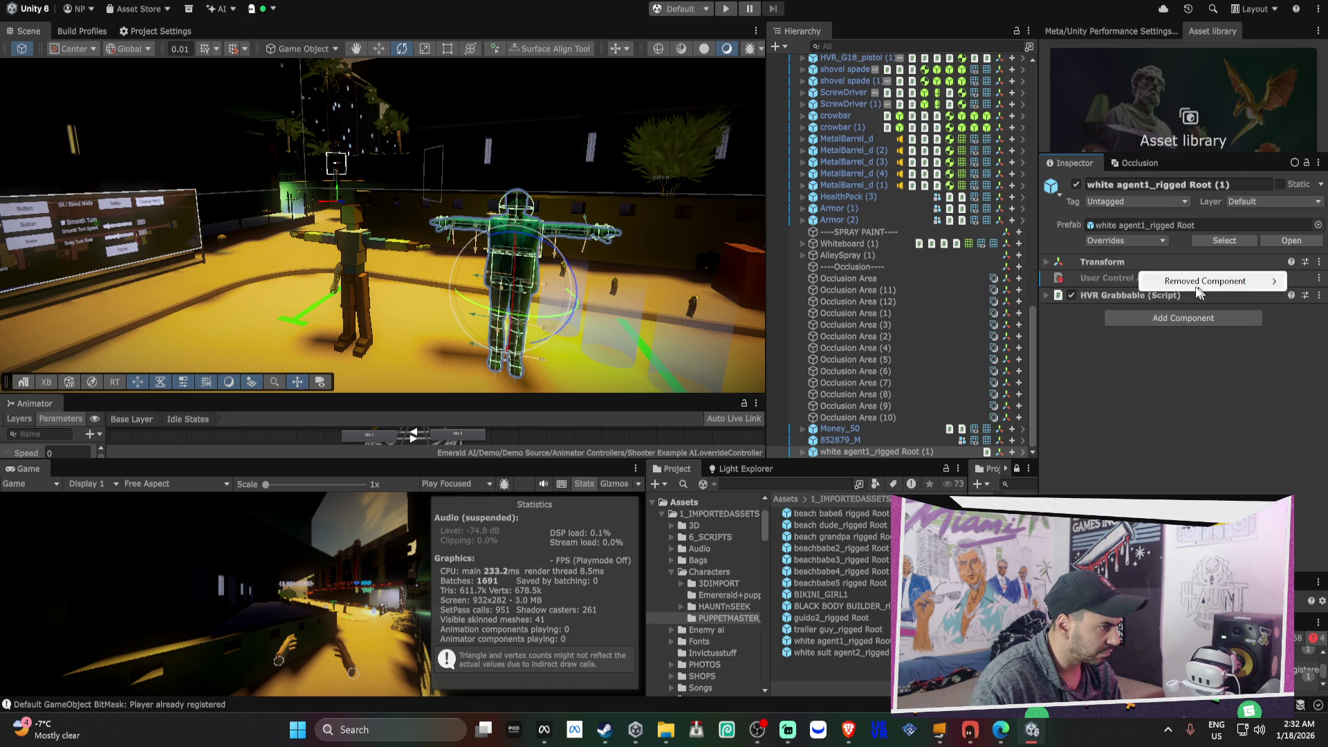
click(1055, 281)
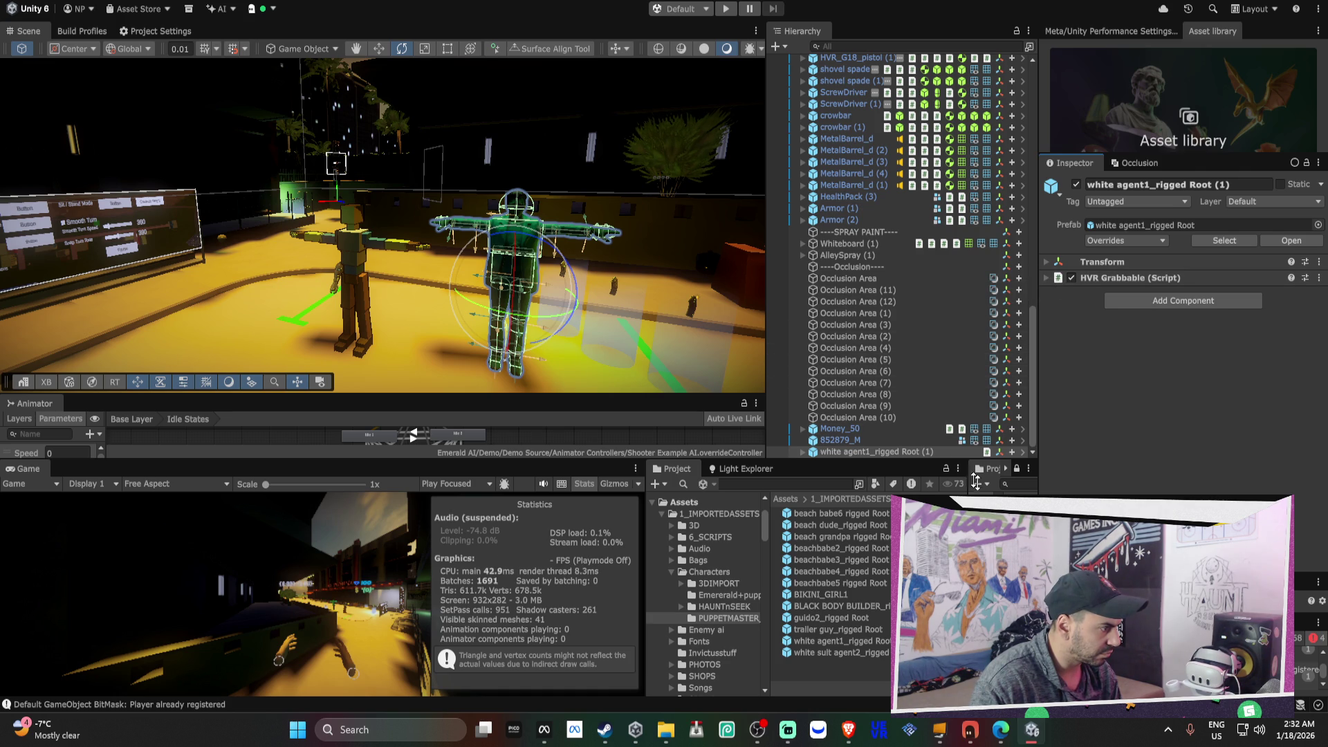
- Add white suit agent2 and apply removal of its Character Puppet and User Control AI Melee
drag(840, 656, 438, 327)
click(1156, 485)
right_click(1124, 277)
click(1149, 358)
right_click(1109, 300)
mouse_move(1111, 309)
click(1024, 307)
right_click(1121, 281)
mouse_move(1121, 283)
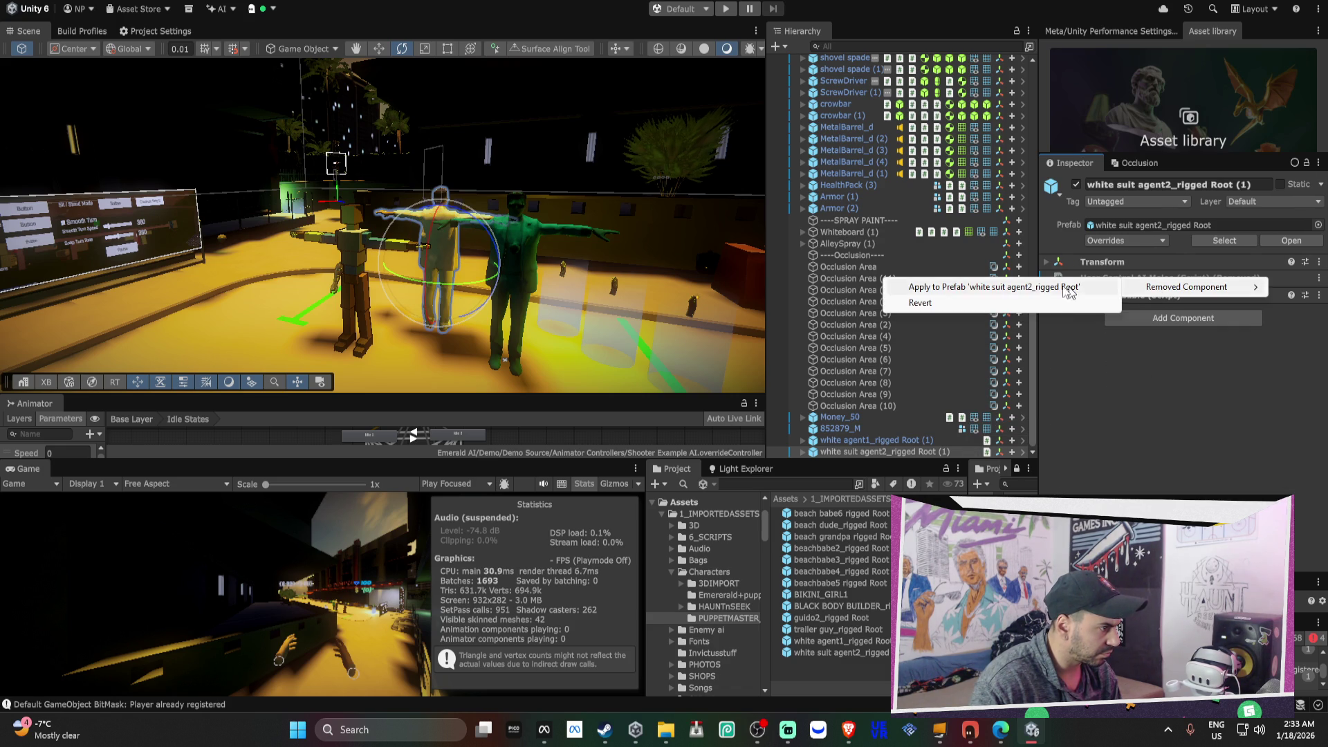
click(1024, 285)
click(804, 441)
scroll(858, 429, down, 2)
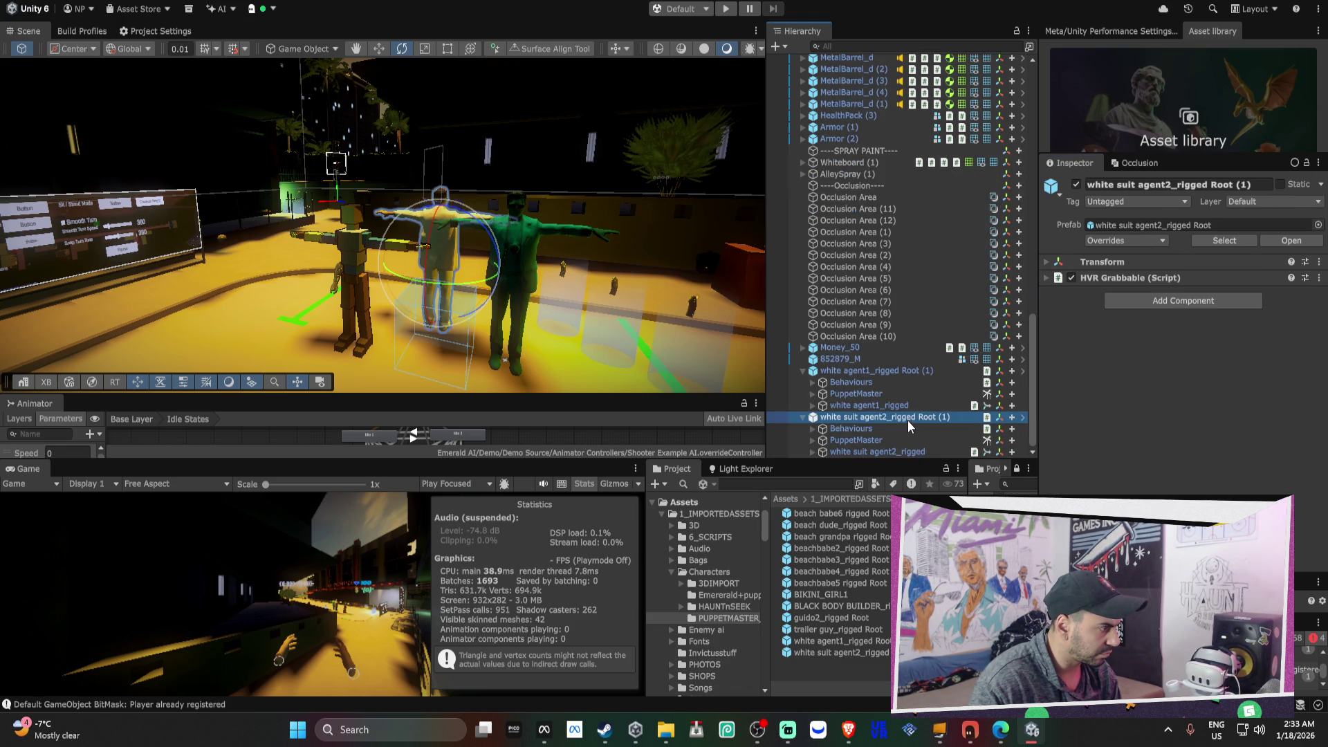
- Inspect both characters' PuppetMaster objects and agent1's Puppet behaviour settings
click(858, 396)
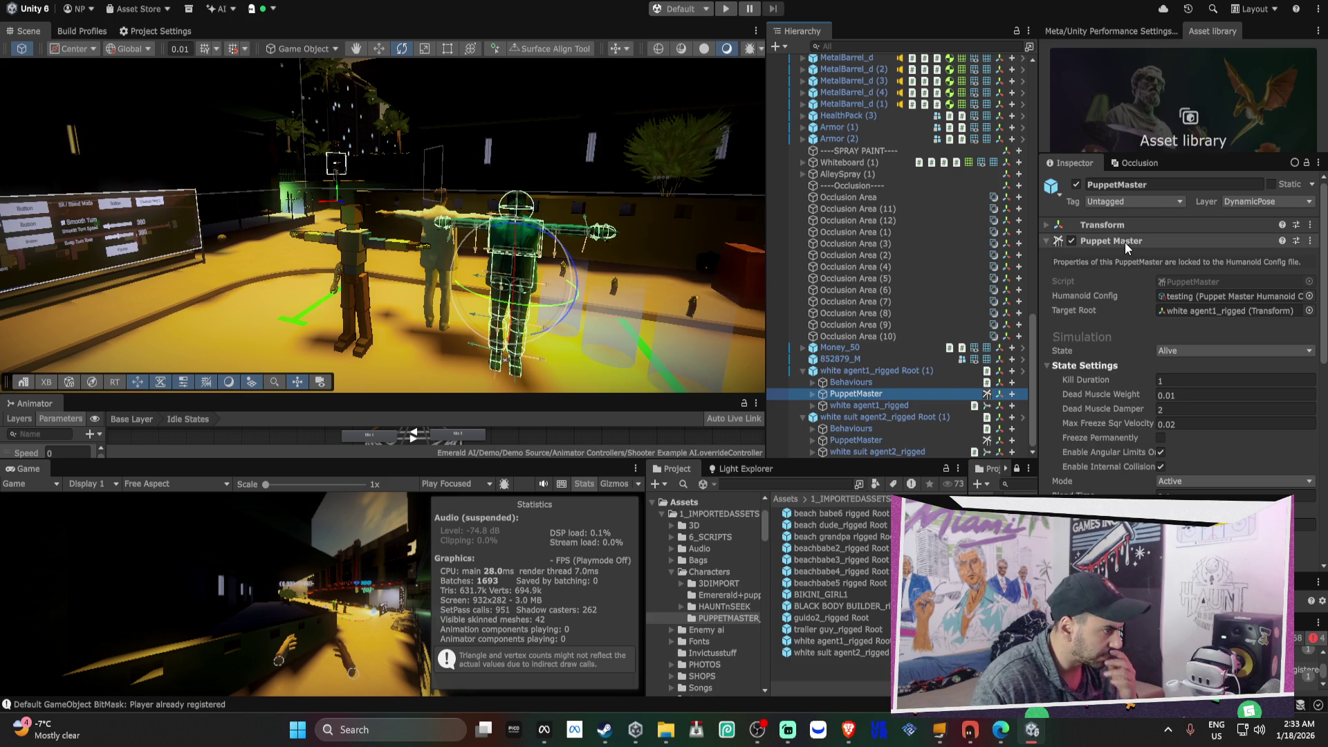
click(856, 440)
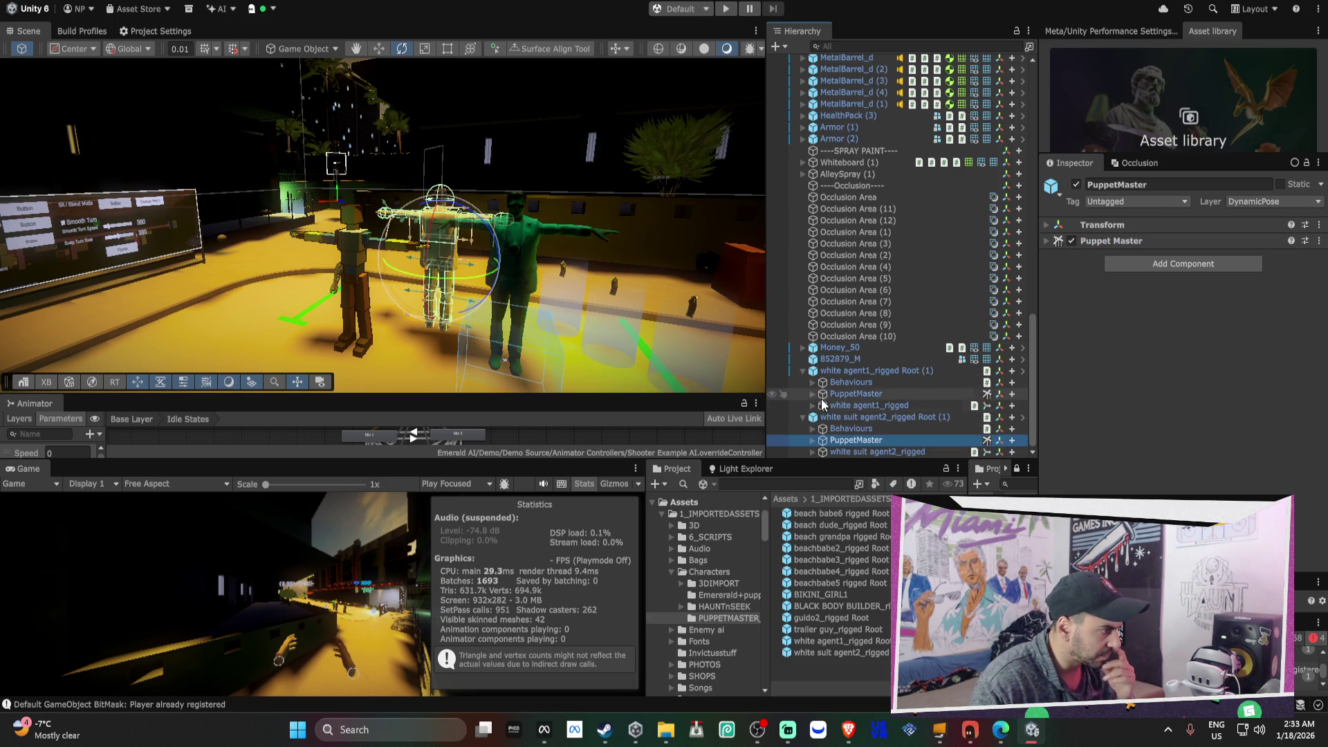
click(811, 381)
click(845, 395)
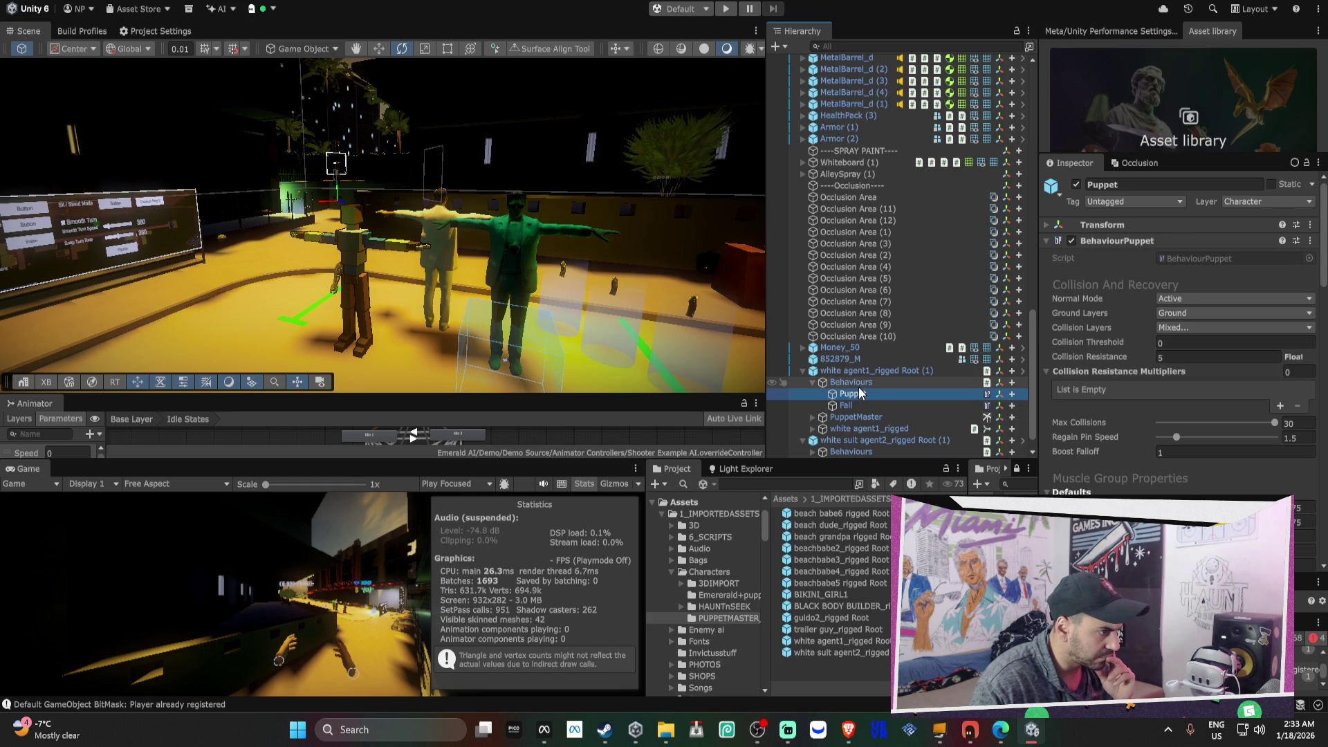
scroll(859, 391, down, 1)
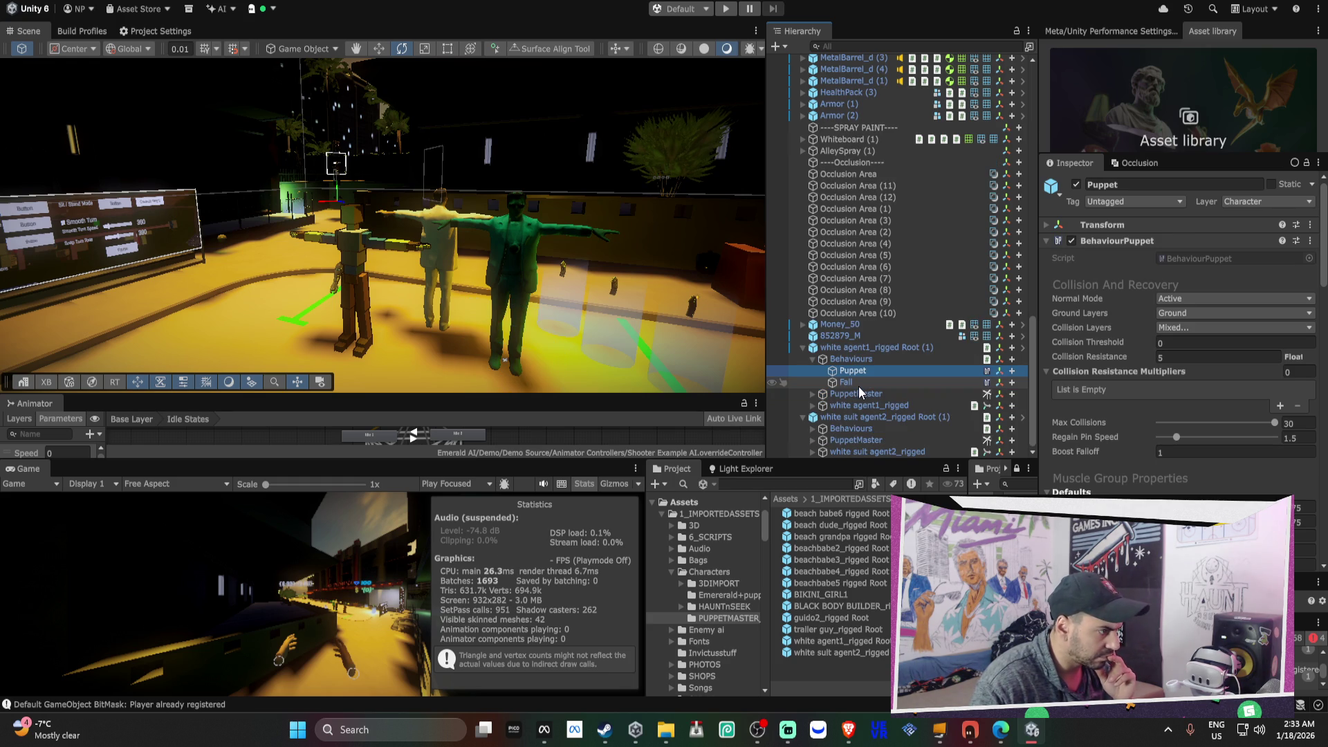
click(813, 359)
mouse_move(532, 315)
mouse_down()
mouse_move(533, 301)
mouse_move(609, 297)
mouse_move(603, 319)
mouse_move(580, 314)
mouse_up()
- Select both characters, inspect agent1's mixamorig:Hips bones, collapse them, and reach the Emerald AI menu
click(521, 283)
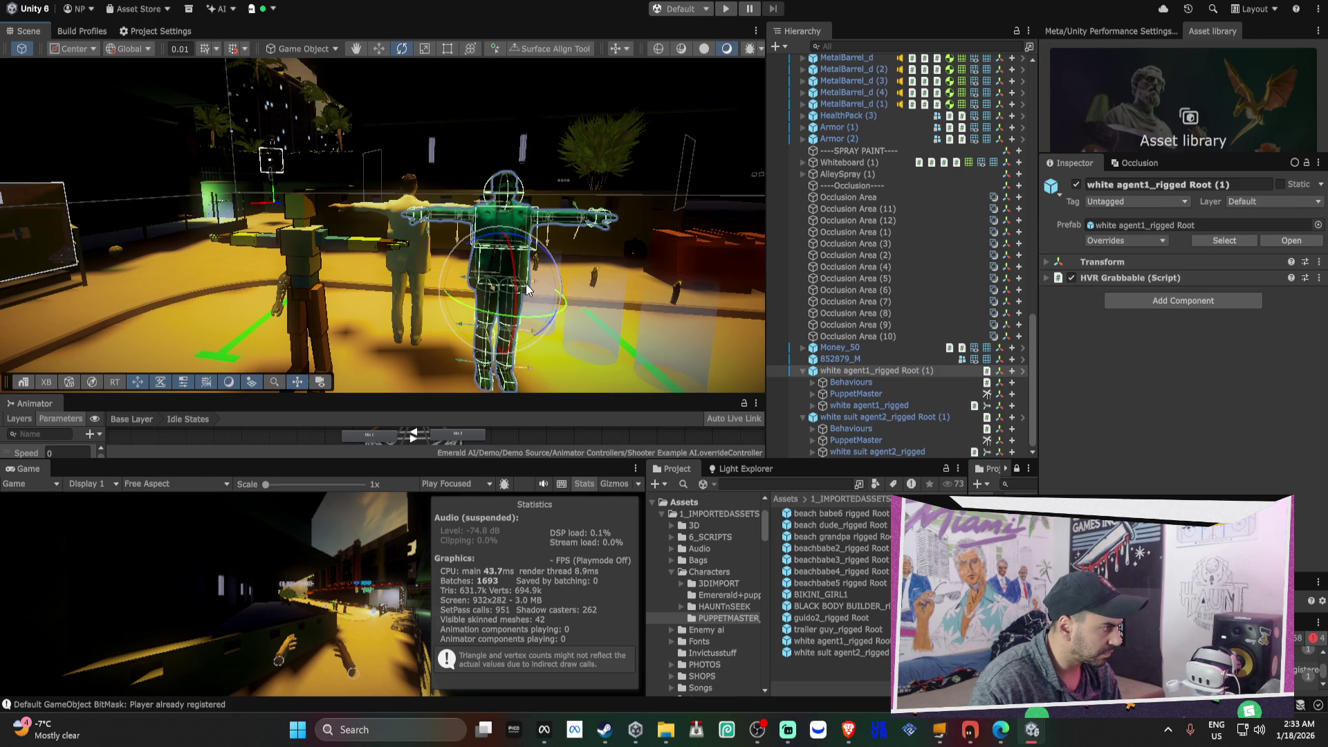
shift+click(399, 208)
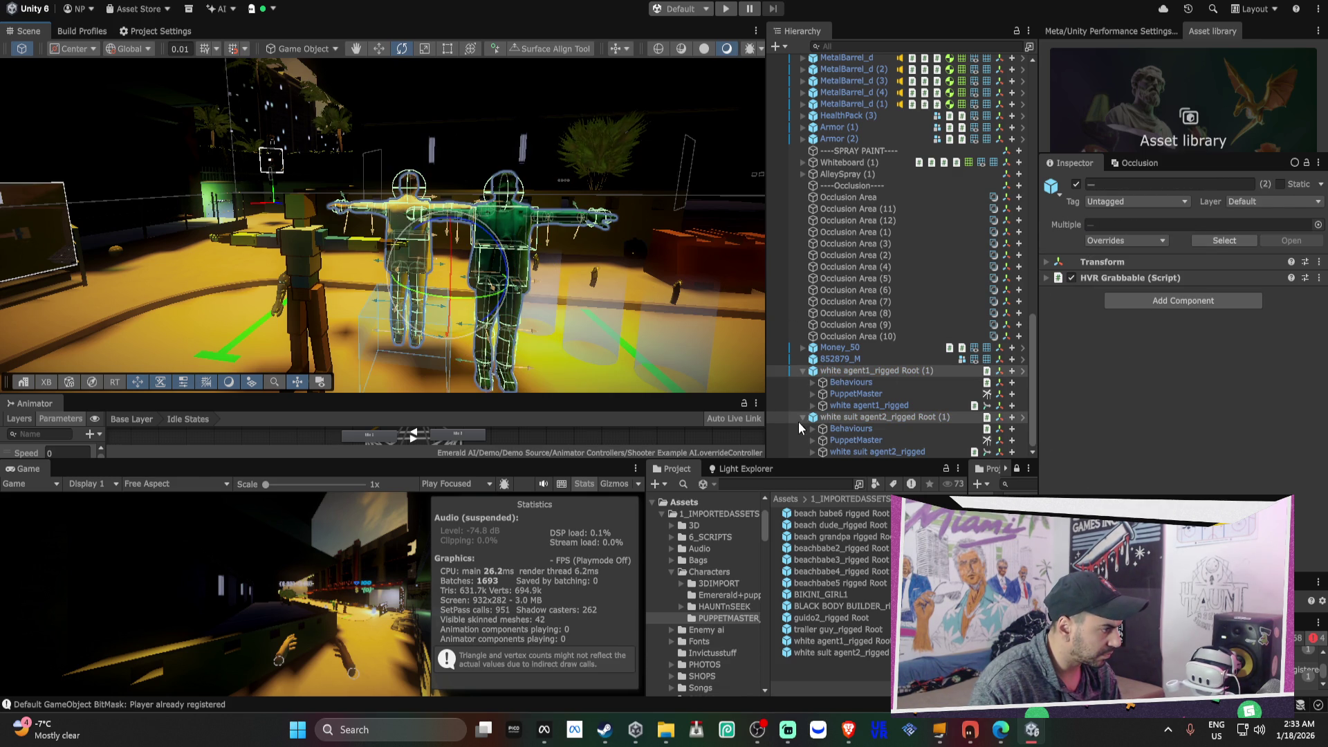
click(810, 394)
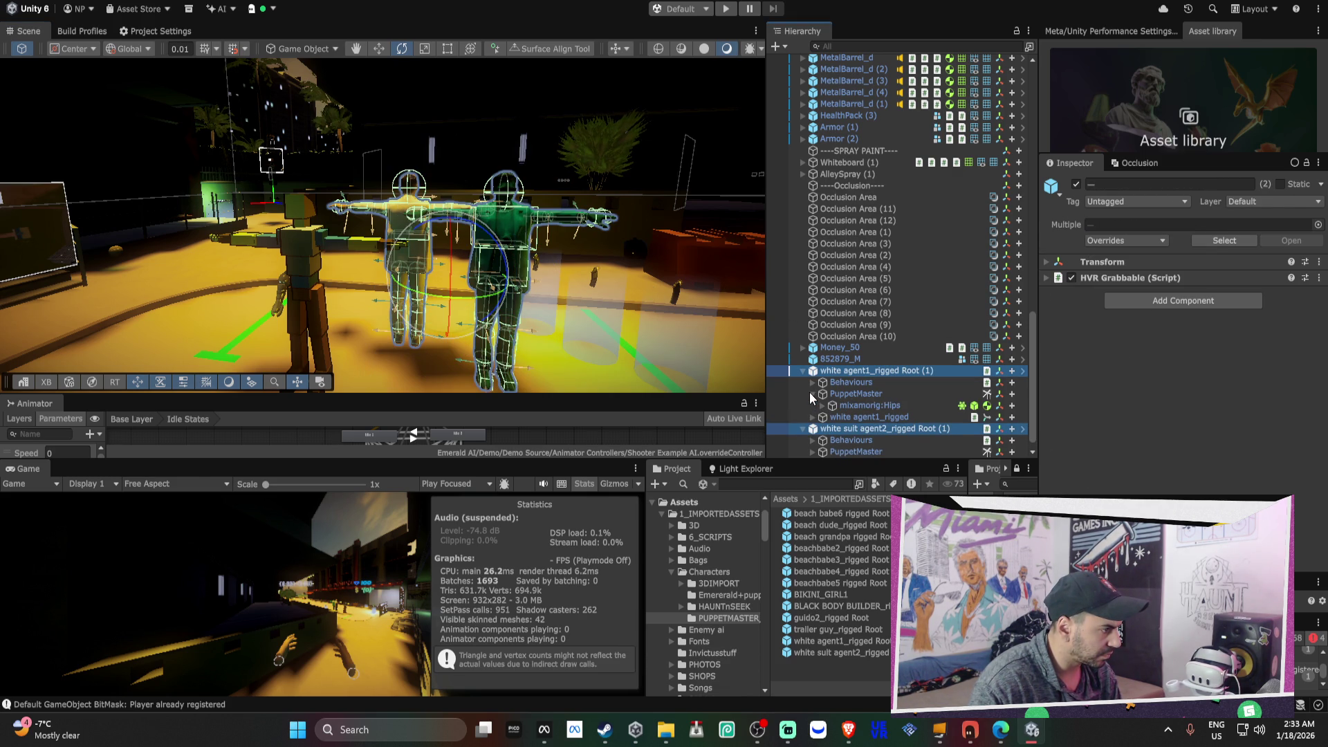
click(823, 405)
click(888, 417)
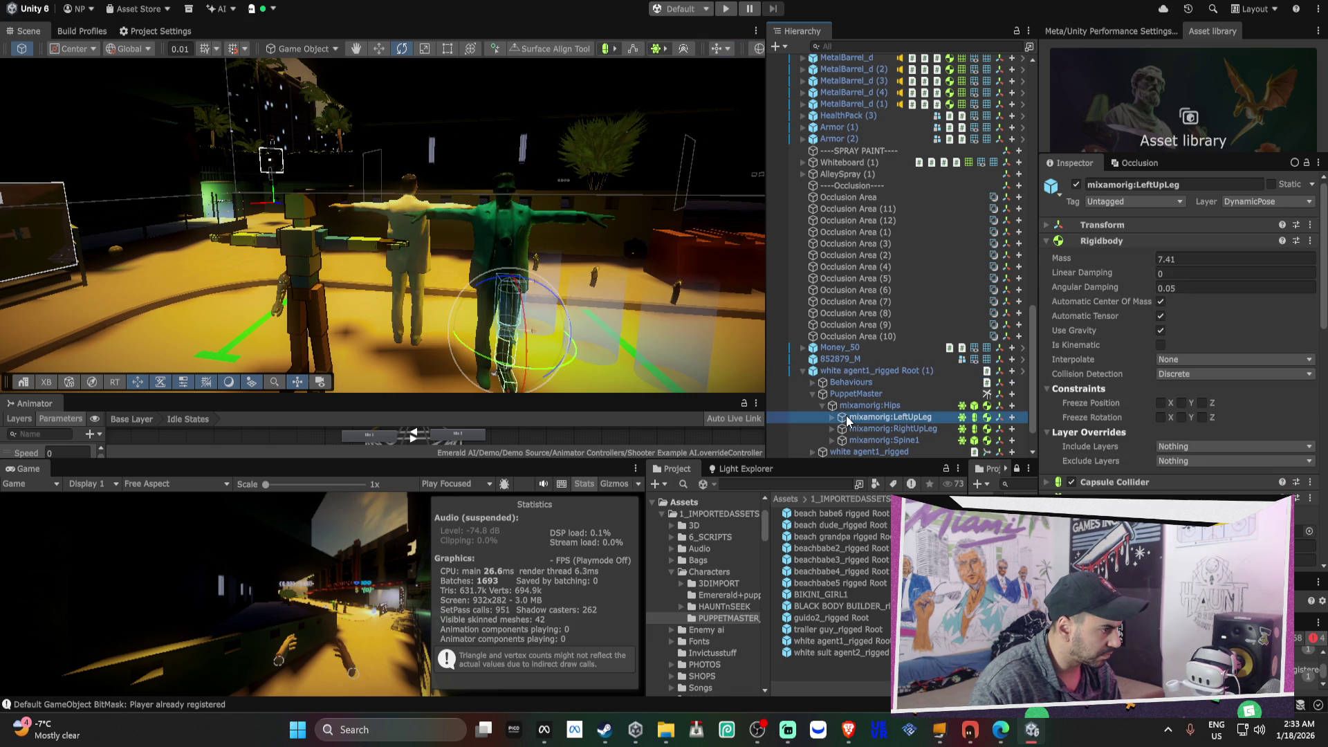
scroll(1194, 389, down, 10)
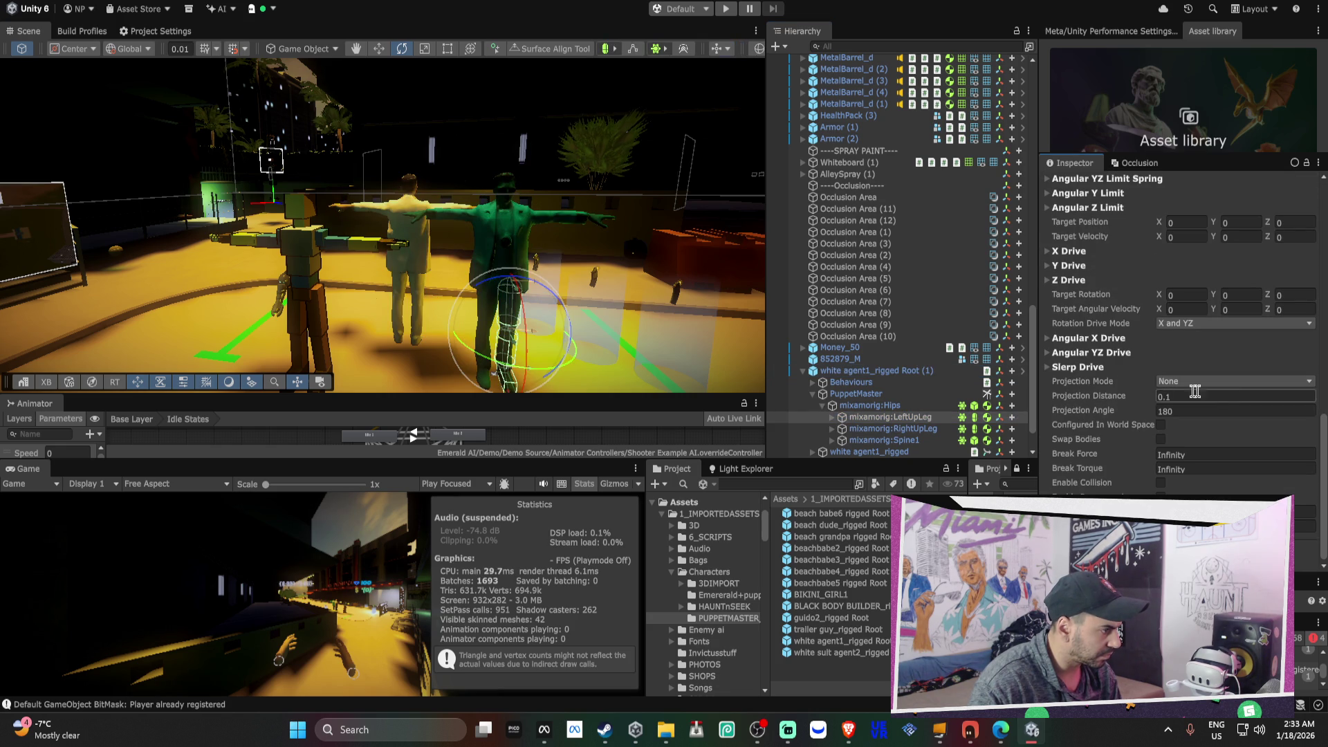
click(812, 394)
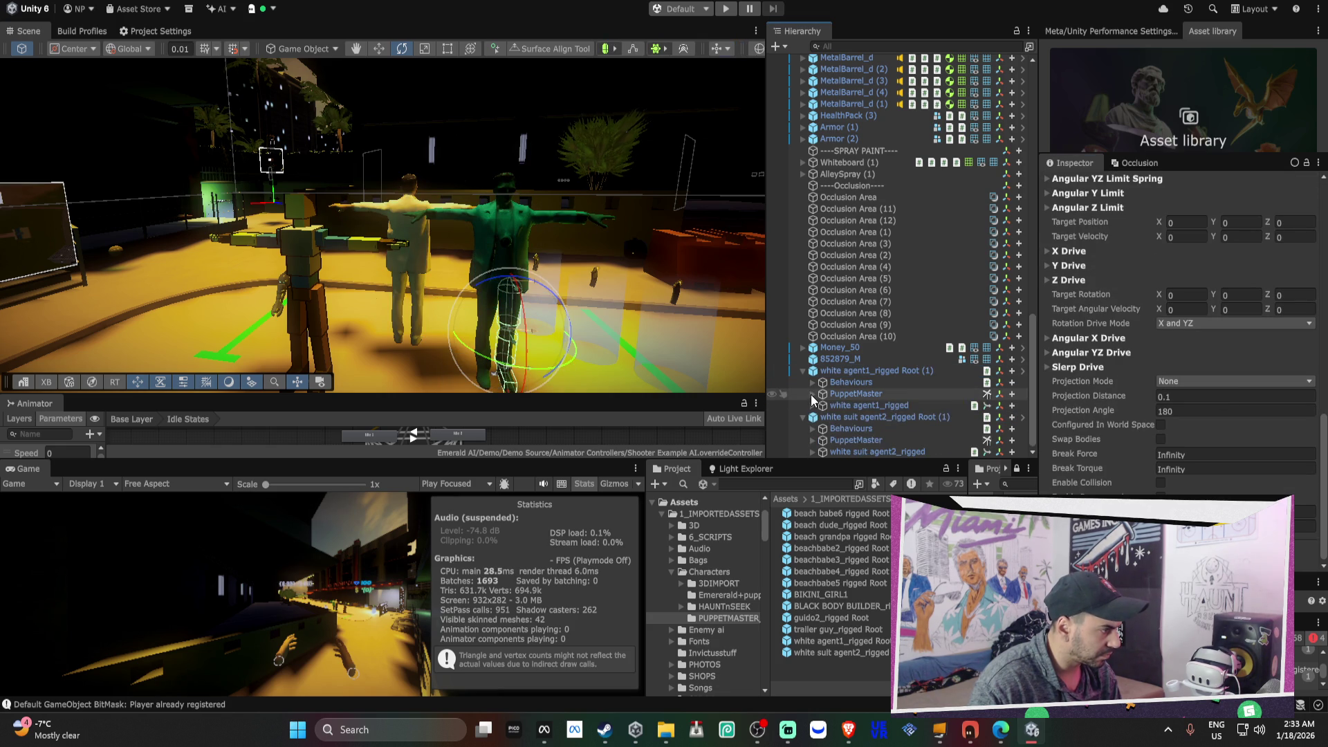
click(802, 371)
click(802, 418)
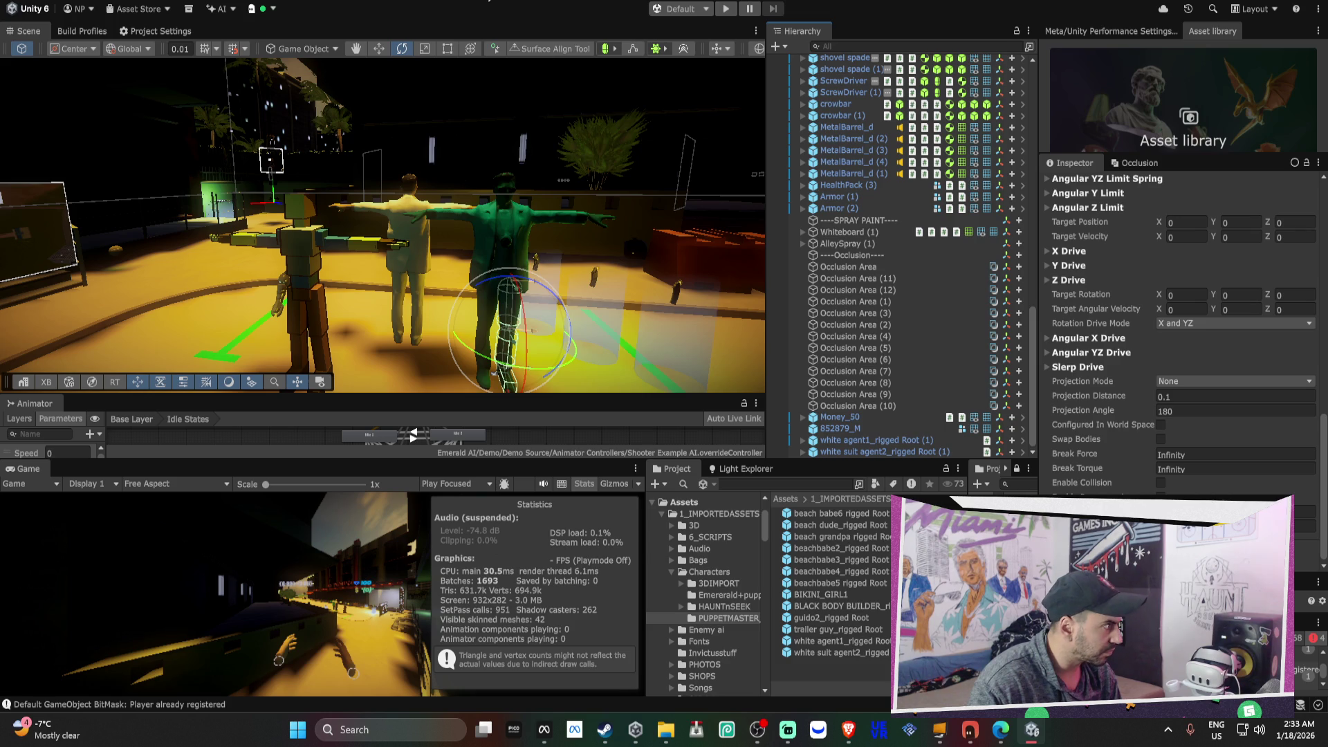
click(495, 2)
mouse_move(523, 83)
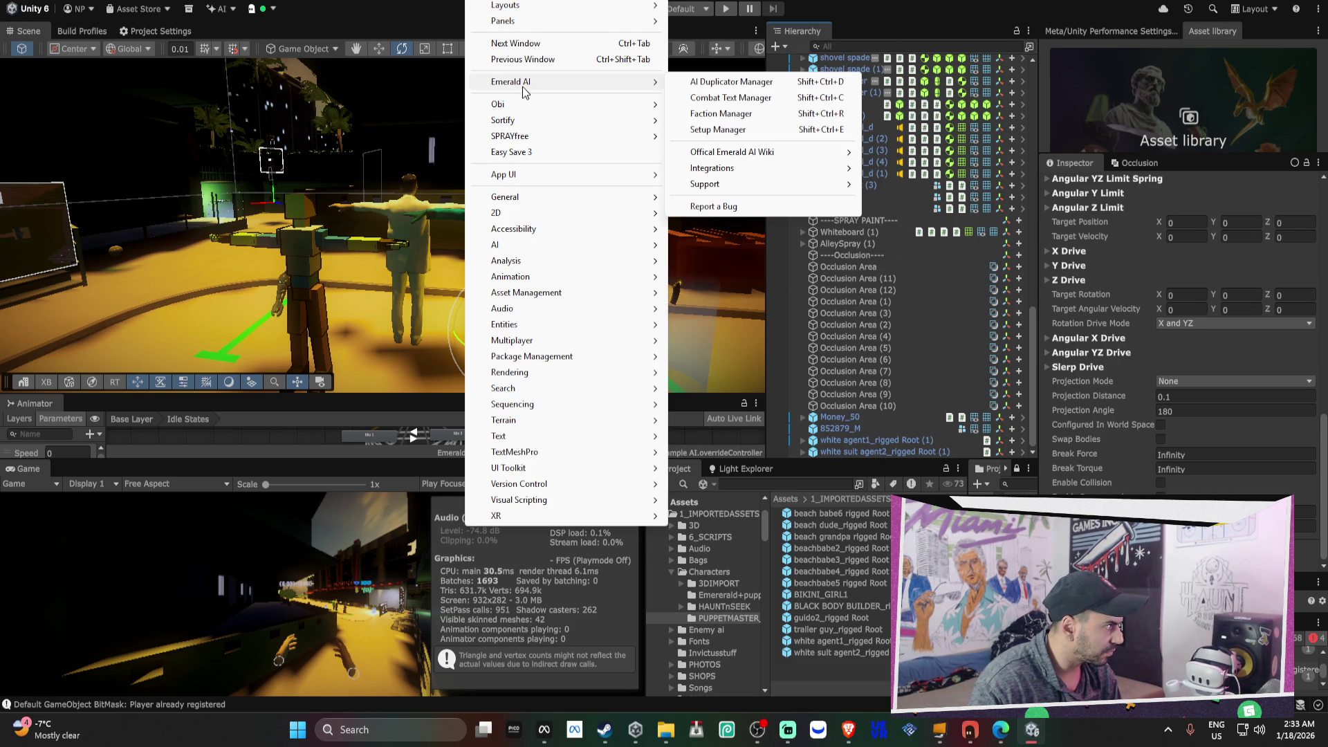
- In the AI Duplicator Manager, include Events, Items, Inverse Kinematics, Optimization and UI
click(738, 83)
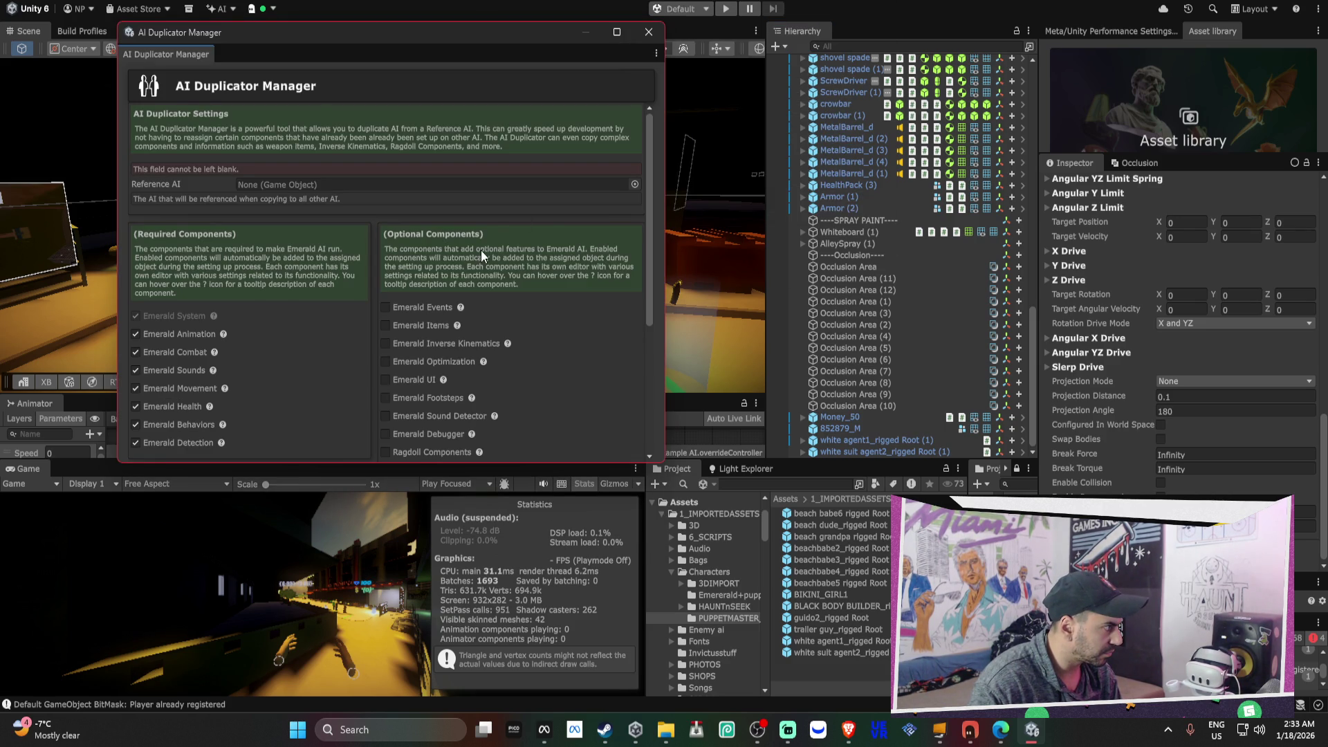
scroll(398, 272, down, 3)
click(427, 222)
click(433, 239)
click(436, 257)
click(433, 275)
click(426, 291)
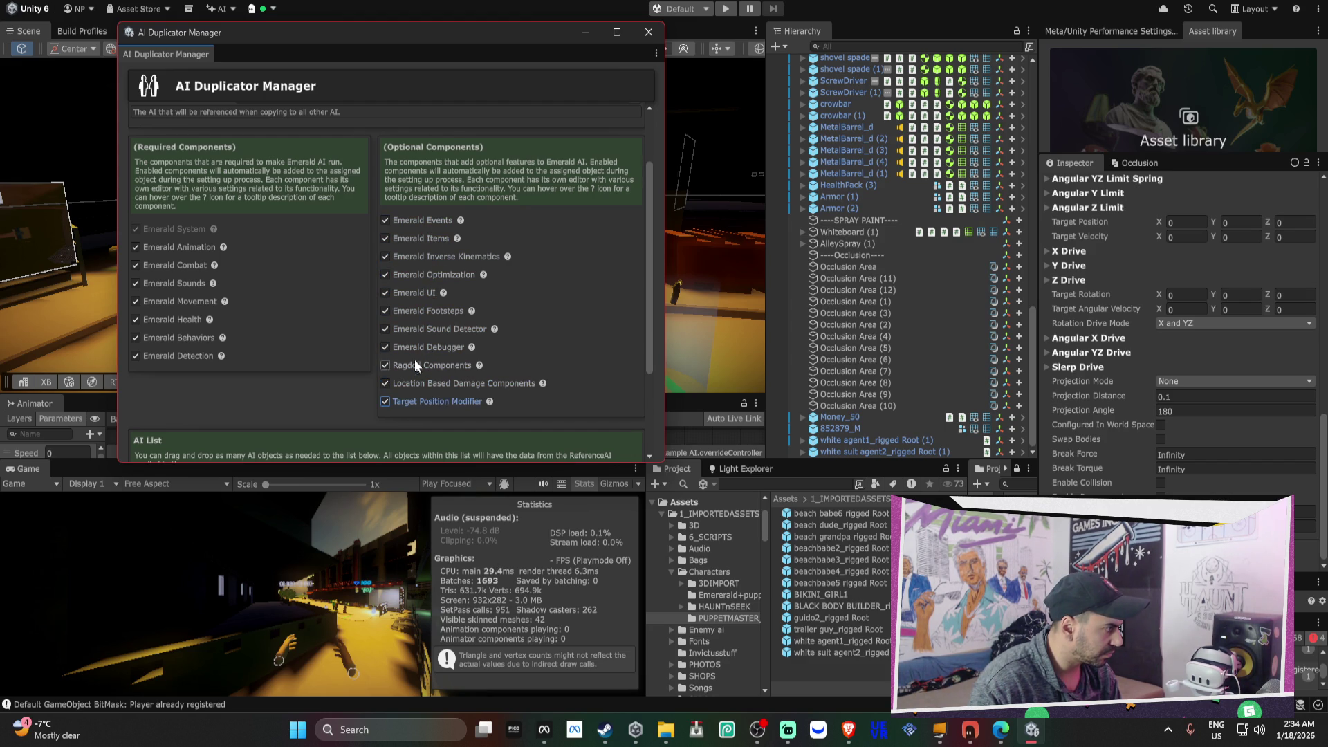
- Set Example Shooter AI as the Reference AI
scroll(514, 285, up, 3)
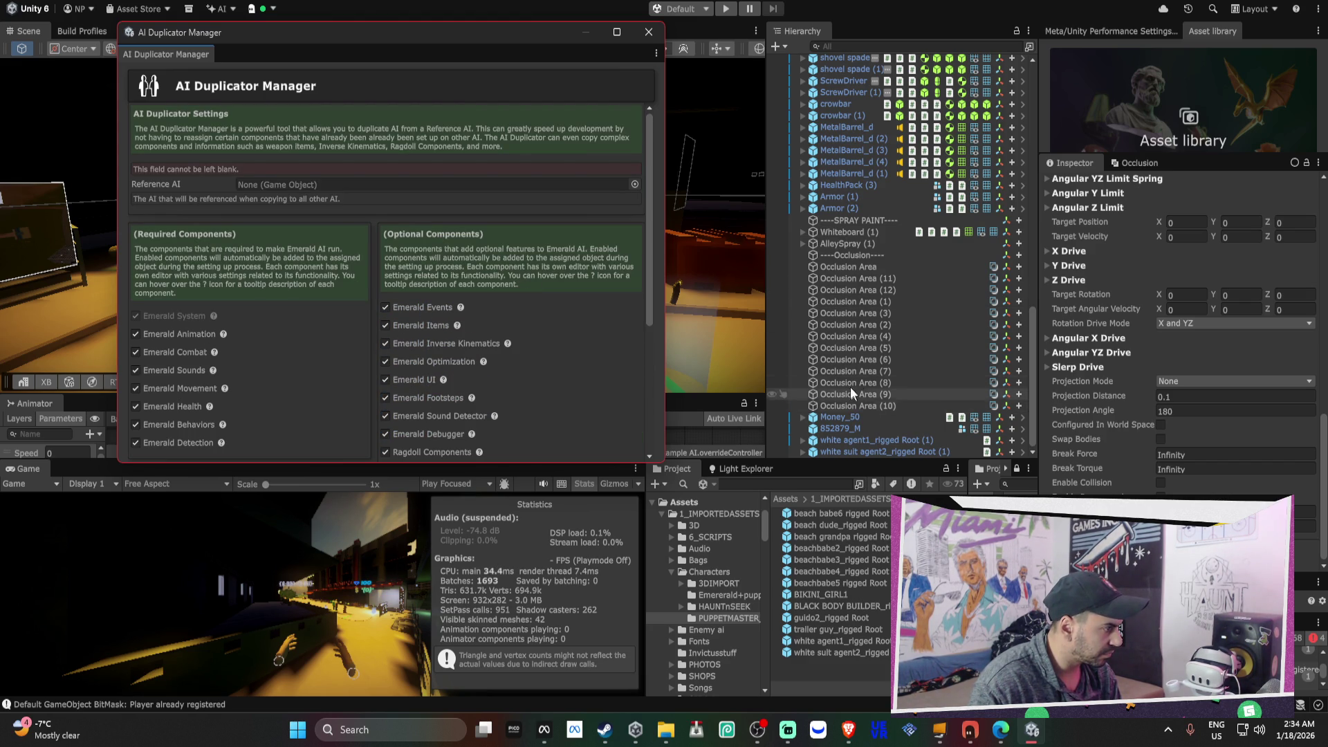
scroll(879, 294, up, 10)
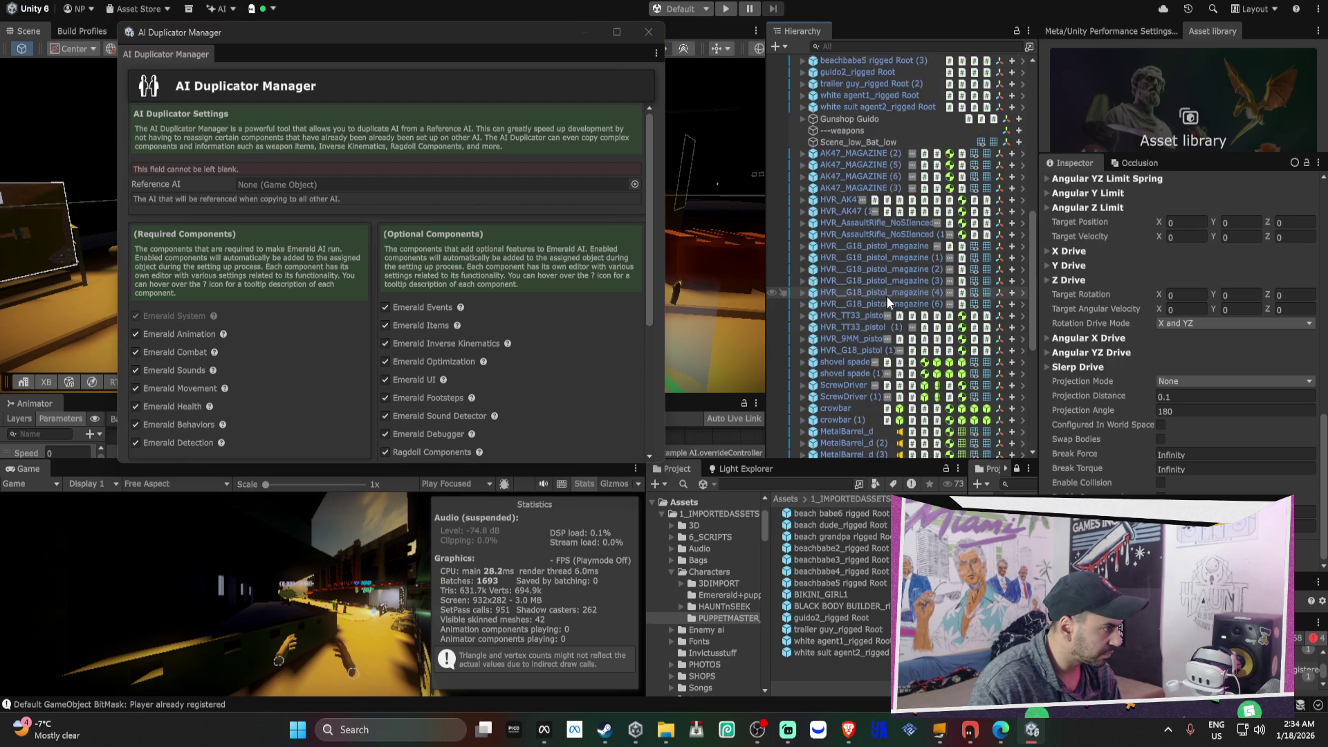
mouse_move(857, 149)
mouse_down()
mouse_move(656, 462)
mouse_move(373, 180)
mouse_up()
mouse_move(852, 151)
mouse_down()
mouse_move(850, 134)
mouse_move(896, 457)
mouse_move(869, 456)
mouse_move(869, 437)
mouse_up()
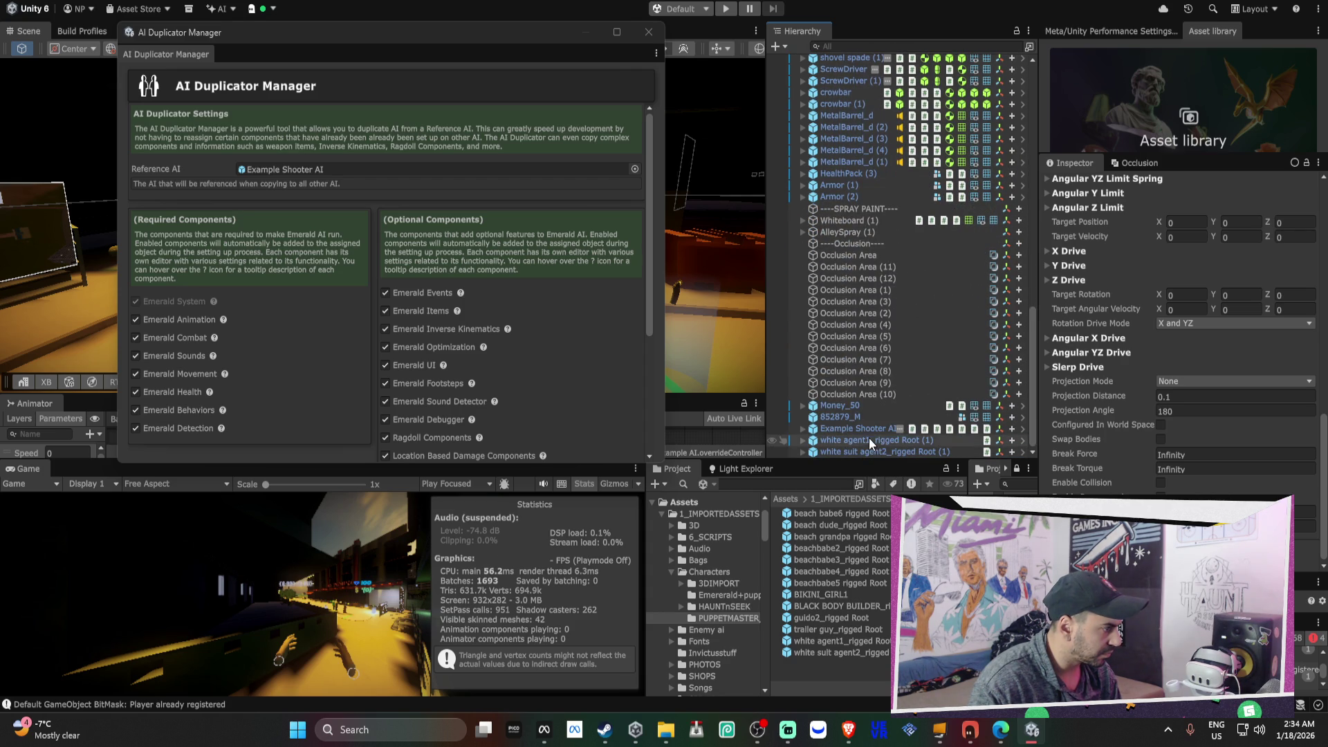
- Expand both white agent roots and select their white agent1_rigged and white suit agent2_rigged children
scroll(650, 443, down, 5)
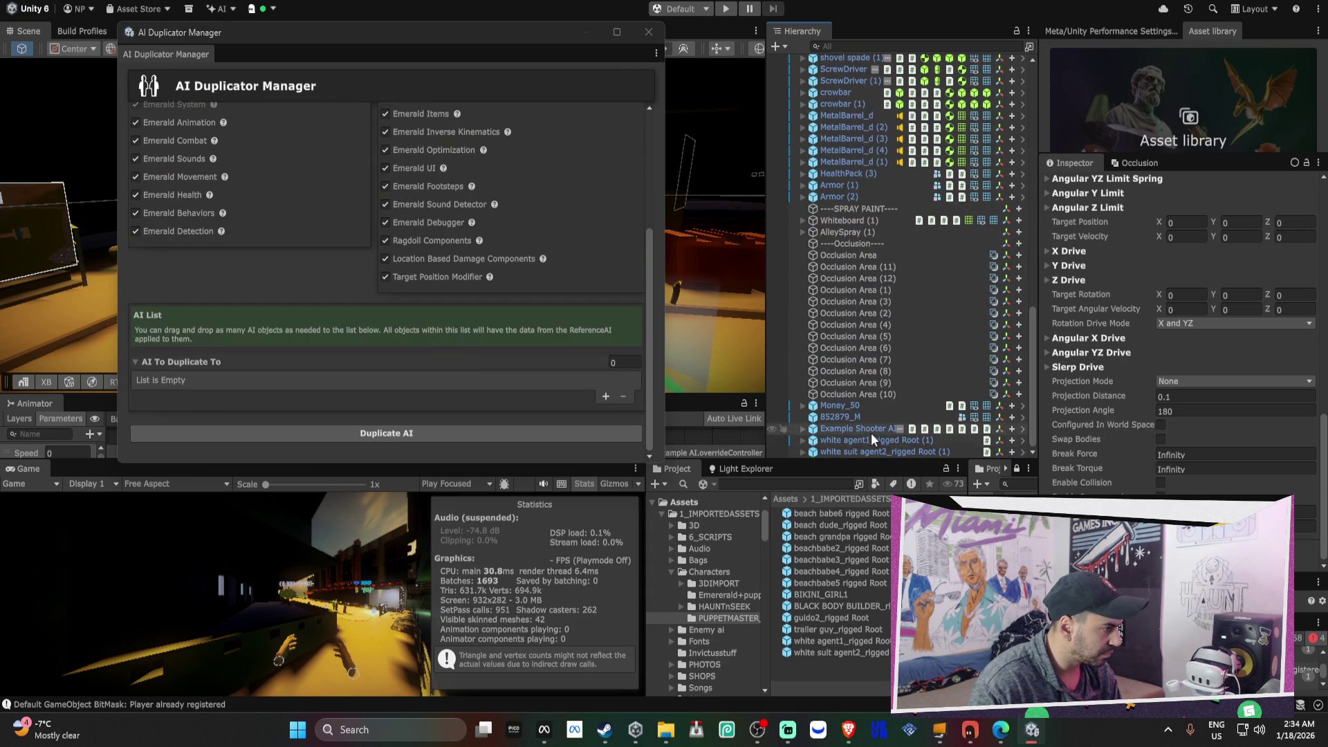
click(865, 440)
shift+click(850, 449)
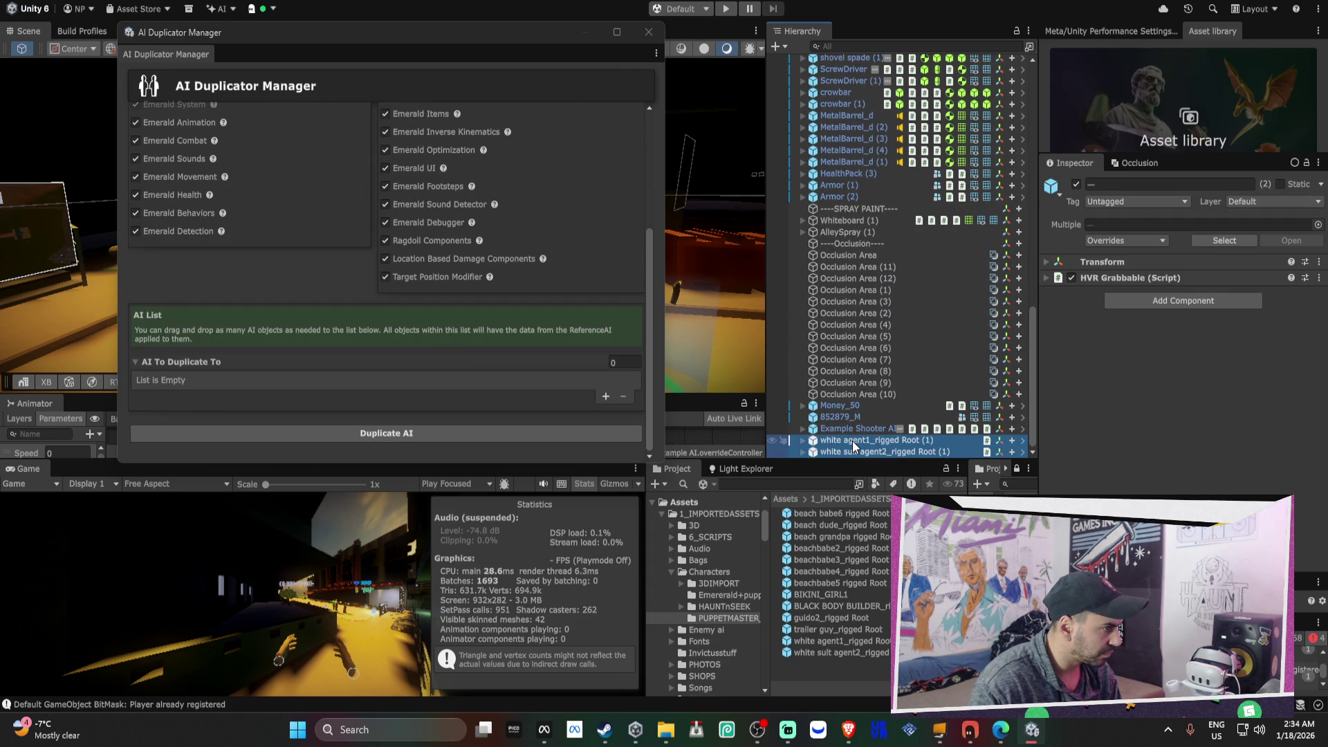
click(803, 451)
click(883, 404)
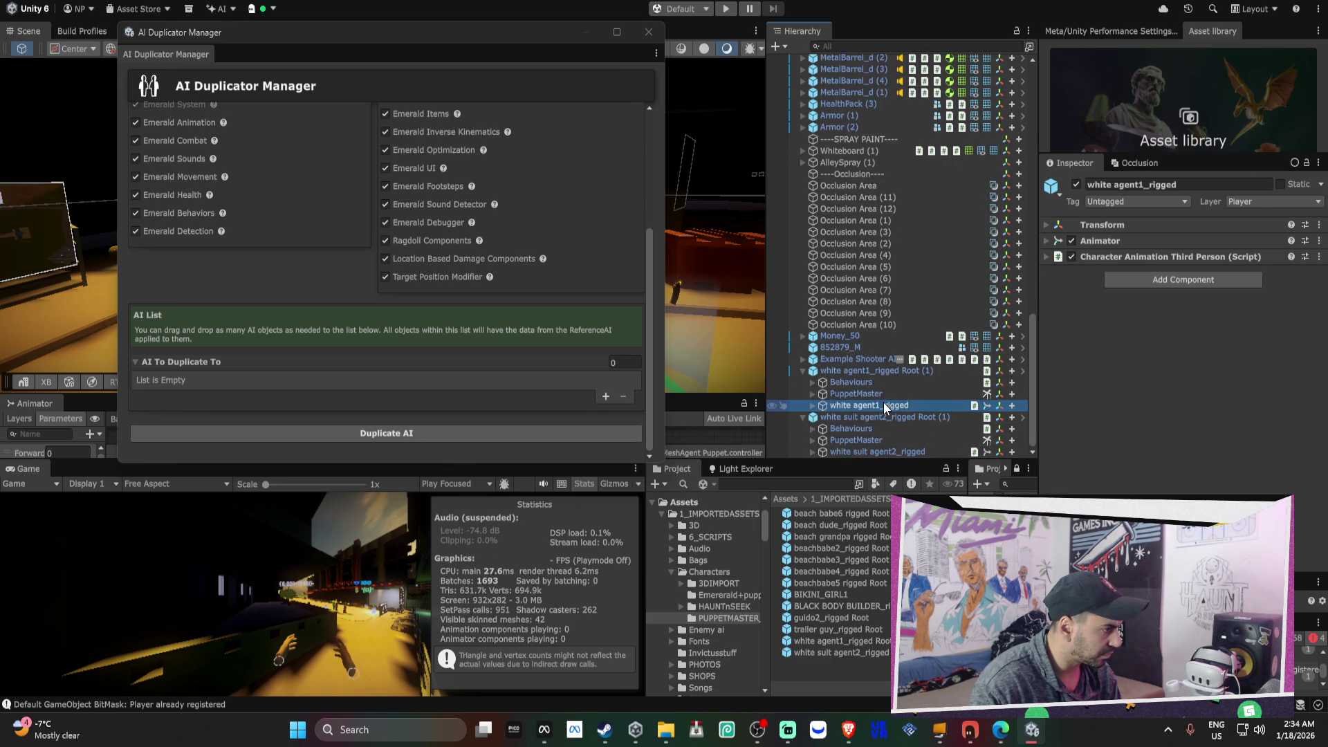
ctrl+click(891, 450)
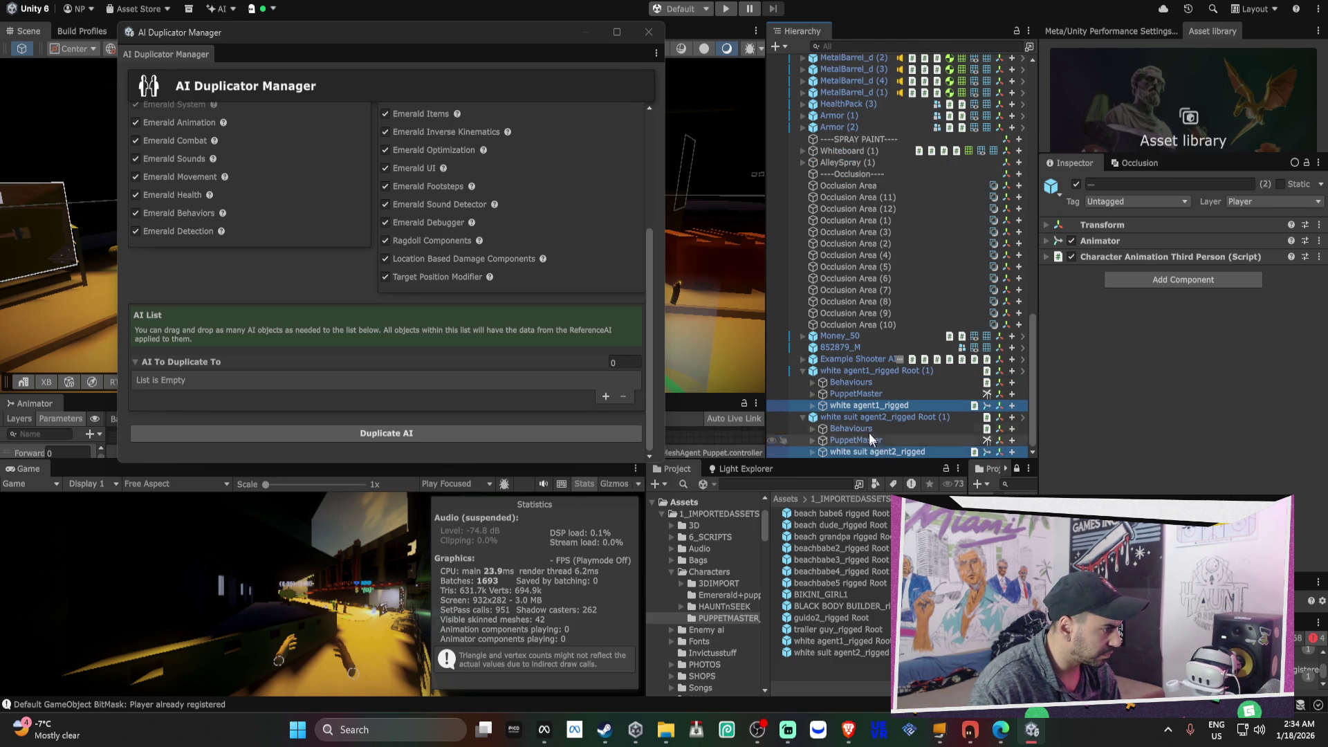
- List white agent1_rigged and white suit agent2_rigged under AI To Duplicate To and confirm Duplicate AI
mouse_move(865, 408)
mouse_down()
mouse_move(656, 462)
mouse_move(207, 367)
mouse_up()
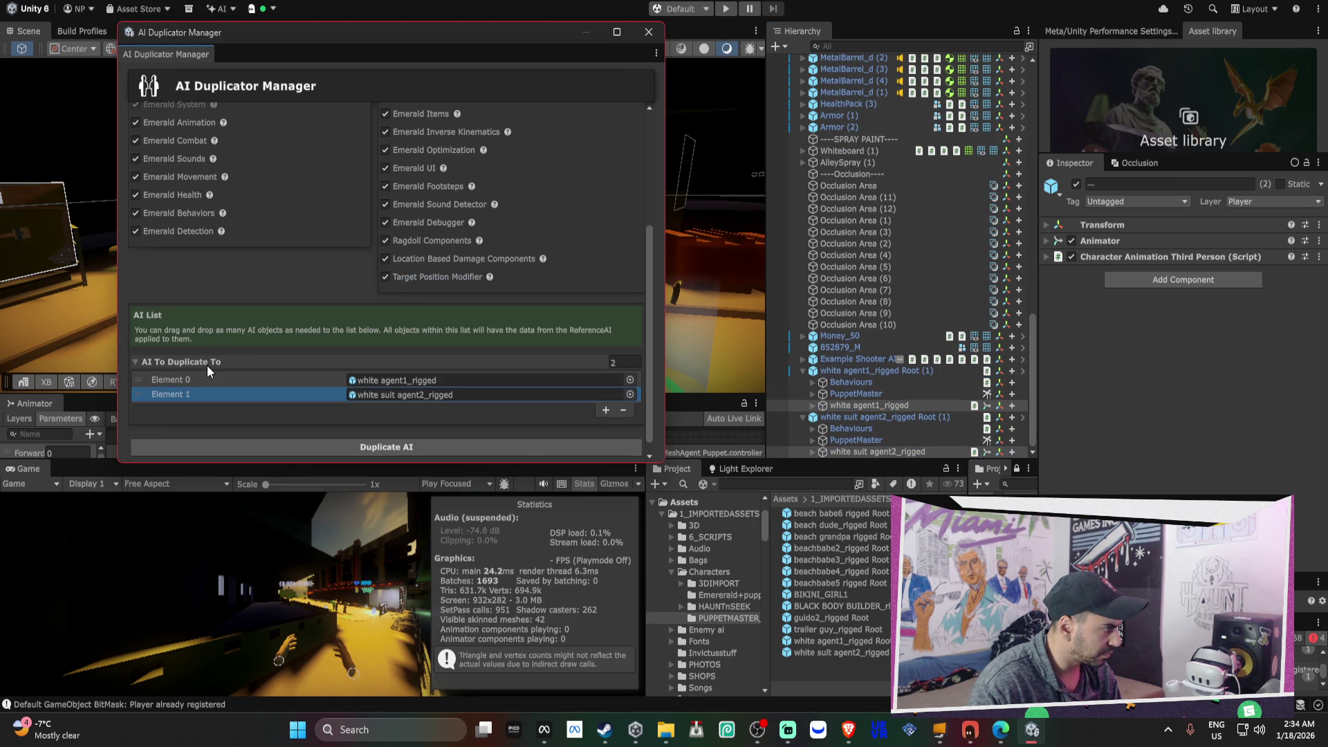
click(843, 373)
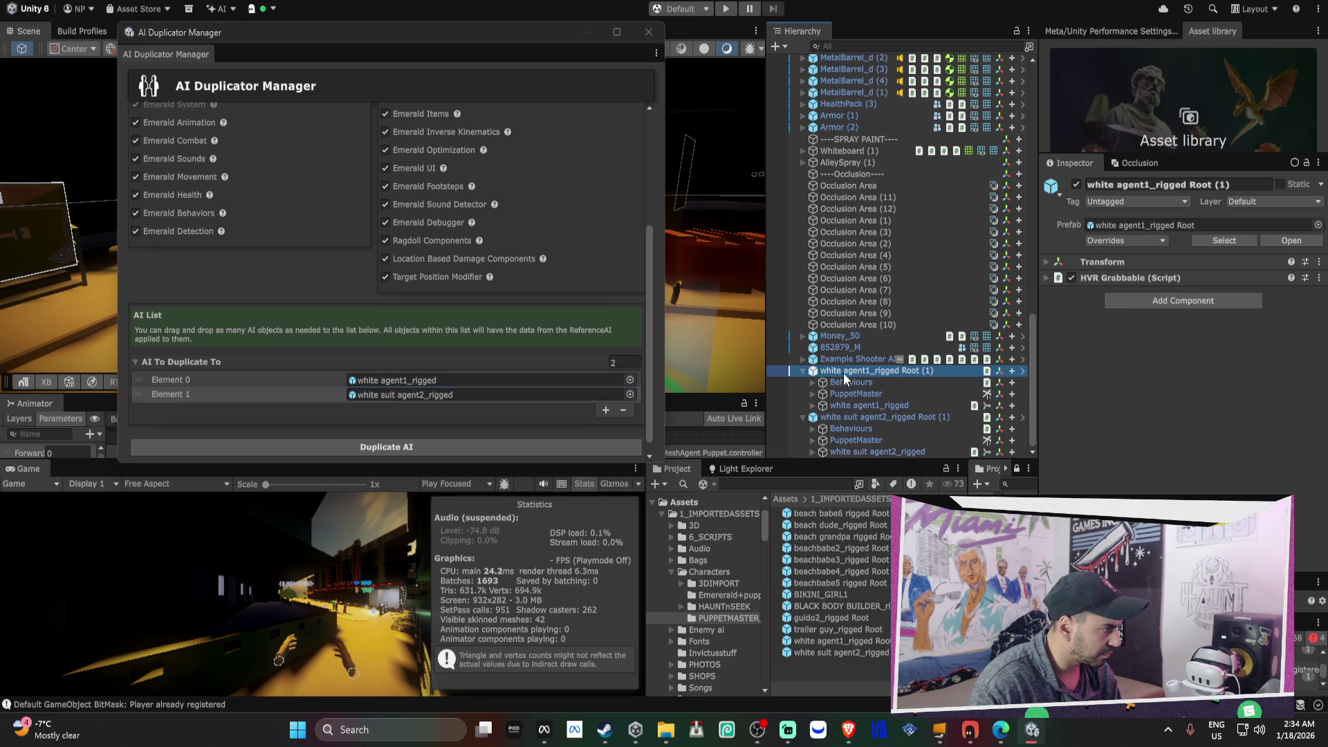
ctrl+click(842, 417)
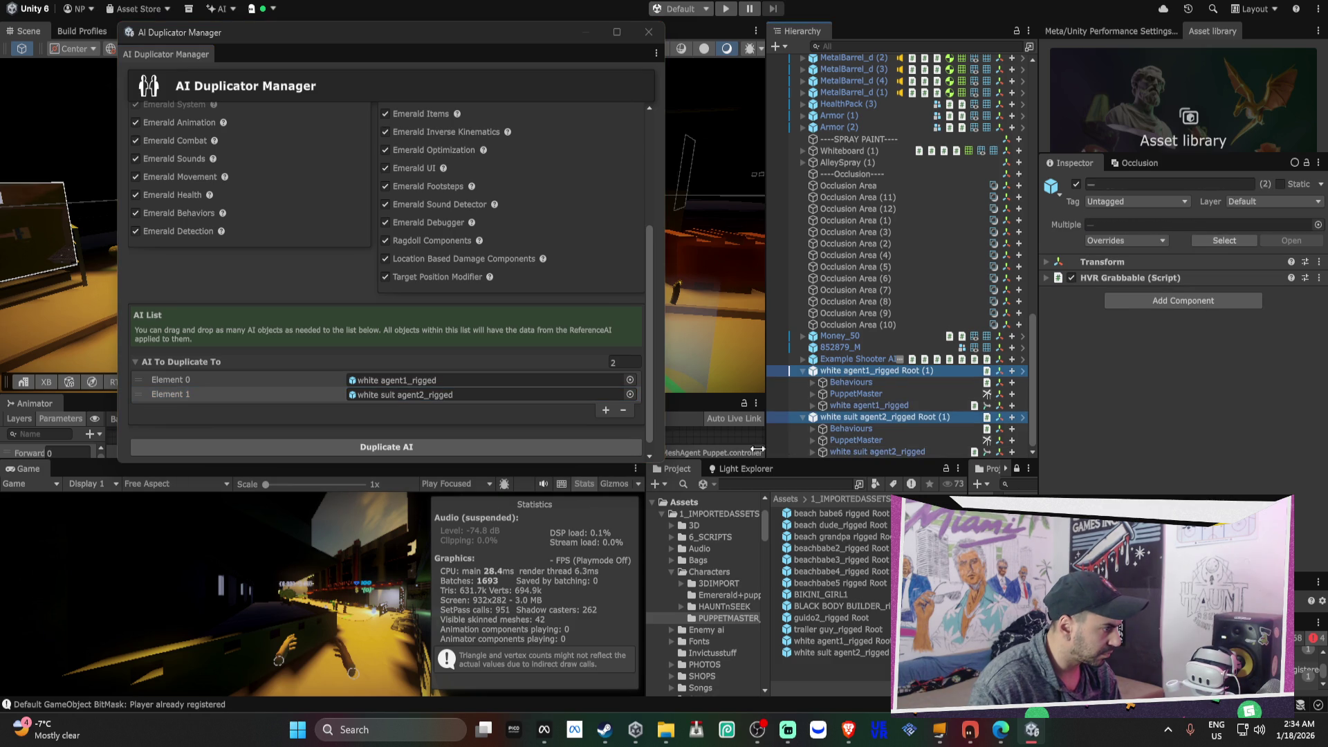
click(455, 447)
click(705, 368)
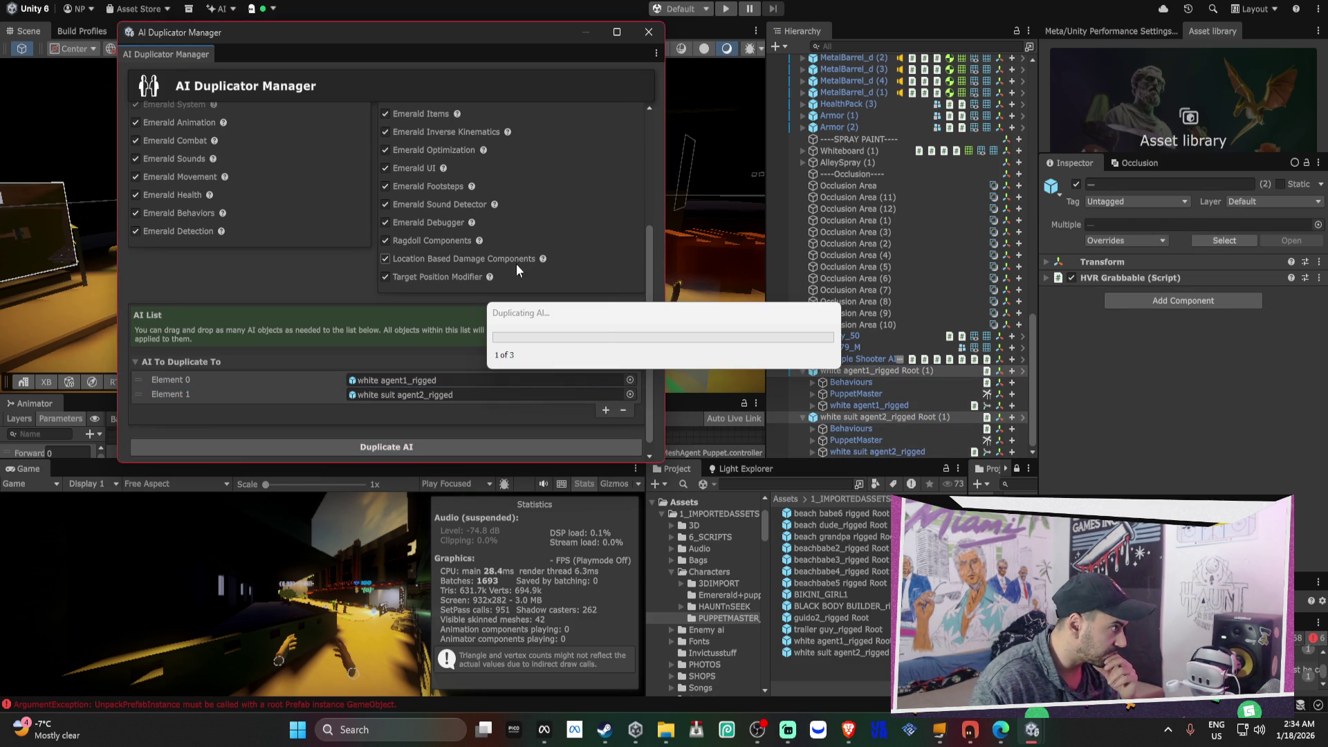
scroll(490, 237, up, 2)
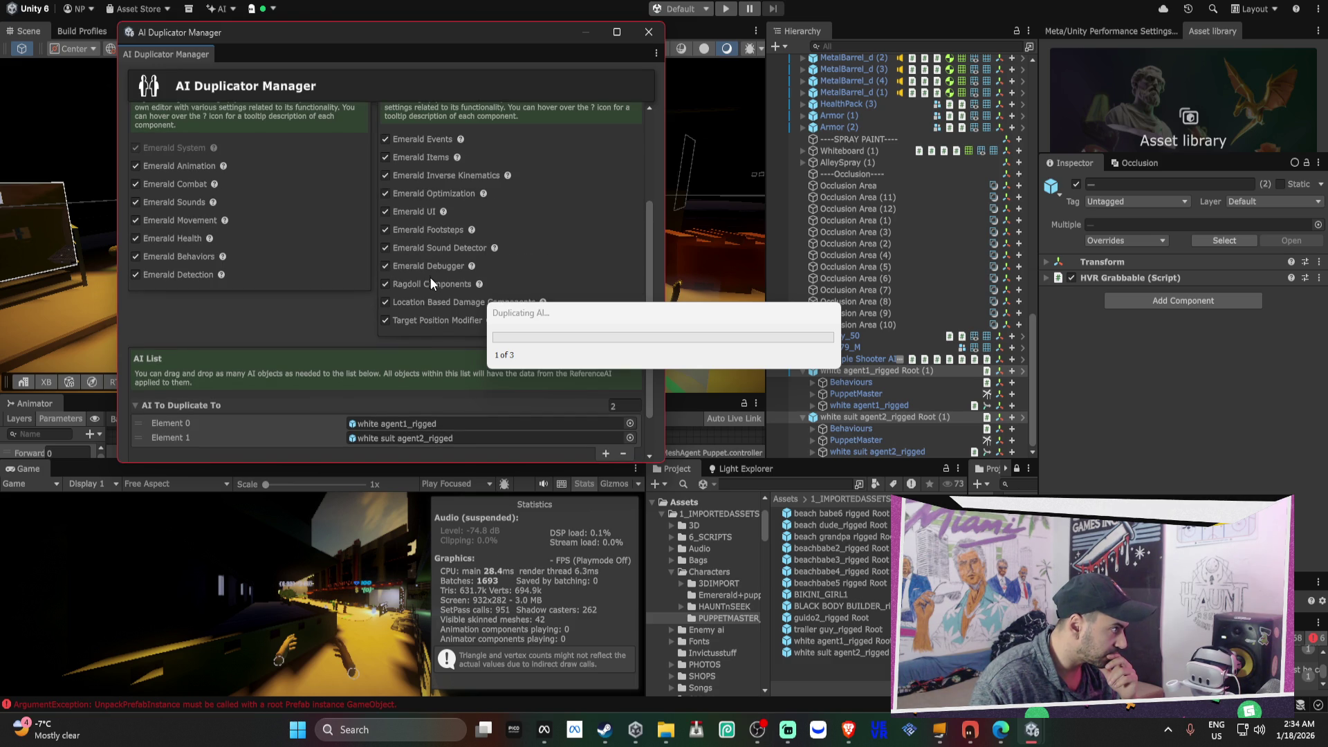
scroll(433, 267, up, 2)
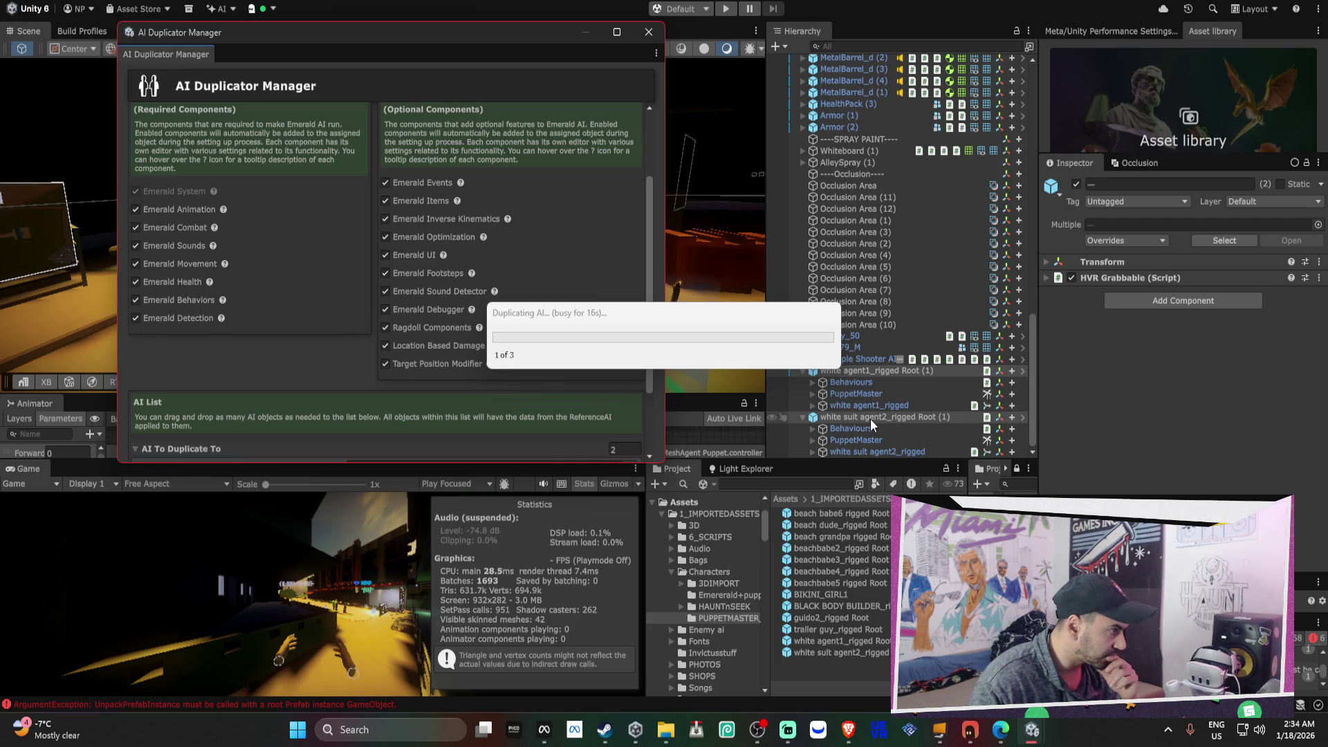
click(907, 449)
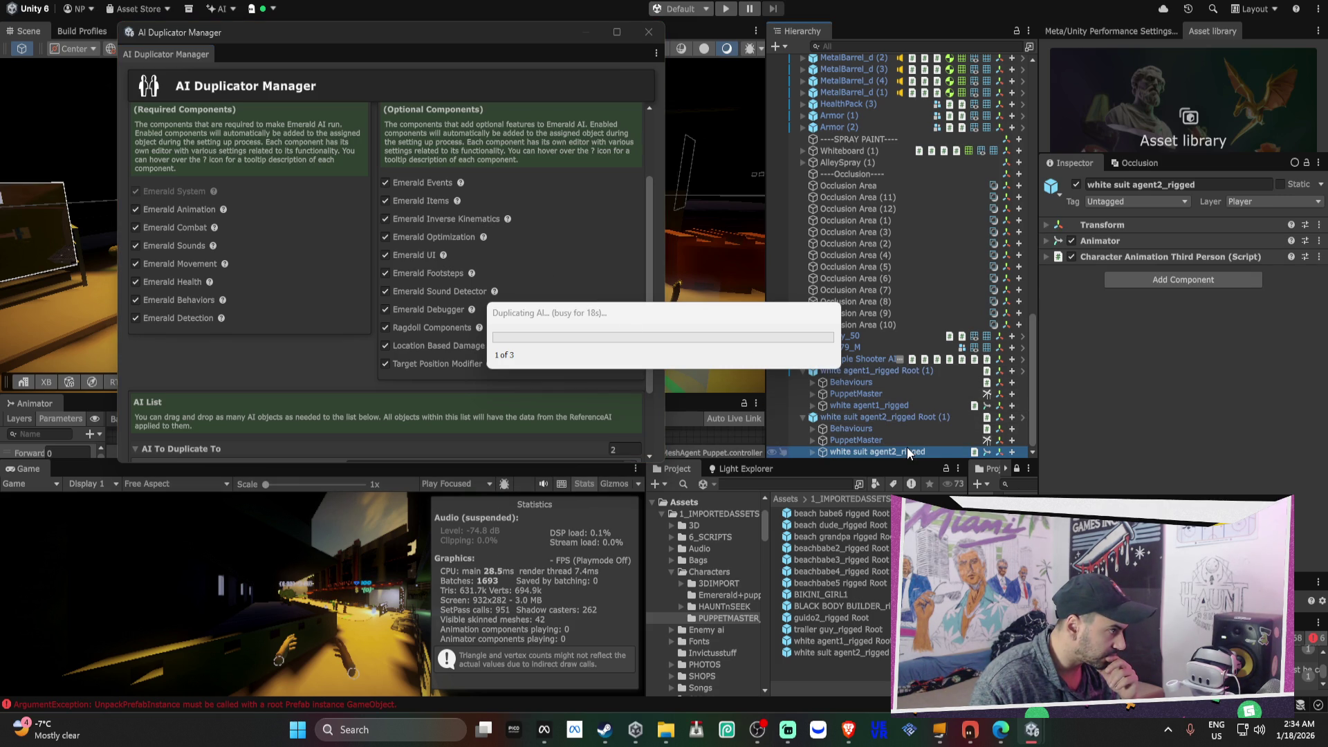
scroll(339, 402, down, 3)
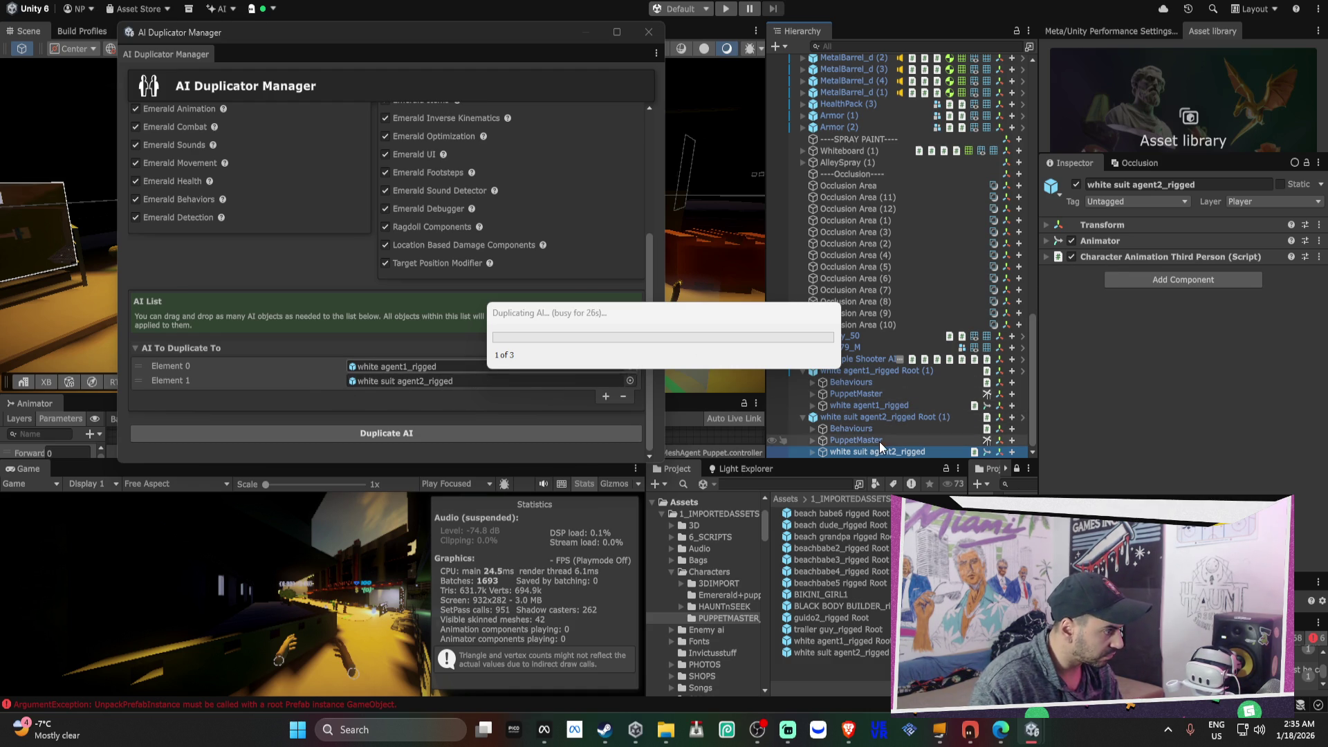
- Remove the Character Animation Third Person script from both rigged agents
ctrl+click(881, 405)
right_click(1151, 257)
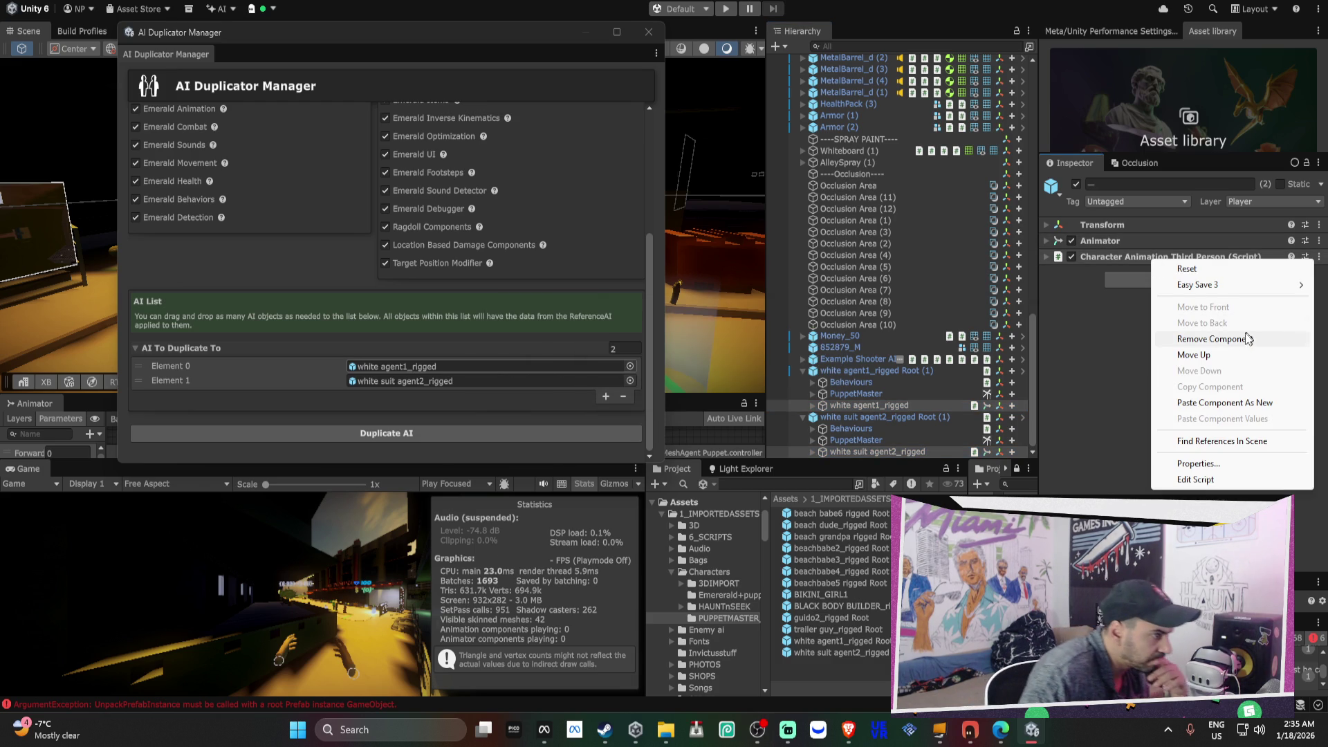
click(1243, 336)
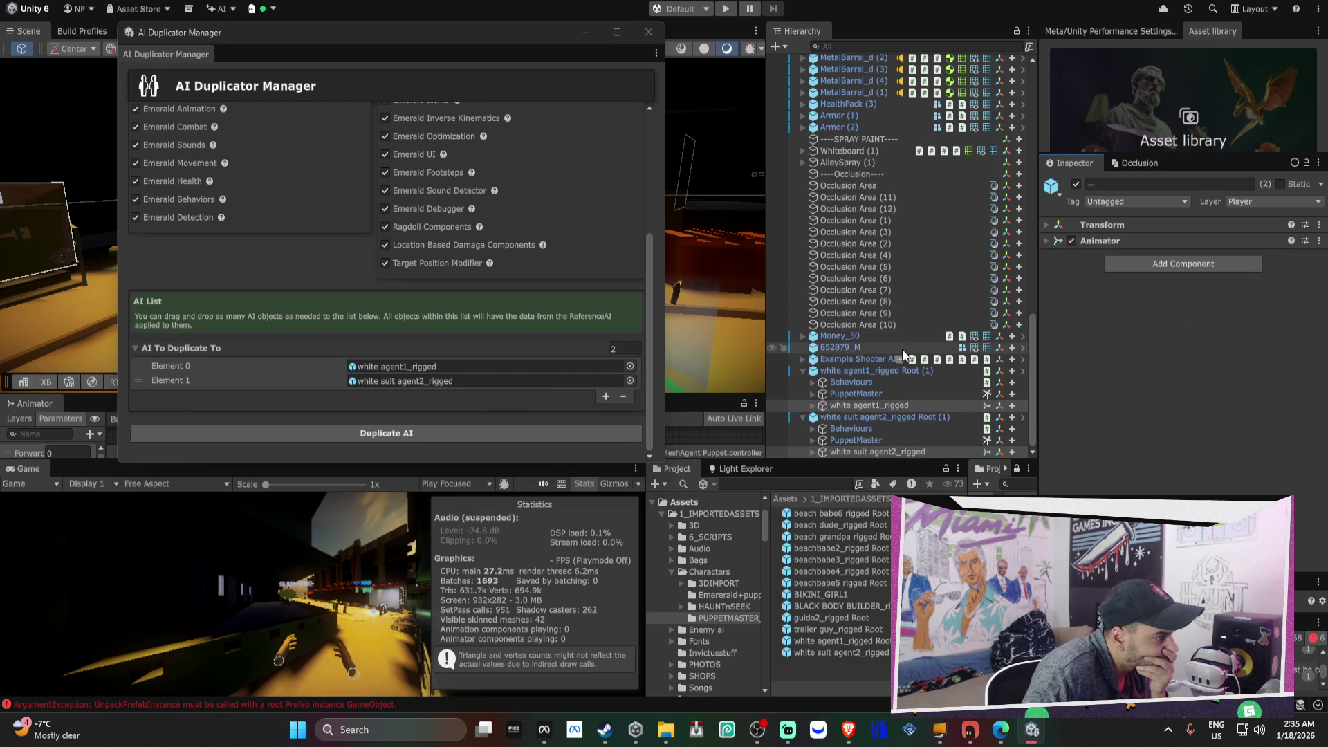
- Rerun Duplicate AI from the reference AI onto the agents and confirm Yes
click(891, 370)
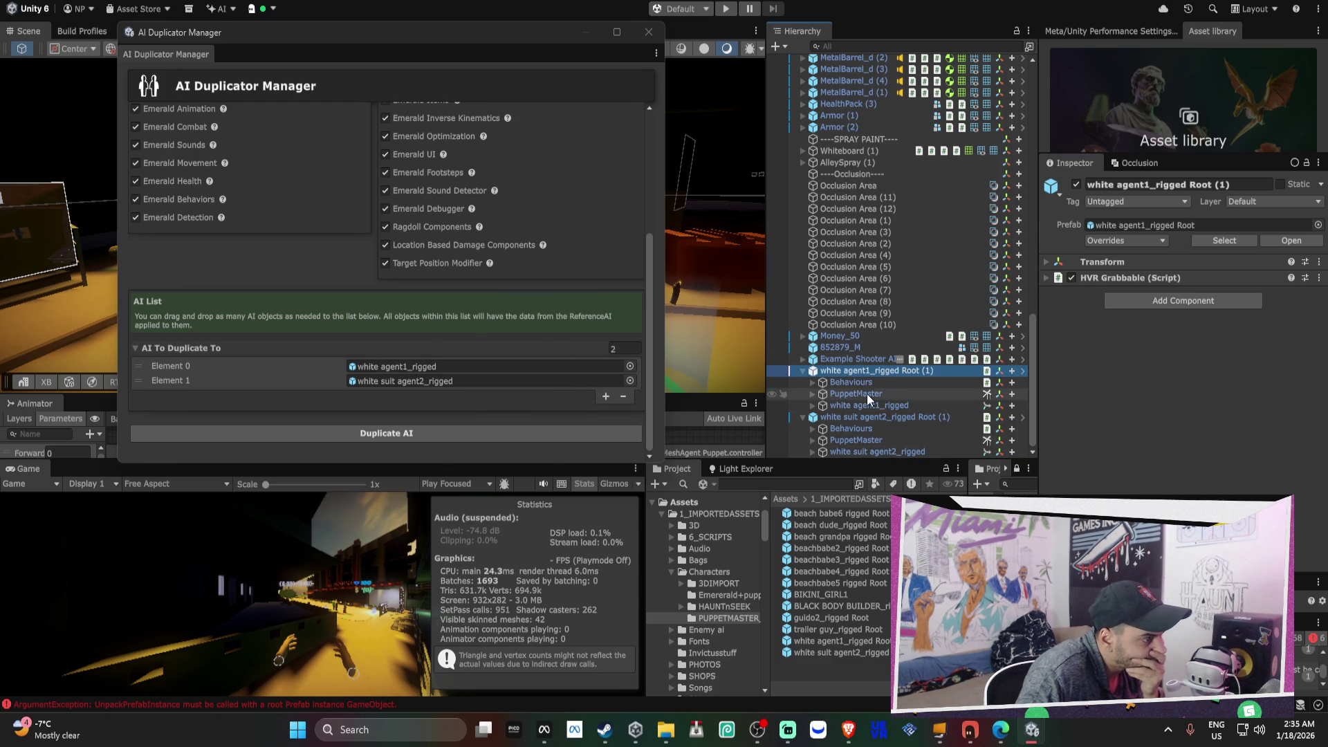
click(472, 432)
click(699, 366)
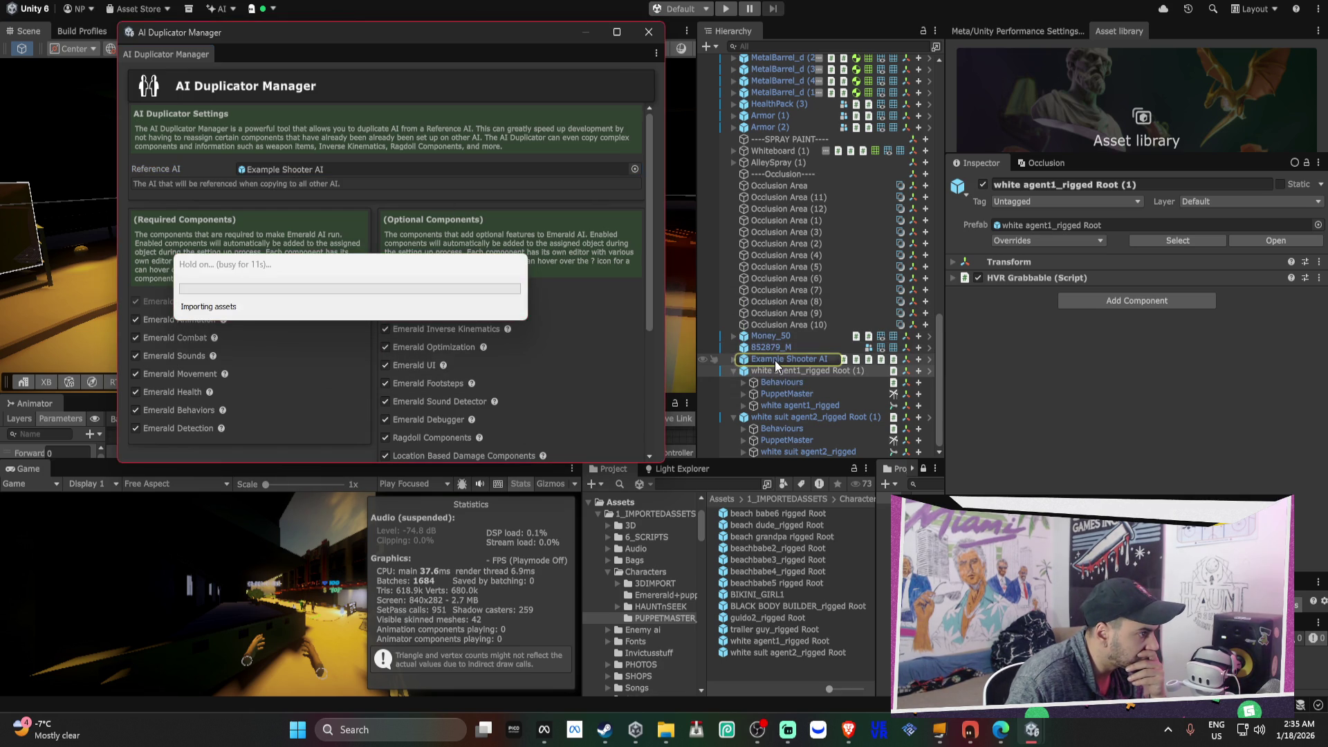
- Apply the removed Character Animation Third Person script to both agent1 and agent2 prefabs
click(777, 357)
scroll(1068, 351, down, 3)
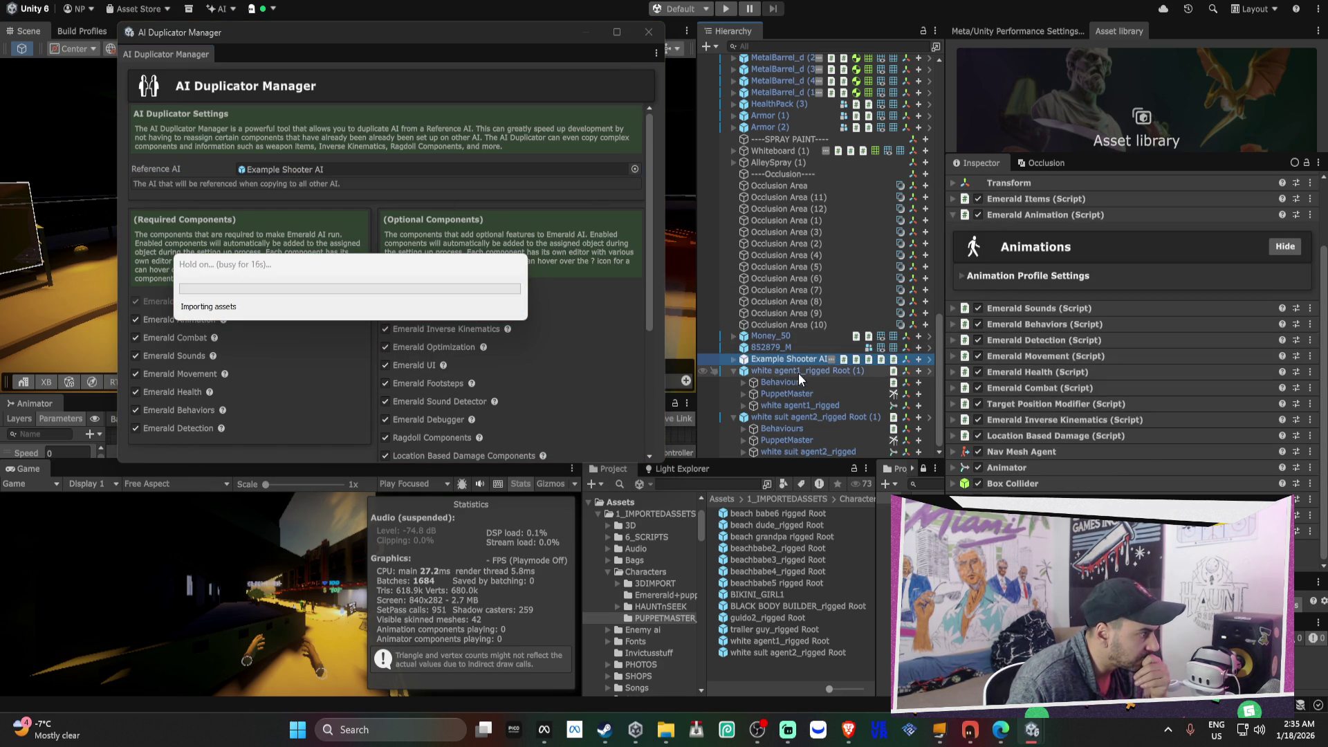
click(789, 407)
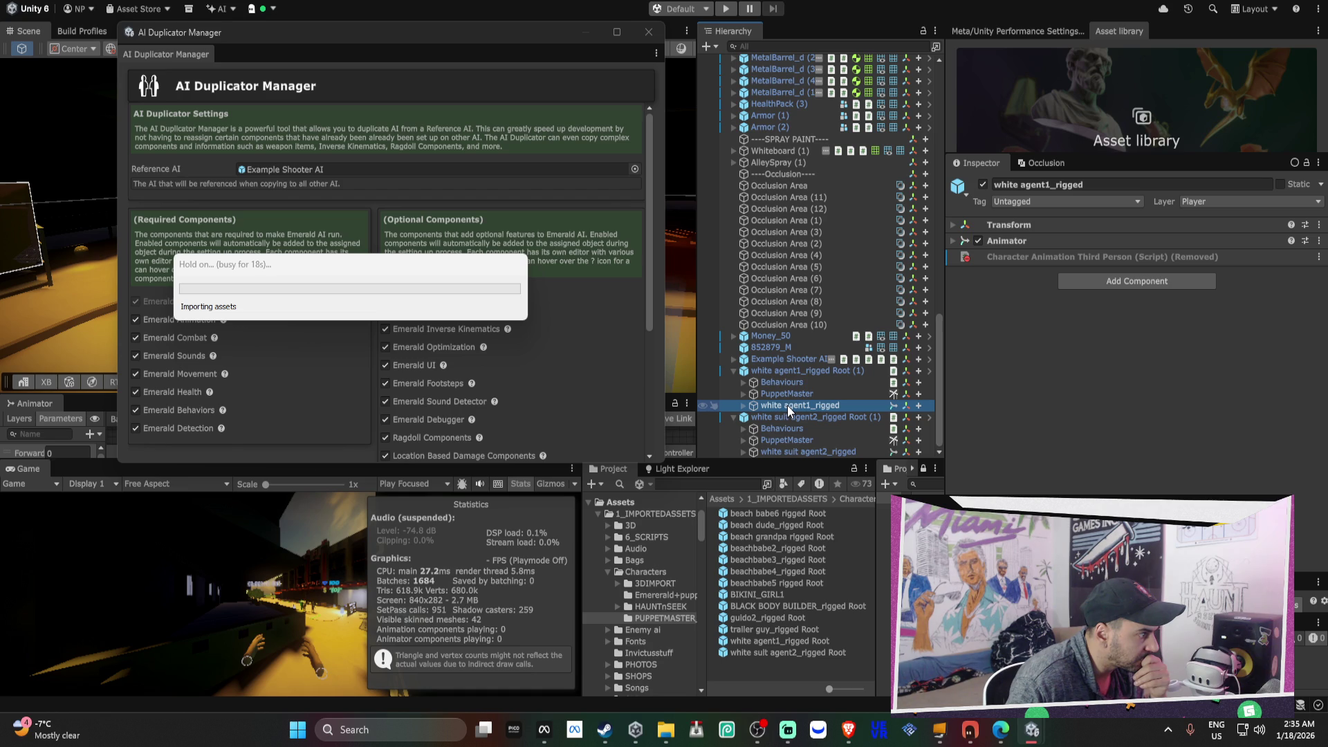
right_click(1057, 253)
mouse_move(1112, 267)
click(987, 269)
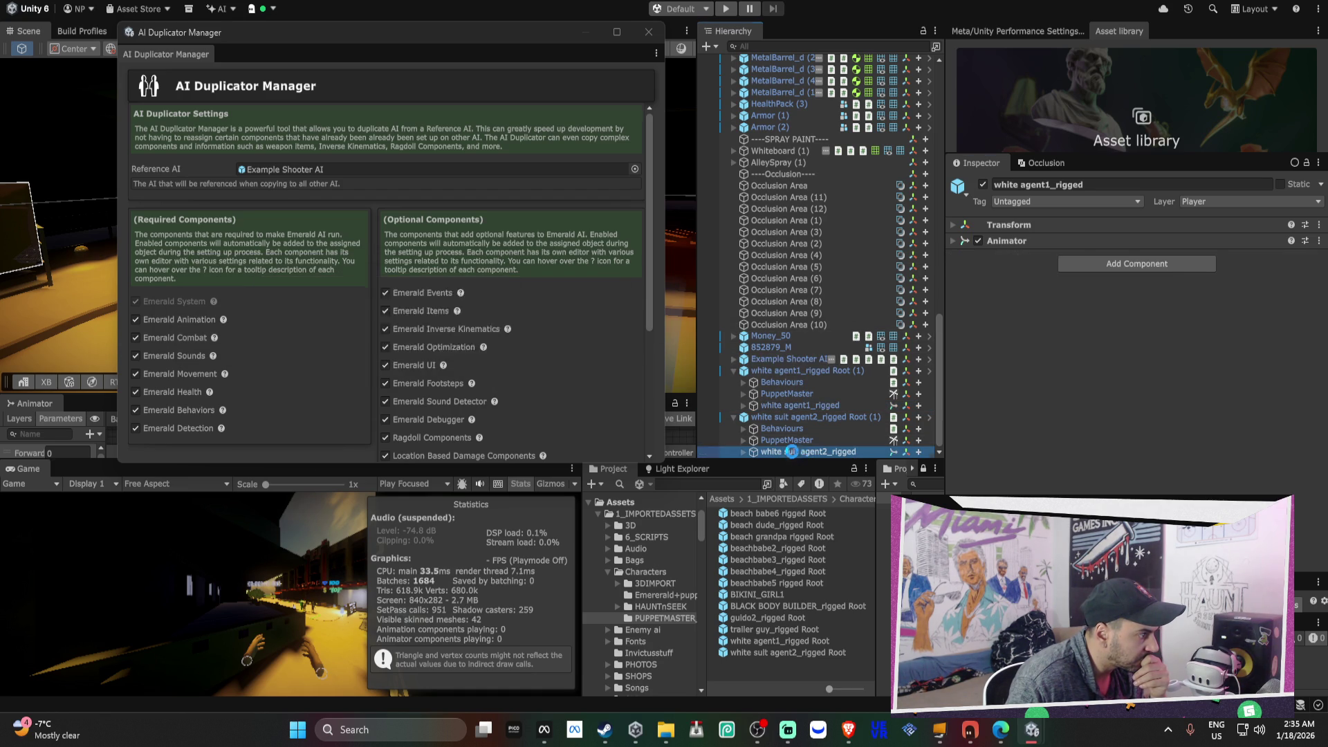
right_click(1041, 257)
mouse_move(1044, 271)
click(892, 268)
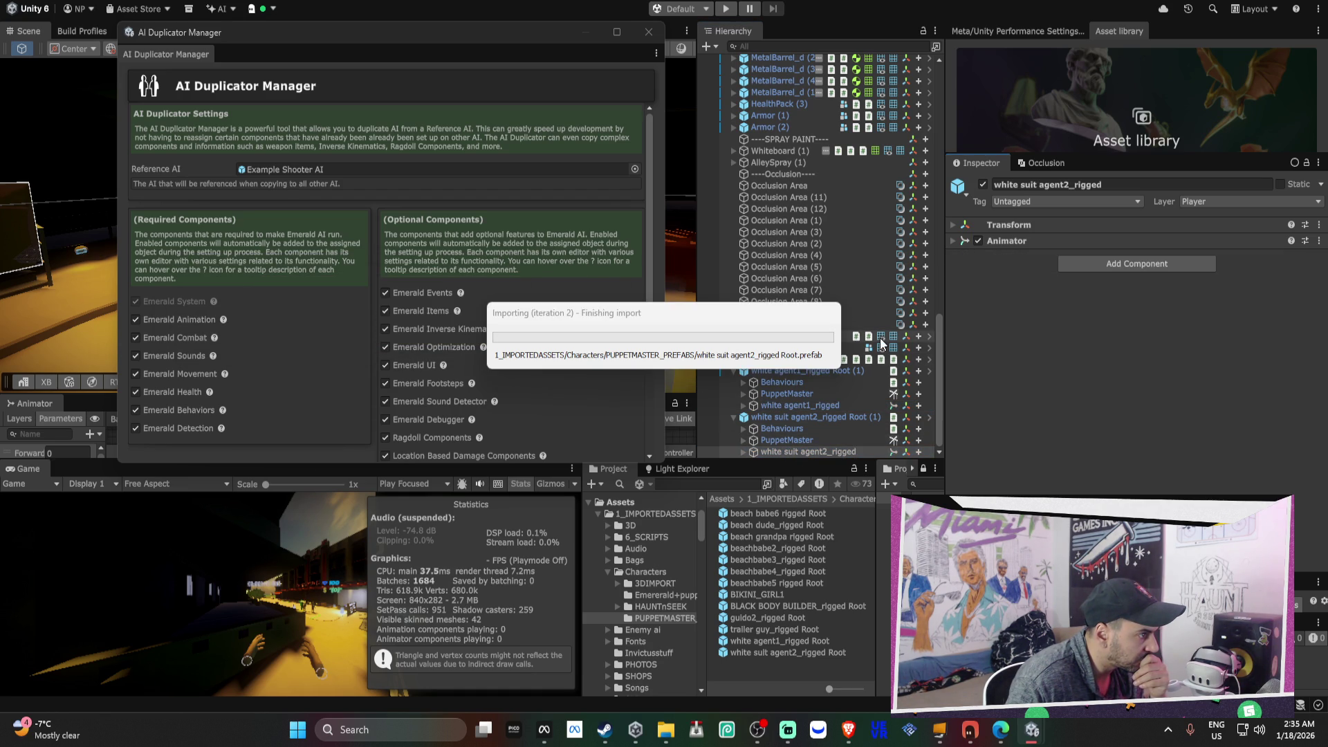
- Unpack both agents' Root (1) objects from their prefabs
click(773, 417)
ctrl+click(769, 371)
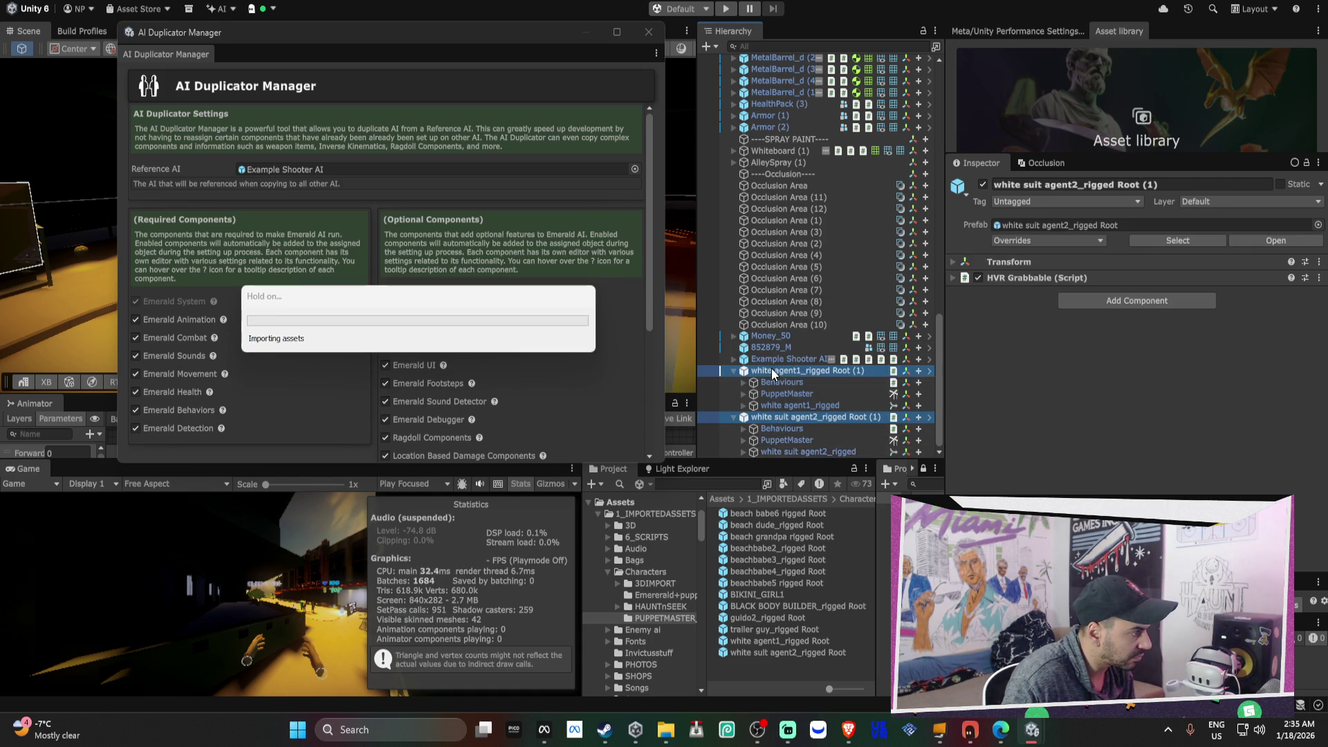
right_click(771, 371)
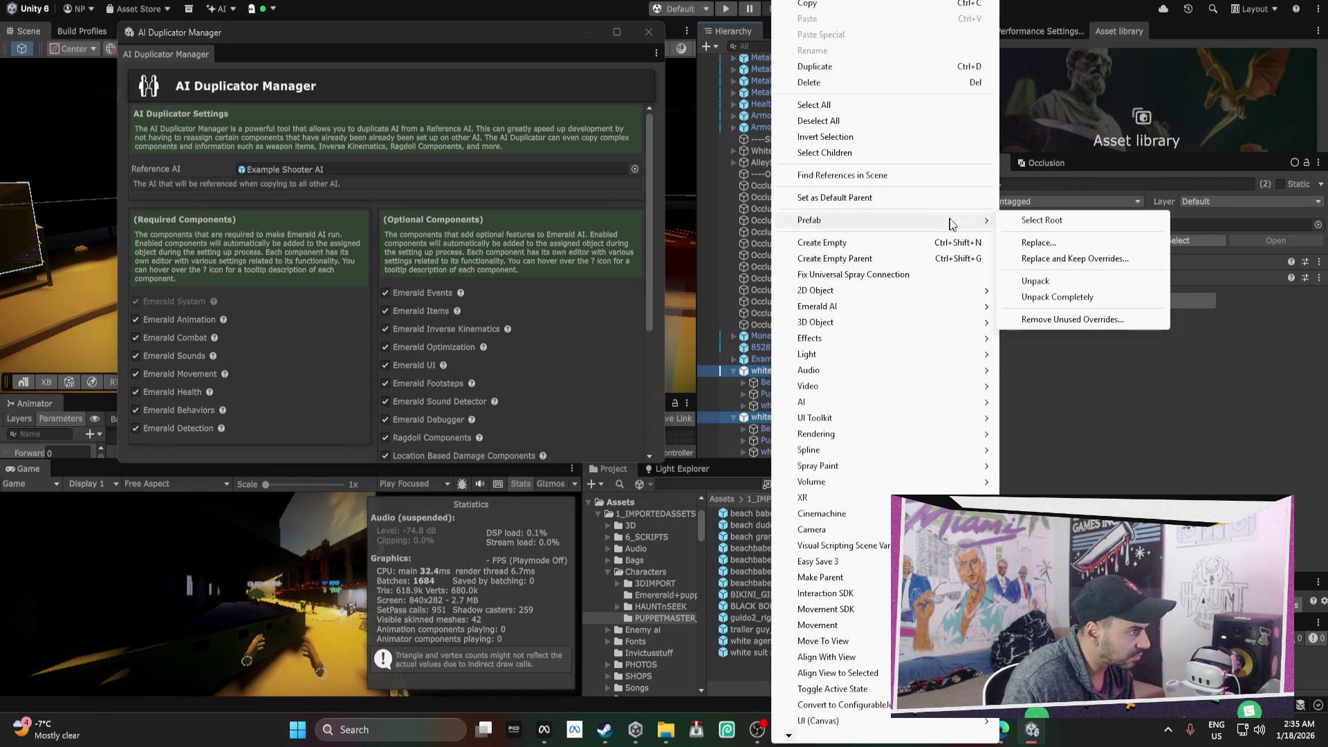
click(1042, 279)
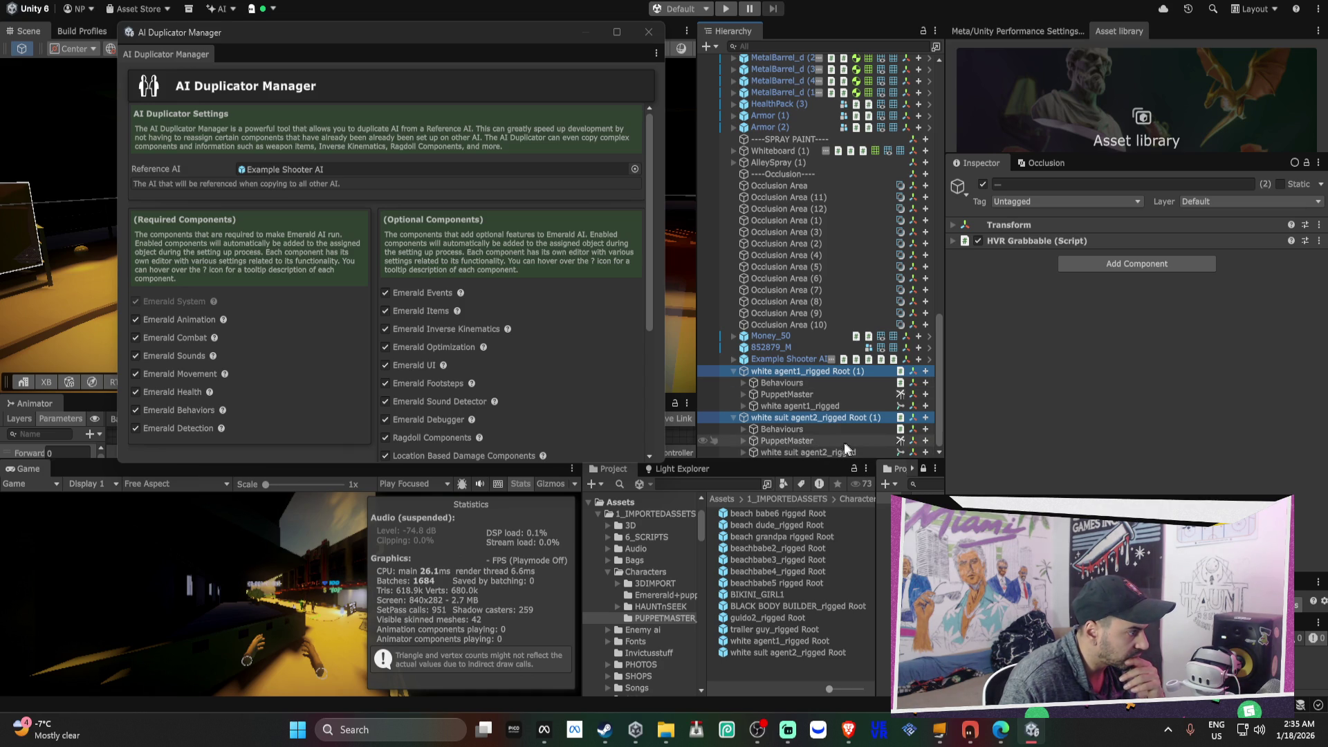
- Check each agent's components, confirming agent2_rigged now has only Transform and Animator
click(818, 451)
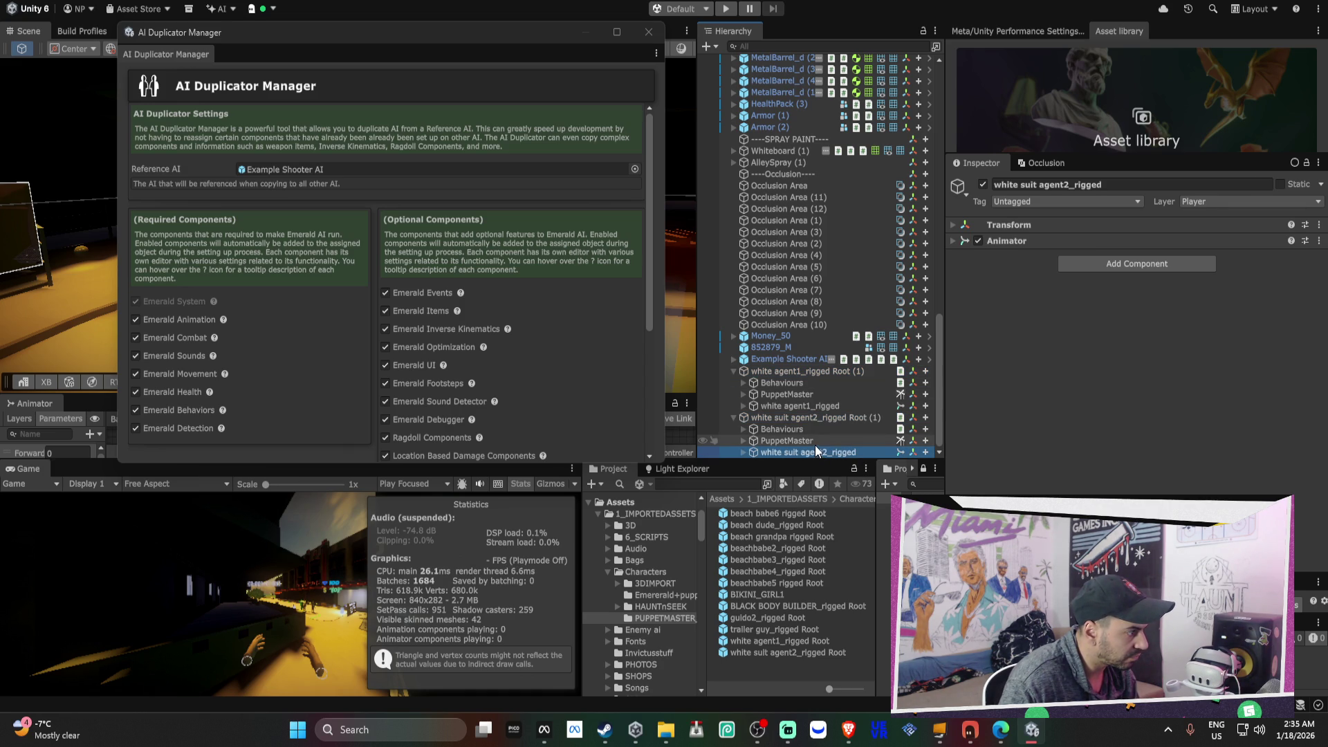
ctrl+click(824, 405)
click(1007, 249)
click(787, 409)
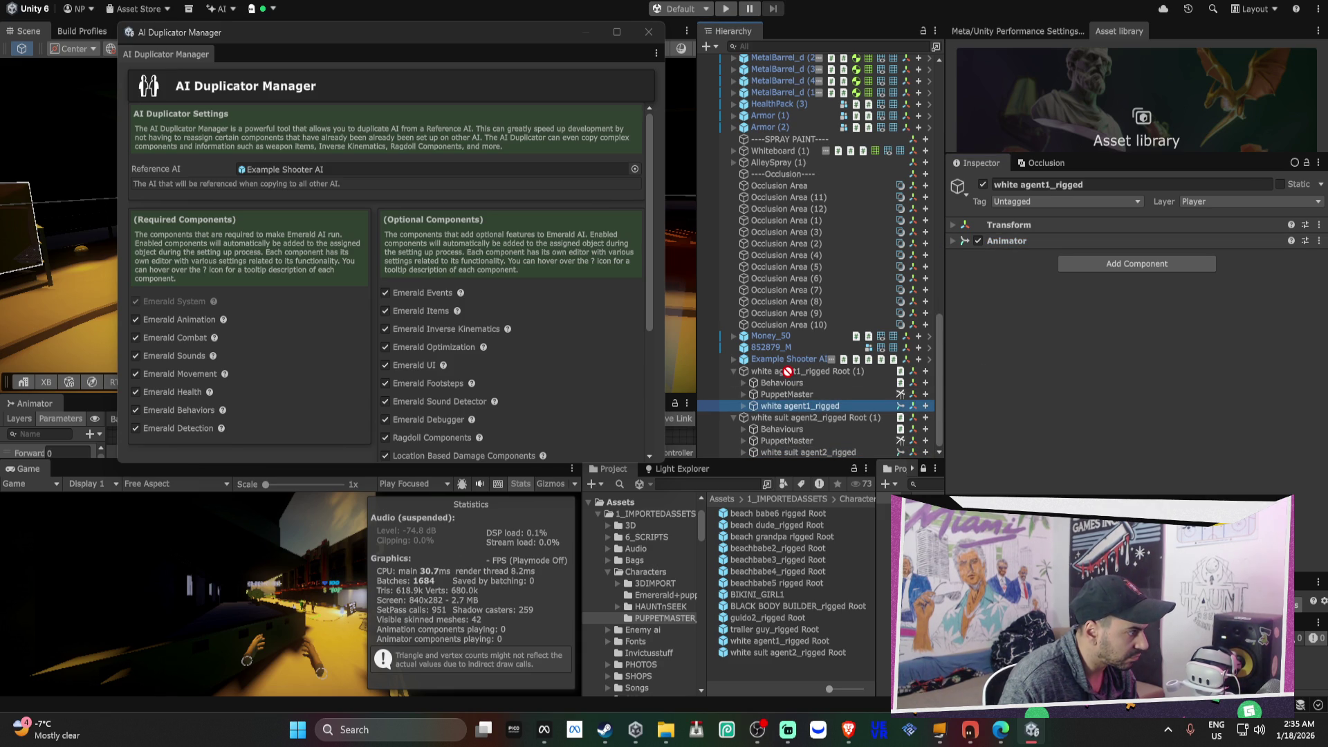
drag(774, 371, 776, 374)
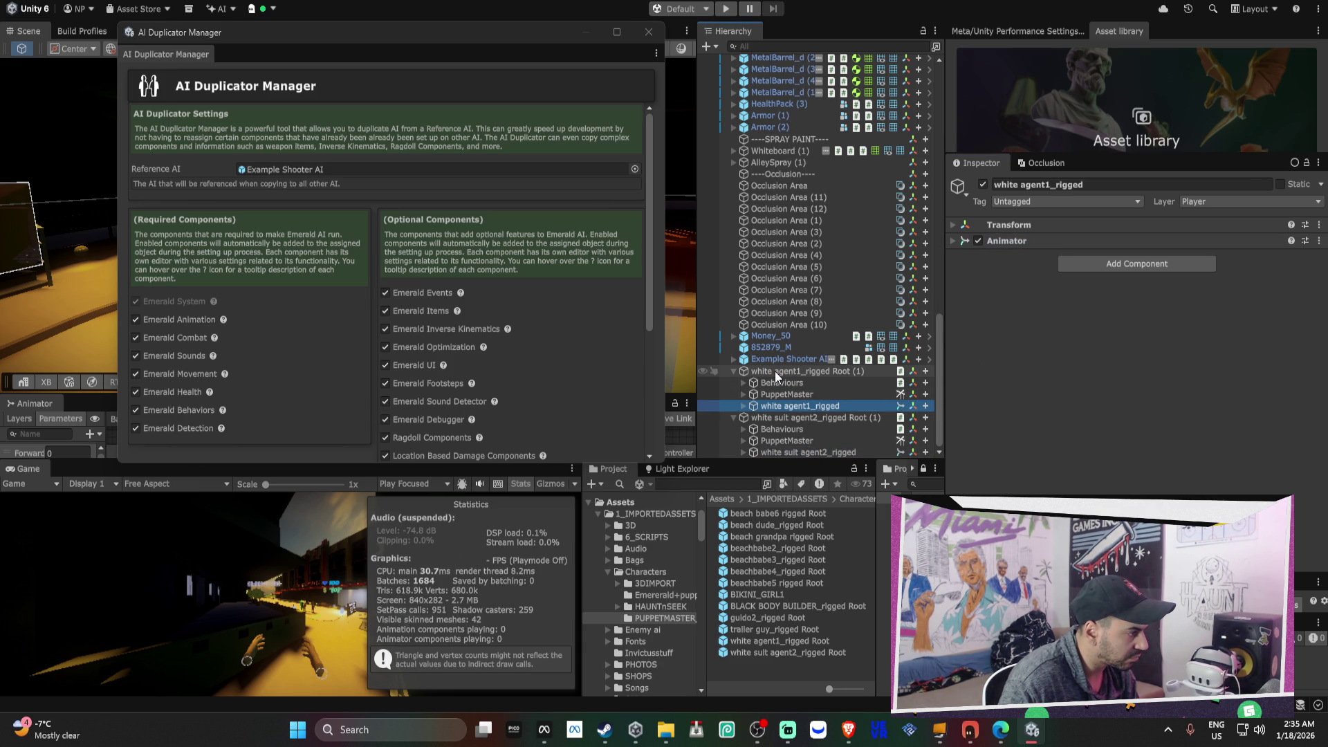
click(823, 451)
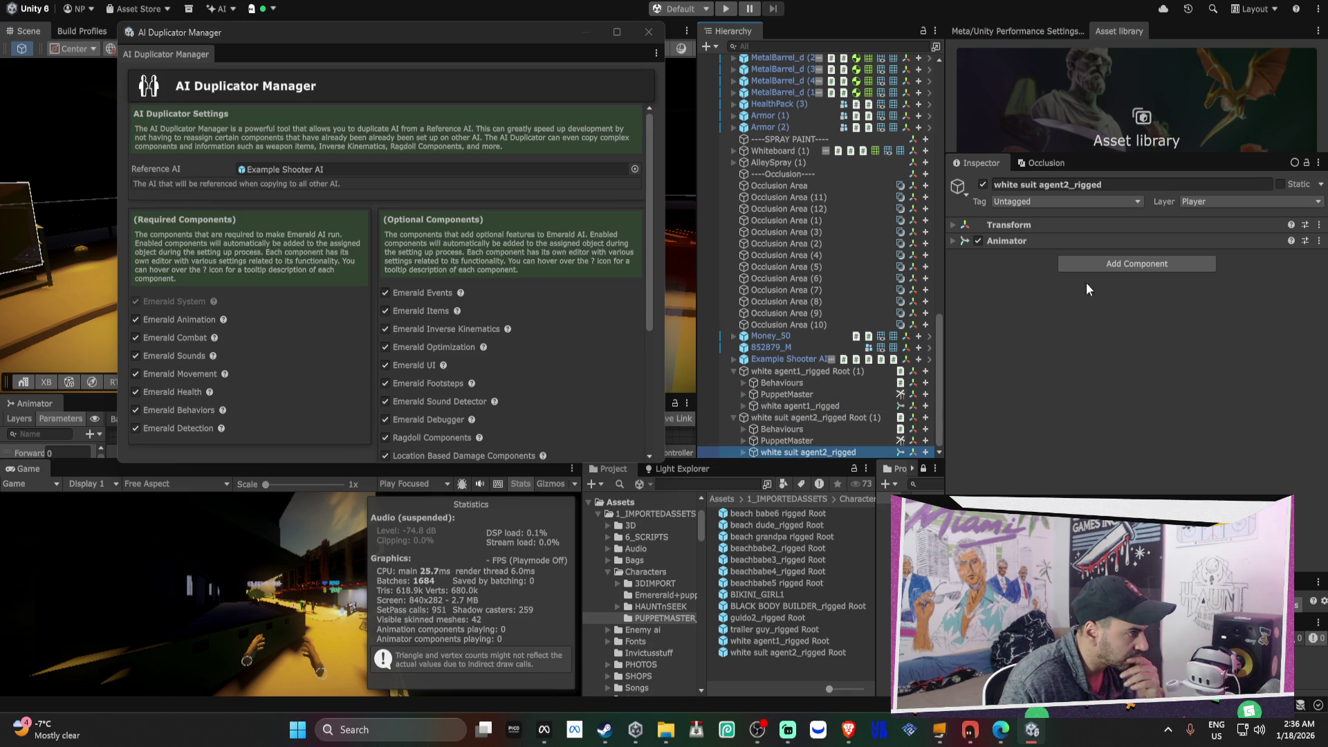
scroll(542, 318, down, 5)
scroll(541, 321, up, 3)
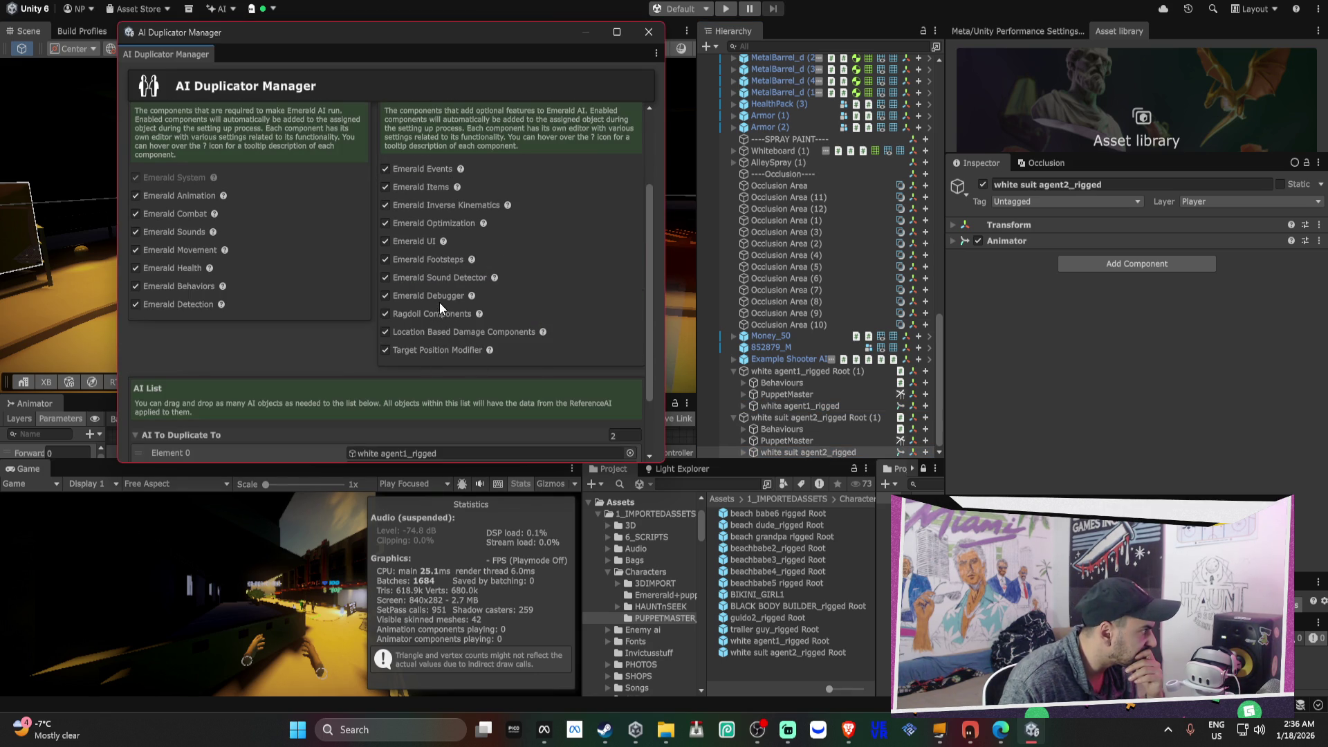
- Duplicate the Example Shooter AI onto both listed agents and confirm Yes
scroll(454, 256, up, 2)
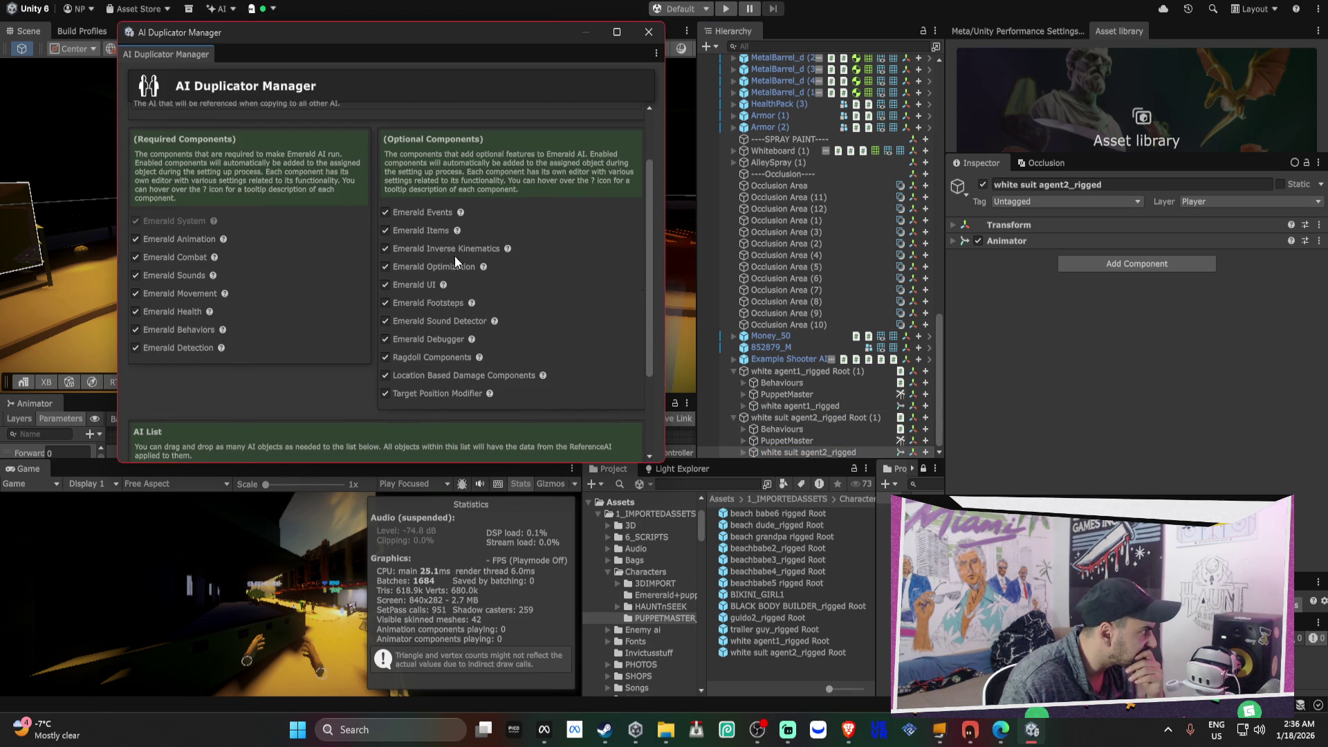
scroll(455, 258, up, 3)
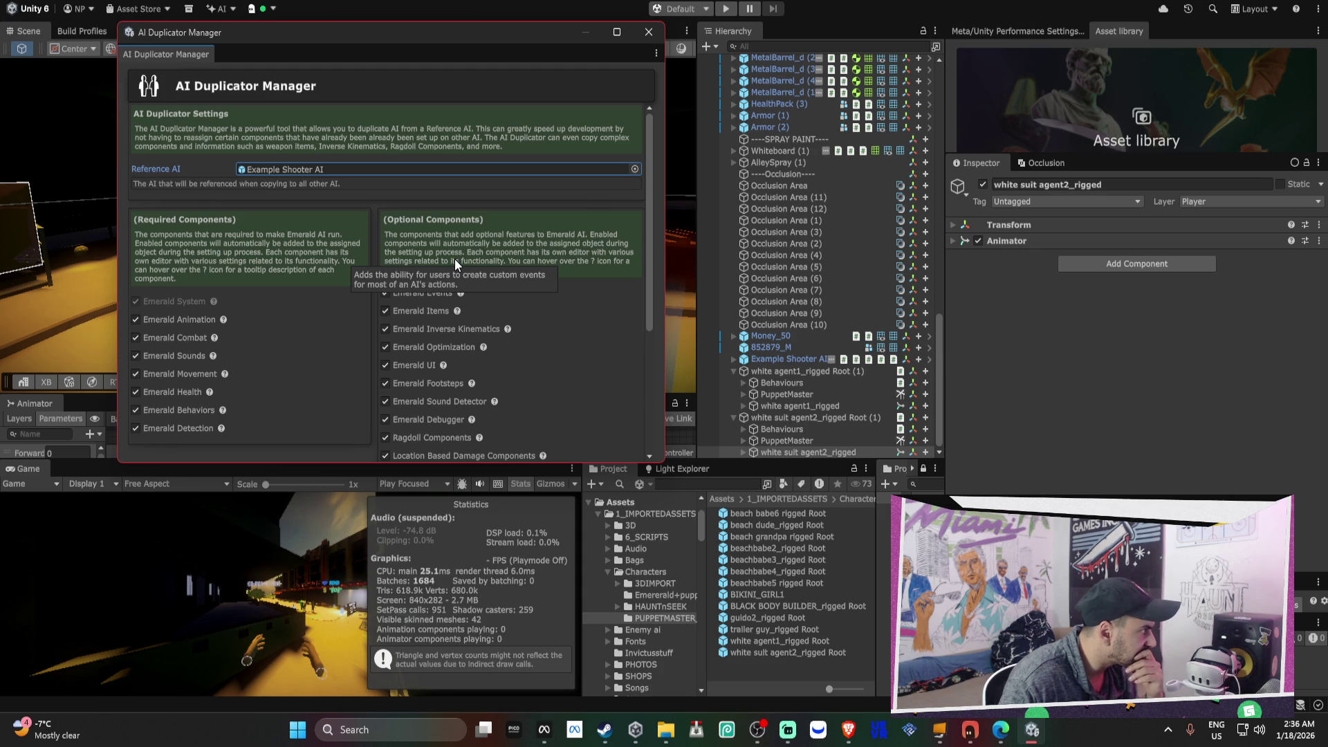
scroll(454, 259, down, 6)
click(415, 433)
click(685, 368)
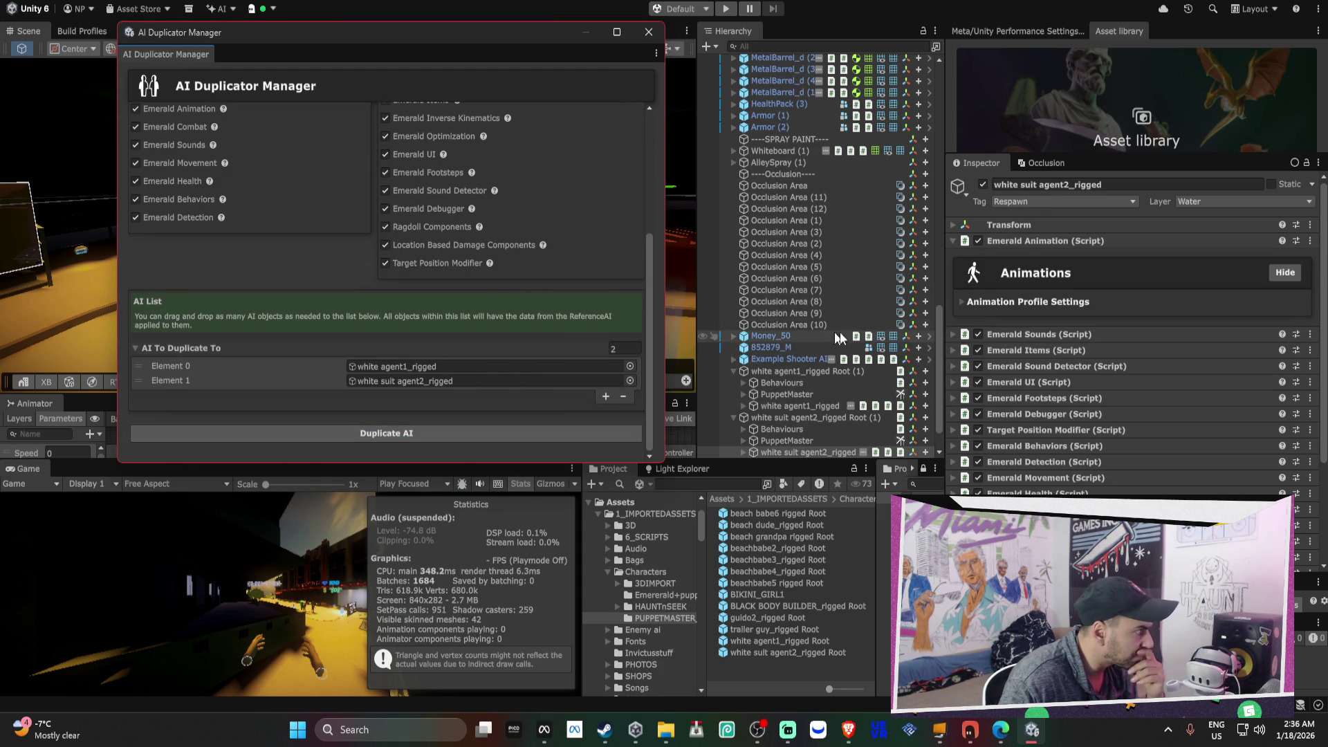
- Inspect white suit agent2_rigged Root's new components, collapsing the Loot Dropper details
scroll(1134, 334, down, 5)
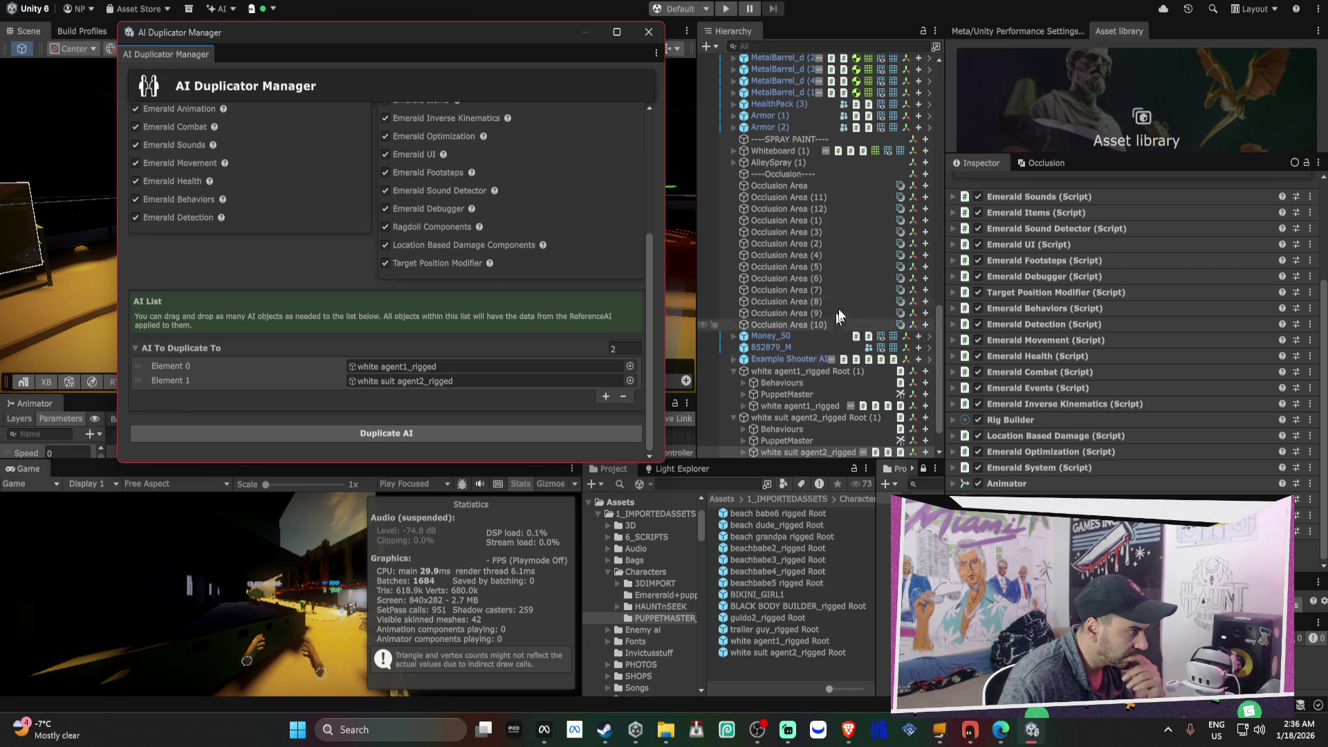
scroll(784, 128, up, 4)
scroll(784, 127, up, 9)
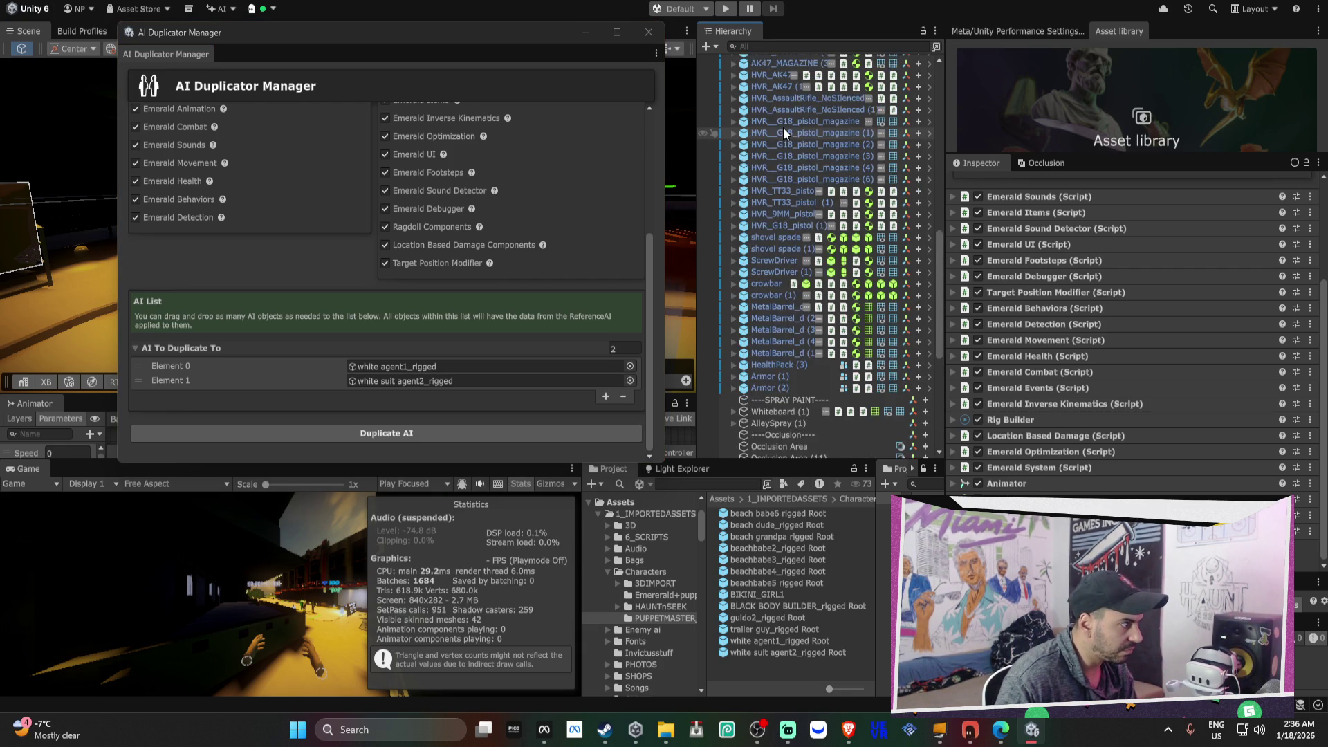
click(785, 151)
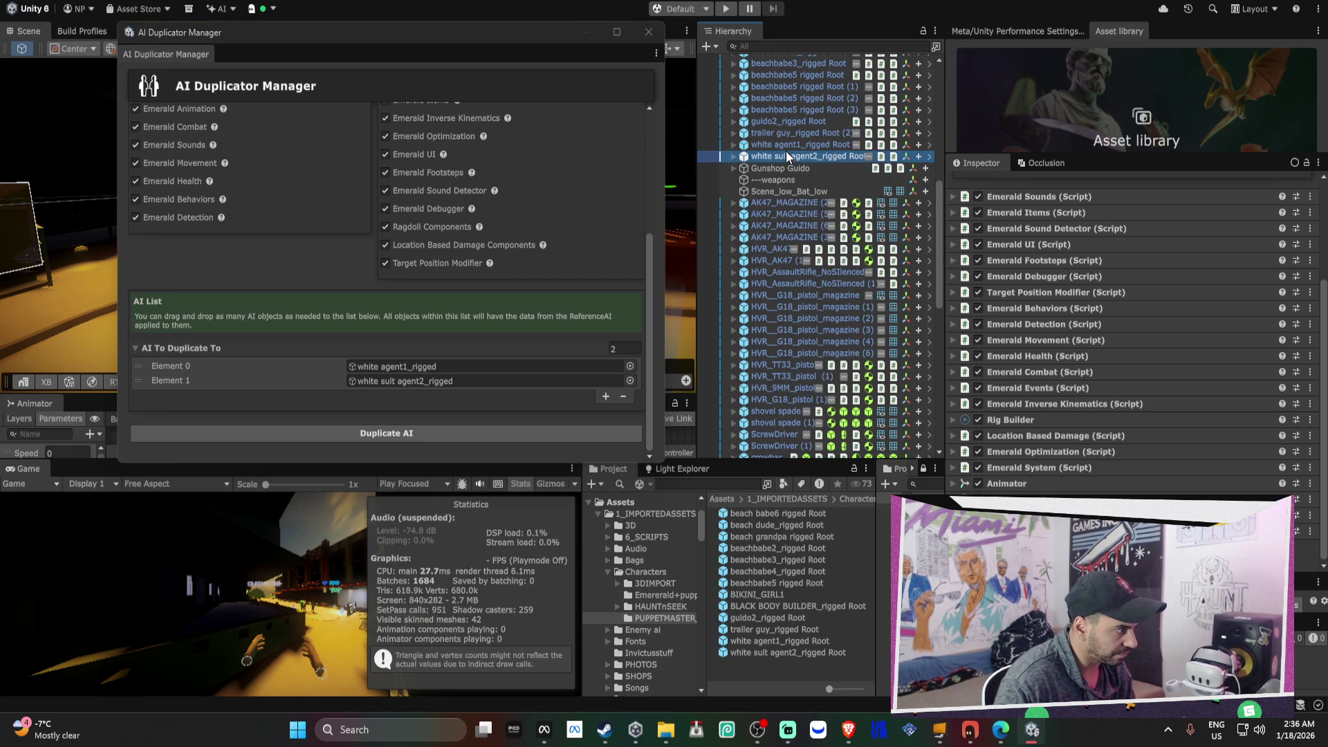
click(1069, 415)
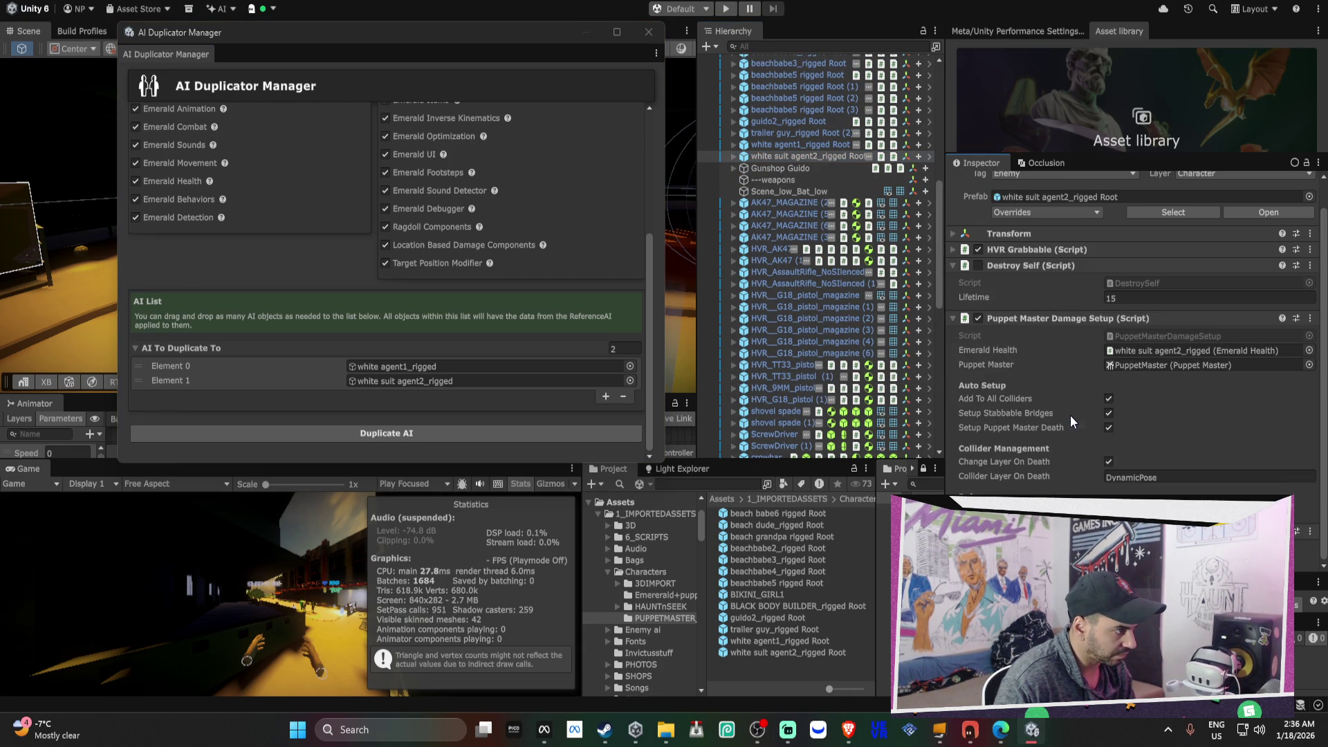
- Add the Puppet Master Damage Setup component to both agents' Root (1) objects
click(1028, 314)
scroll(799, 302, down, 10)
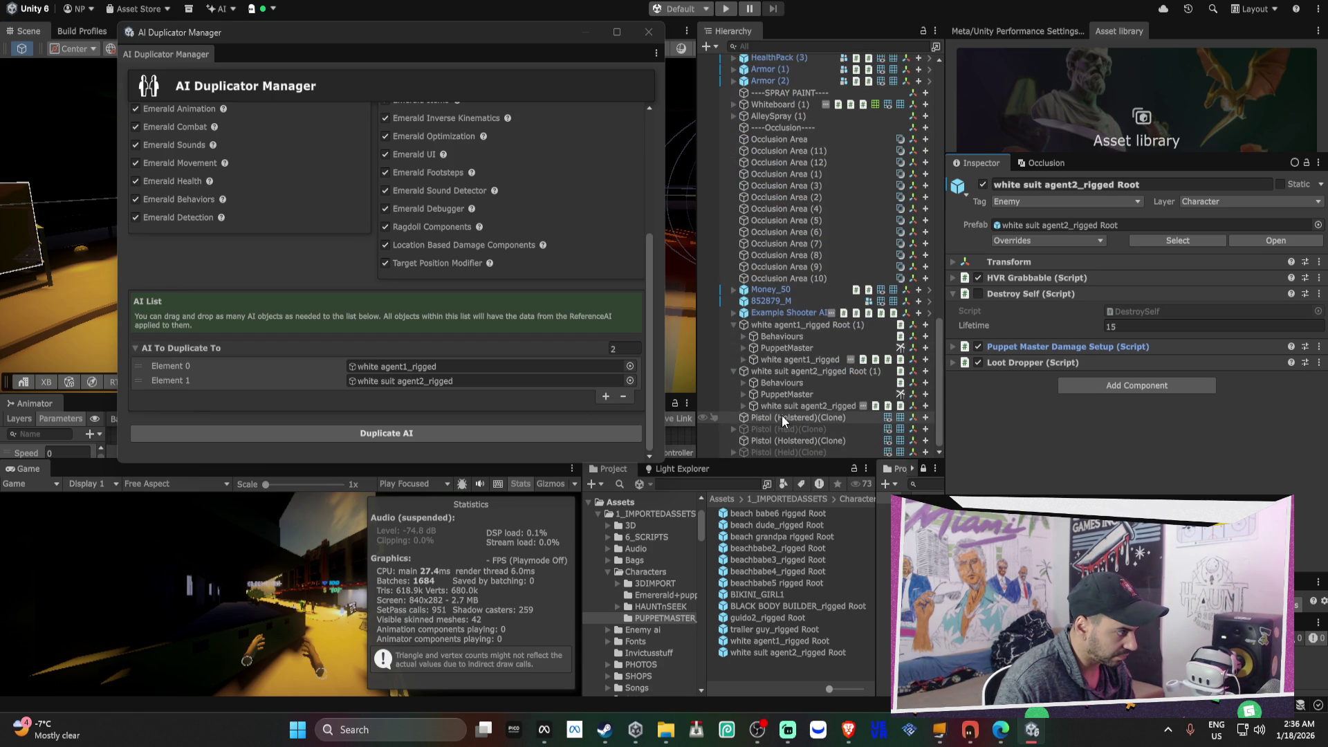
click(765, 325)
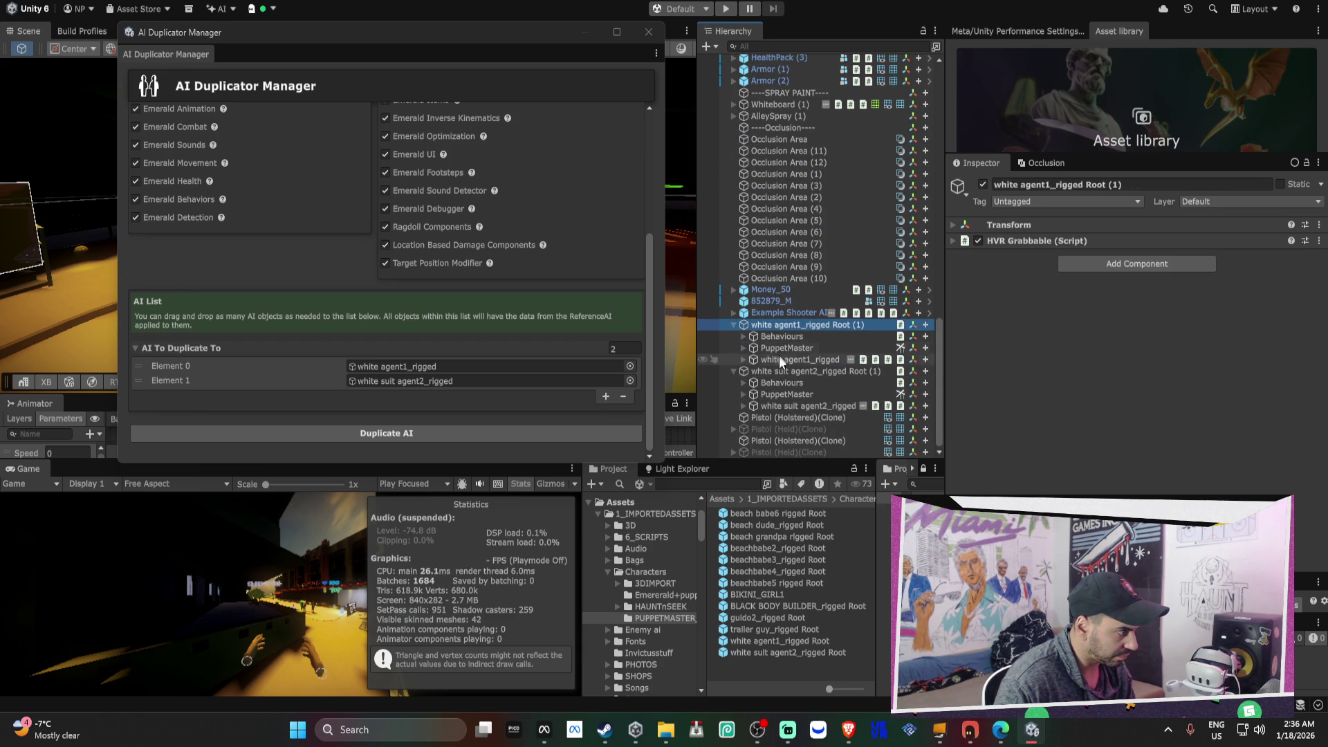
ctrl+click(780, 371)
click(1090, 264)
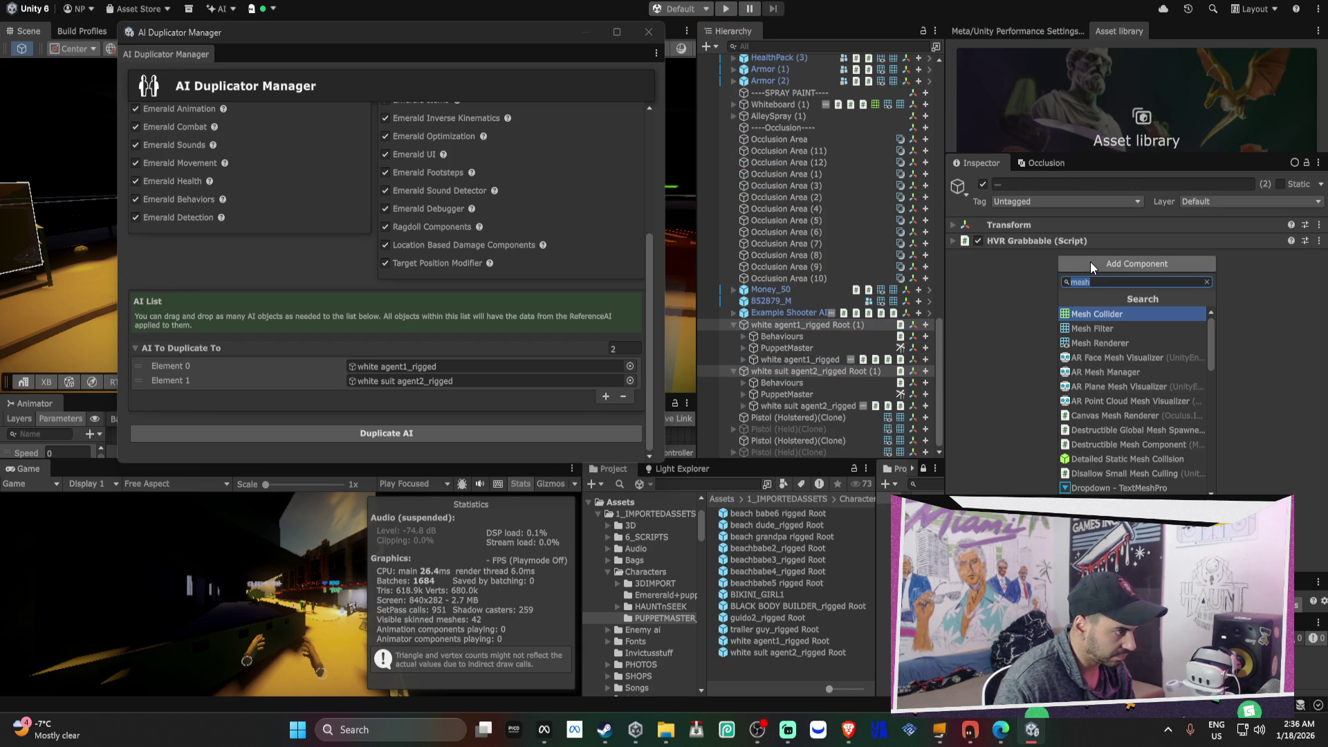
text(box)
key(Return)
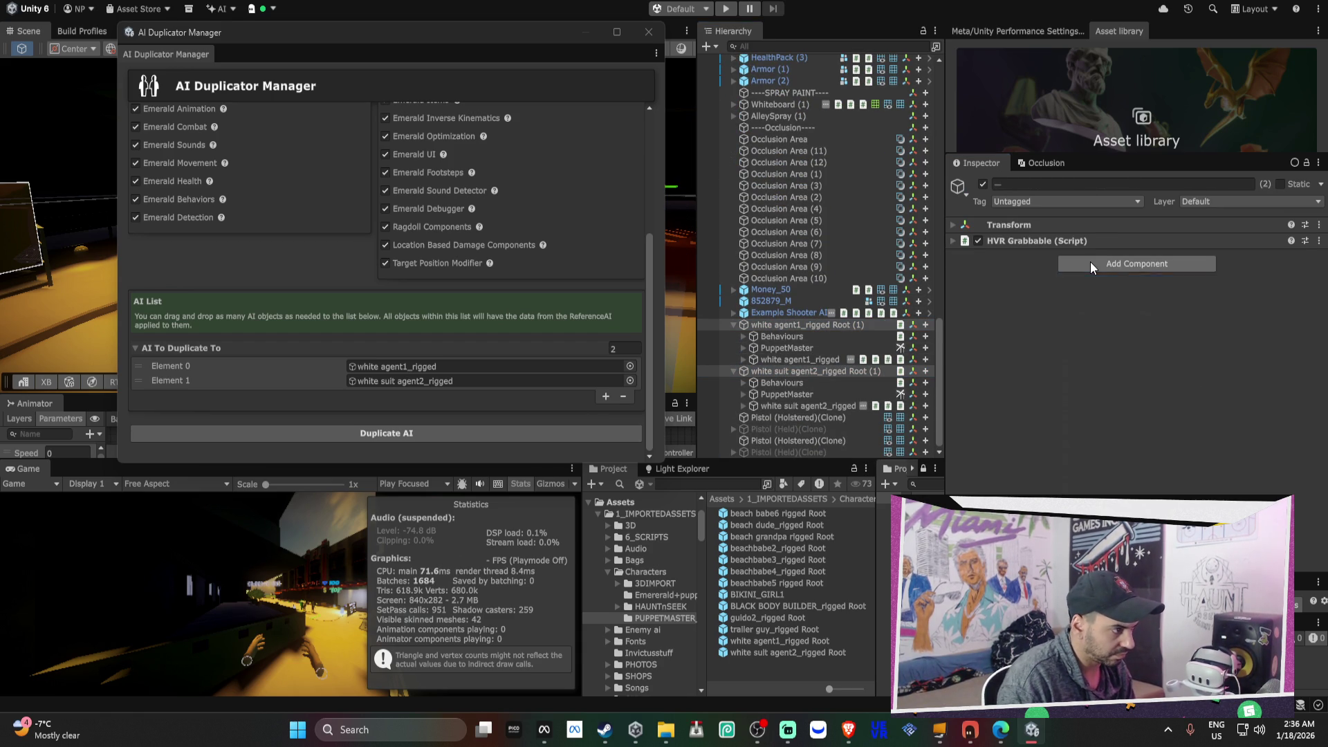
- Link each agent's Emerald Health and its own PuppetMaster in its damage setup
click(1079, 255)
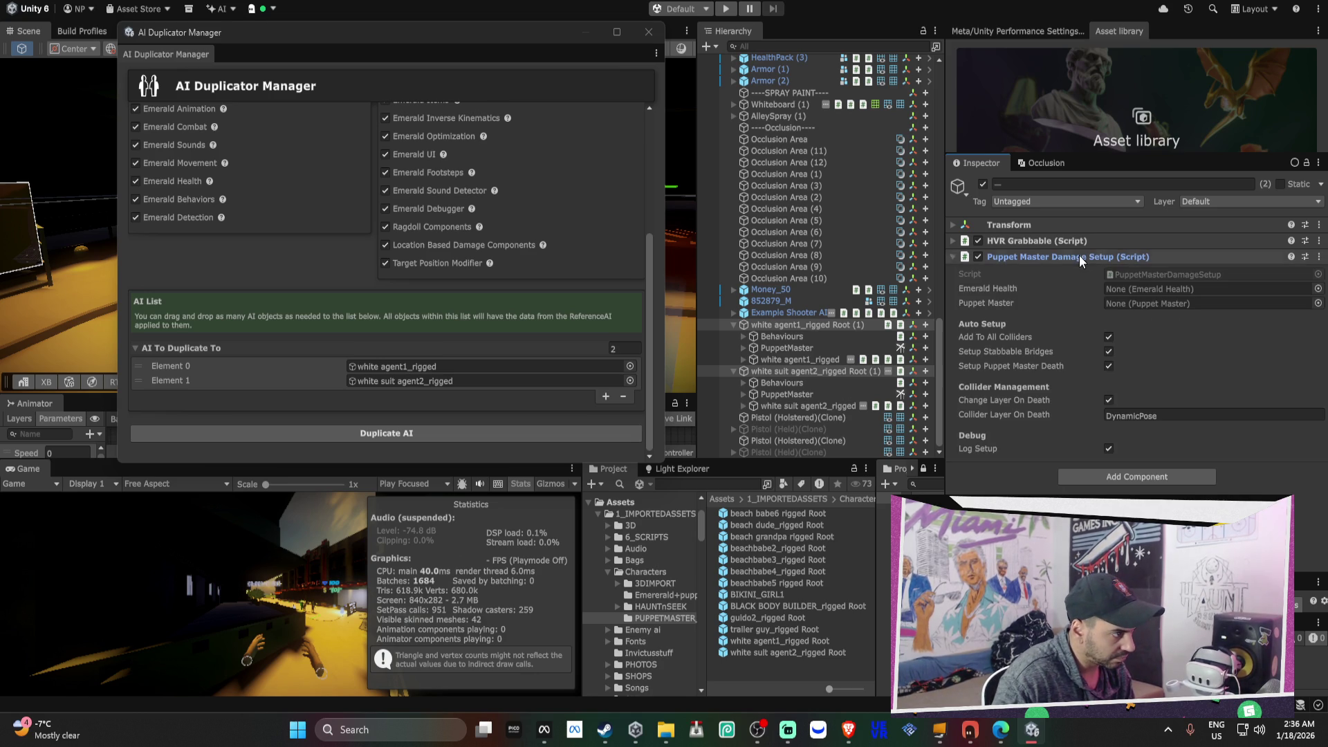
click(804, 355)
click(804, 326)
click(824, 357)
drag(803, 360, 1169, 289)
drag(772, 347, 1173, 305)
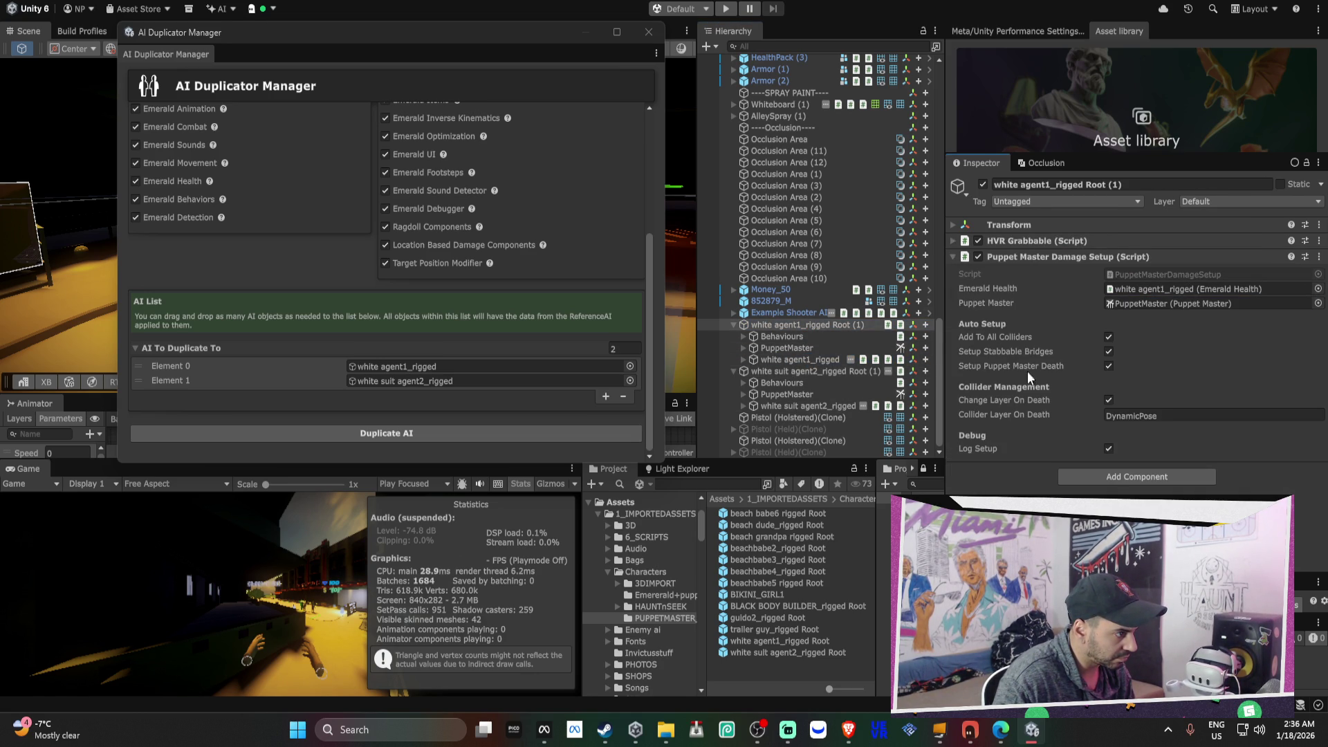
click(787, 376)
drag(802, 406, 1175, 289)
drag(812, 395, 1149, 304)
- Turn off Log Setup on both agents' Puppet Master Damage Setup
click(1110, 450)
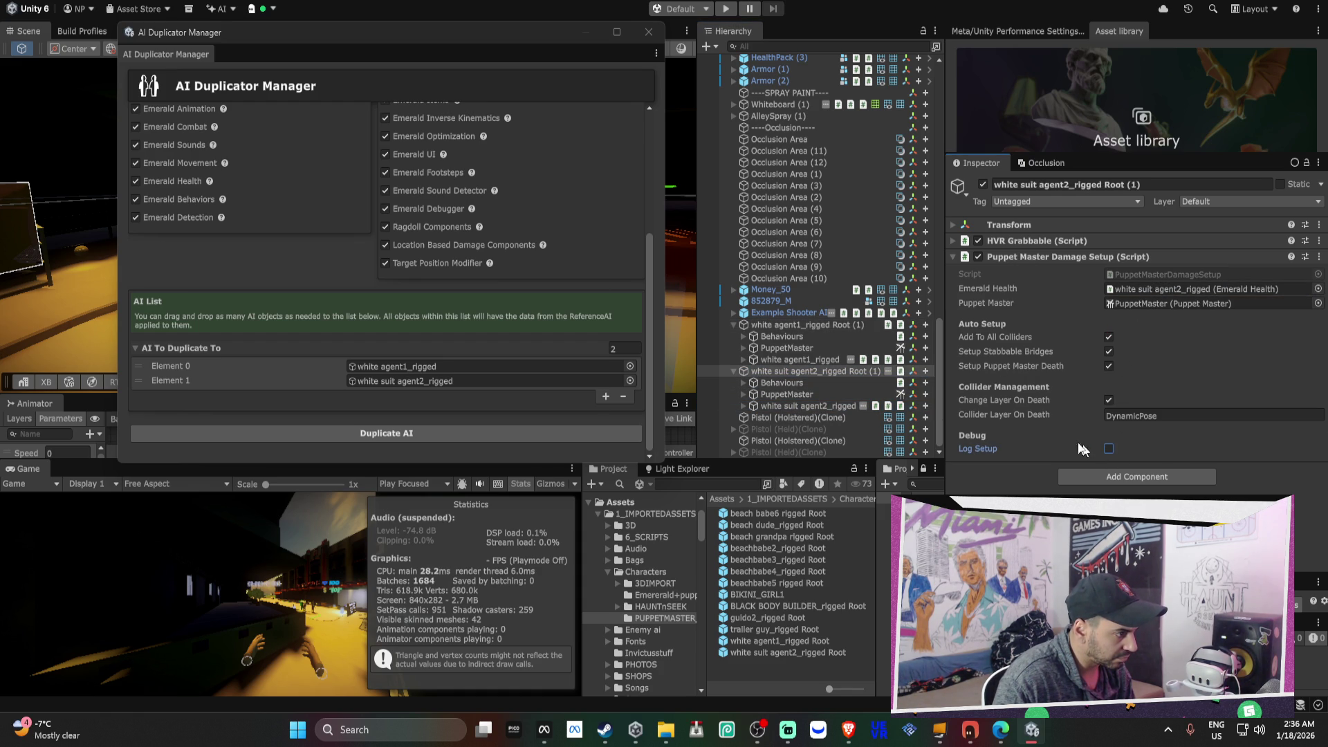
click(795, 327)
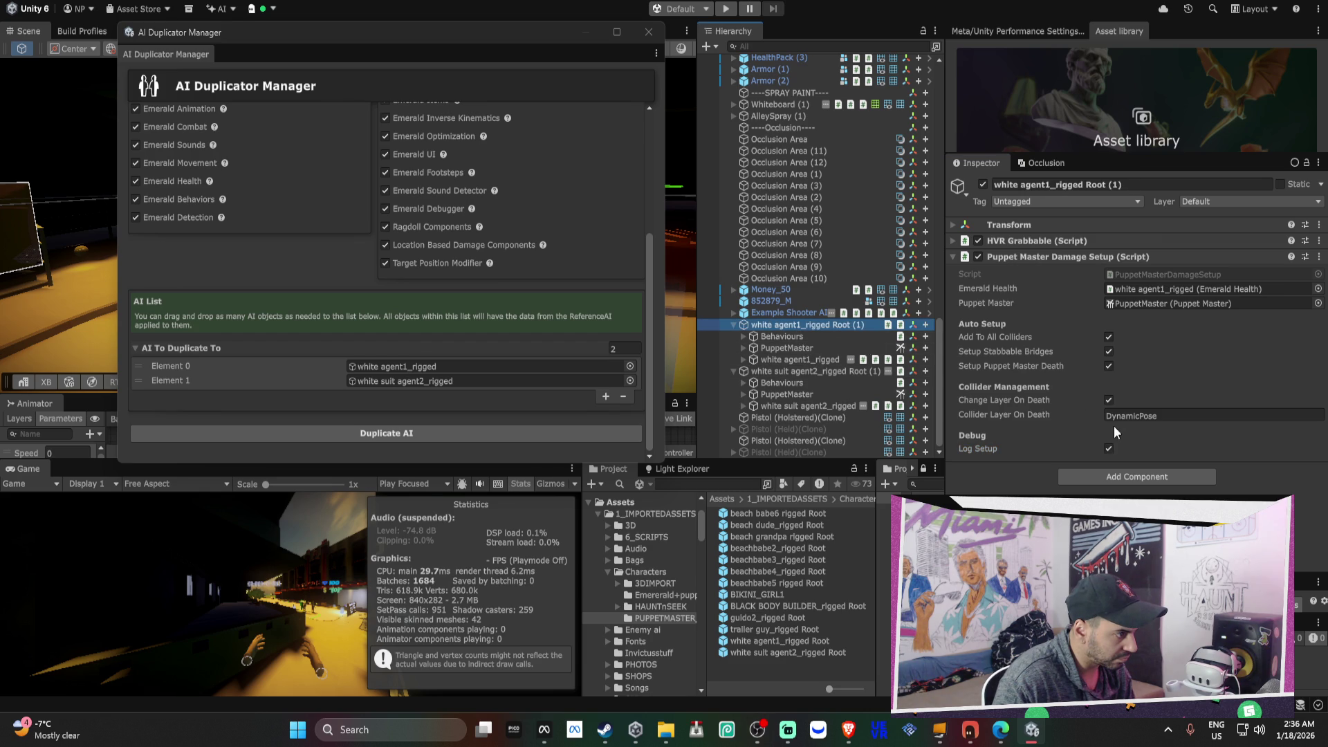
click(1110, 450)
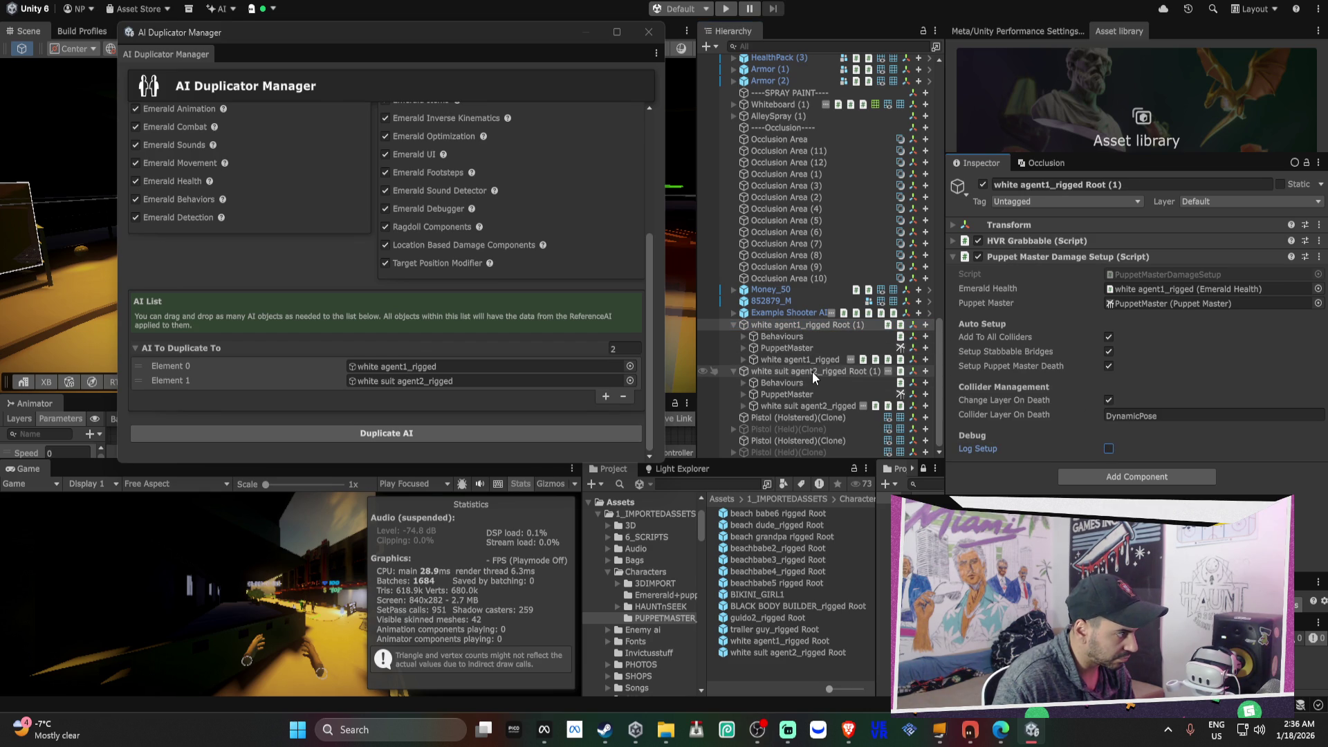
click(746, 371)
scroll(768, 353, up, 4)
scroll(803, 228, up, 10)
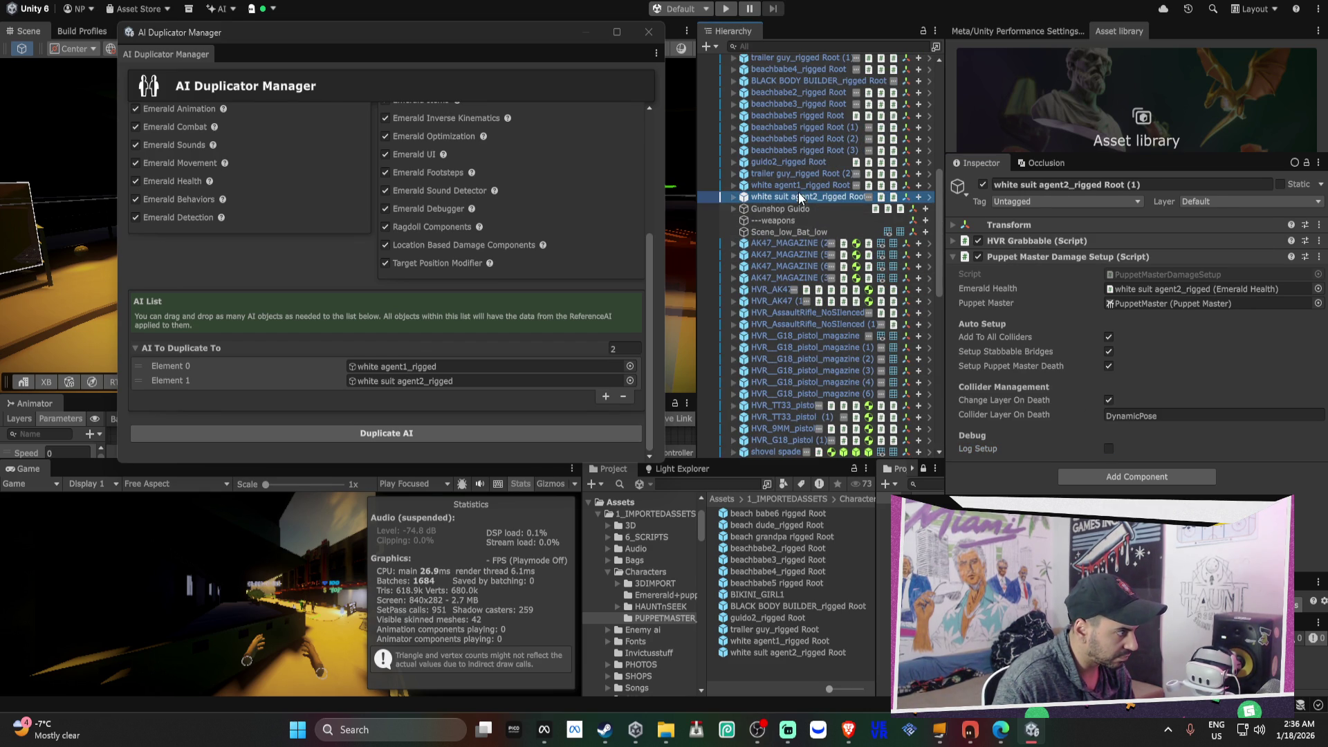
- Remove the duplicate HVR Damage Handler from the white suit agent2_rigged child
click(801, 199)
scroll(965, 250, down, 1)
click(734, 197)
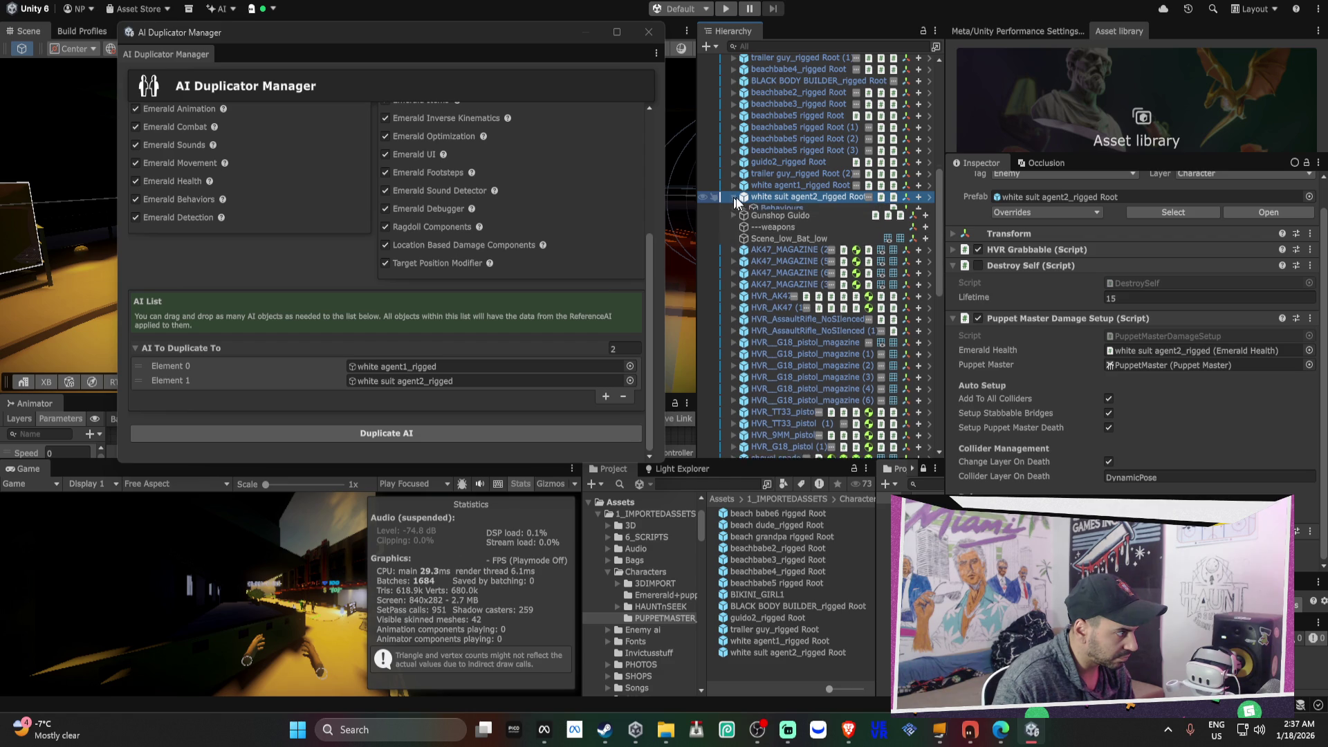
click(812, 231)
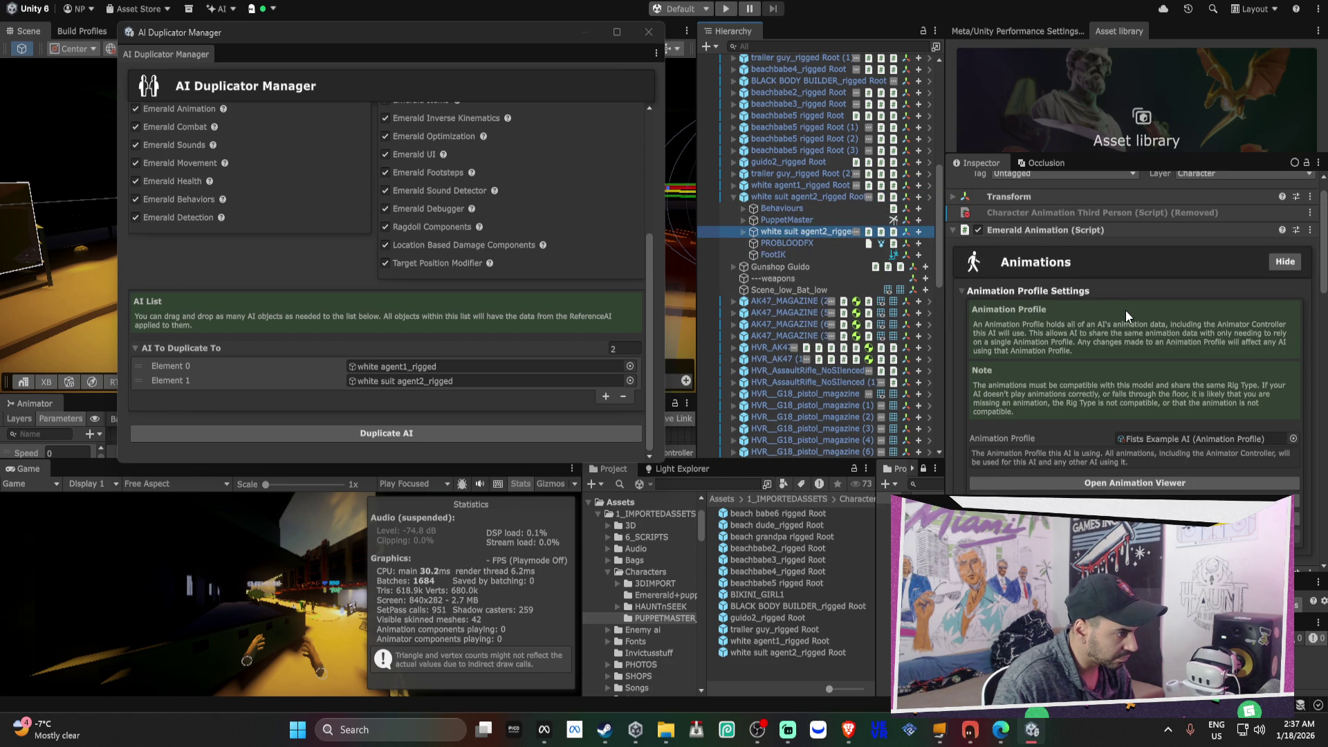
scroll(1126, 310, down, 3)
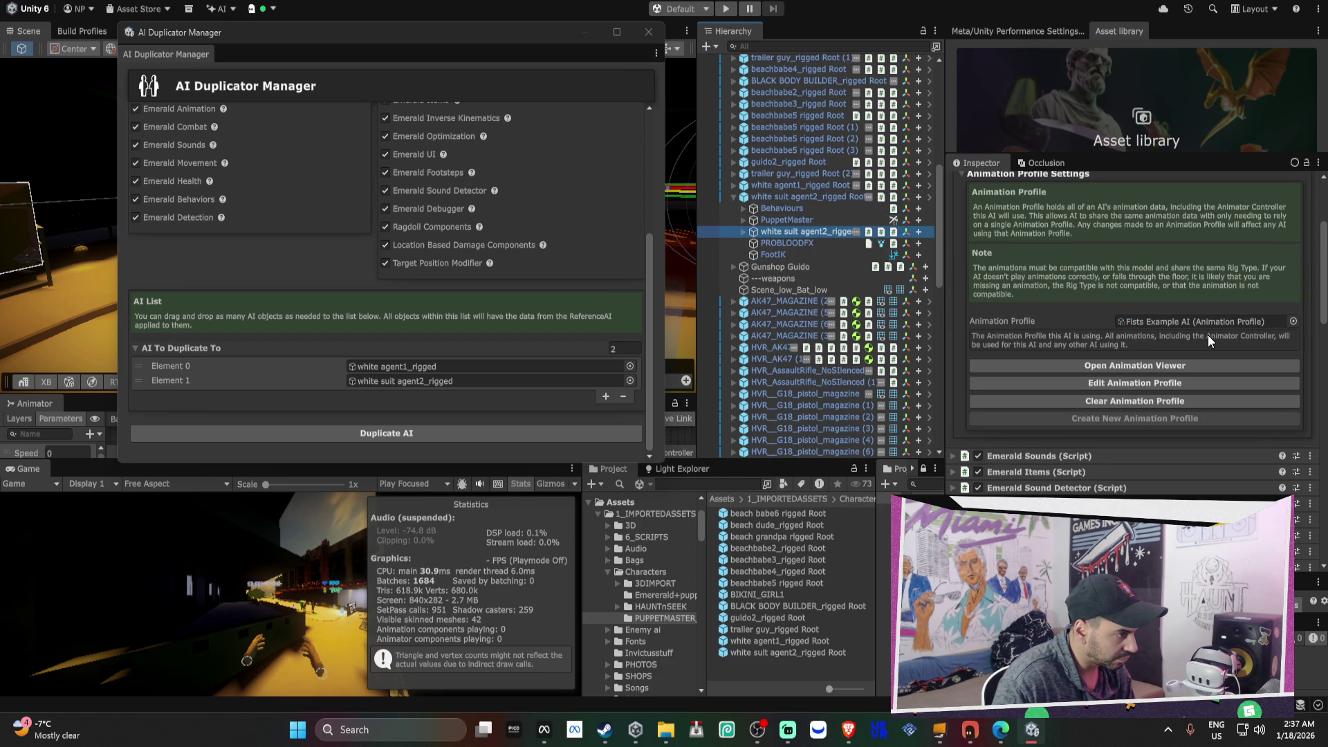
scroll(1208, 335, down, 2)
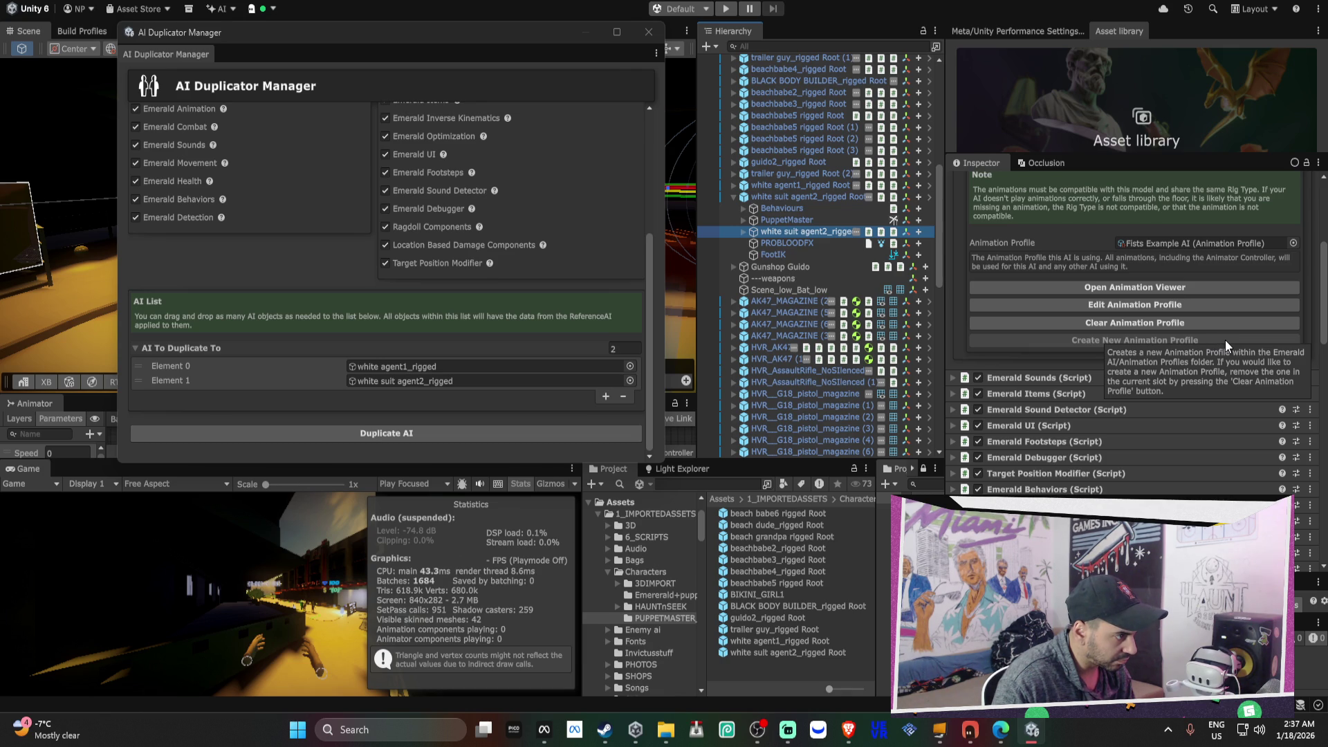
scroll(1132, 388, down, 5)
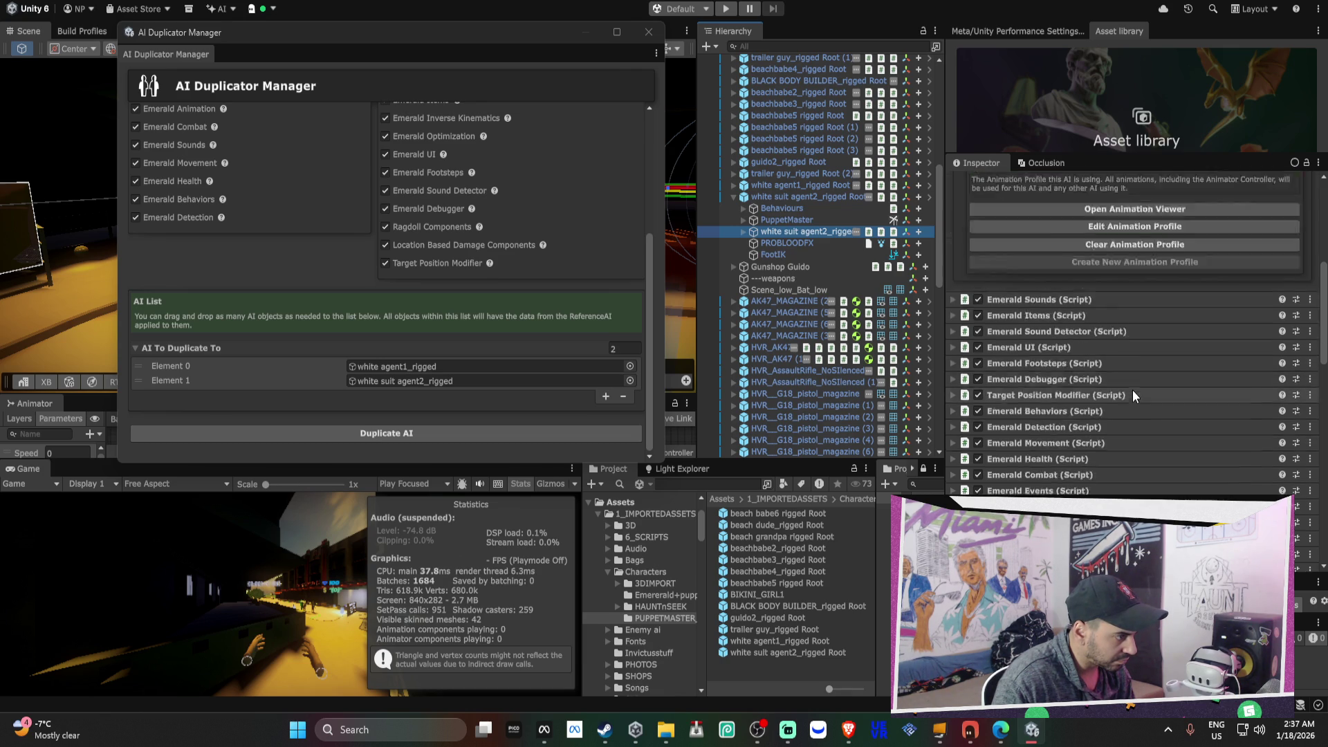
scroll(1133, 389, down, 1)
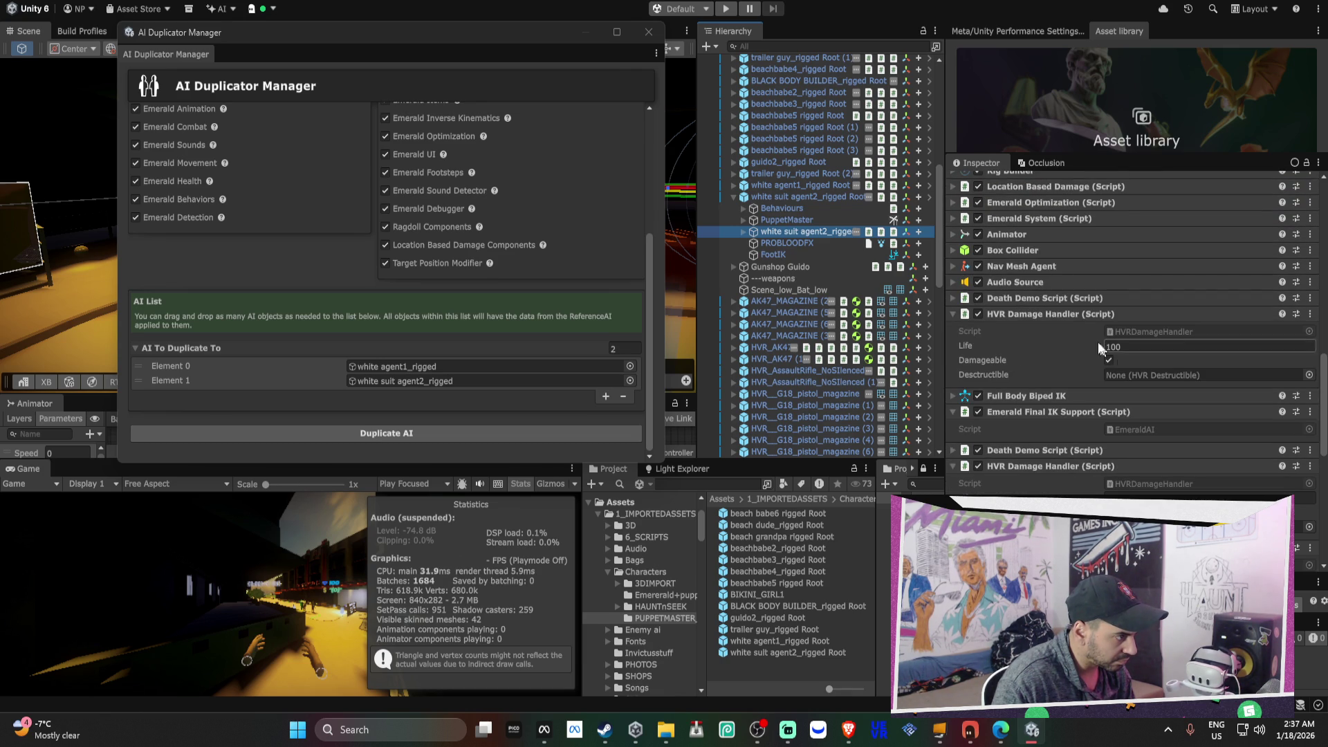
click(1056, 316)
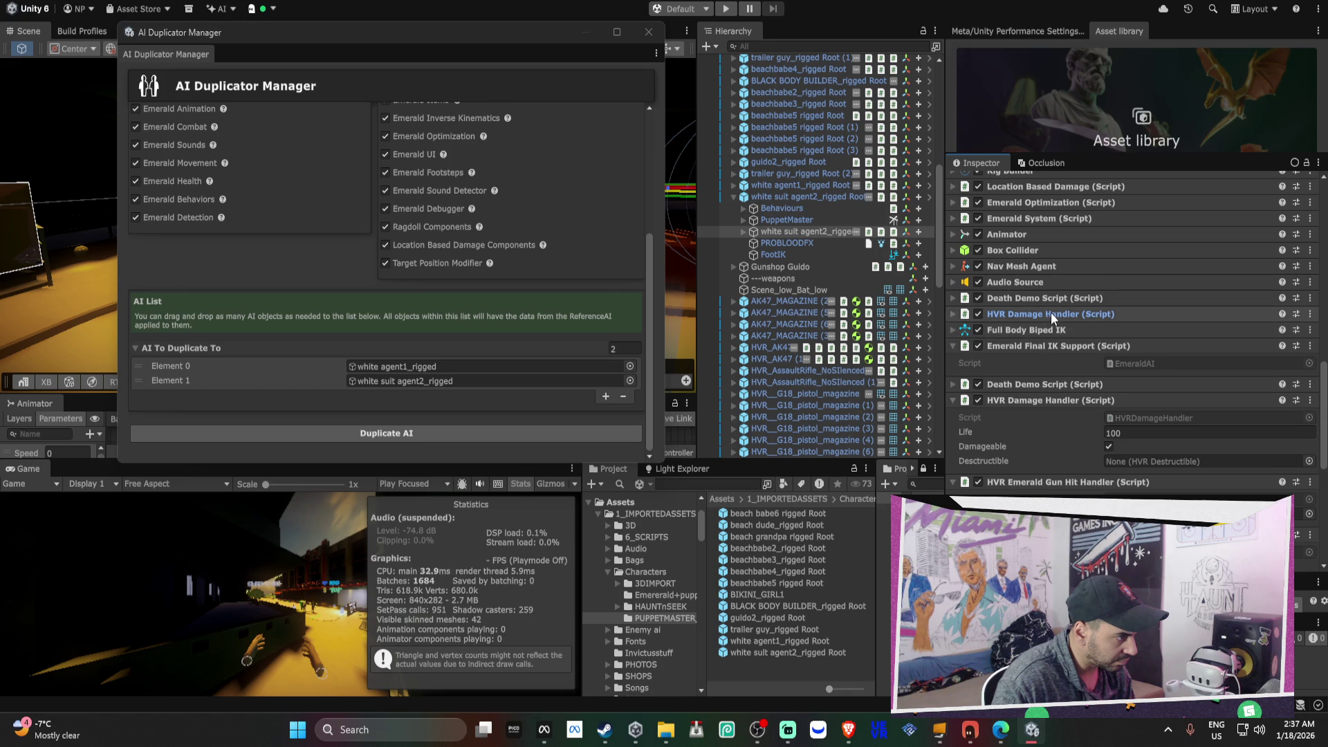
click(1051, 315)
right_click(1052, 311)
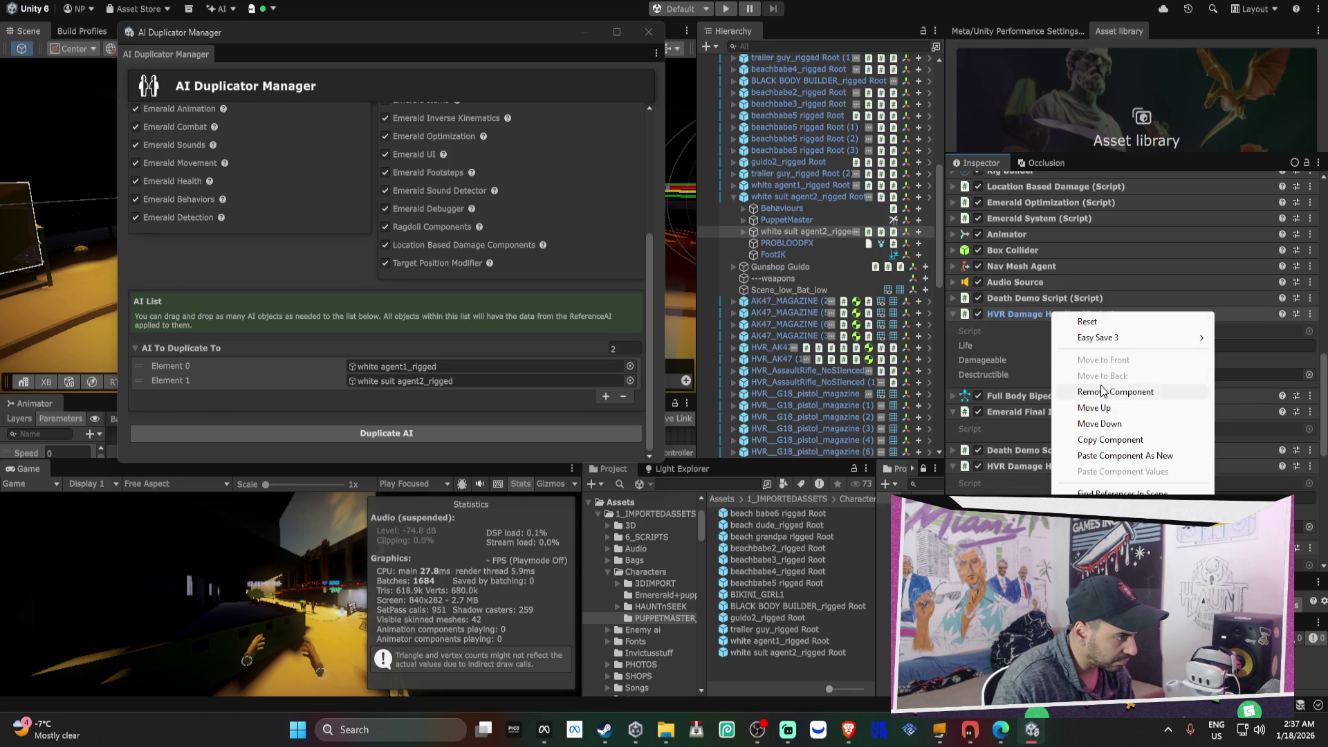
click(1106, 389)
- Apply the HVR Damage Handler removal to agent2's prefab
right_click(1055, 315)
mouse_move(1083, 322)
click(1005, 321)
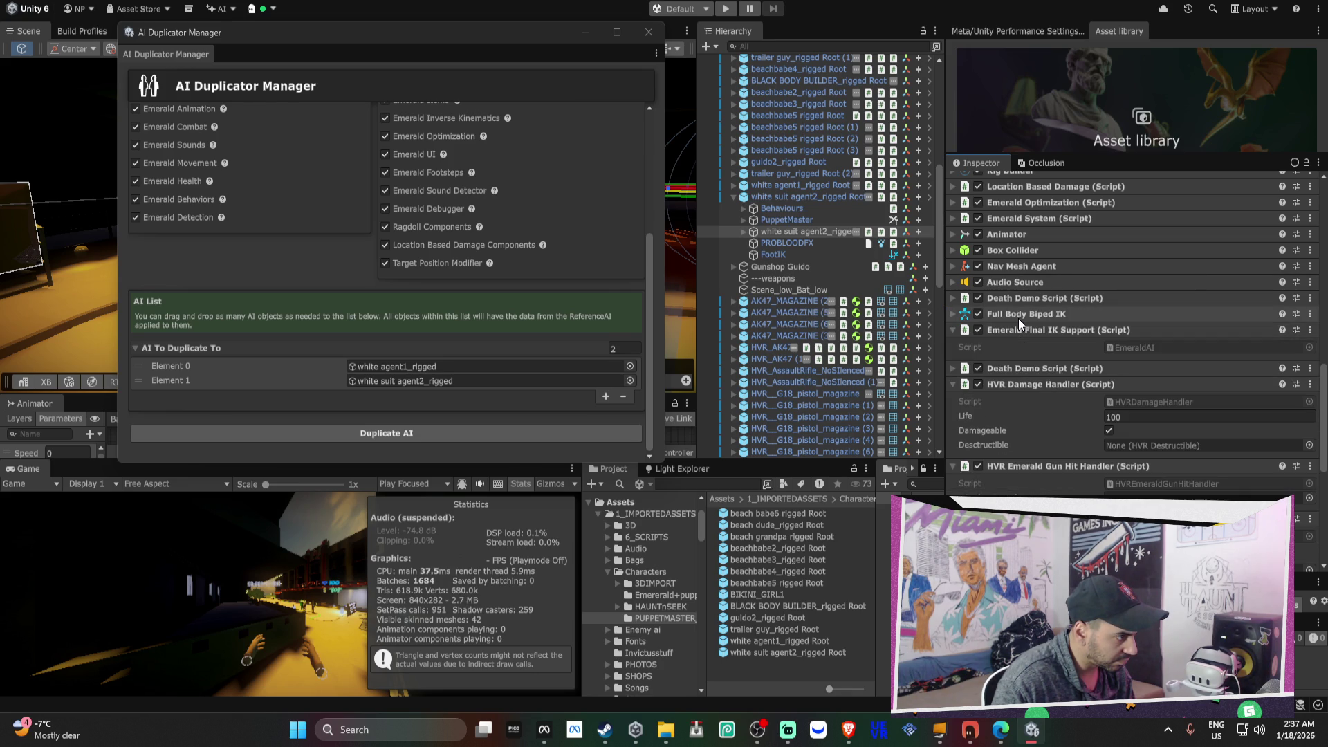
scroll(797, 355, down, 15)
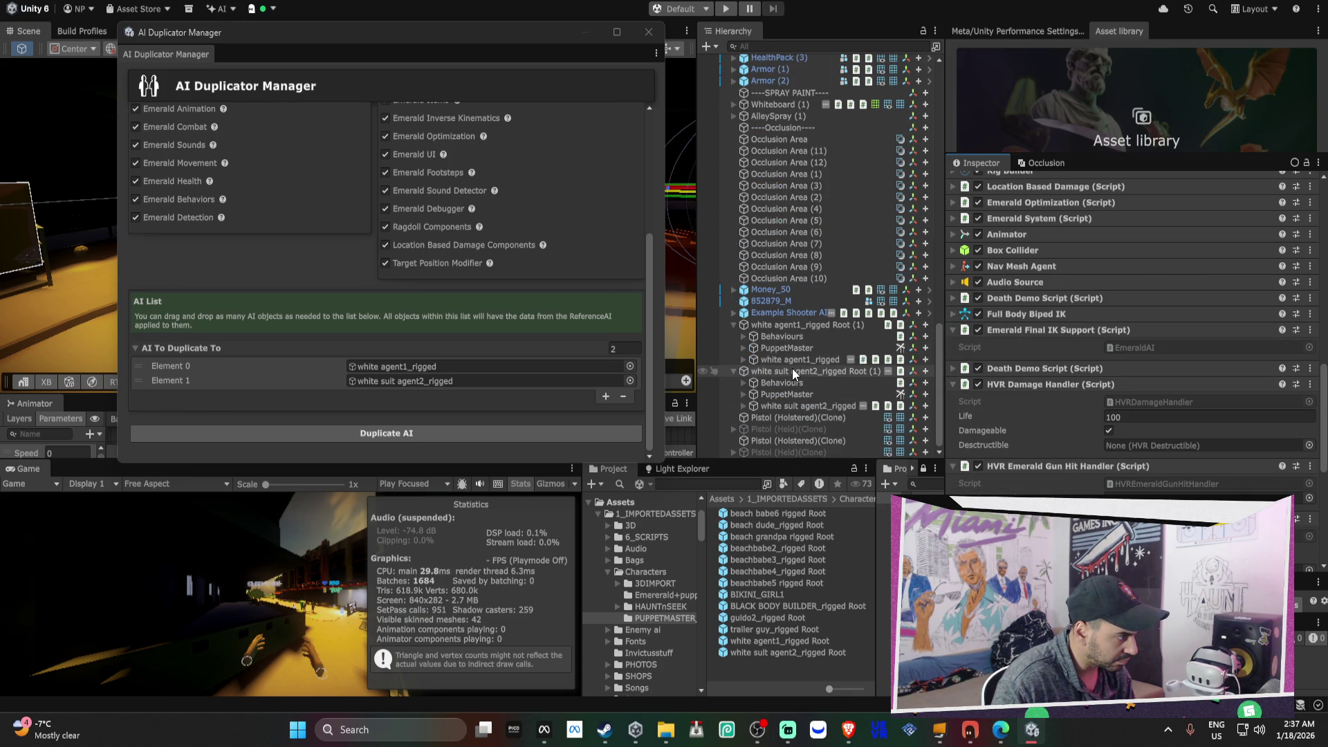
- Add a Full Body Biped IK component to both agent characters, searching 'fullb'
click(791, 371)
ctrl+click(795, 324)
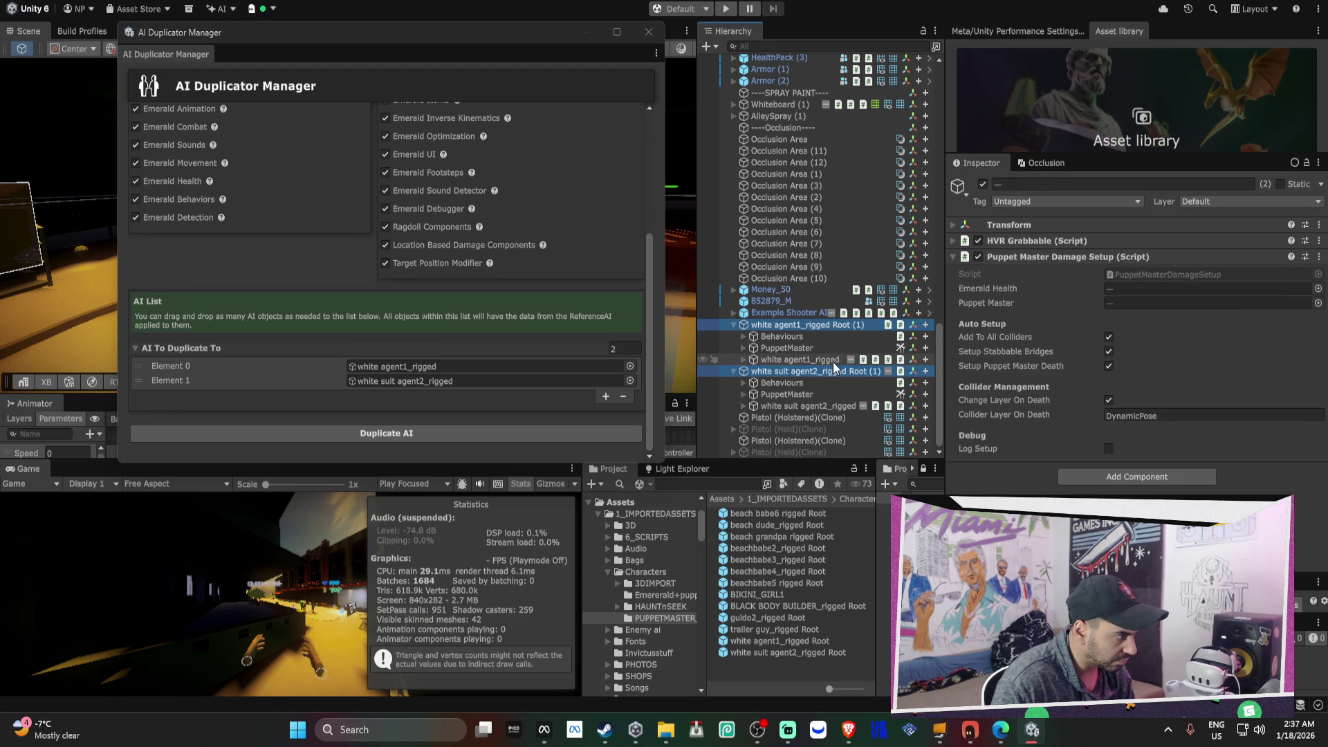
click(806, 405)
ctrl+click(815, 361)
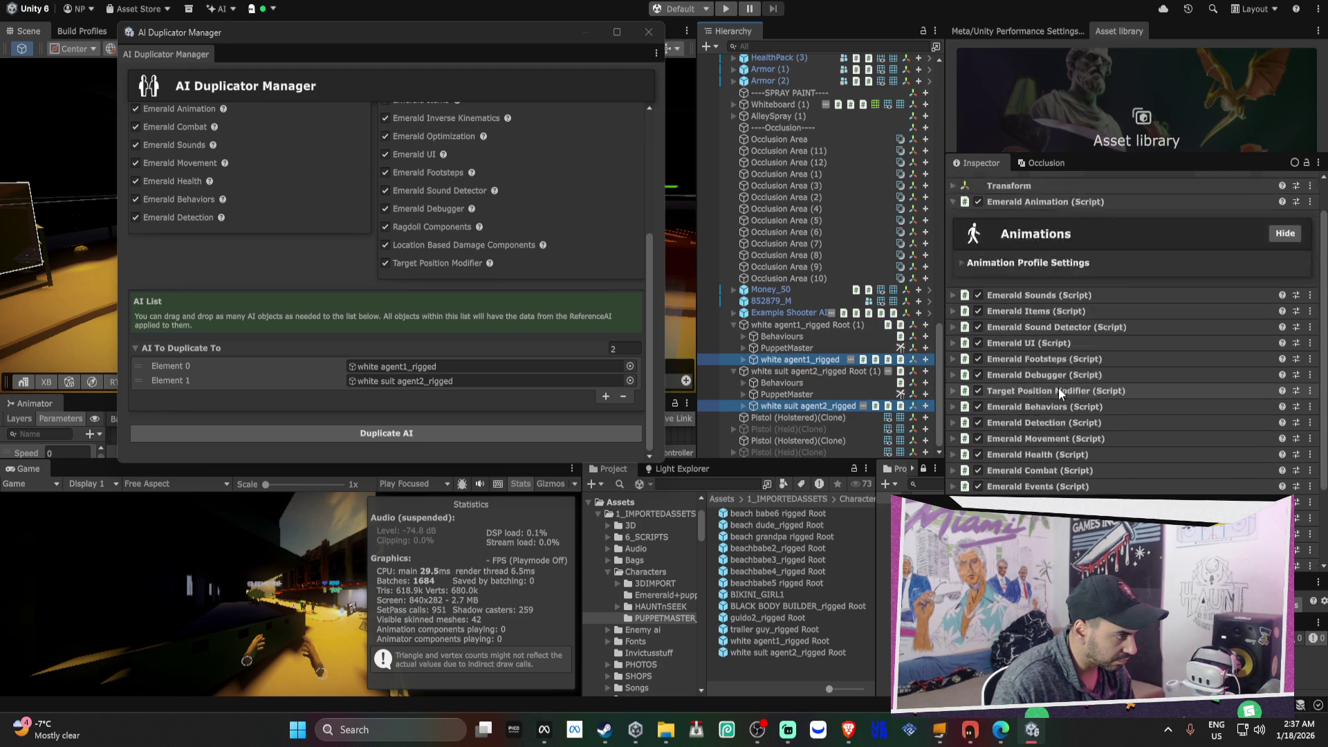
key(ctrl+shift+a)
text(fullb)
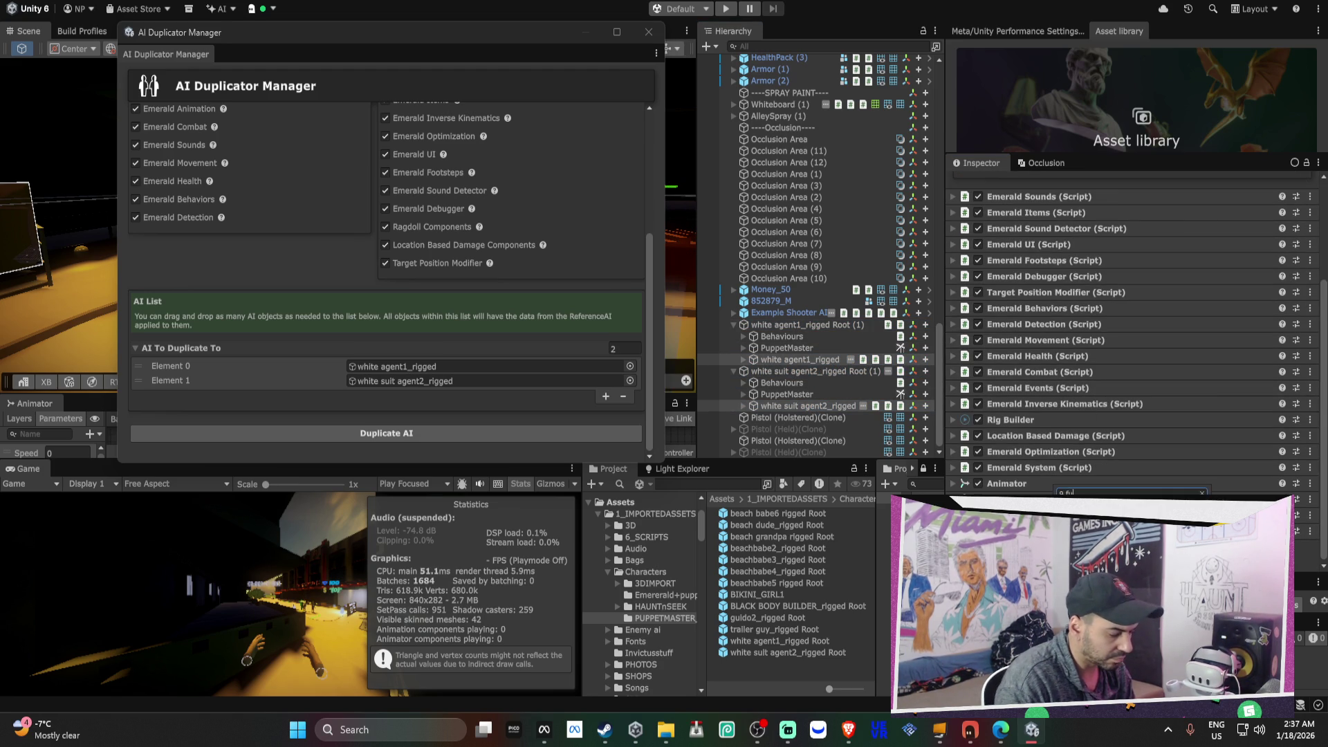
key(Return)
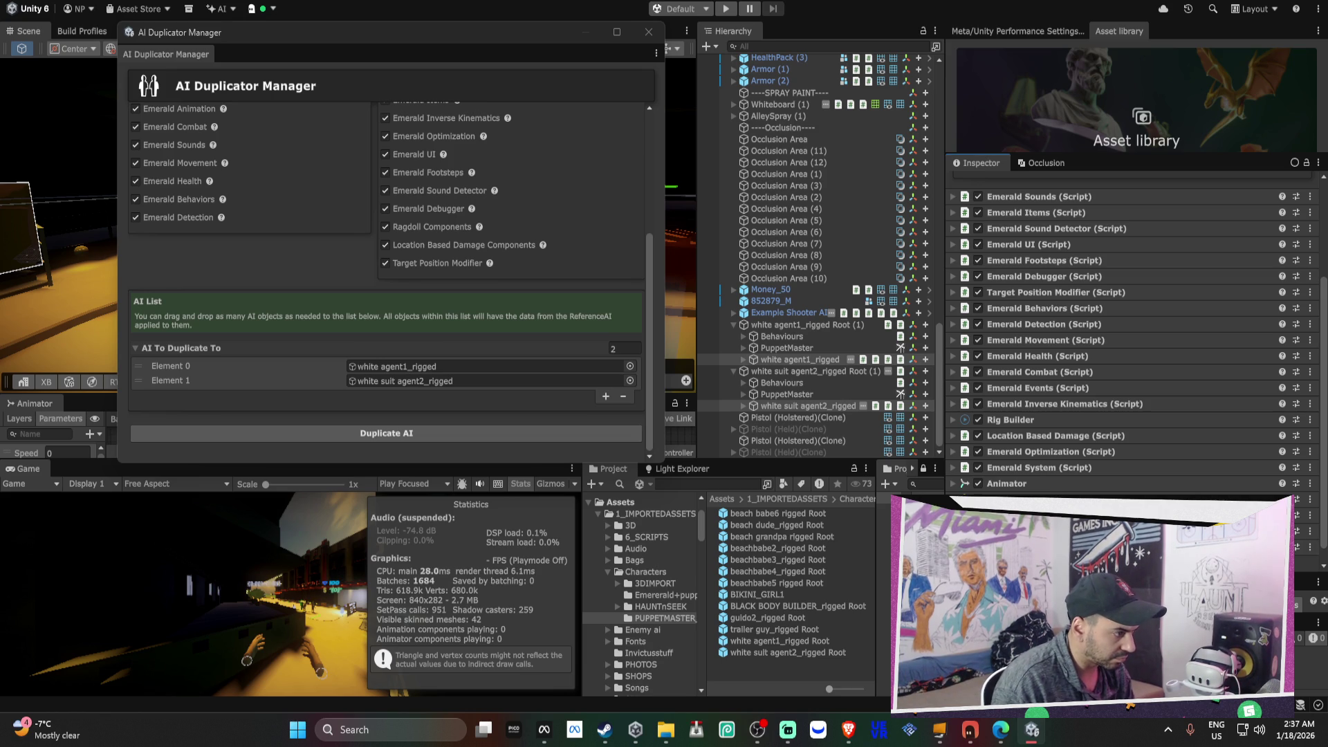
- Add a Nav Mesh Agent to both agents, then clear the selection
scroll(1021, 397, down, 1)
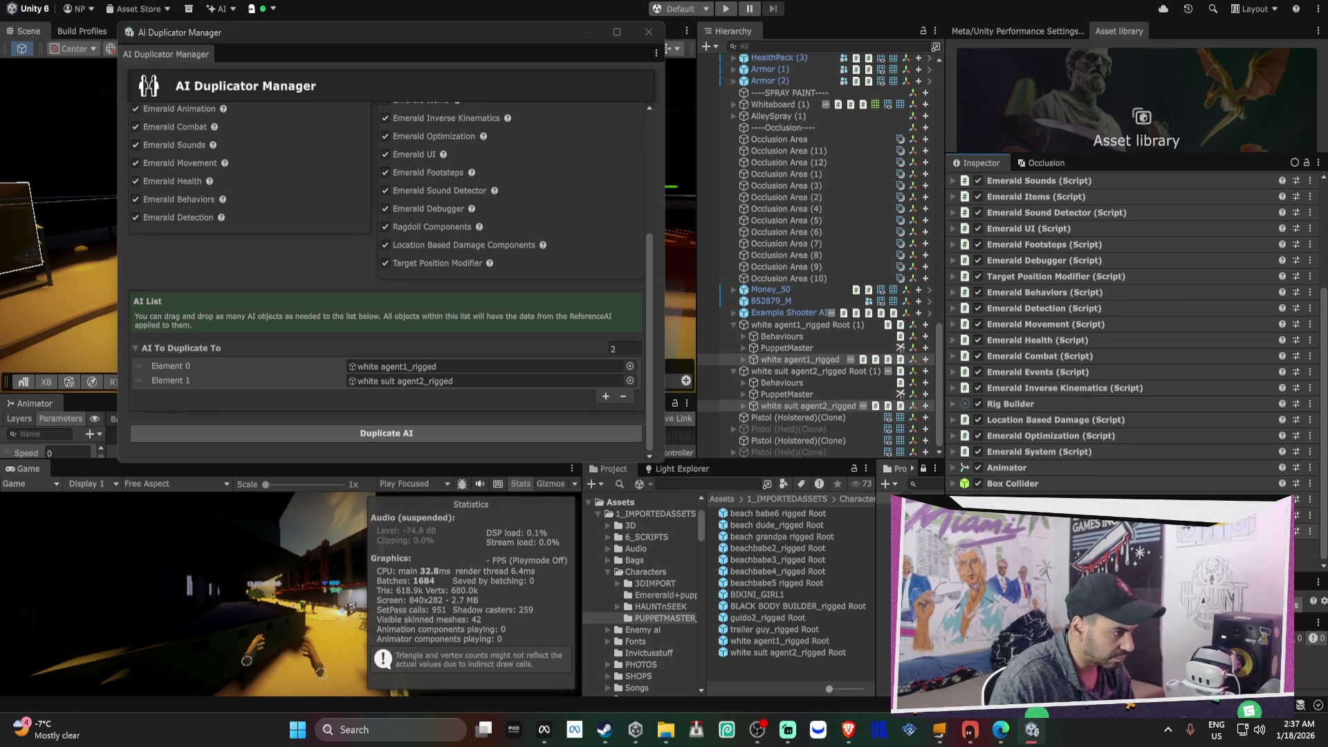
key(ctrl+shift+a)
key(Return)
key(ctrl+shift+a)
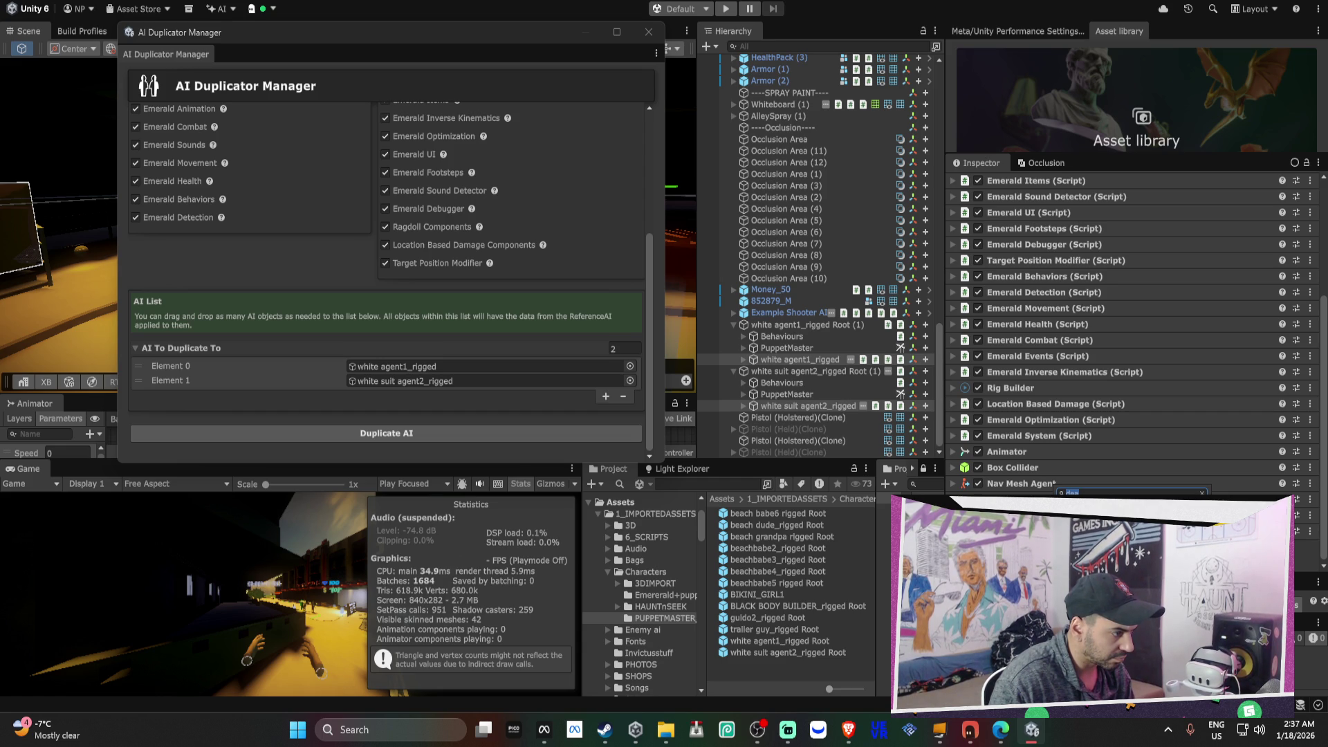
key(Escape)
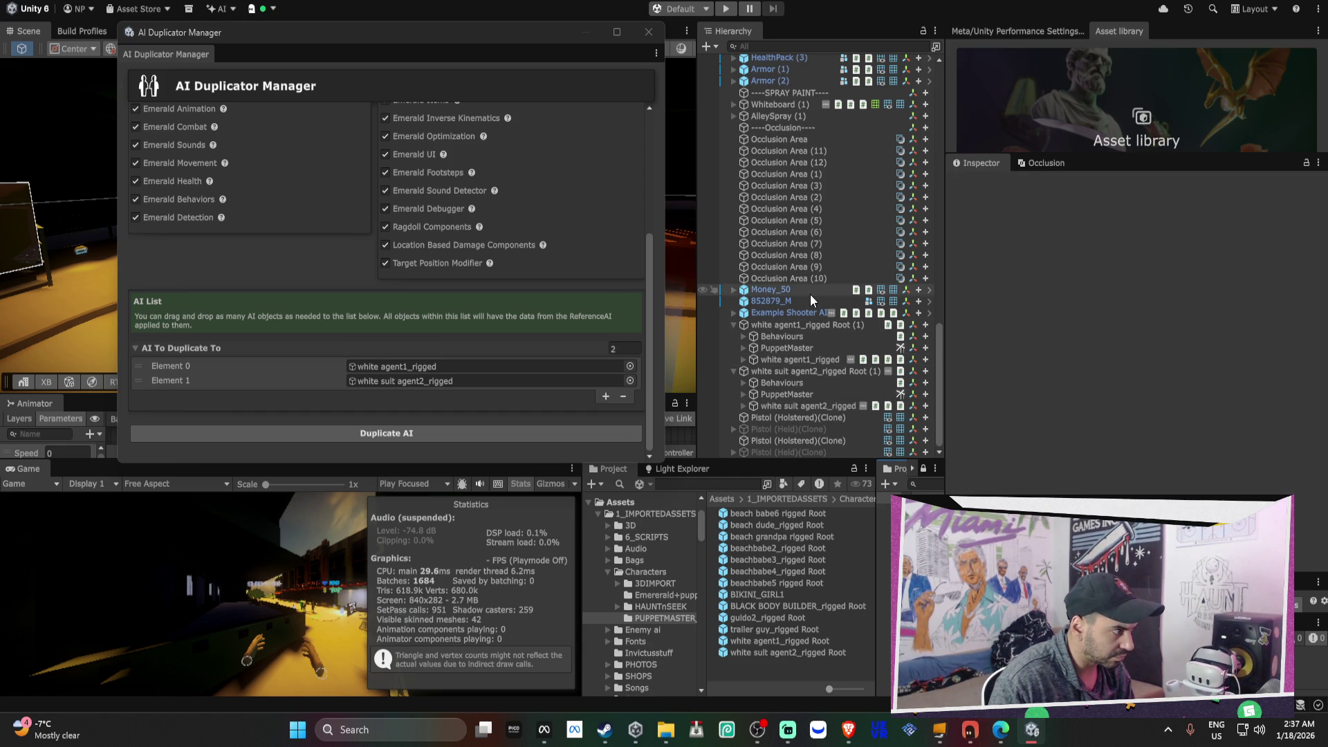
- Review white suit agent2_rigged's HVR damage components, then search components for 'damag'
scroll(811, 218, up, 5)
scroll(811, 219, up, 10)
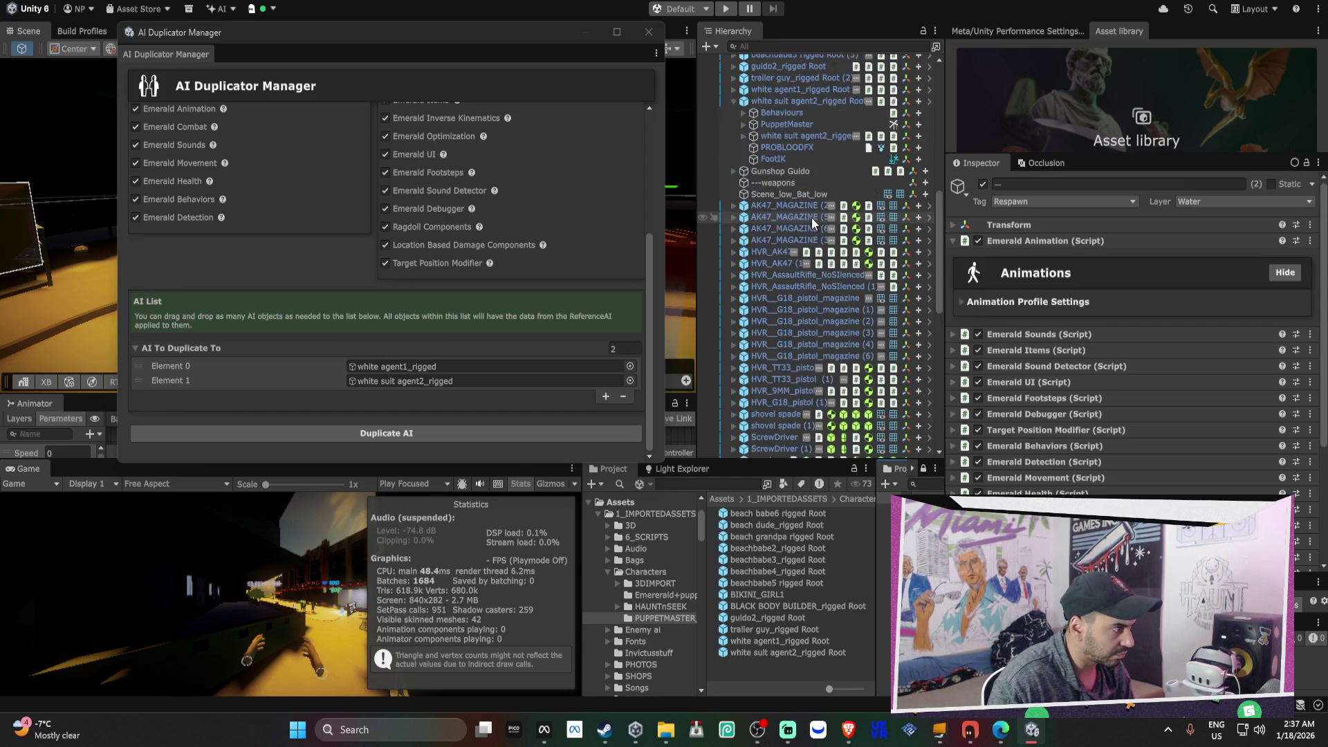
click(807, 266)
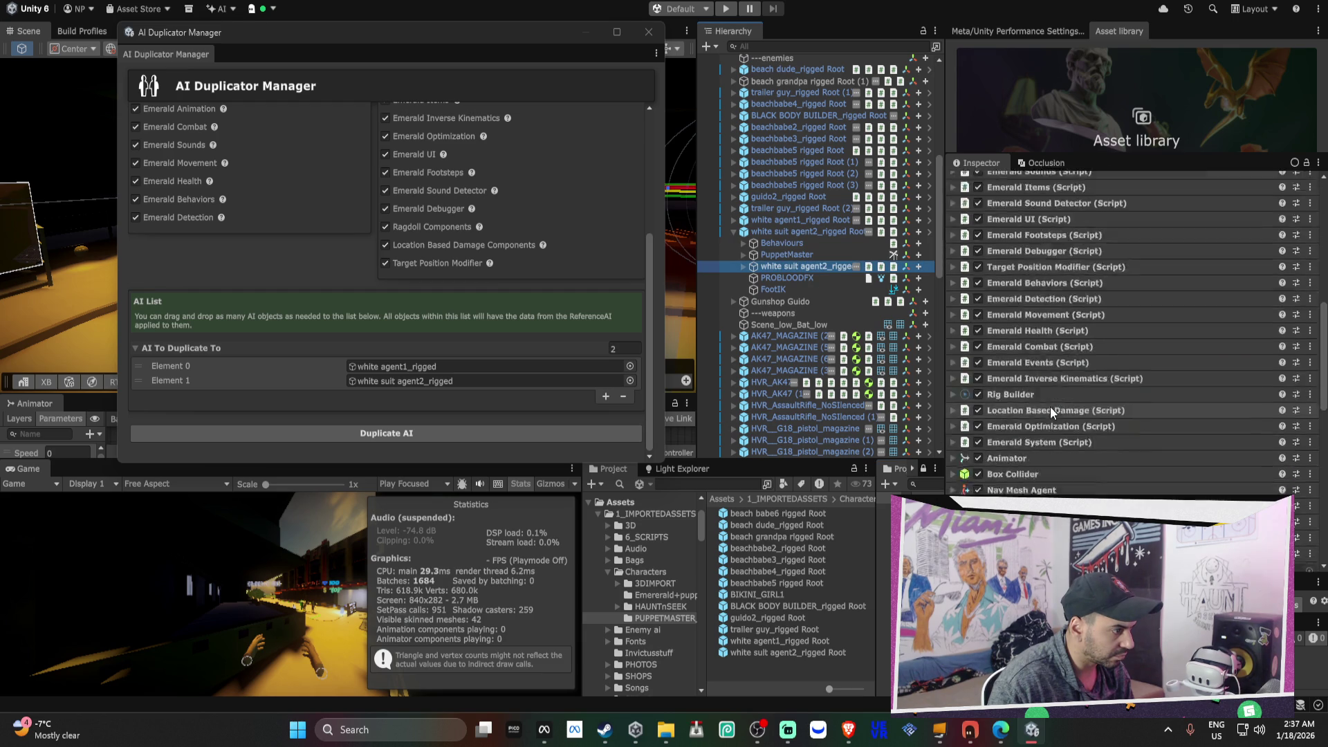
scroll(1051, 405, down, 5)
scroll(1093, 409, up, 5)
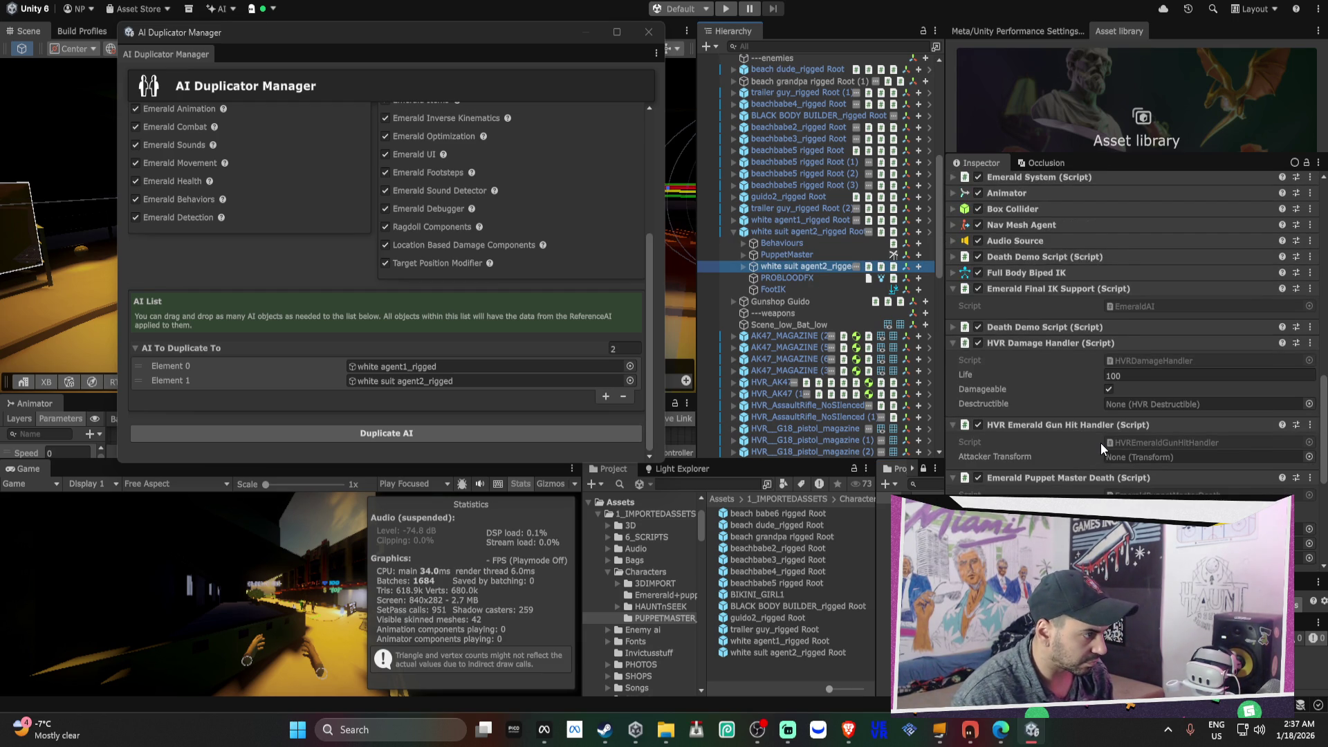
scroll(1101, 442, down, 1)
text(damag)
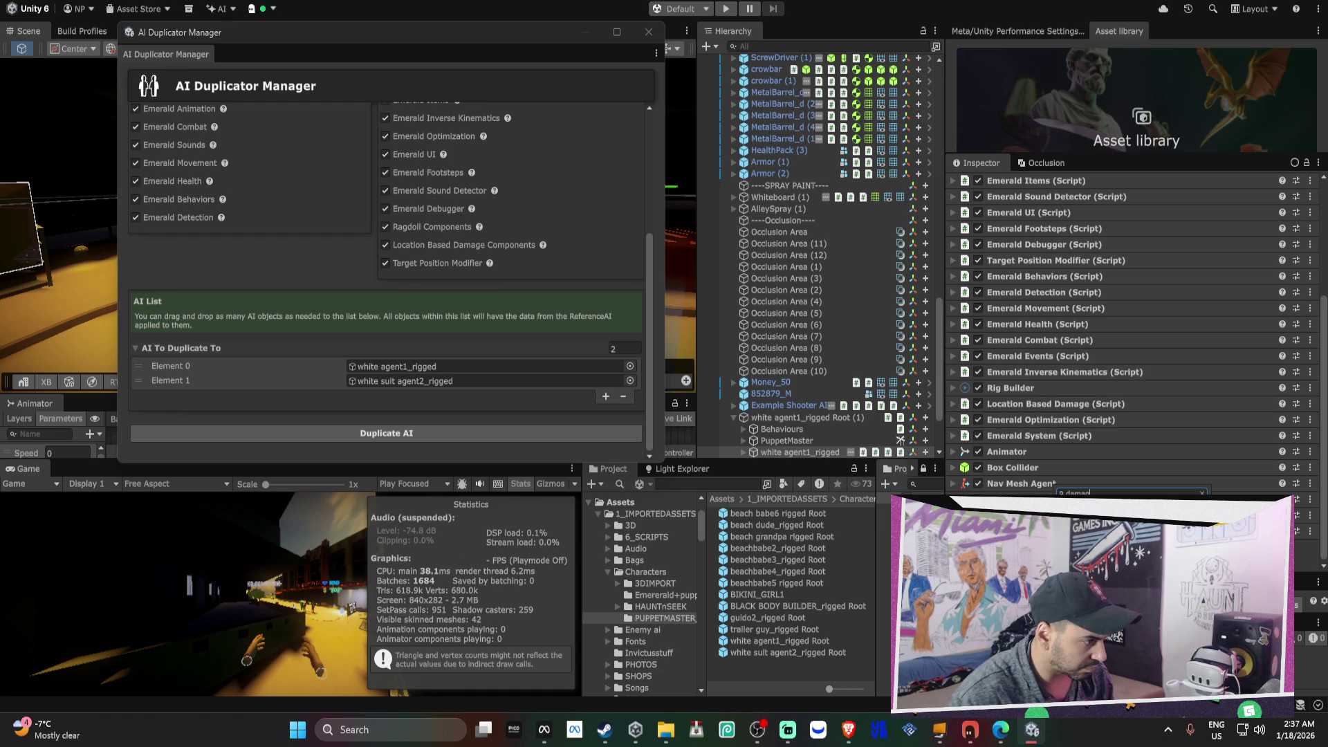
- Add the HVR Damage Handler and look up the gun hit component name on agent2
key(Return)
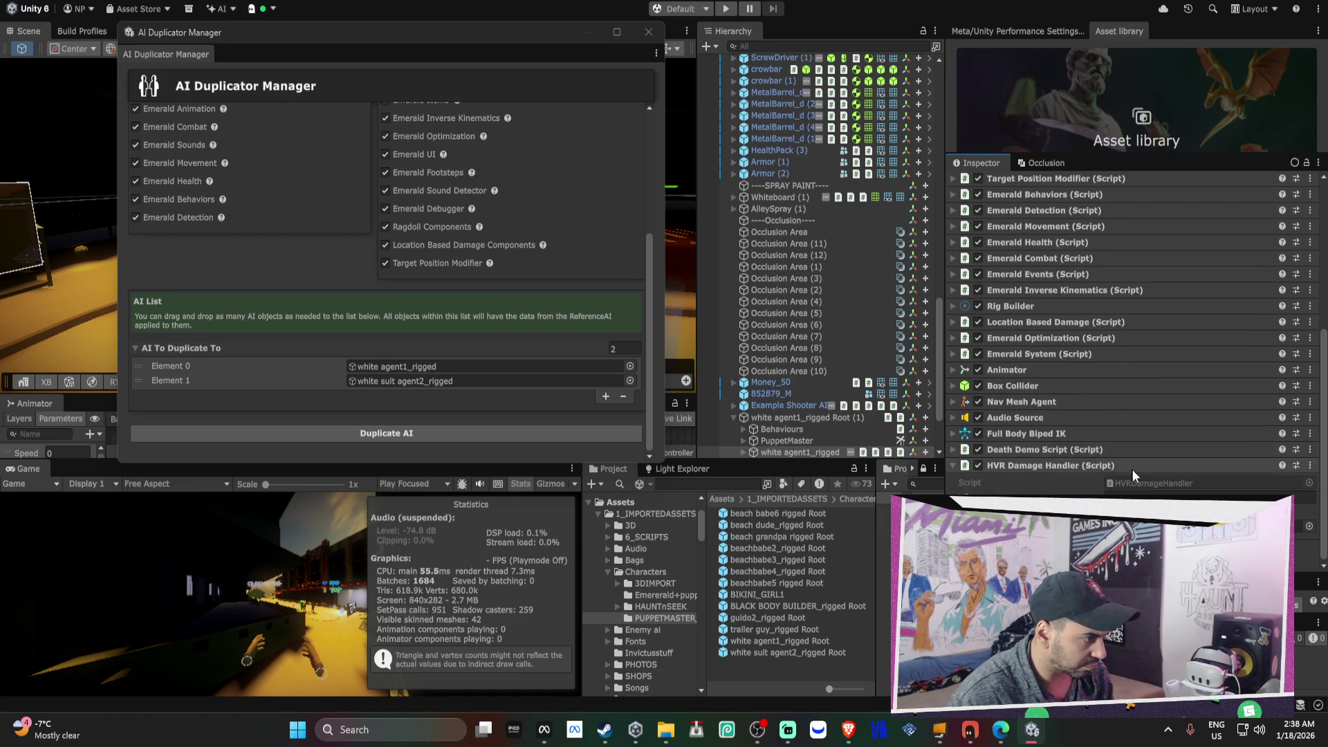
click(1131, 493)
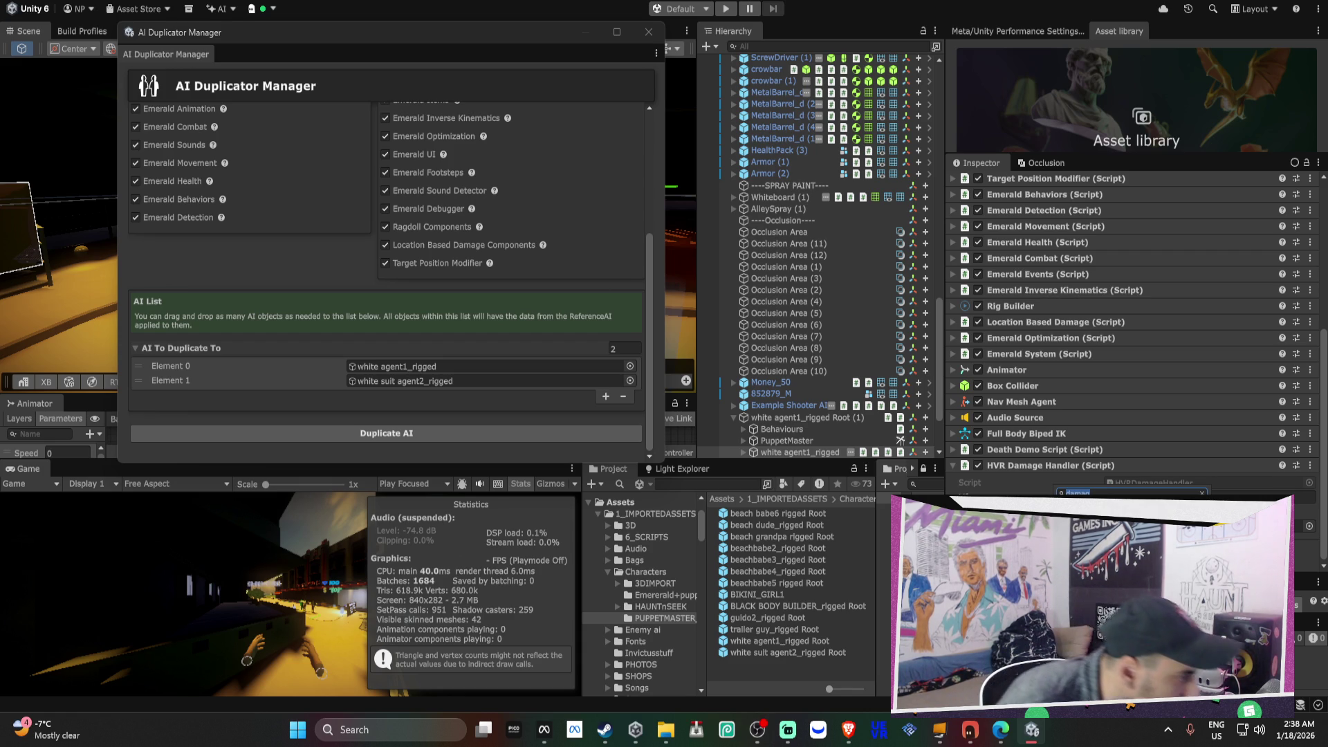
click(1109, 493)
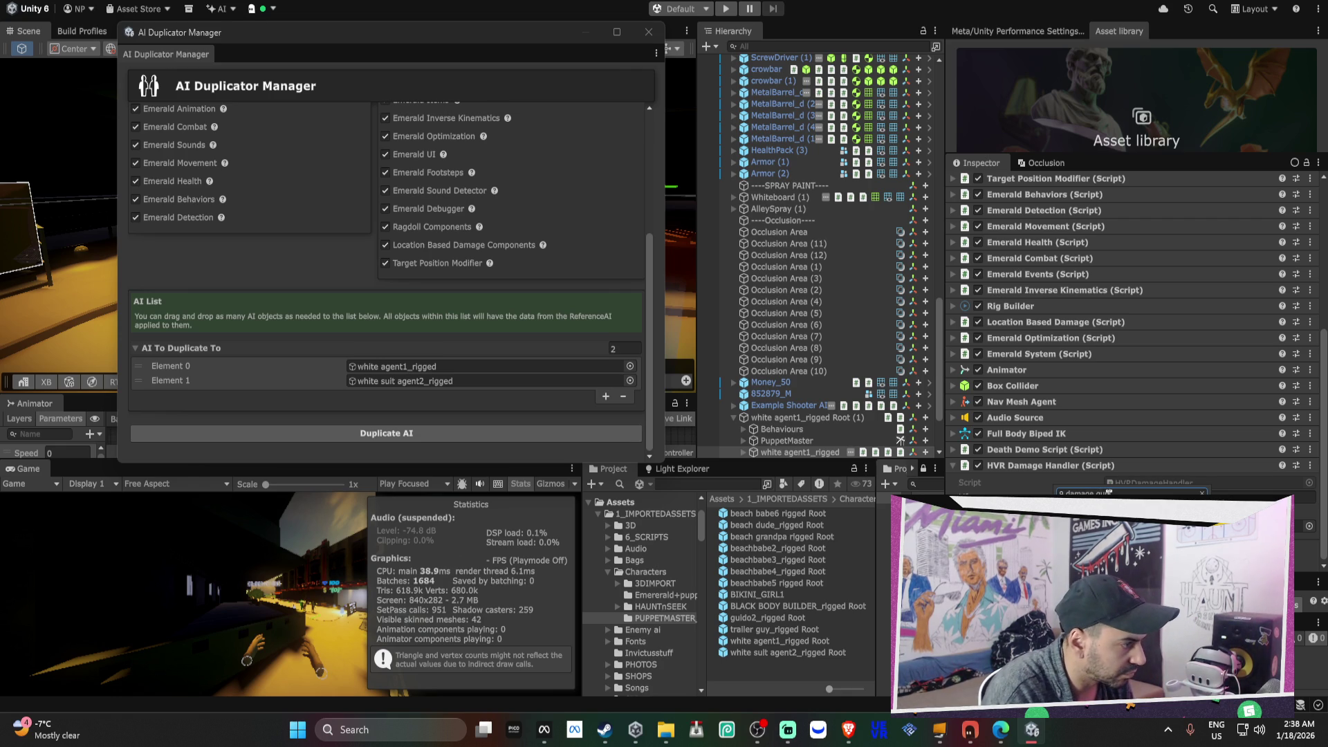
text(gun dal)
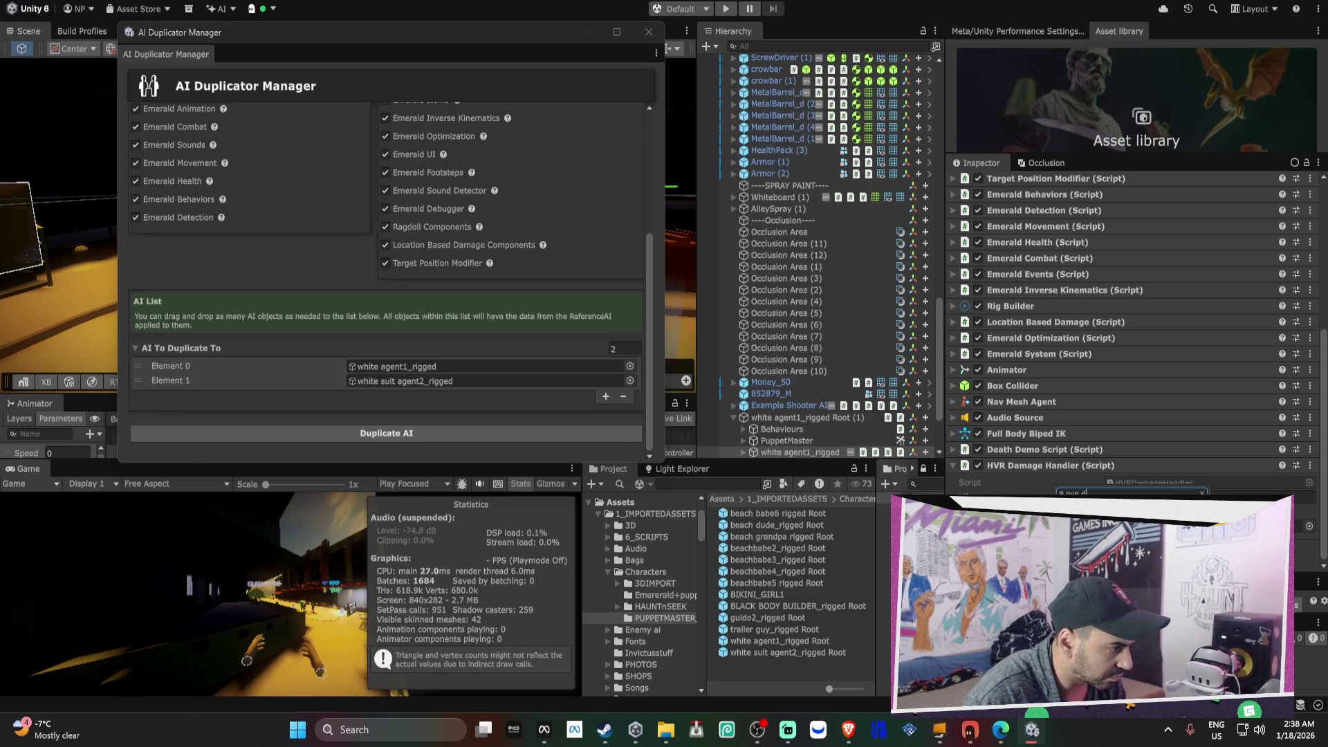
scroll(890, 245, up, 10)
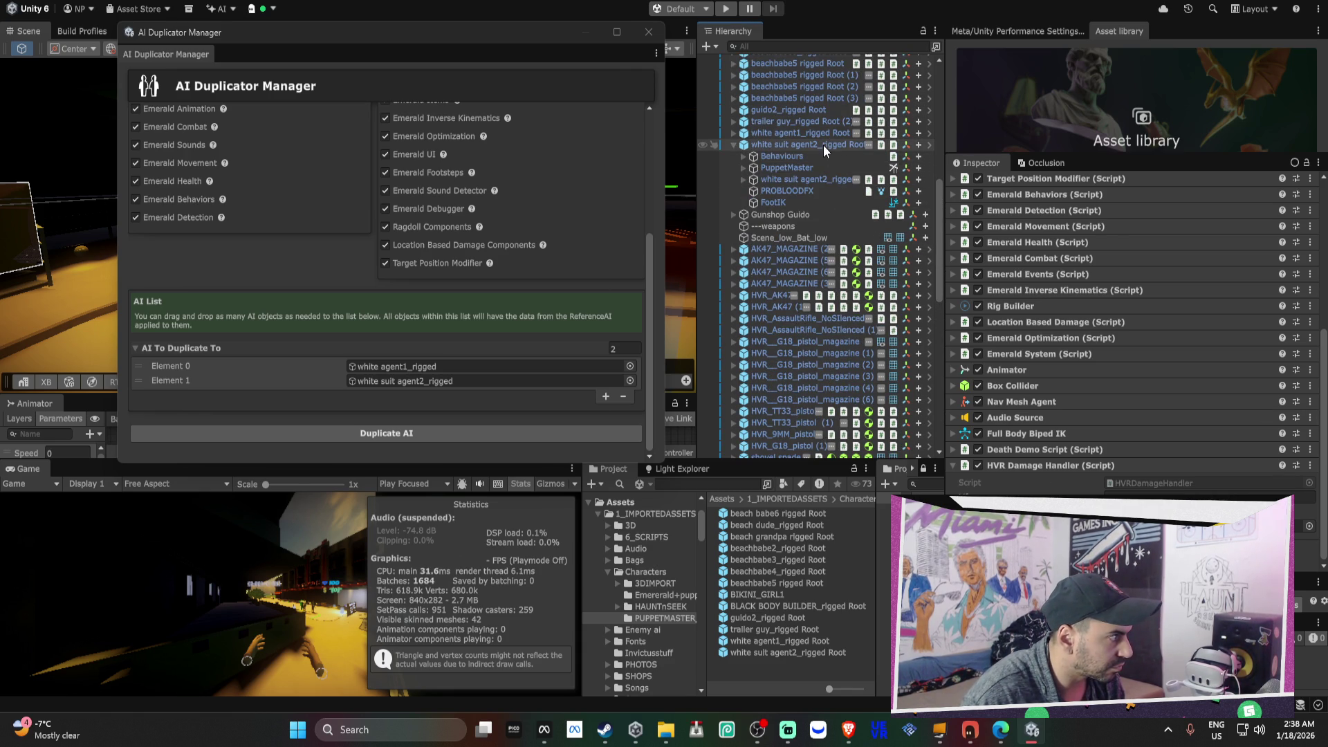
click(820, 179)
scroll(1049, 416, down, 10)
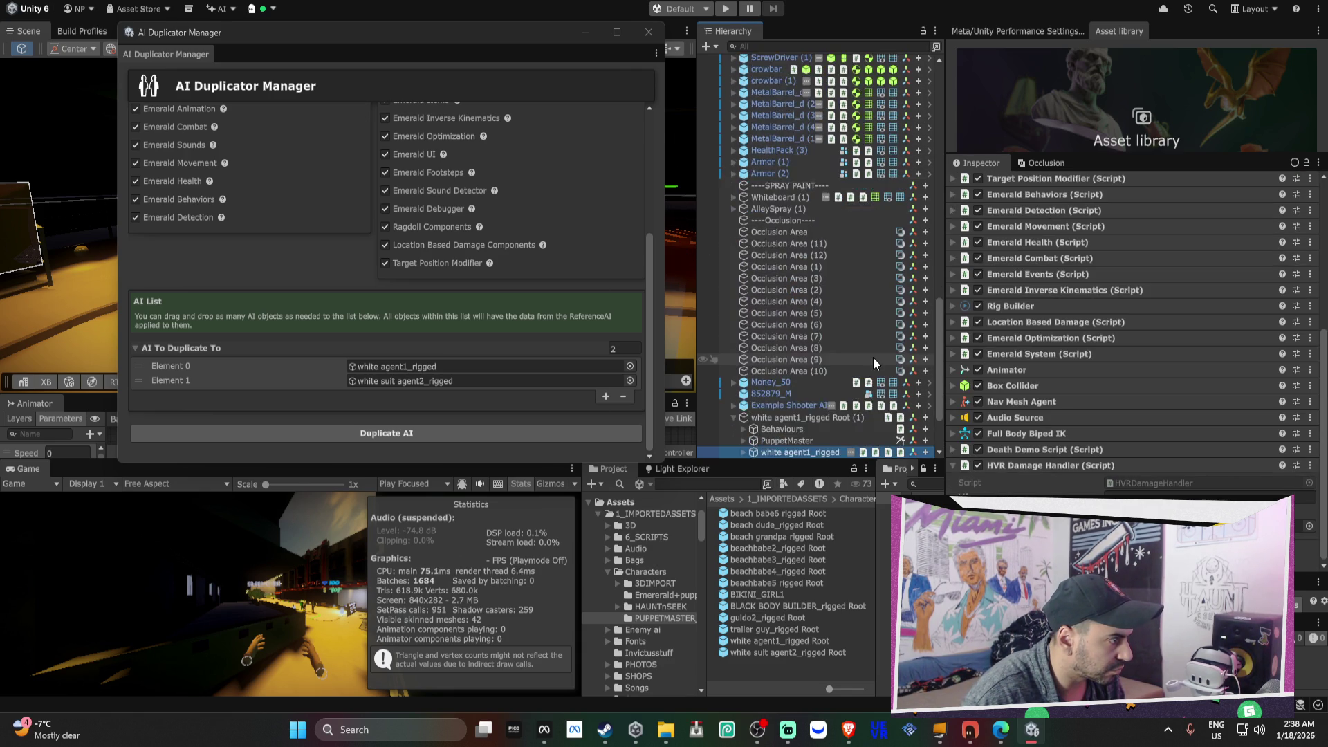
- Add the HVR Emerald Gun Hit Handler to white agent1_rigged
key(ctrl+shift+a)
text(hve emel)
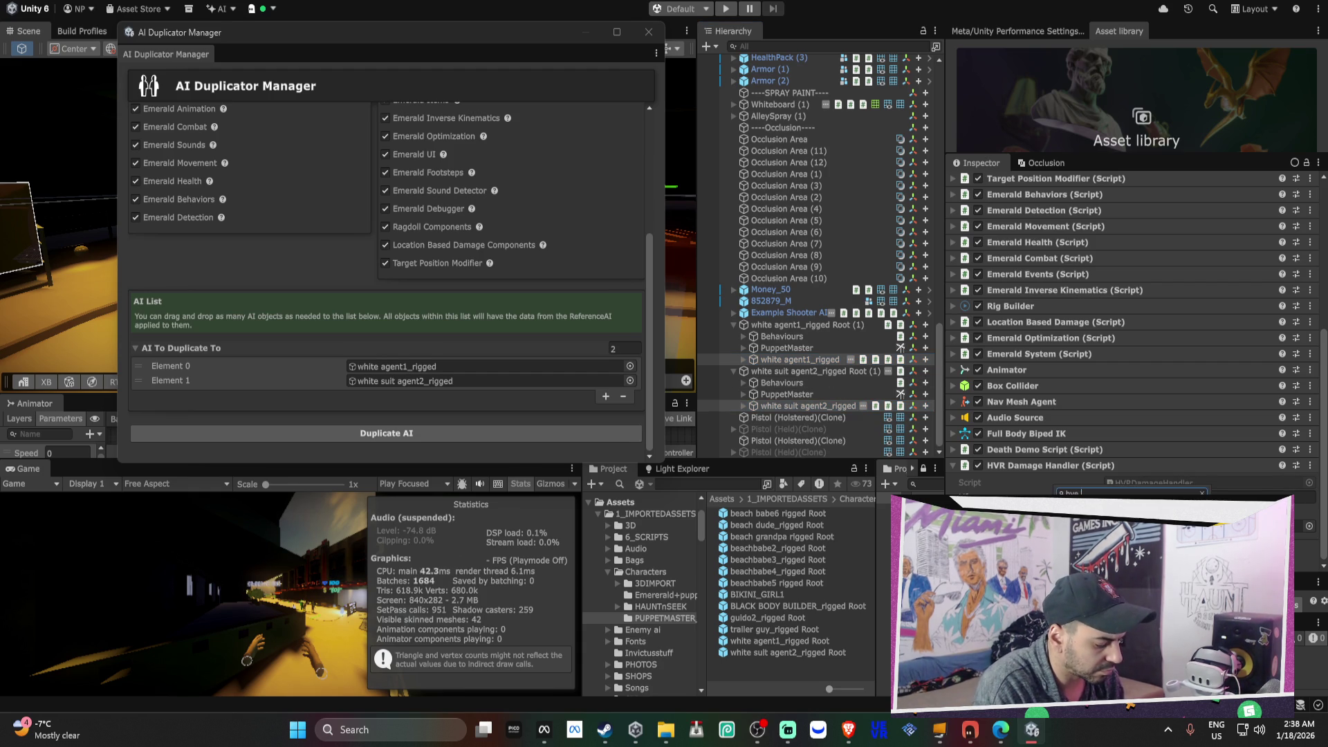
key(BackSpace)
key(BackSpace)
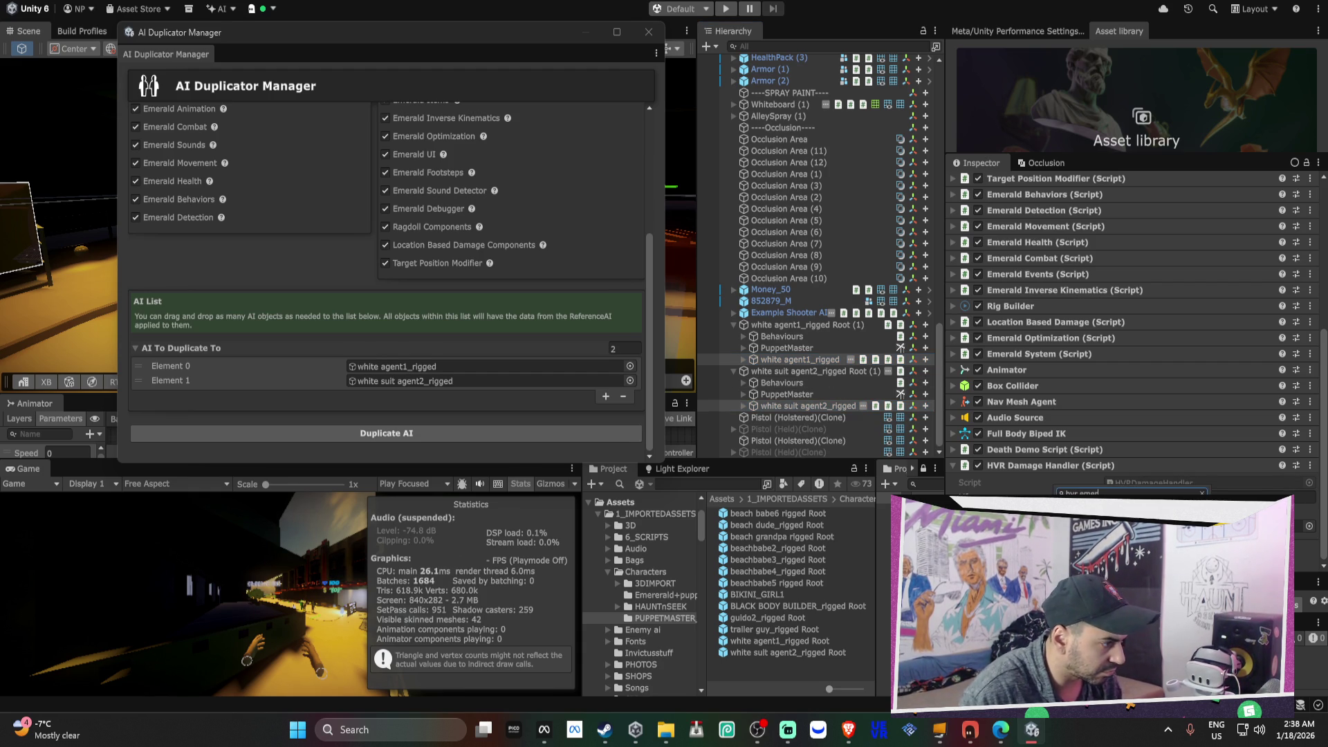
click(1149, 463)
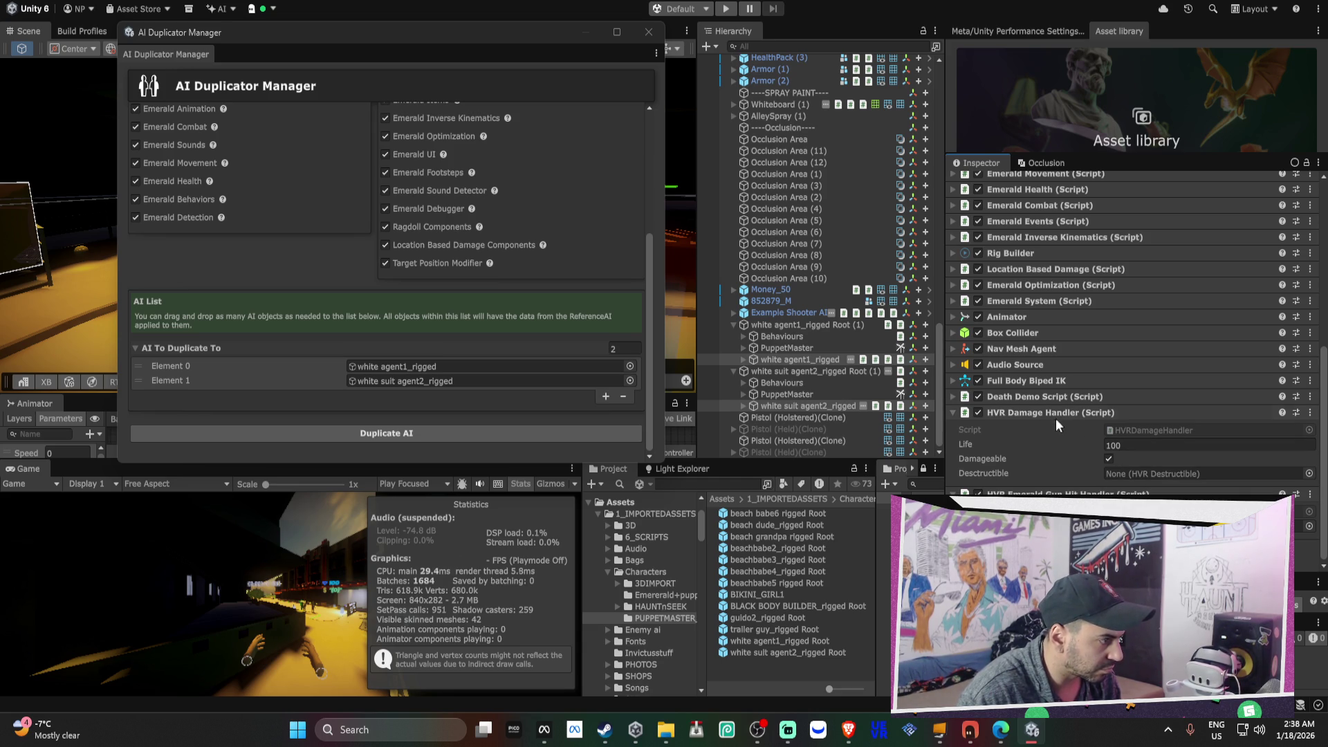
- Replace the plain HVR Damage Handler with an HVR Emerald Damage Handler
right_click(1046, 415)
mouse_move(1095, 448)
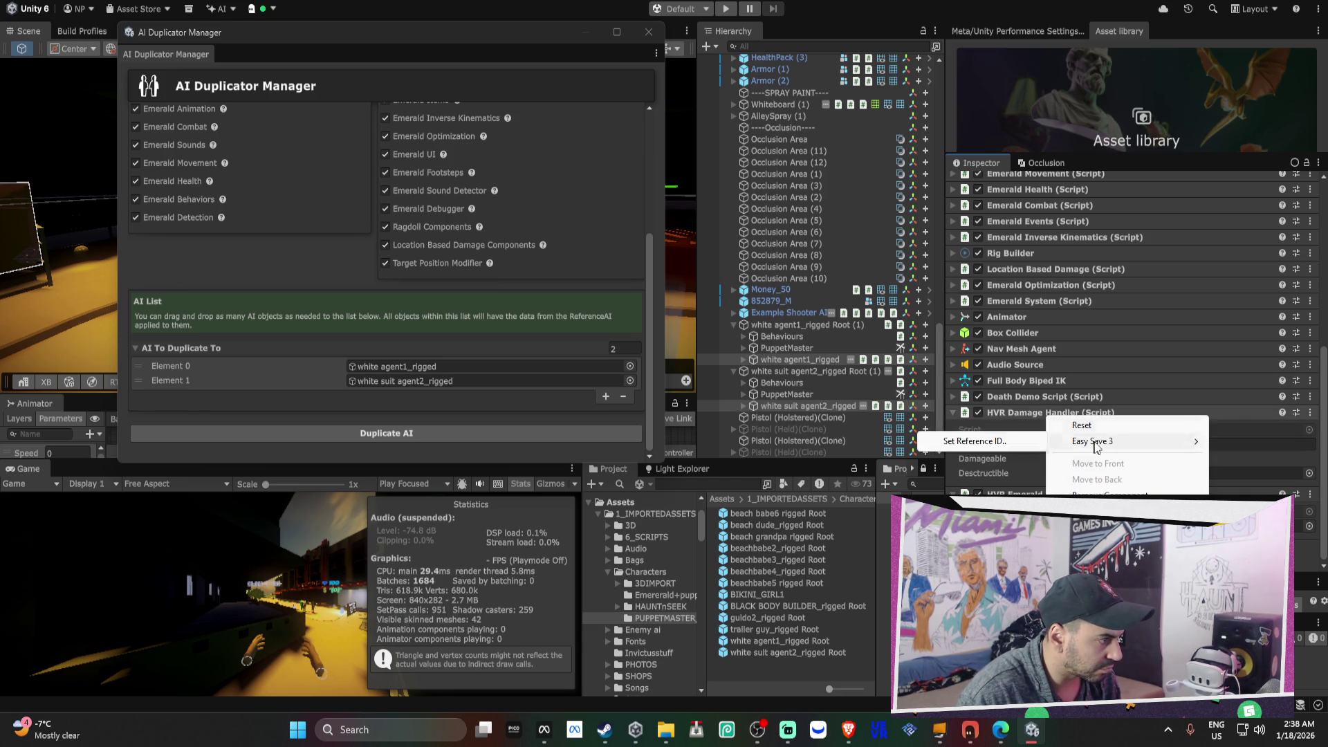
click(1102, 494)
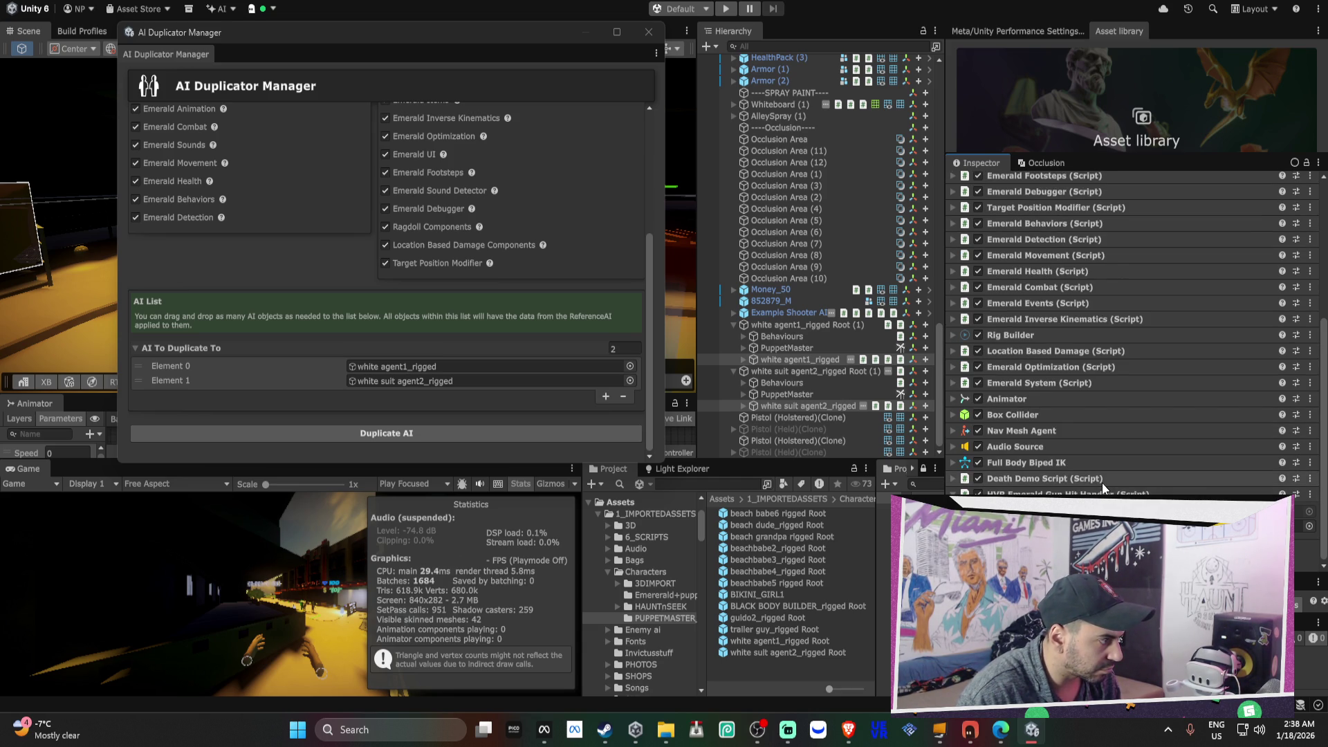
key(ctrl+shift+a)
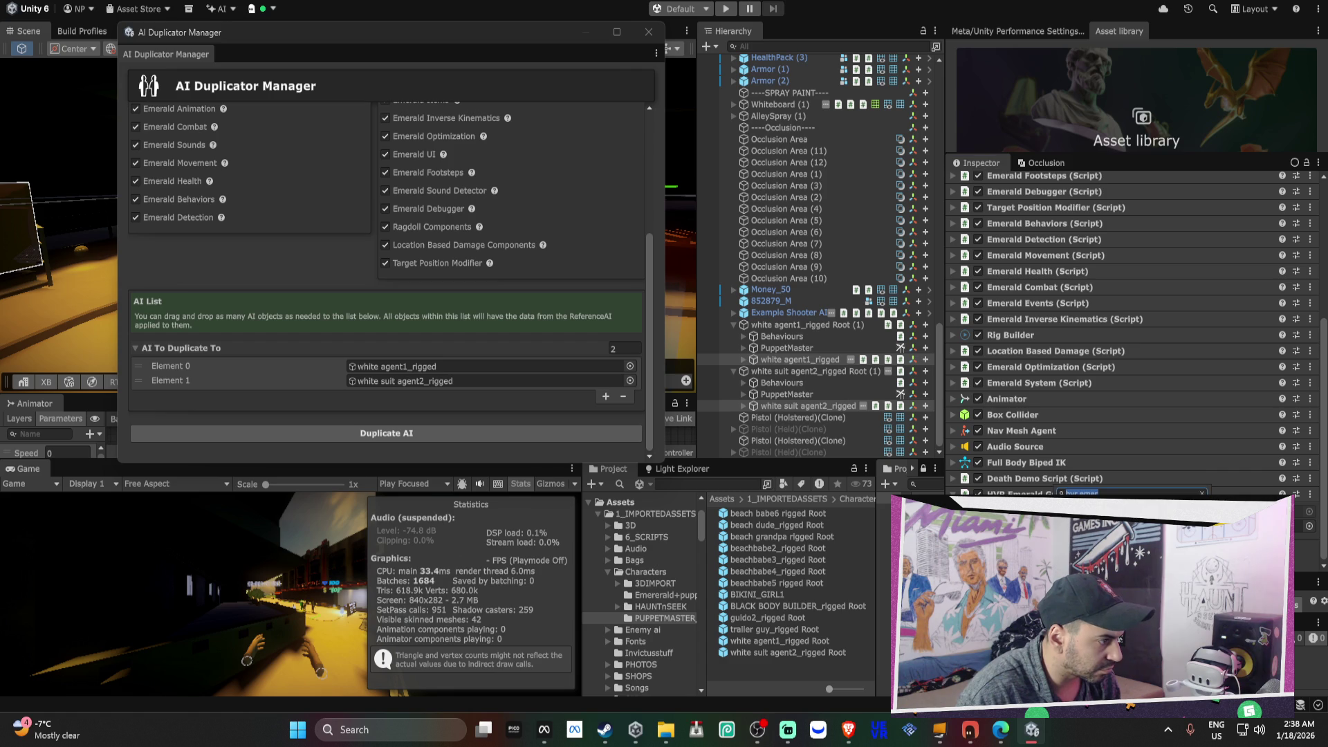
key(Return)
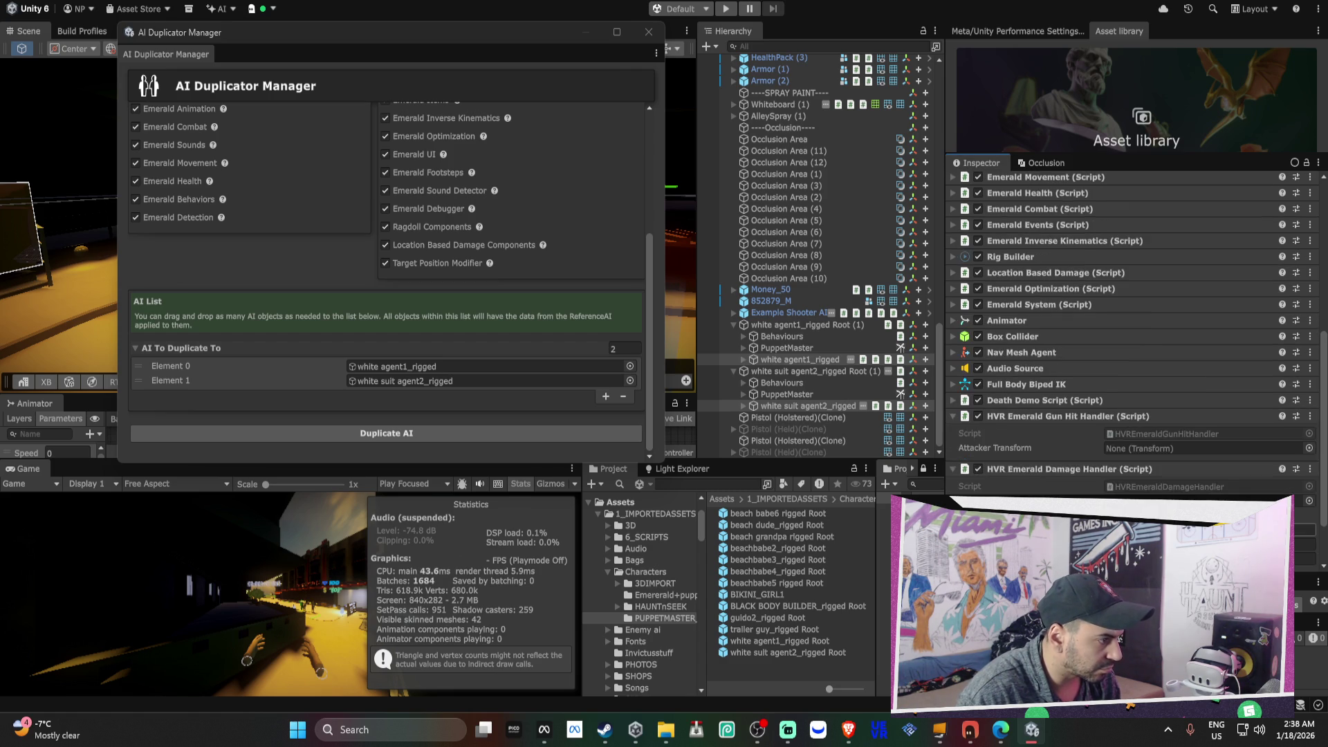
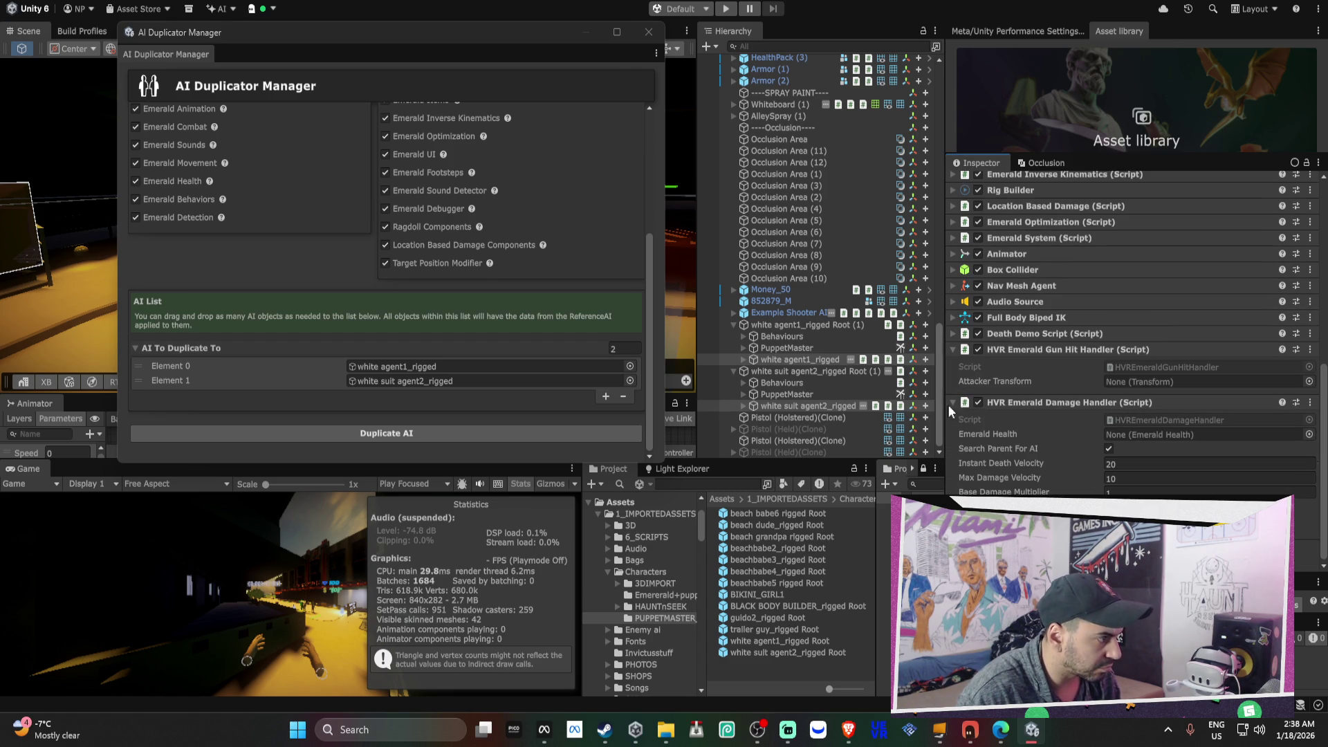
- Drag agent1_rigged and agent2_rigged into their own Damage Handler Emerald Health fields
click(809, 360)
drag(810, 359, 1142, 434)
click(820, 408)
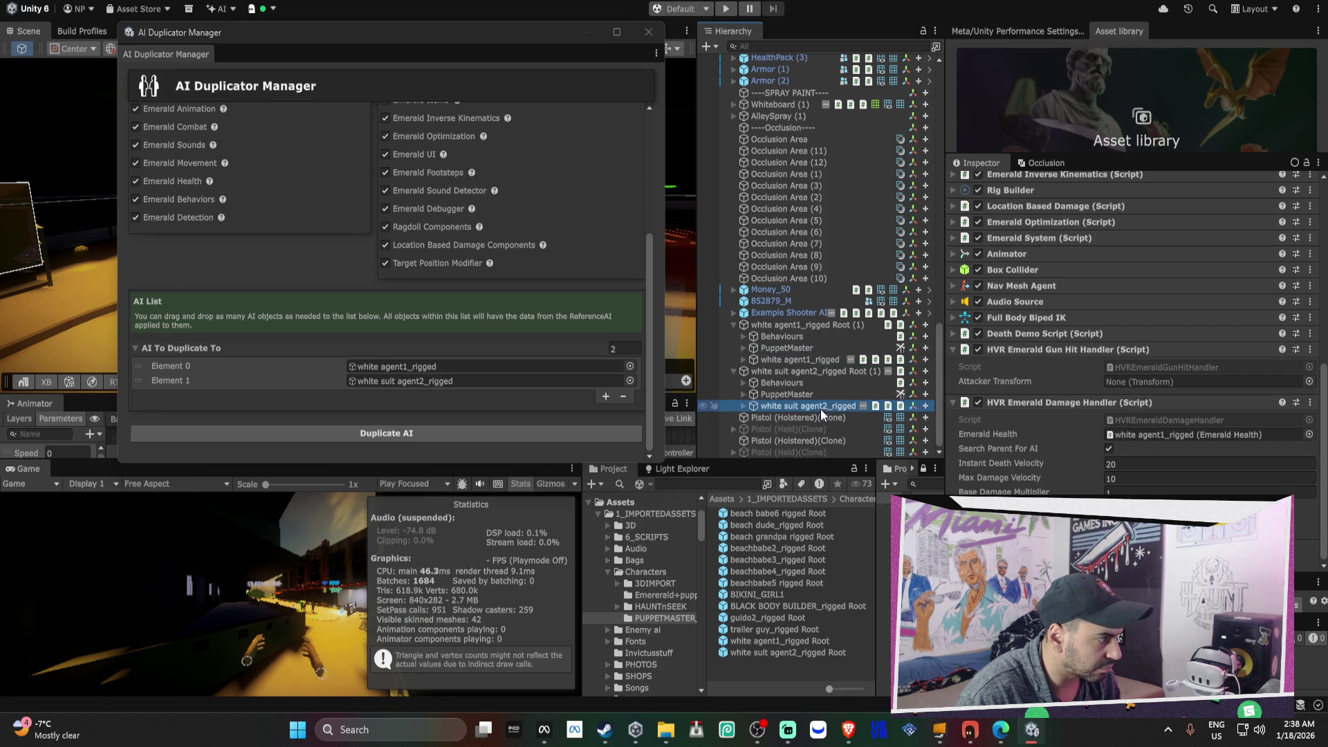
drag(816, 408, 1152, 438)
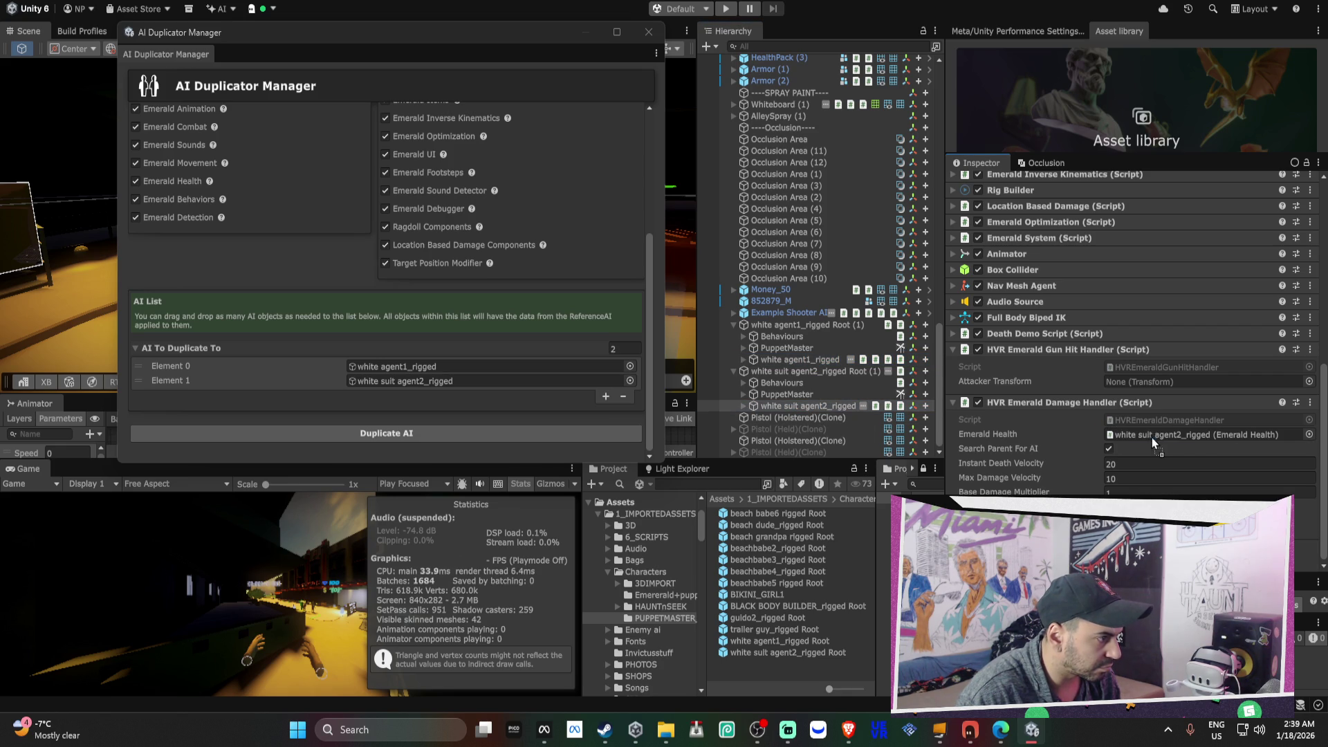
- Inspect each rigged agent's HVR Emerald Damage Handler to verify its Emerald Health reference
ctrl+click(799, 359)
scroll(872, 326, up, 5)
scroll(874, 326, up, 8)
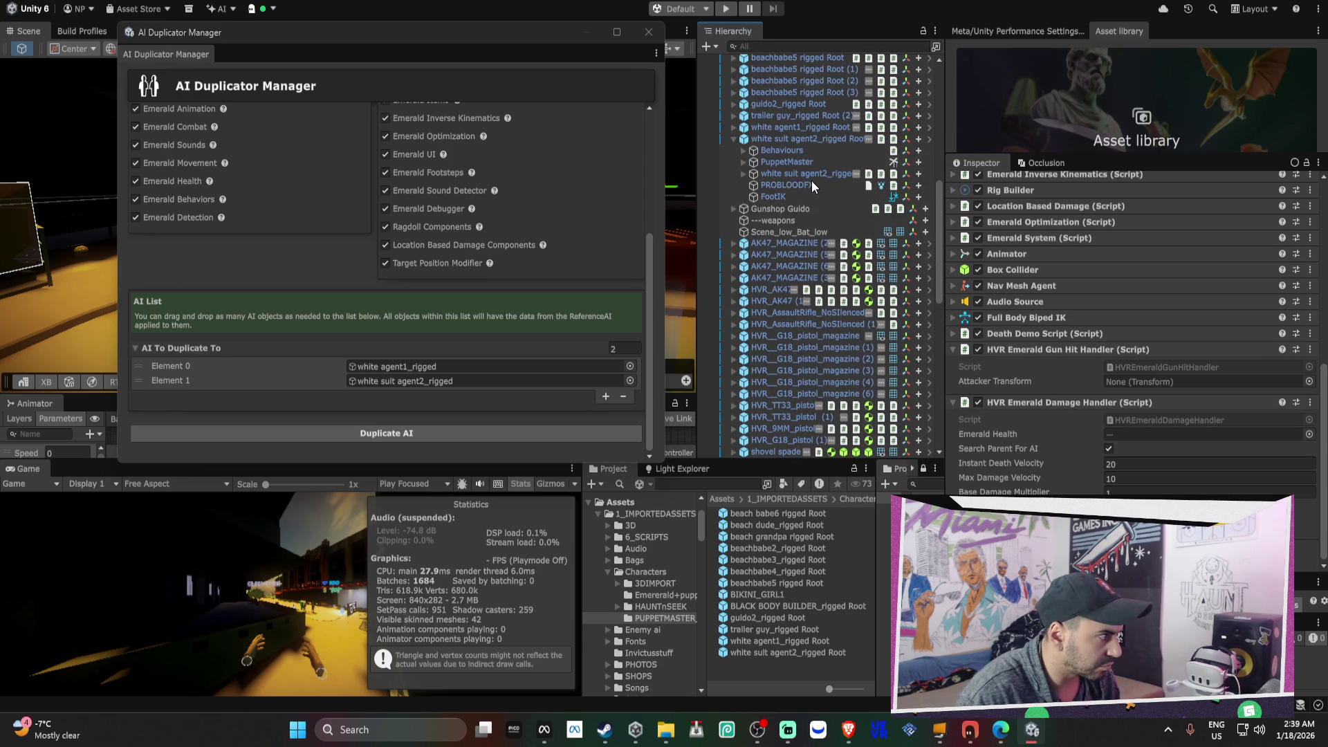
click(809, 174)
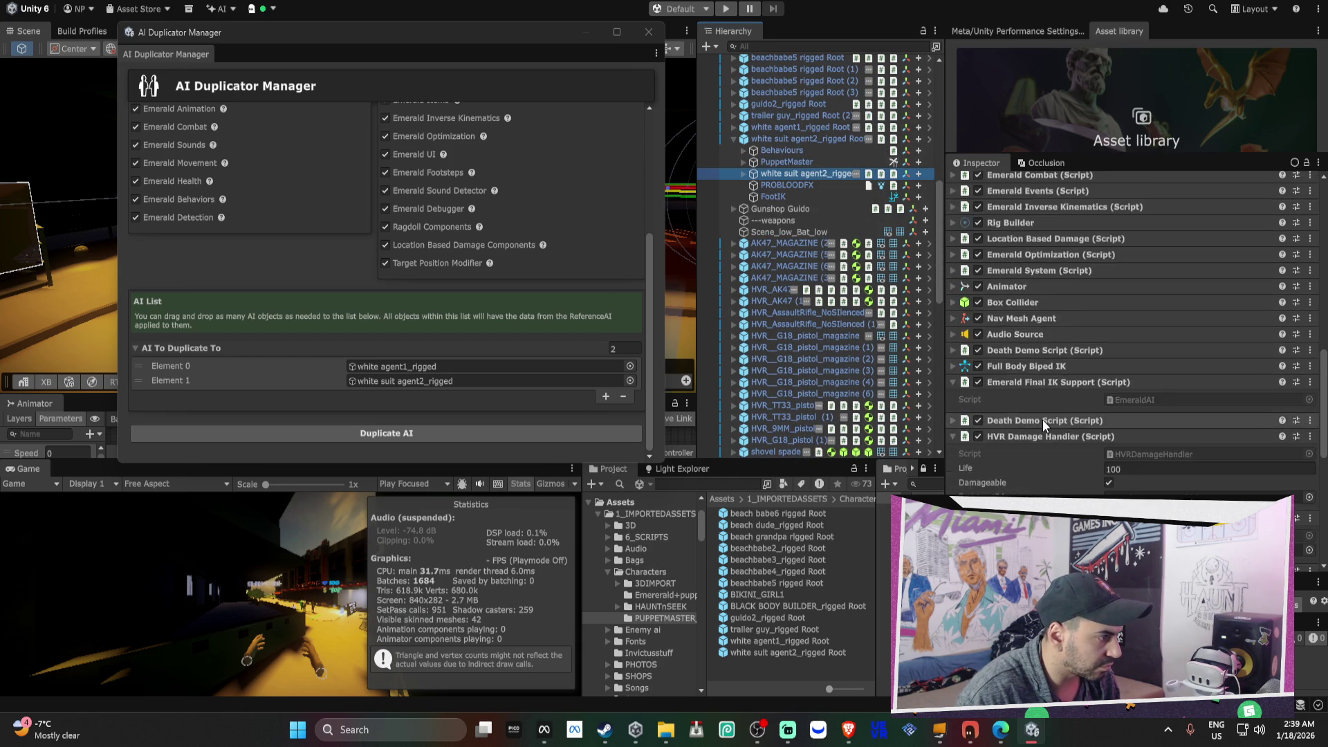
scroll(1044, 421, down, 3)
scroll(1044, 419, down, 3)
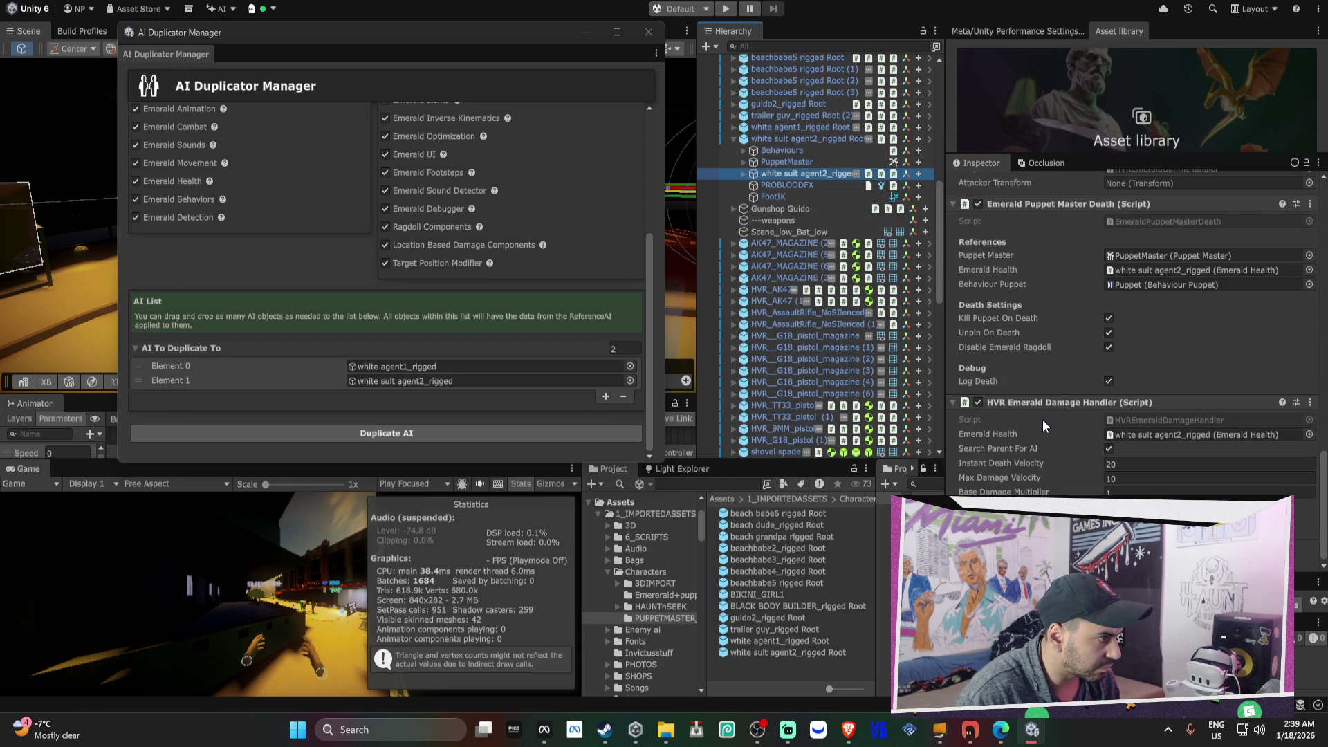
scroll(1043, 419, up, 1)
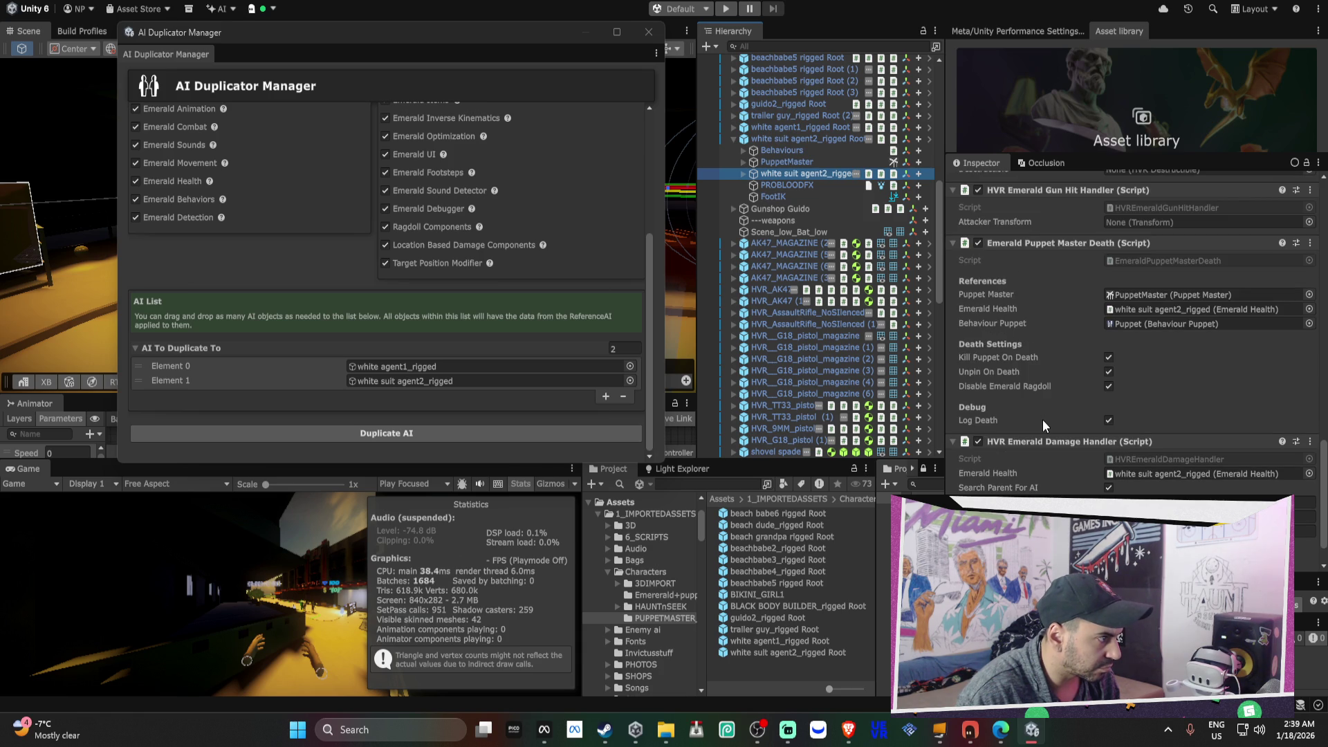
scroll(781, 343, down, 15)
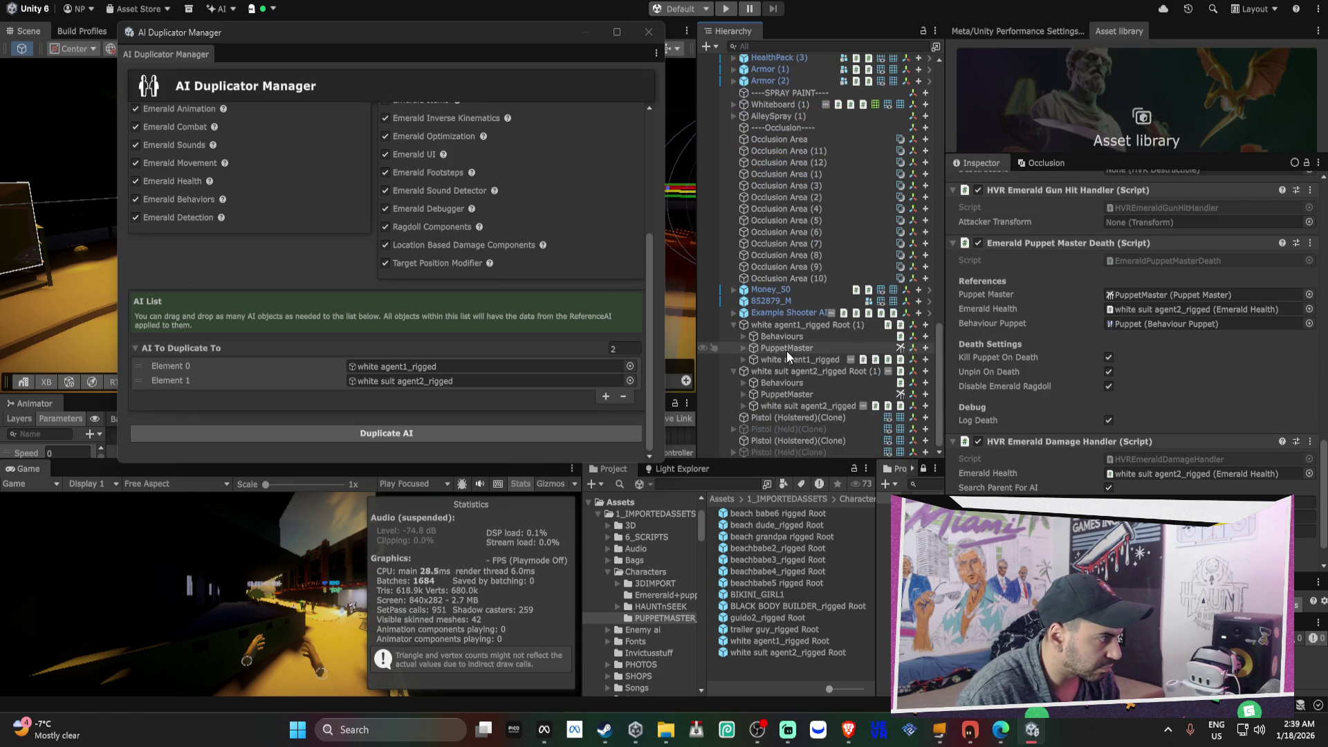
click(789, 359)
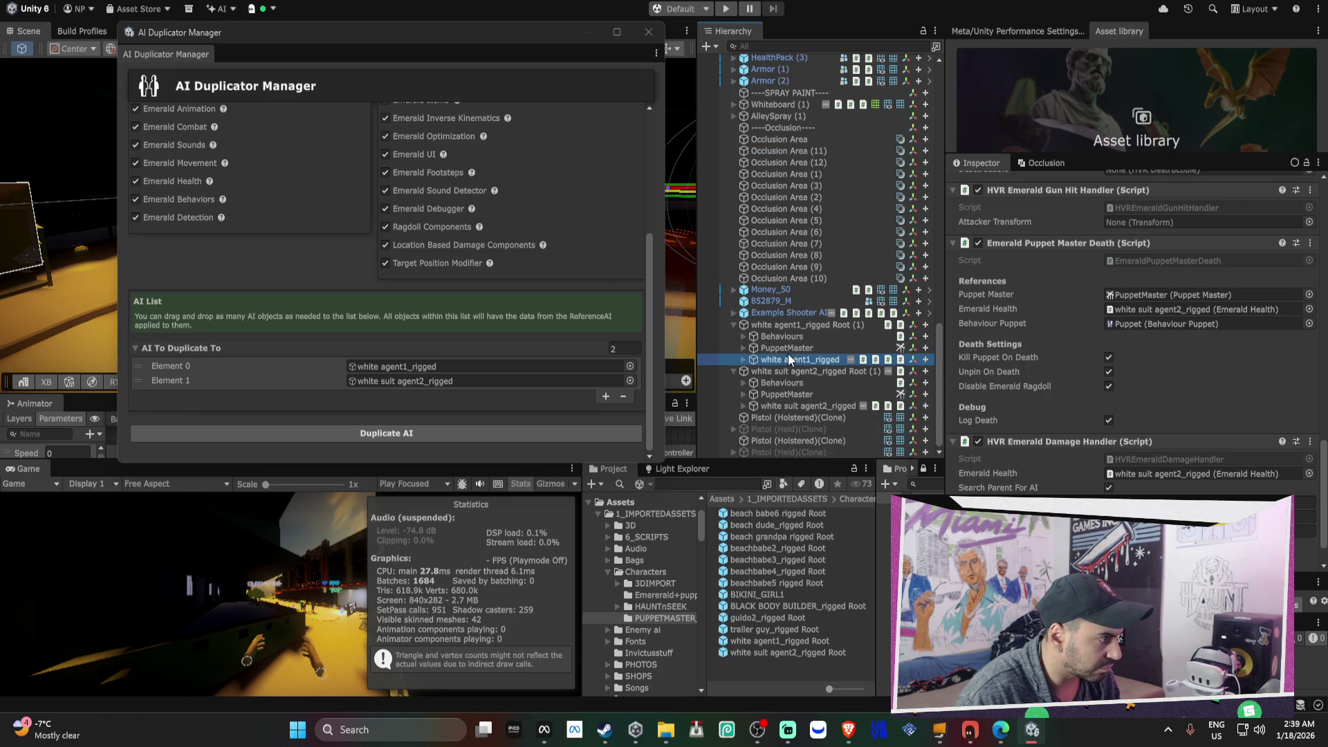
- With both agents selected, search 'puppet' in the Emerald Health picker, then cancel it
ctrl+click(811, 406)
click(1309, 434)
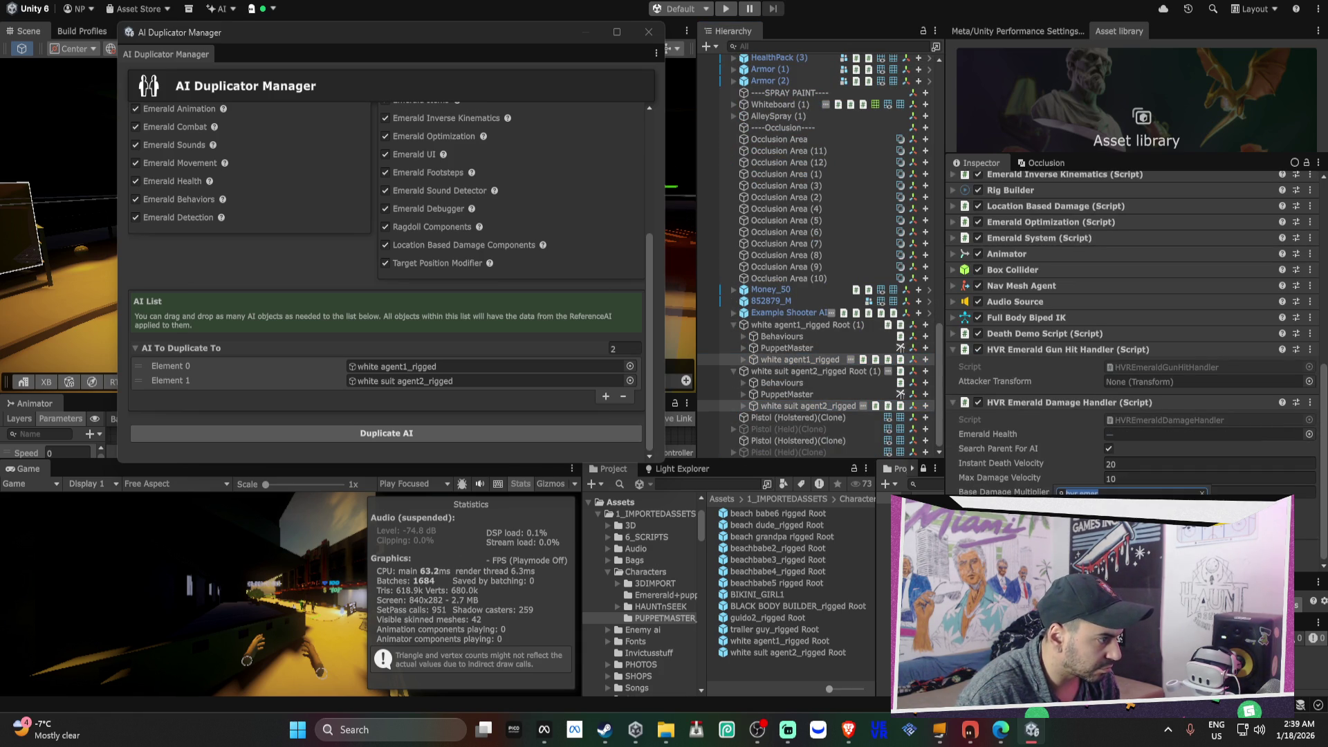
key(BackSpace)
key(BackSpace)
key(BackSpace)
text(puppet mast de)
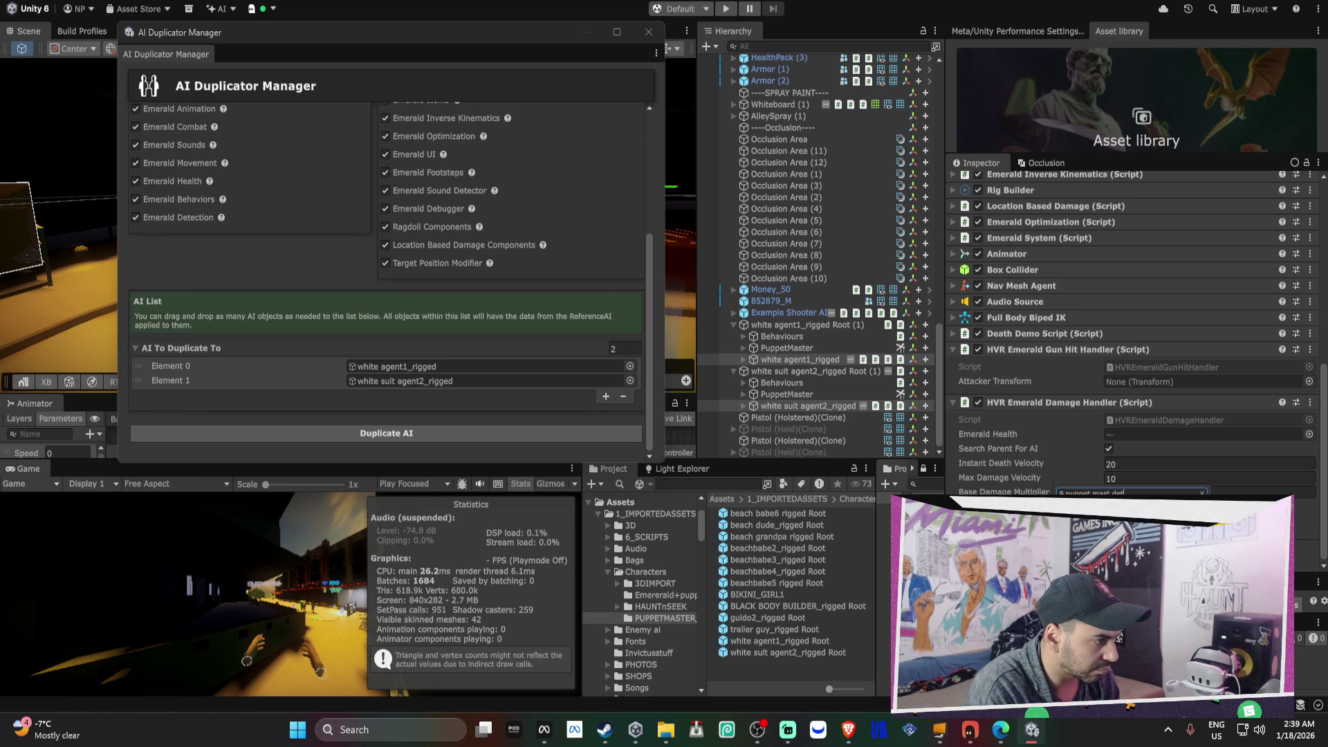
key(Escape)
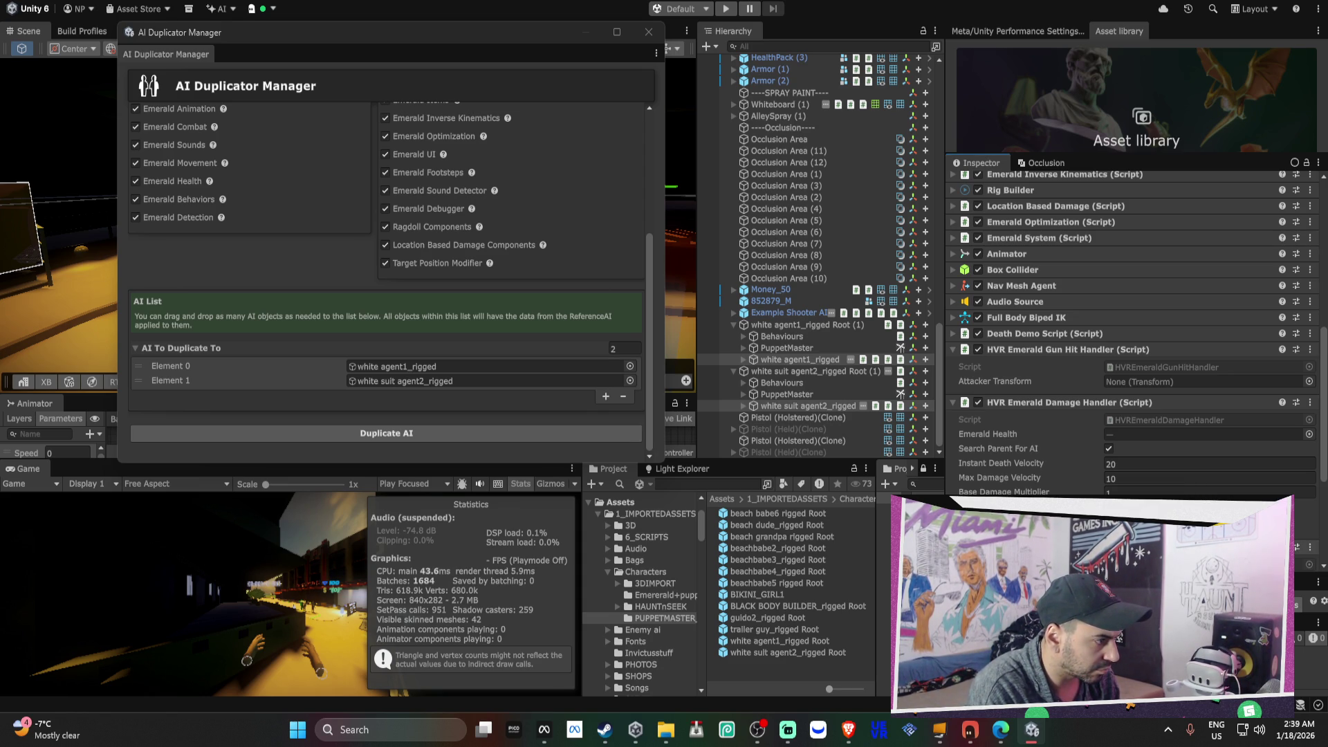
click(767, 324)
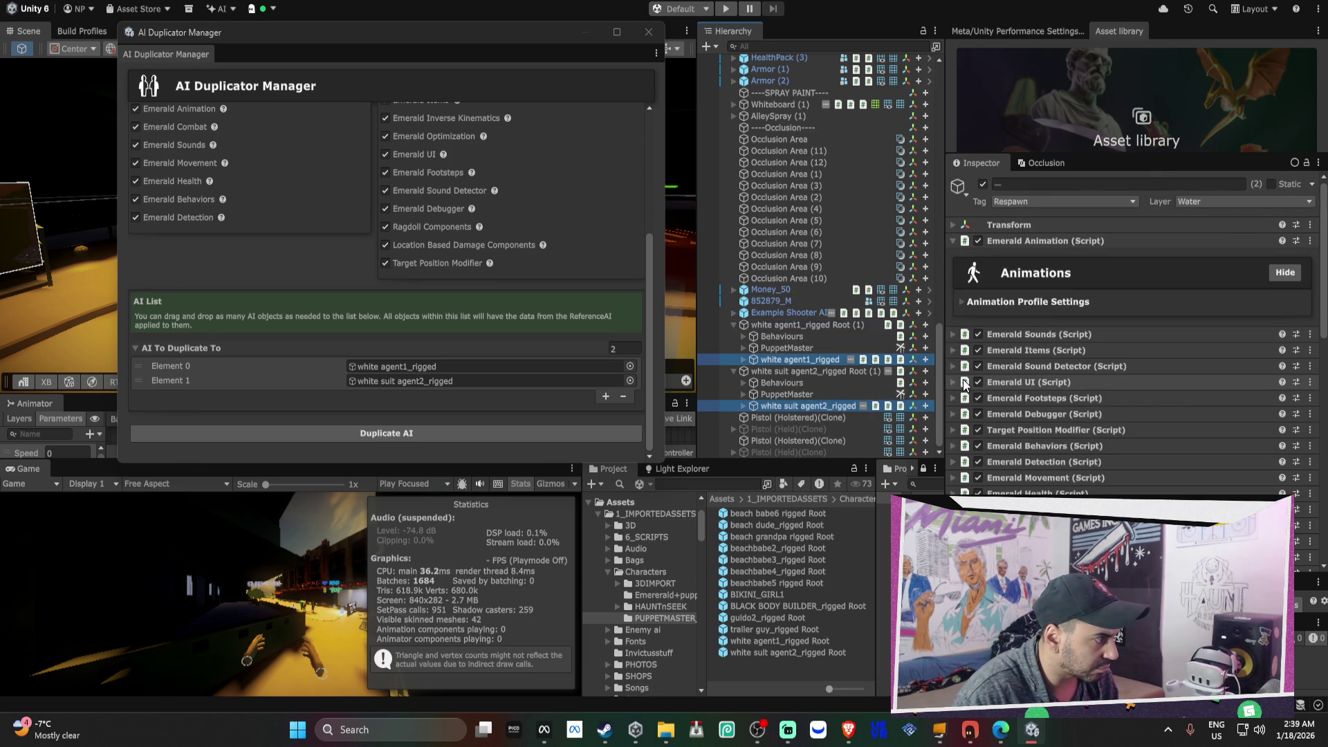
click(779, 325)
ctrl+click(782, 372)
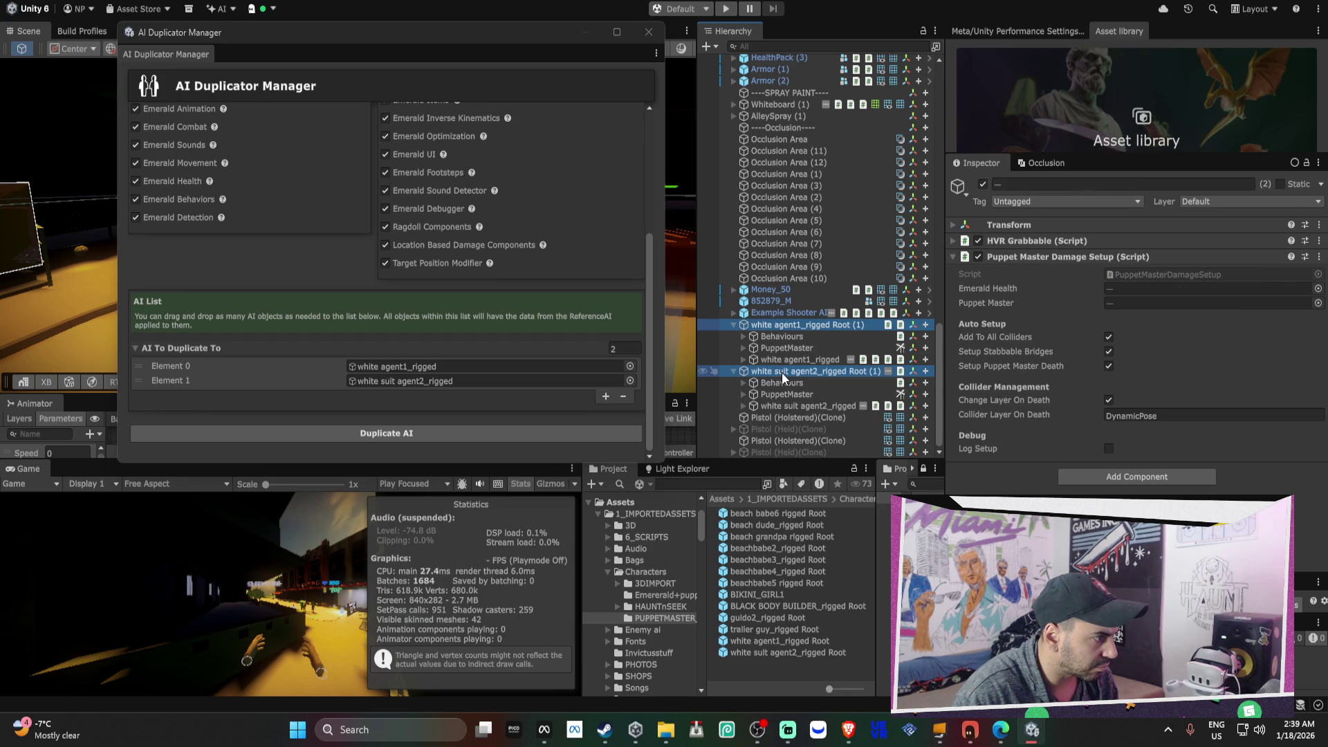
click(1079, 477)
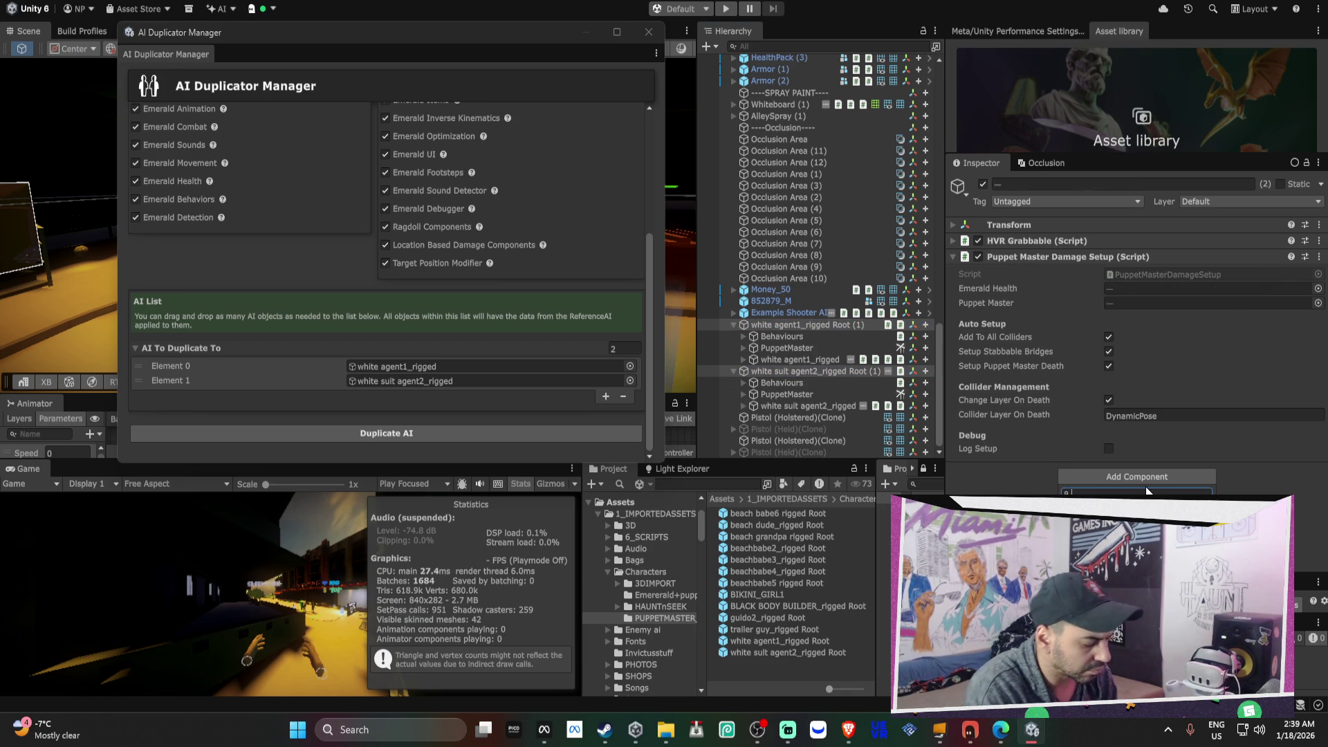
text(et master d)
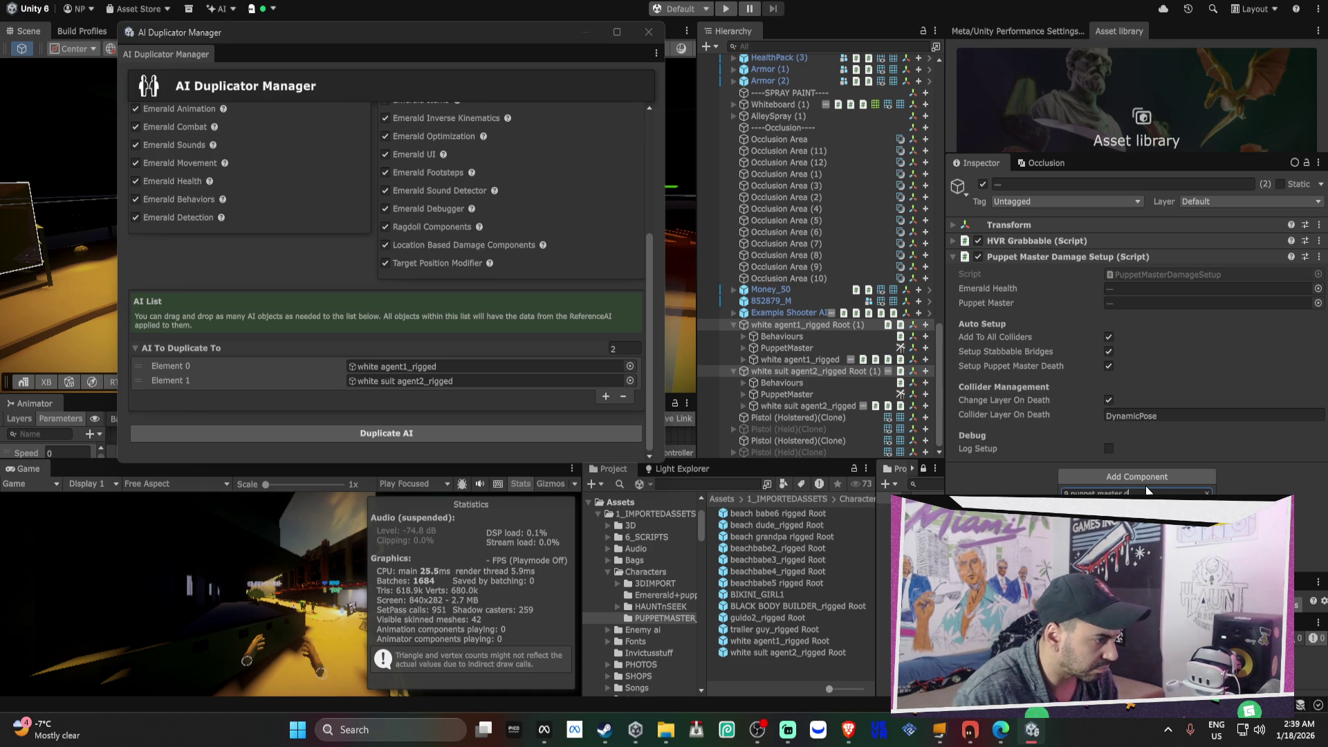
key(Return)
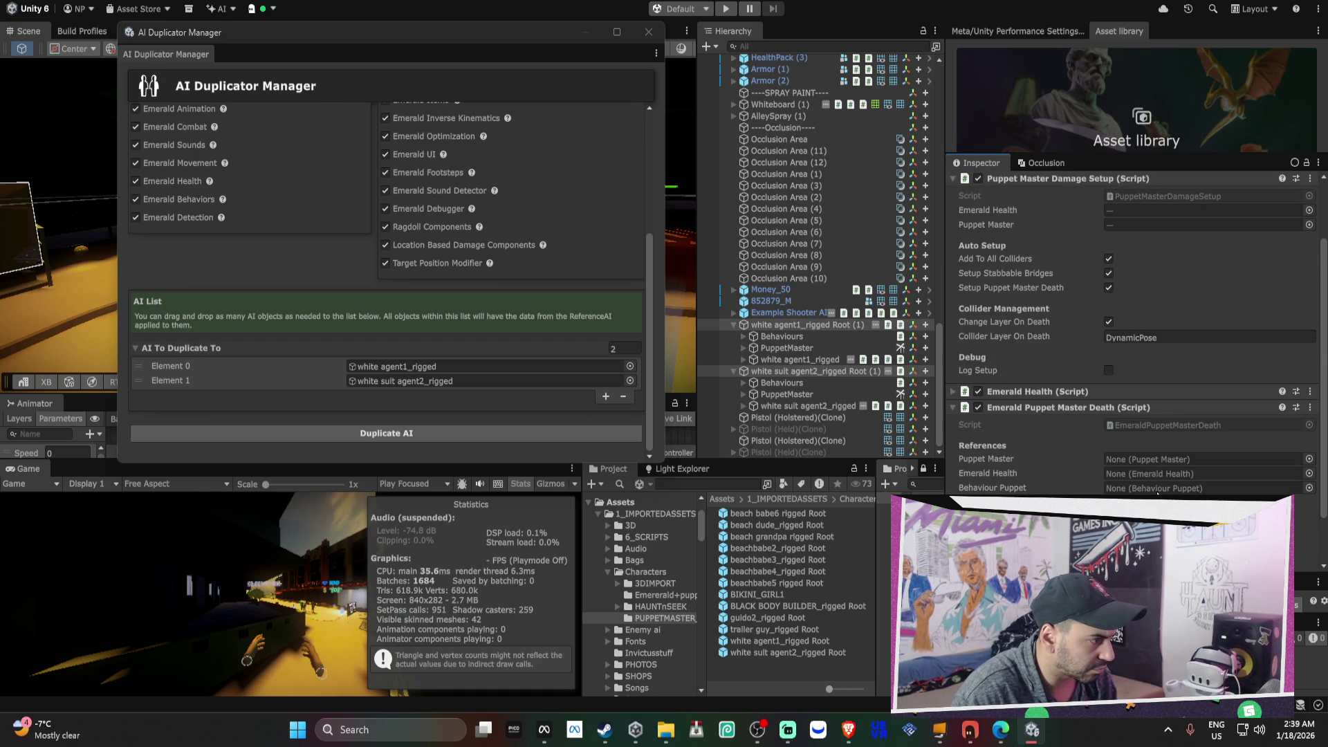
right_click(1052, 419)
click(1069, 476)
right_click(1046, 465)
key(Escape)
click(824, 407)
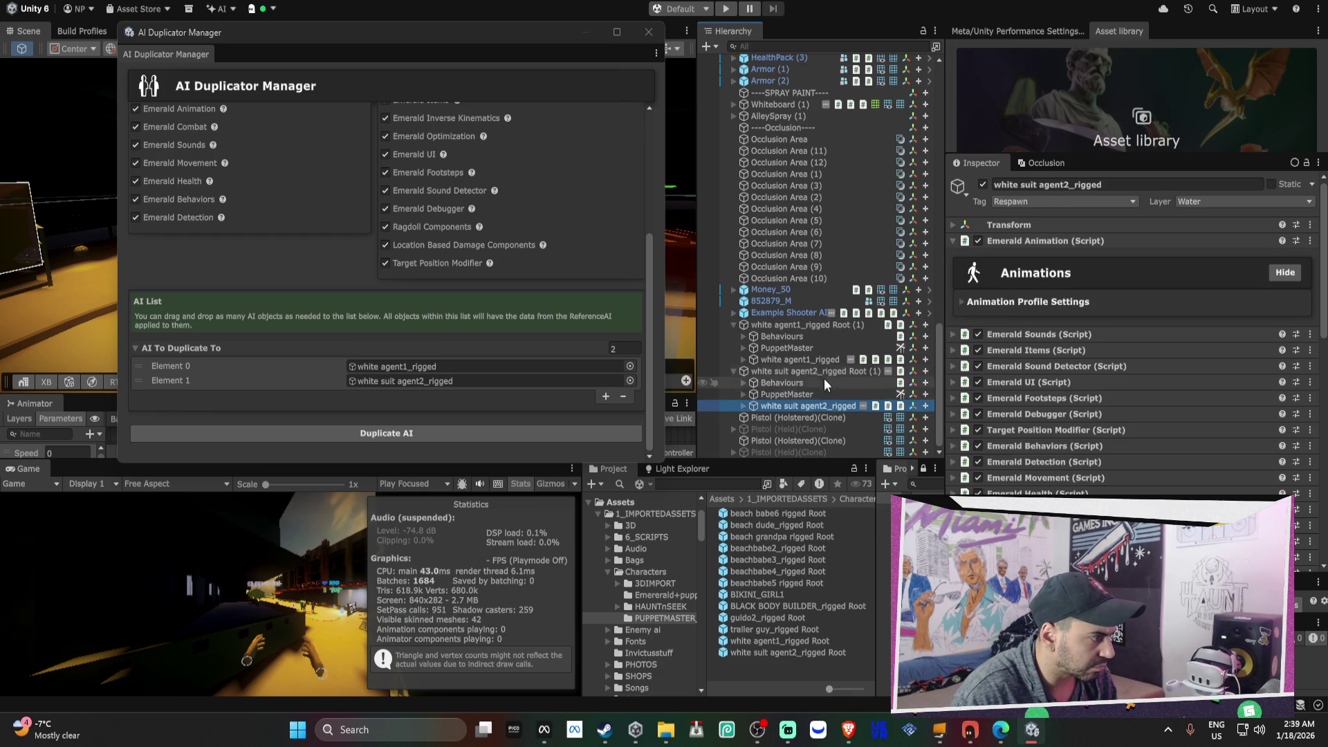
- Assign agent1's Emerald Health and Behaviours Puppet to its Emerald Puppet Master Death
ctrl+click(819, 361)
scroll(1118, 442, down, 5)
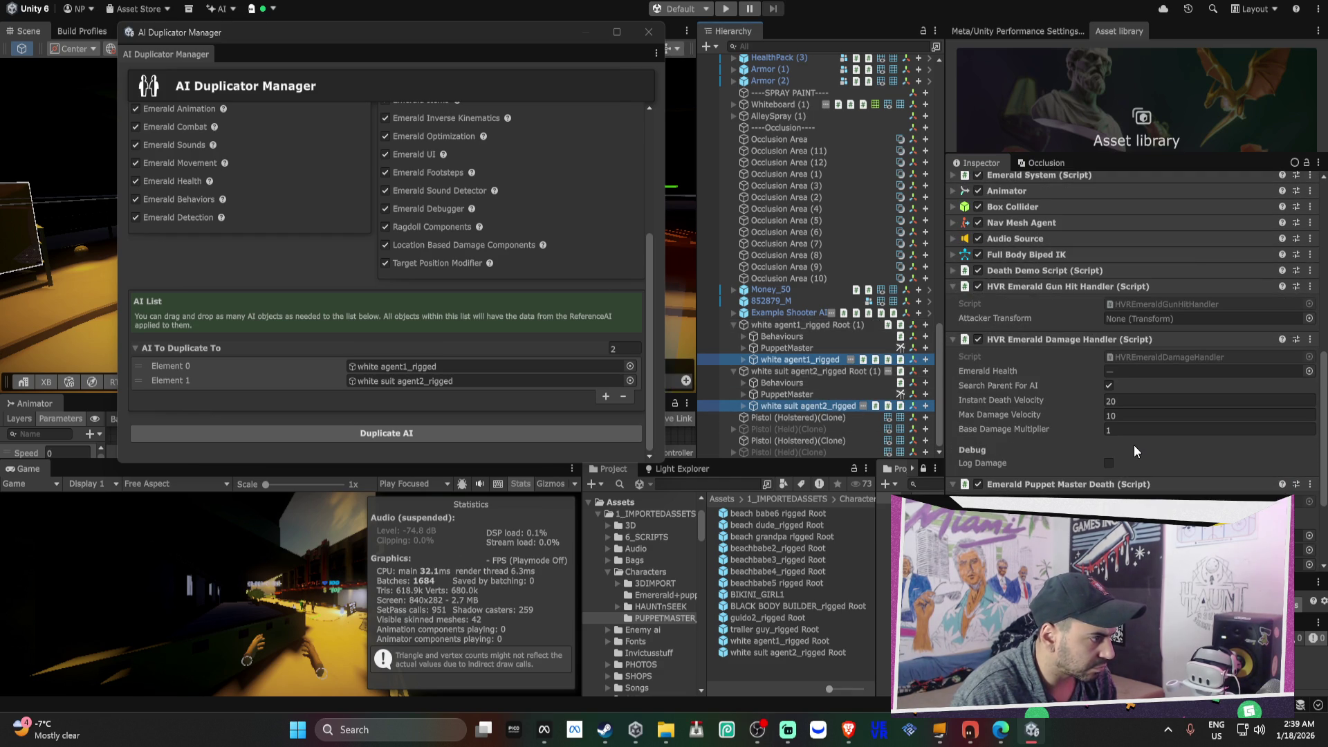
scroll(1143, 455, down, 4)
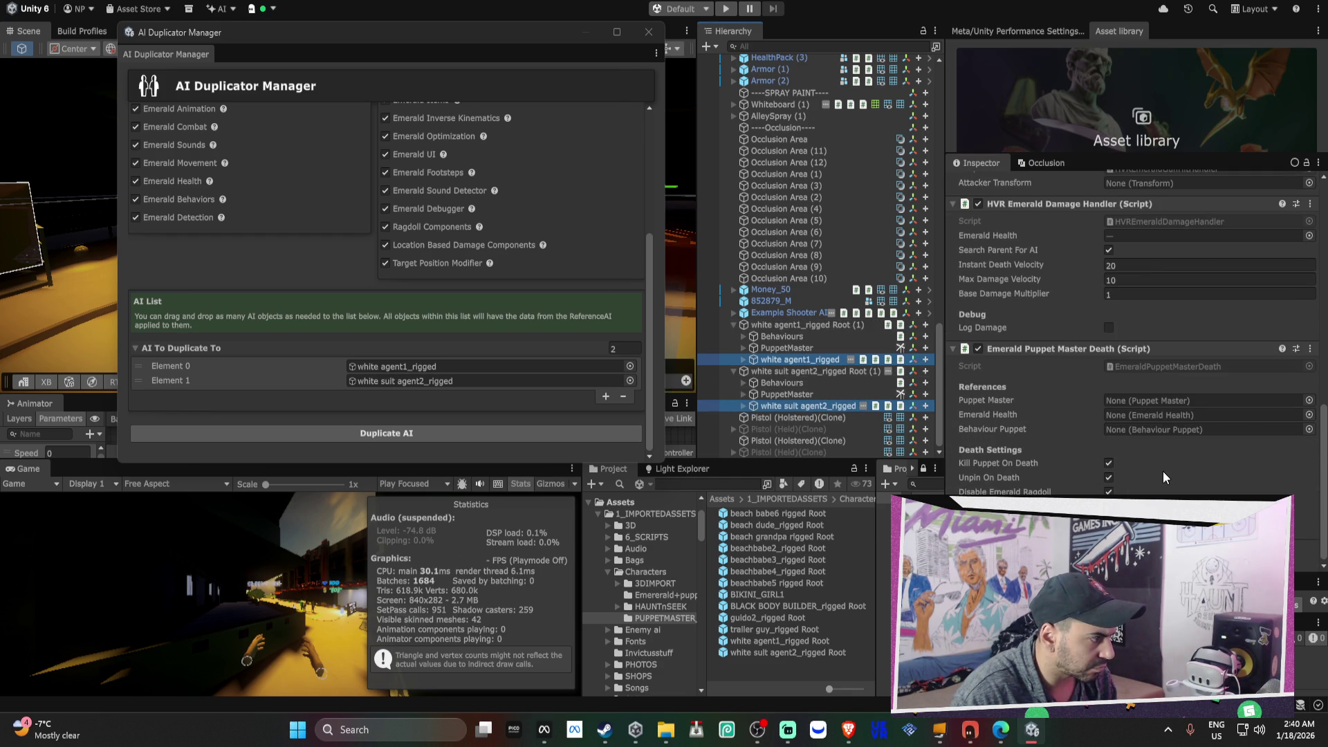
click(803, 357)
mouse_move(803, 357)
mouse_down()
mouse_move(1135, 408)
mouse_move(1145, 426)
mouse_move(934, 367)
mouse_move(1135, 401)
mouse_up()
click(743, 337)
mouse_move(784, 348)
mouse_down()
mouse_move(934, 374)
mouse_move(1151, 440)
mouse_up()
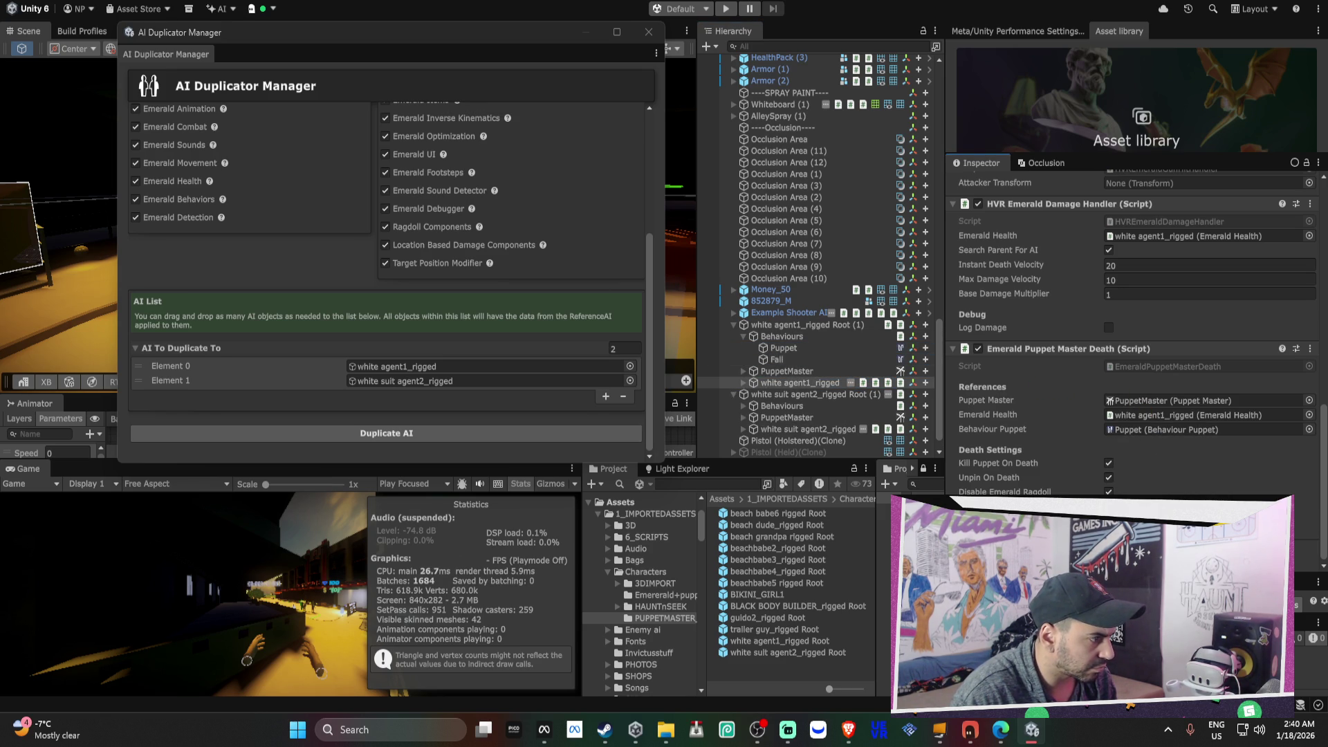
- Assign agent2's Emerald Health, Behaviour Puppet and PuppetMaster to its Puppet Master Death
click(796, 432)
drag(796, 434, 1190, 415)
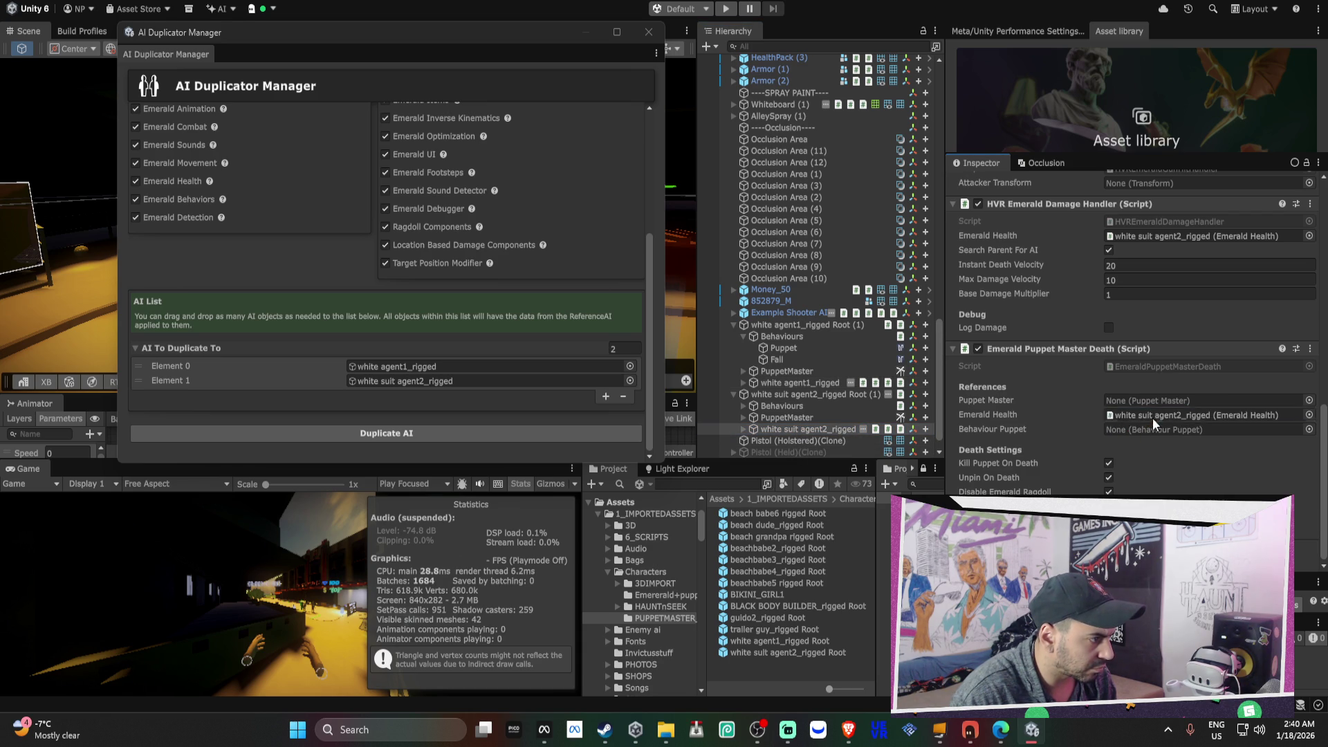
click(819, 408)
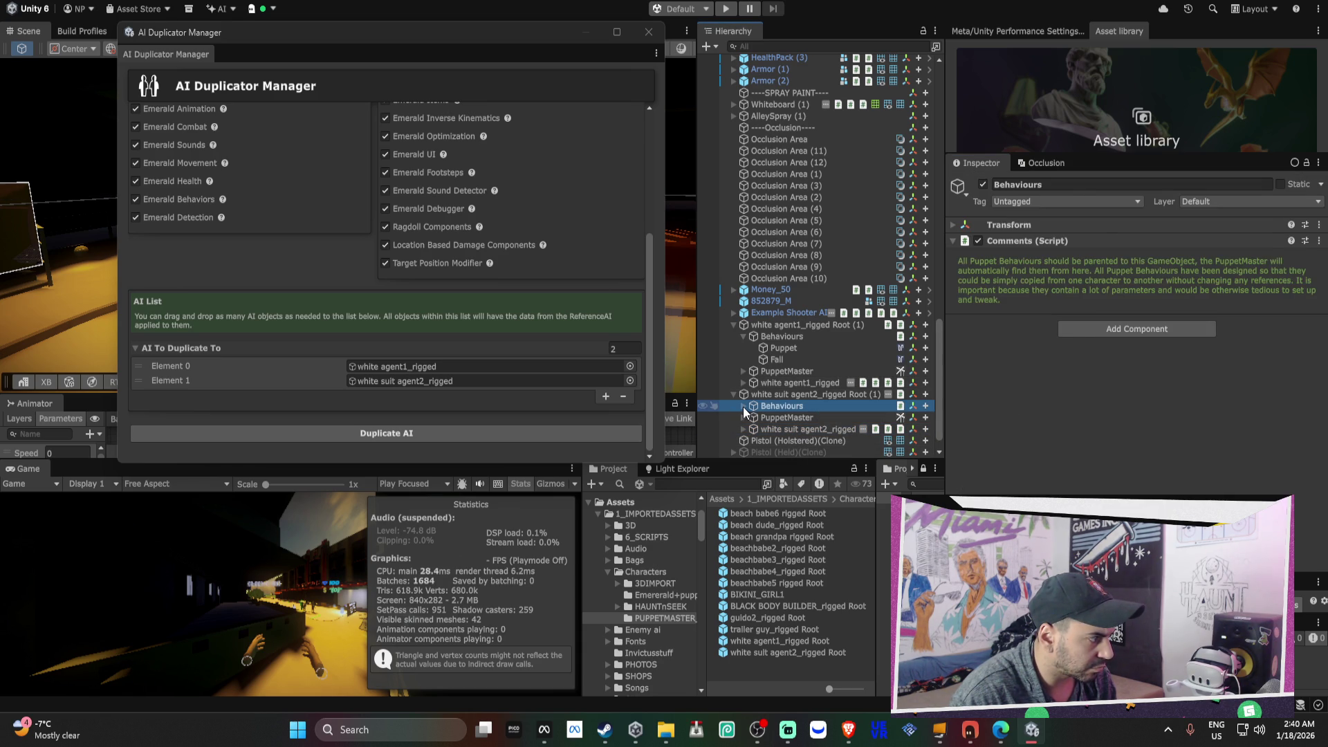
click(797, 429)
click(743, 406)
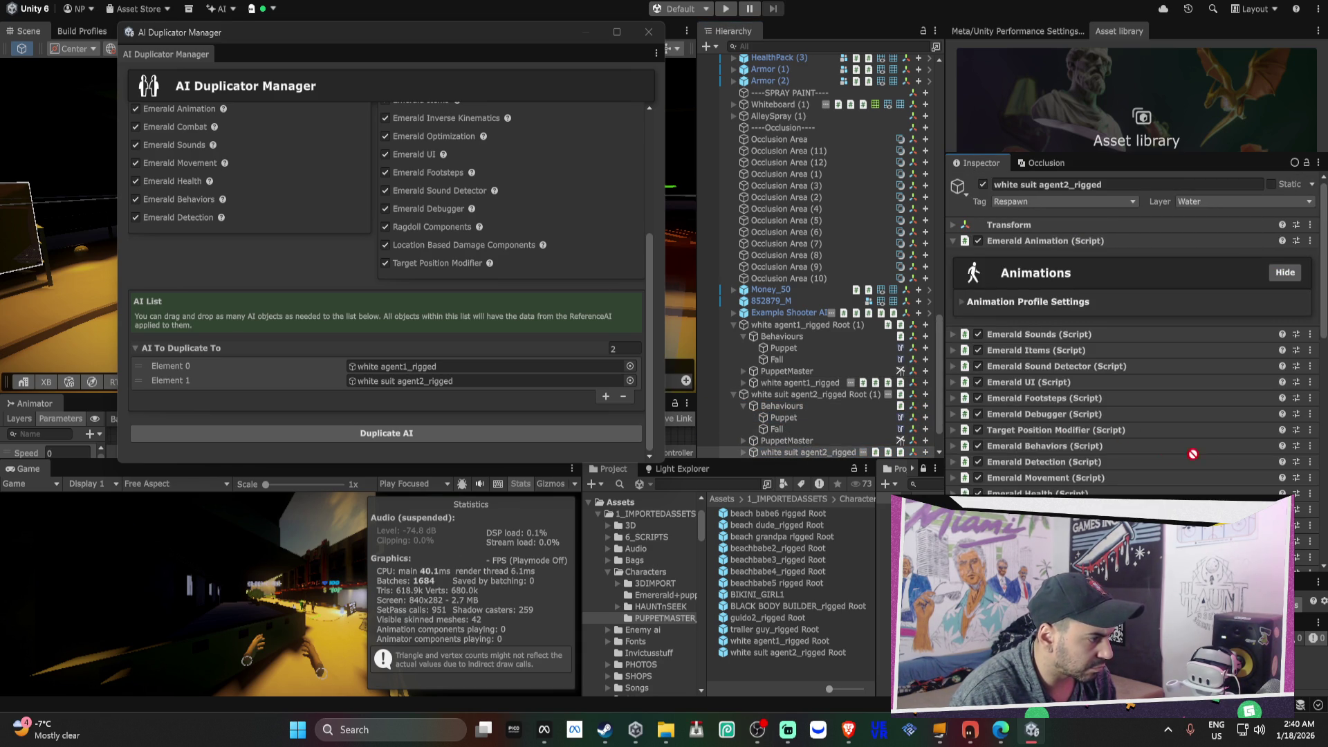
scroll(1294, 544, down, 5)
scroll(1135, 332, down, 10)
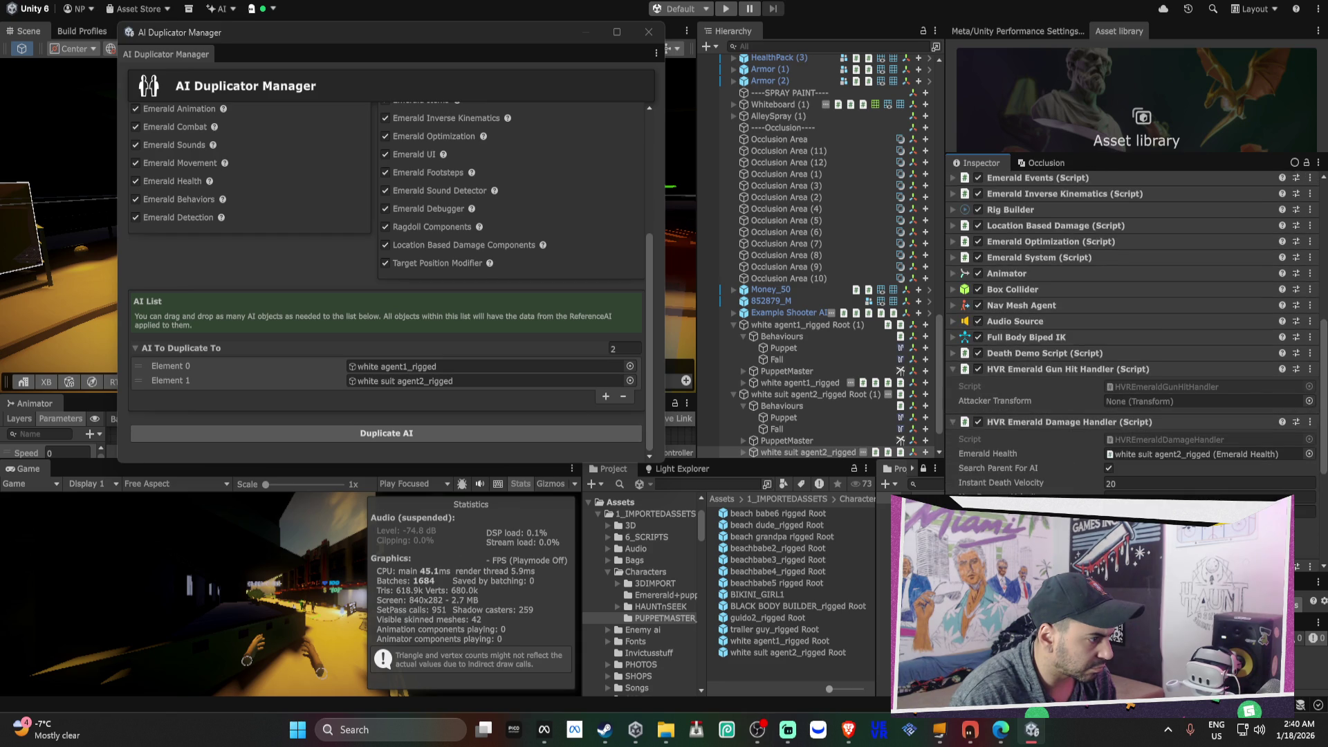
drag(1182, 460, 1180, 430)
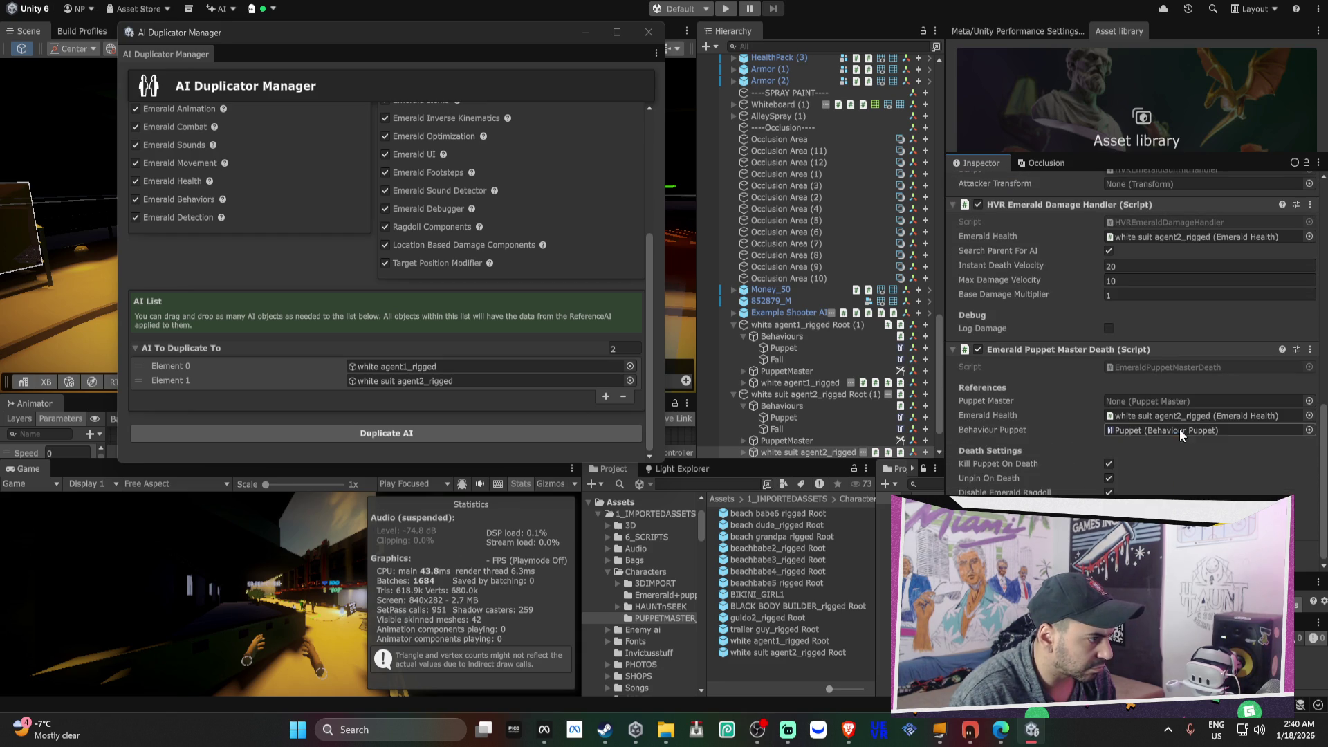
drag(807, 445, 1162, 401)
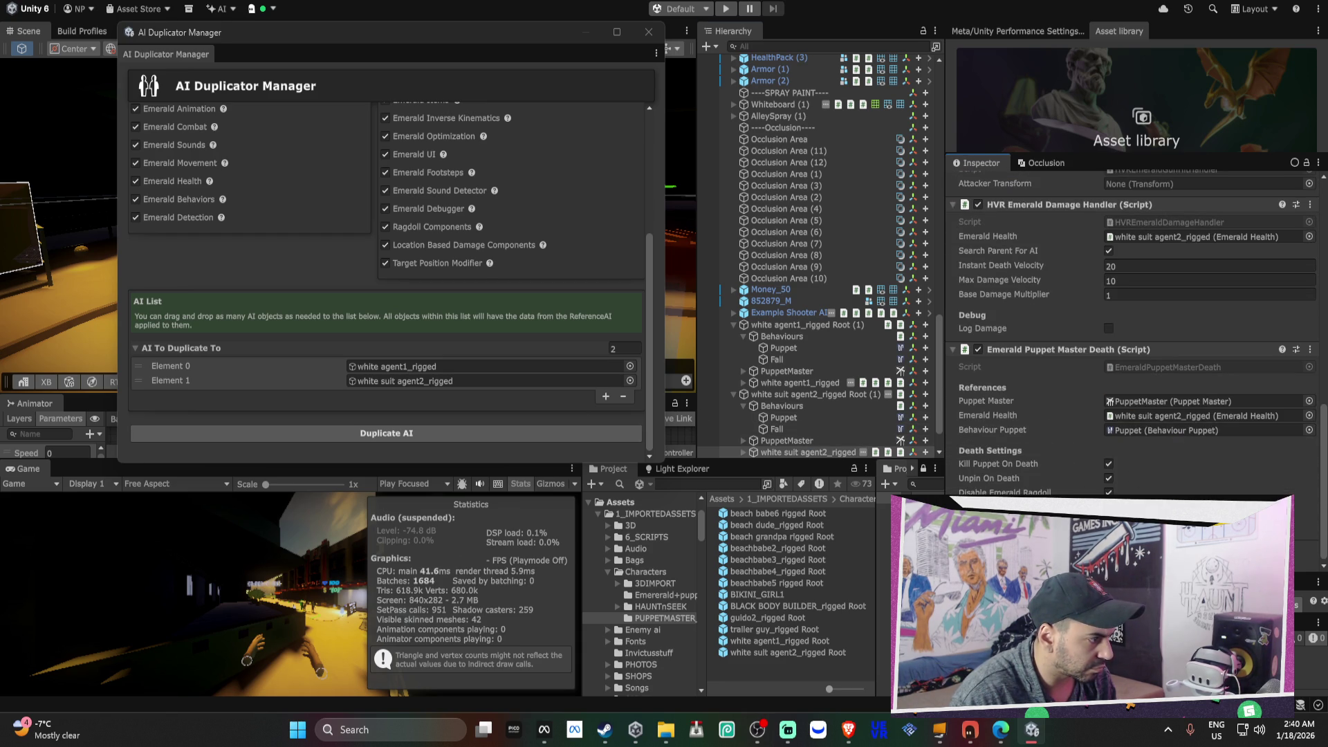
- Review agent1's filled references, collapse its Root (1), and select the holstered pistol clone
click(800, 383)
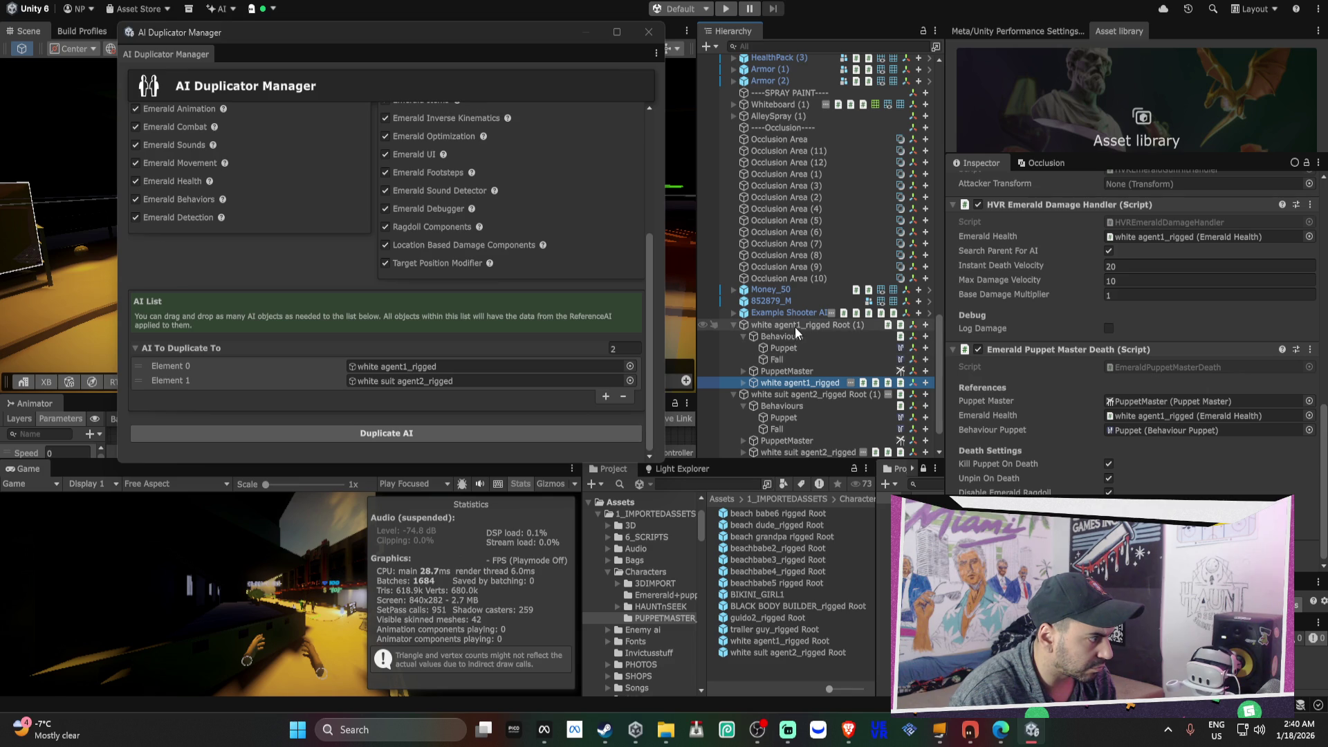
click(725, 325)
click(734, 325)
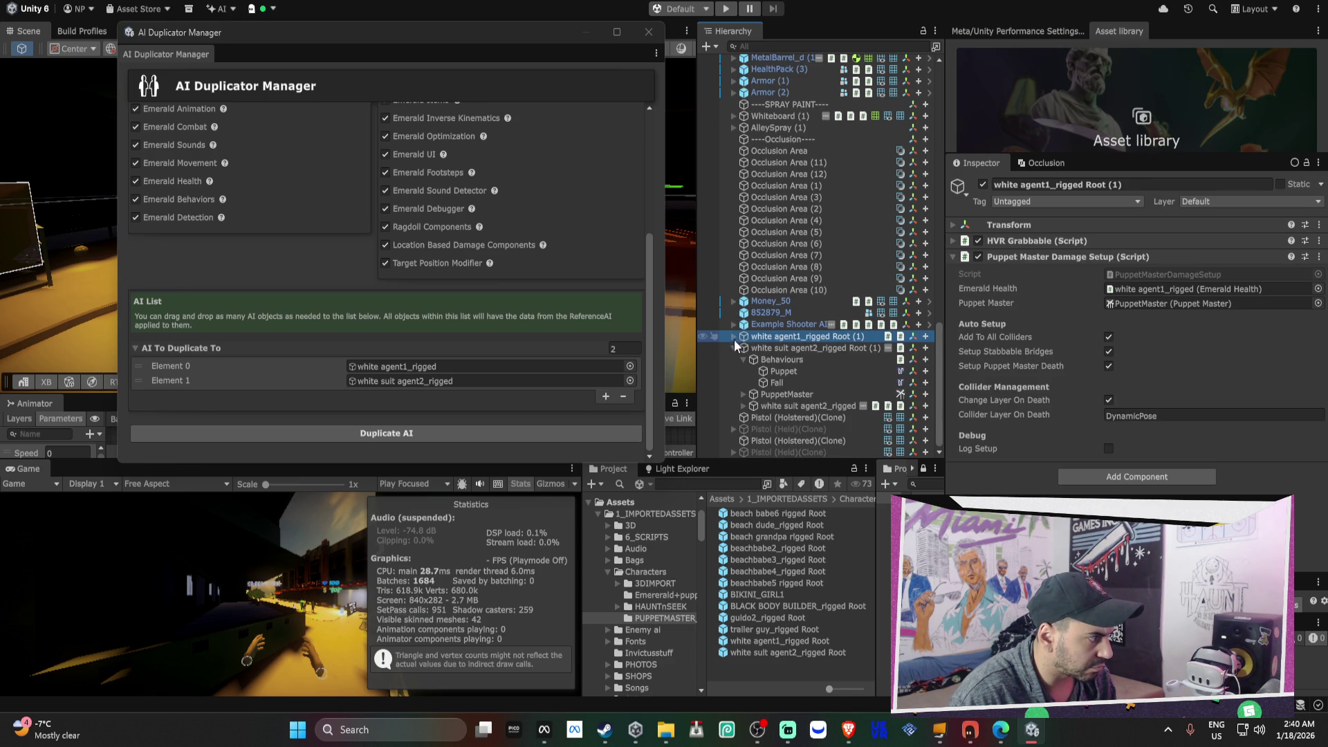
click(830, 417)
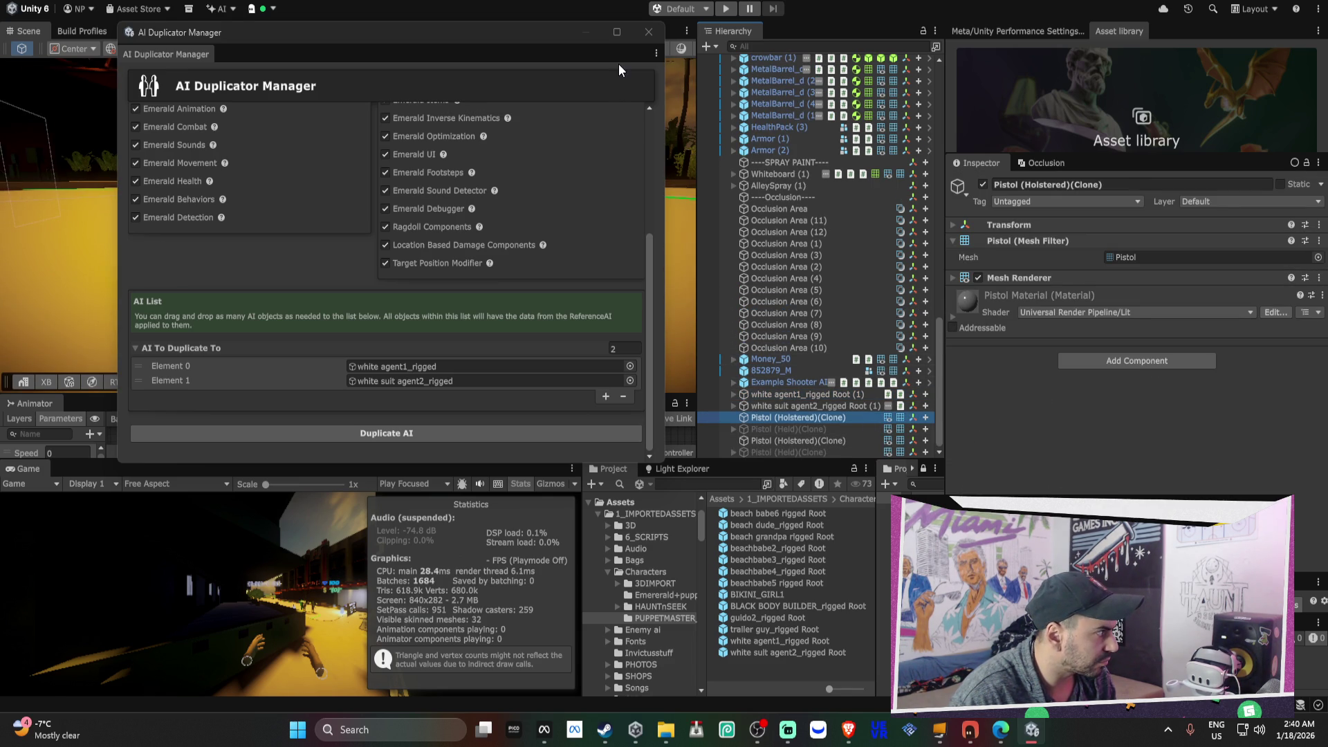
- Close the AI Duplicator Manager and expand Example Shooter AI > Motion > B_Pelvis
click(651, 36)
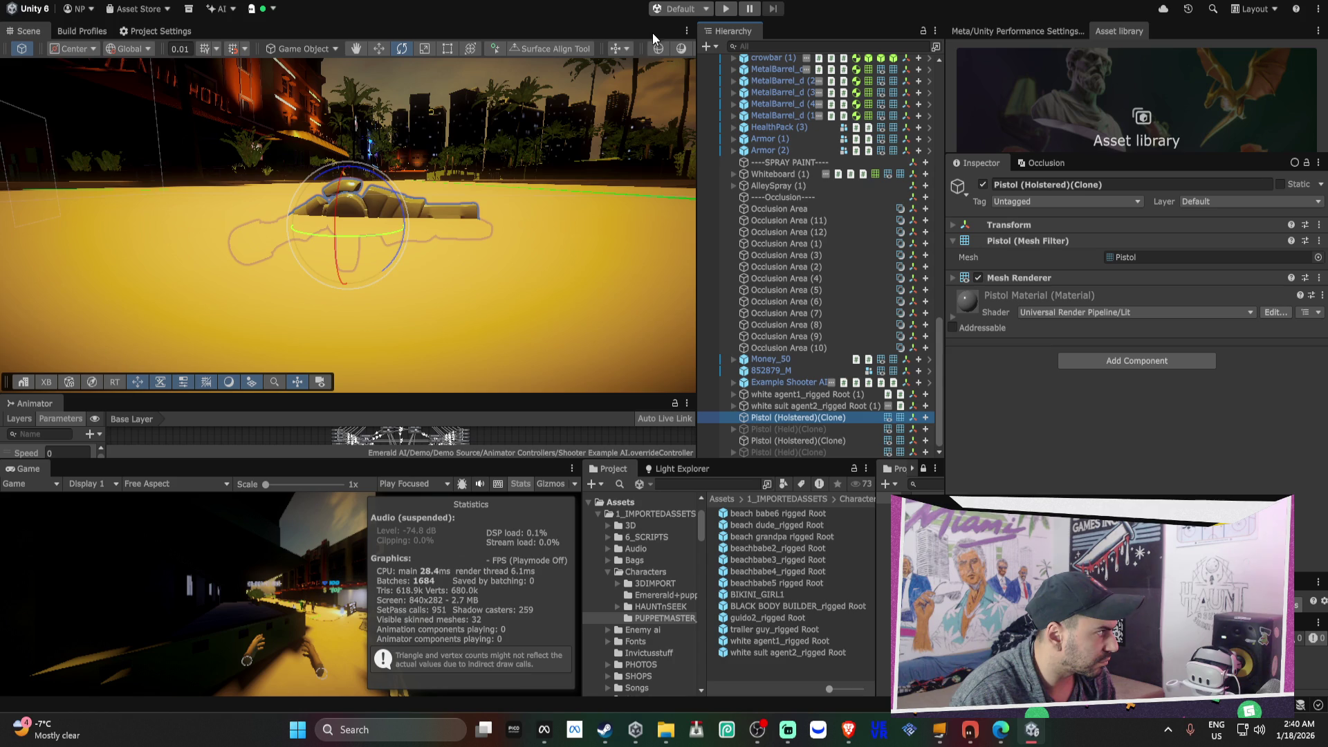
double_click(860, 418)
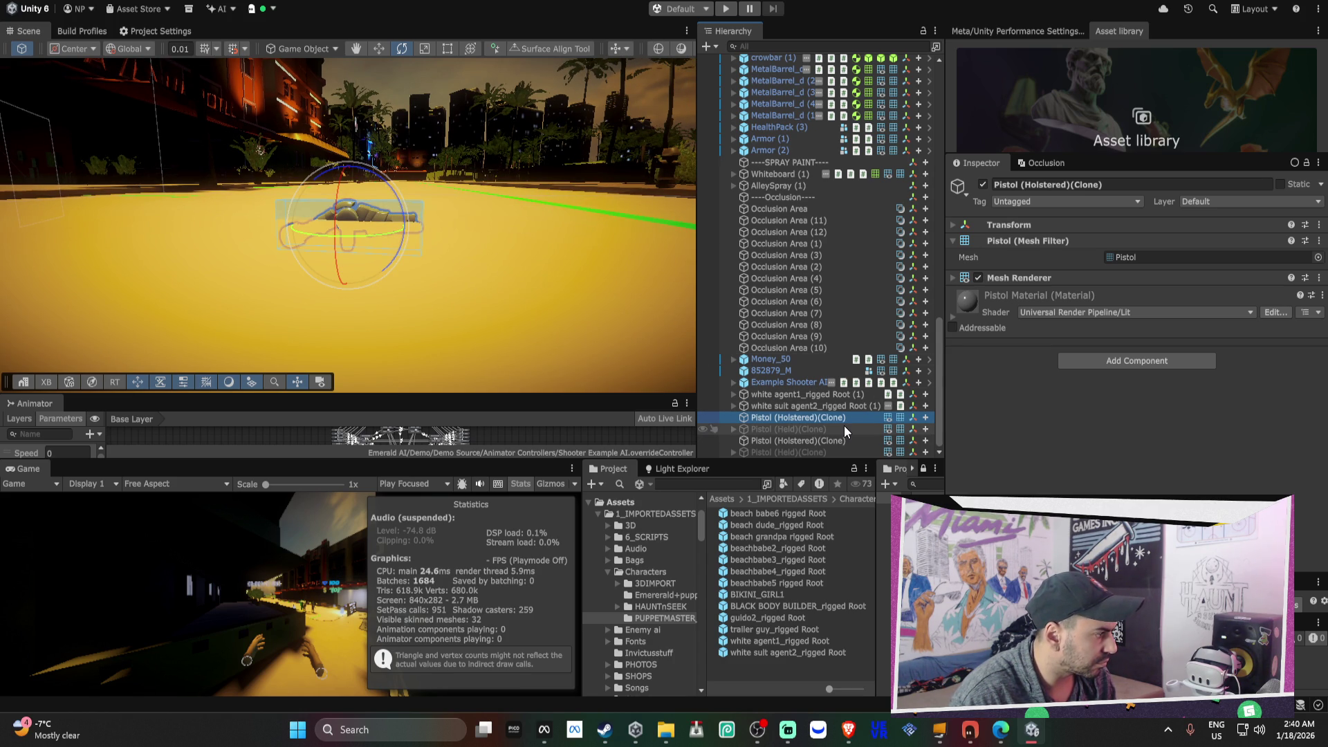
click(733, 382)
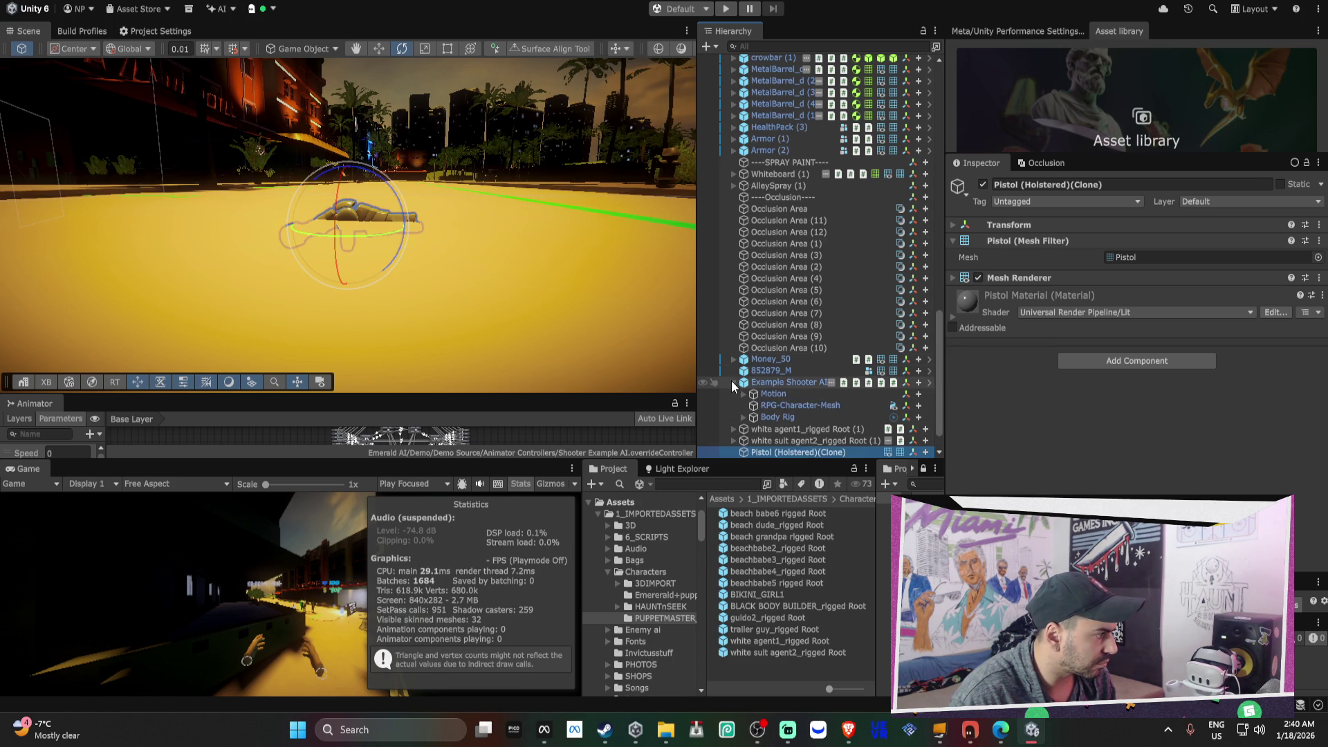
click(743, 393)
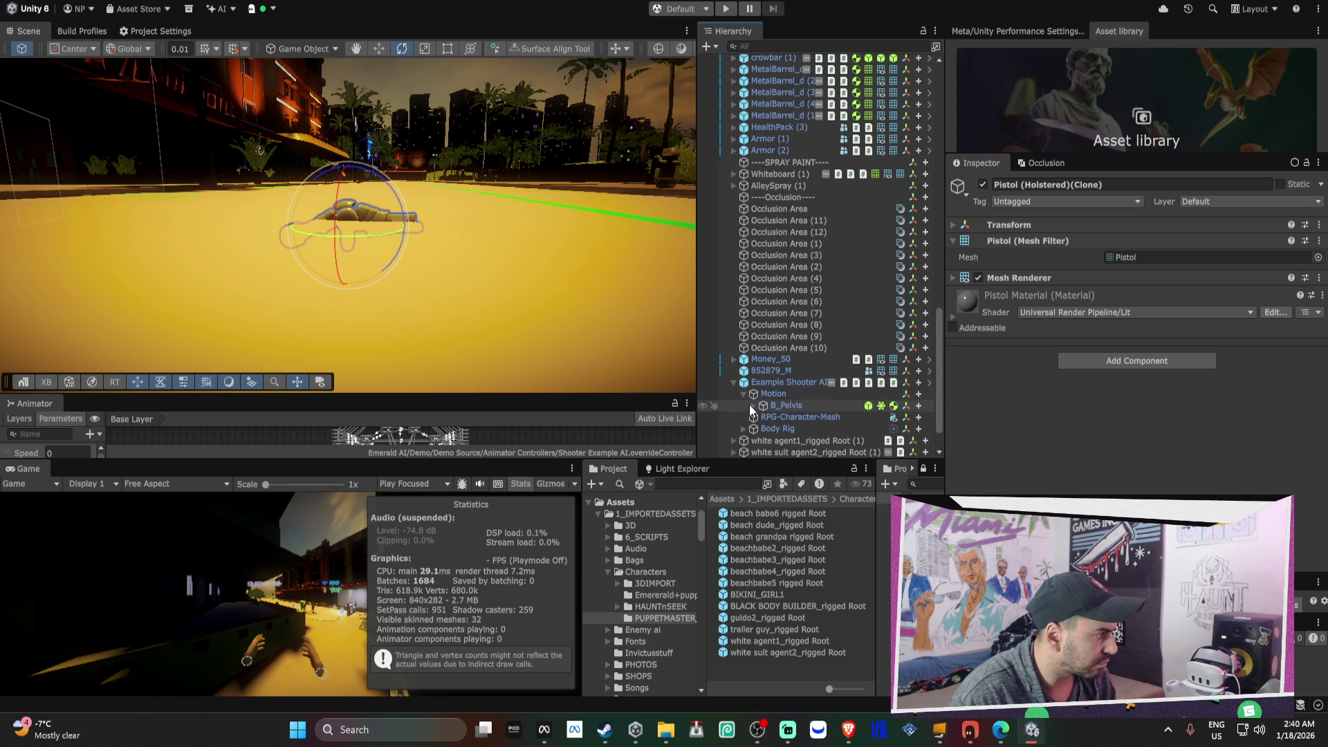
alt+click(752, 406)
scroll(841, 390, down, 15)
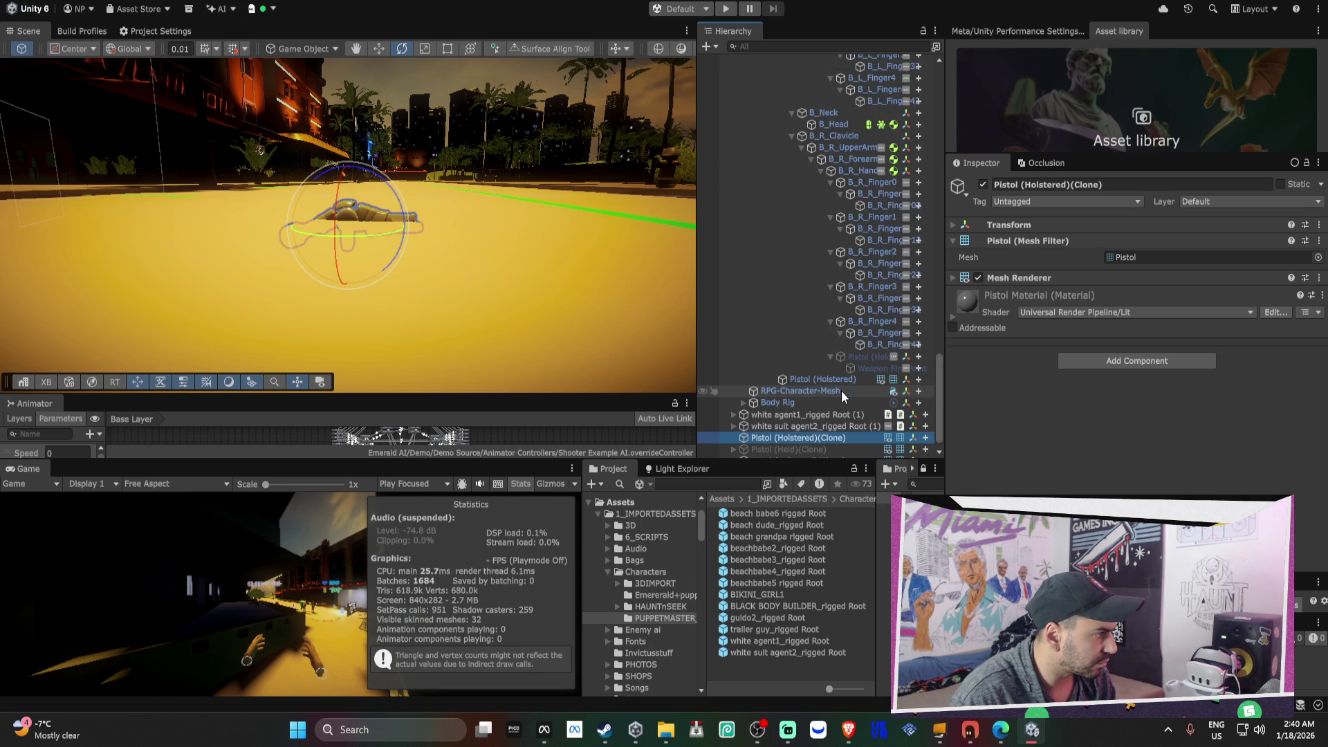
- Frame the Pistol (Held) and Weapon Fire Point, then widen the Scene and Hierarchy panels
double_click(857, 356)
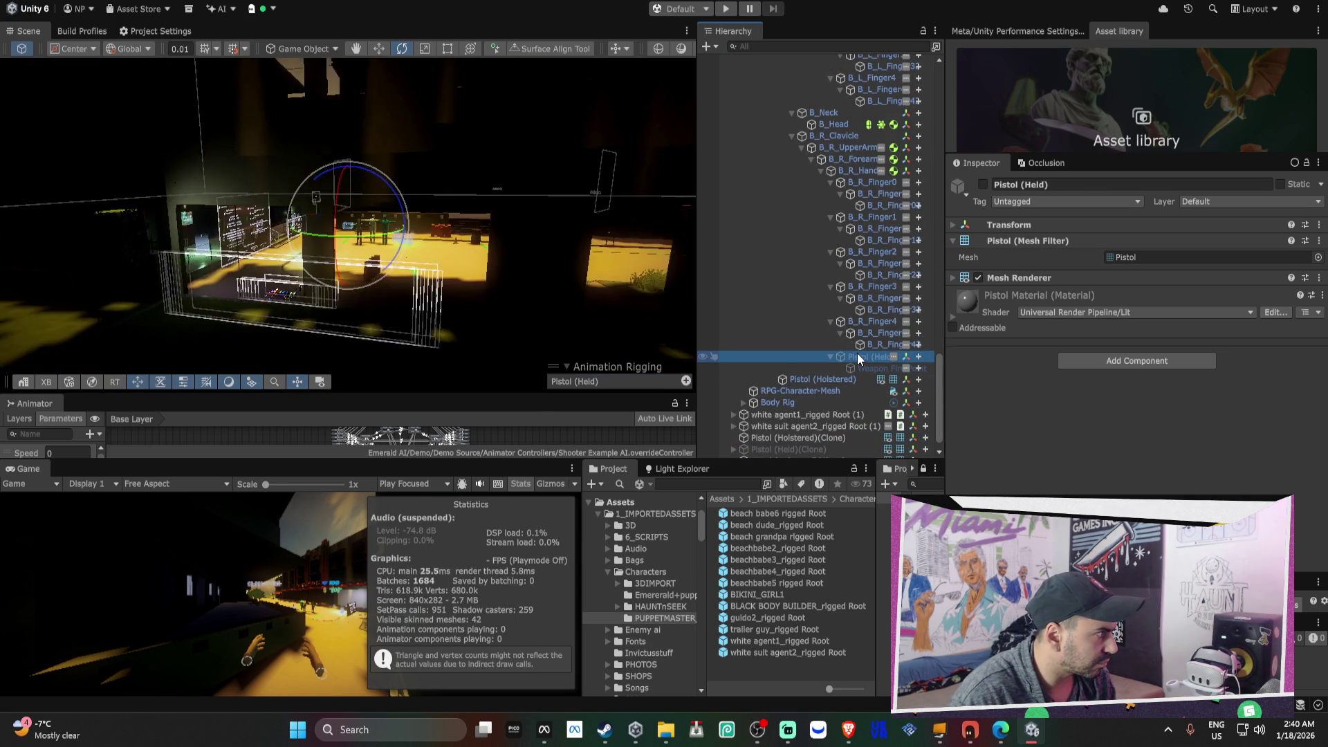
double_click(865, 370)
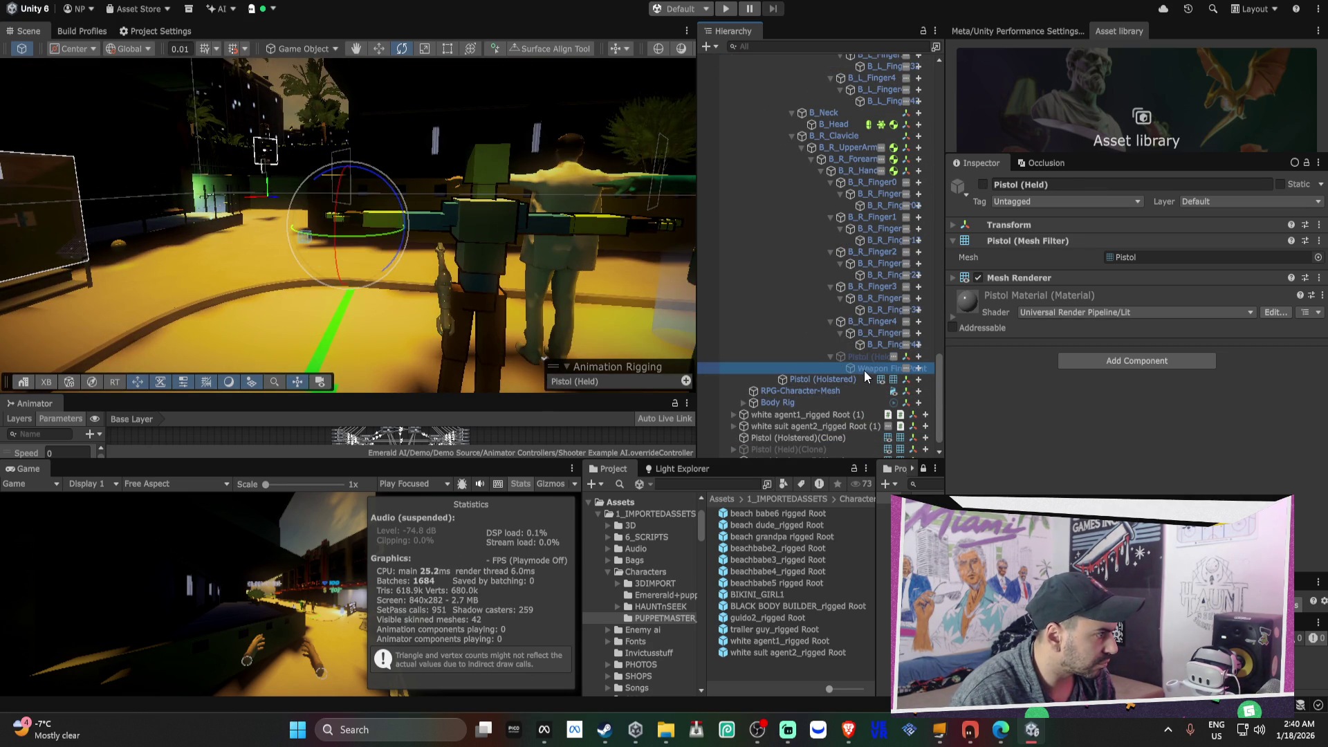
drag(945, 343, 1013, 342)
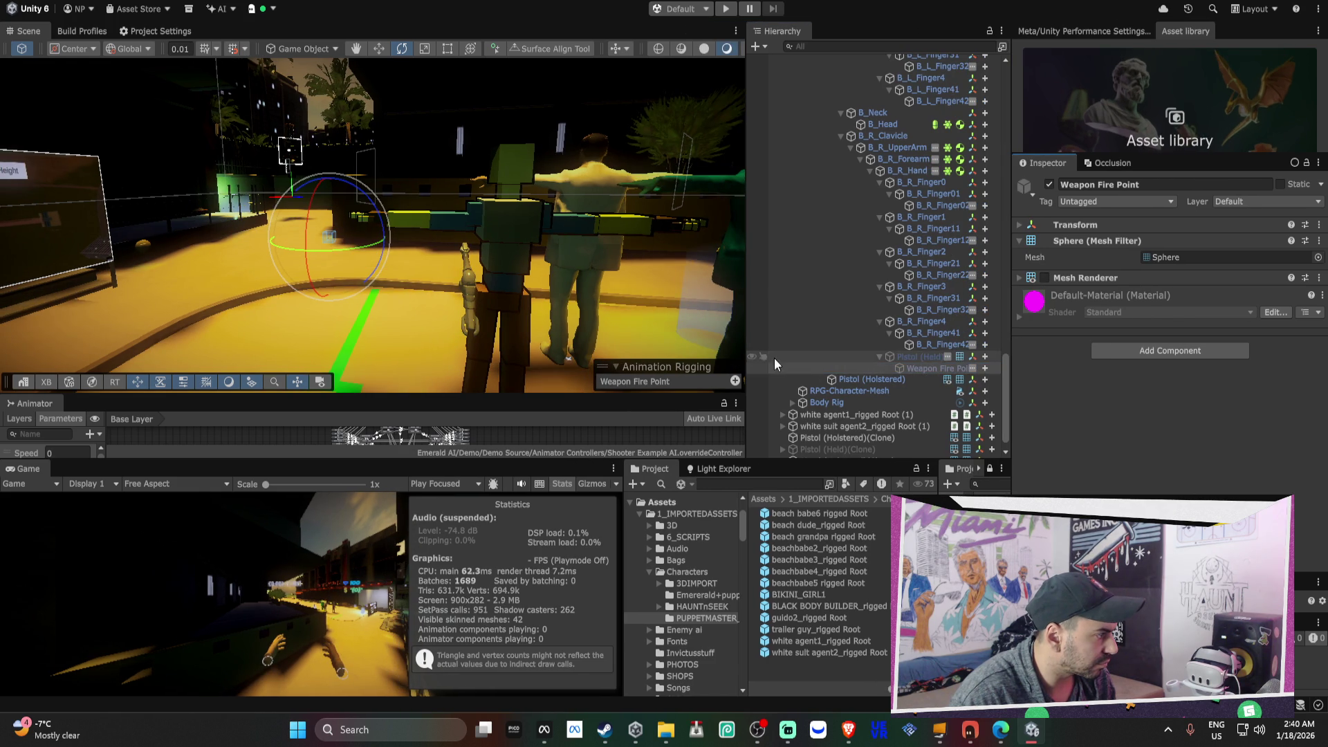
drag(746, 360, 672, 359)
scroll(772, 313, down, 1)
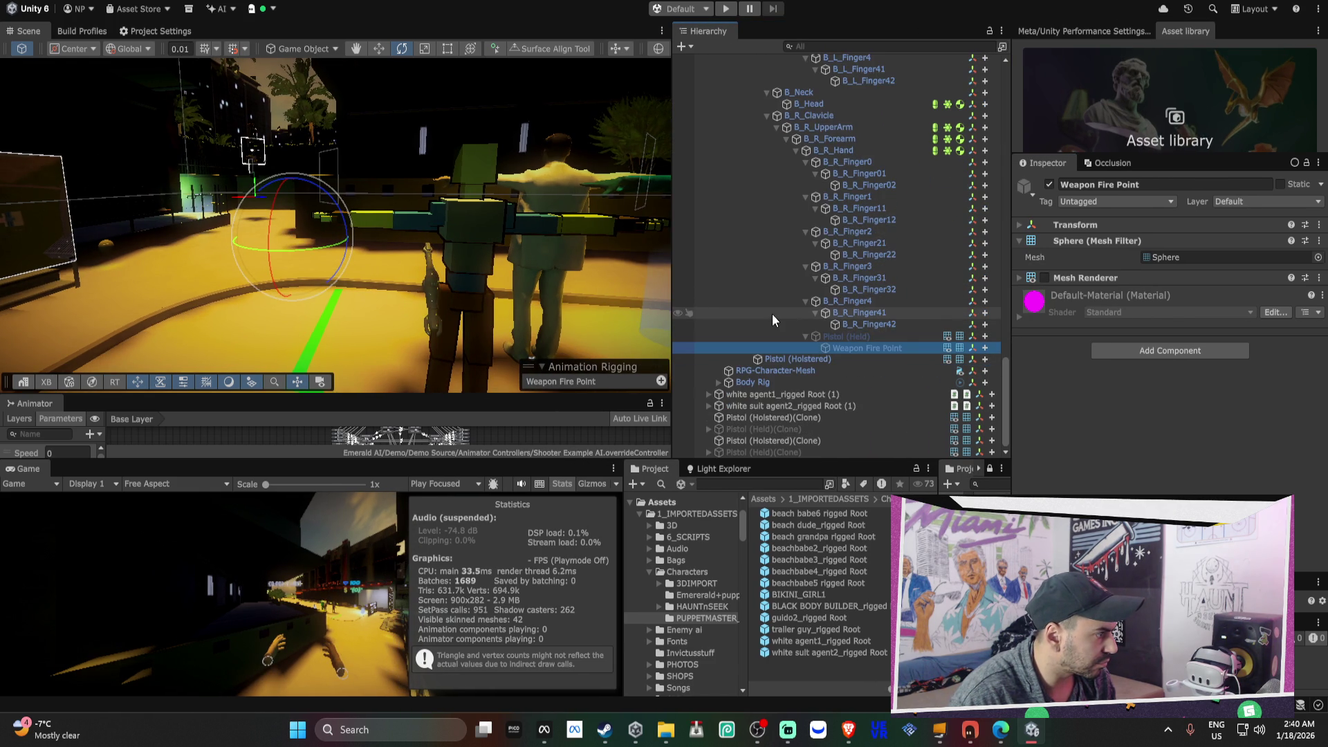
- Delete the loose top-level Pistol (Holstered)(Clone) from the Hierarchy
click(874, 361)
double_click(873, 363)
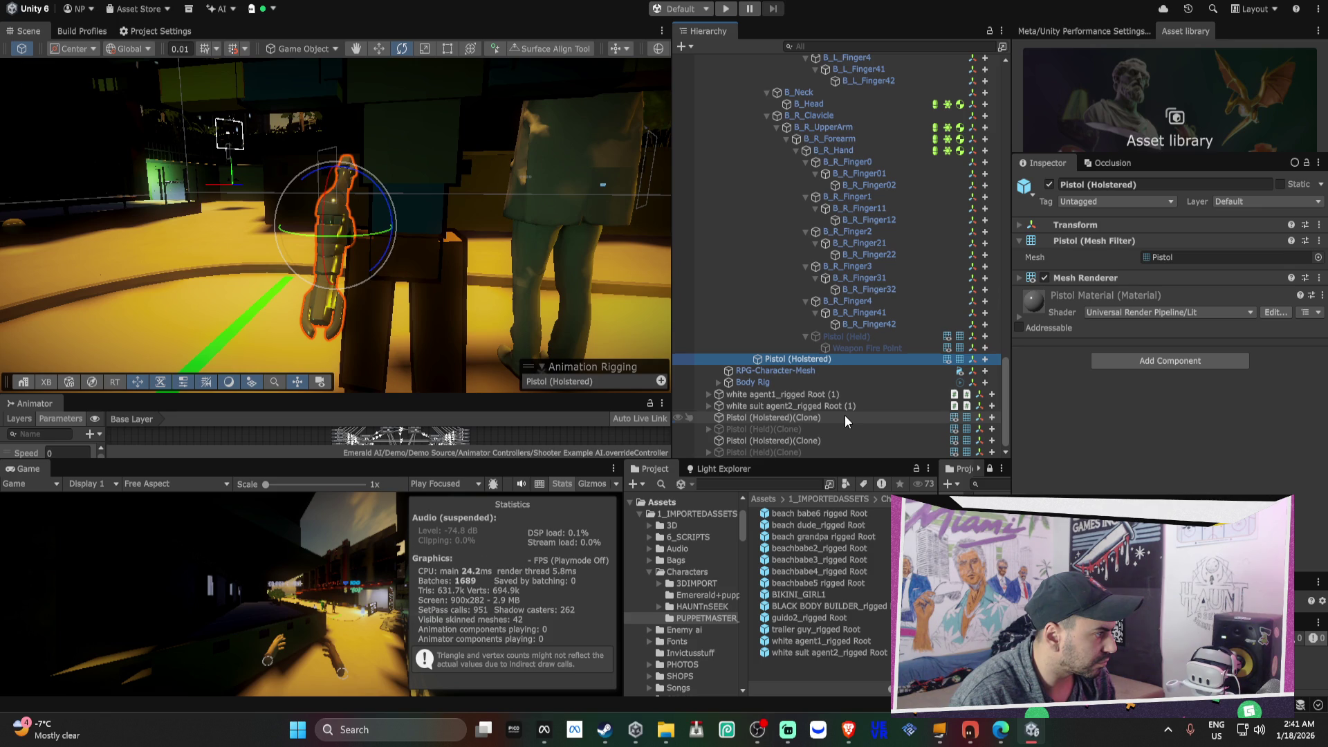
double_click(845, 417)
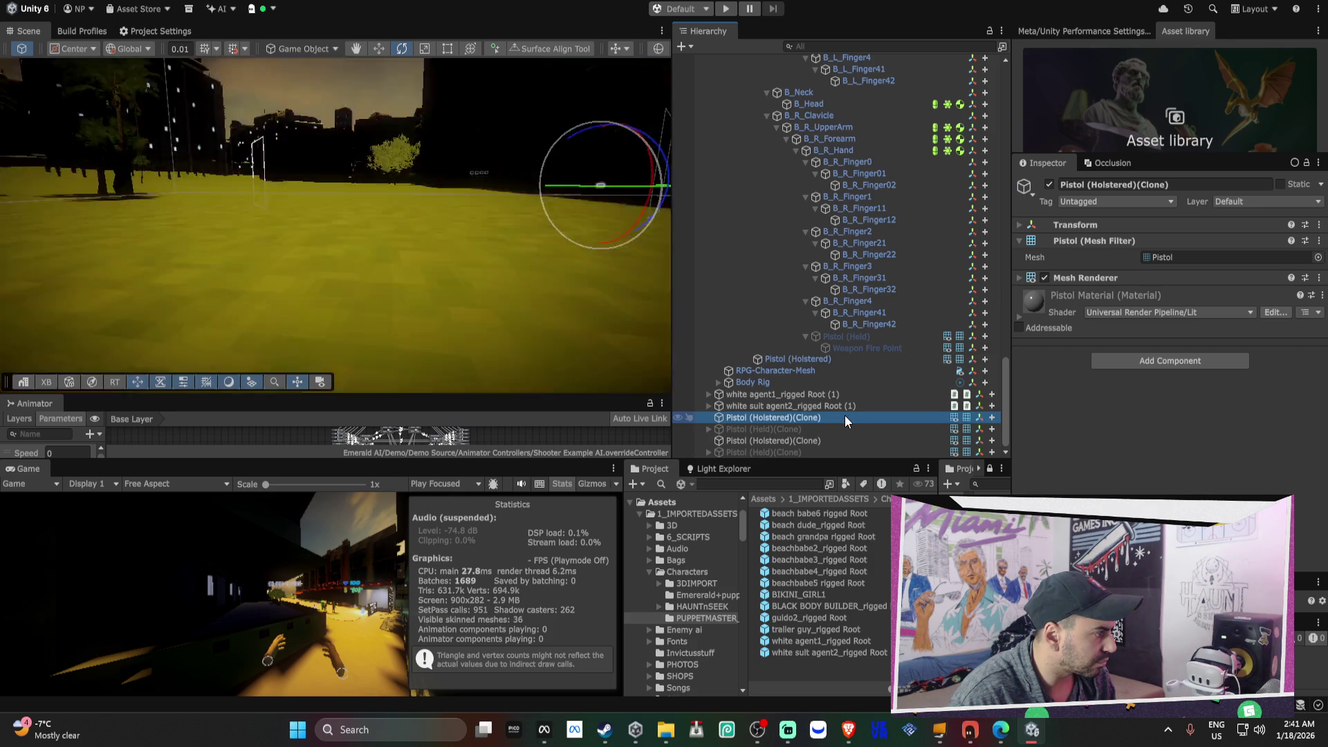
ctrl+click(810, 429)
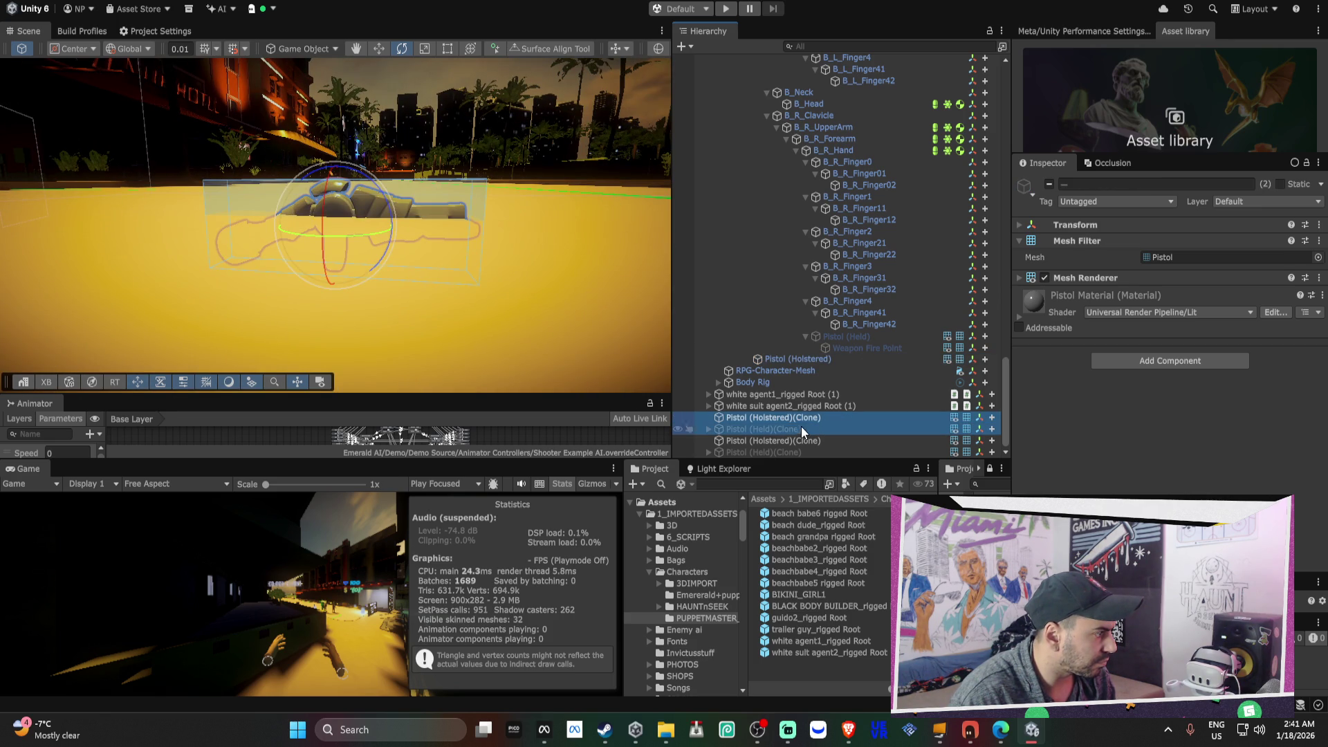
scroll(785, 393, up, 1)
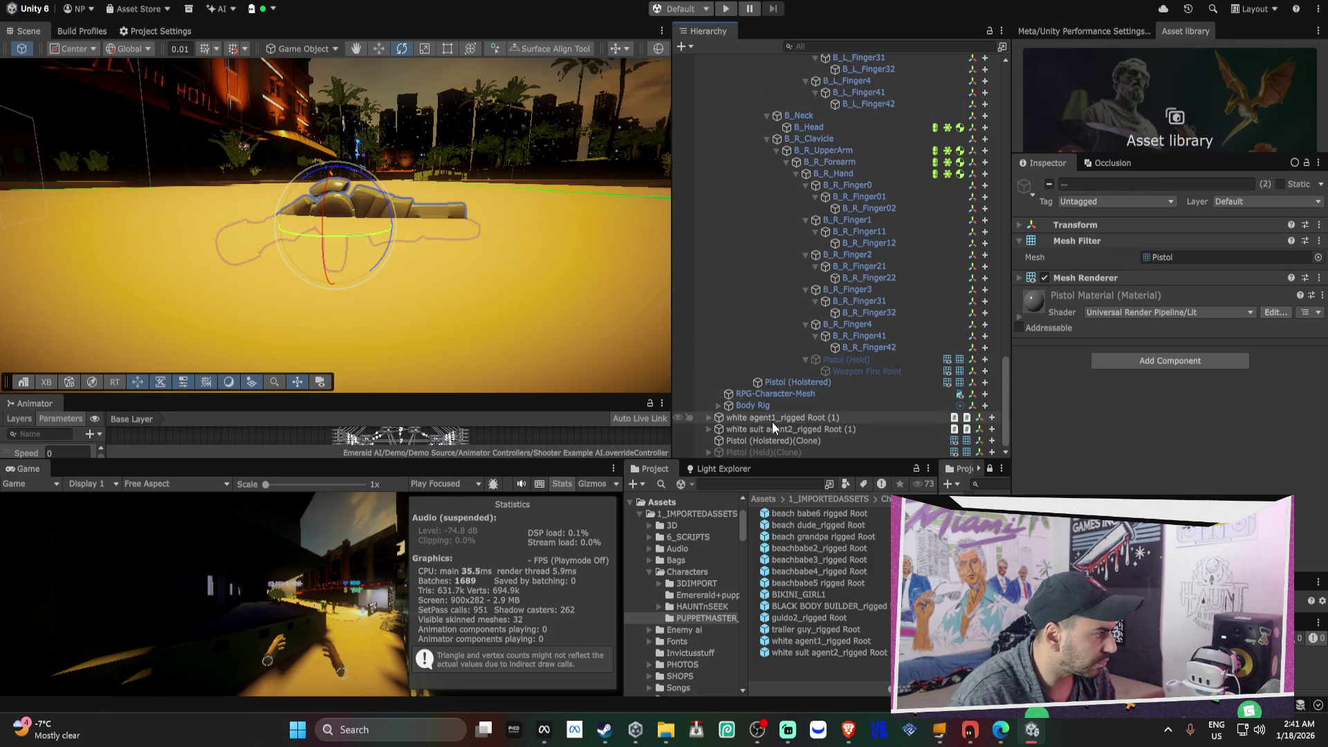
click(745, 443)
key(Delete)
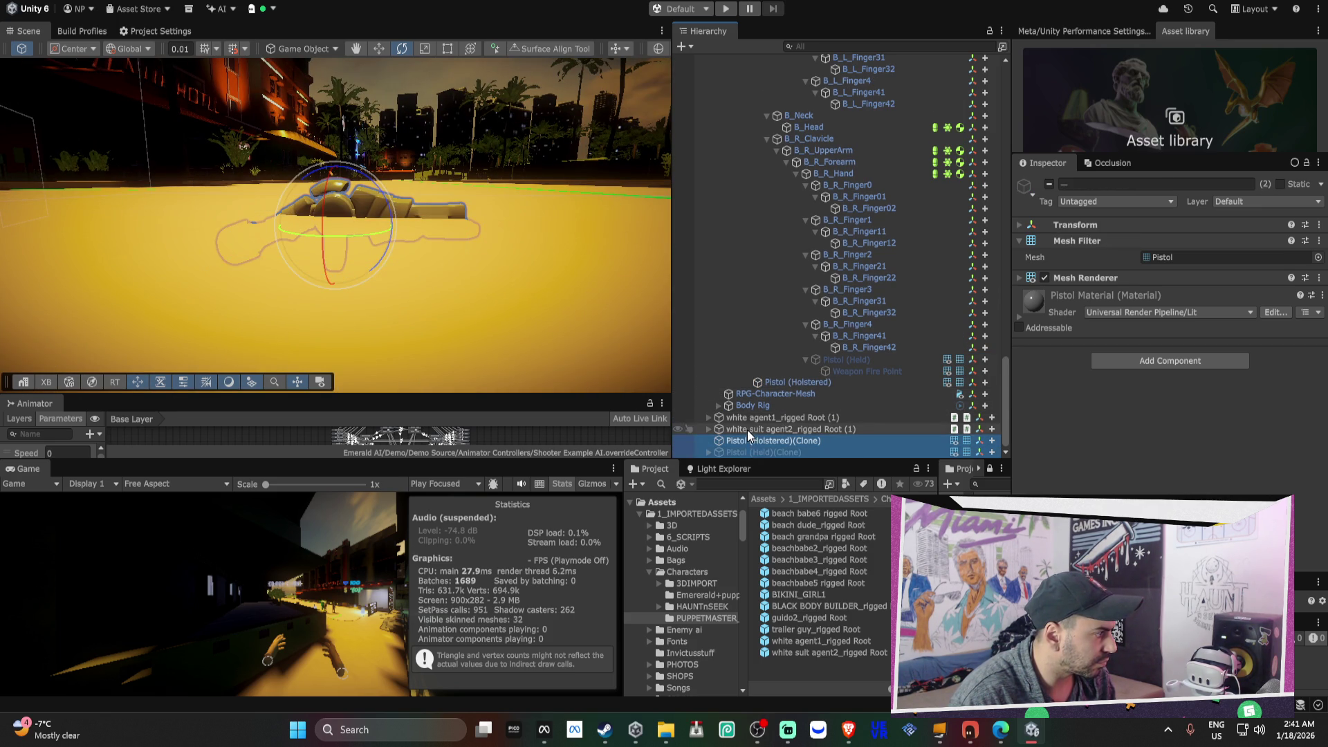
- Expand white agent1_rigged Root (1) and select both its pistol clones to view their Transform
click(750, 439)
click(708, 441)
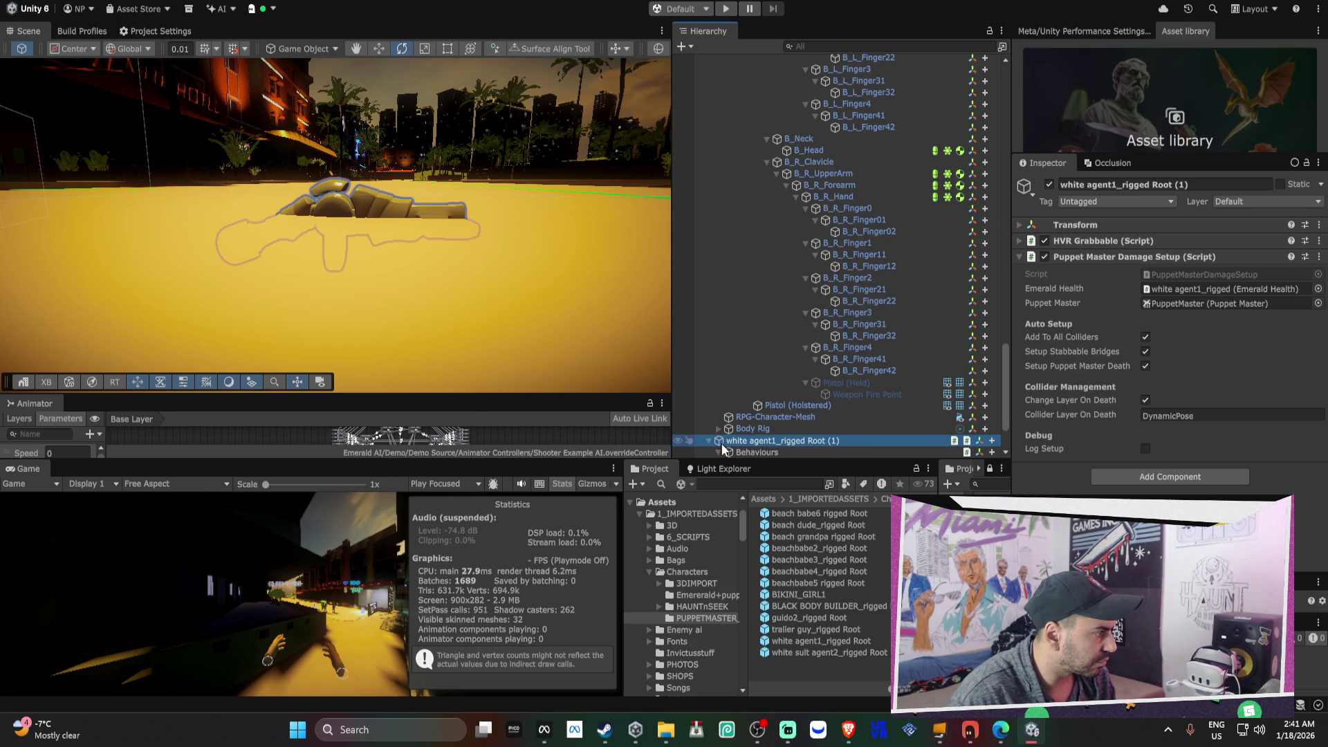
scroll(752, 441, down, 3)
click(781, 429)
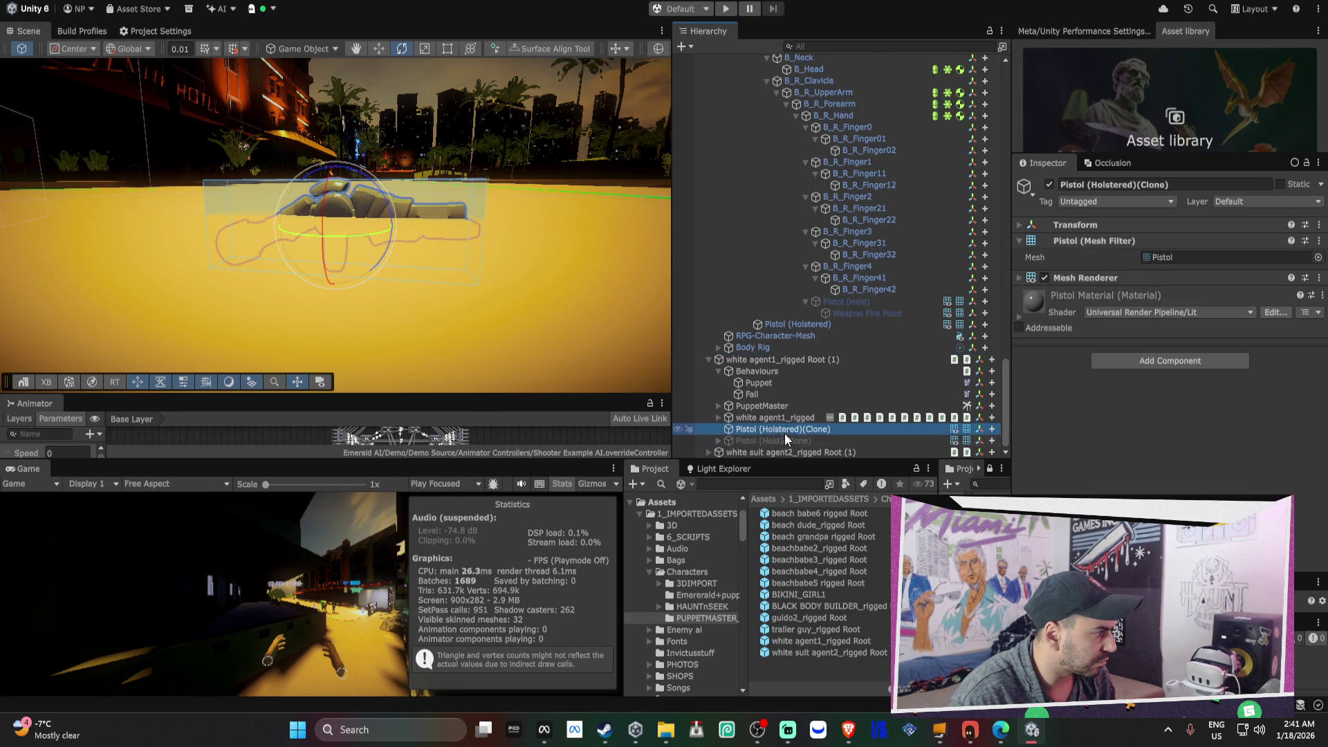
shift+click(785, 441)
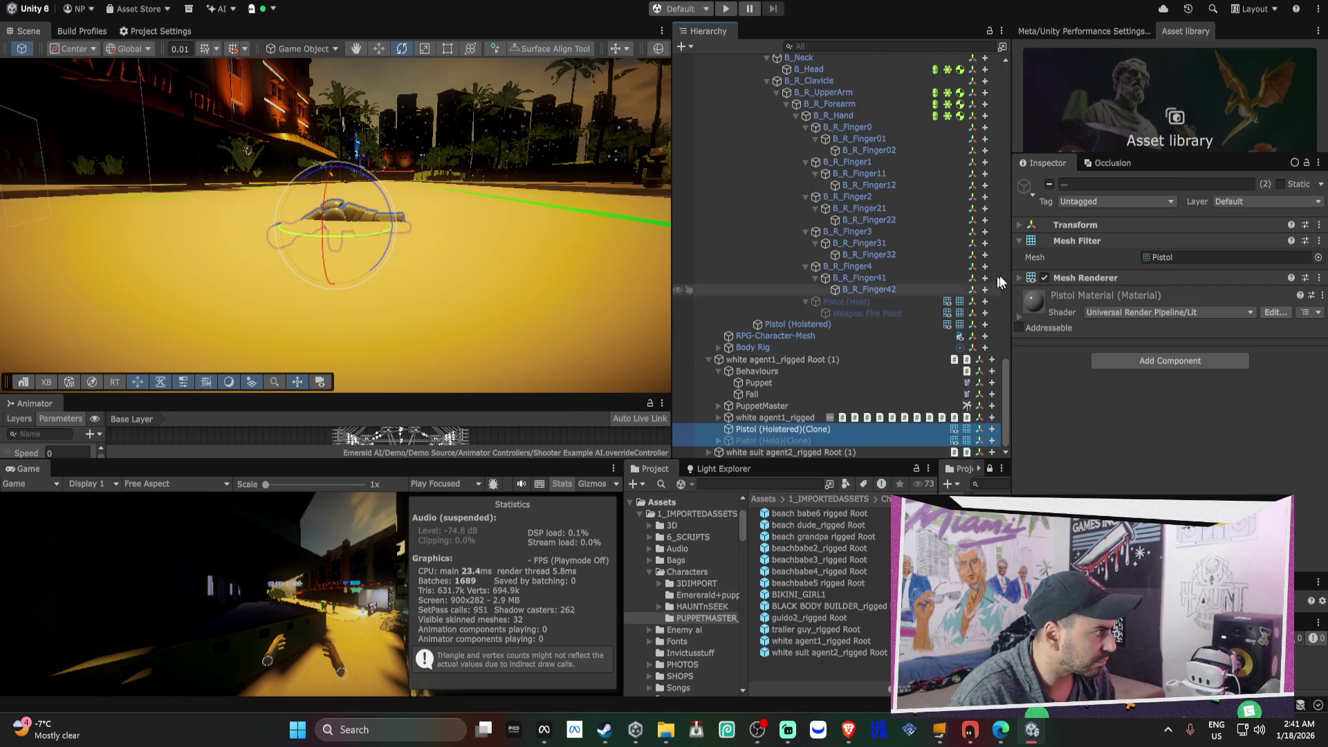
click(1136, 231)
click(1136, 225)
- Set both pistol clones' Position X and Z to 0 and frame them
click(1166, 242)
text(0)
key(Tab)
key(Tab)
text(0)
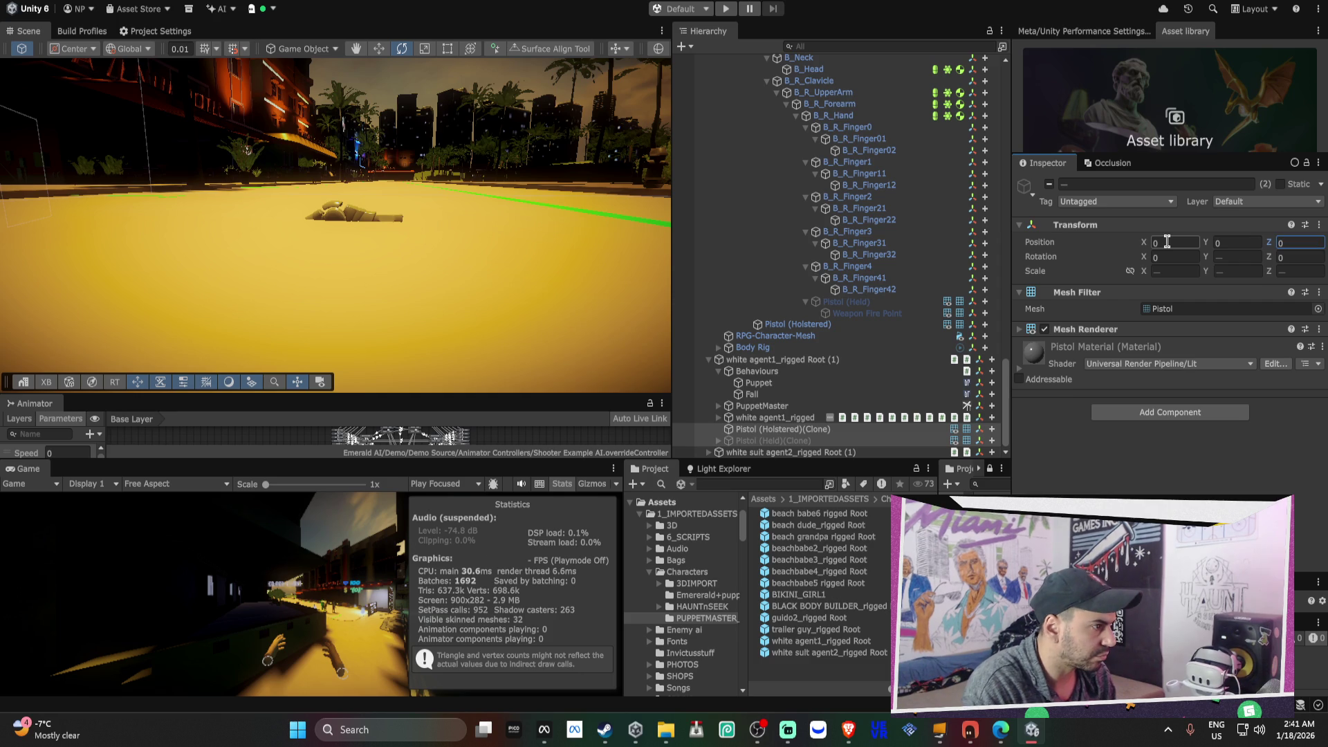
click(826, 434)
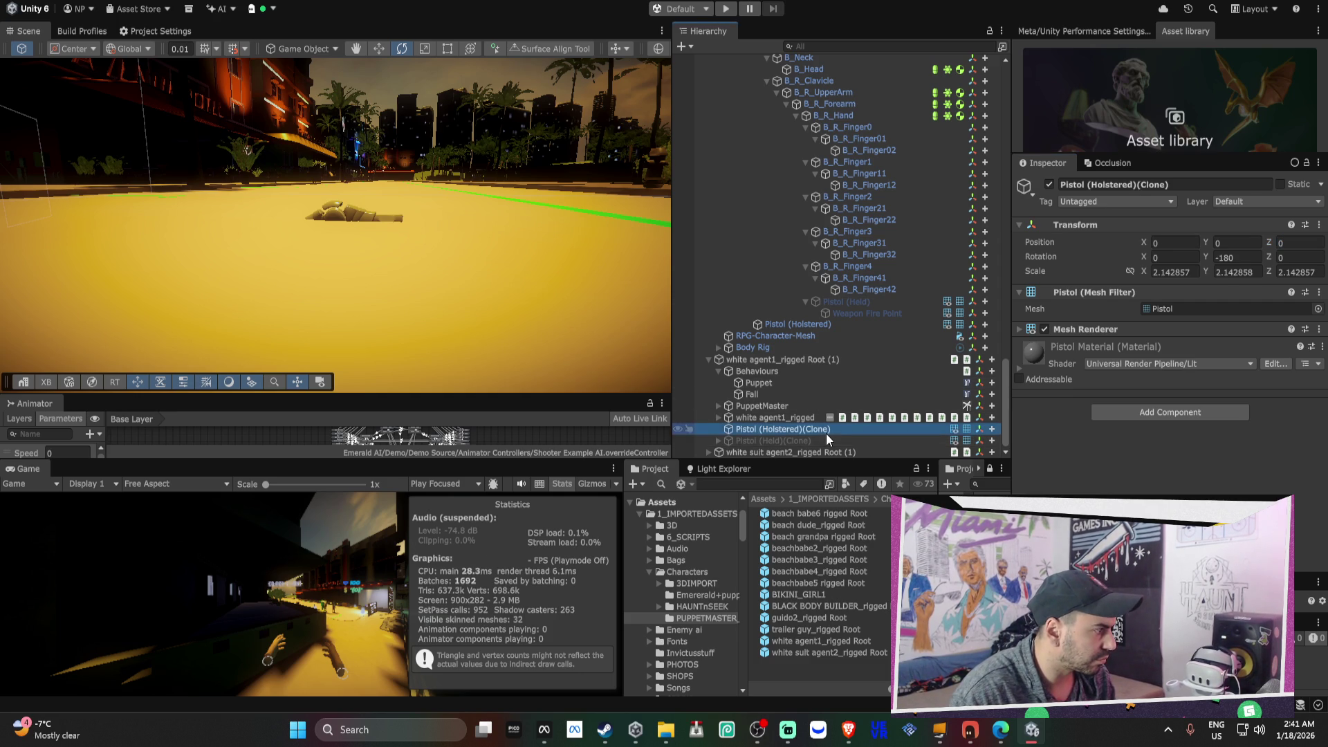
key(f)
- Move the pistol clones up onto the agent's hip with the Move tool
mouse_move(547, 284)
mouse_down()
mouse_move(438, 237)
mouse_move(429, 260)
mouse_move(499, 318)
mouse_move(371, 376)
mouse_up()
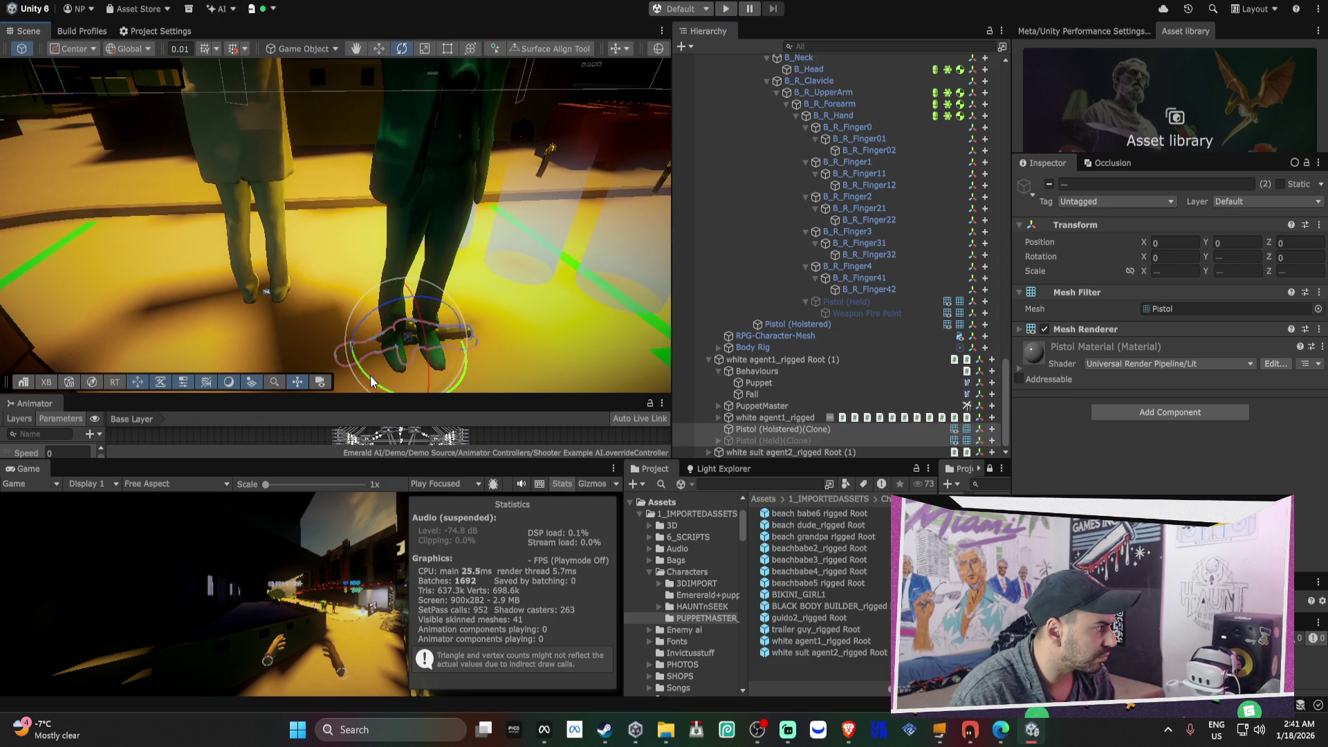
scroll(401, 304, up, 2)
mouse_move(409, 248)
mouse_down()
mouse_move(410, 161)
mouse_move(268, 187)
mouse_up()
key(e)
key(r)
key(w)
drag(430, 132, 413, 148)
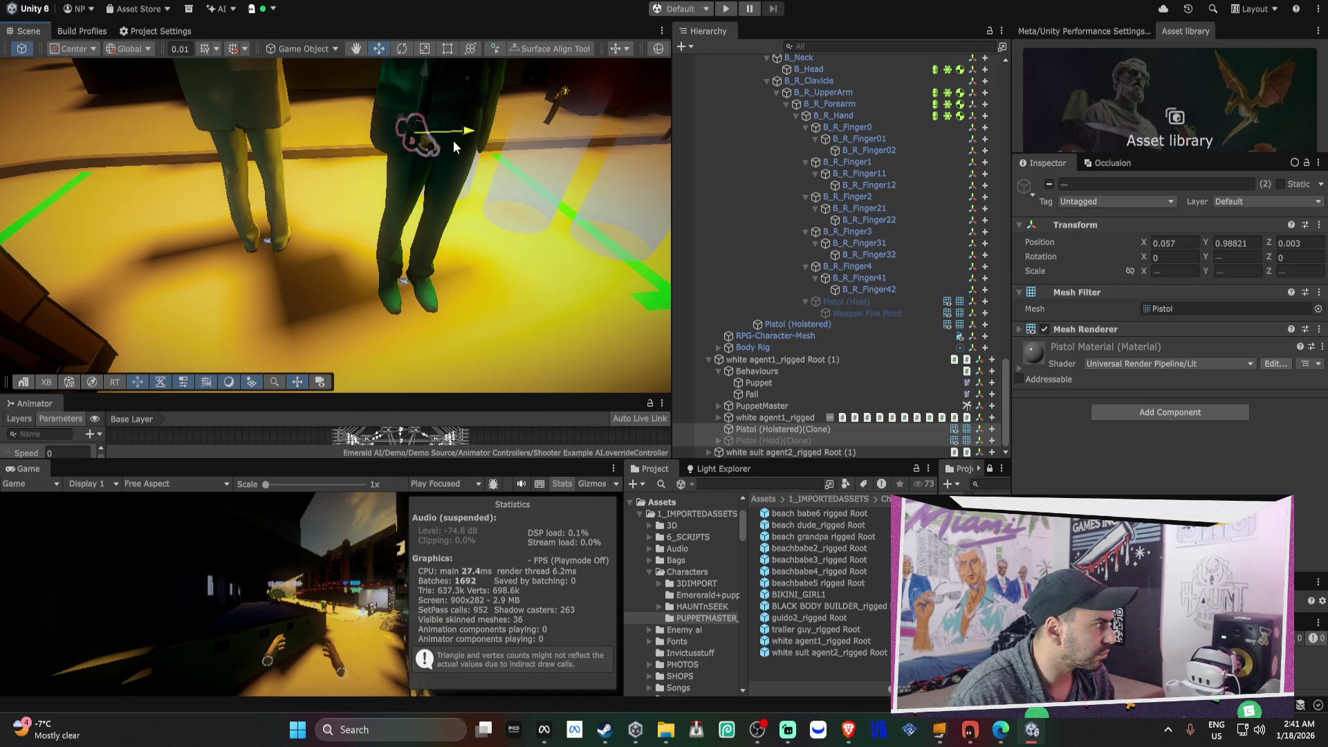
- Rotate the pistol clones upright to Z rotation -80.184
key(f)
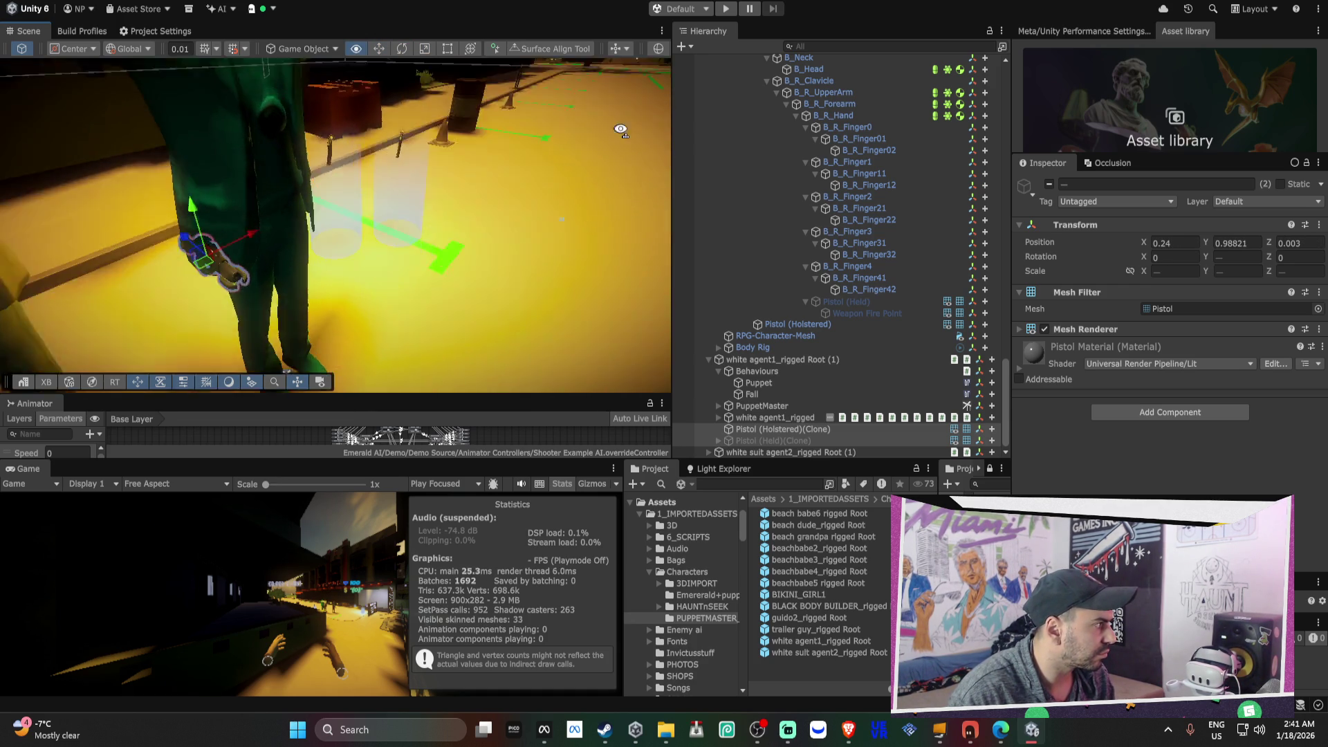
key(e)
mouse_move(325, 246)
mouse_down()
mouse_move(480, 325)
mouse_move(372, 282)
mouse_move(404, 219)
mouse_move(343, 189)
mouse_move(239, 234)
mouse_move(234, 157)
mouse_move(340, 187)
mouse_move(243, 200)
mouse_up()
key(w)
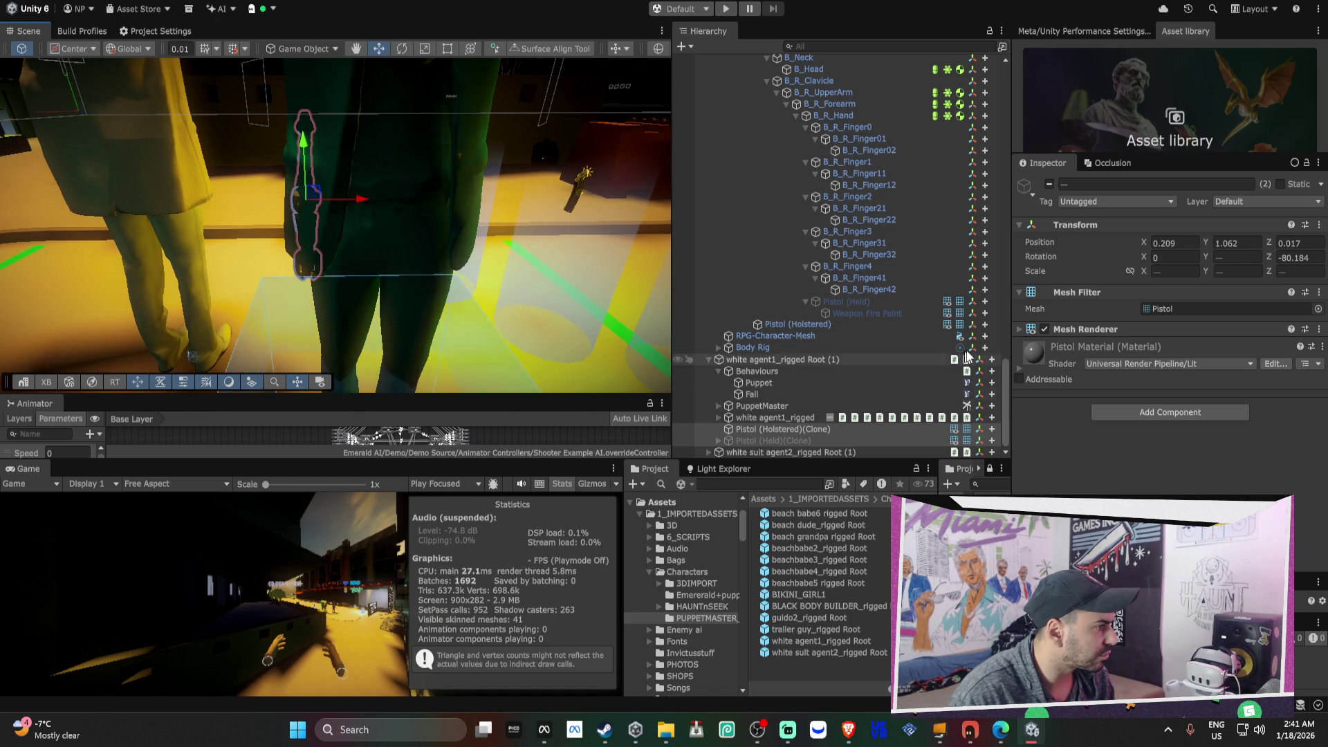
- Copy agent1's pistol clone Transform and paste it onto agent2's two pistol clones
right_click(1080, 228)
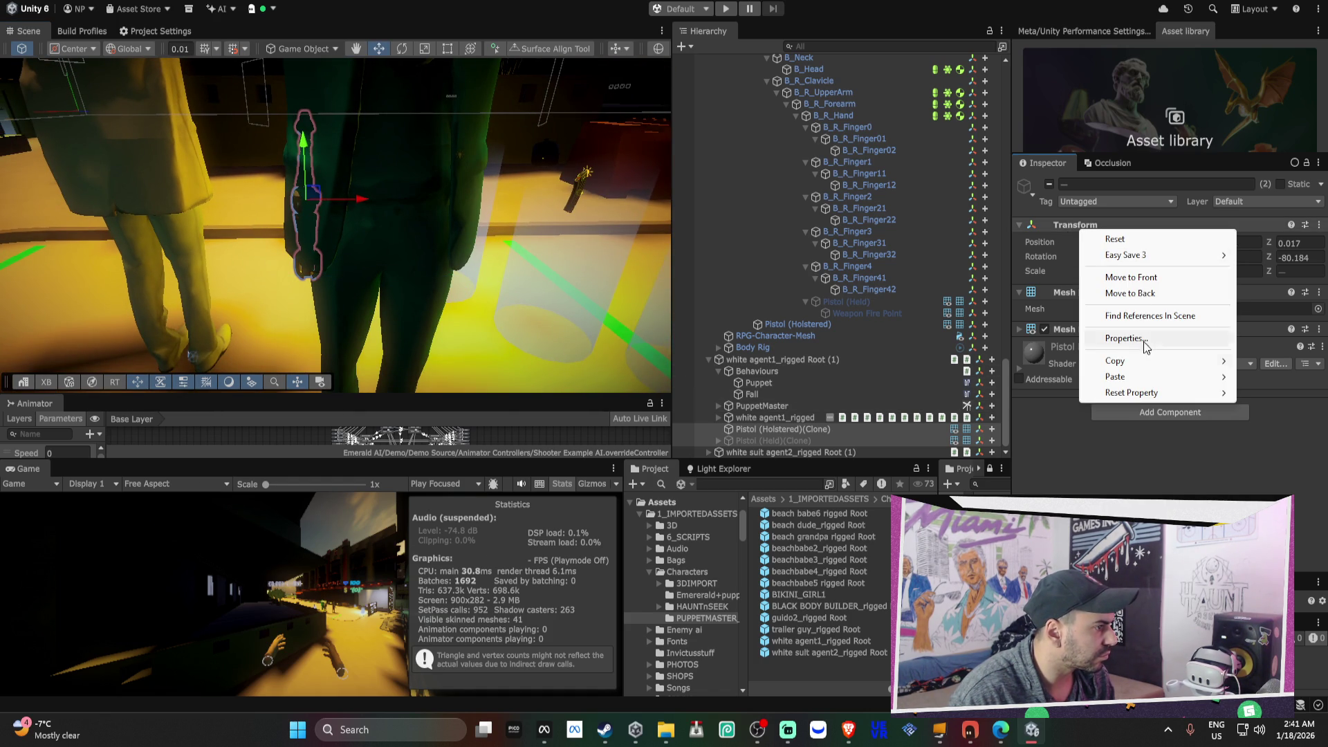
mouse_move(1140, 359)
click(1014, 416)
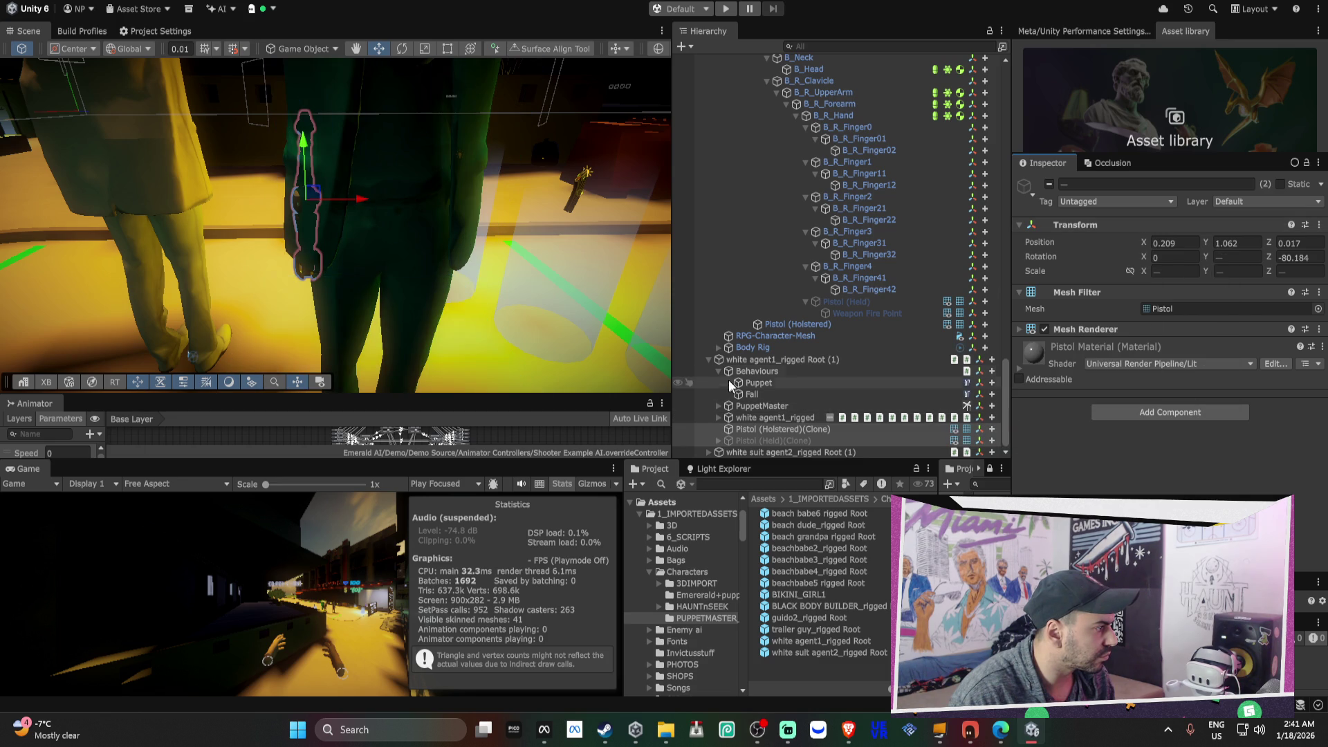
click(712, 363)
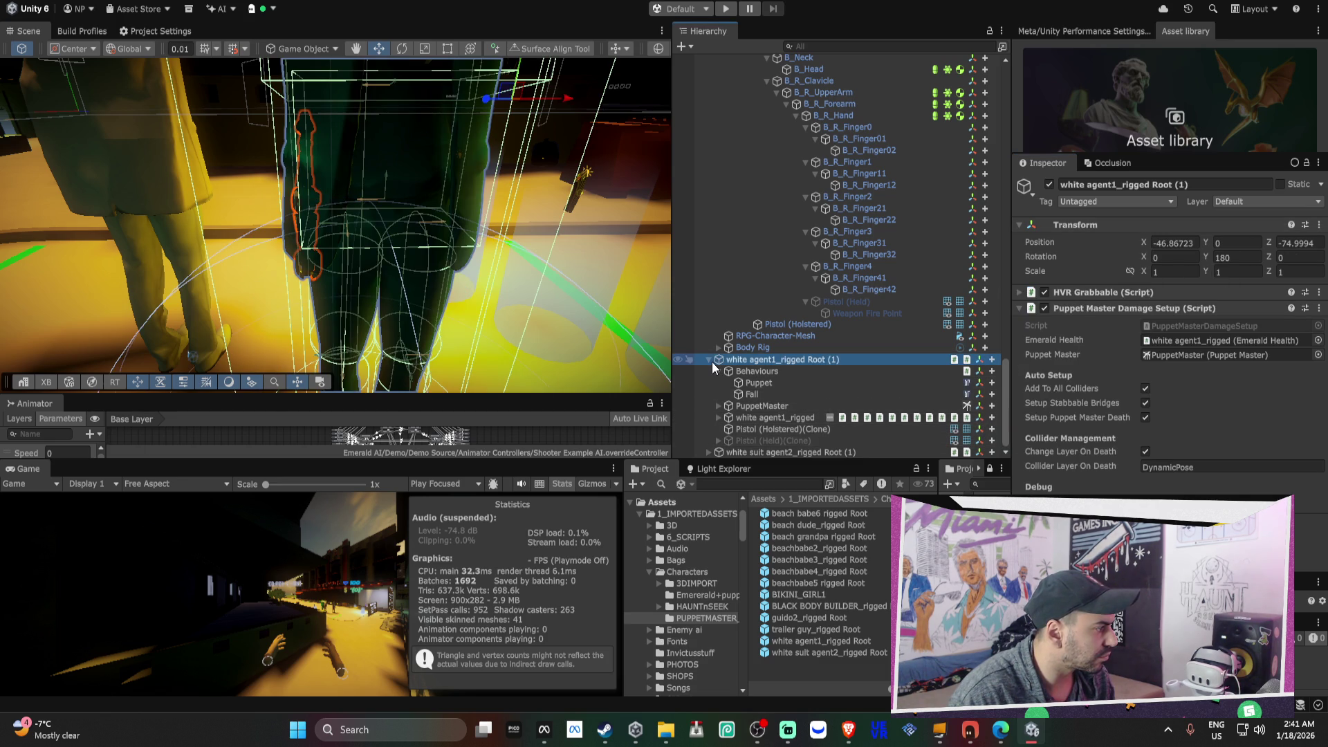
click(708, 361)
click(708, 451)
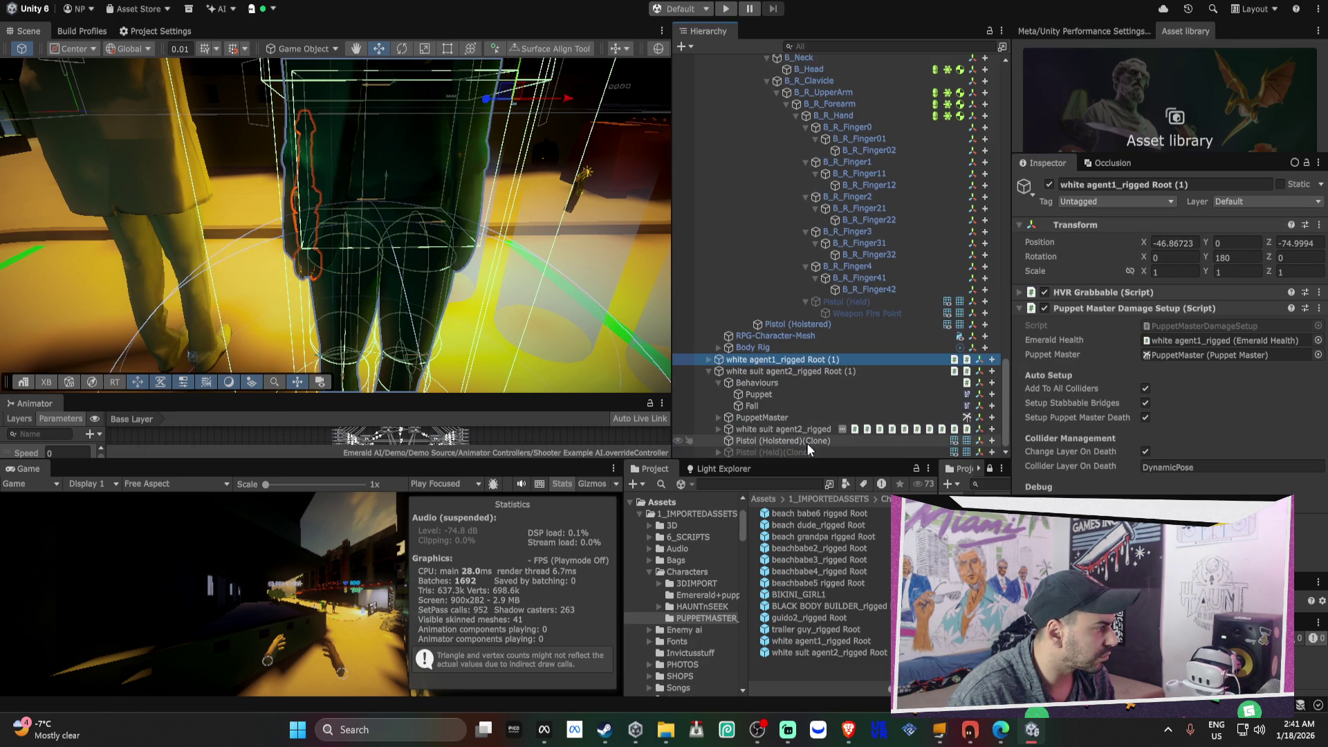
click(800, 442)
shift+click(793, 451)
right_click(1076, 228)
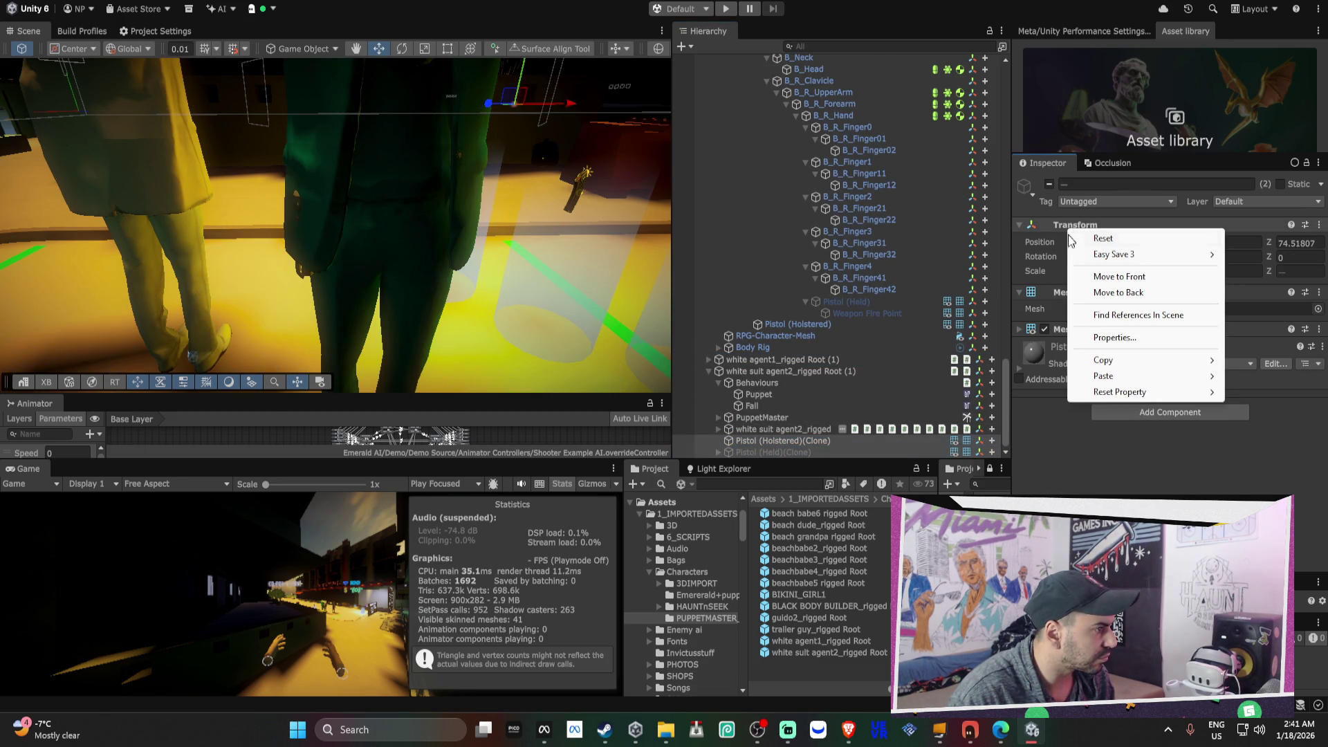
mouse_move(1110, 360)
click(993, 437)
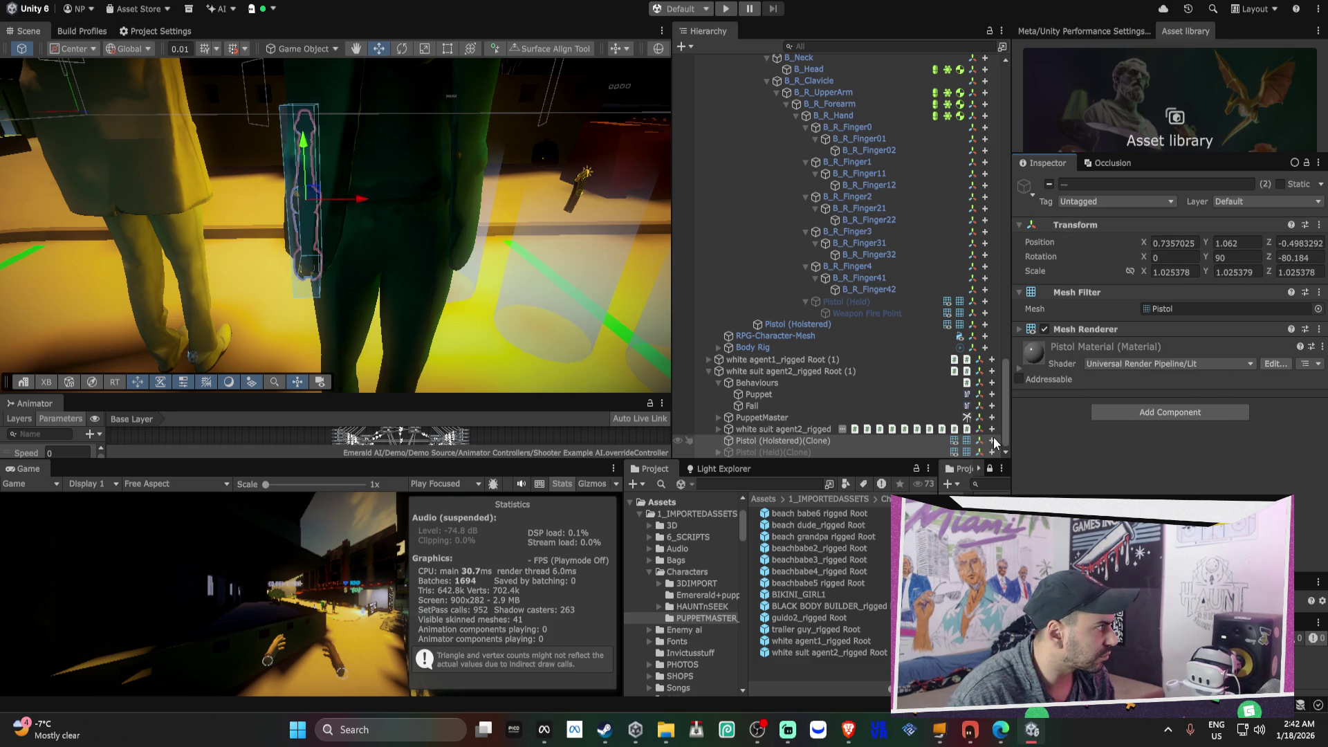
- Set the white agent1 root's Rotation Y to 0
drag(454, 238, 674, 240)
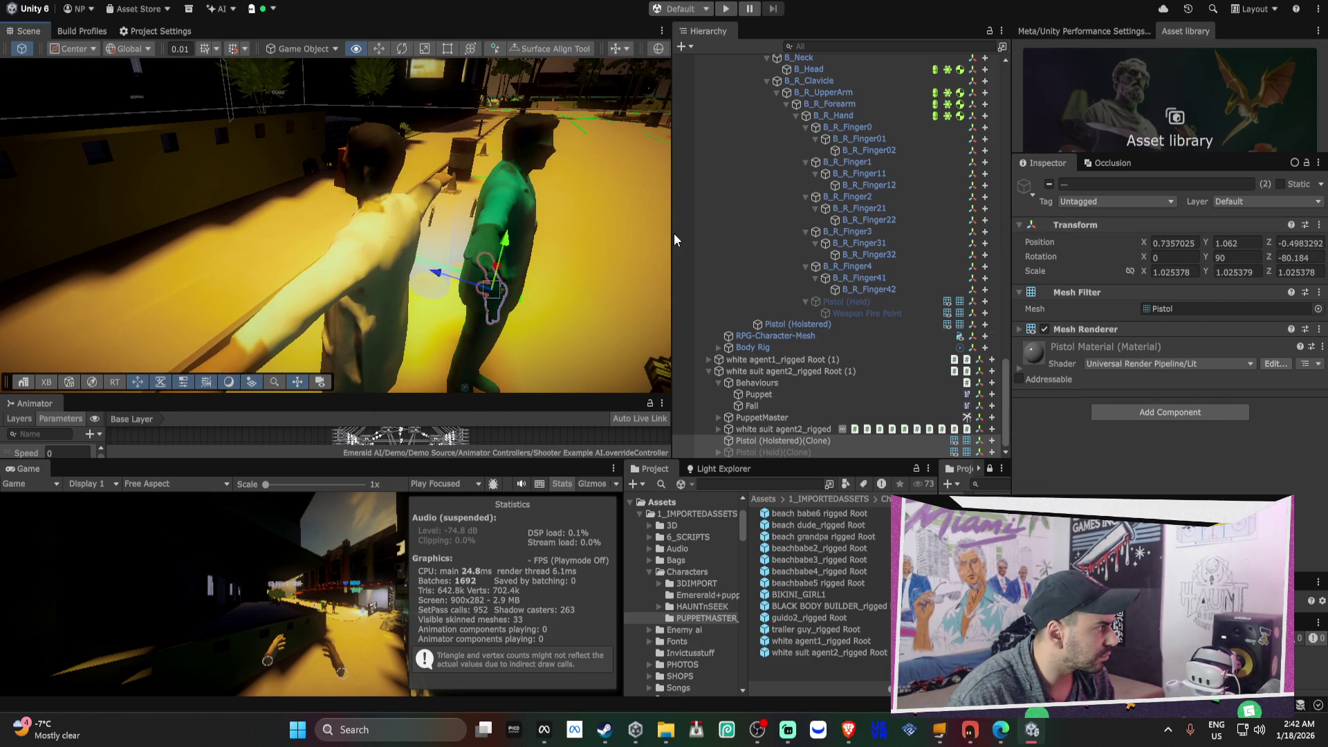
click(774, 371)
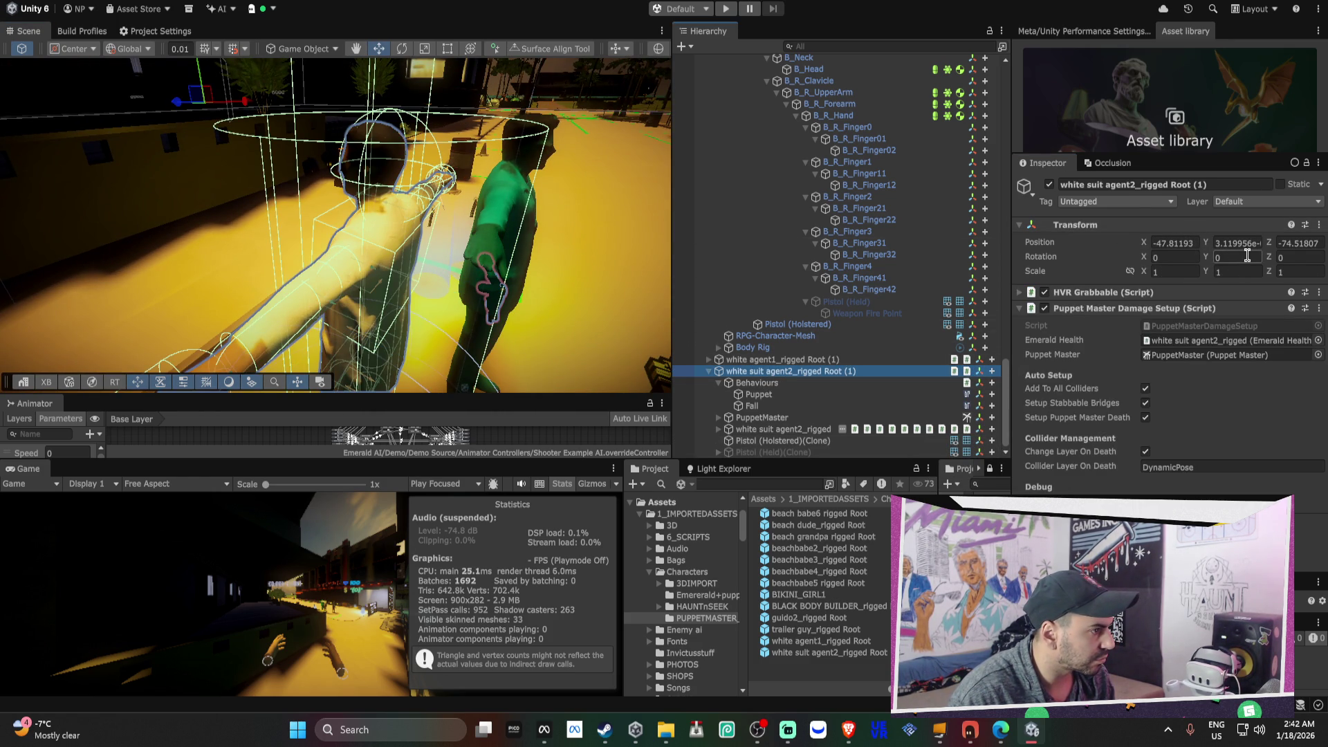
click(790, 359)
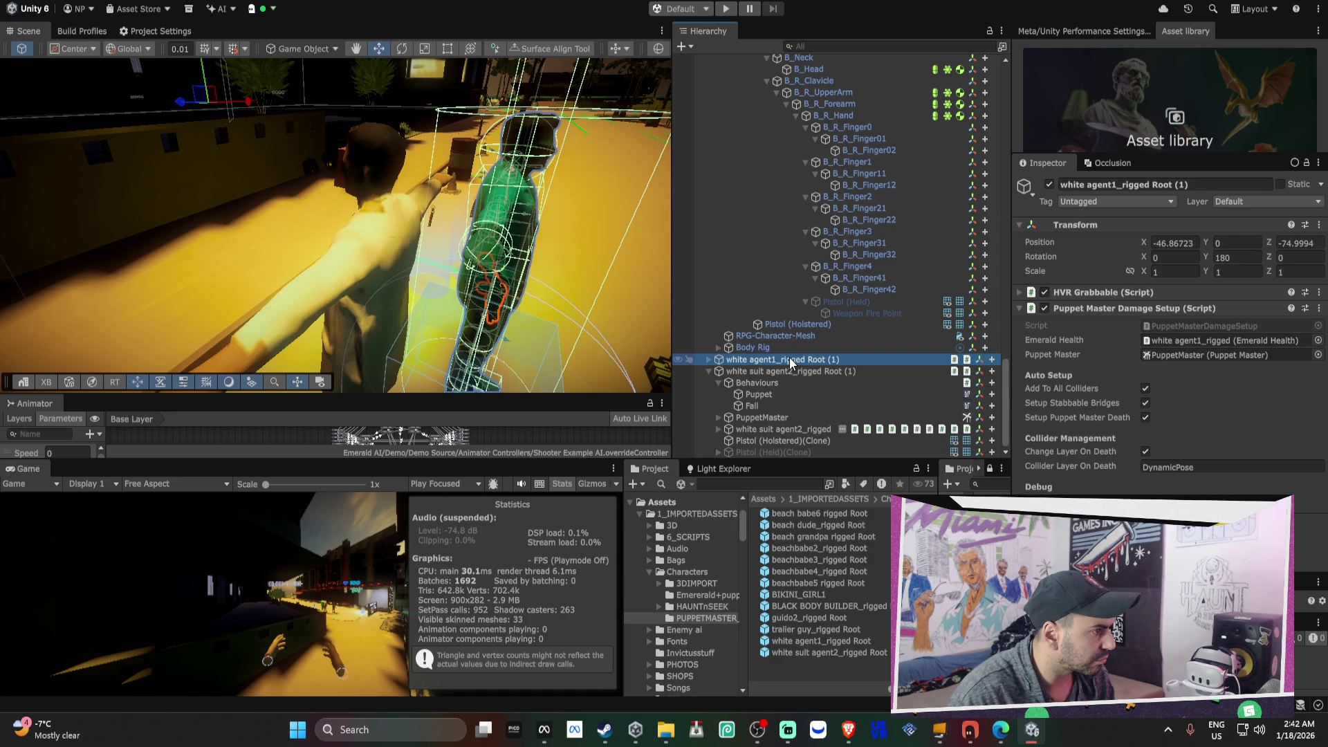
double_click(1244, 256)
text(0)
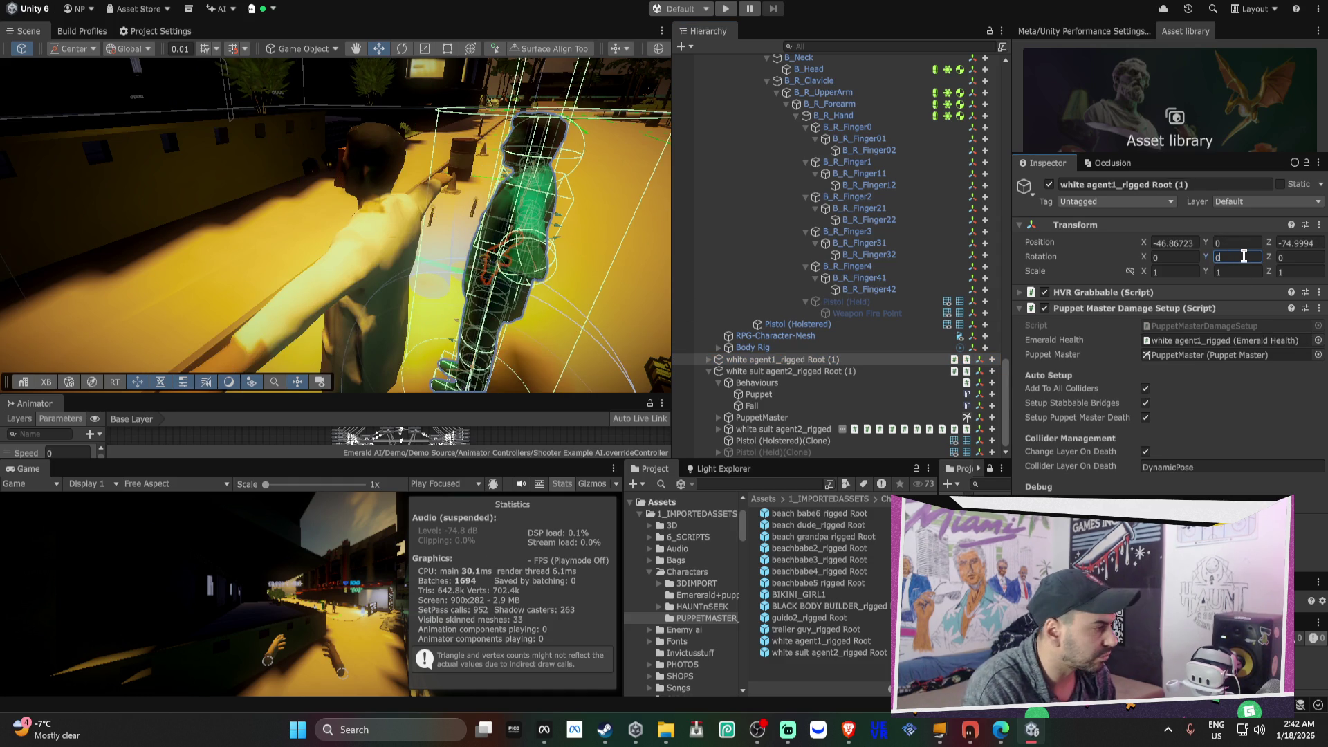
- Rotate both agent roots together to face the opposite way, Y rotation -162.379
ctrl+click(822, 372)
key(e)
drag(521, 288, 895, 318)
double_click(786, 441)
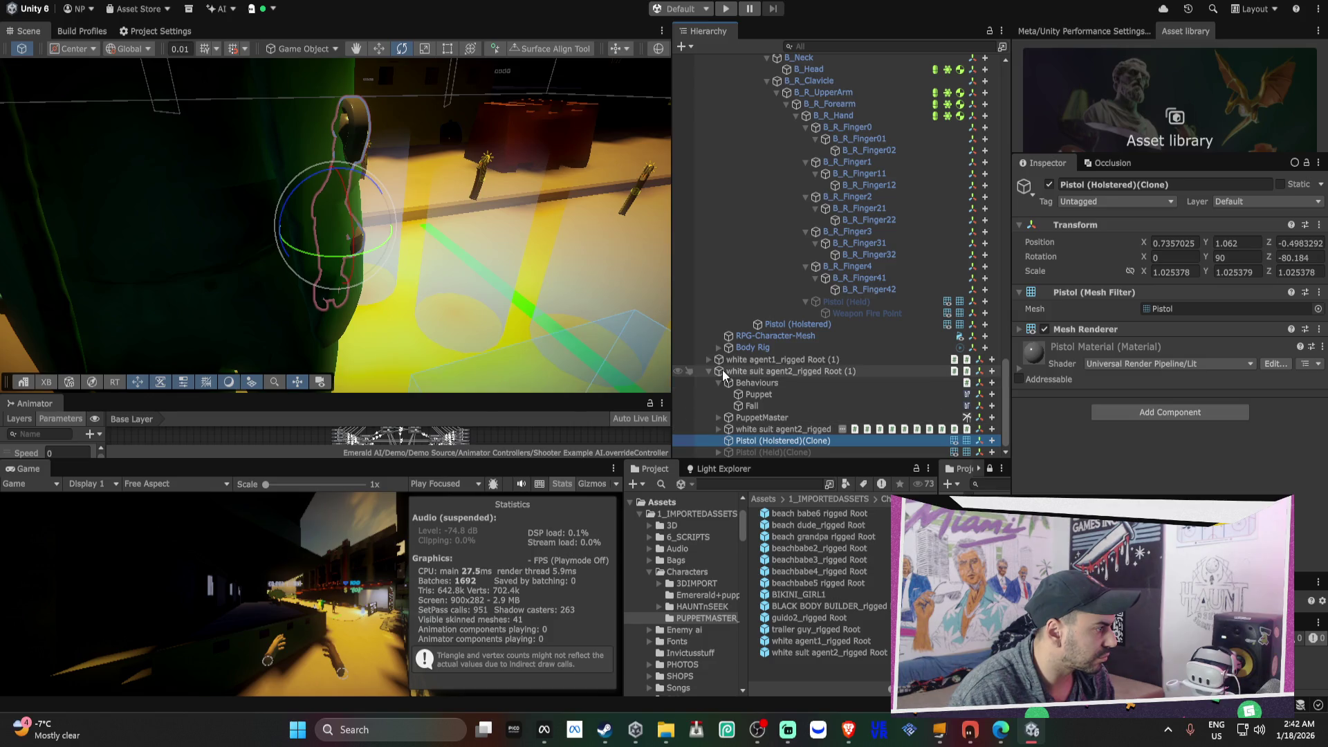
click(709, 360)
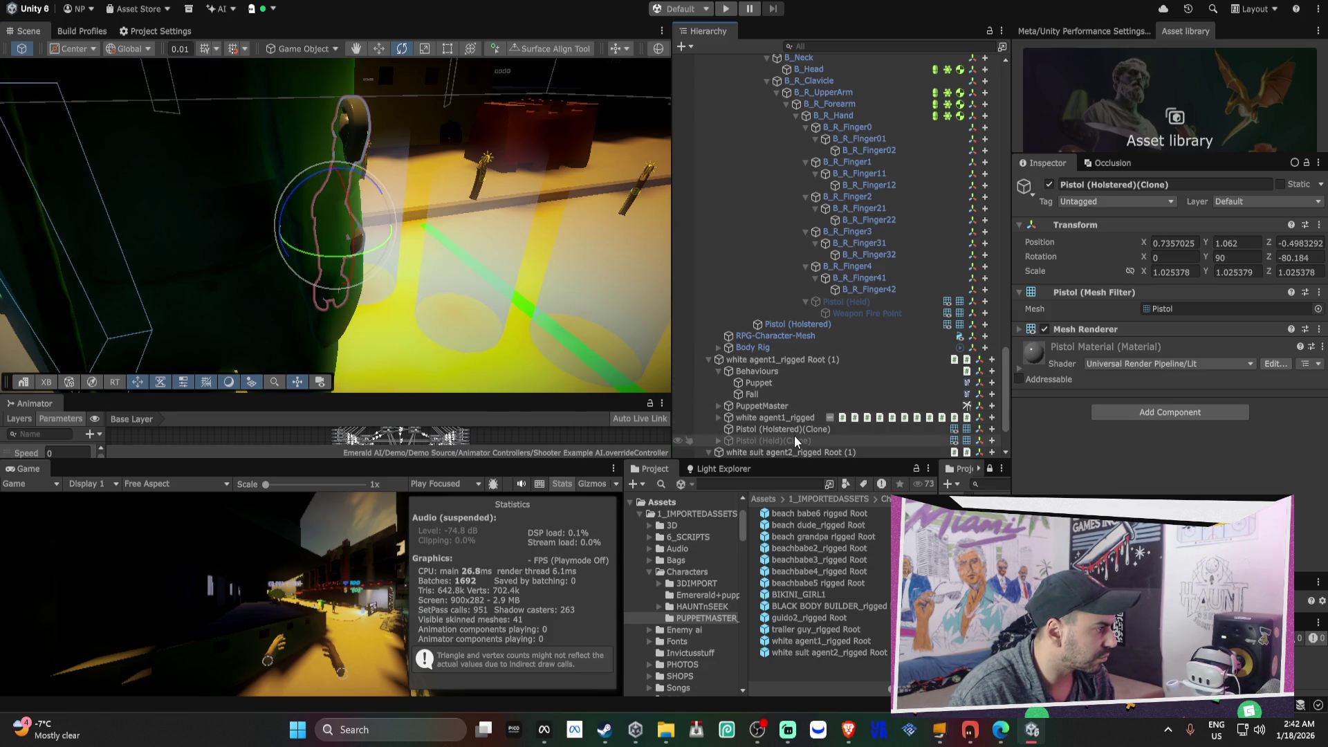
- Set agent2's holstered pistol clone Position X and Z to 0
click(794, 429)
double_click(794, 426)
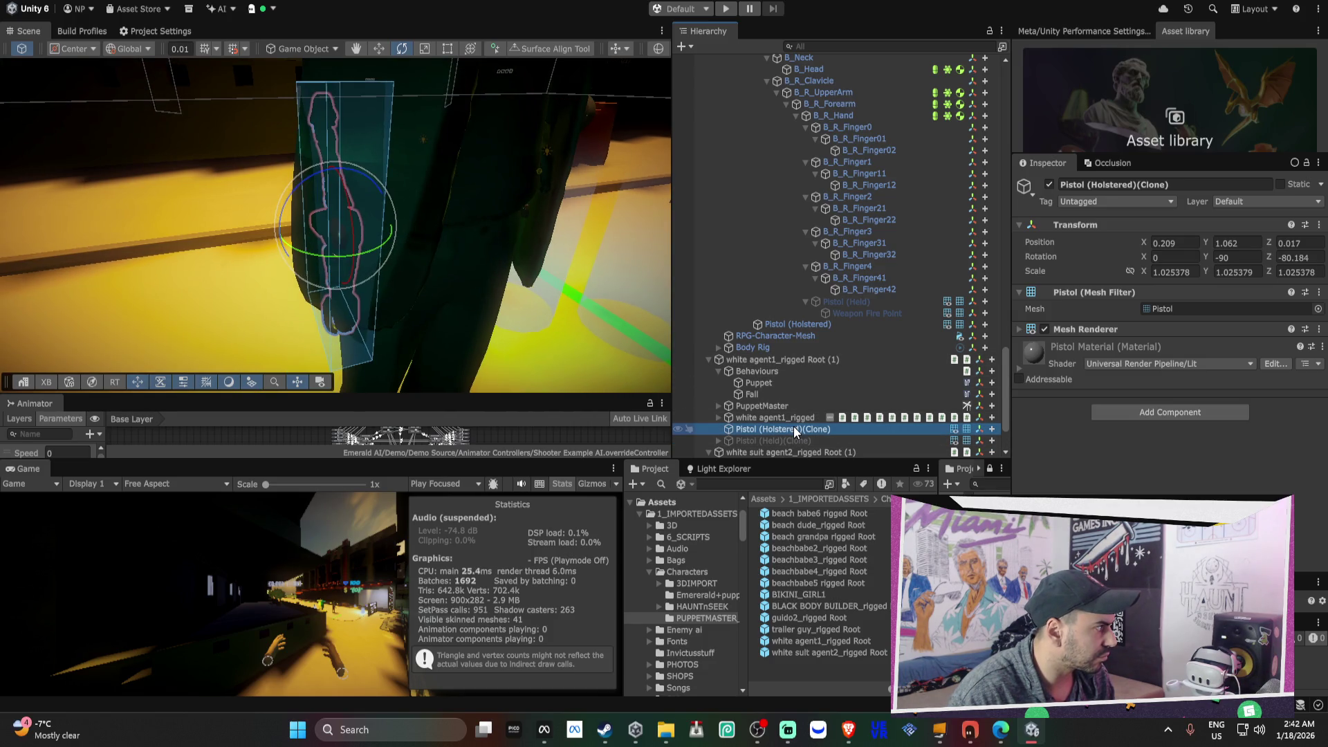
double_click(711, 358)
click(707, 359)
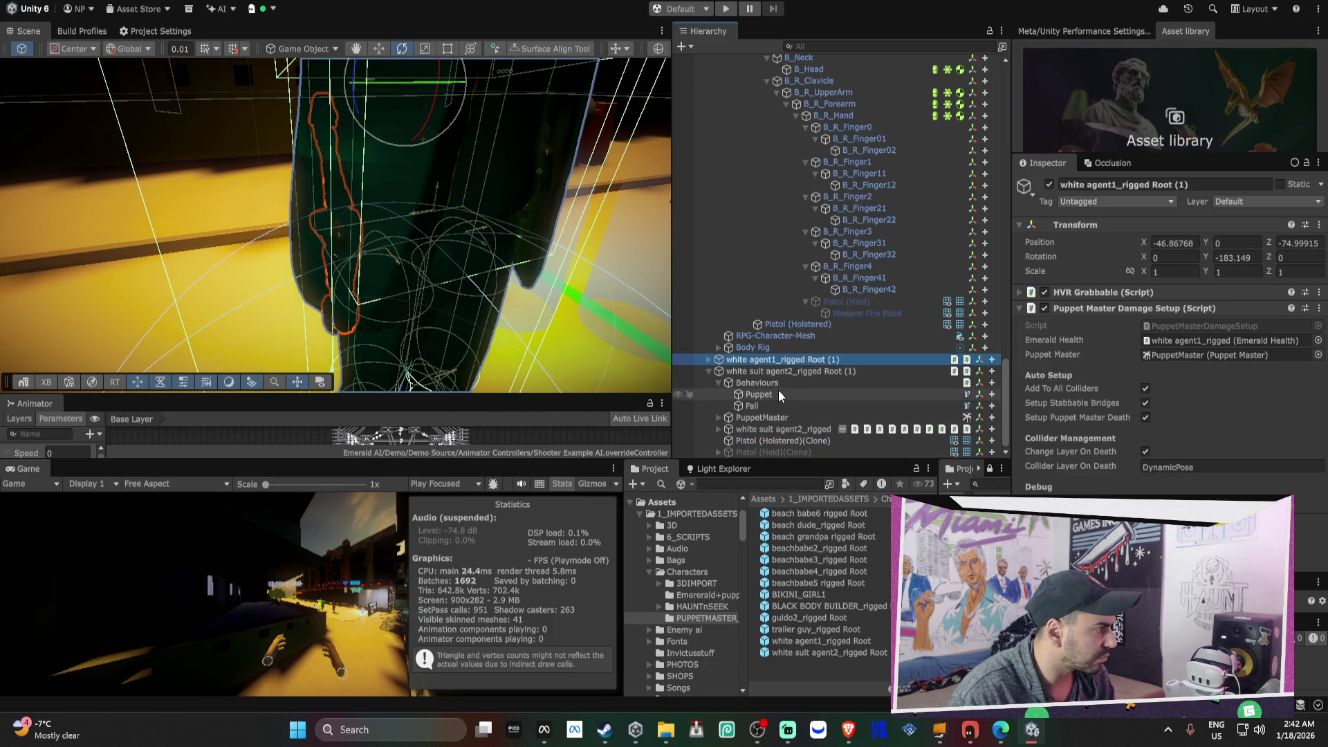
double_click(815, 437)
click(1160, 240)
text(0)
key(Tab)
key(Tab)
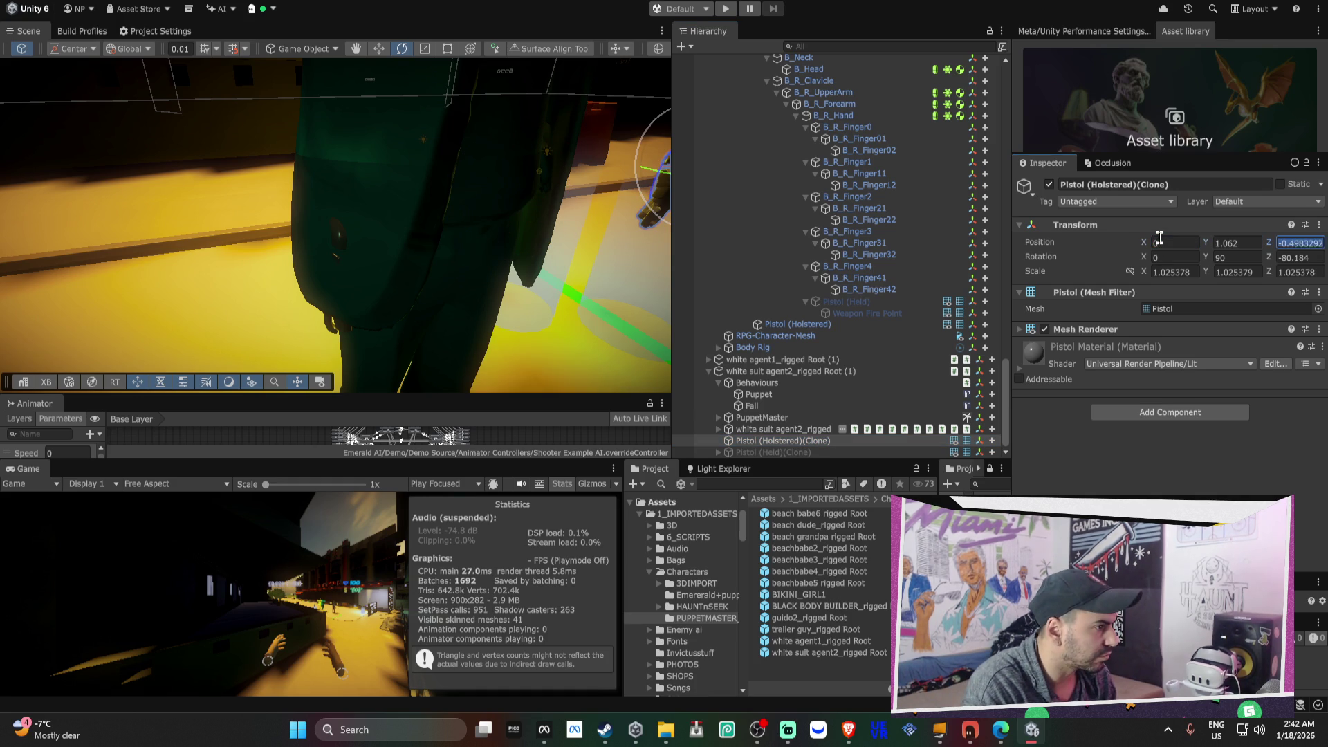
text(0)
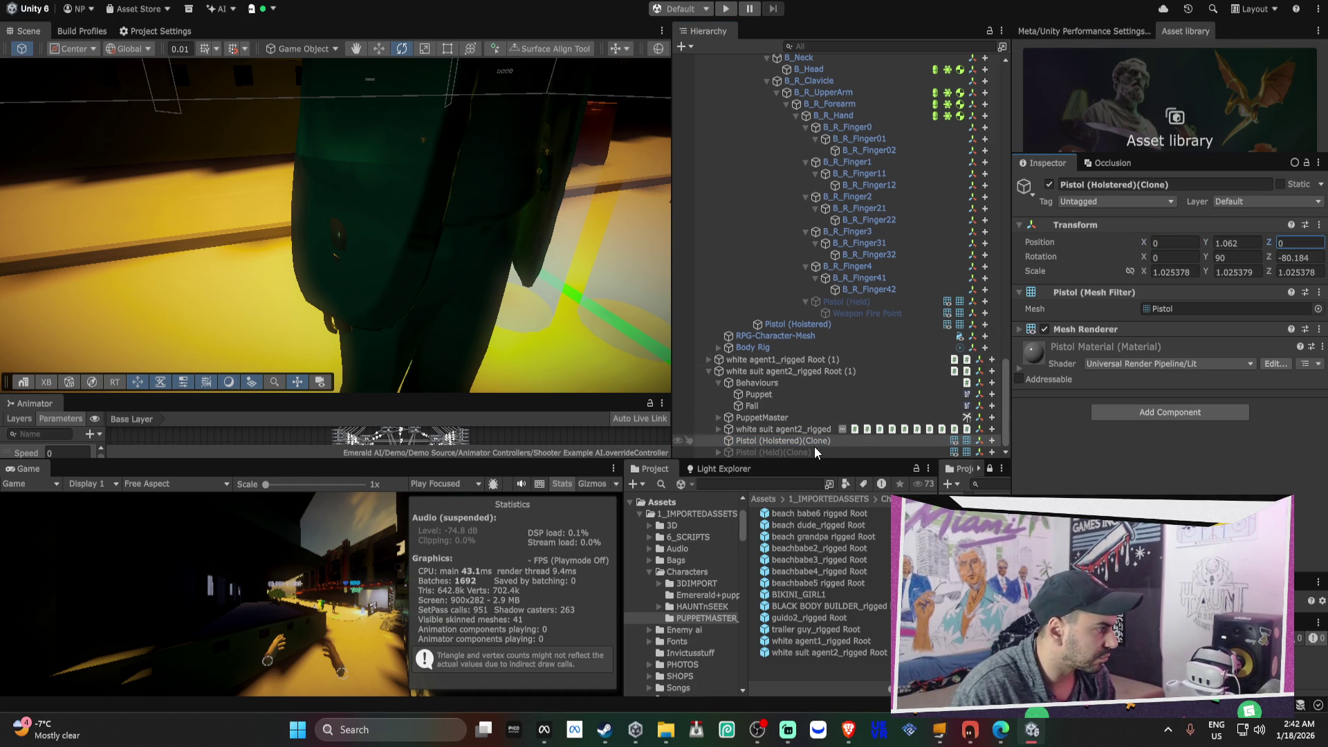
- Set the held pistol clone's Position X and Z to 0, keeping Y at 1.062
click(773, 452)
click(1176, 243)
text(0)
key(Tab)
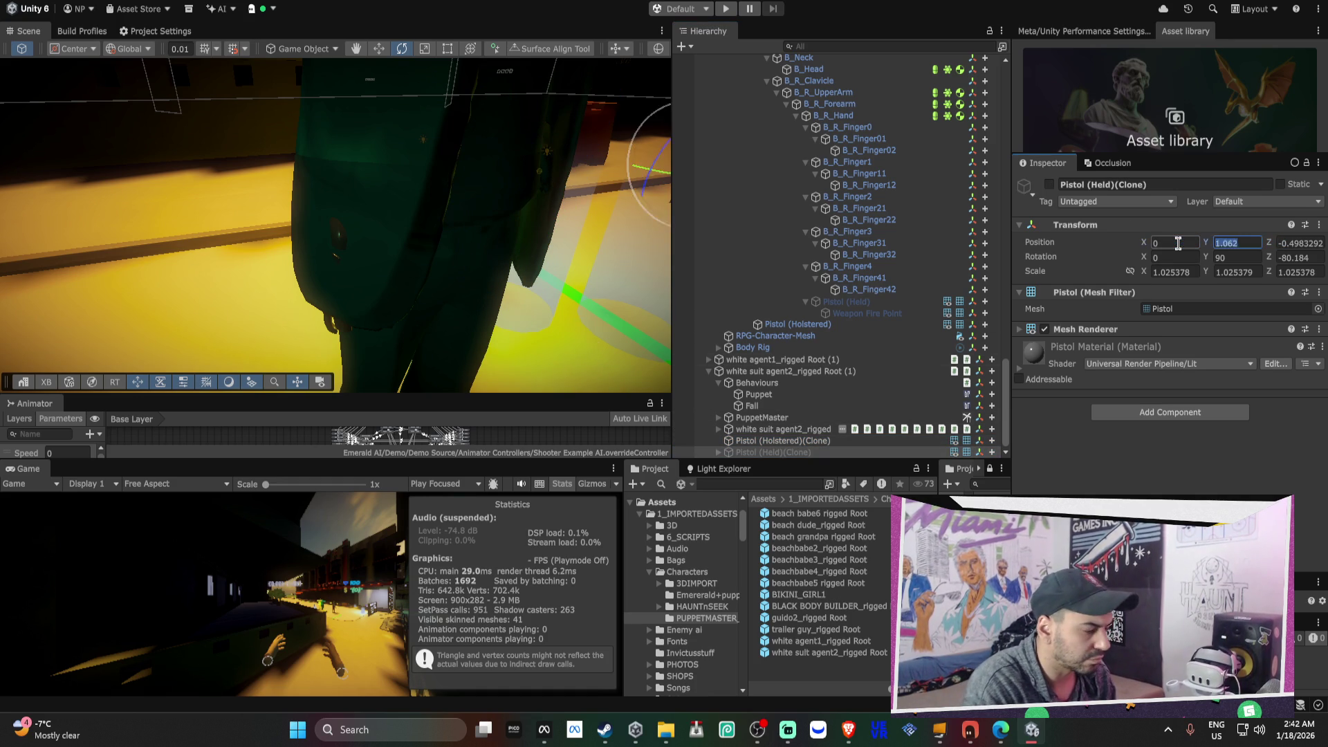
text(0)
key(Tab)
key(ctrl+z)
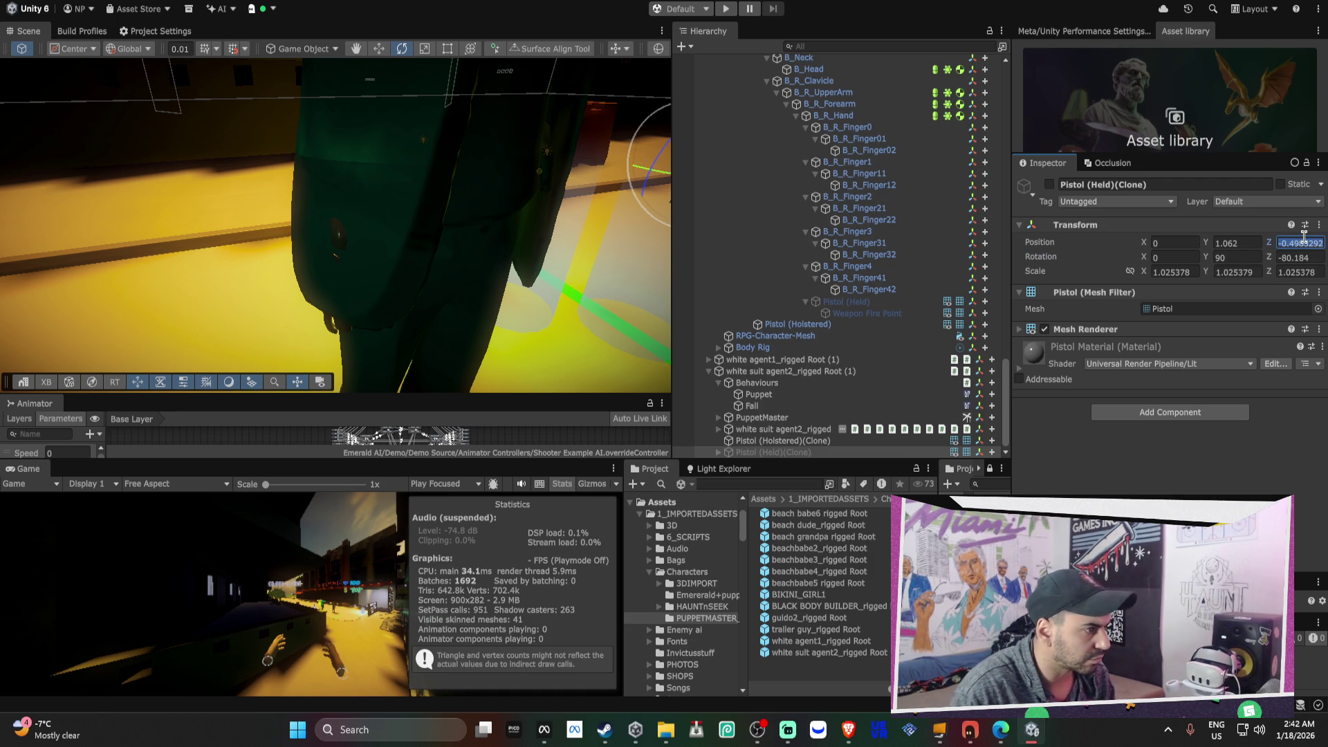
text(0)
- Rotate the holstered pistol to Y -90 and slide it onto the hip at 0.2326, 1.062, 0.0203
mouse_move(332, 208)
mouse_down()
mouse_move(304, 200)
mouse_move(438, 222)
mouse_move(433, 232)
mouse_up()
click(442, 228)
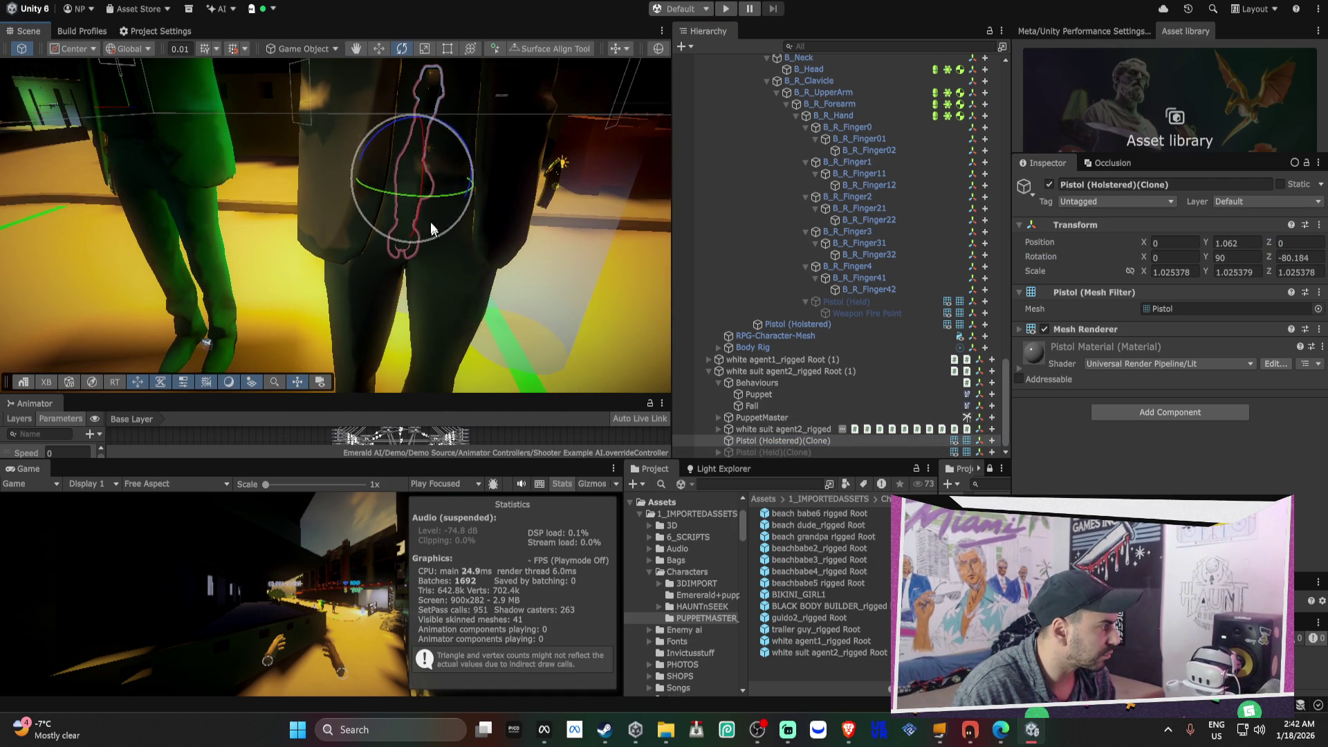
mouse_move(398, 189)
mouse_down()
mouse_move(627, 248)
mouse_move(617, 242)
mouse_up()
key(w)
mouse_move(467, 188)
mouse_down()
mouse_move(351, 188)
mouse_move(468, 267)
mouse_move(313, 208)
mouse_move(577, 347)
mouse_up()
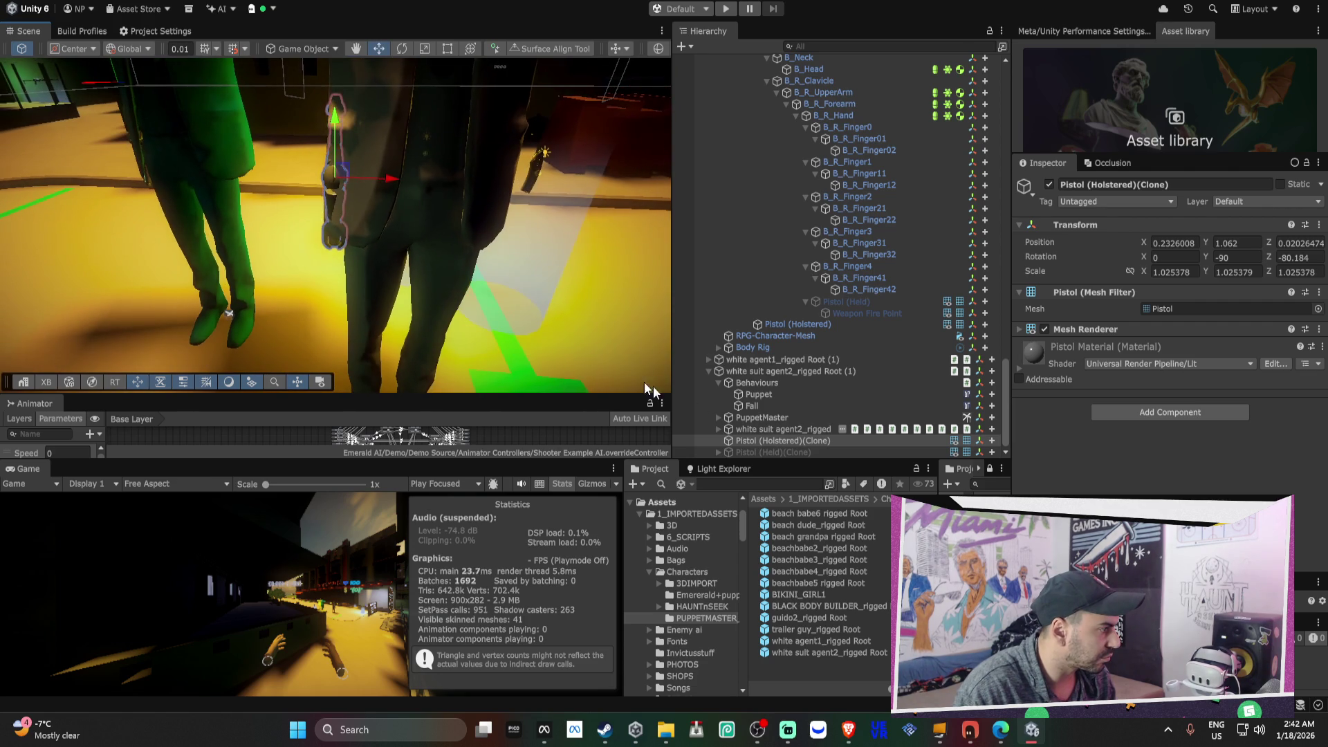
click(806, 450)
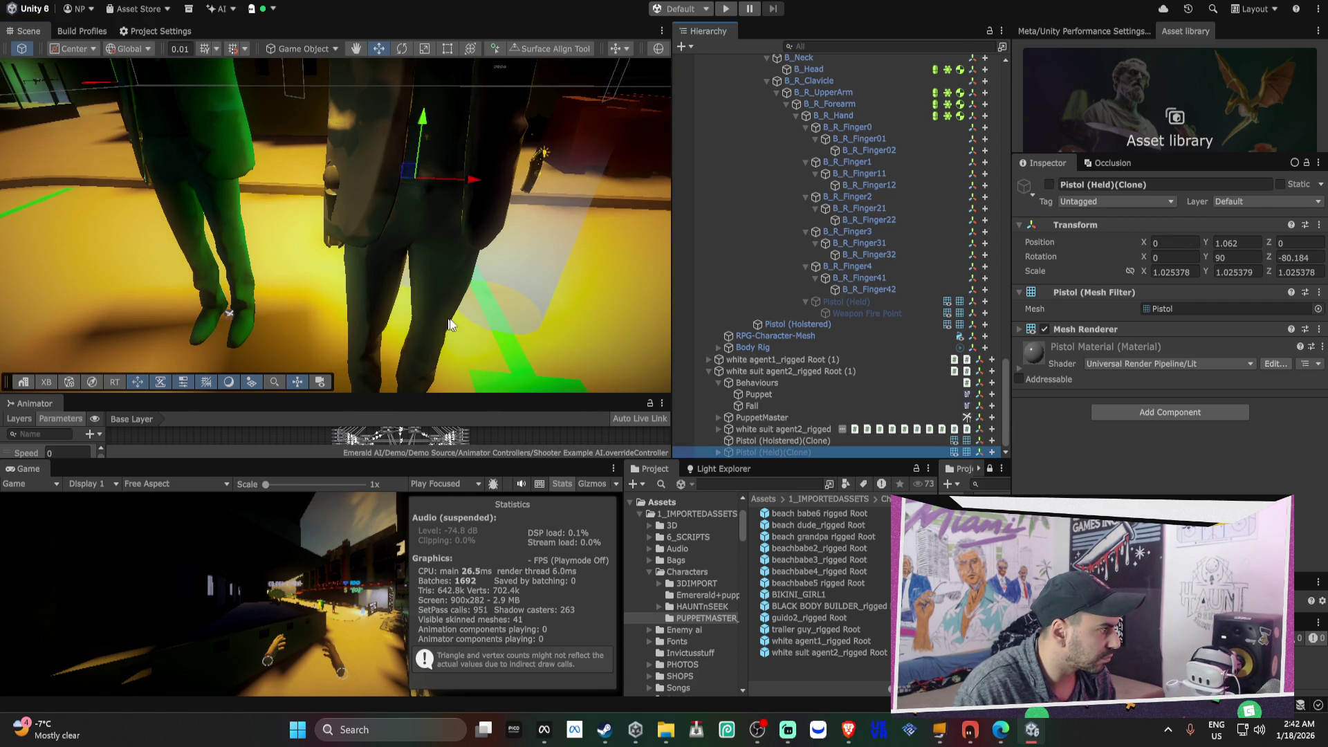
scroll(852, 396, up, 3)
click(871, 389)
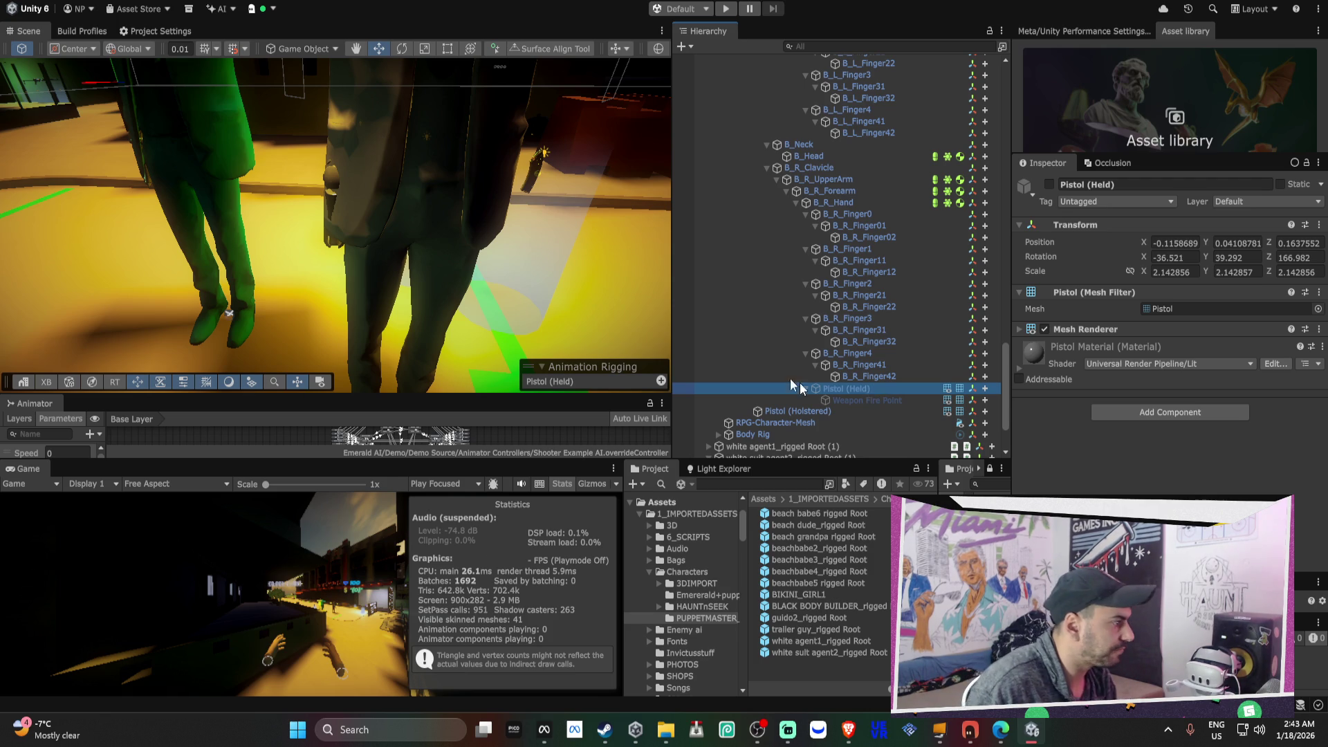
- Frame the original Pistol (Held) and Weapon Fire Point, then the held pistol clone
key(f)
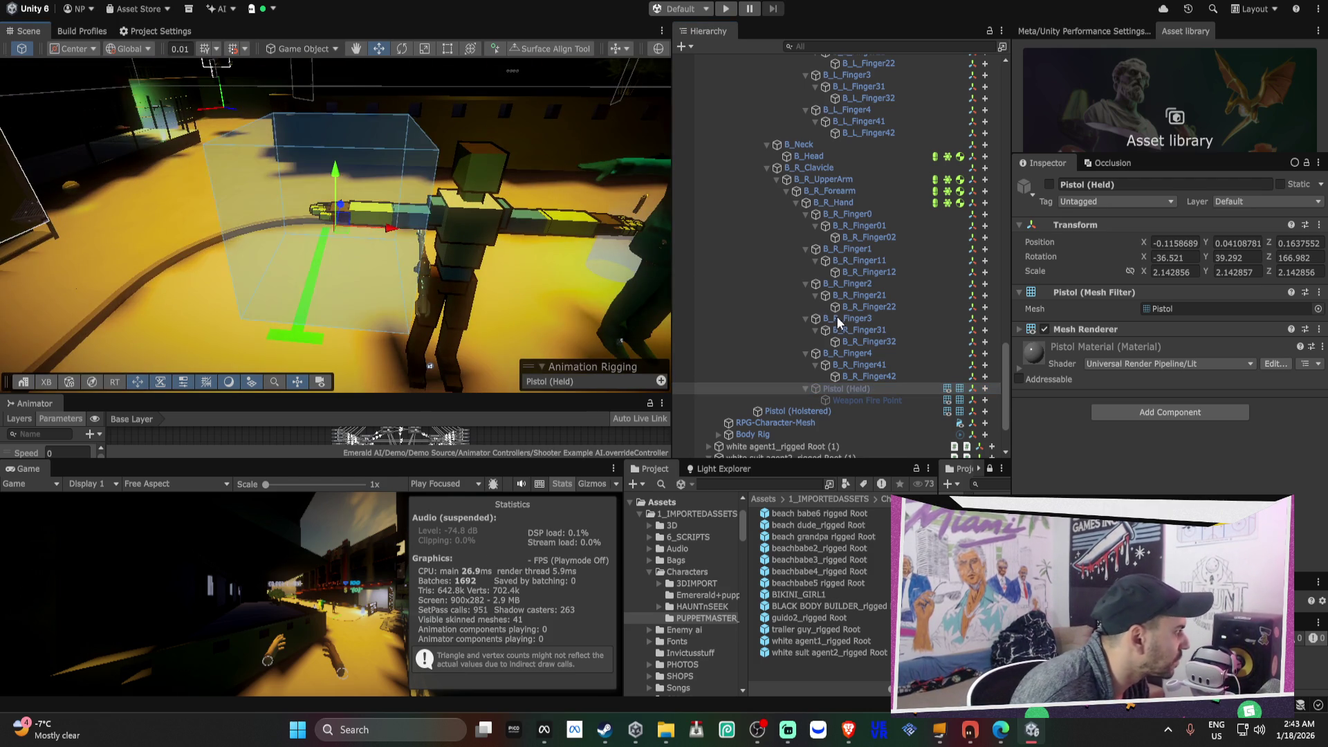
click(848, 400)
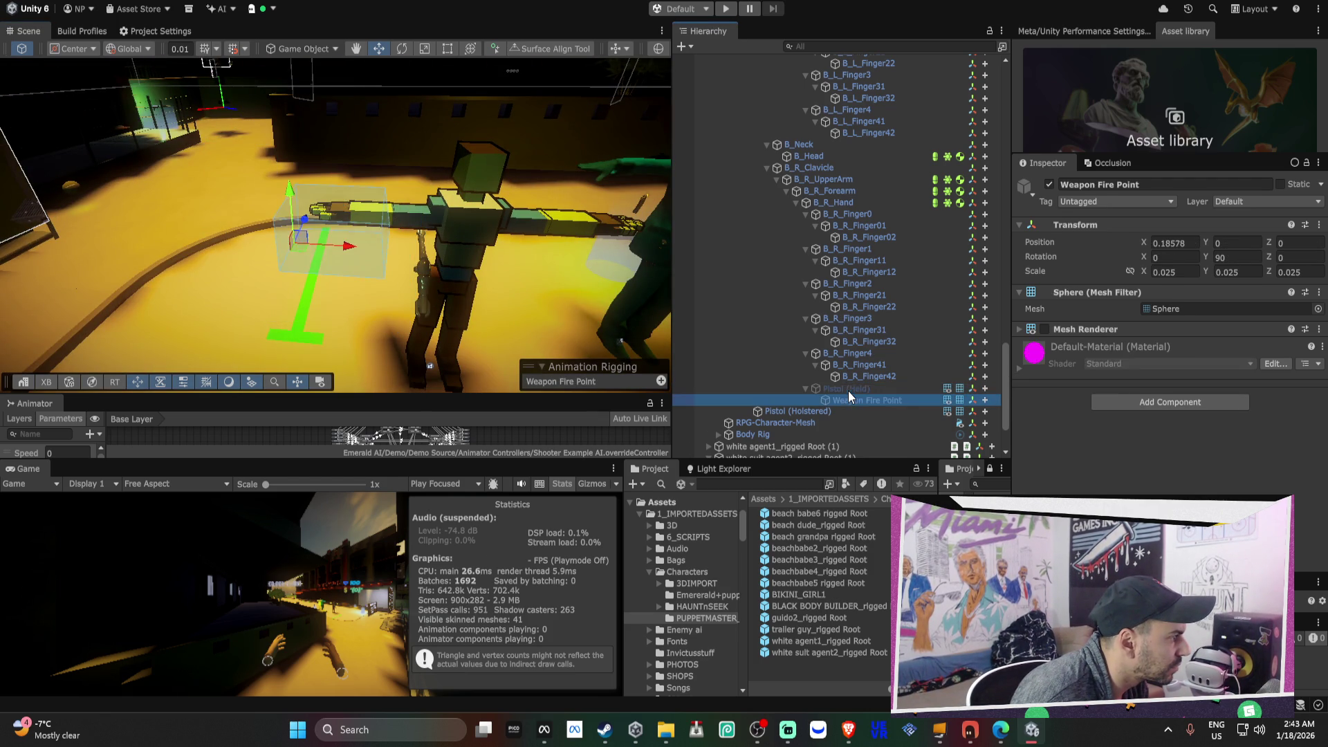
click(848, 388)
scroll(815, 415, down, 3)
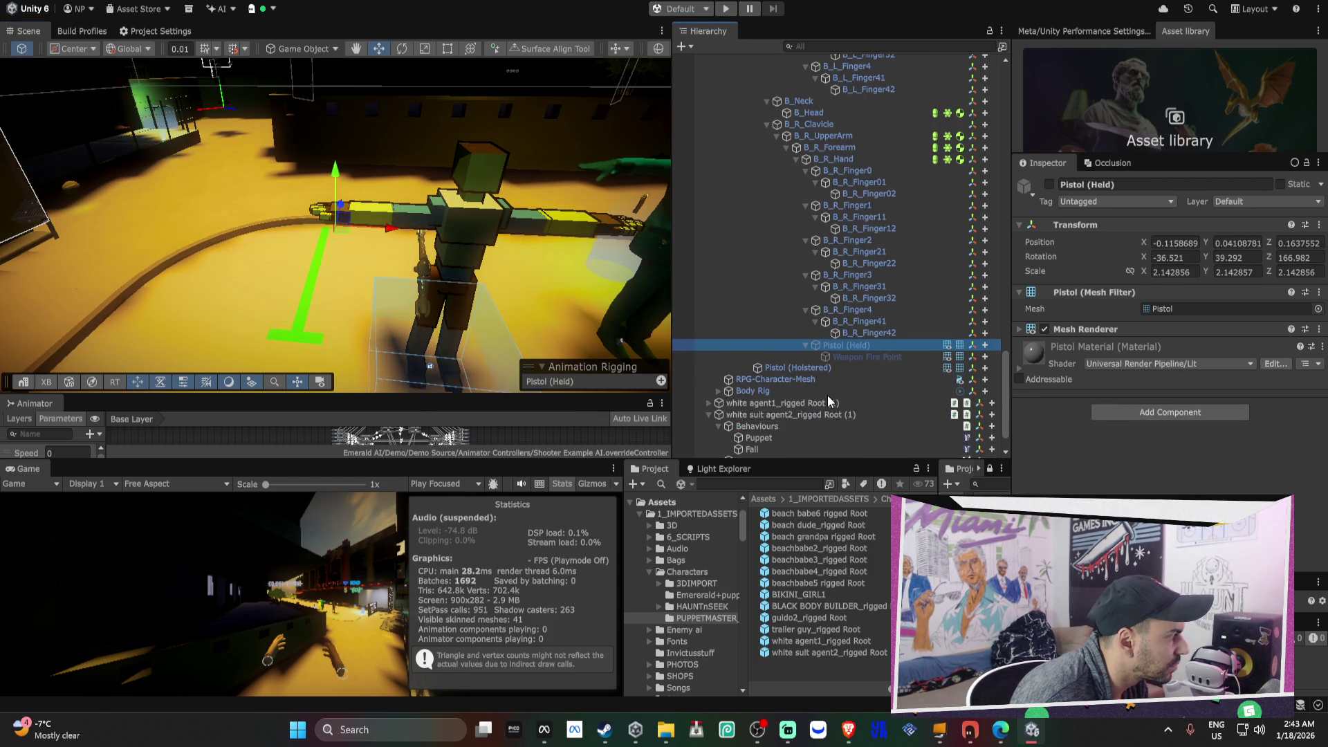
scroll(829, 400, down, 3)
click(798, 446)
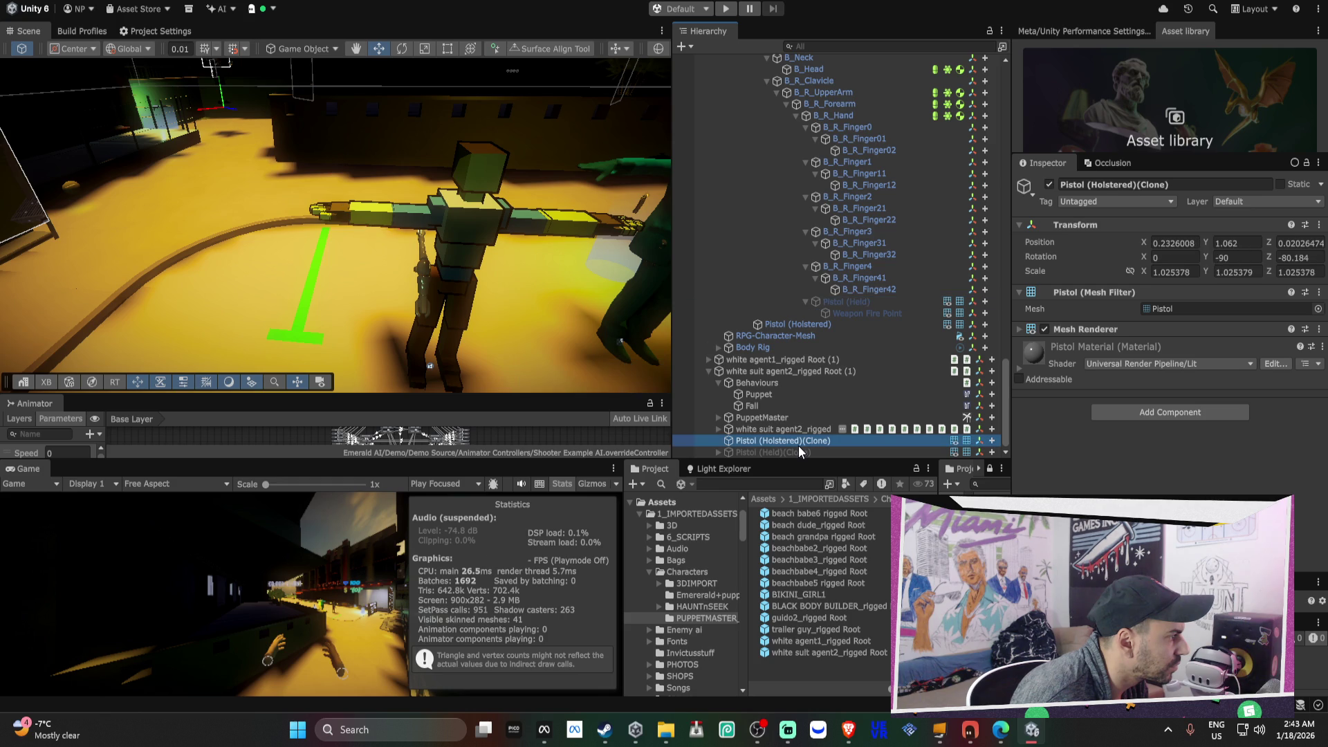
click(790, 452)
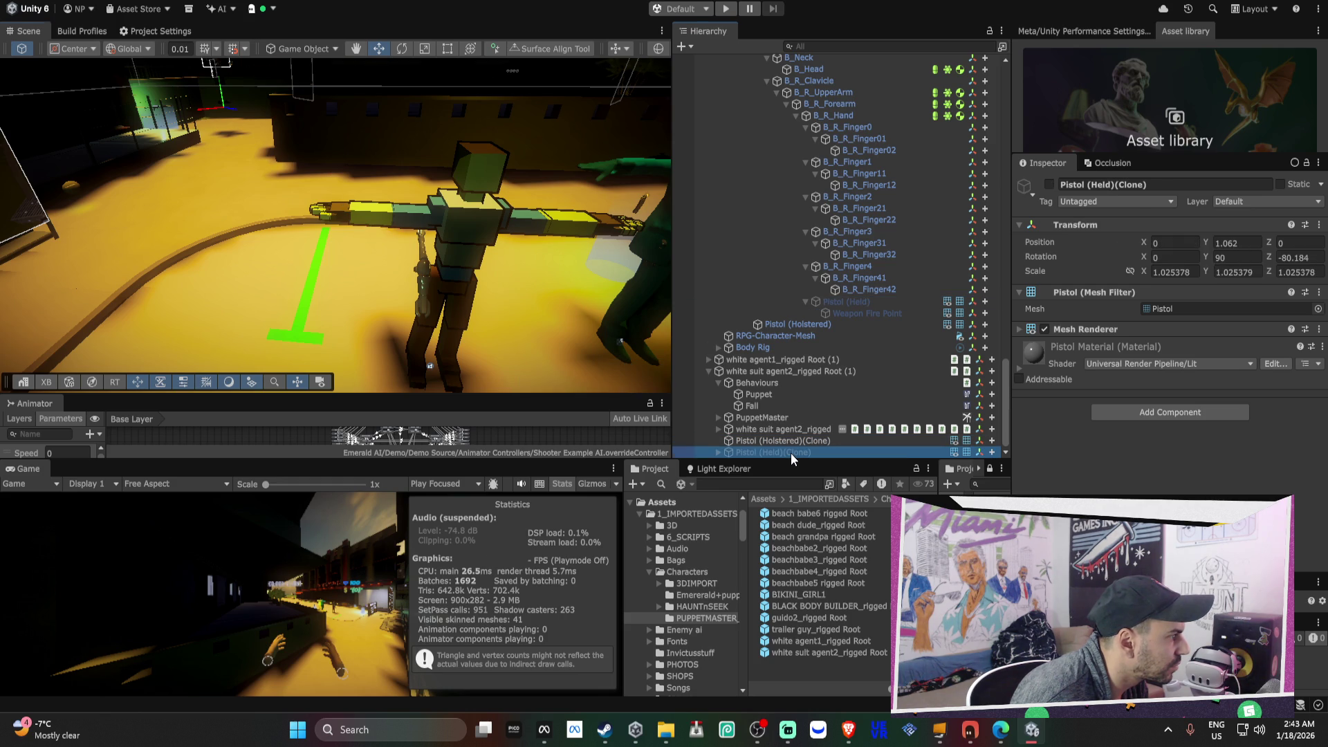
key(f)
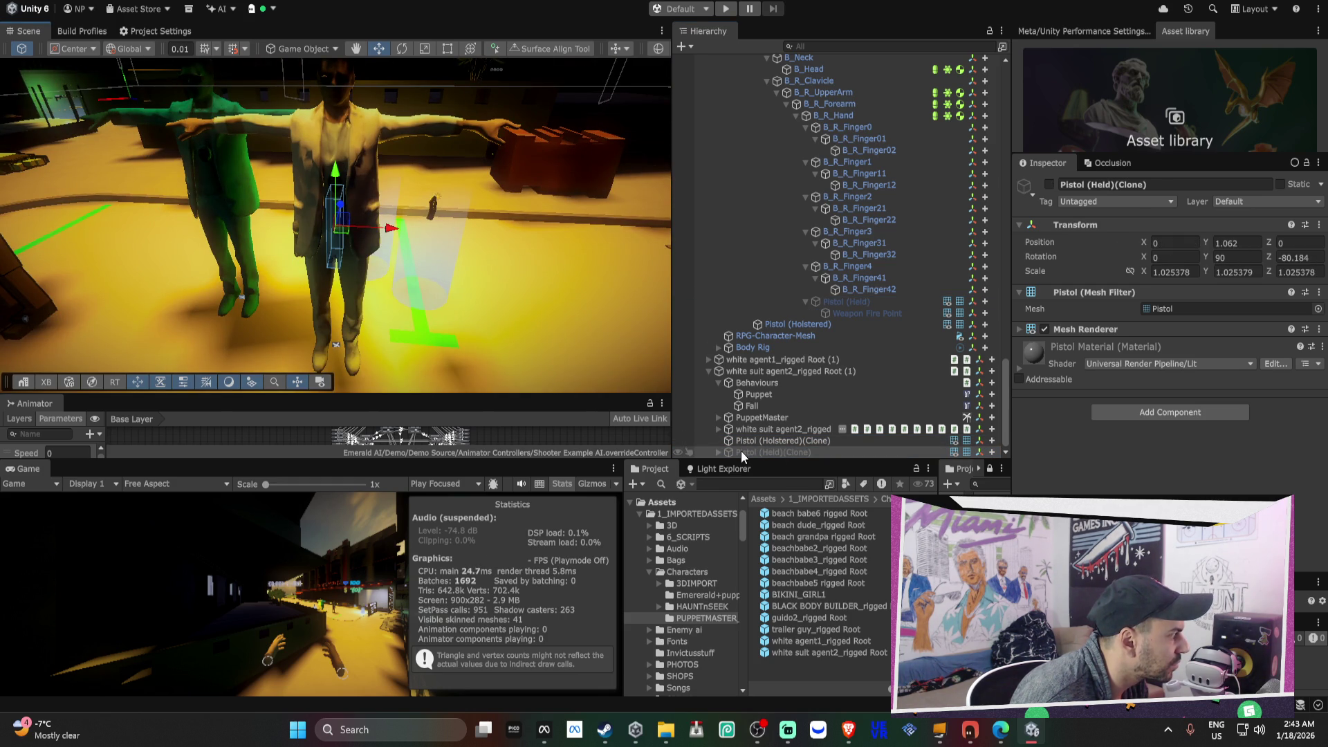
- Raise the held pistol clone toward the hand at 0.853, 1.573, -0.047
double_click(864, 301)
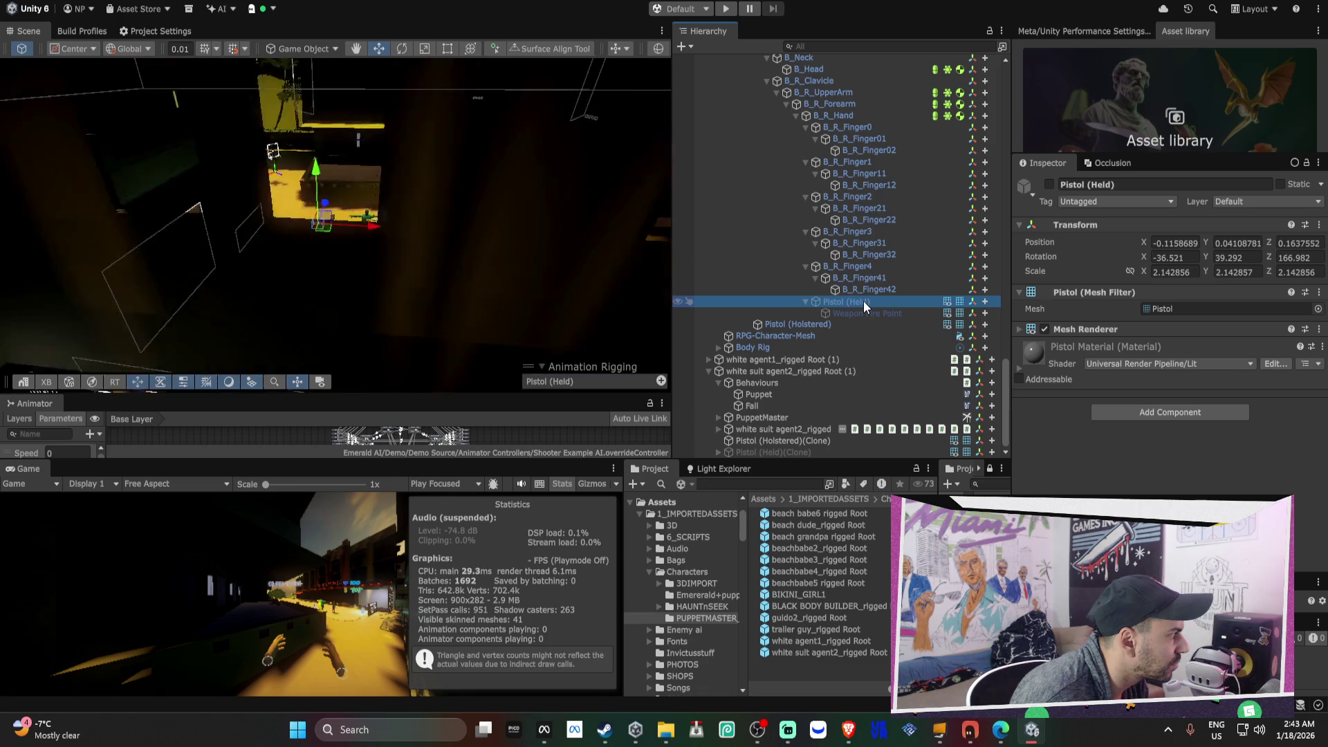
double_click(864, 301)
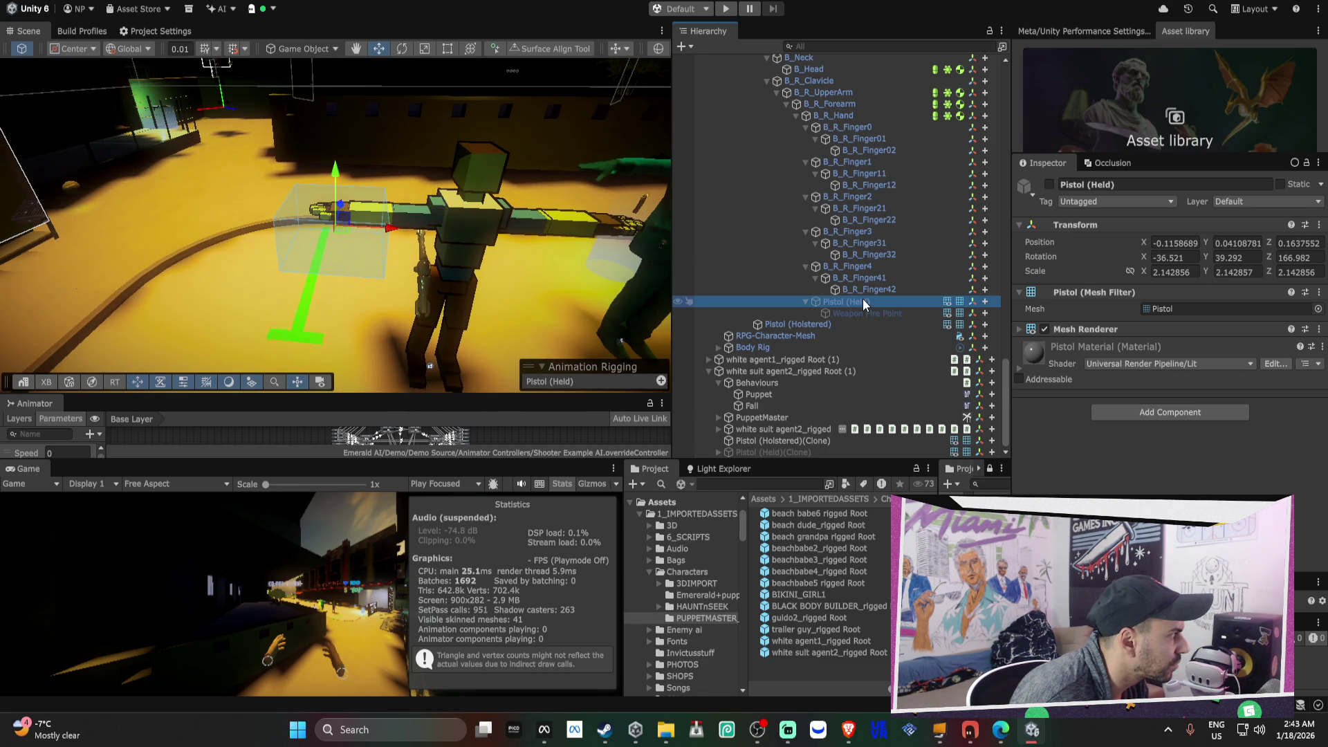
double_click(804, 452)
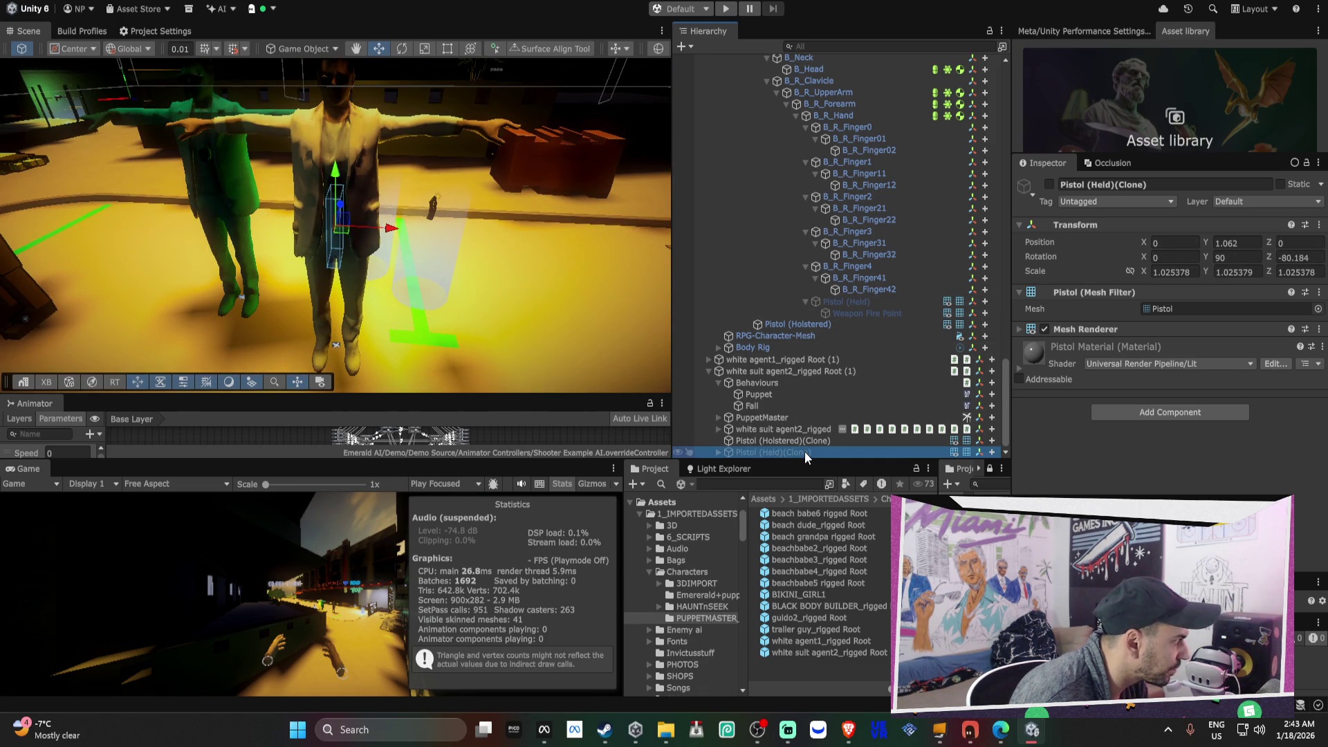
mouse_move(254, 190)
alt+mouse_down()
mouse_move(295, 195)
mouse_move(251, 200)
alt+mouse_up()
mouse_move(469, 238)
mouse_down()
mouse_move(306, 122)
mouse_move(388, 117)
mouse_move(455, 217)
mouse_move(439, 210)
mouse_up()
key(e)
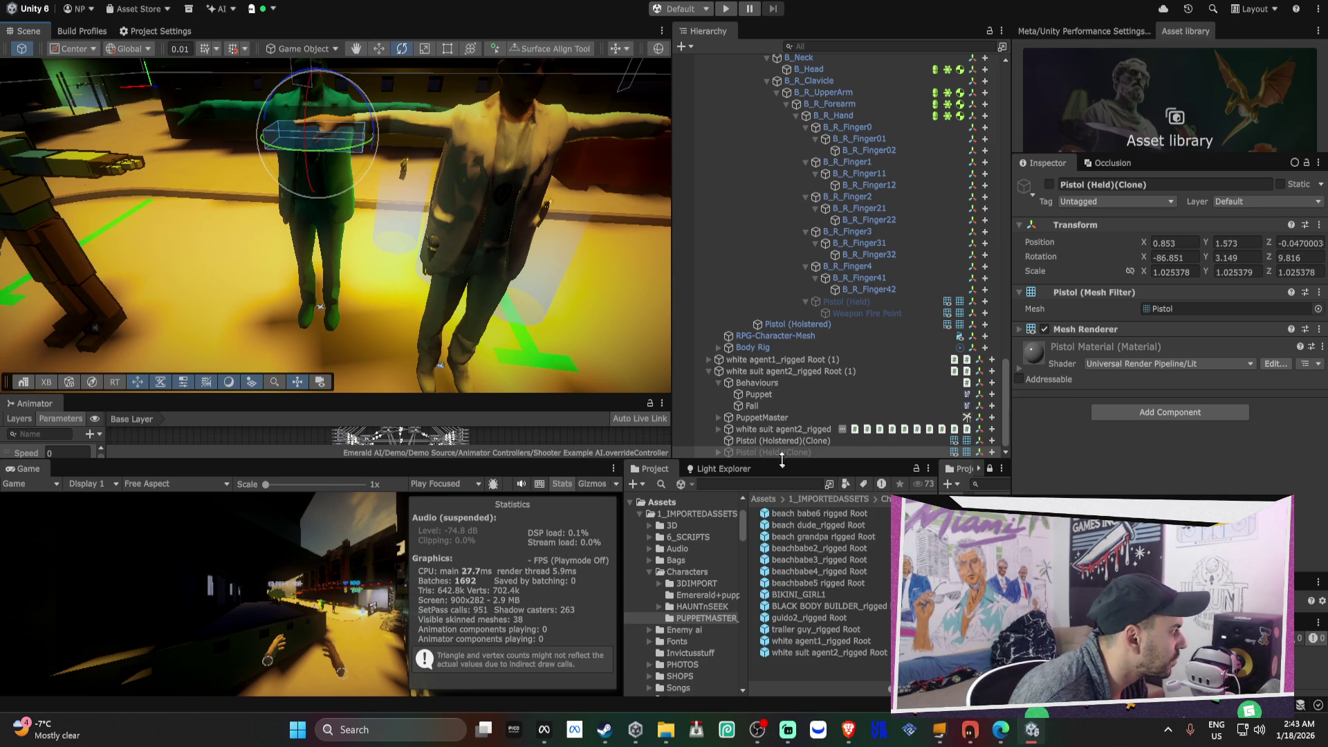
- Nudge agent2's held pistol clone toward the green character's hand, to 0.8359, 1.61, -0.0671
key(w)
drag(334, 129, 336, 114)
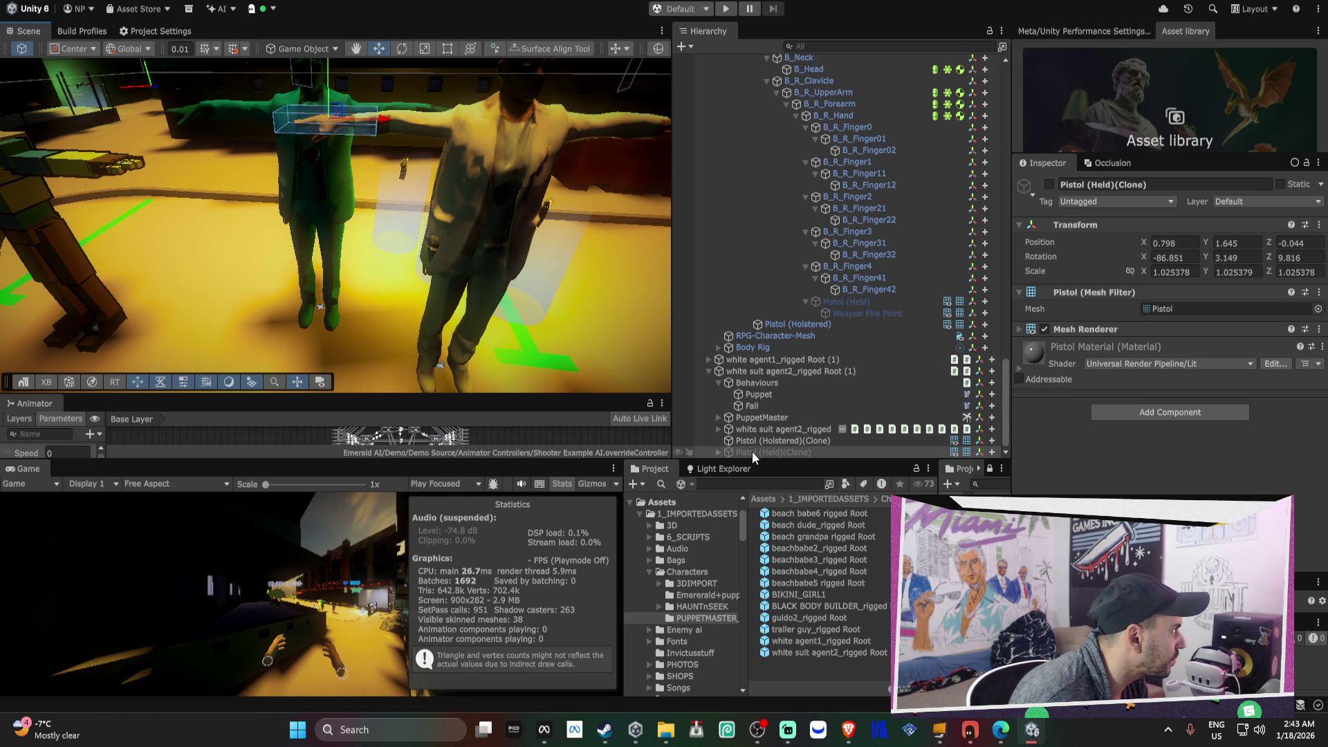
key(f)
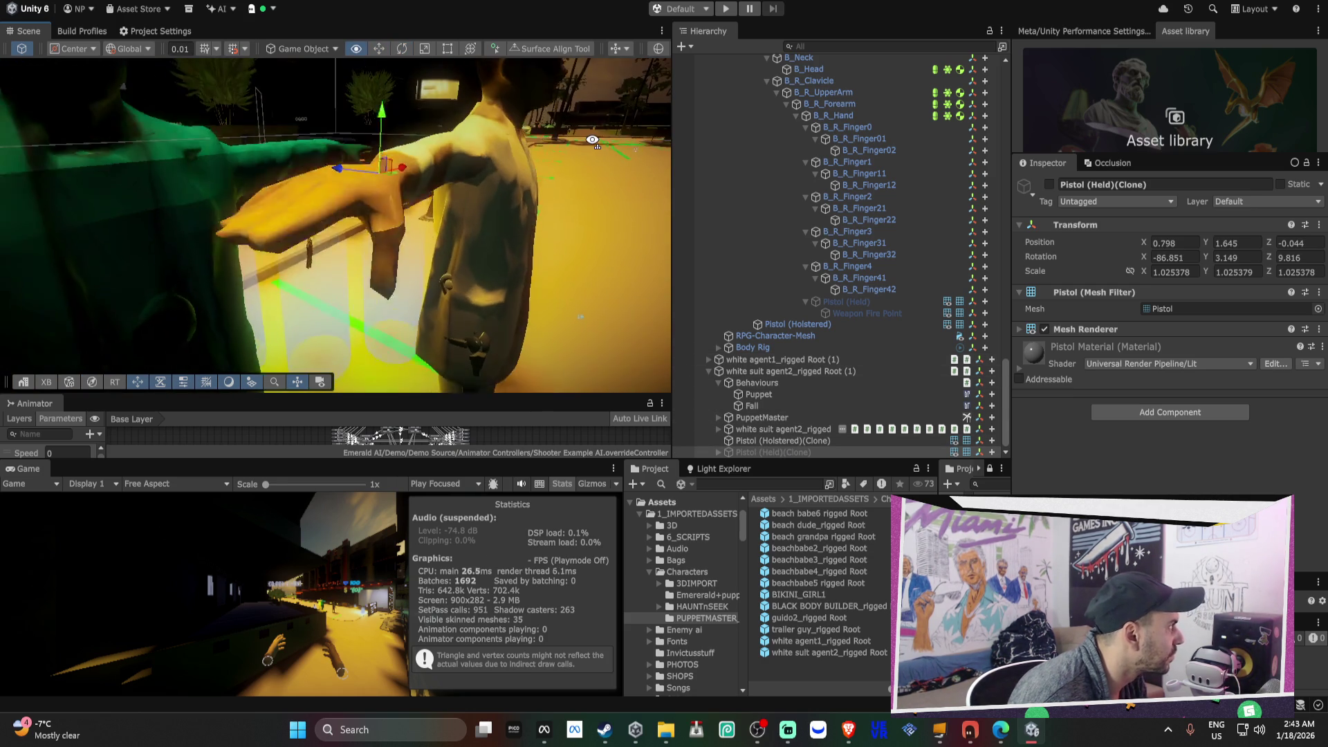
drag(359, 219, 351, 219)
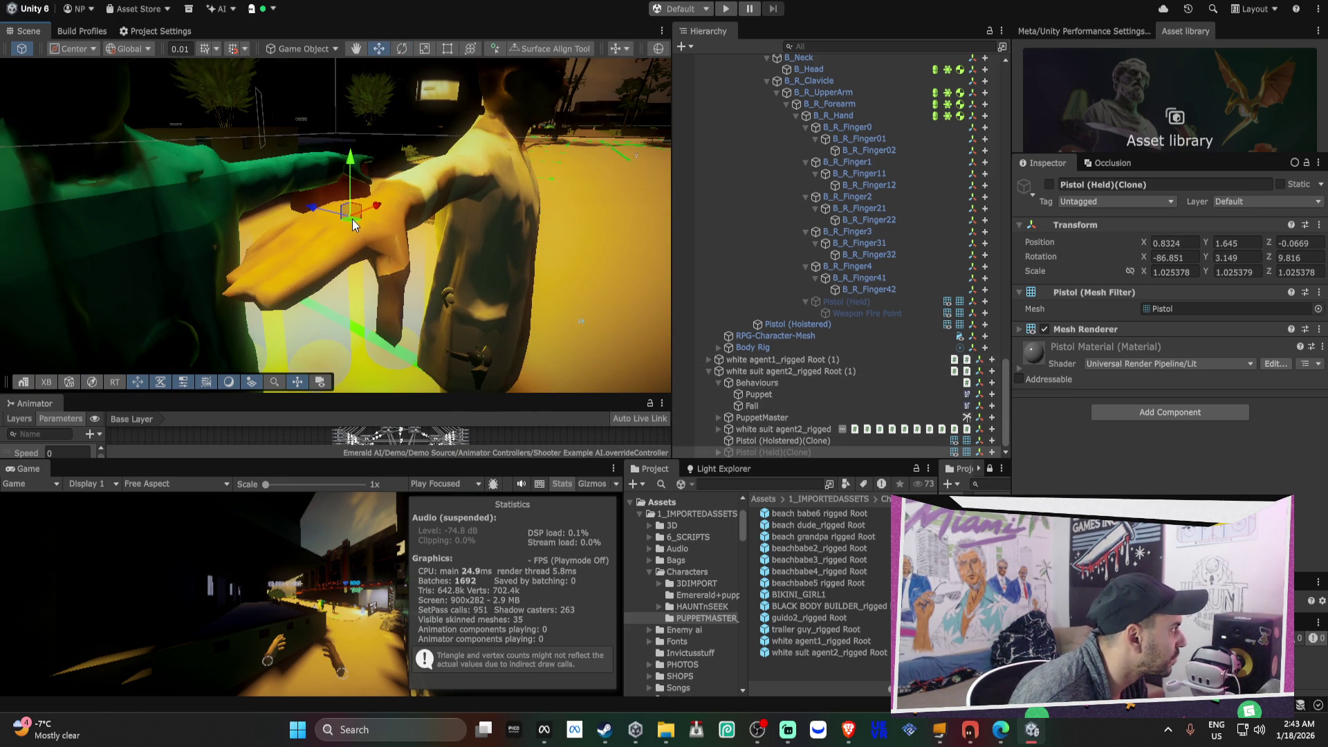
mouse_move(387, 263)
mouse_down()
mouse_move(153, 129)
mouse_move(289, 193)
mouse_move(287, 232)
mouse_up()
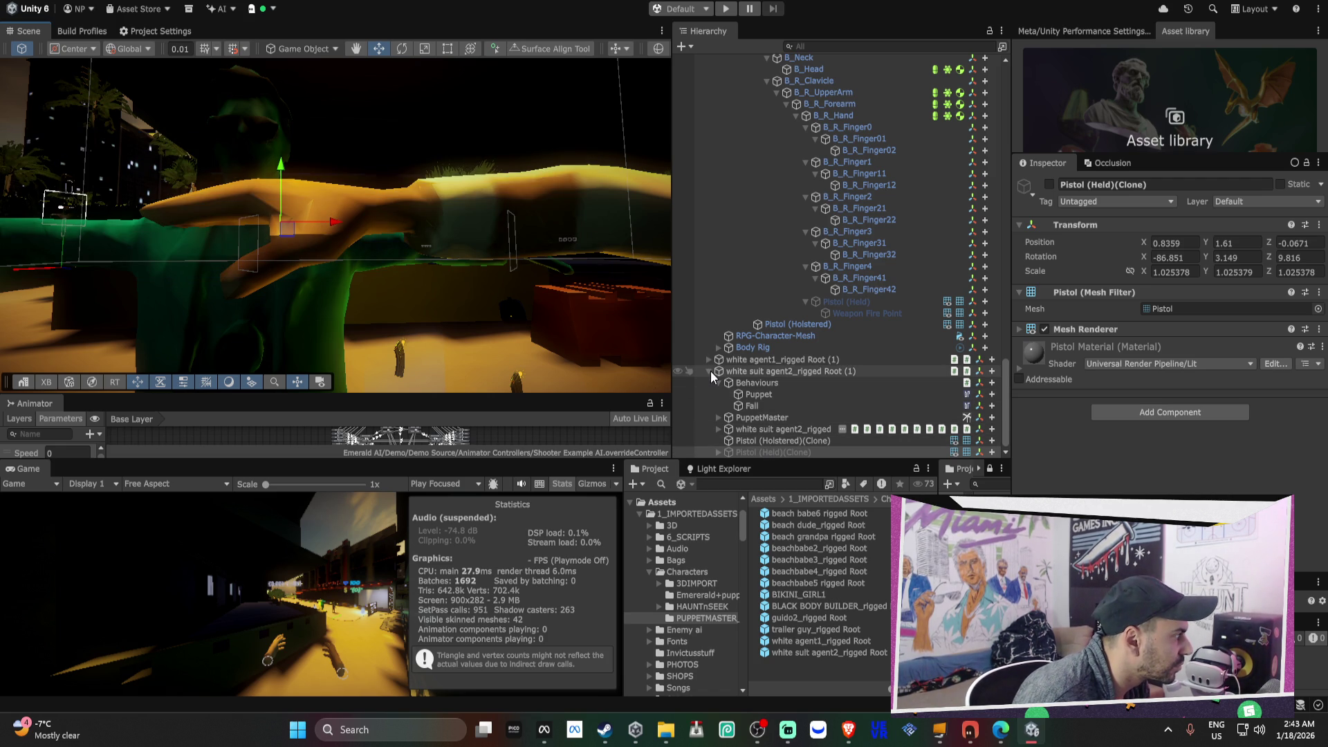
- Parent white suit agent2's Pistol (Held)(Clone) under its mixamorig:RightHand bone
alt+click(719, 430)
scroll(749, 409, down, 10)
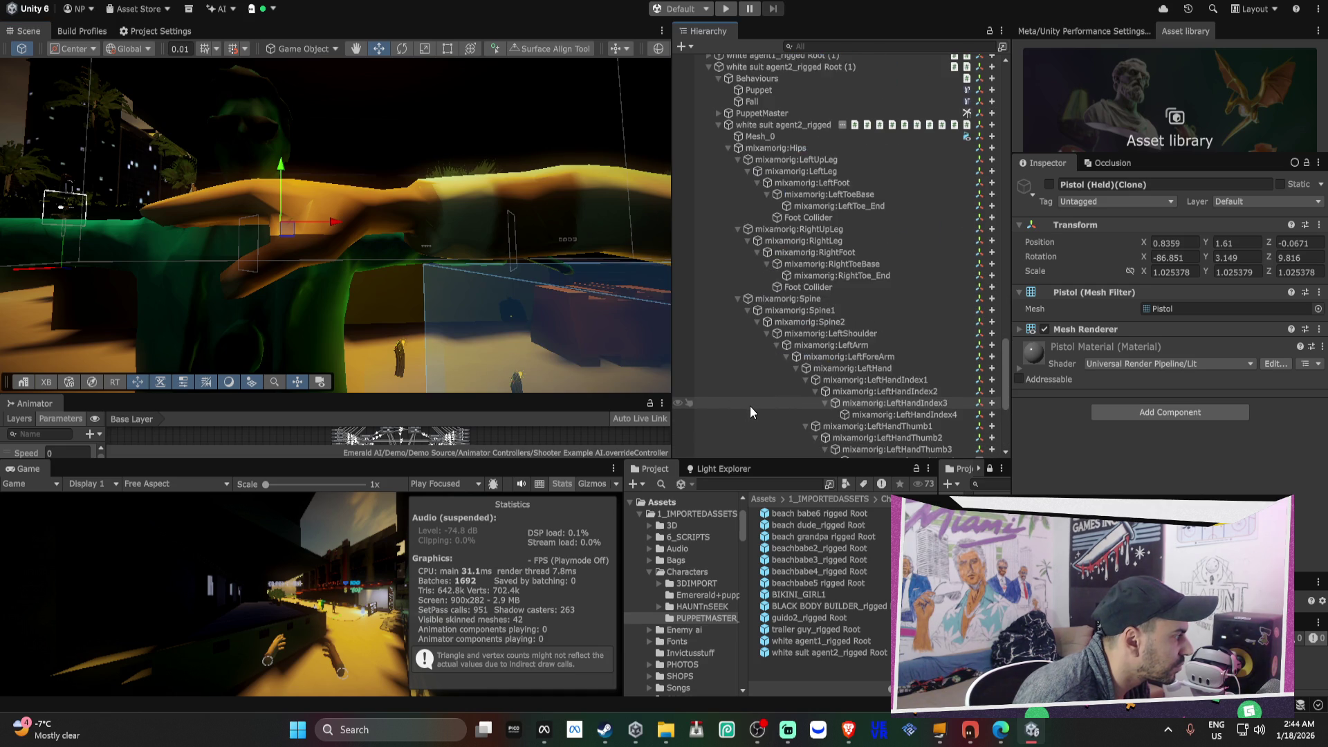
scroll(750, 409, down, 5)
scroll(750, 405, down, 5)
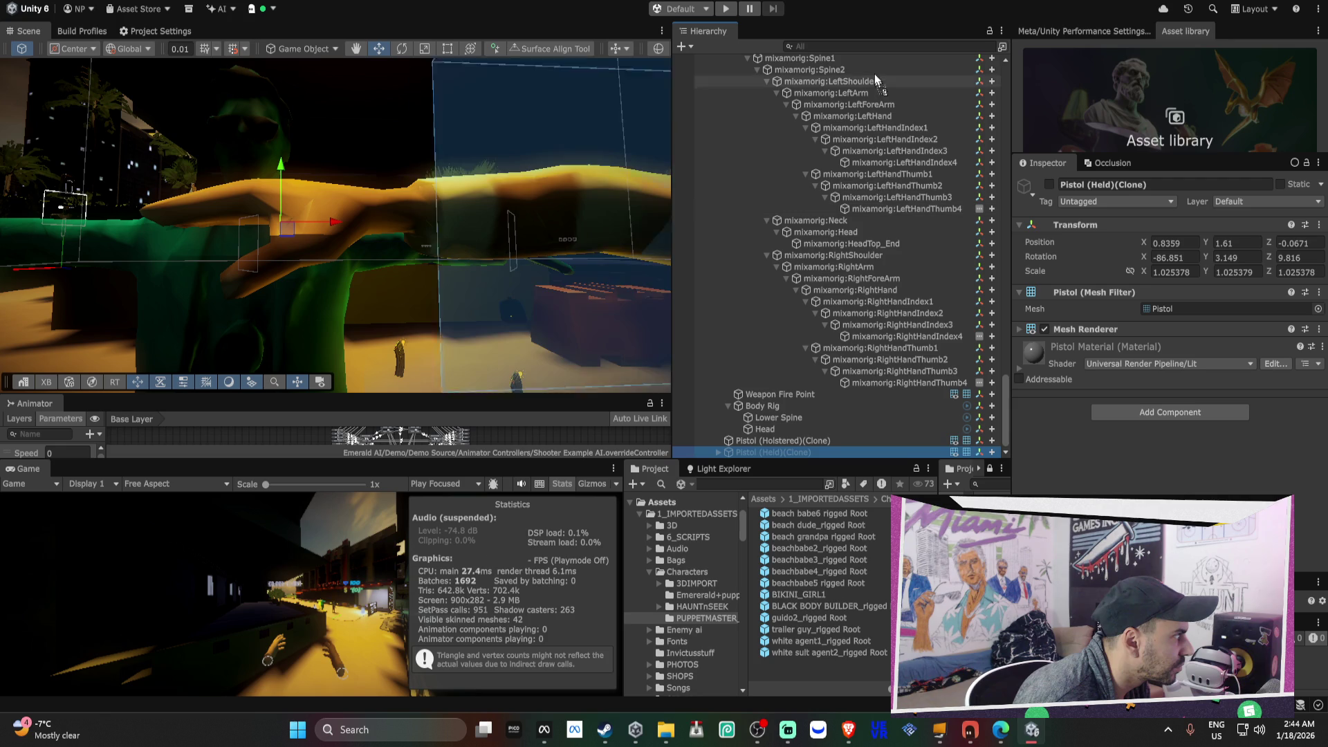
scroll(868, 62, up, 6)
mouse_move(866, 59)
mouse_down()
mouse_move(877, 132)
mouse_move(878, 52)
mouse_move(899, 384)
mouse_move(874, 455)
mouse_move(900, 354)
mouse_move(885, 322)
mouse_up()
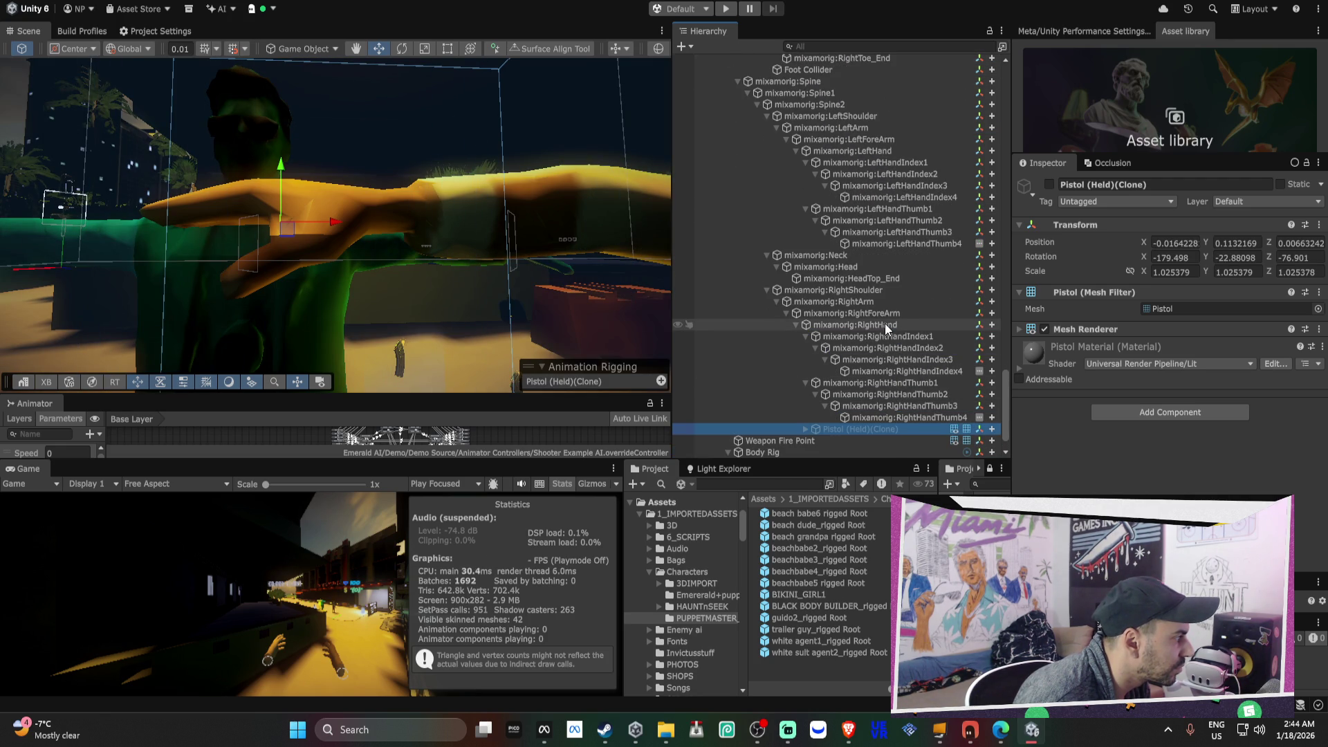
scroll(930, 338, up, 3)
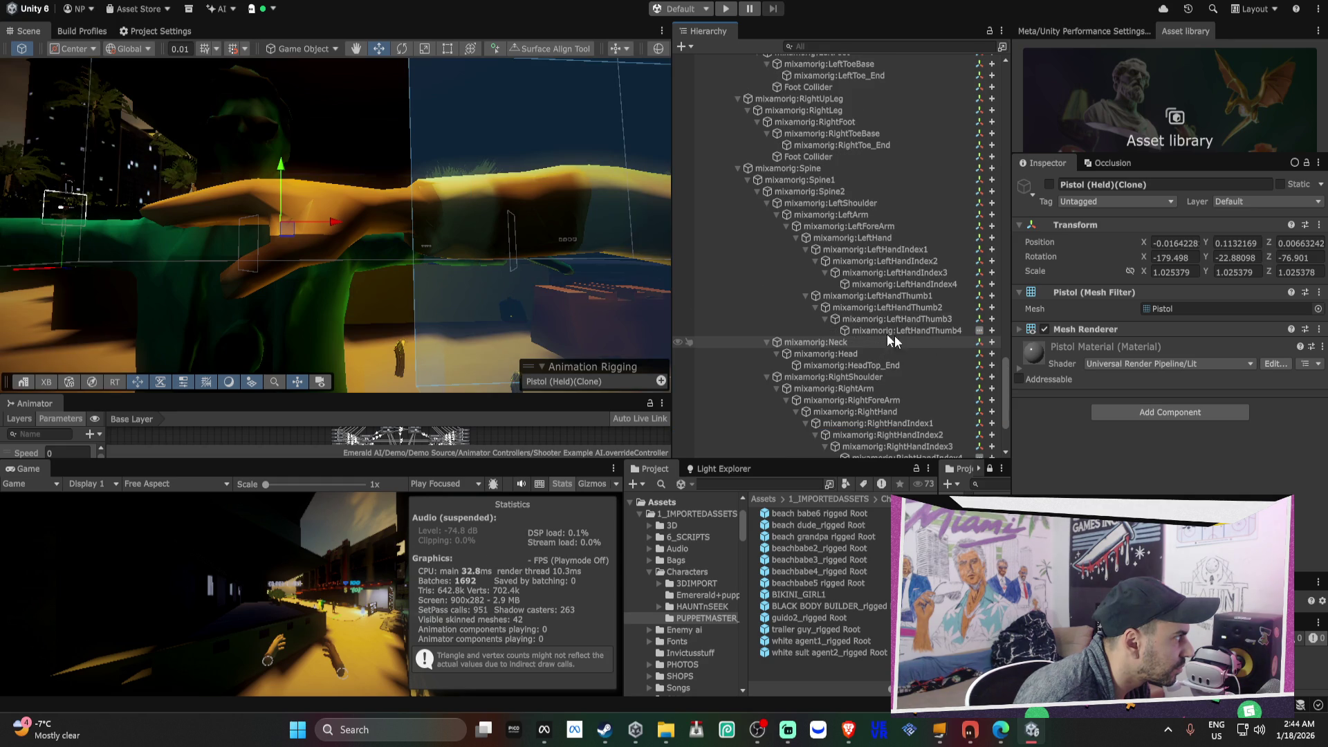
scroll(429, 263, down, 5)
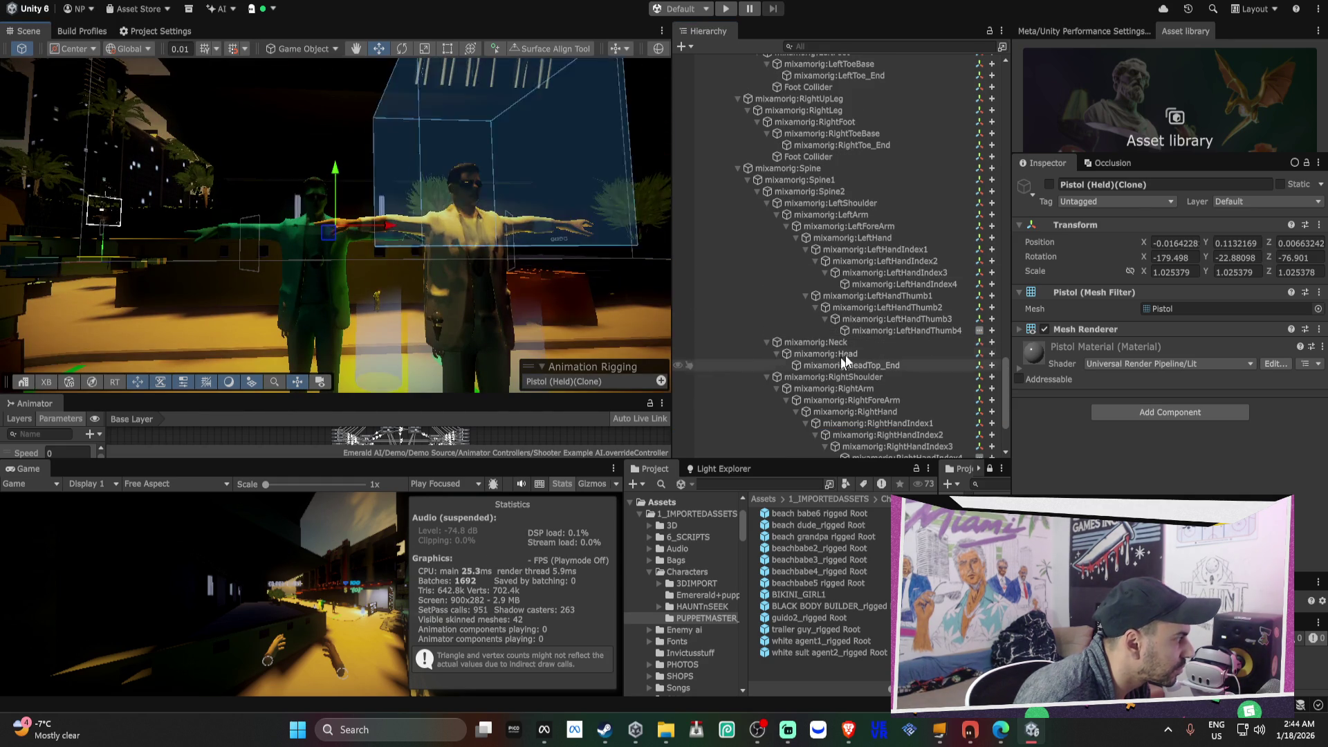
scroll(831, 196, up, 7)
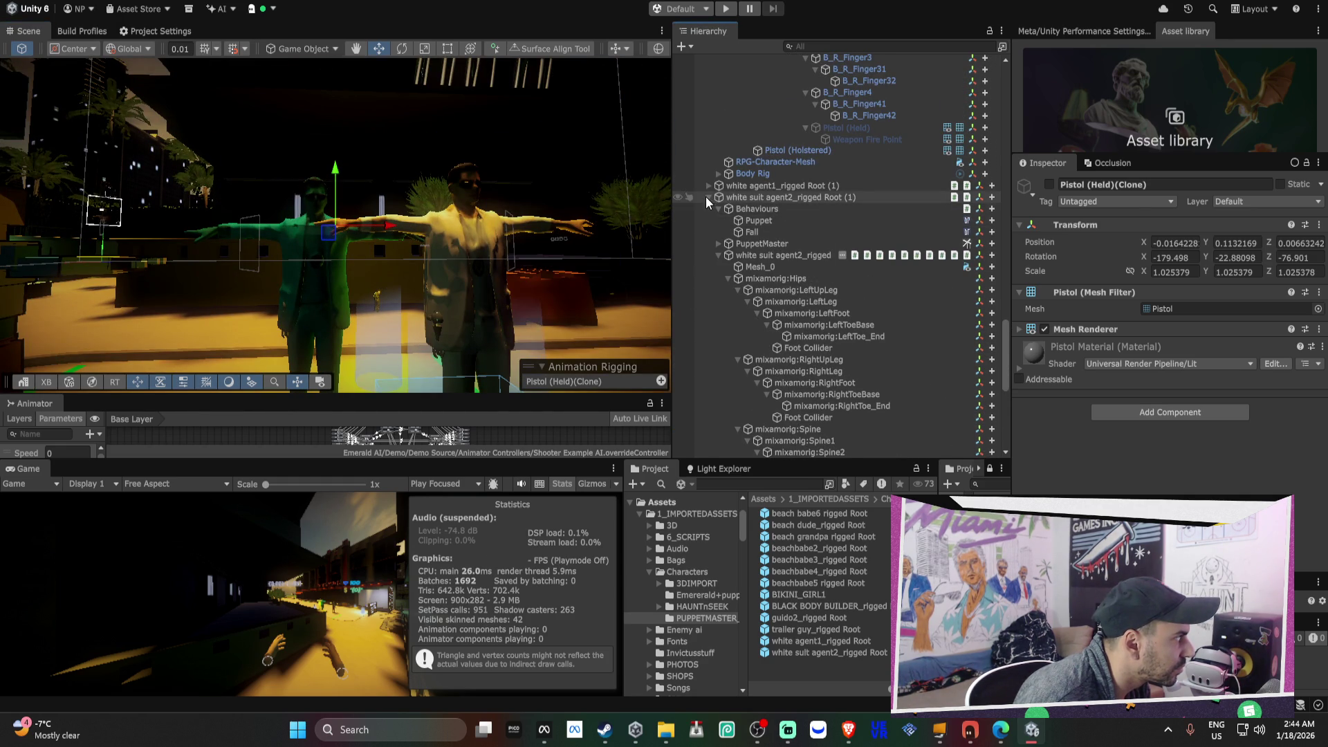
- Collapse agent2 and select white agent1_rigged's Pistol (Held)(Clone) in the Hierarchy
click(707, 197)
click(707, 441)
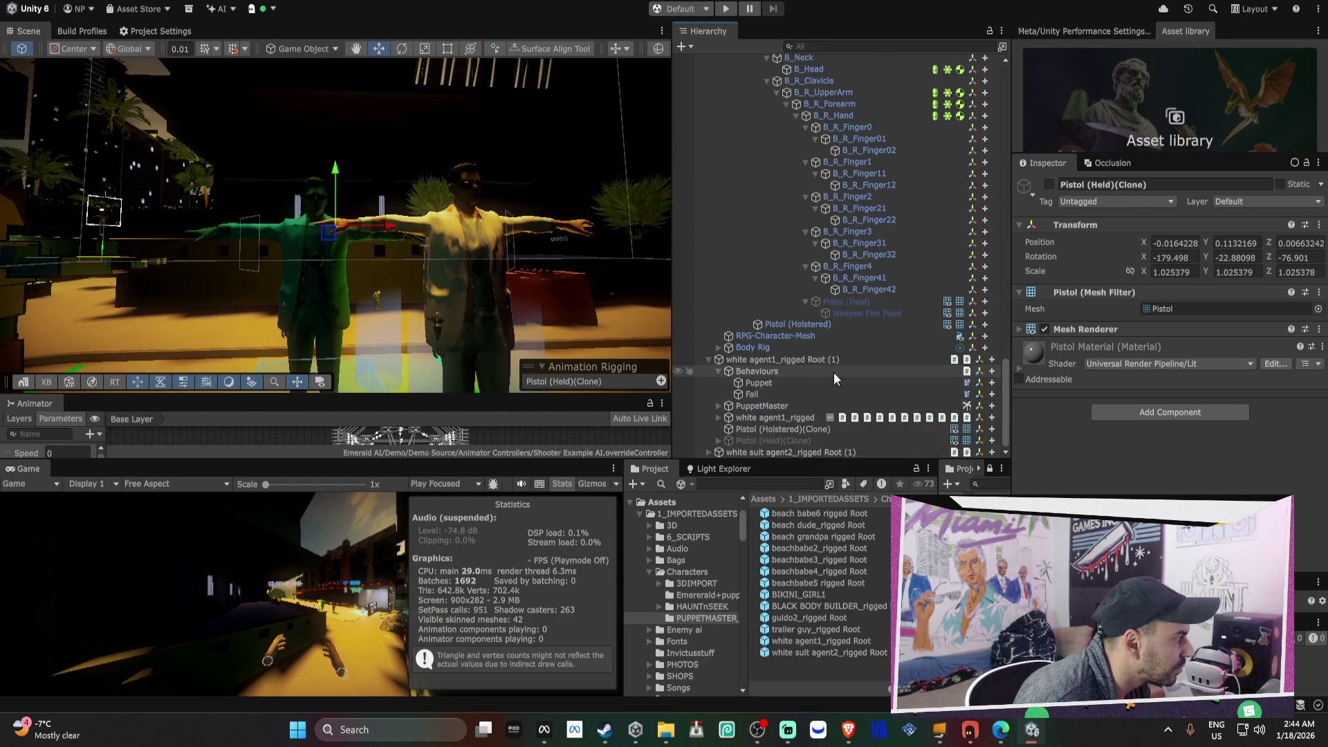
click(718, 372)
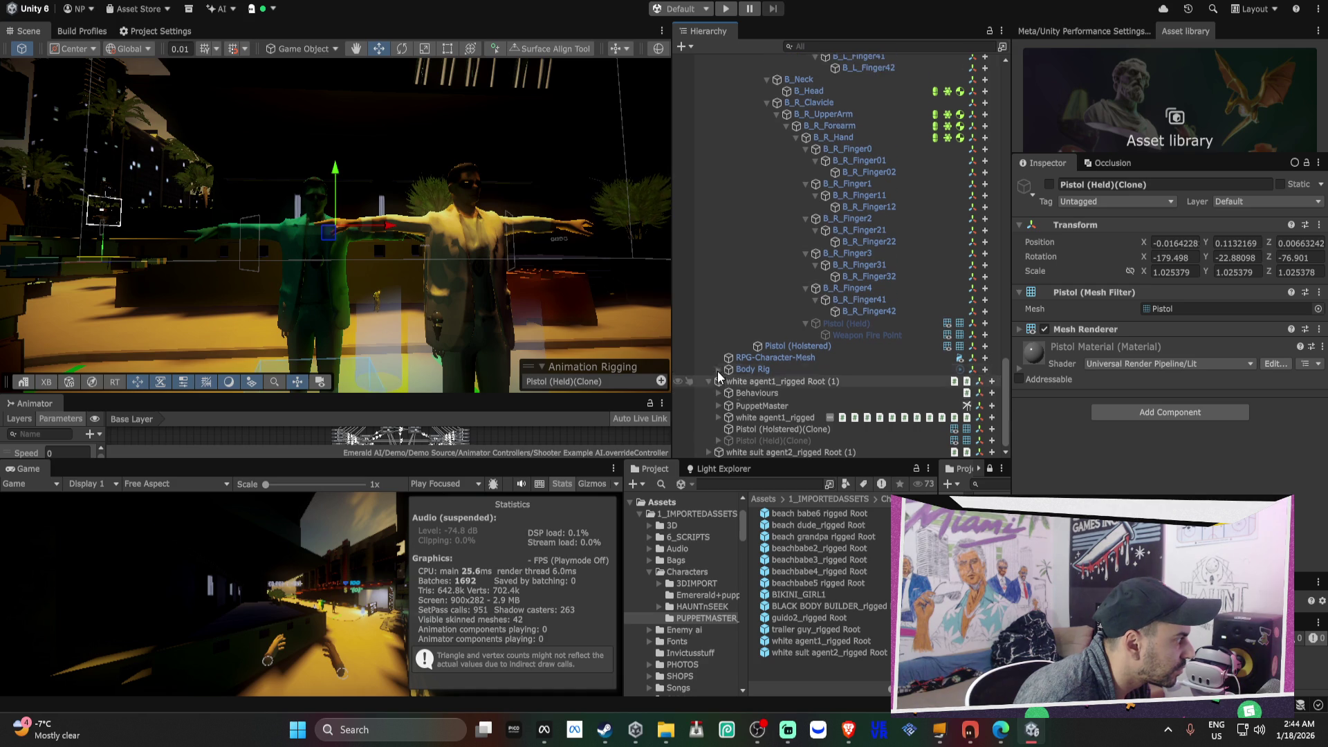
click(719, 420)
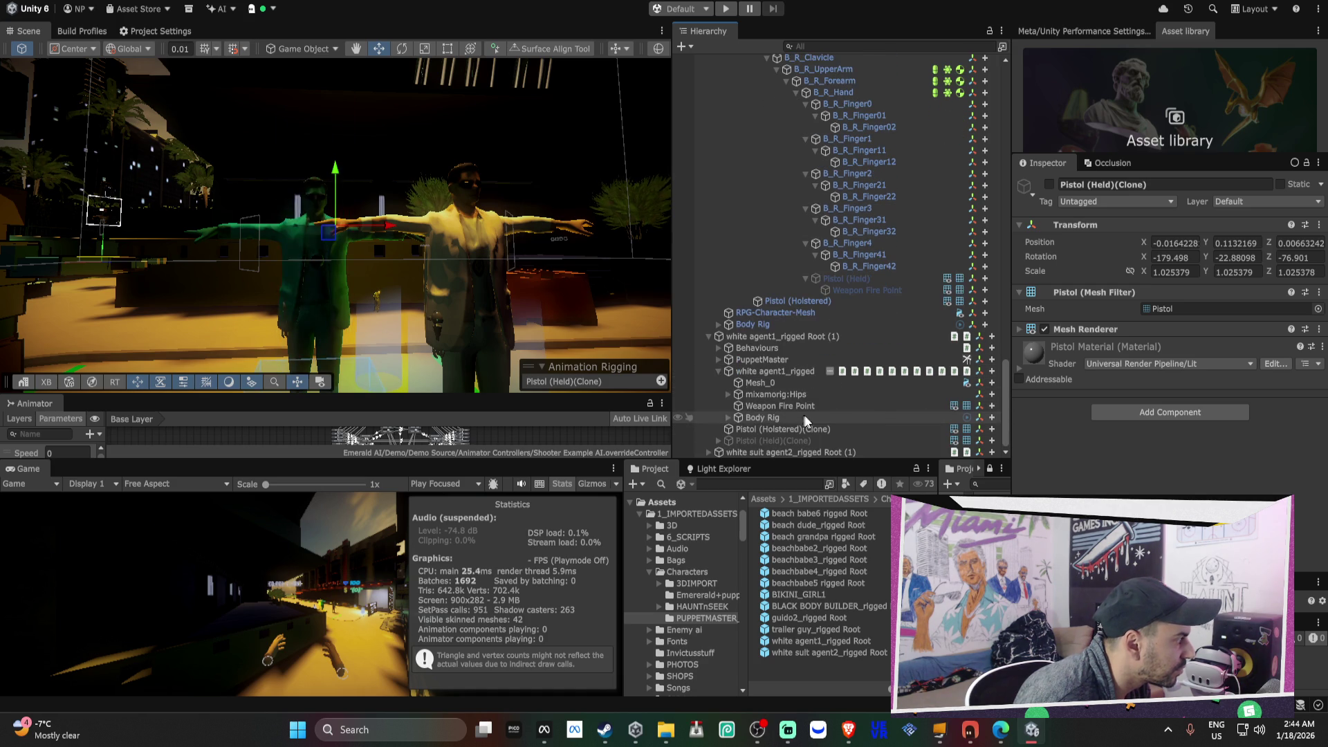
click(779, 407)
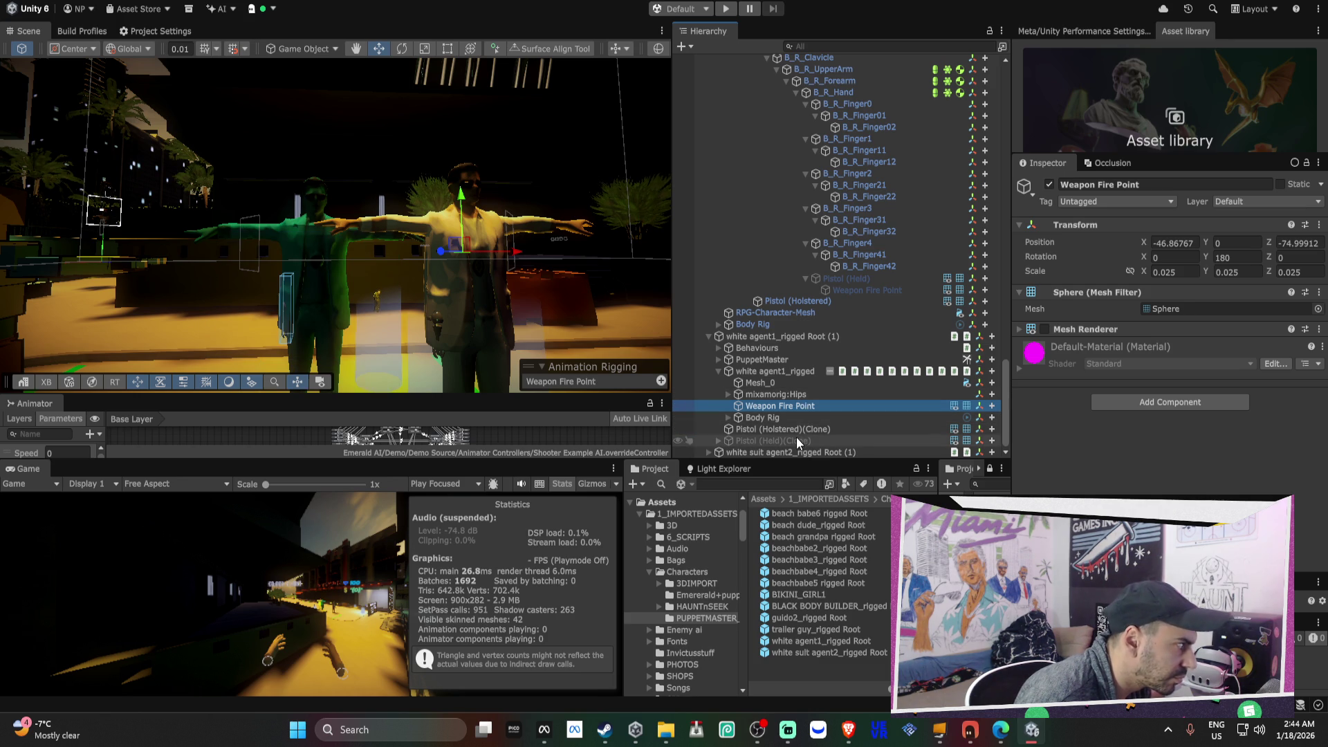
click(795, 438)
scroll(334, 298, up, 3)
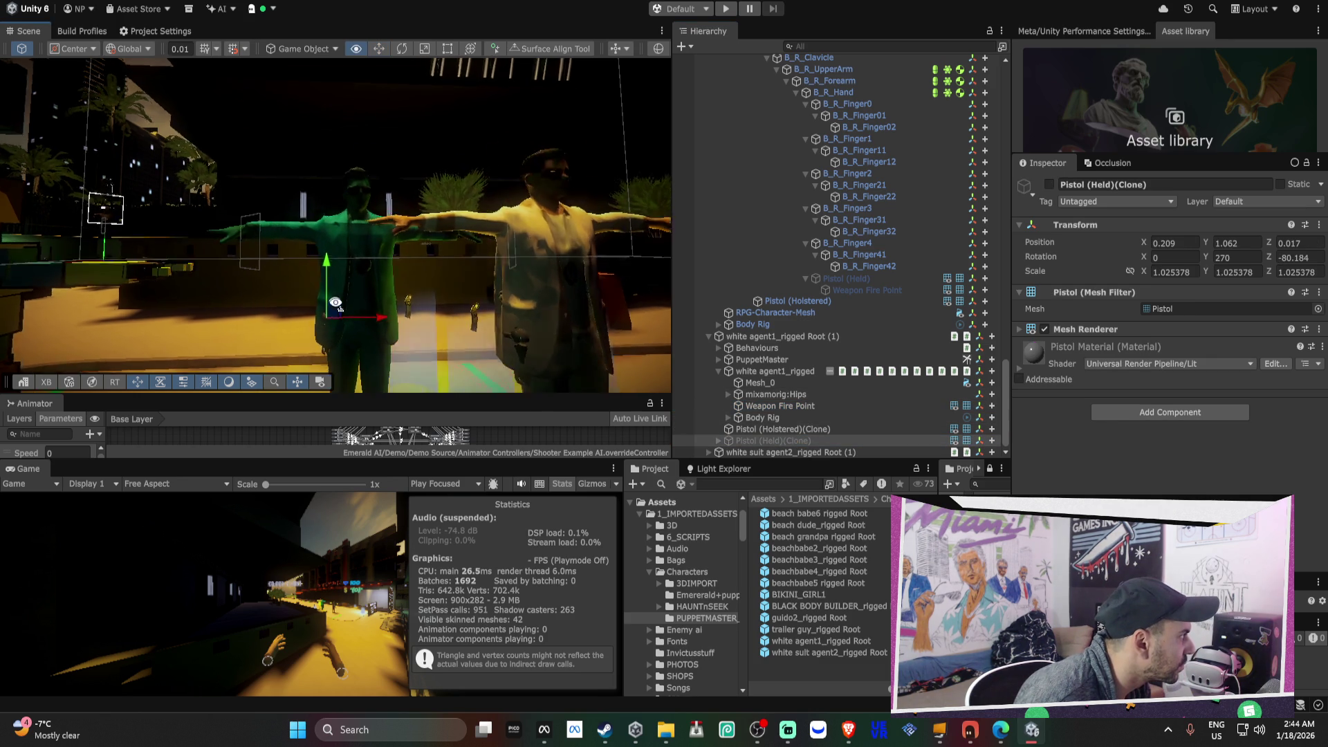
- Move white agent1's held pistol up to its right hand and tilt it around the Z axis
mouse_move(355, 302)
mouse_down()
mouse_move(230, 217)
mouse_move(234, 202)
mouse_up()
key(e)
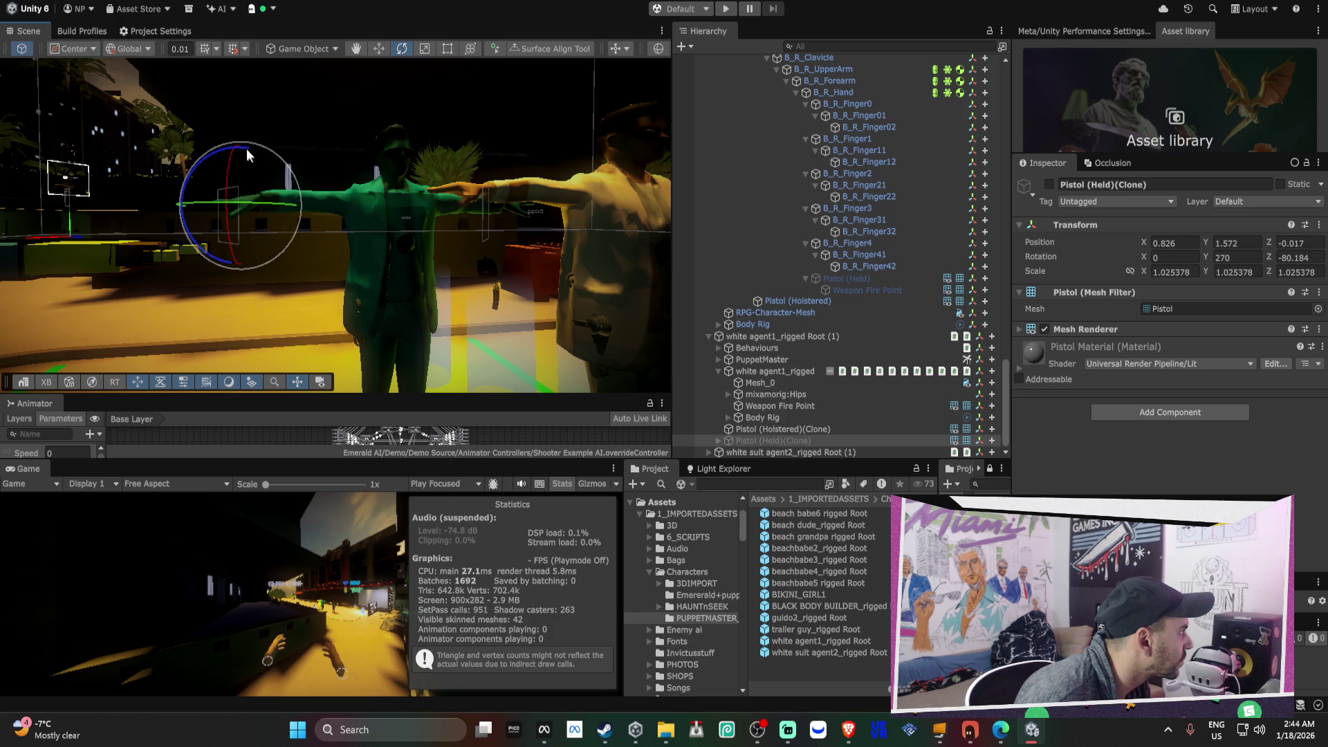
drag(210, 155, 216, 154)
scroll(265, 162, up, 2)
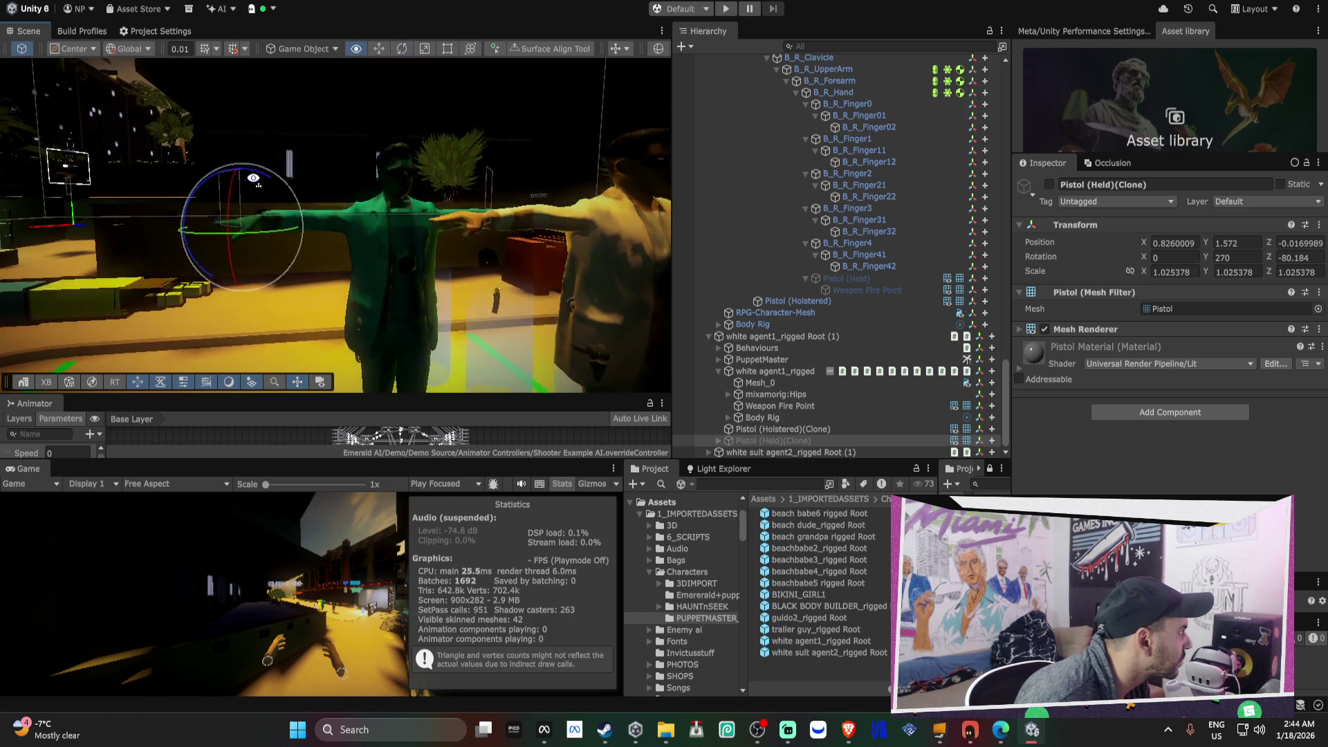
mouse_move(275, 205)
mouse_down()
mouse_move(342, 235)
mouse_move(433, 323)
mouse_move(310, 264)
mouse_up()
key(w)
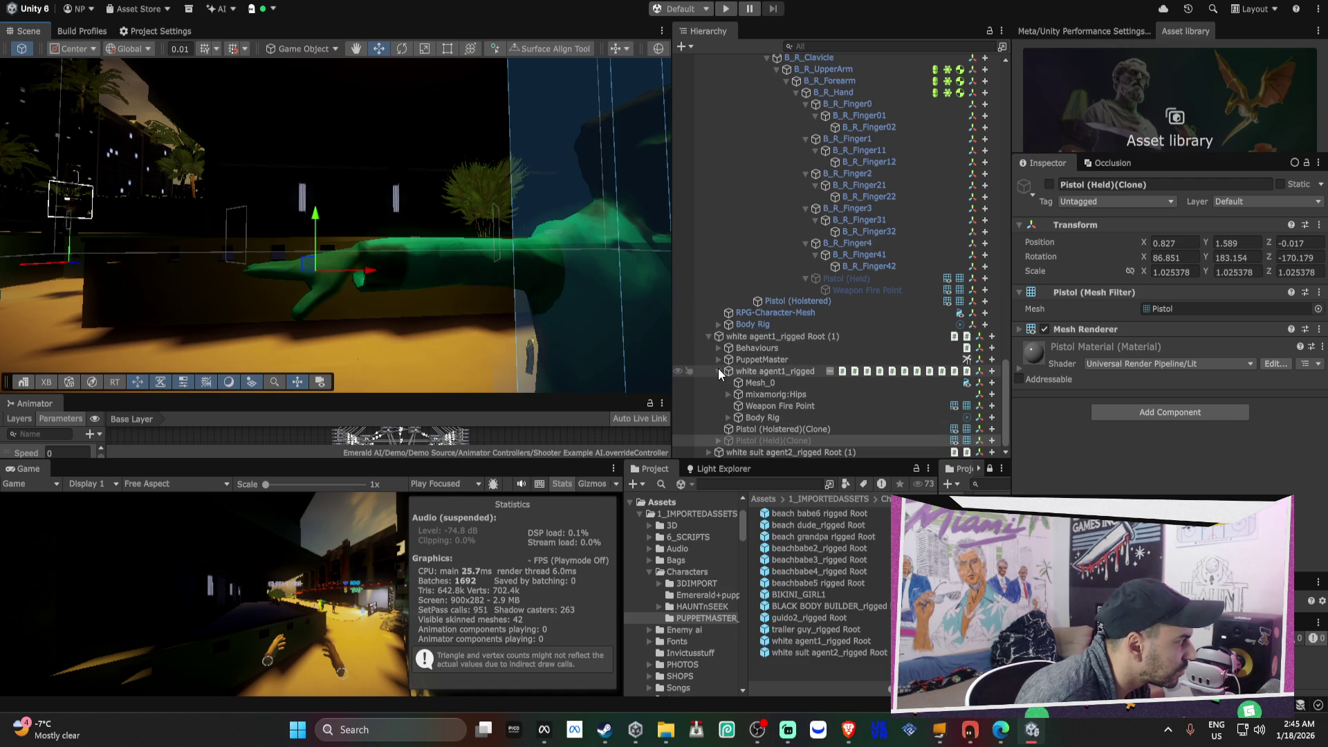
- Parent the pistol under mixamorig:RightHand, giving local position -0.0413, 0.1224, -0.0191
alt+click(728, 394)
scroll(761, 392, down, 8)
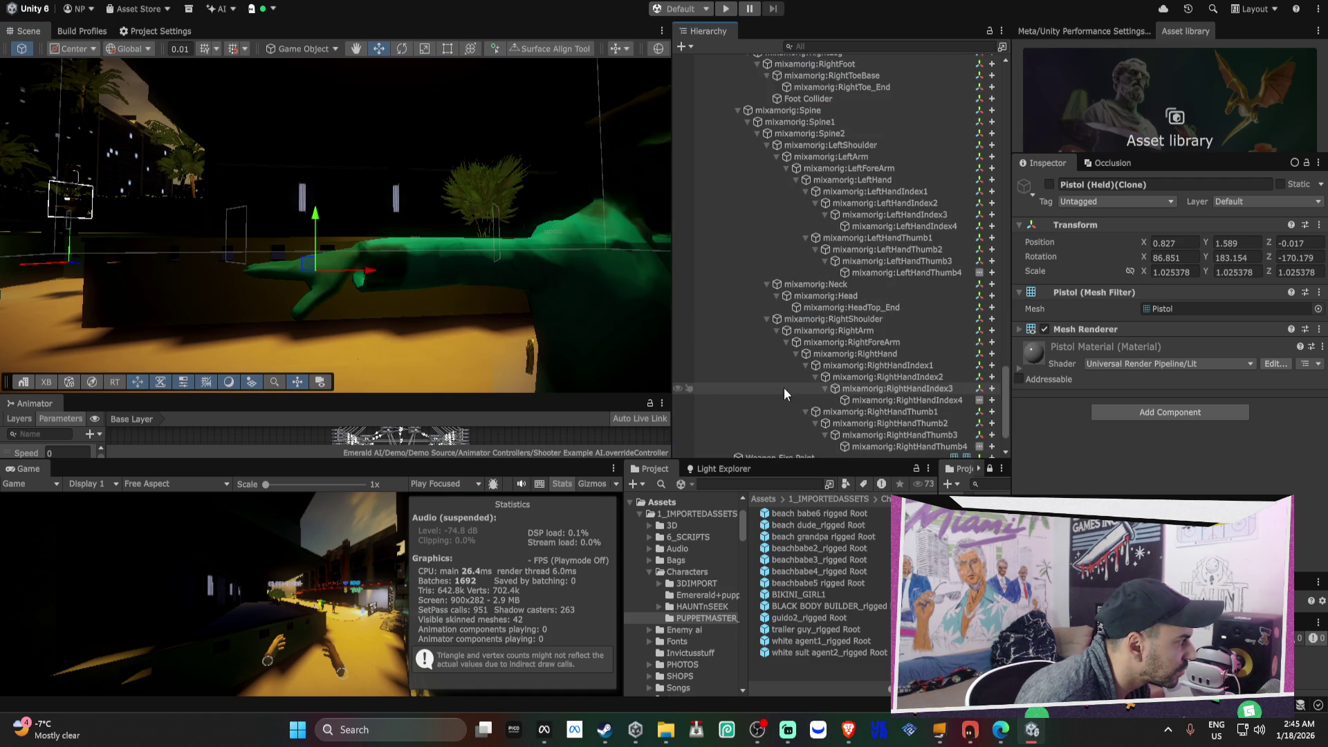
scroll(783, 387, down, 2)
mouse_move(802, 442)
mouse_down()
mouse_move(895, 315)
mouse_move(901, 277)
mouse_move(879, 250)
mouse_move(894, 230)
mouse_move(877, 305)
mouse_move(858, 277)
mouse_move(868, 305)
mouse_up()
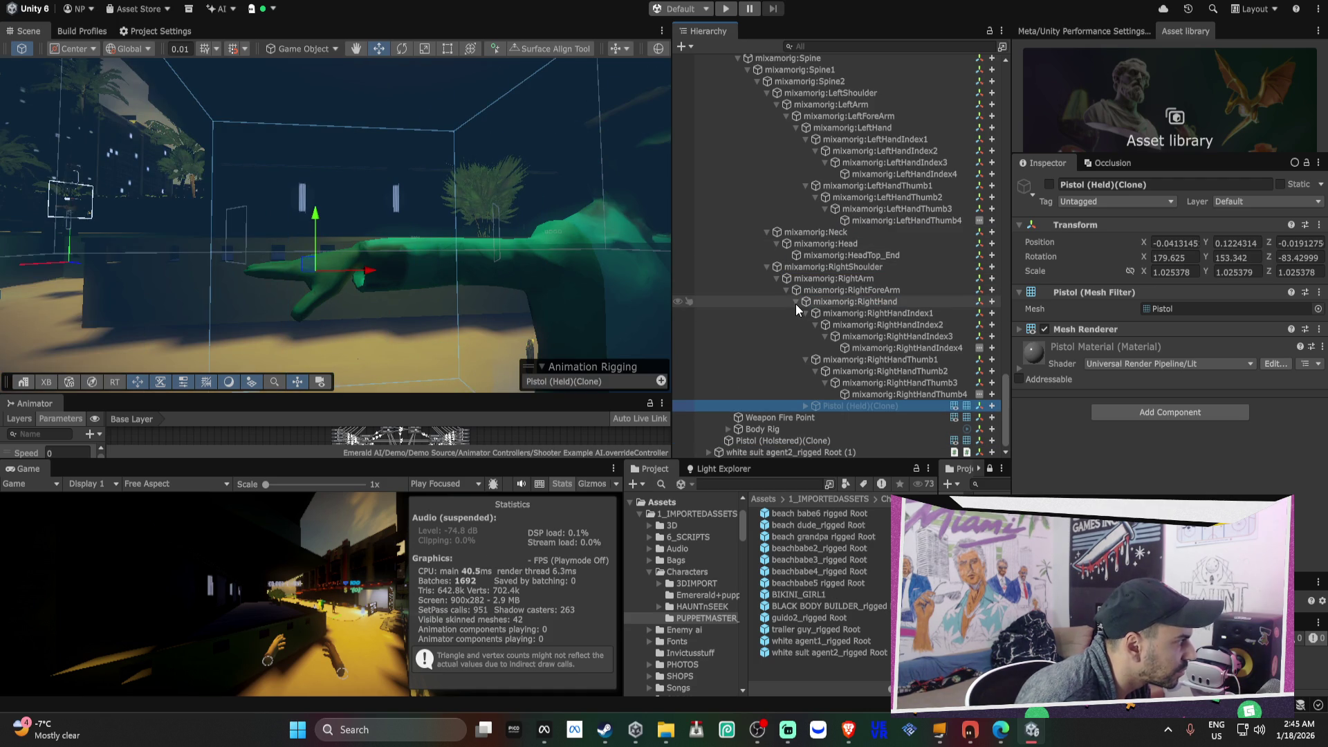
click(809, 418)
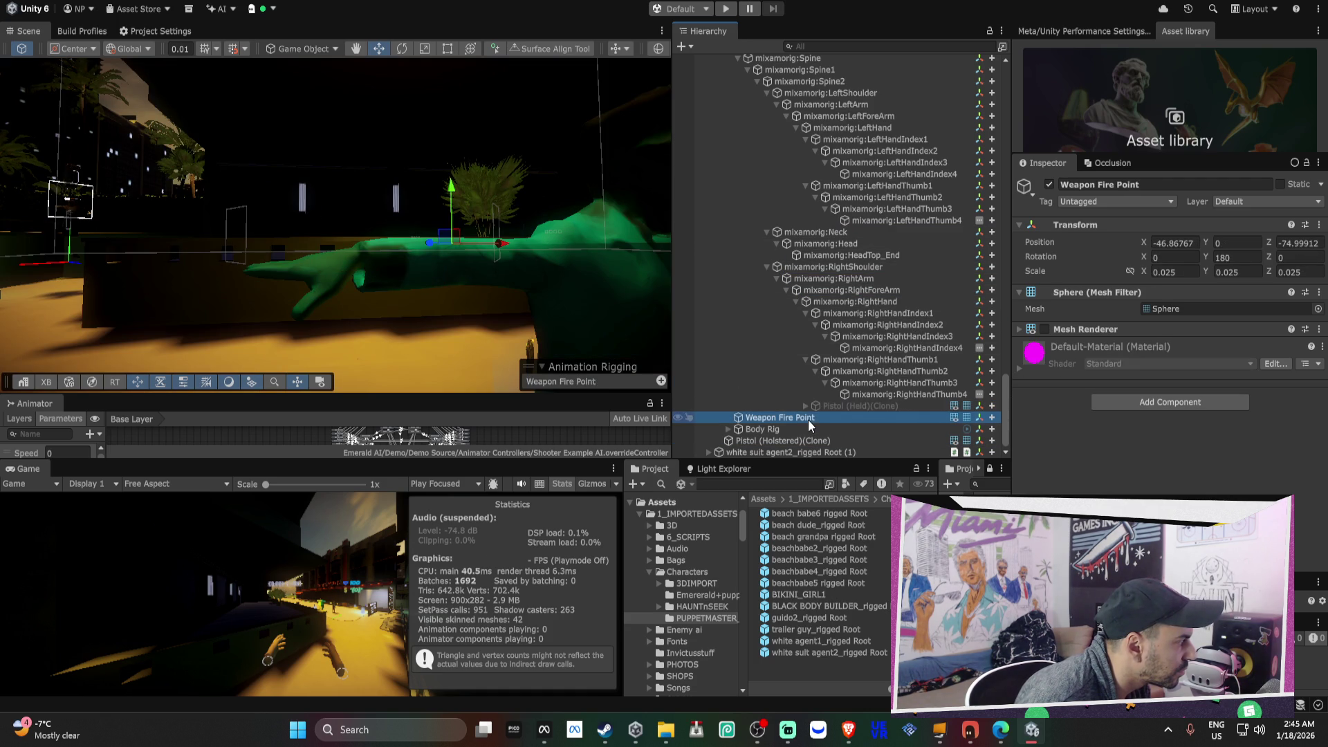
- Move white agent1's Weapon Fire Point beside its outstretched right hand, at 20.9, -7.8, -78.7
click(805, 406)
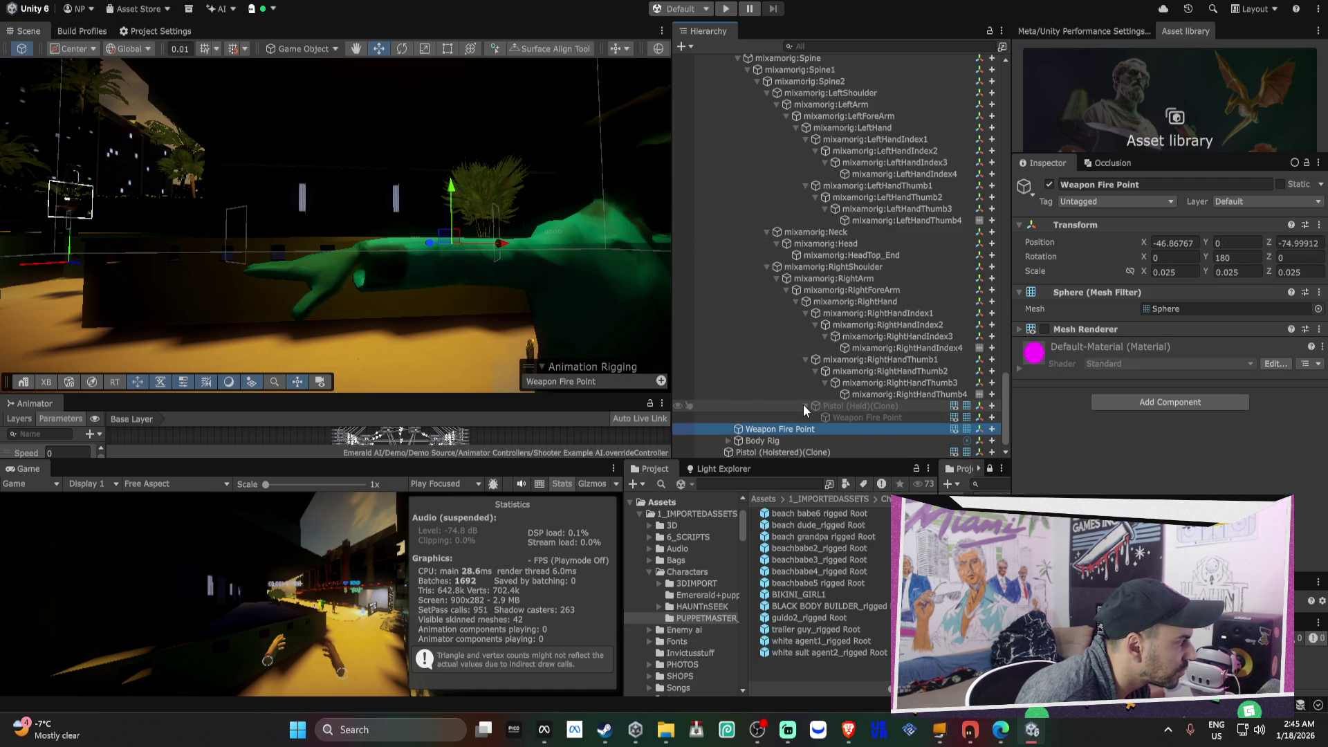
click(791, 428)
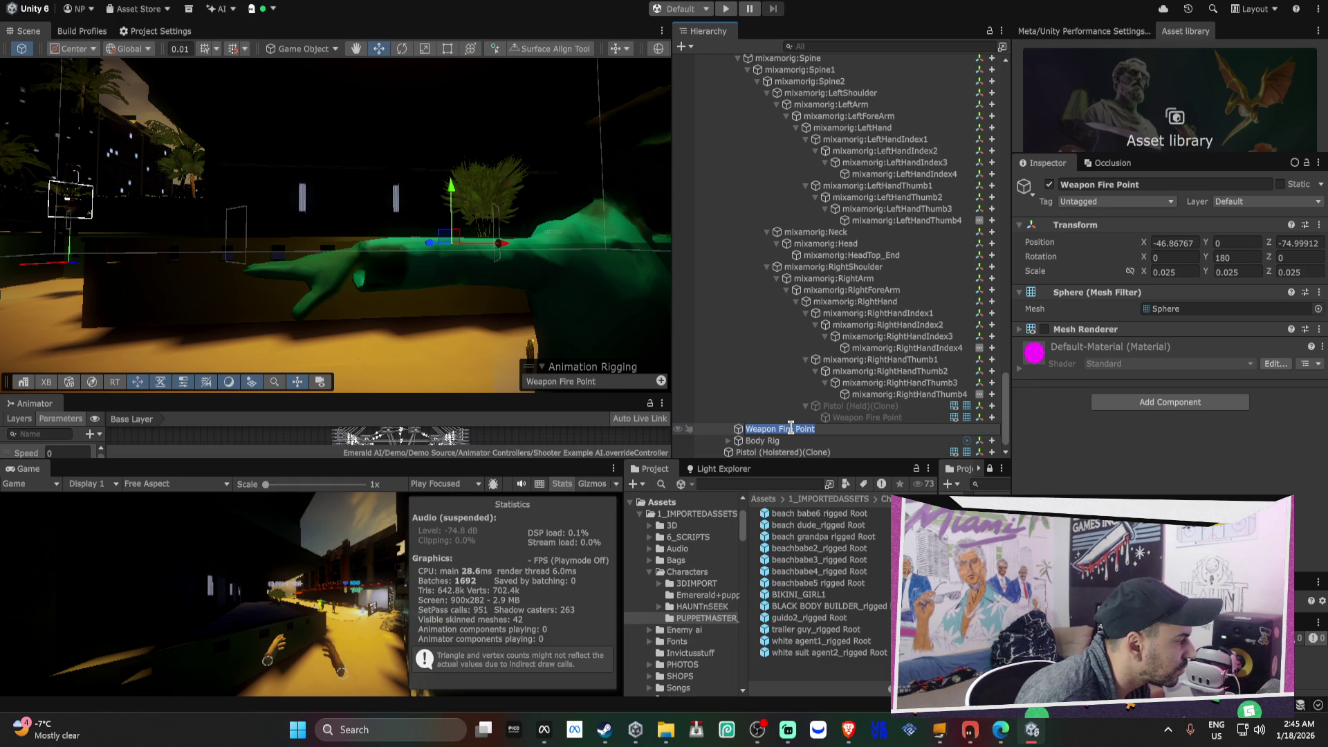
click(741, 427)
drag(451, 244, 222, 270)
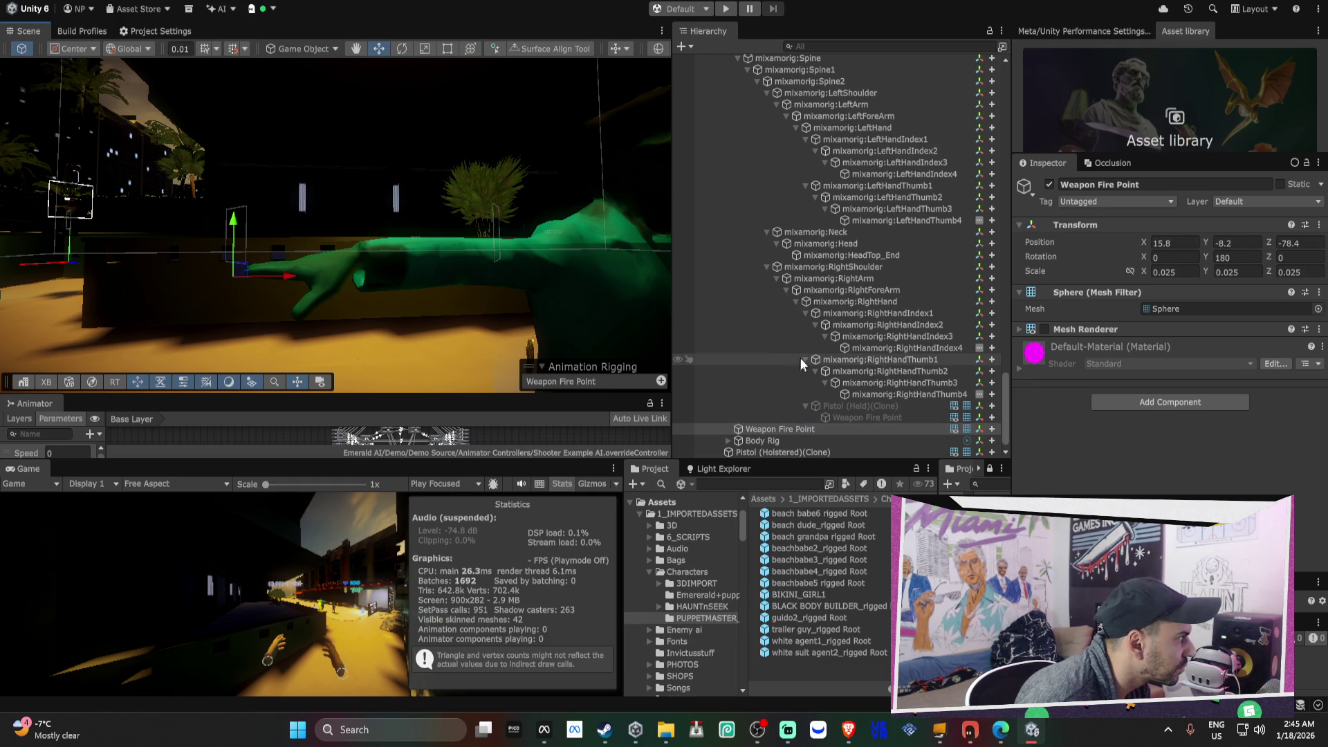
click(852, 417)
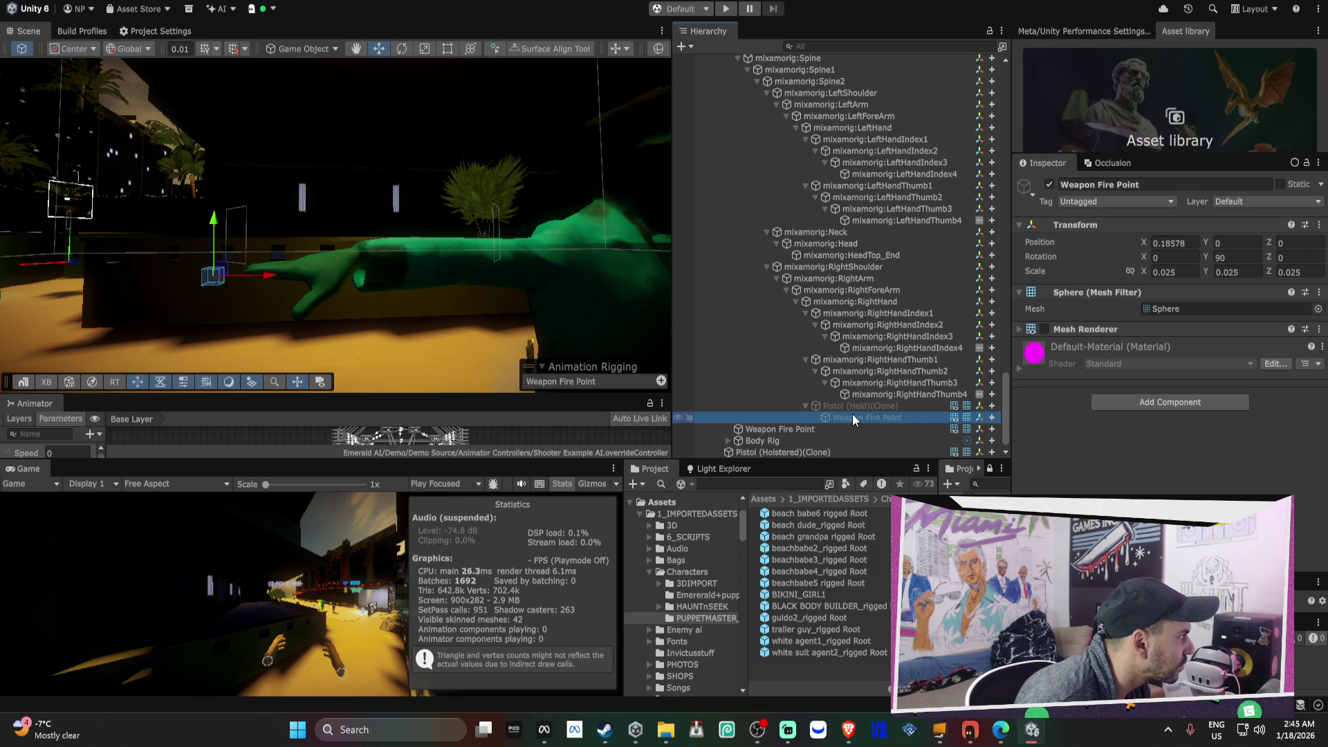
click(783, 429)
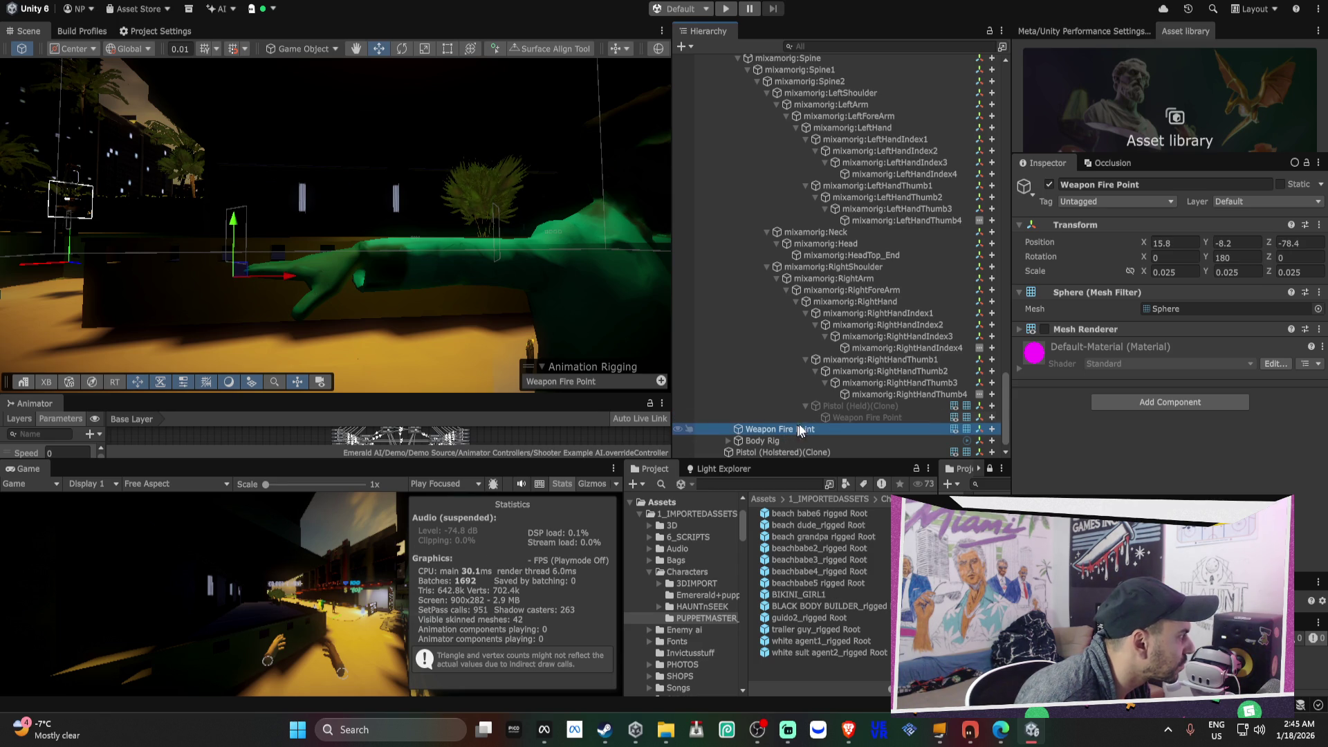
click(832, 419)
click(808, 425)
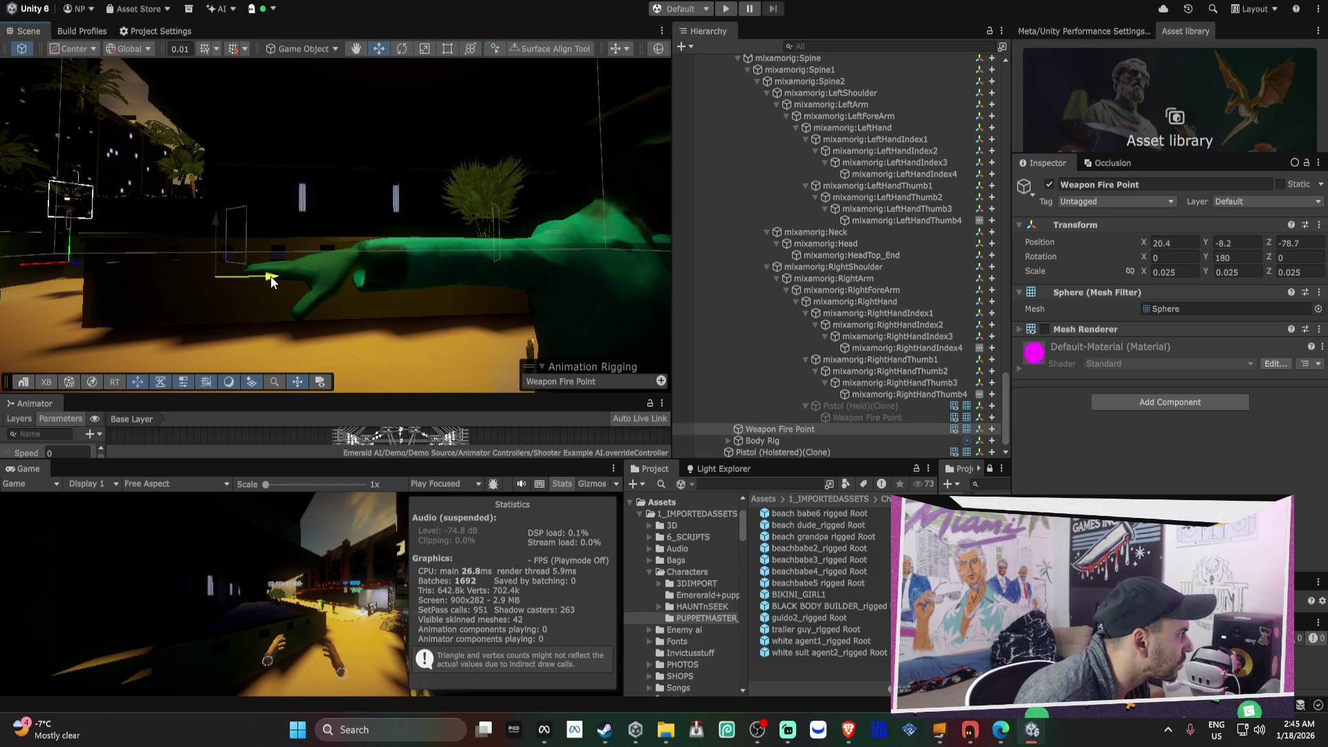
click(851, 417)
click(809, 427)
drag(234, 273, 225, 269)
- Inspect agent1's holstered pistol, then collapse agent1 and expand white suit agent2_rigged Root (1)
scroll(826, 341, down, 1)
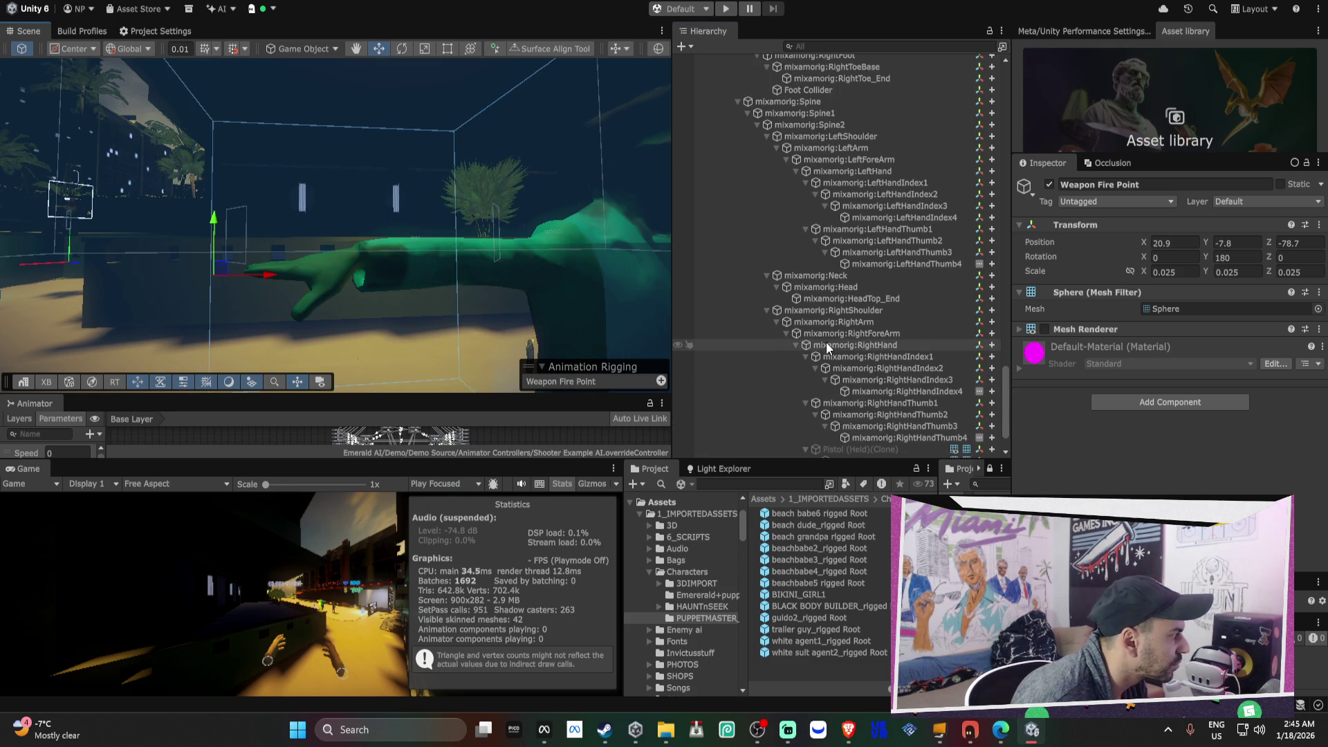
click(780, 444)
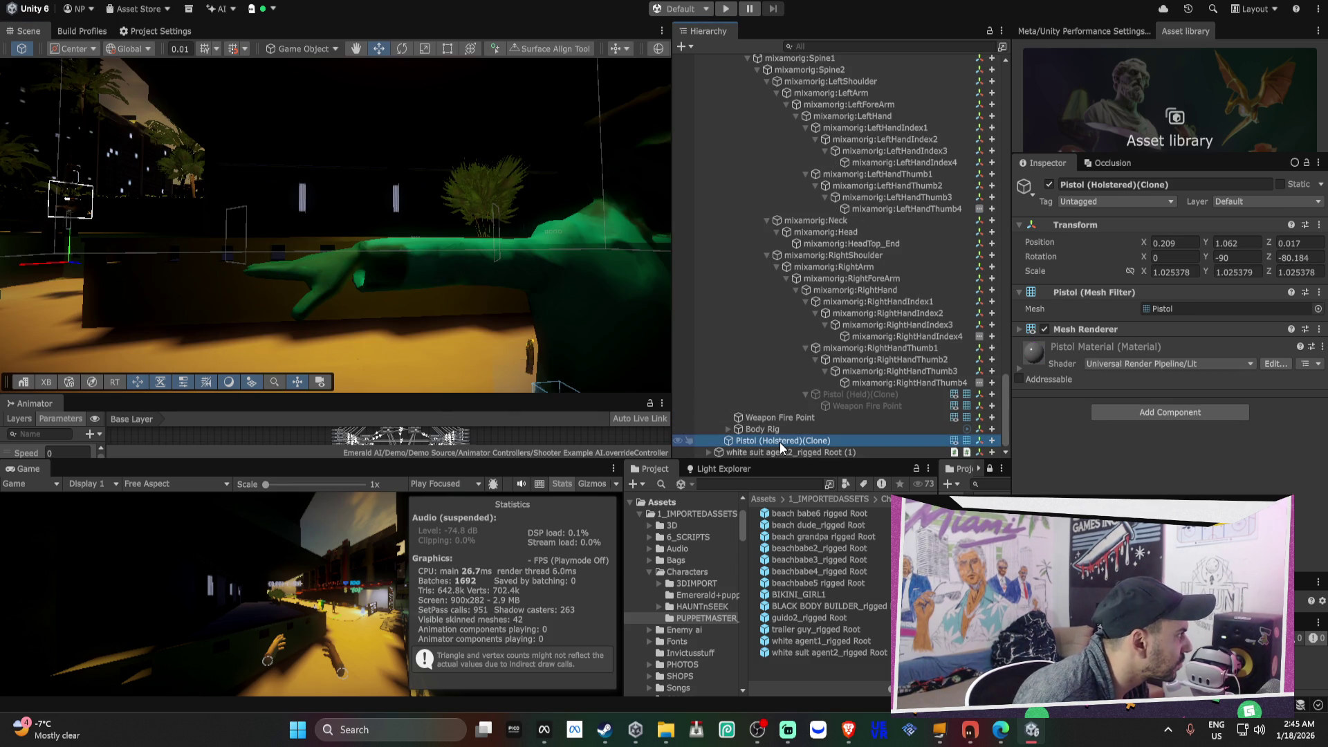
key(f)
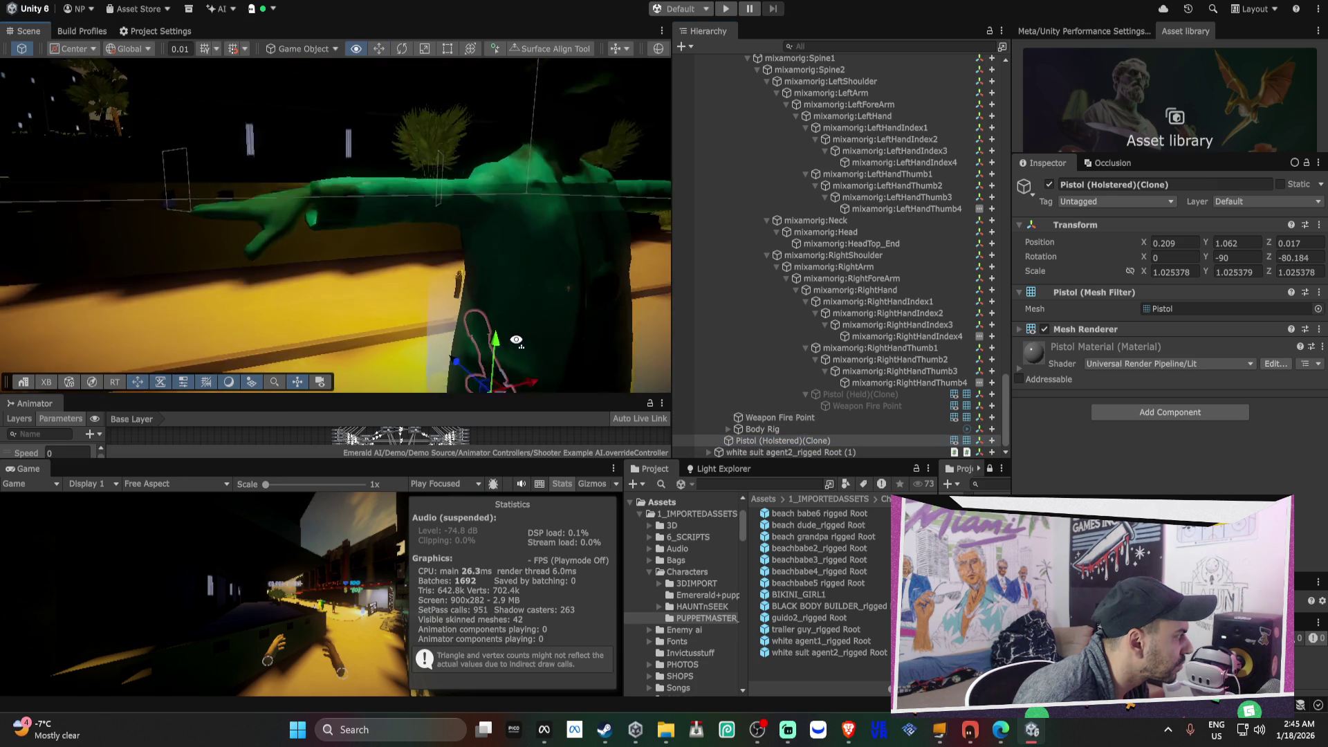
drag(517, 340, 838, 269)
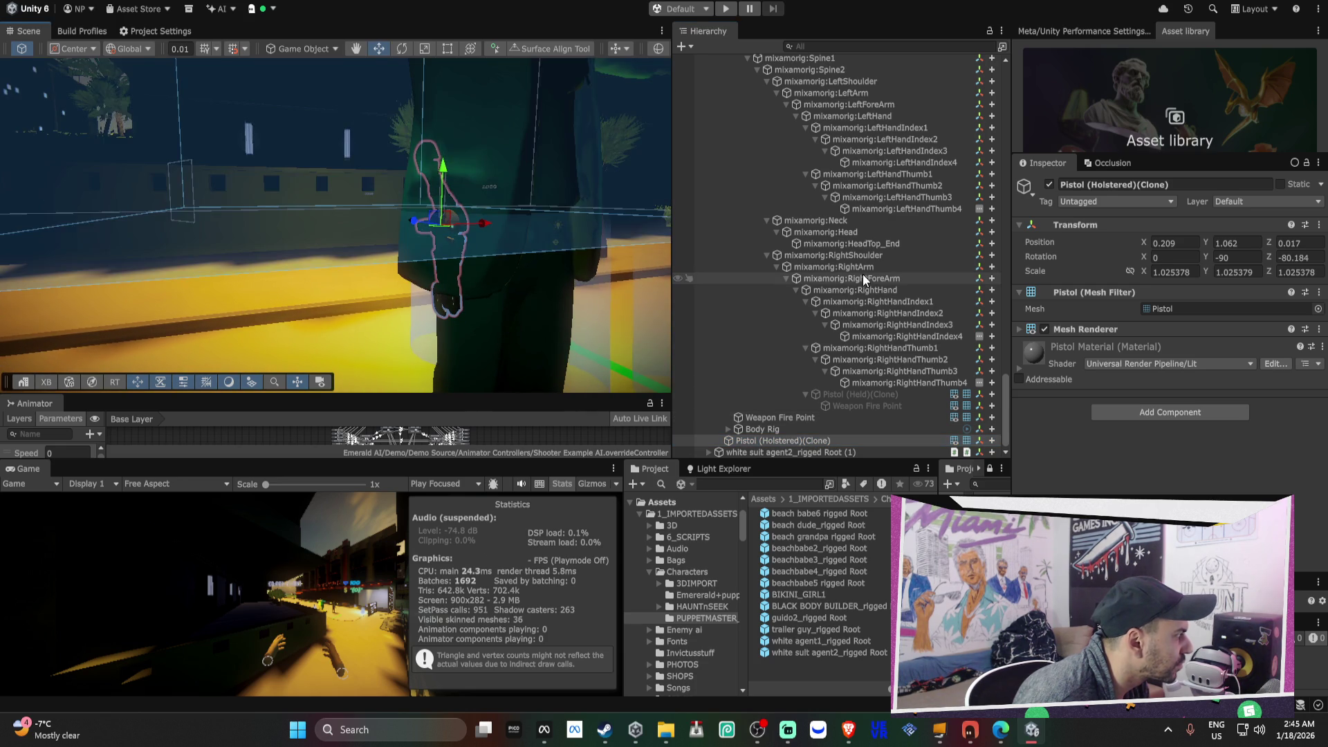
scroll(762, 198, up, 8)
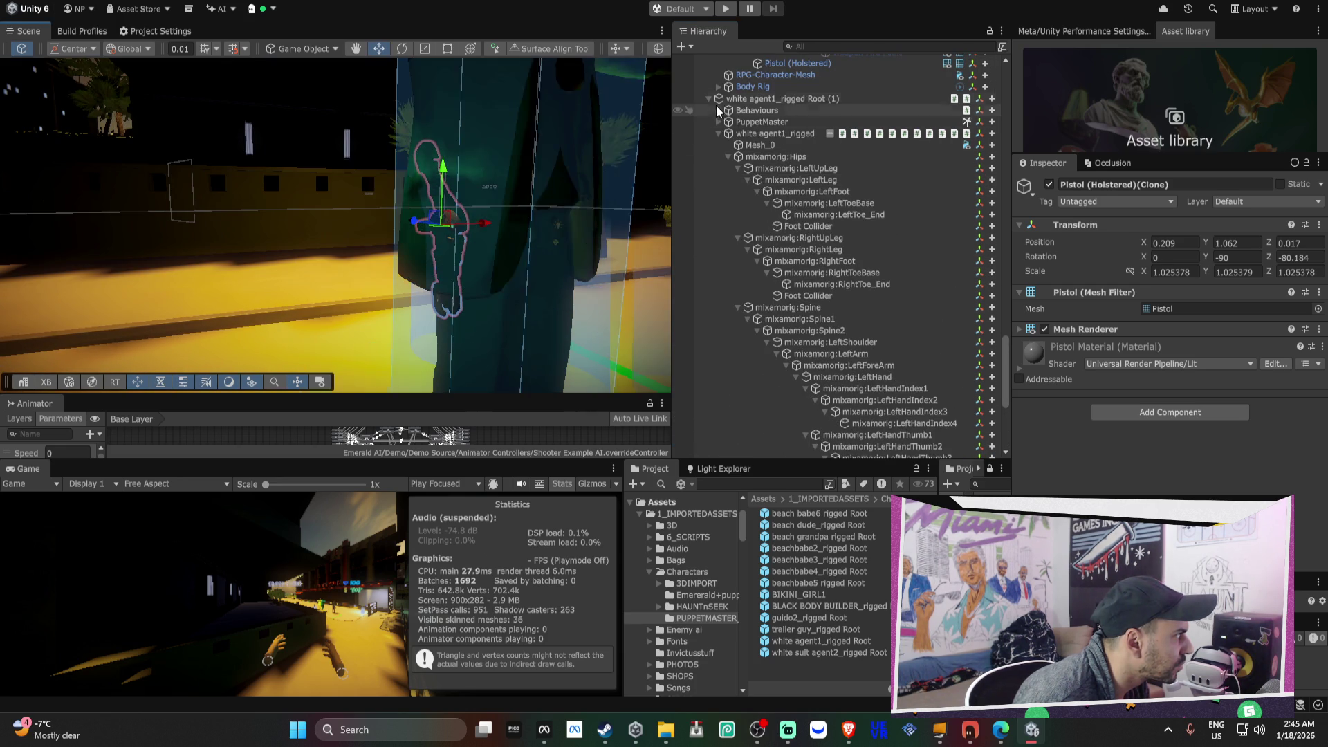
click(708, 99)
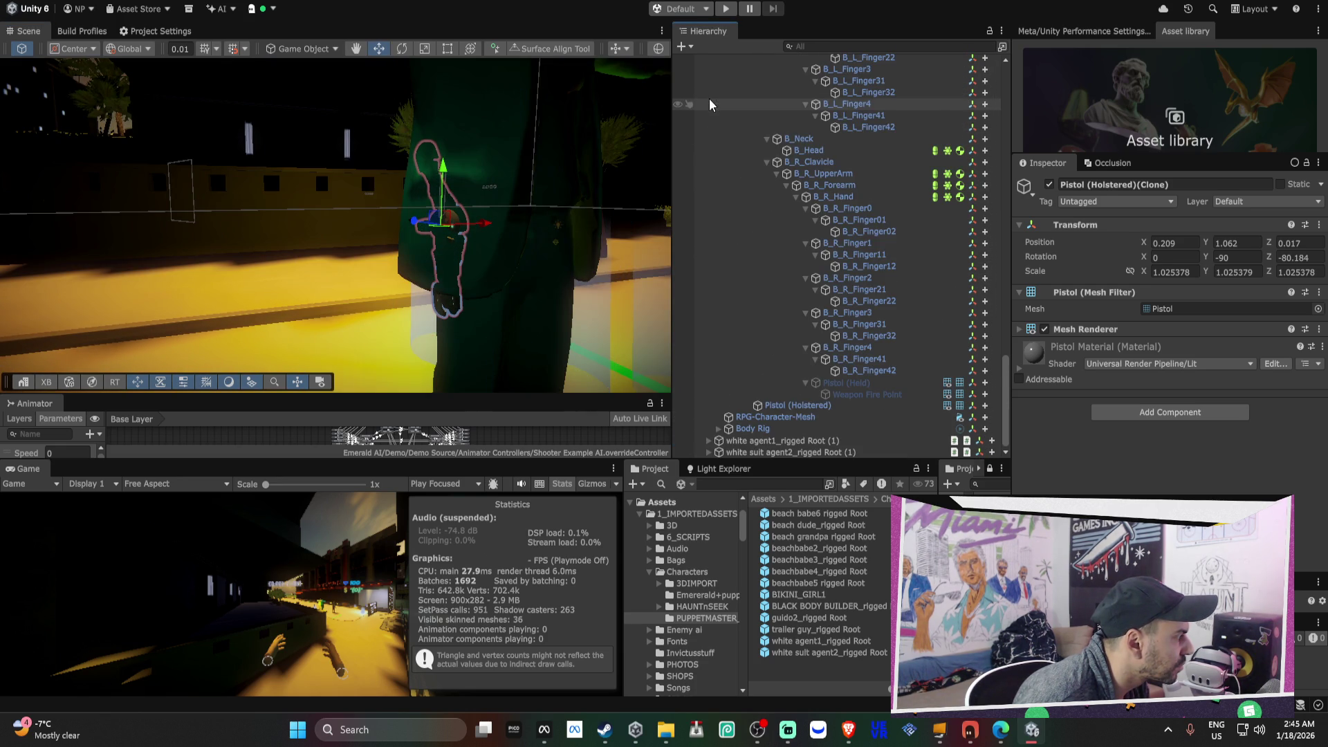
click(707, 451)
scroll(828, 383, down, 10)
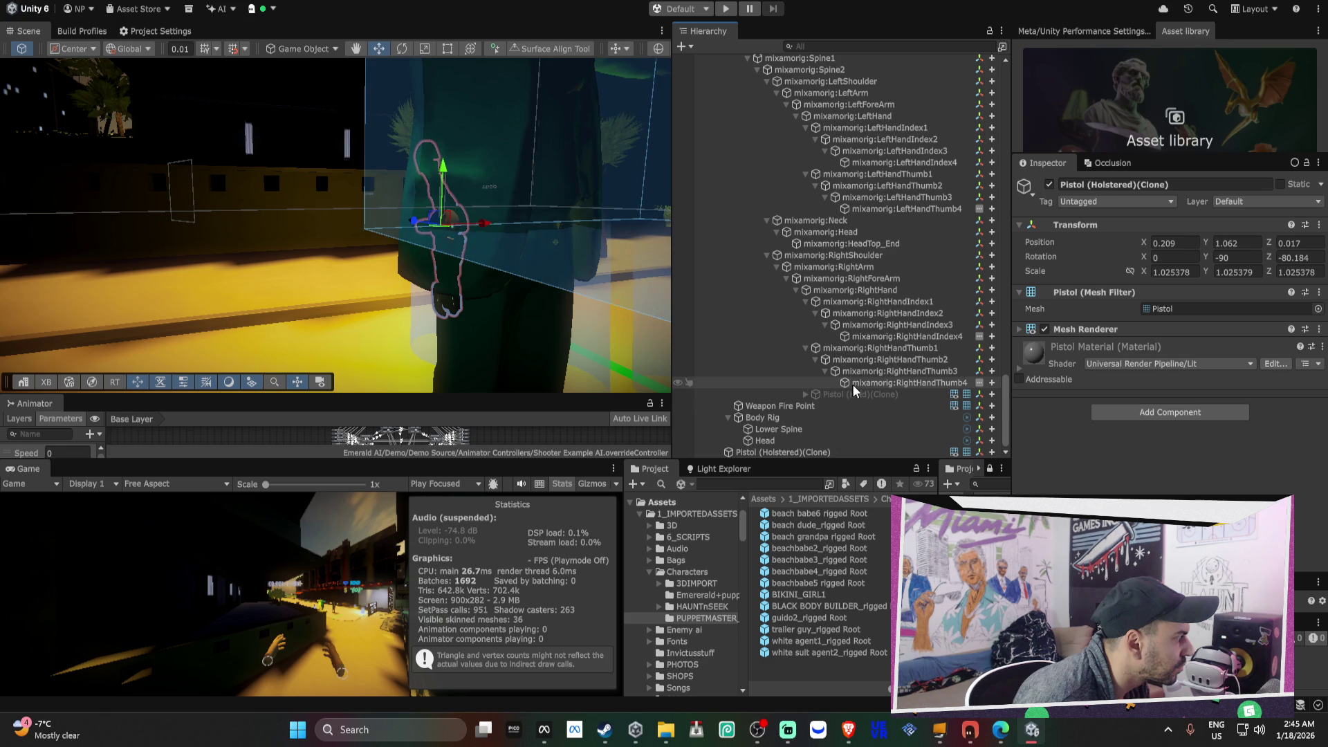
- Set white suit agent2's Weapon Fire Point position to 0, 0, 0
double_click(832, 410)
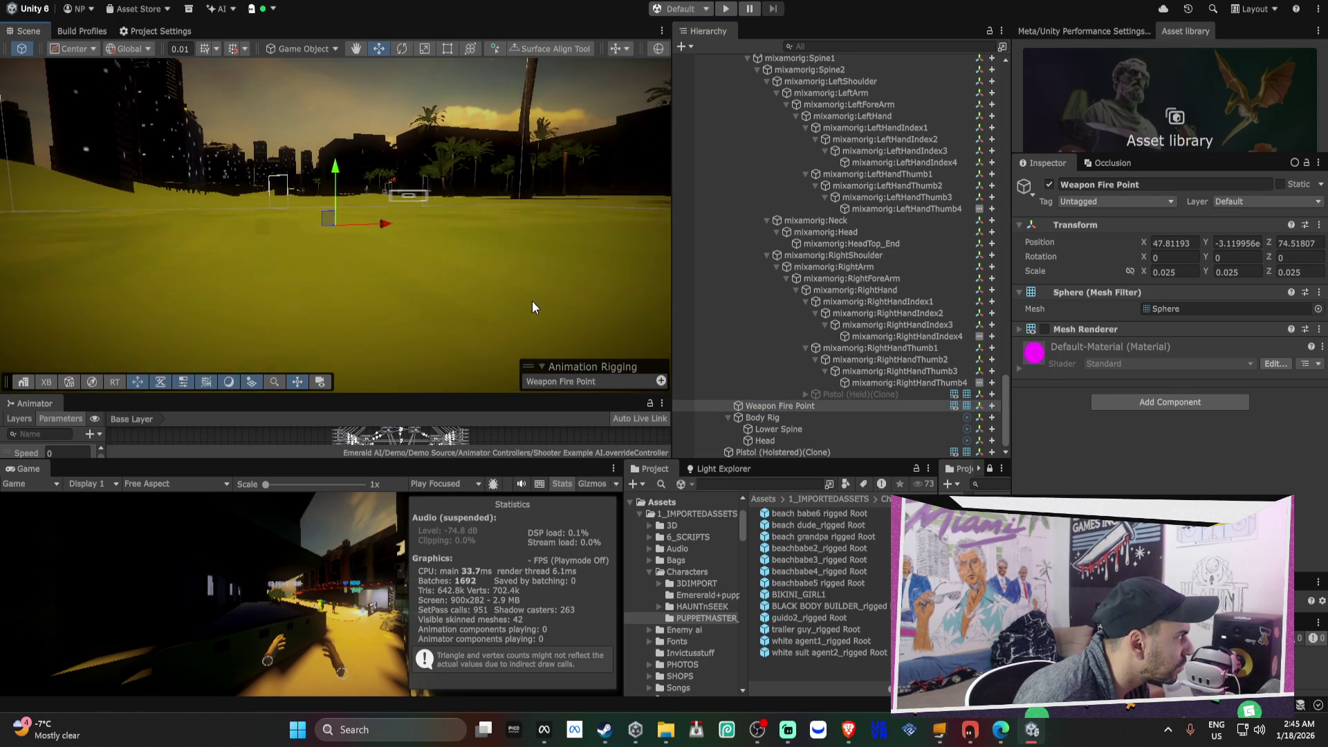
click(1160, 245)
text(0)
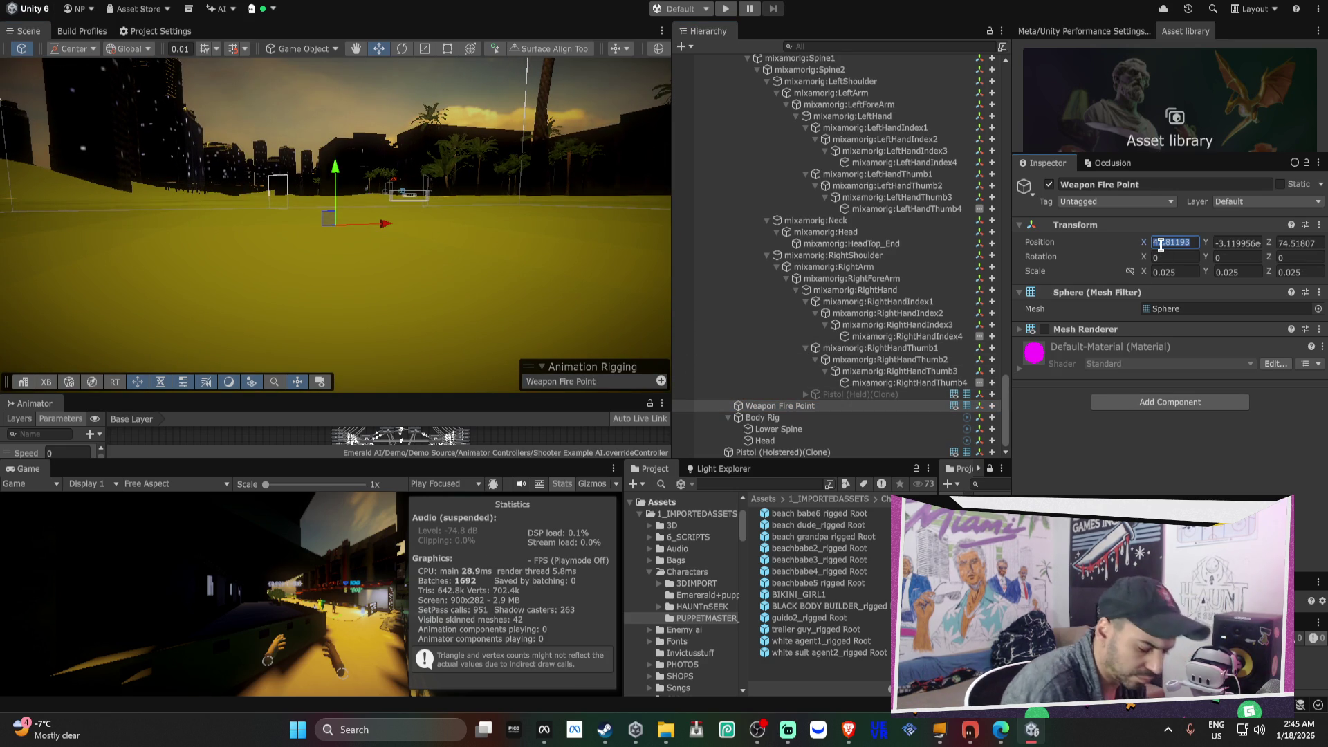
key(Tab)
text(0)
key(Tab)
text(0)
key(Tab)
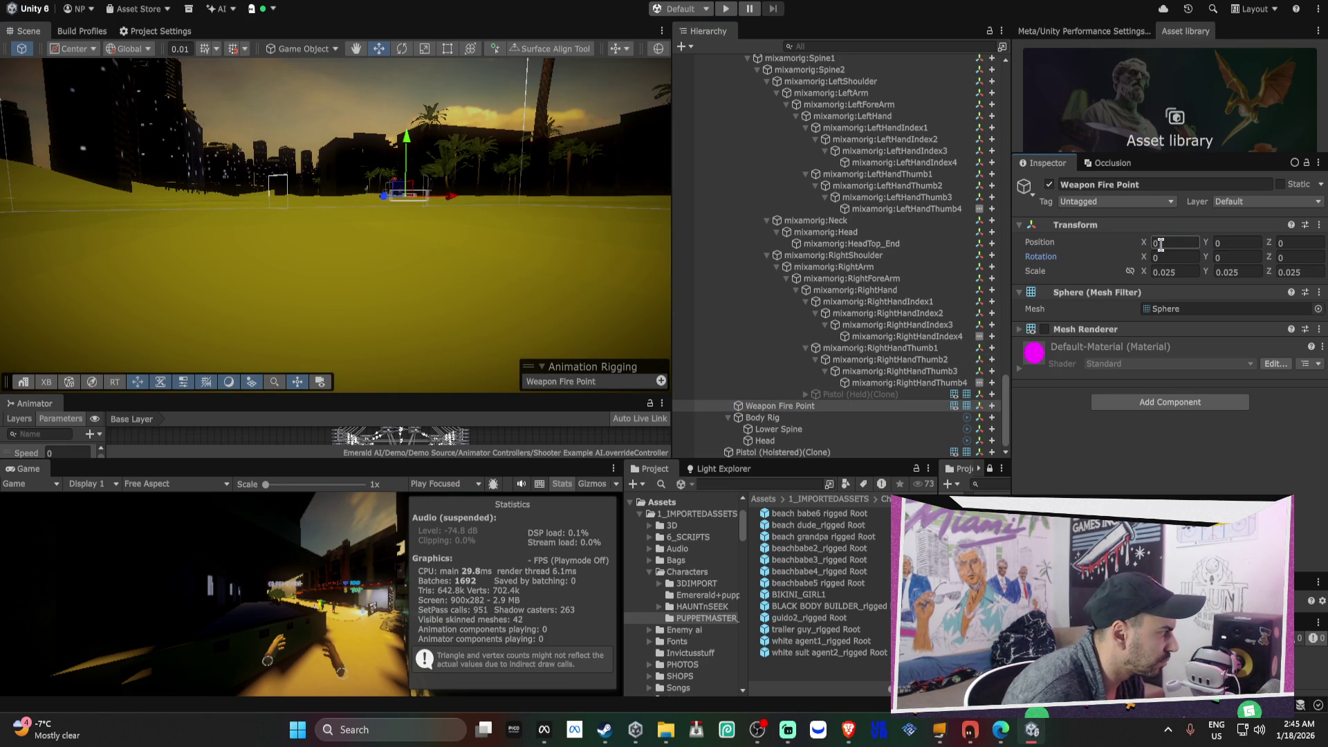
- Frame the Weapon Fire Point and inspect the holstered and held pistol clones and their fire points
double_click(777, 408)
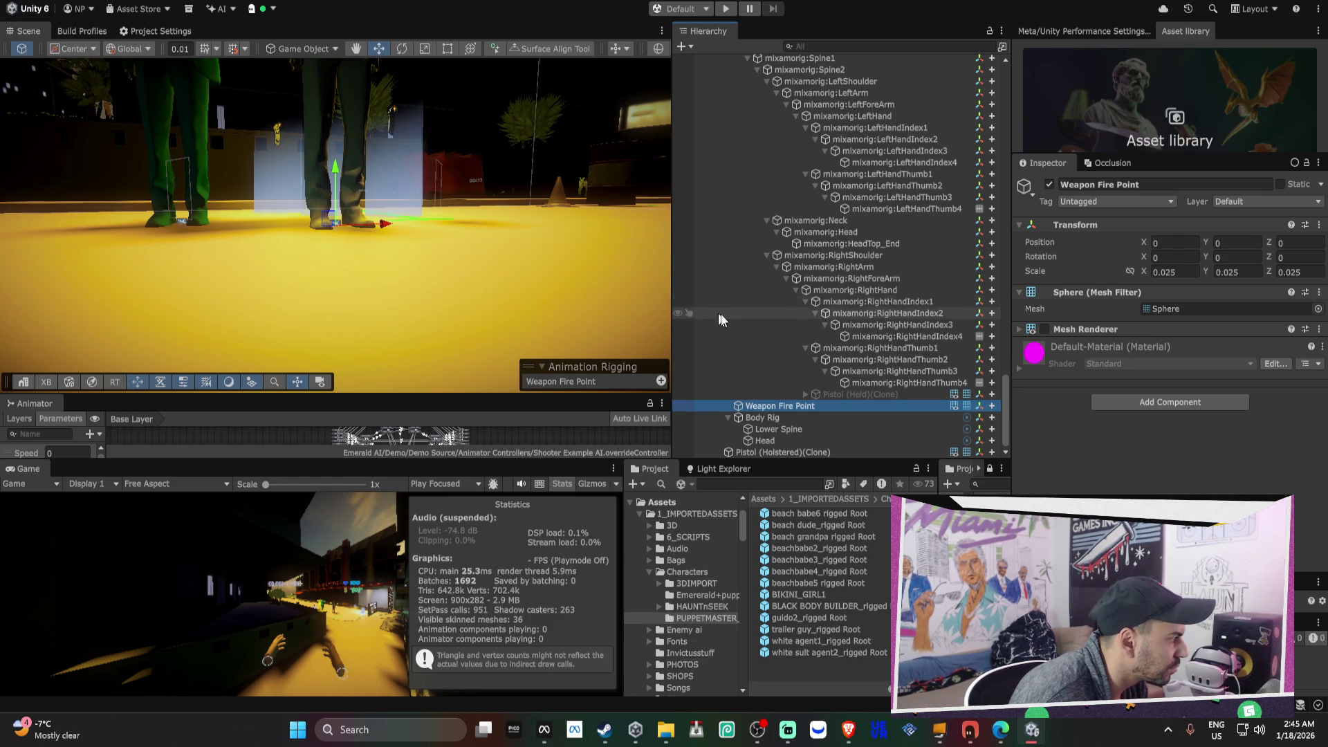
click(729, 417)
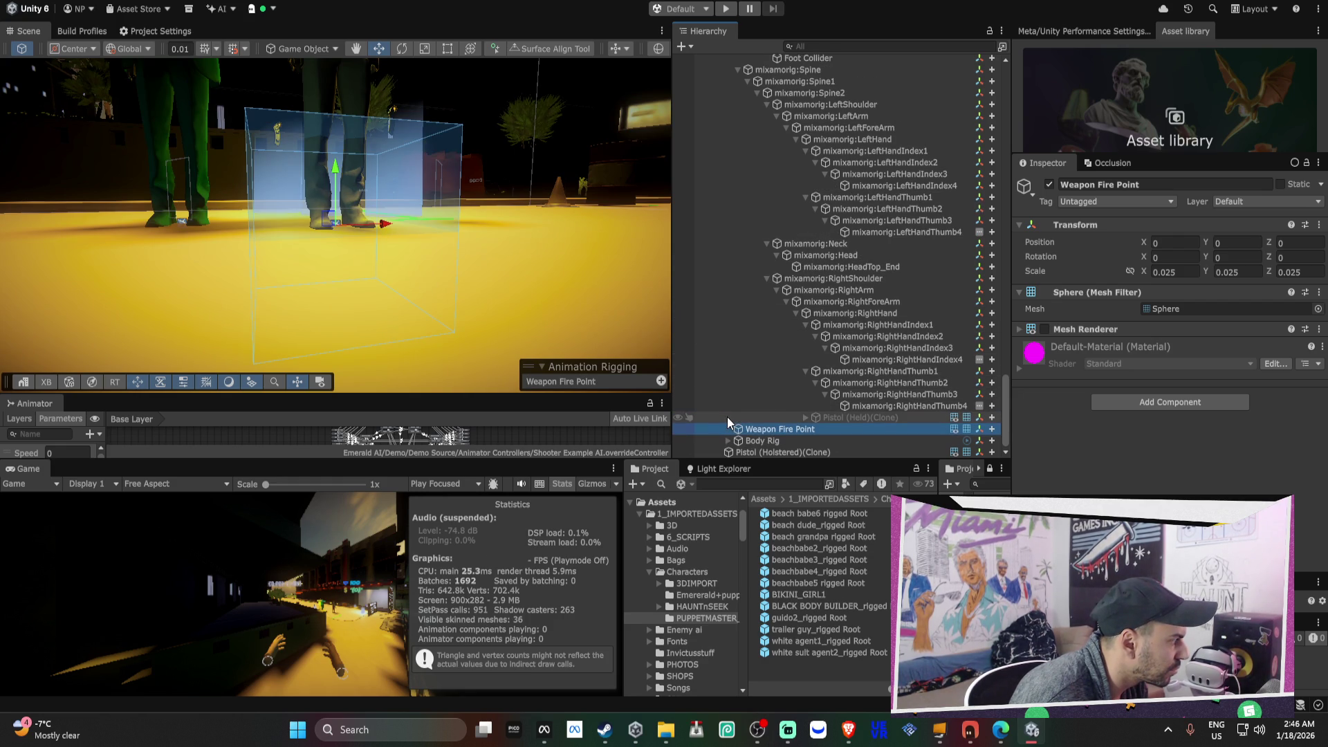
click(774, 451)
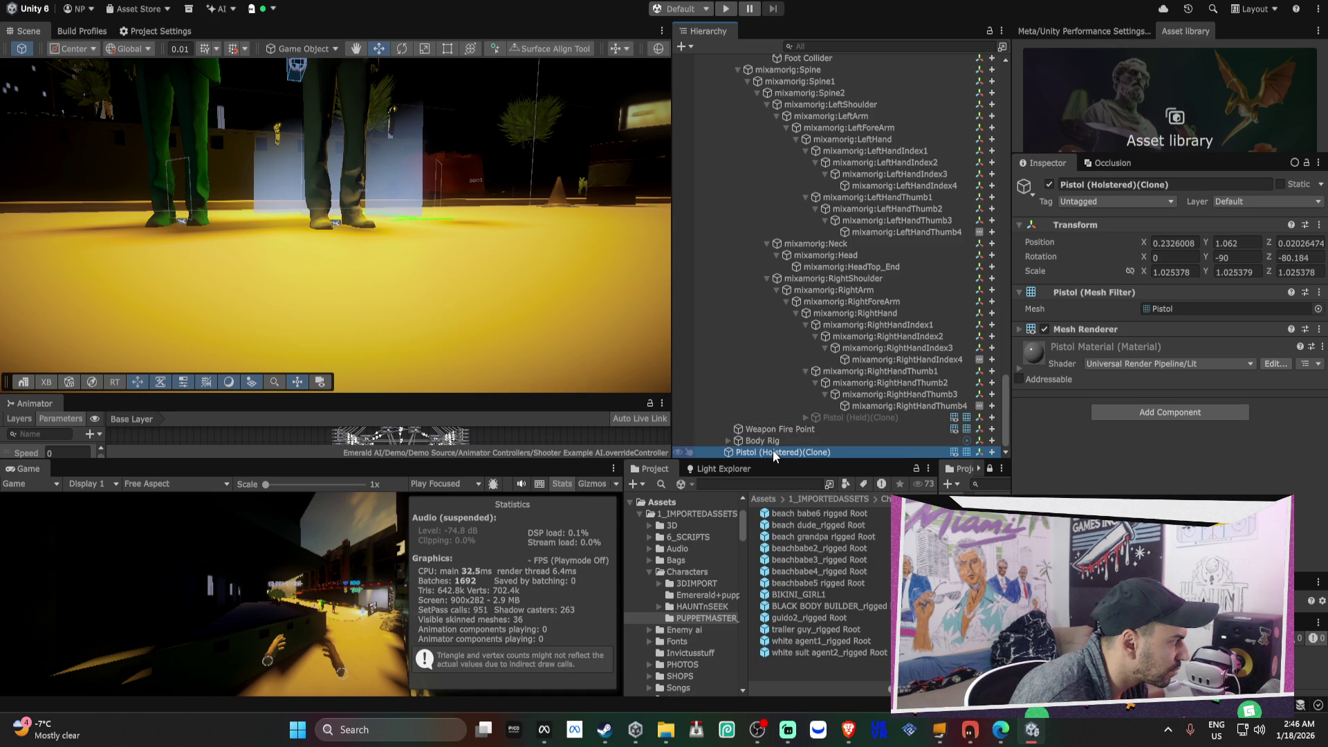
click(811, 430)
click(814, 417)
click(805, 418)
click(839, 428)
click(808, 440)
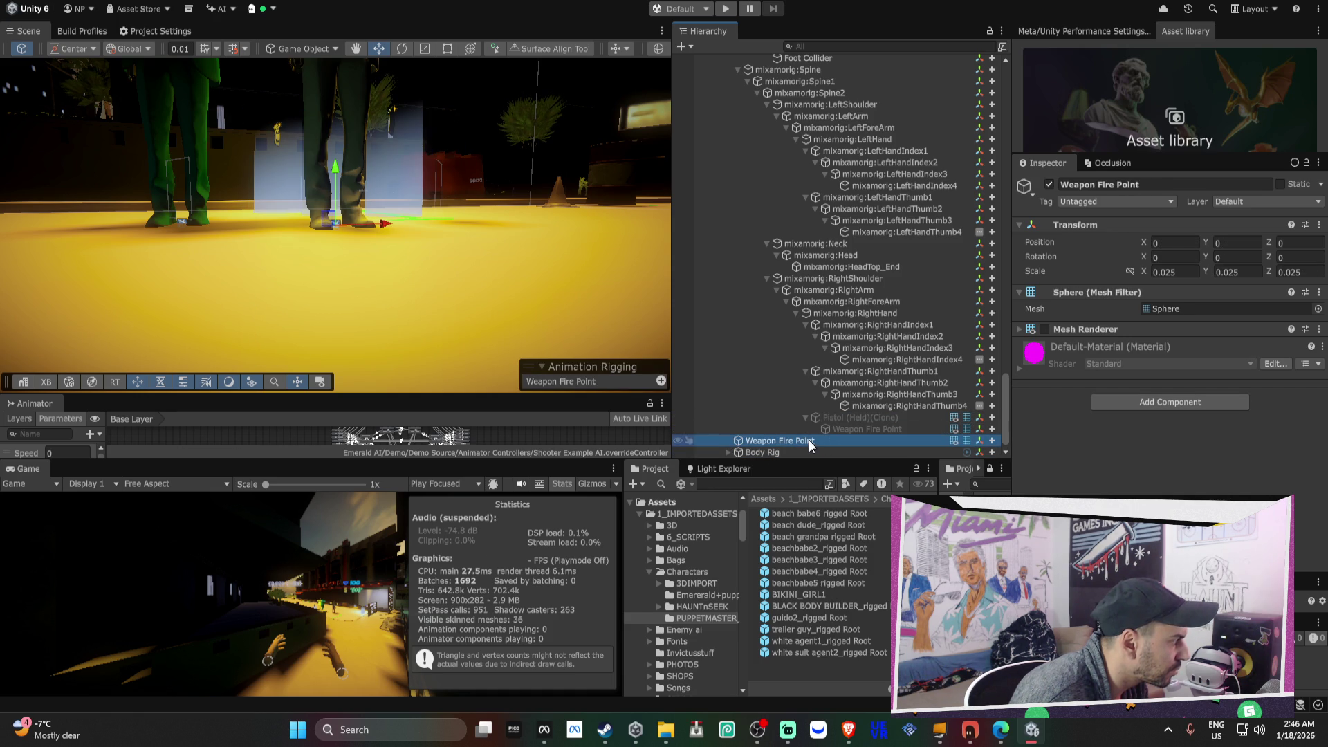
key(Down)
key(Down)
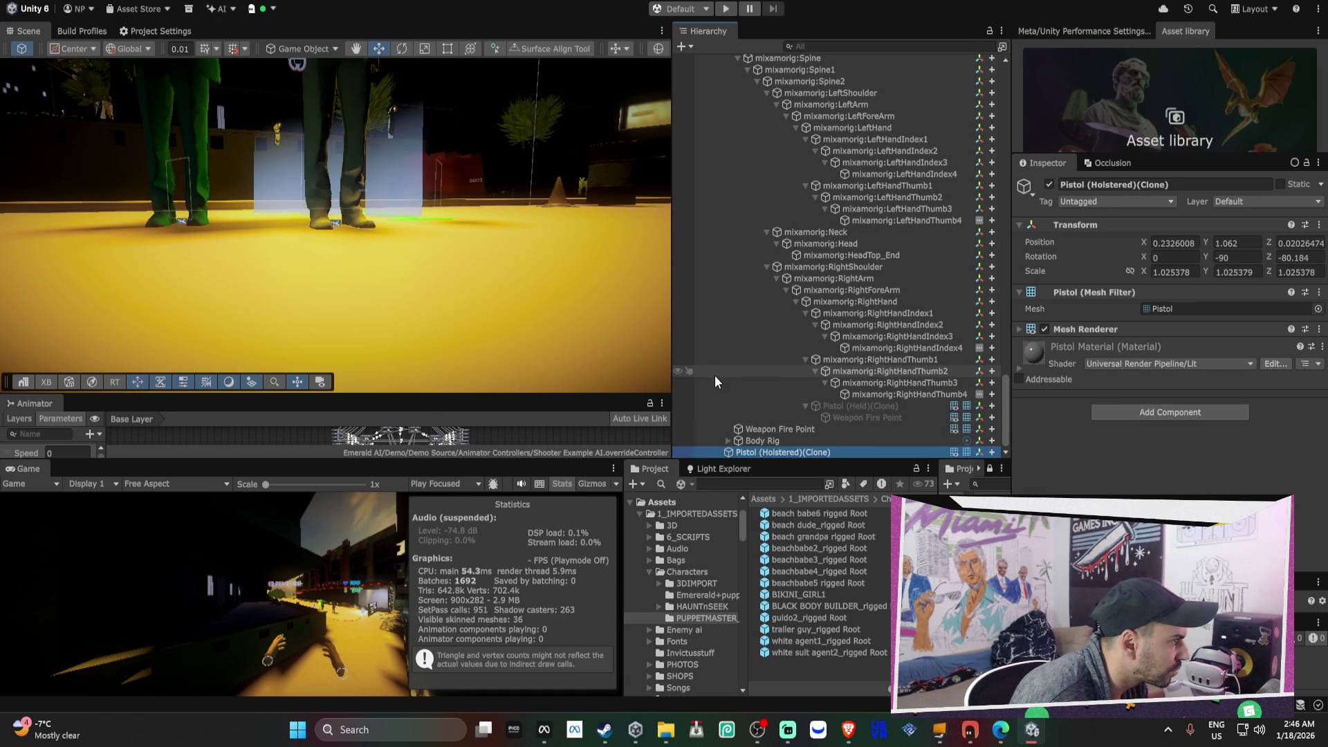
double_click(818, 430)
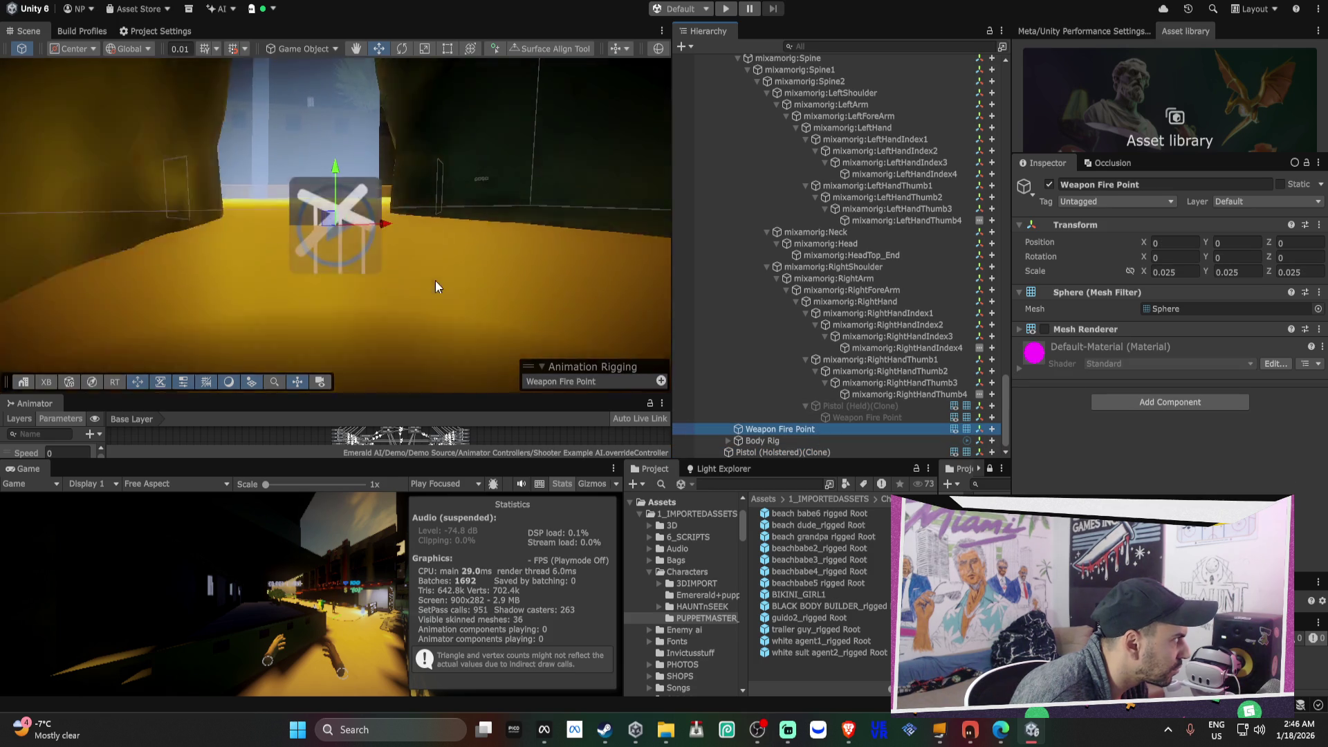
- Frame agent2's Weapon Fire Point and drag it up to the left character's shoulder
key(Down)
click(804, 429)
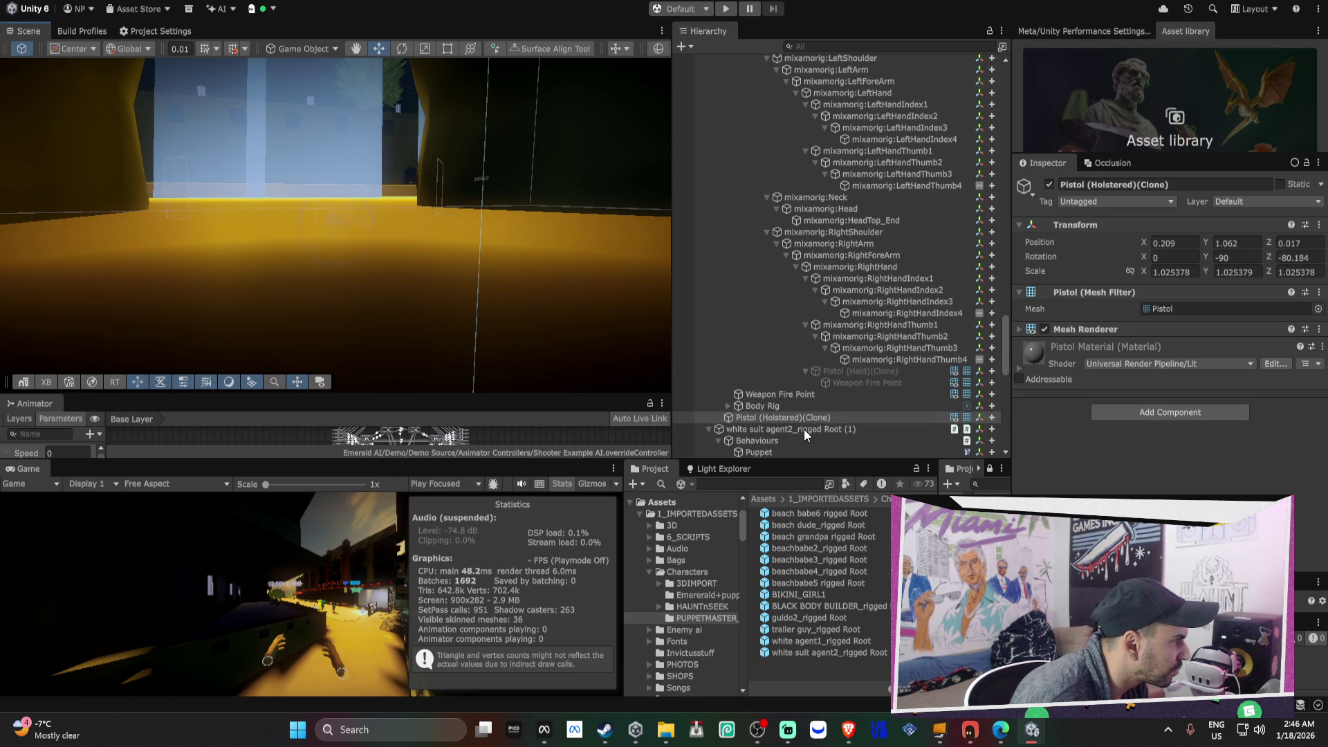
double_click(778, 395)
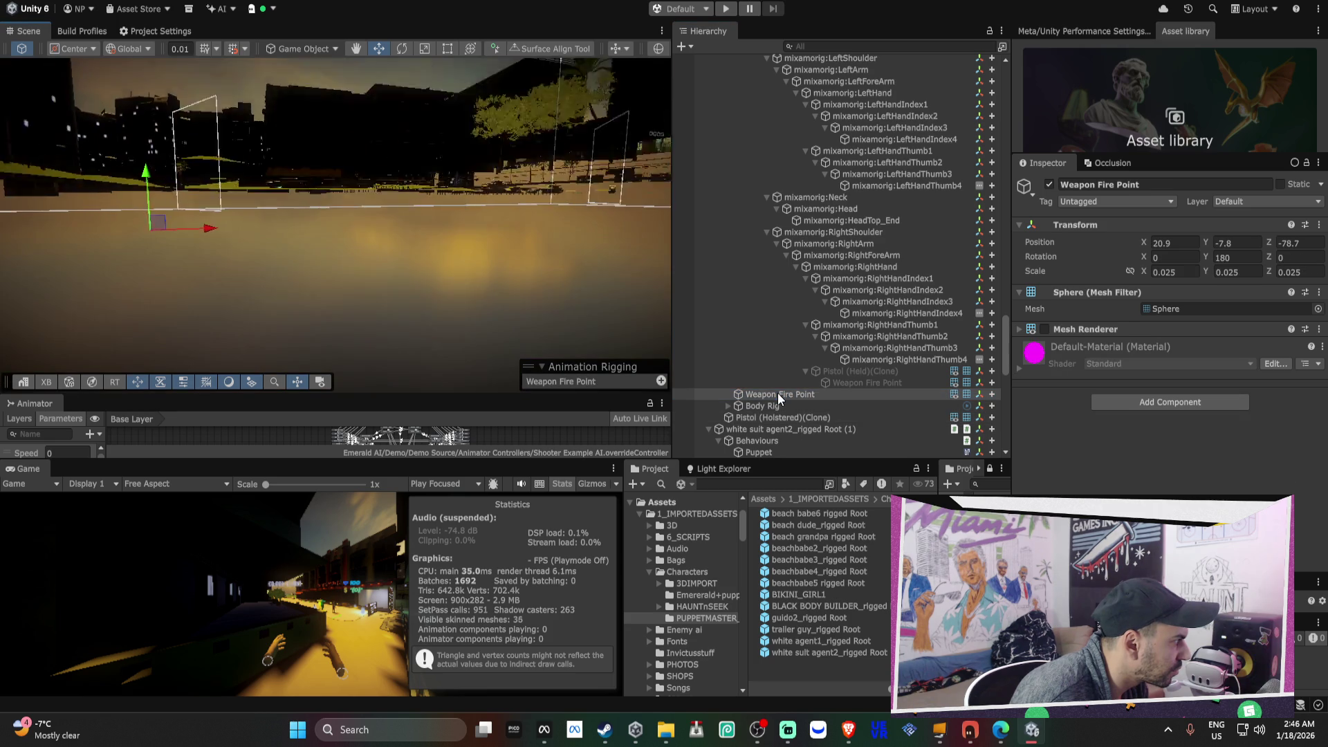
scroll(760, 404, up, 1)
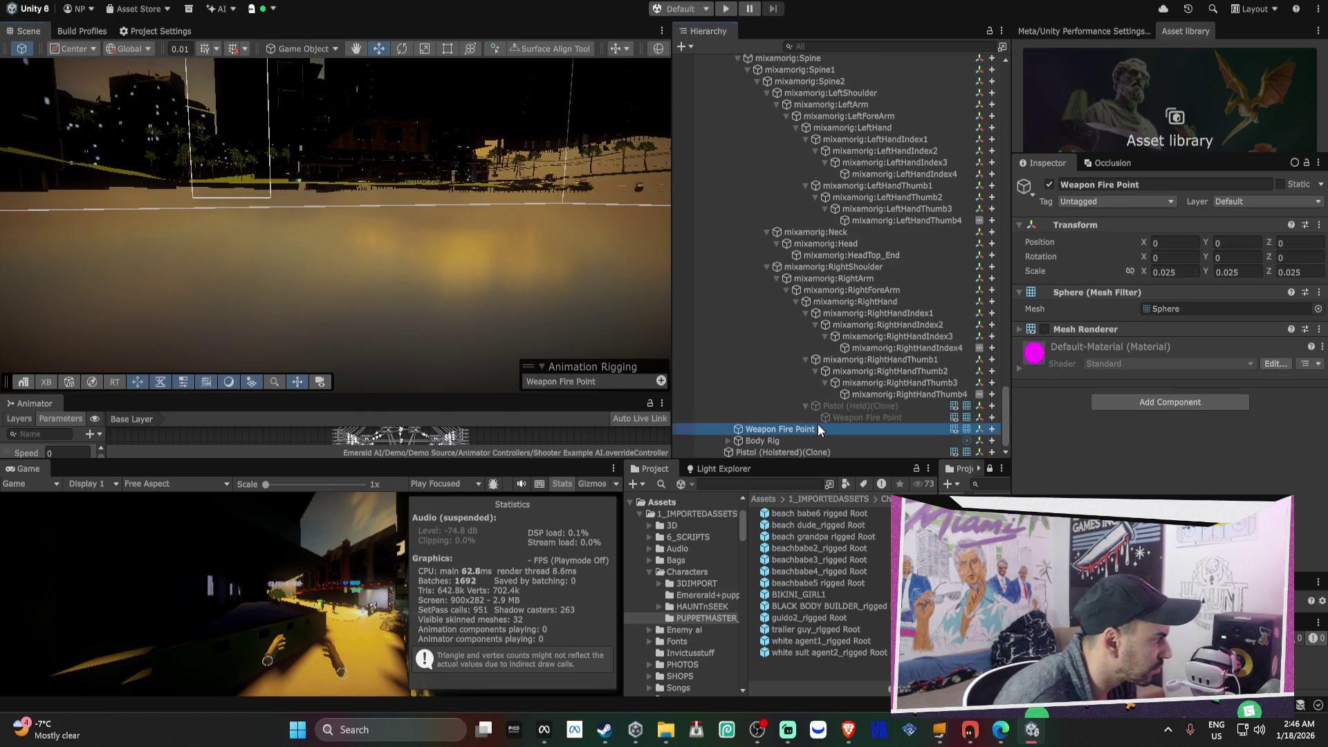
double_click(817, 426)
mouse_move(463, 307)
mouse_down()
mouse_move(385, 284)
mouse_move(349, 305)
mouse_move(324, 296)
mouse_up()
drag(377, 379, 240, 184)
key(f)
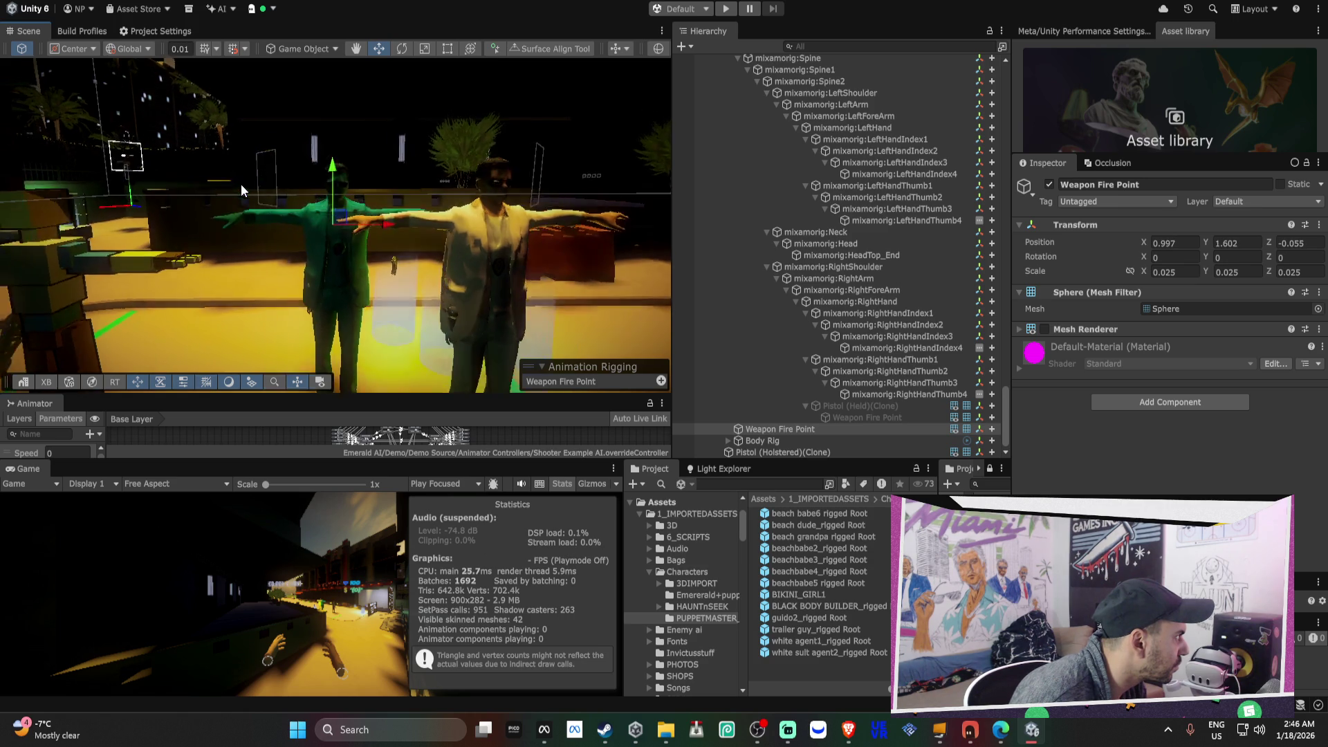
- Slide the Weapon Fire Point along the arm to the outstretched hand, at 0.999, 1.6192, -0.0621
mouse_move(343, 218)
mouse_down()
mouse_move(323, 157)
mouse_move(823, 378)
mouse_up()
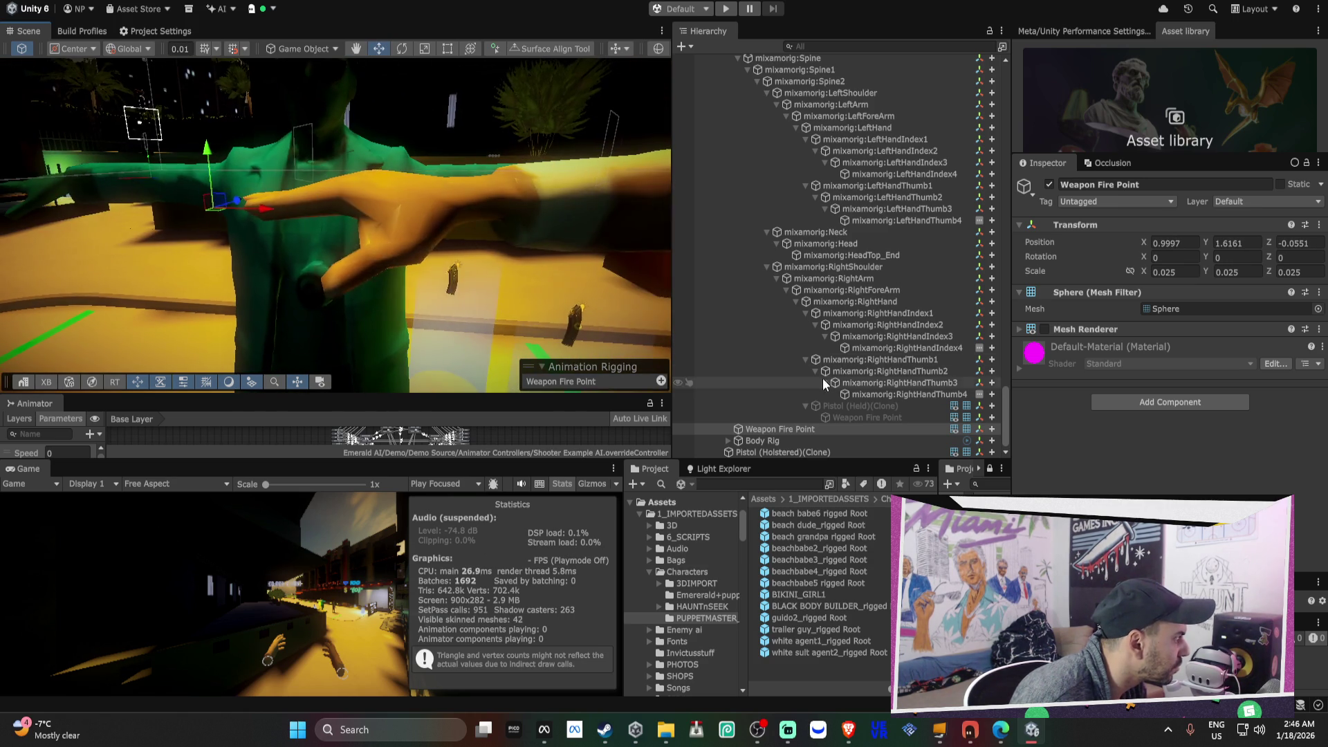
click(828, 429)
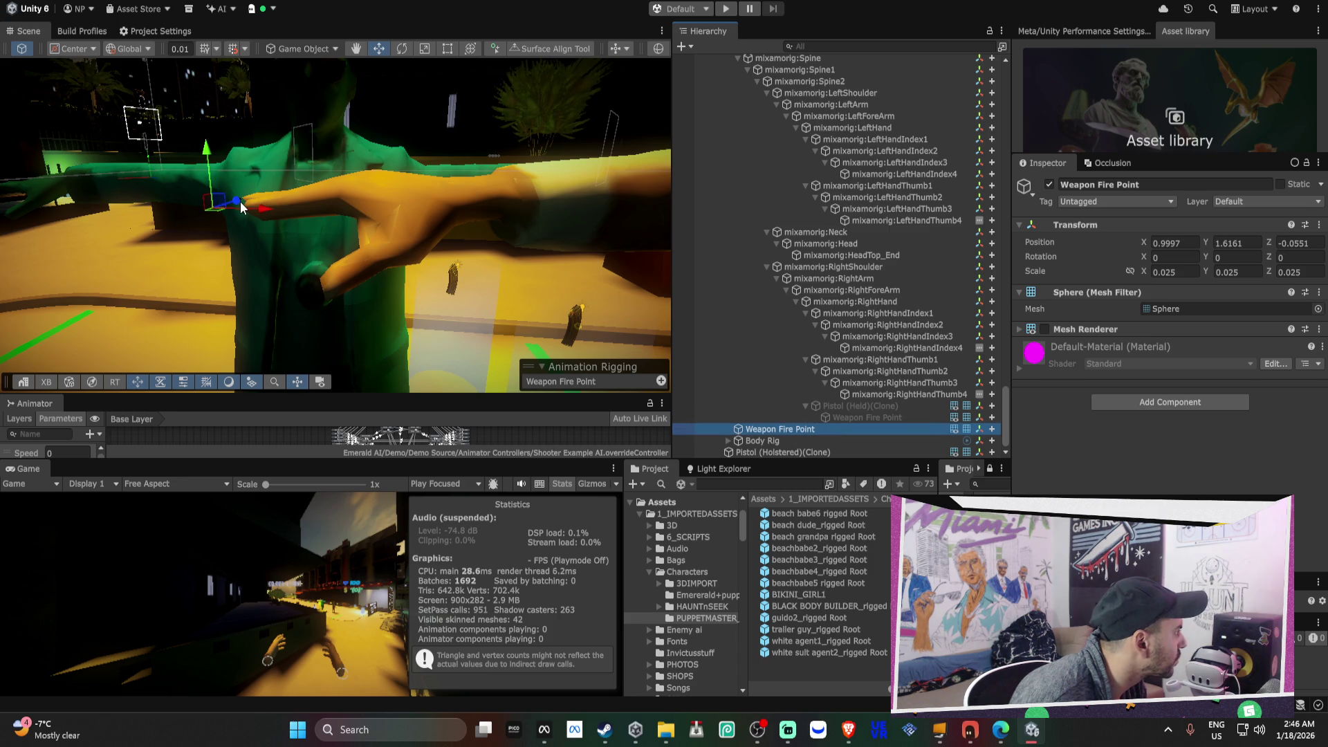
drag(239, 201, 242, 200)
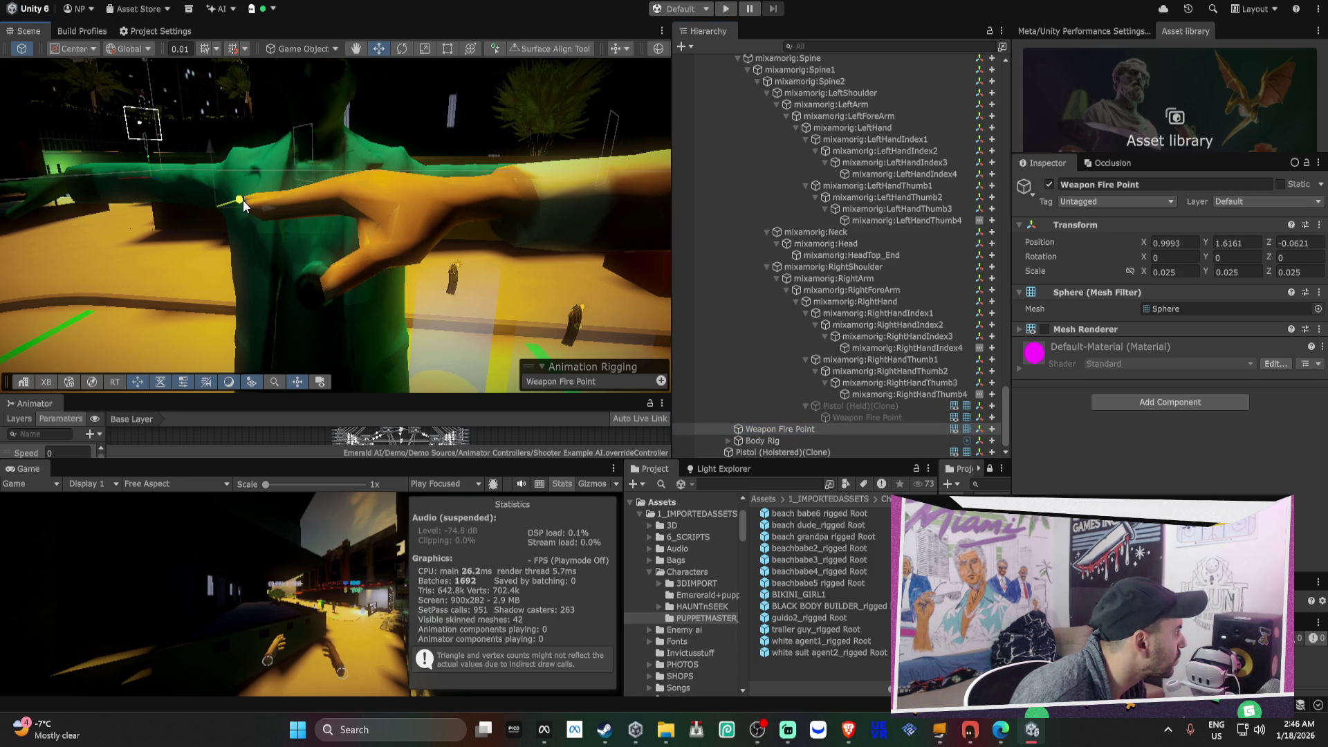
click(828, 418)
click(797, 433)
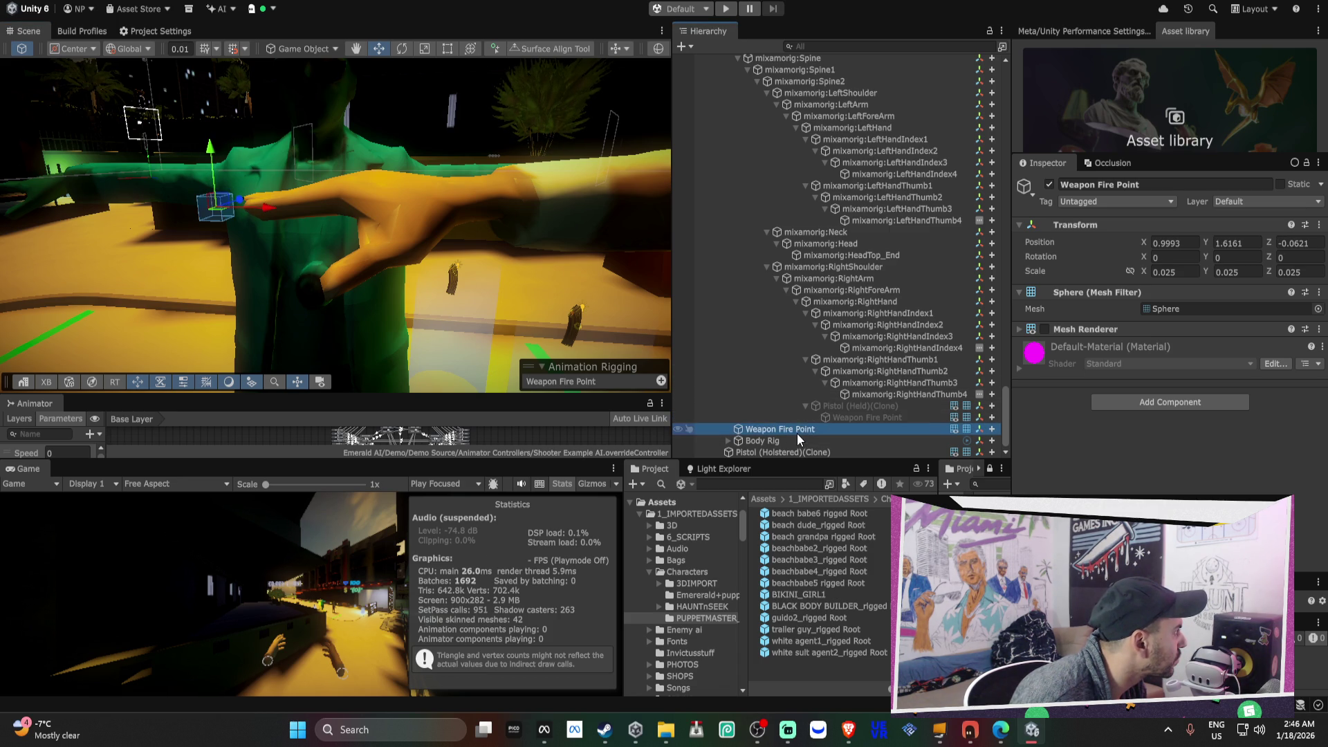
drag(229, 200, 230, 197)
drag(862, 413, 832, 428)
mouse_move(526, 221)
mouse_down()
mouse_move(645, 200)
mouse_move(238, 209)
mouse_move(249, 217)
mouse_move(205, 226)
mouse_up()
click(204, 226)
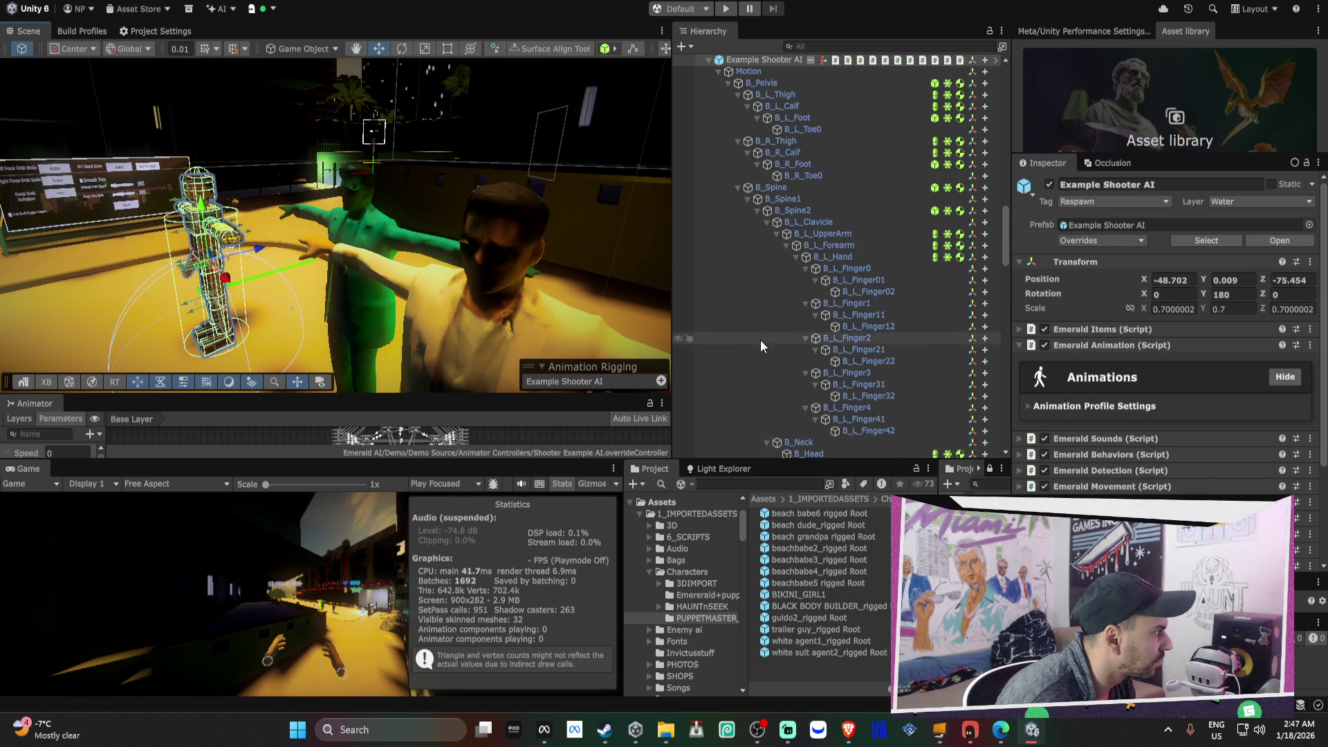
- Delete the Example Shooter AI object and select white agent1_rigged
scroll(758, 344, up, 5)
key(Delete)
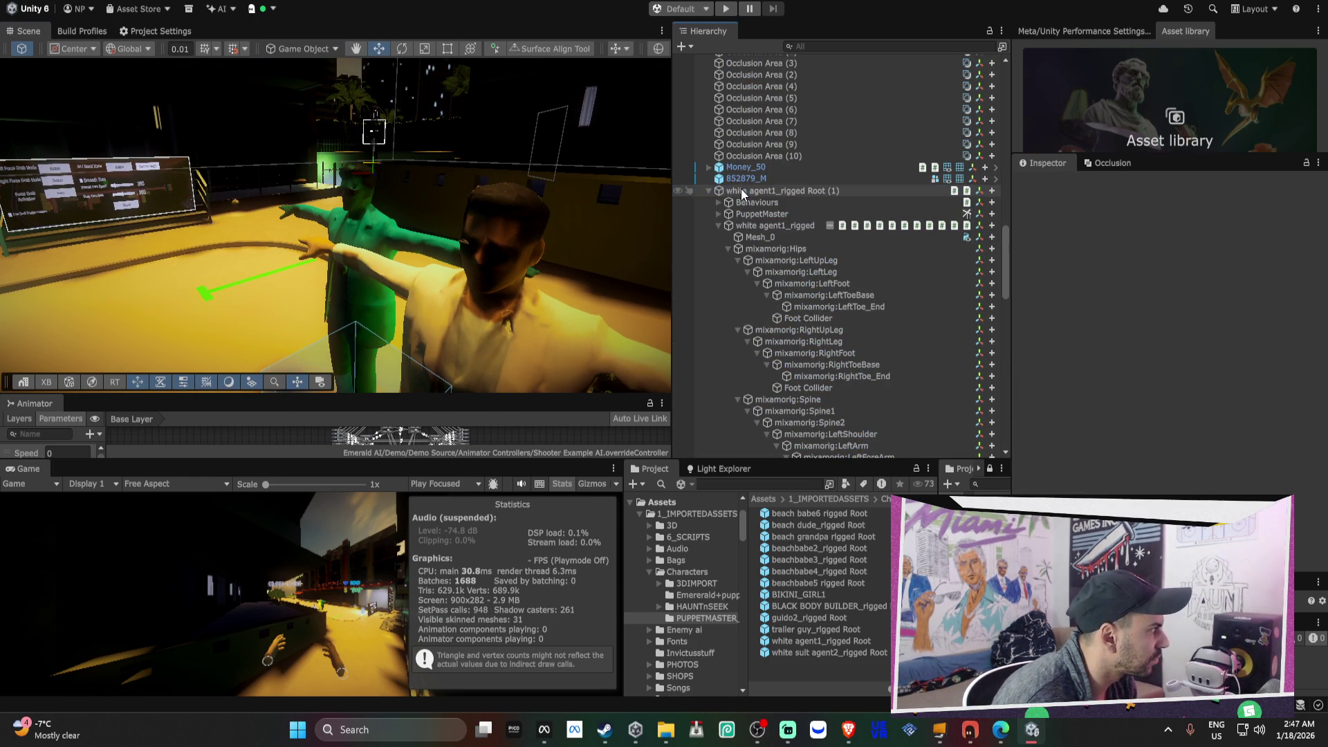
click(709, 189)
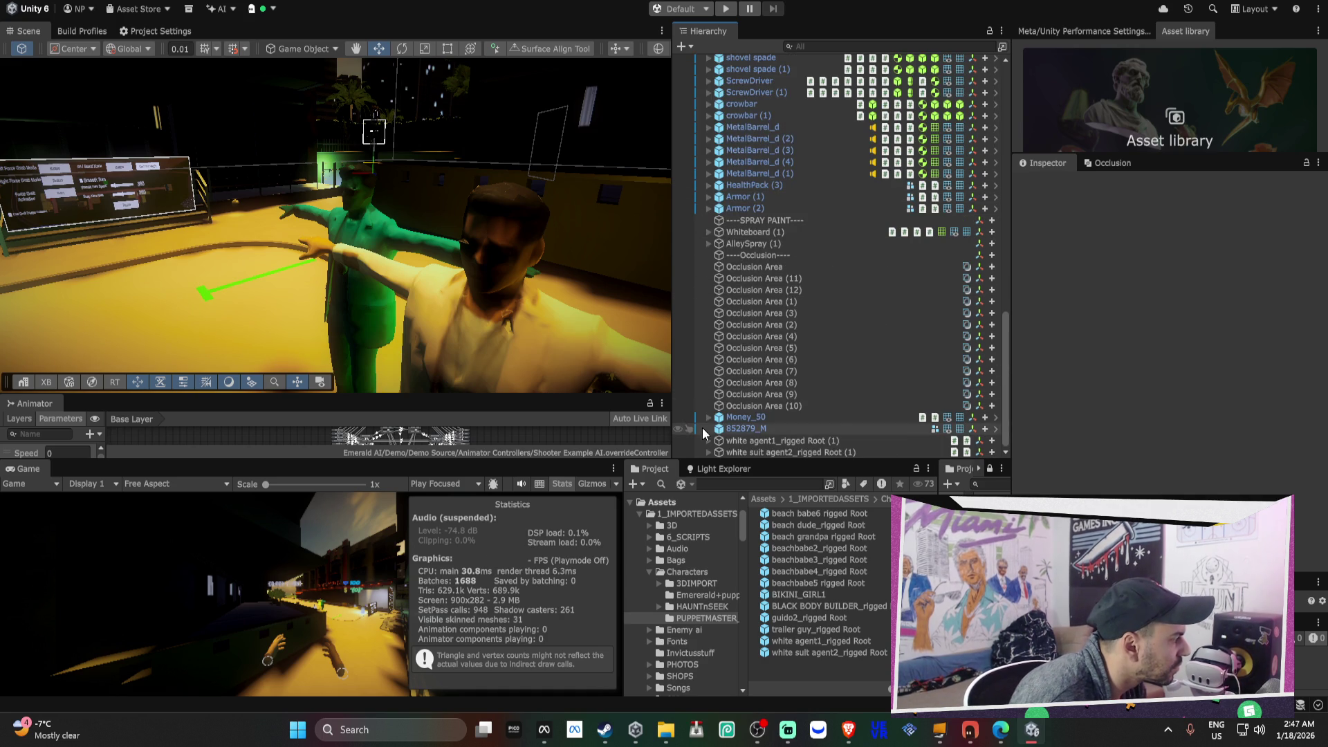
click(709, 440)
click(742, 427)
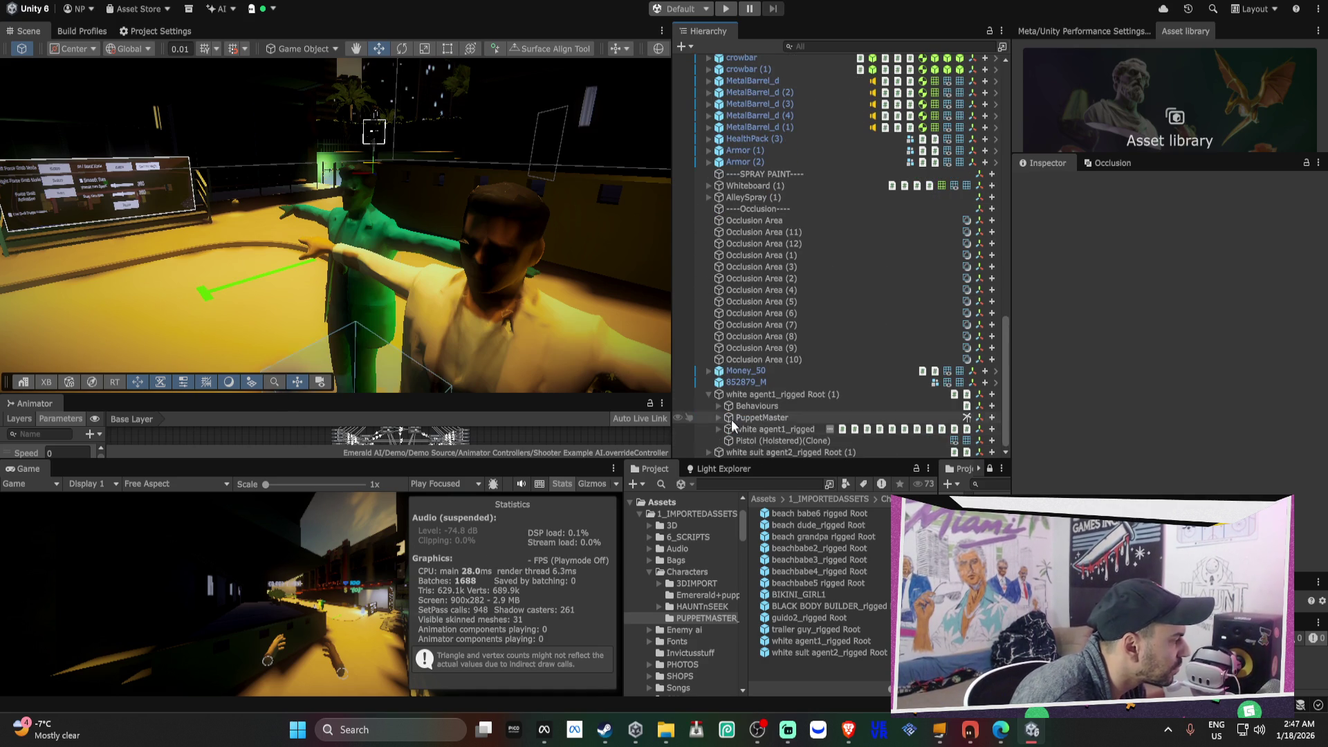
- Expand agent1's Emerald components, showing Optimization (Optimize AI Yes, Single Mesh) and Location Based Damage
scroll(1122, 384, down, 5)
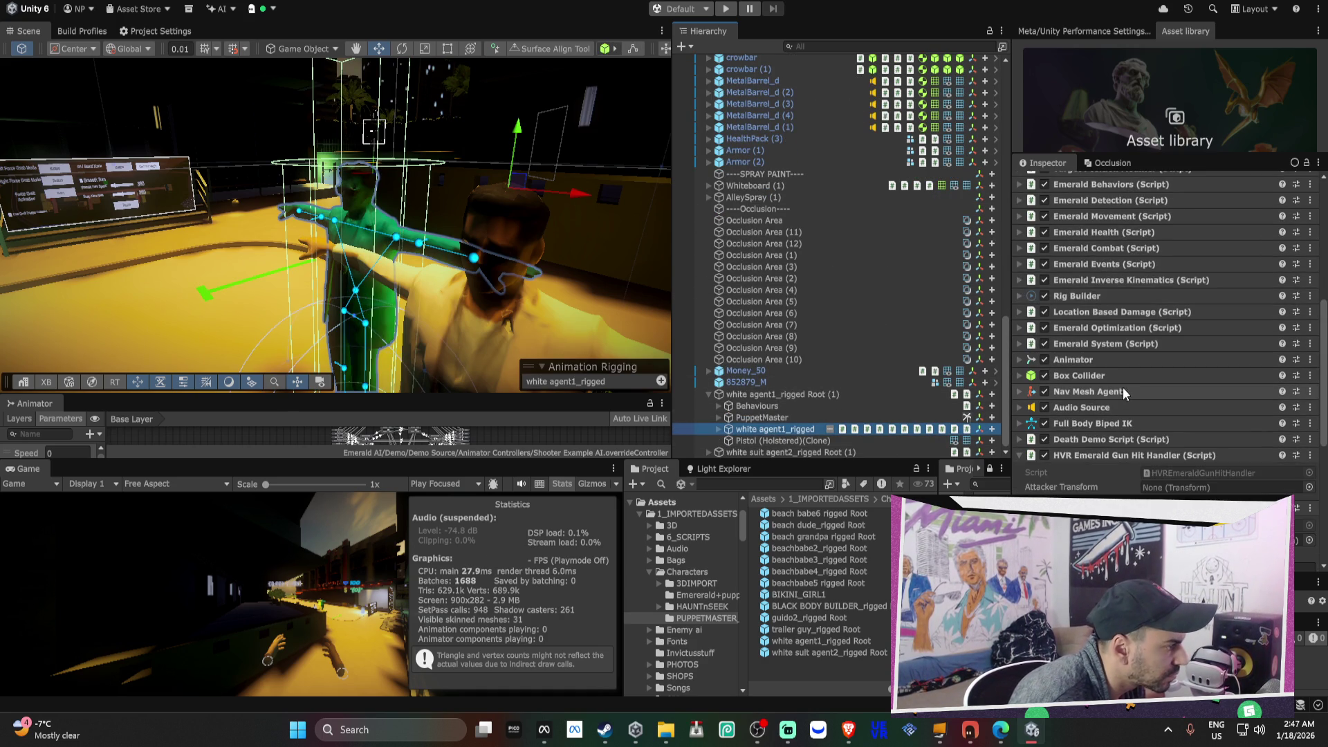
click(1097, 439)
click(1098, 409)
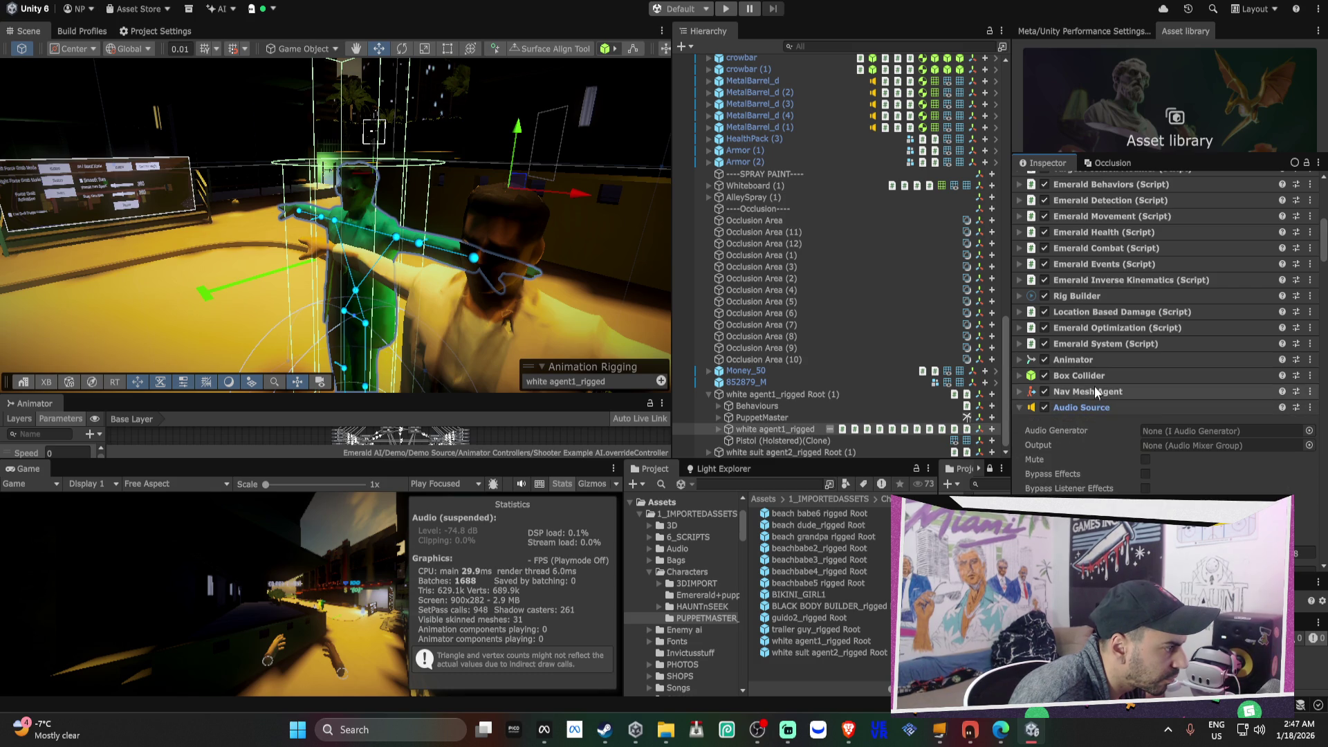
click(1086, 339)
click(1090, 330)
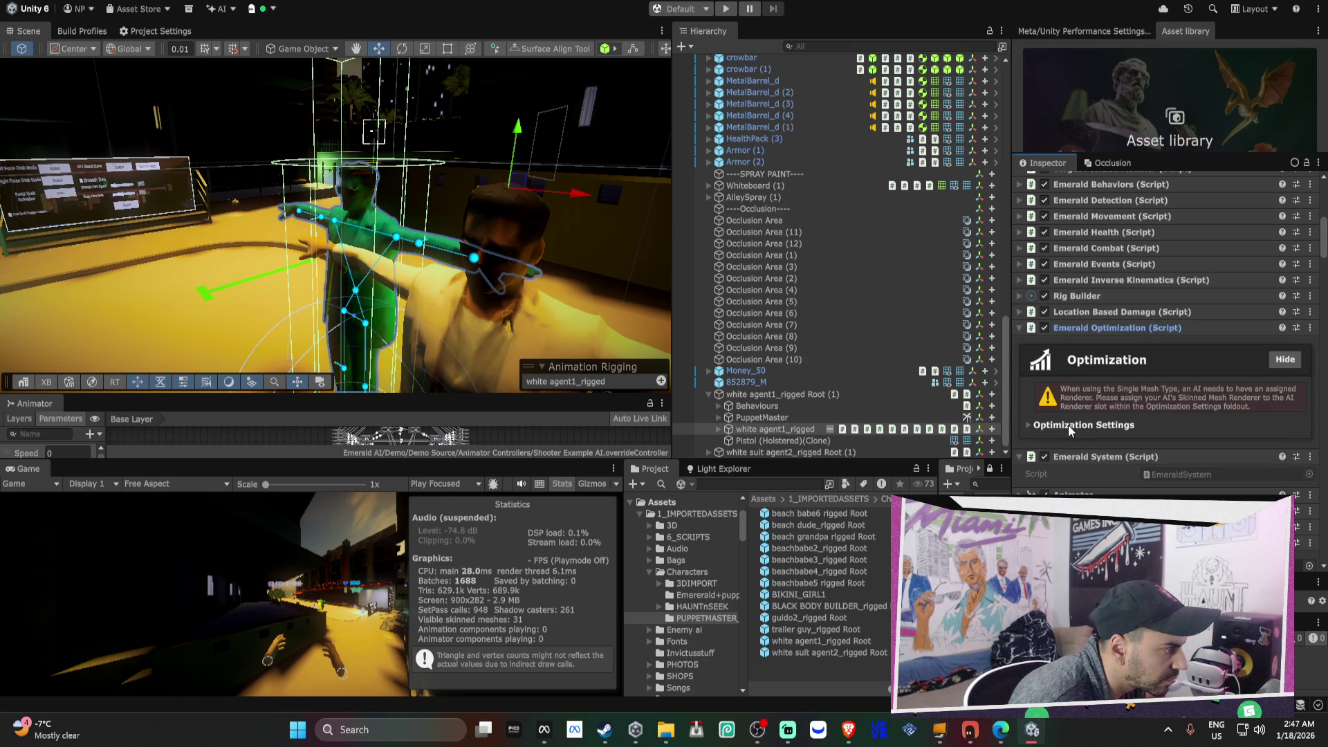
scroll(1096, 414, down, 3)
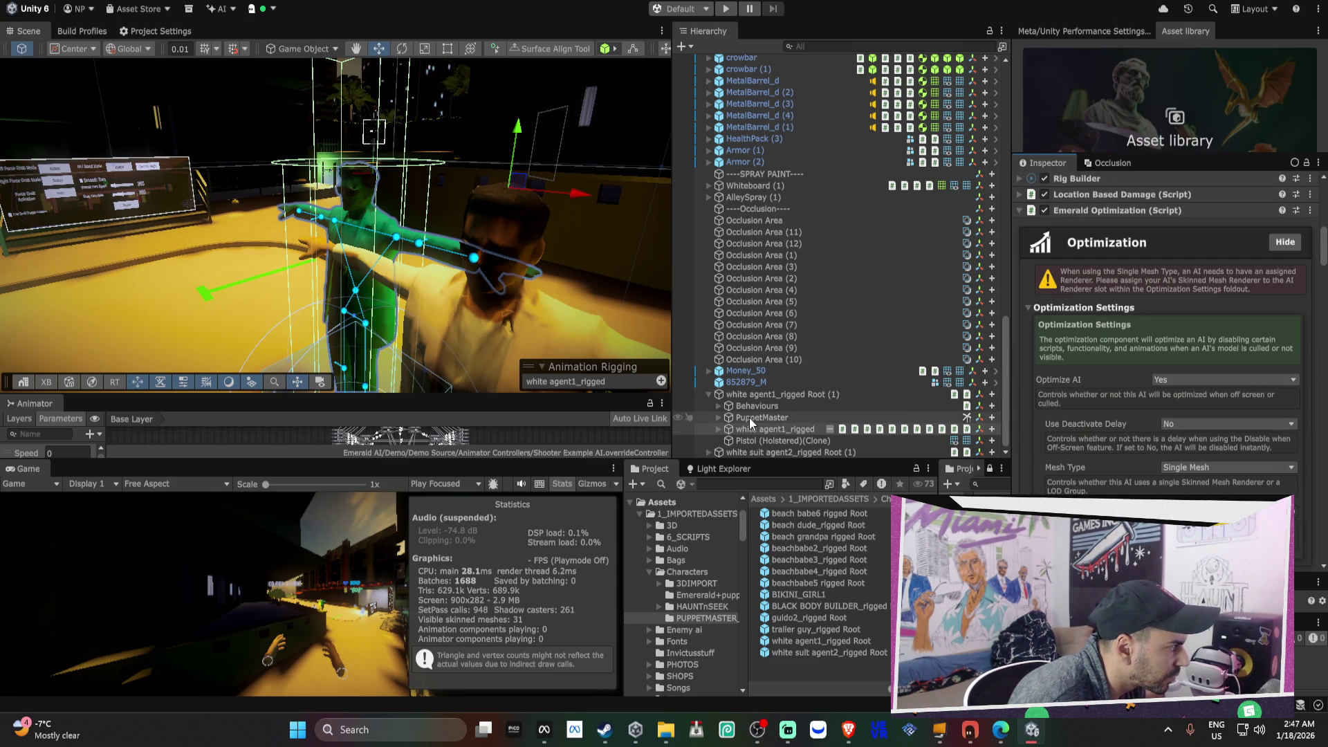
click(719, 429)
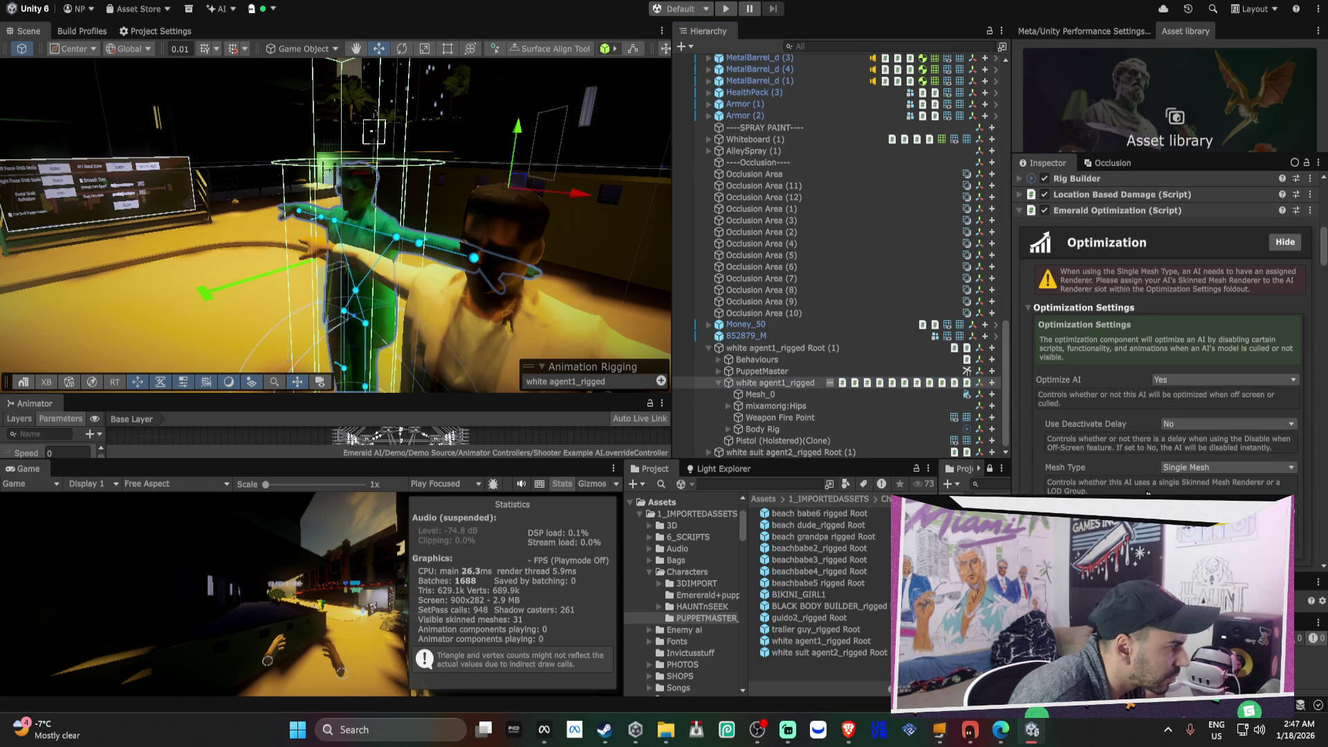
scroll(1091, 426, down, 1)
scroll(1089, 422, up, 3)
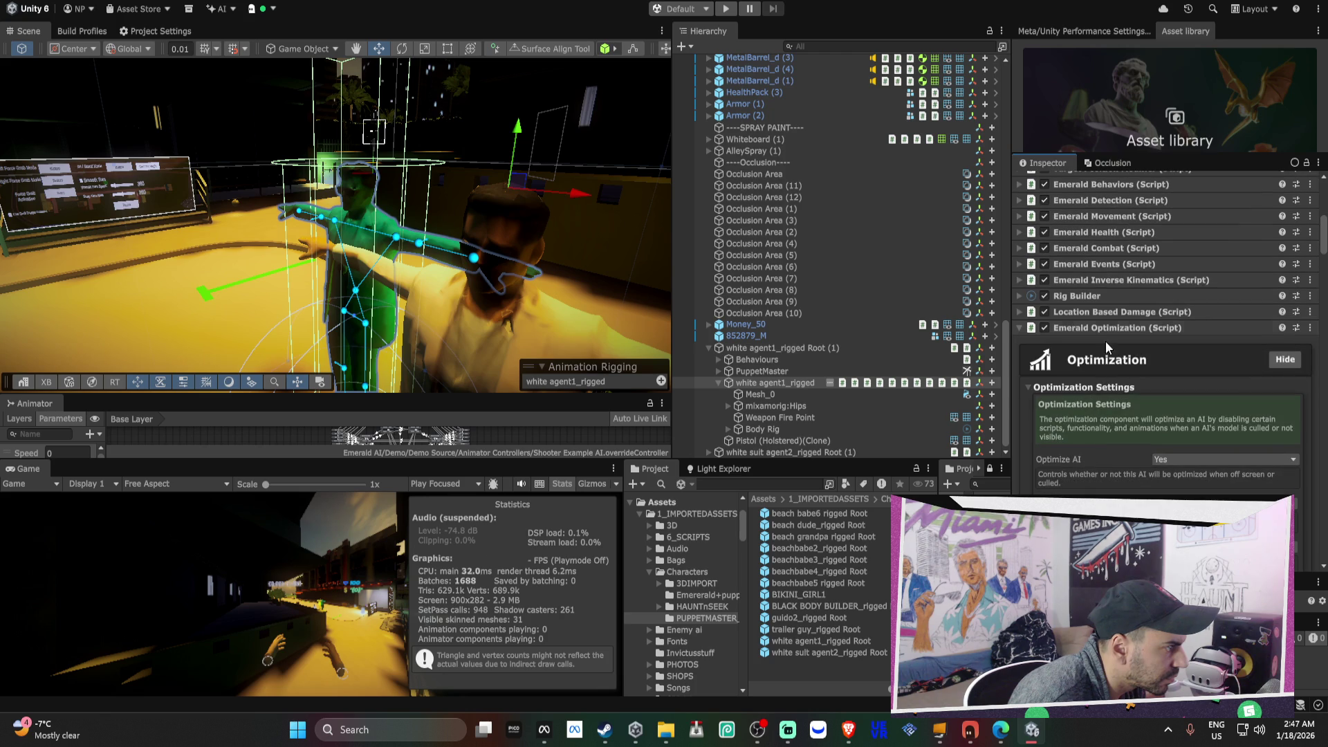
click(1107, 311)
- Try Player and PlayerHand options, leaving Collider Layer on UI and Collider Tag on Untagged
click(1110, 373)
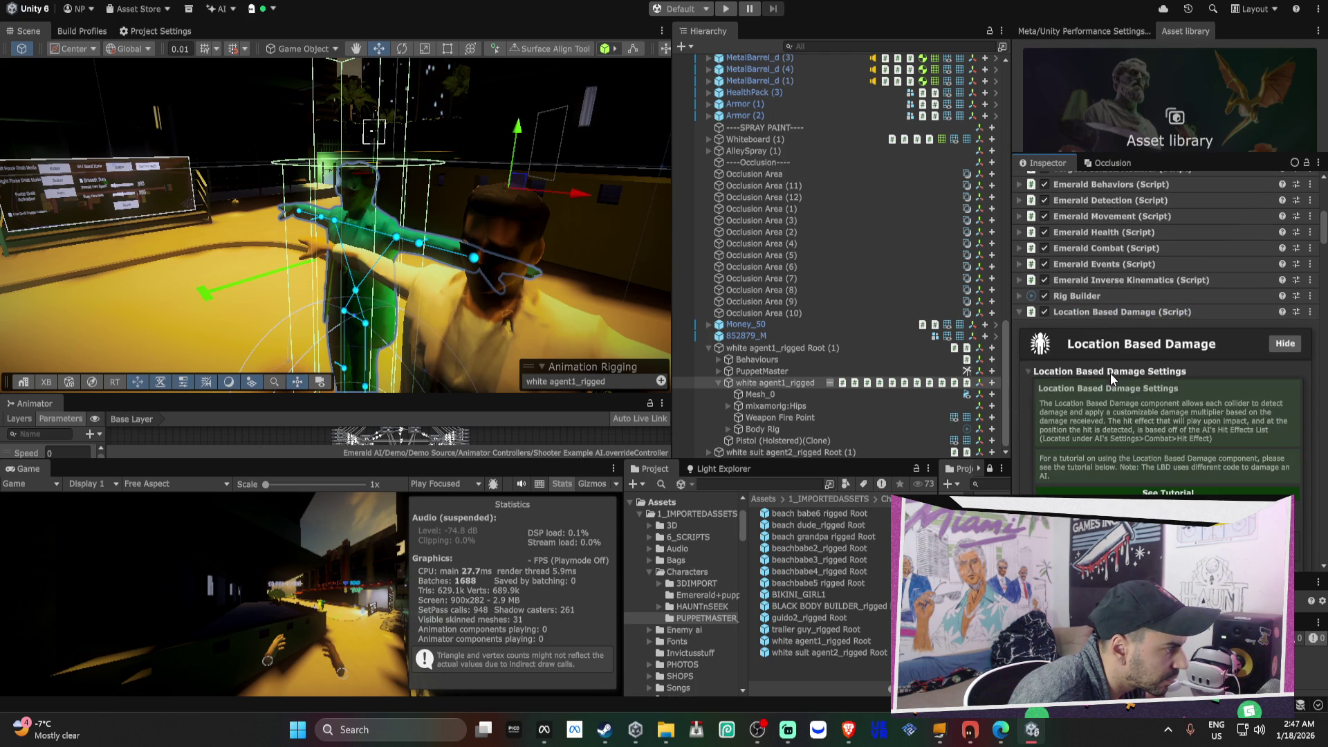
scroll(1118, 376, down, 4)
scroll(1122, 383, down, 4)
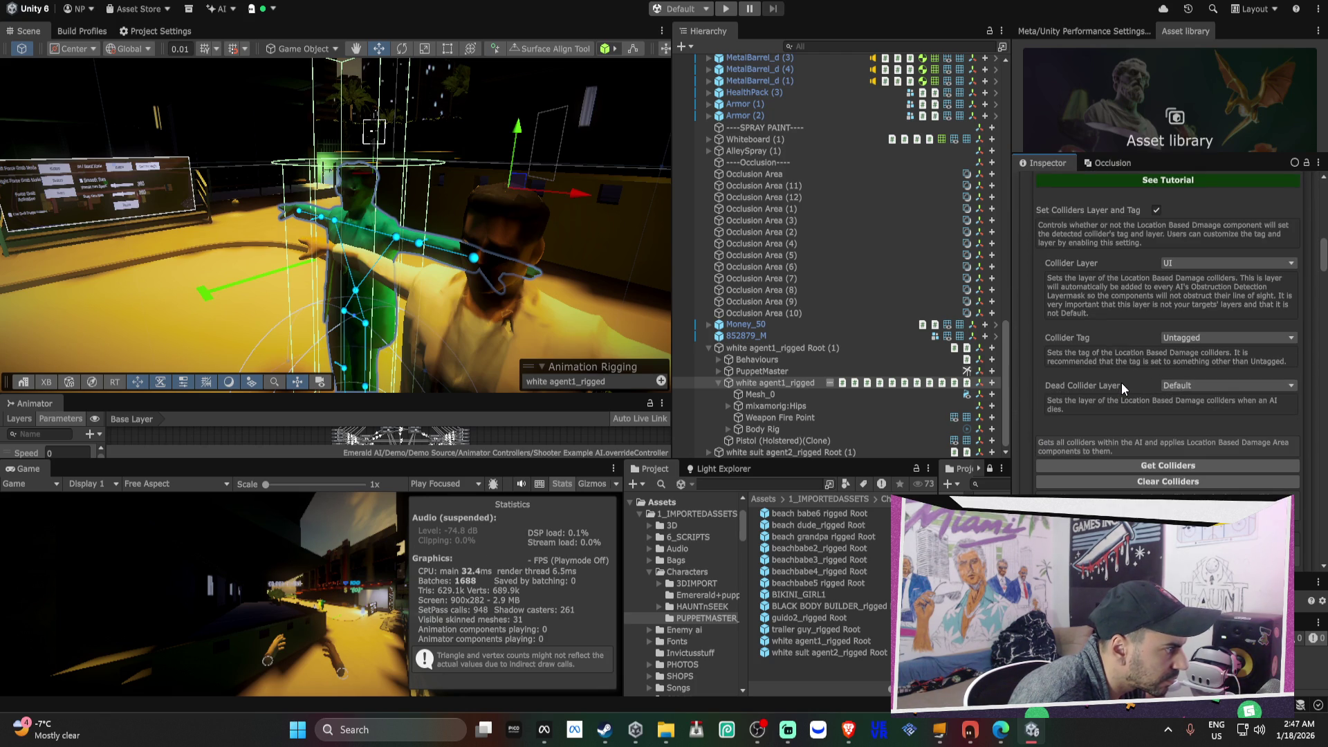
click(1181, 261)
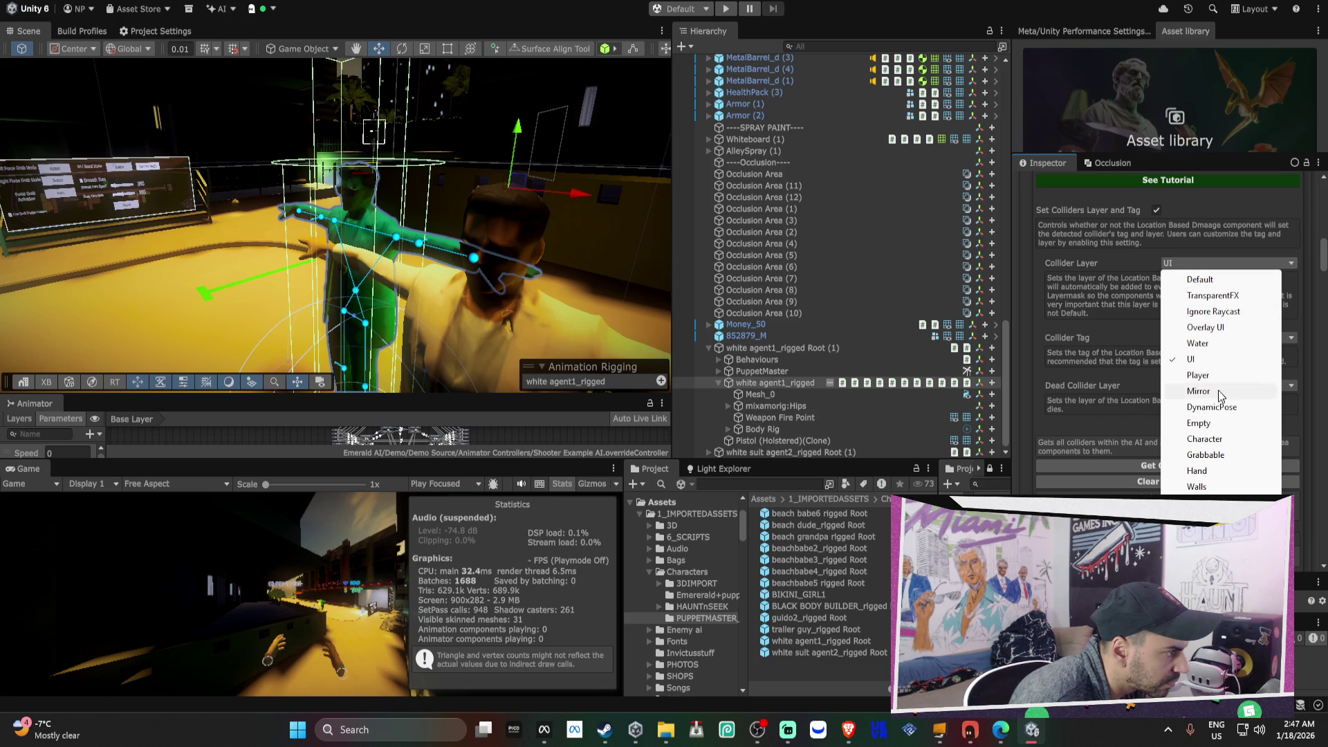
click(1219, 376)
click(1207, 263)
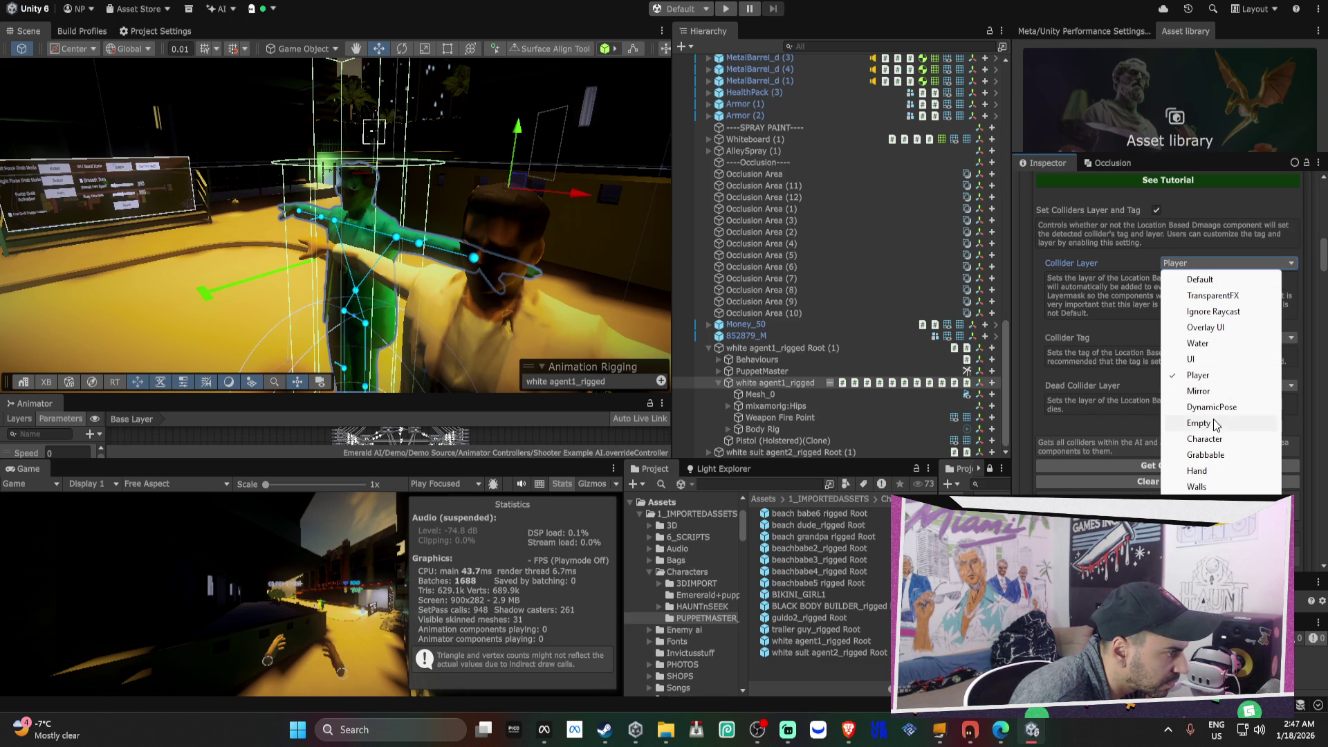
click(1105, 361)
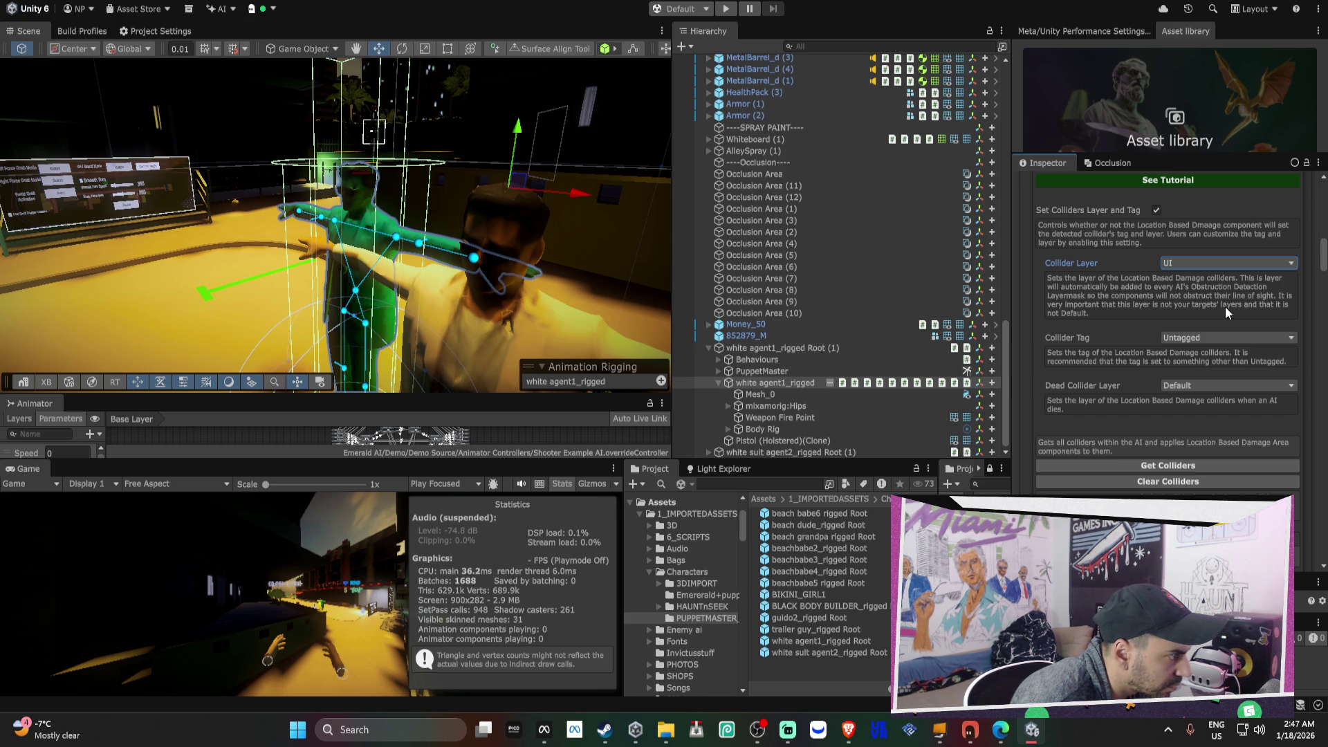
click(1207, 338)
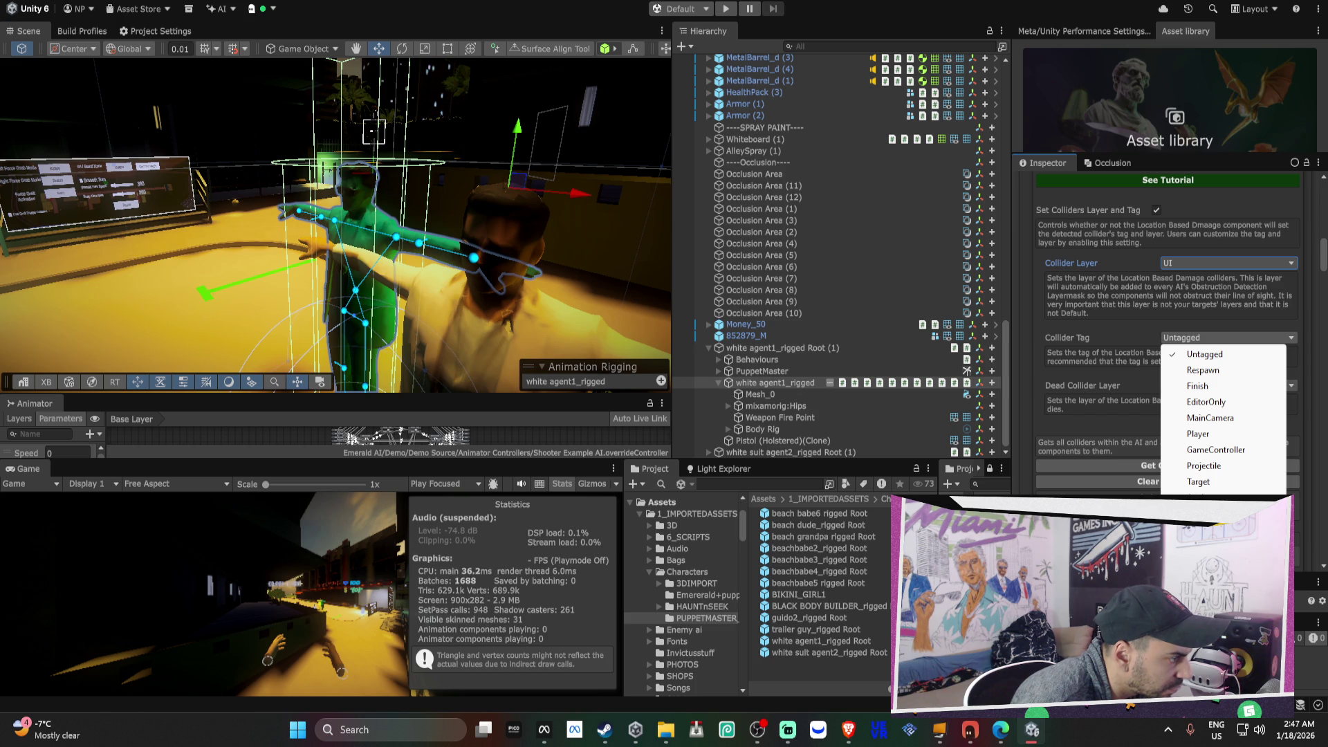
click(1217, 513)
click(1232, 339)
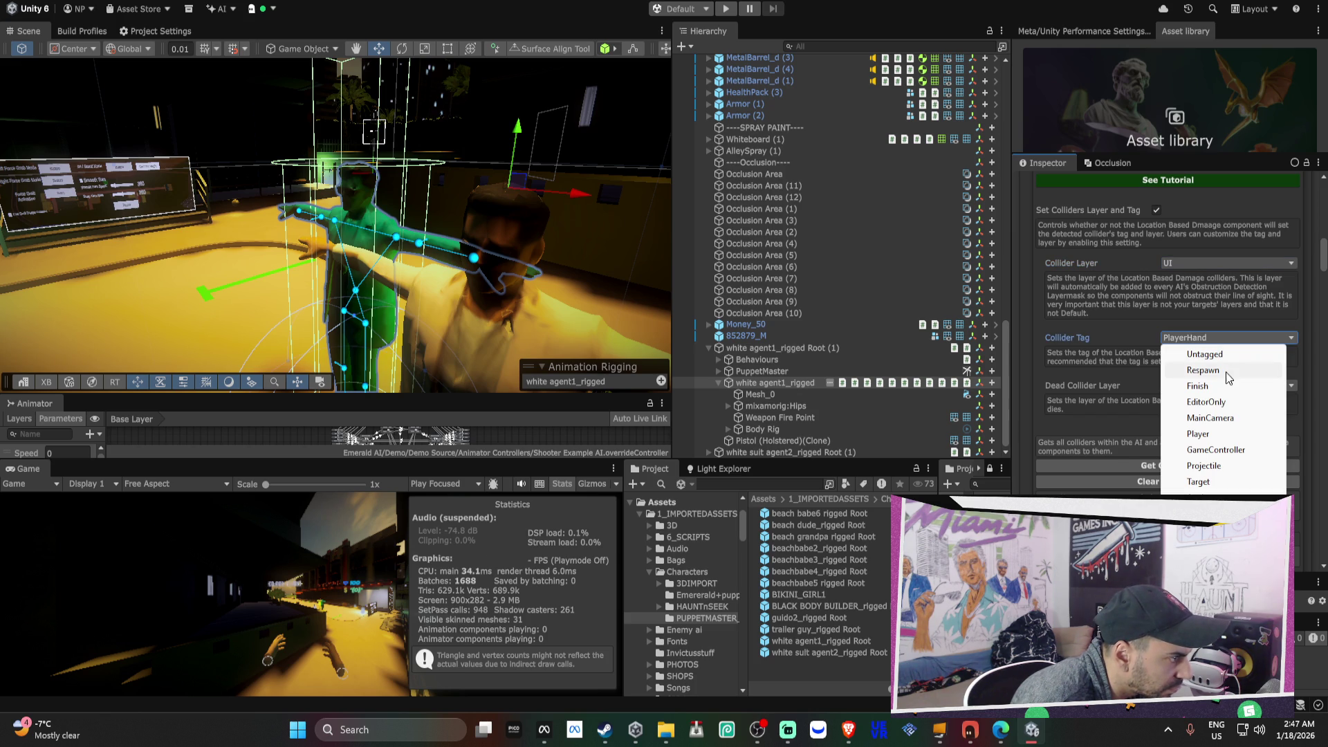
click(1226, 355)
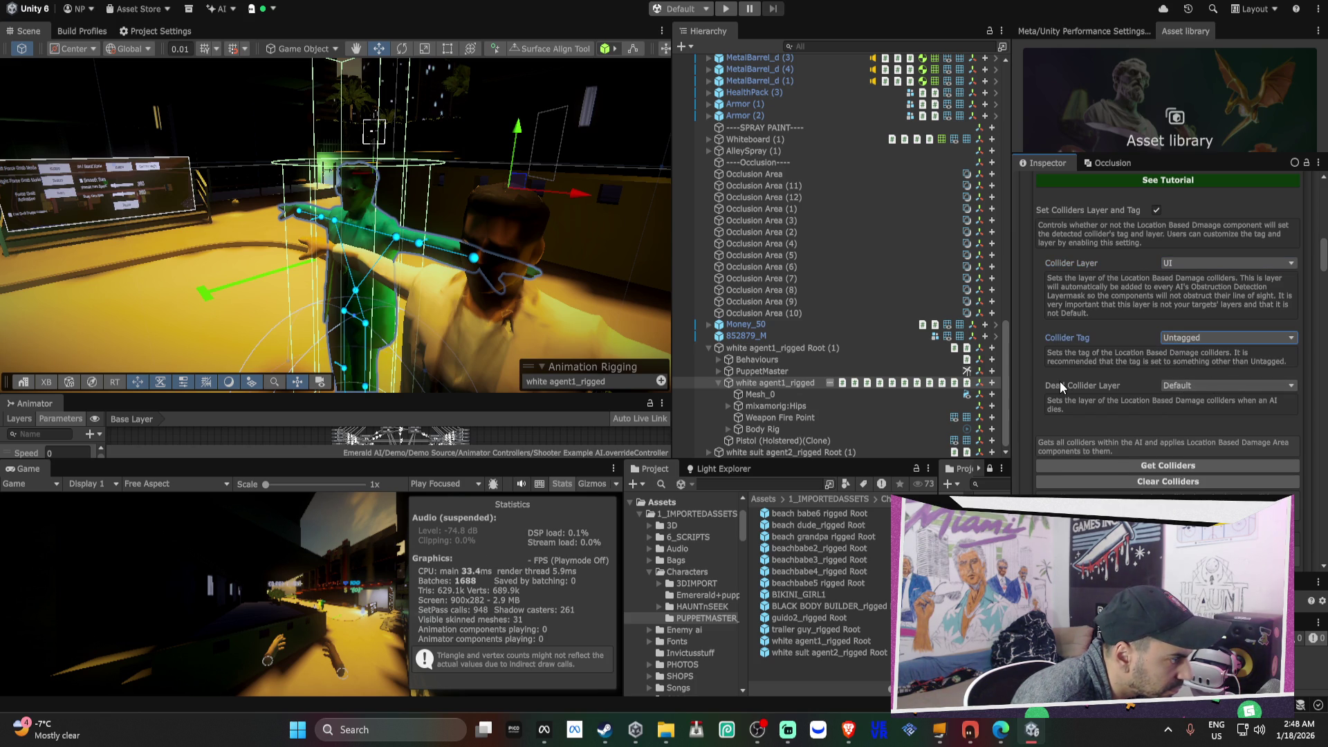
- Run Get Colliders, which reports no colliders, leaving the Collider List empty
scroll(1108, 382, down, 2)
click(1111, 425)
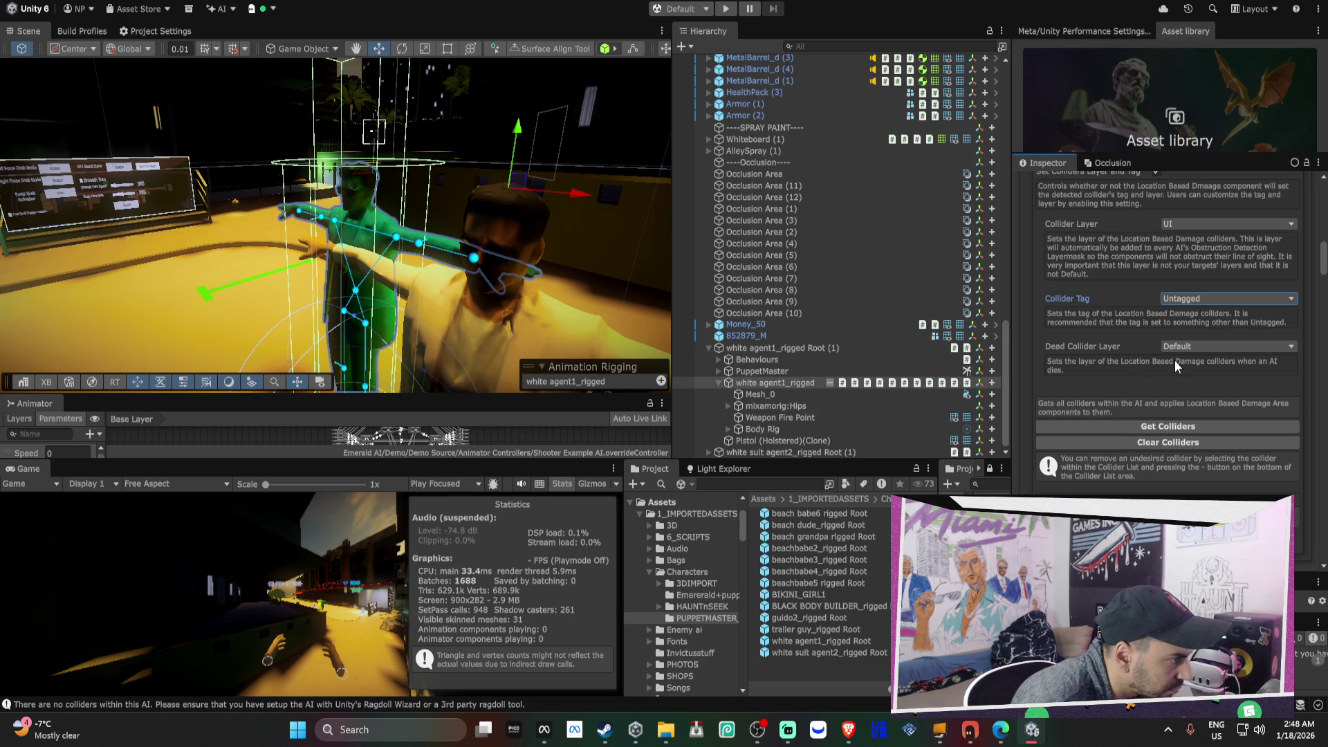
scroll(1139, 351, down, 2)
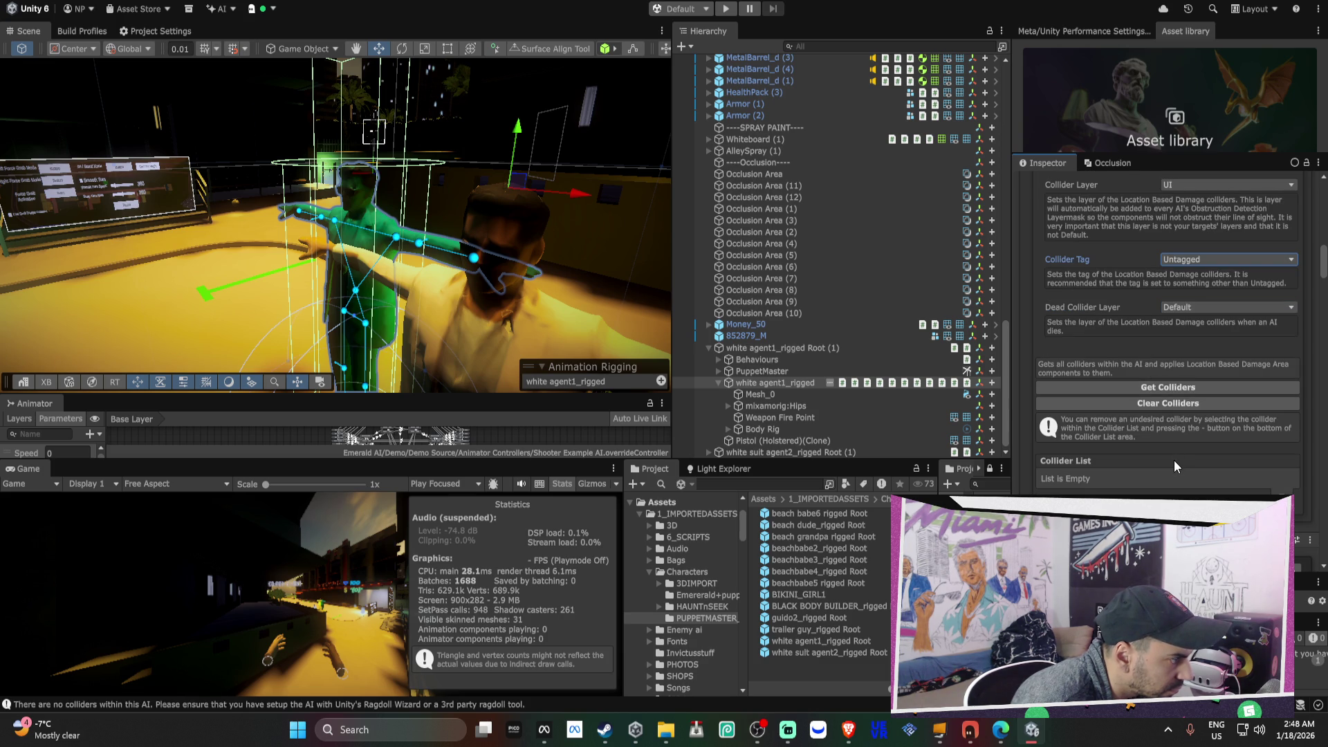
scroll(1173, 459, up, 5)
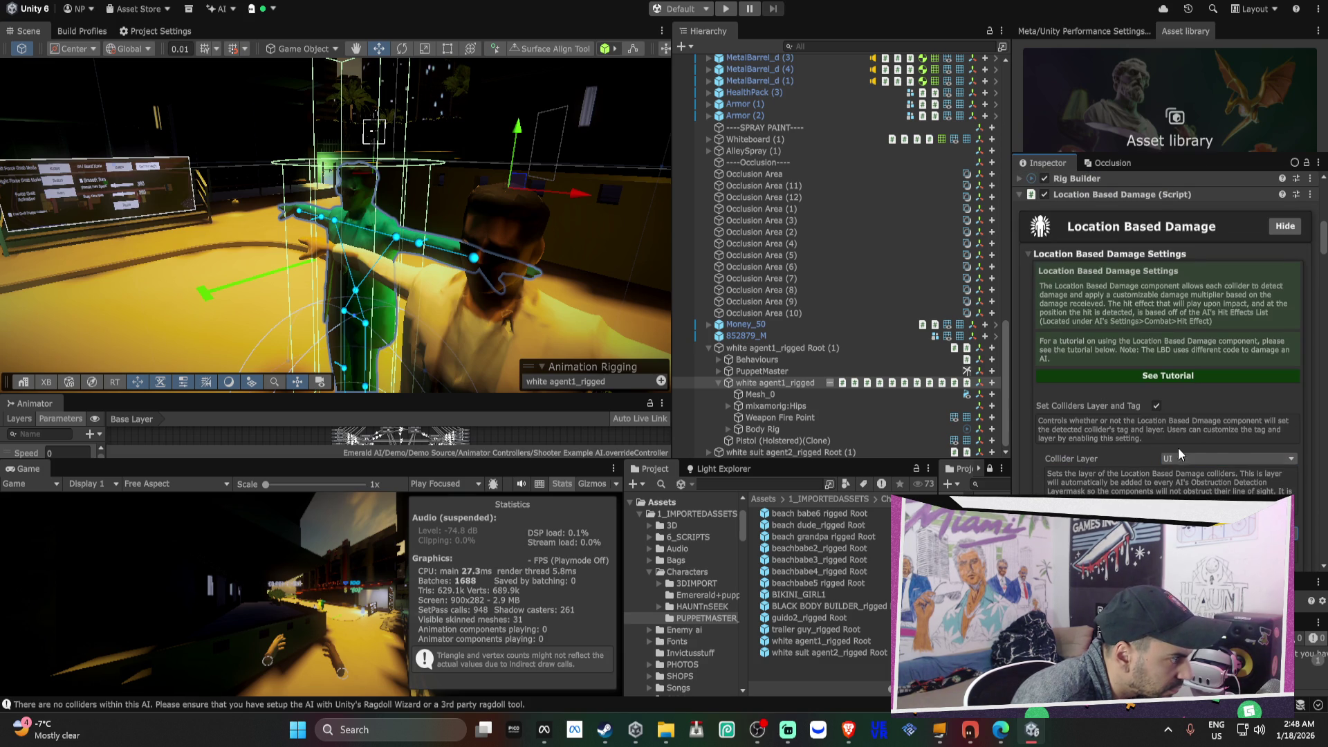
scroll(1179, 449, up, 5)
scroll(1180, 446, up, 1)
- Open Emerald Inverse Kinematics Rig Settings and delete the old Body Rig object from the Hierarchy
click(1124, 352)
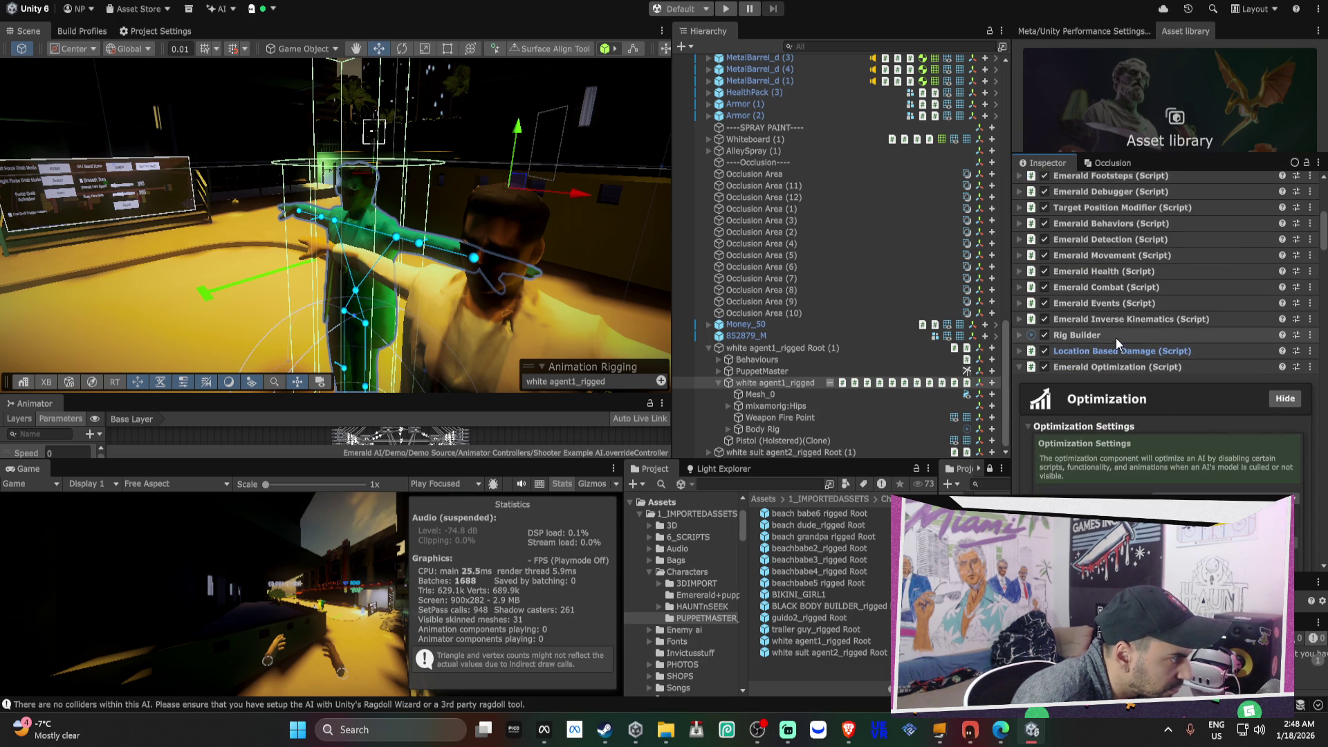
scroll(1115, 346, up, 1)
click(1117, 357)
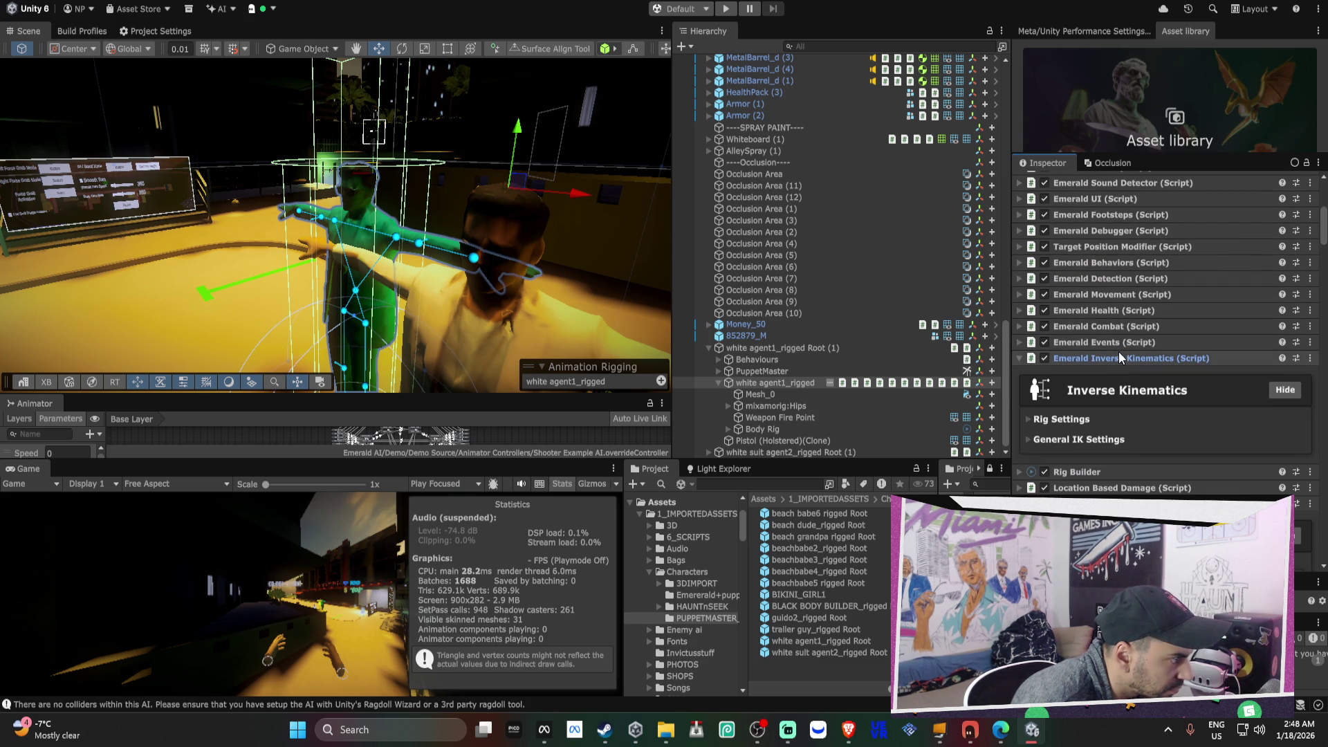
click(1103, 440)
click(1090, 419)
scroll(1119, 418, down, 3)
click(1191, 447)
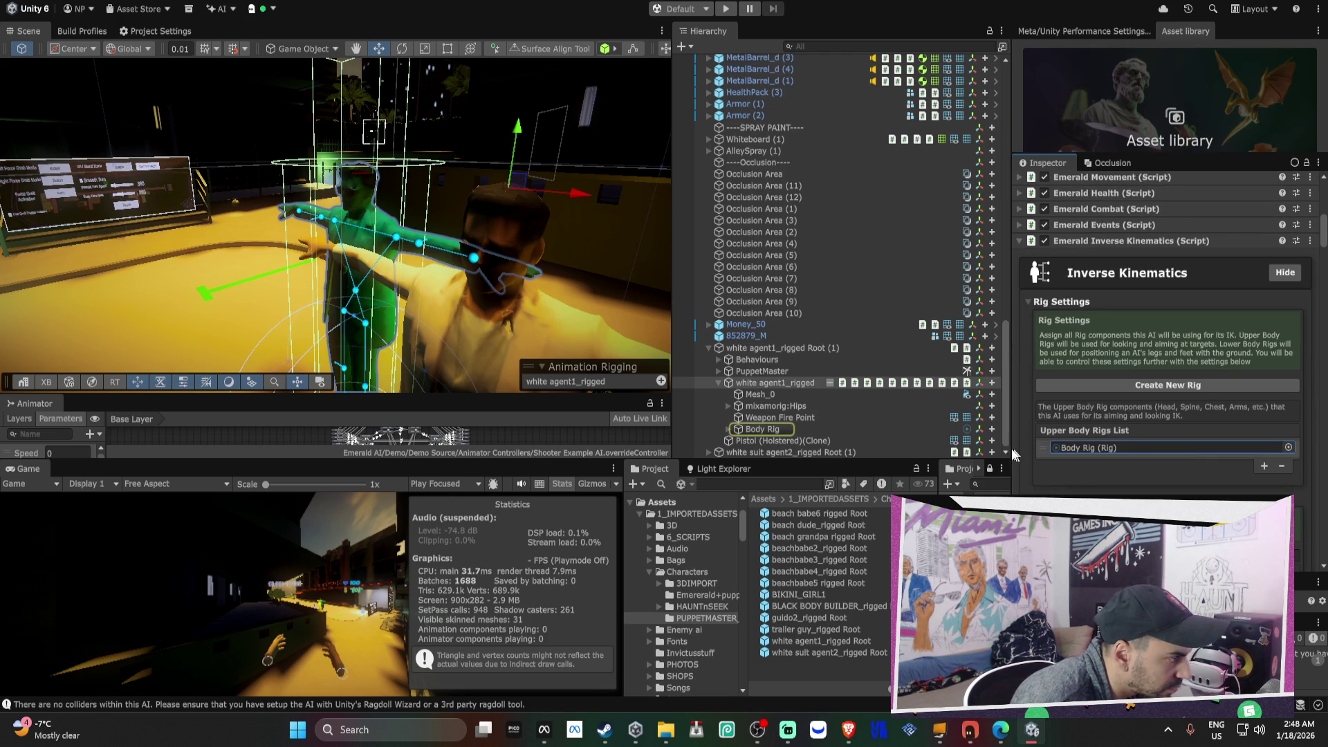
click(795, 429)
key(Delete)
- Create Rig 1 for white agent1_rigged and remove the Missing entry from the upper body rigs
click(793, 396)
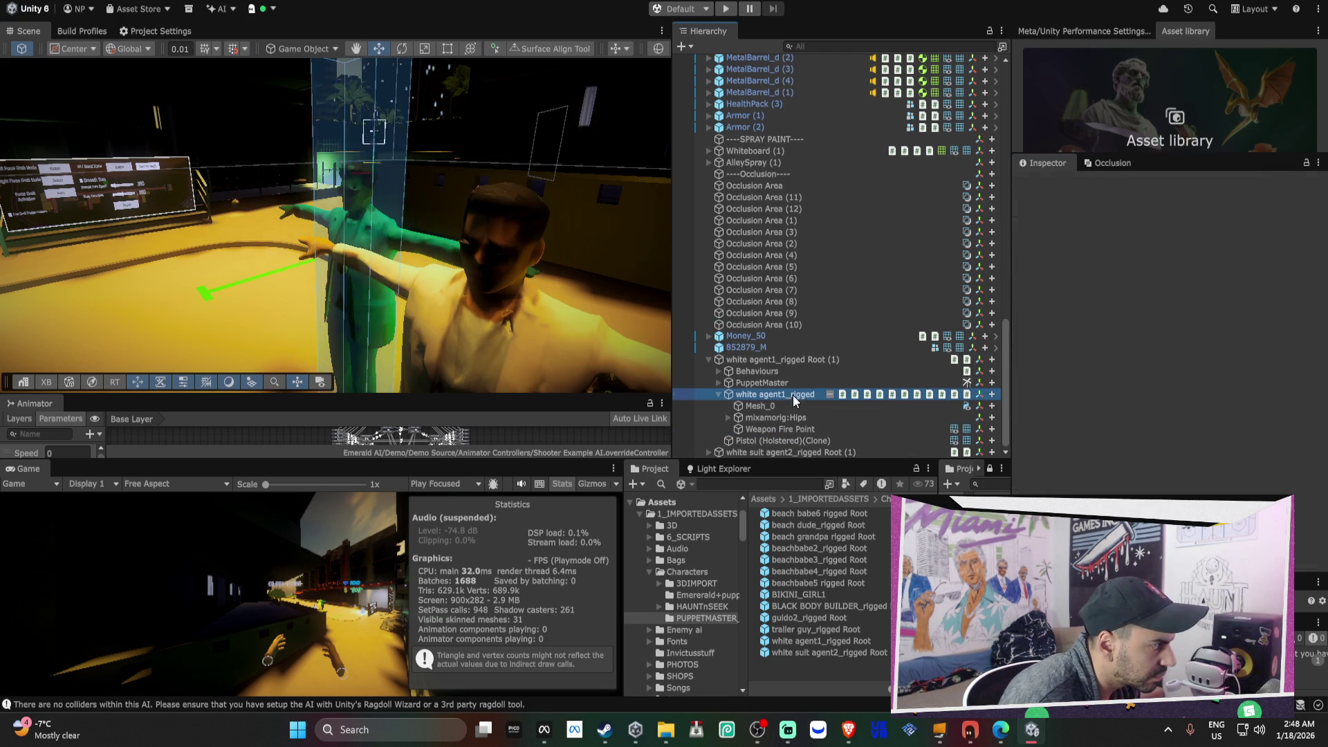
scroll(1176, 457, down, 5)
click(1145, 347)
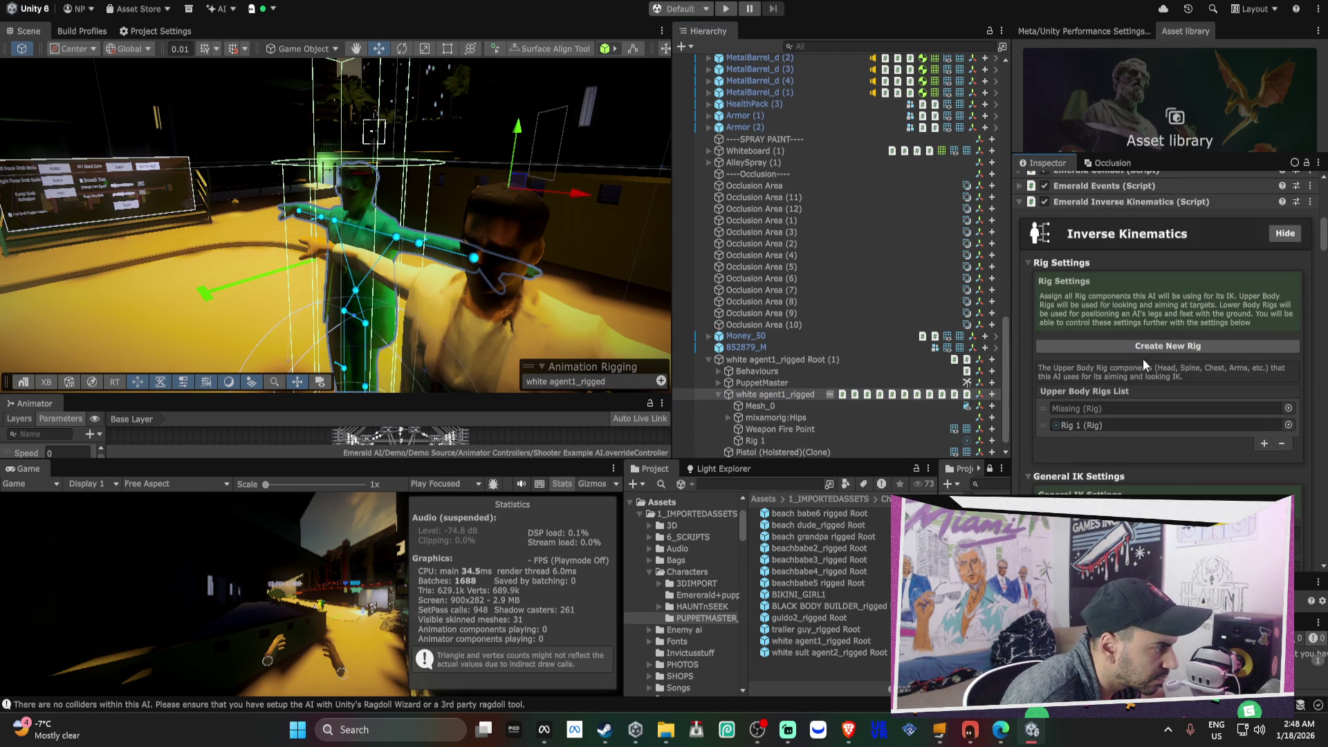
click(1176, 407)
click(1282, 443)
scroll(1254, 440, down, 3)
scroll(1254, 440, down, 2)
scroll(1253, 440, up, 4)
scroll(1254, 439, up, 3)
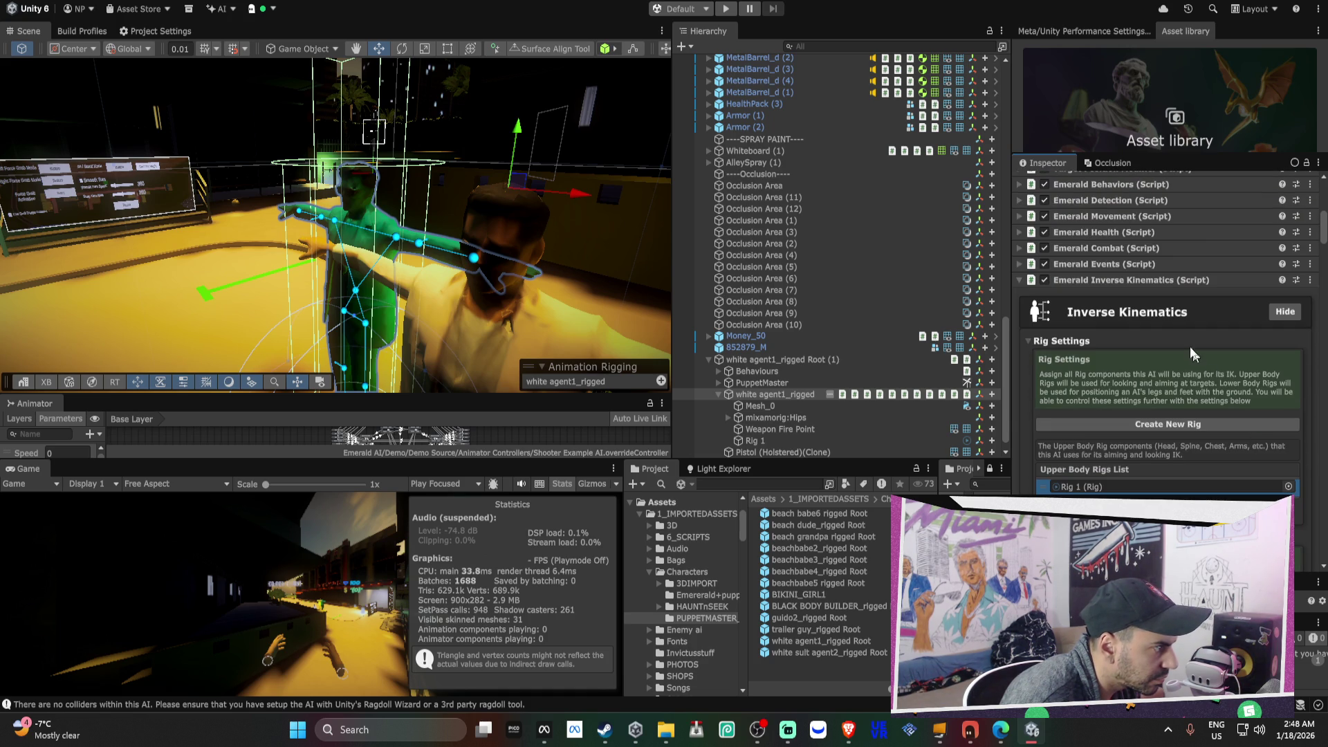
- Expand the Emerald Events component and collapse Emerald Inverse Kinematics
click(1118, 267)
scroll(1188, 360, down, 5)
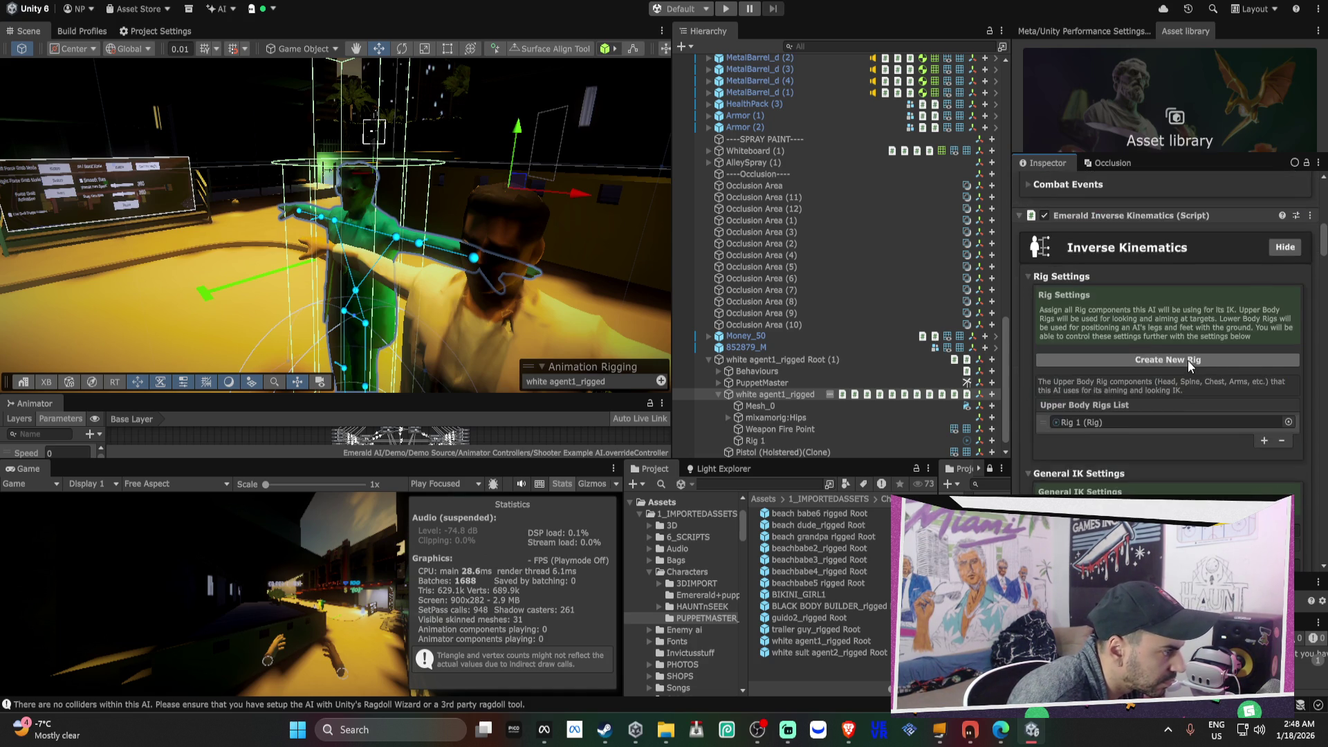
scroll(1208, 400, up, 2)
scroll(1132, 401, up, 2)
click(1102, 297)
scroll(1103, 303, up, 2)
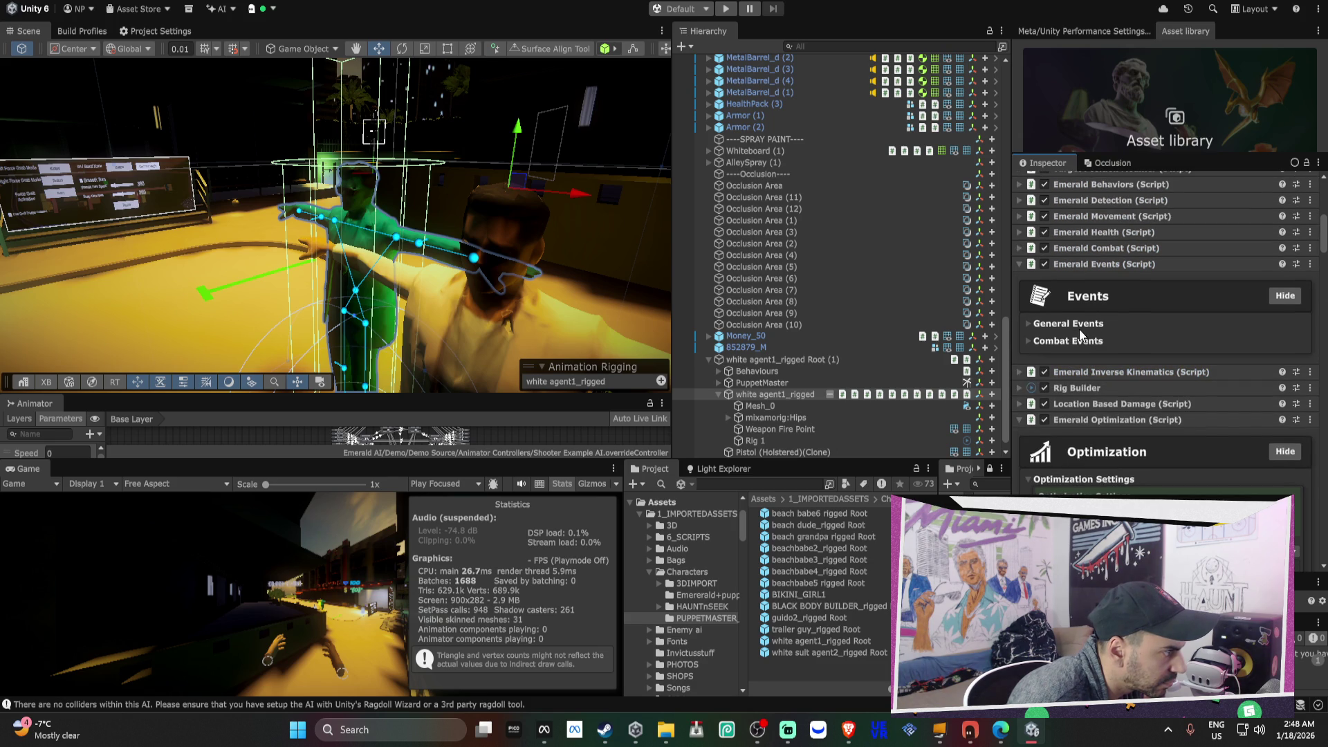
- Review the General Events section, then collapse the Emerald Events component
click(1079, 324)
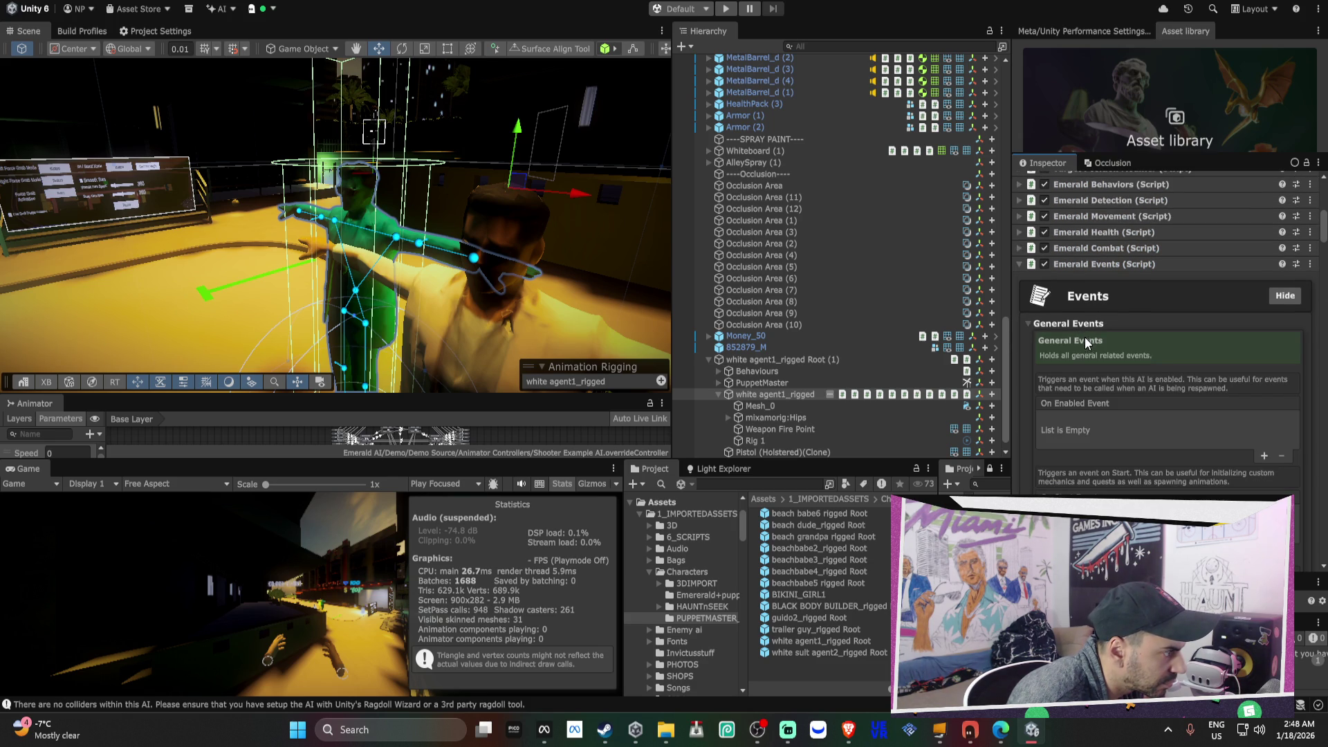
click(1097, 265)
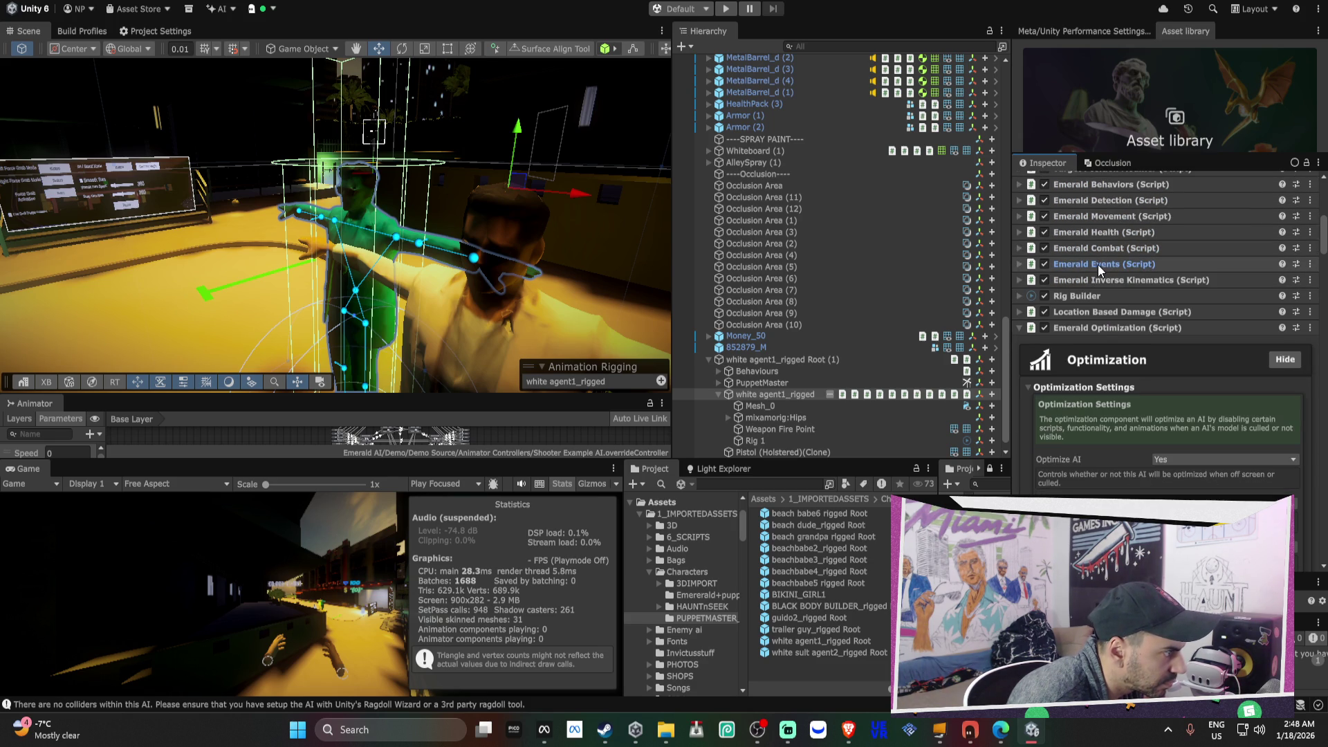
scroll(1107, 273, up, 2)
- Check Health Settings (starting health 150), then show Emerald Movement's movement settings
click(1115, 311)
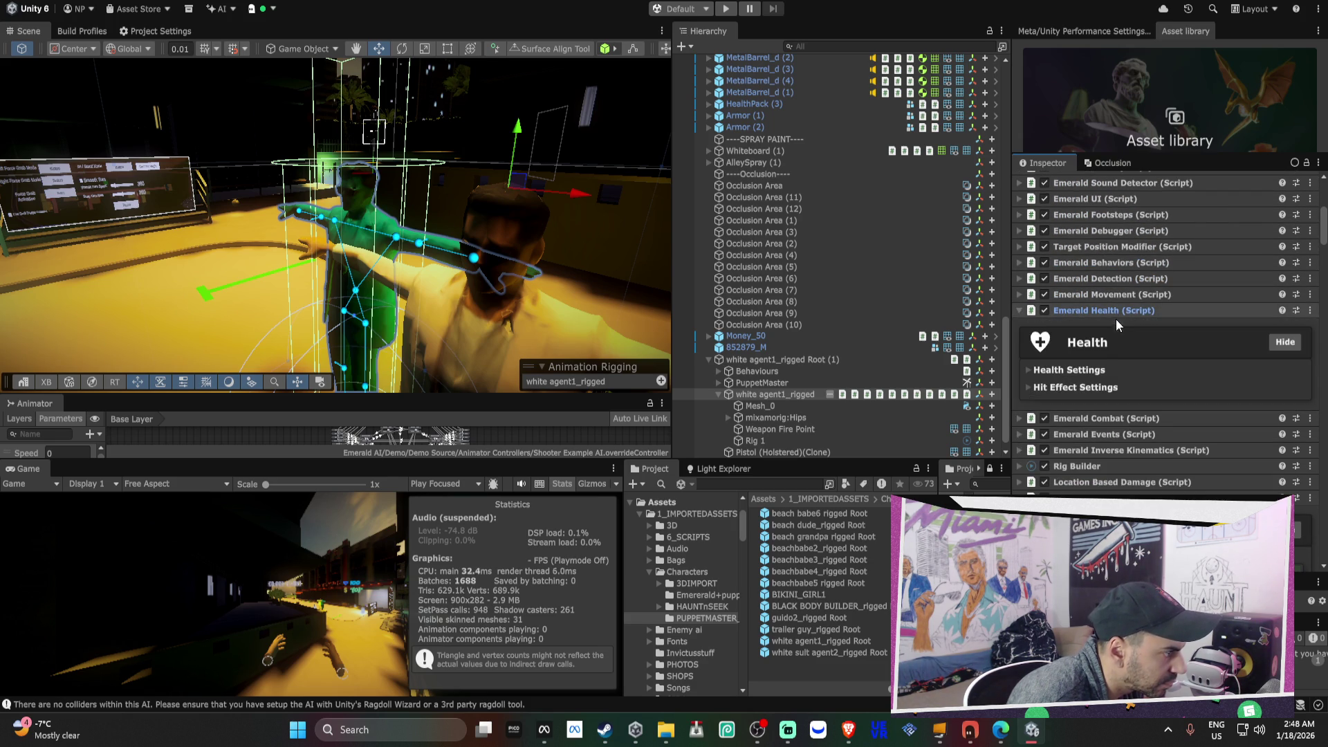
click(1102, 369)
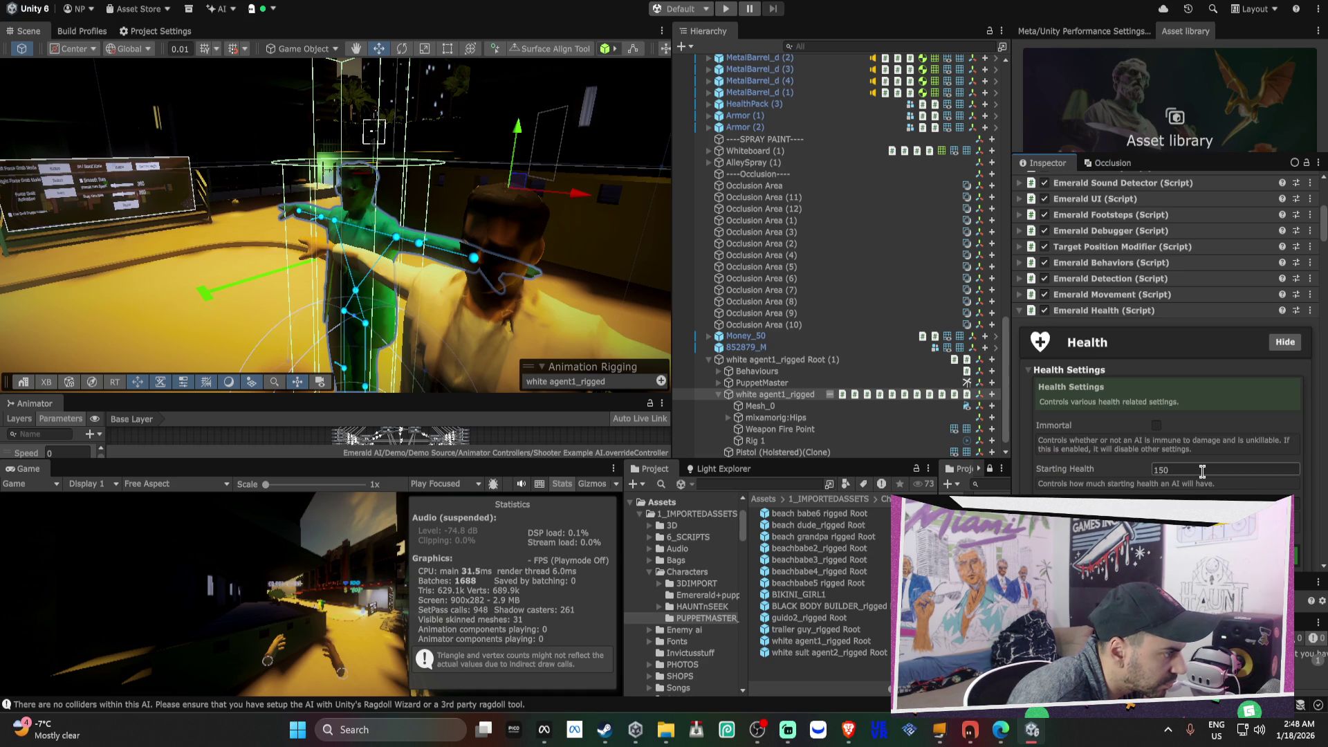
click(1094, 305)
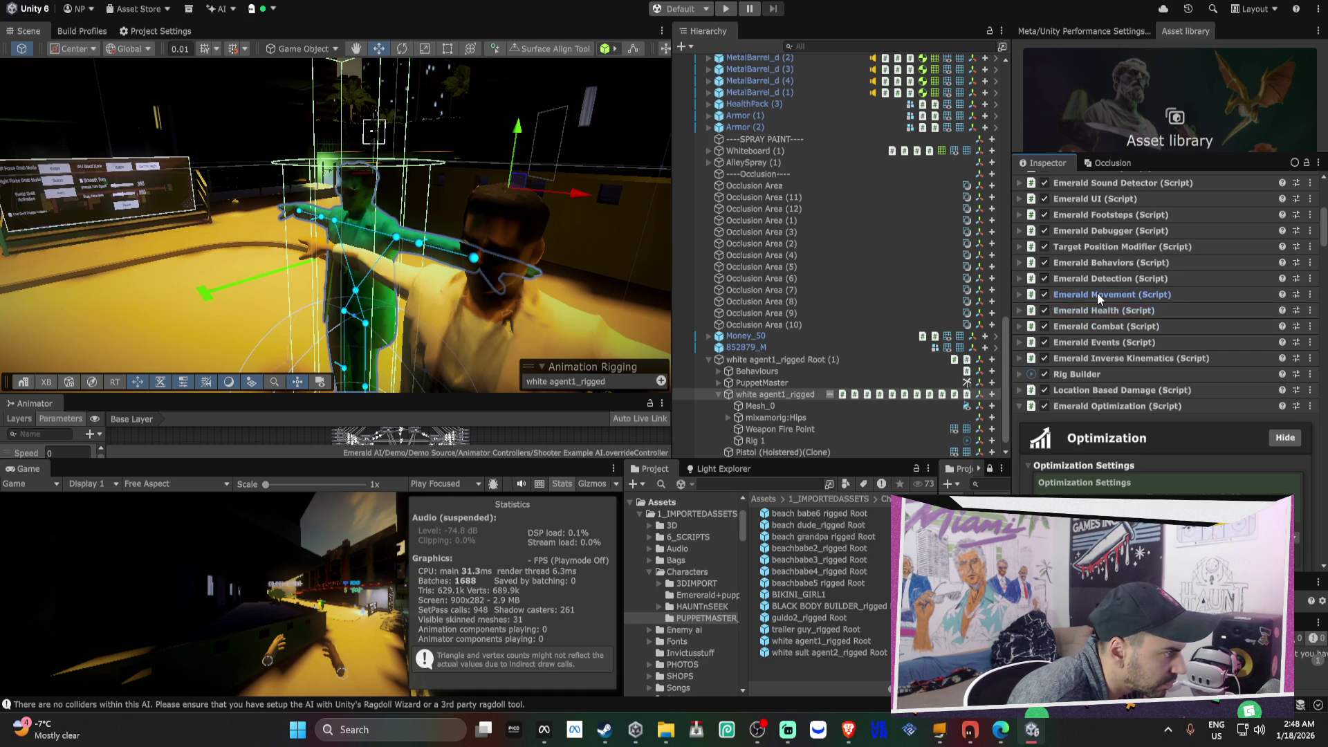
click(1097, 294)
click(1081, 354)
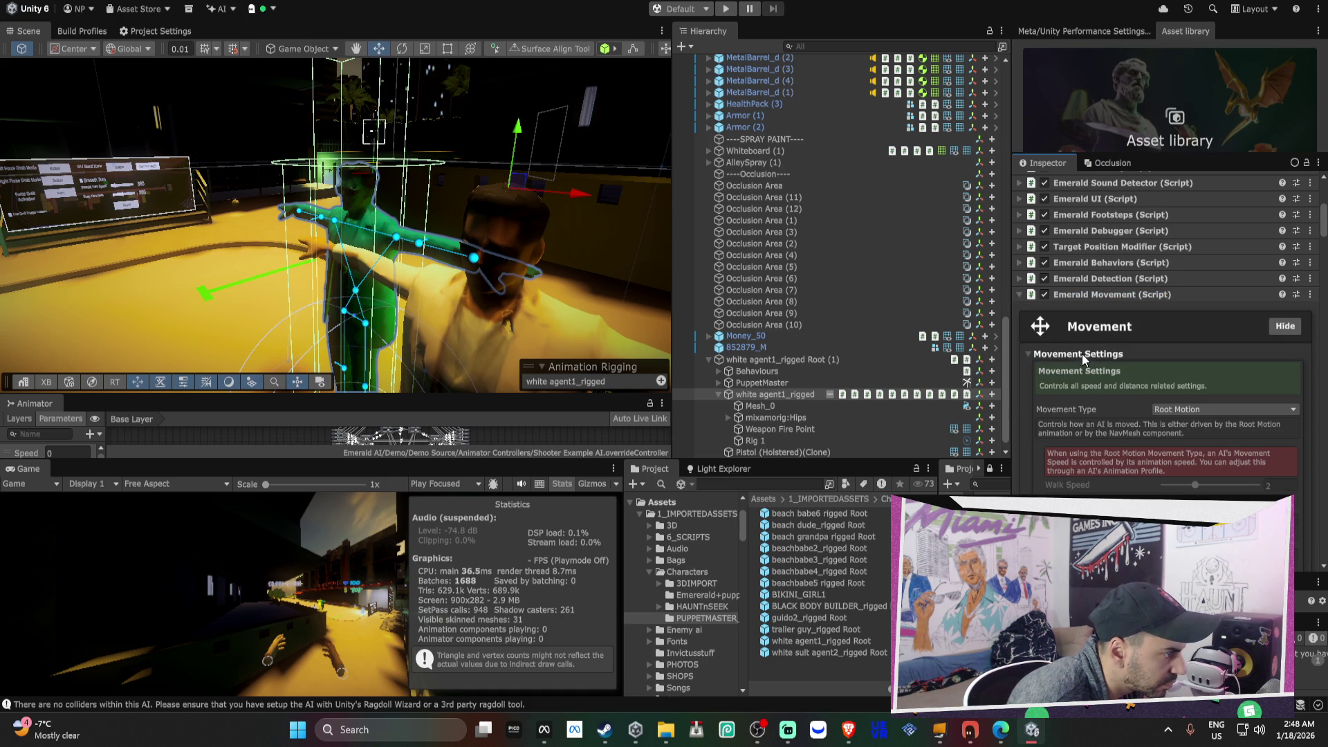
- Set the agent's Wander Type to Dynamic
scroll(1081, 354, down, 5)
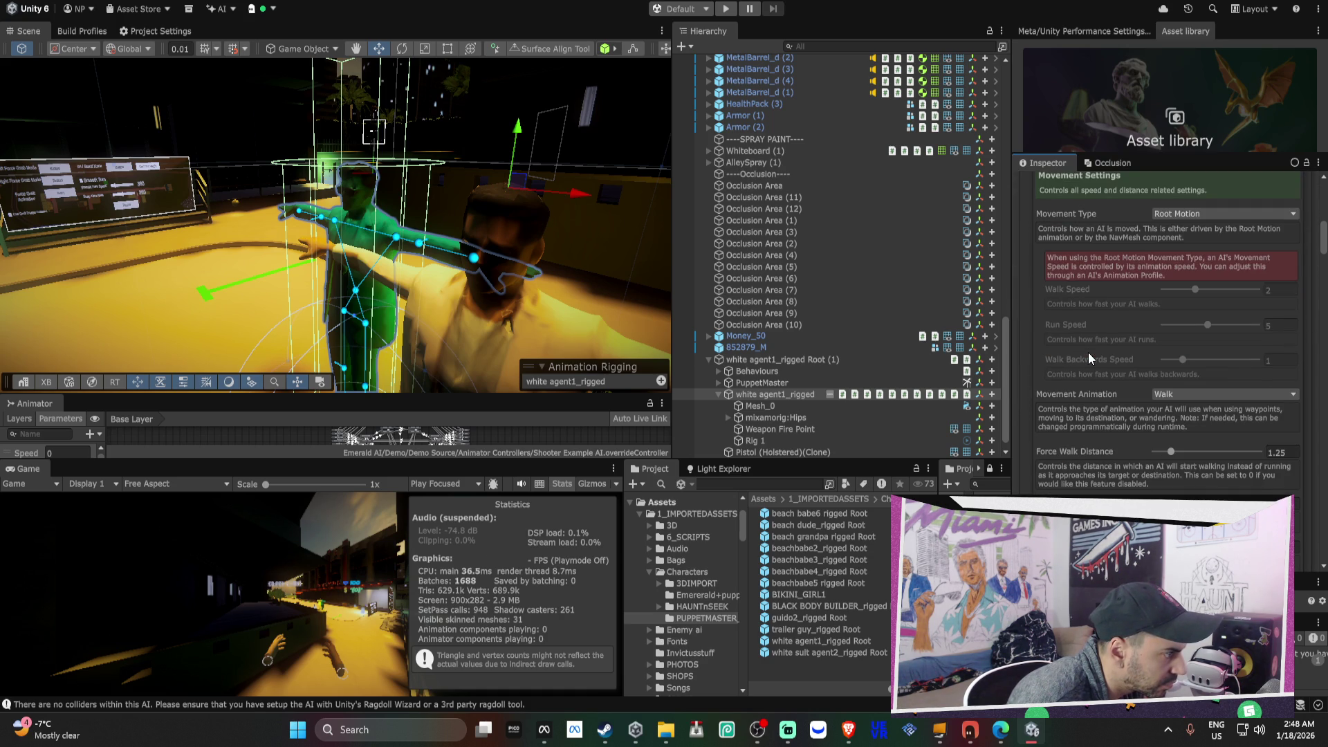
scroll(1089, 352, down, 6)
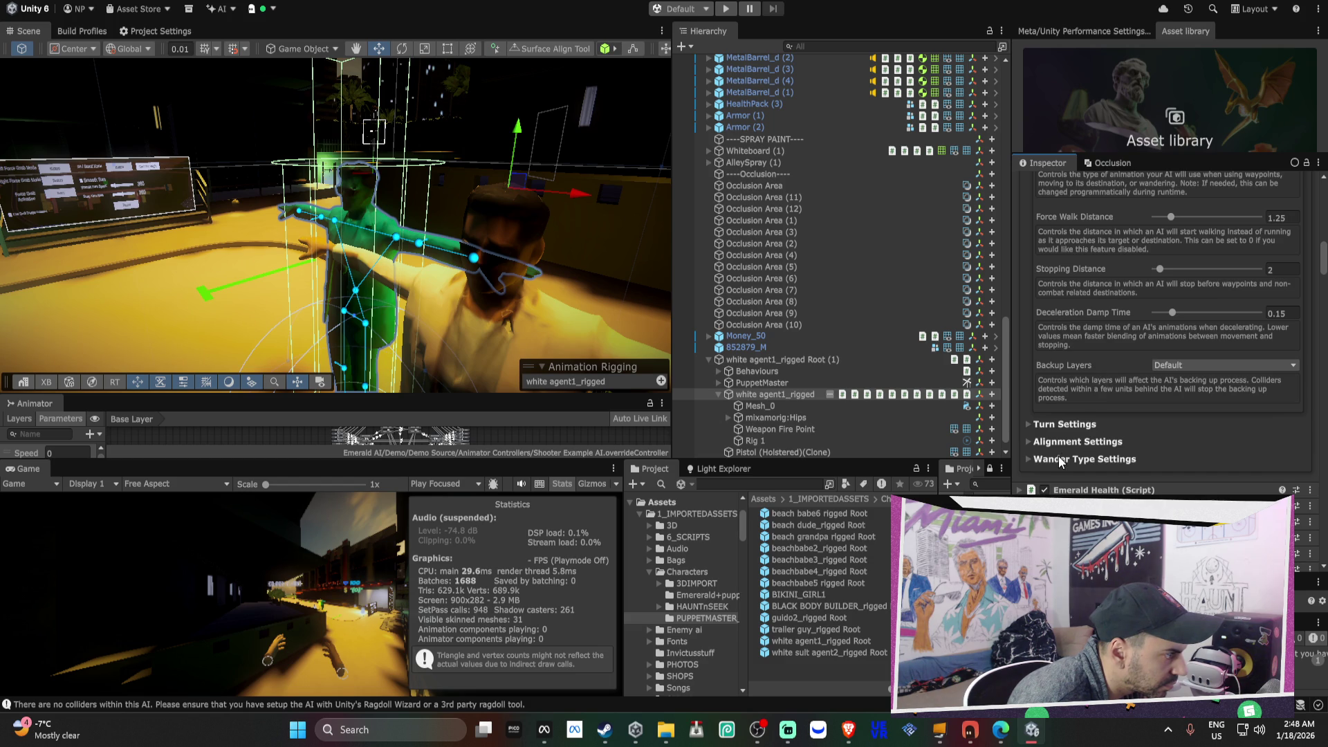
click(1061, 423)
scroll(1197, 396, down, 5)
scroll(1197, 395, down, 10)
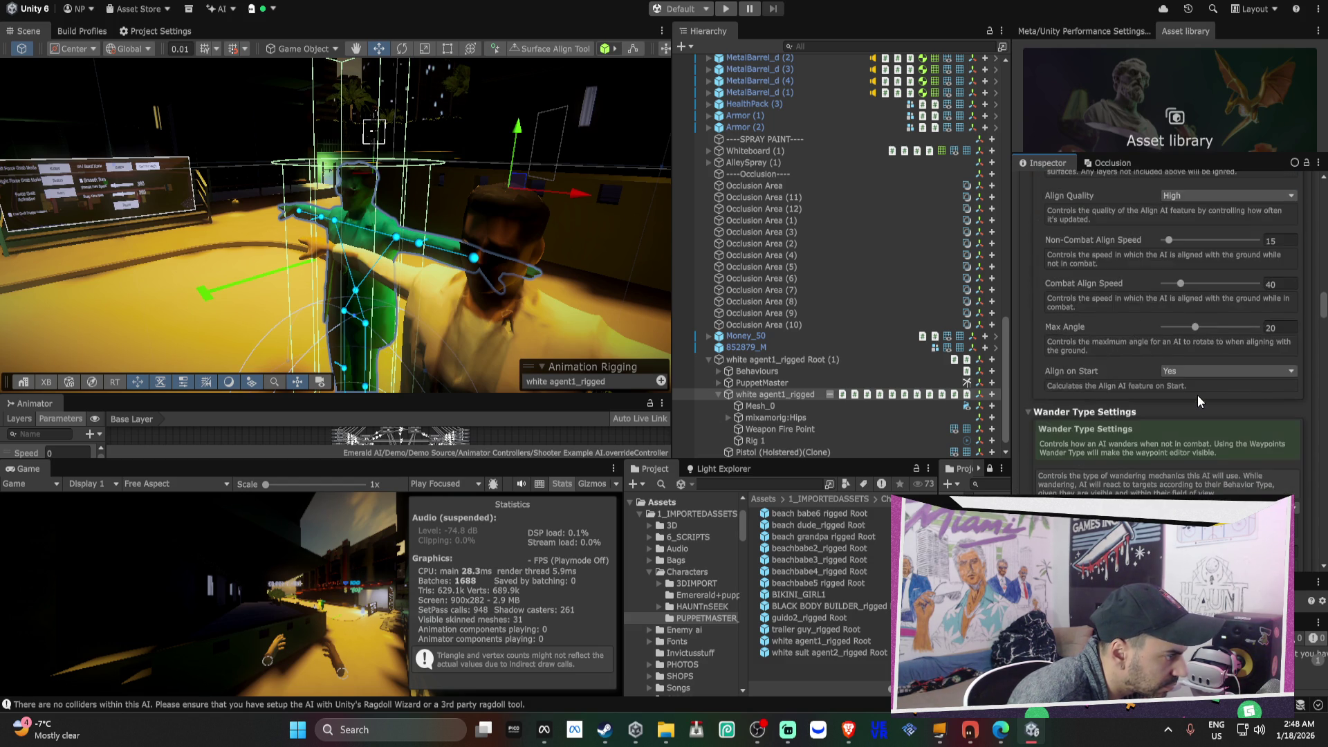
scroll(1197, 396, down, 2)
click(1178, 428)
click(1192, 446)
- Restrict Dynamic Wander Layers to the Ground layer only
scroll(1190, 445, down, 3)
click(1193, 440)
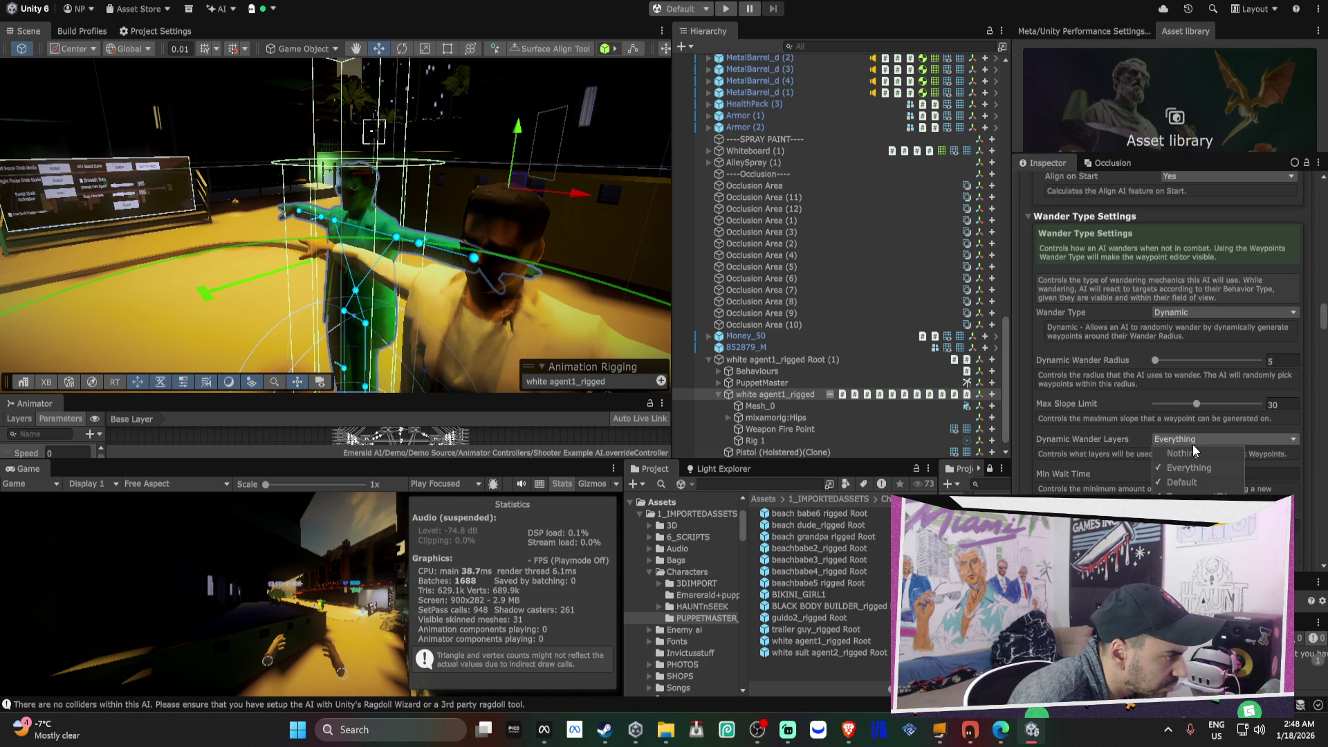
click(1194, 451)
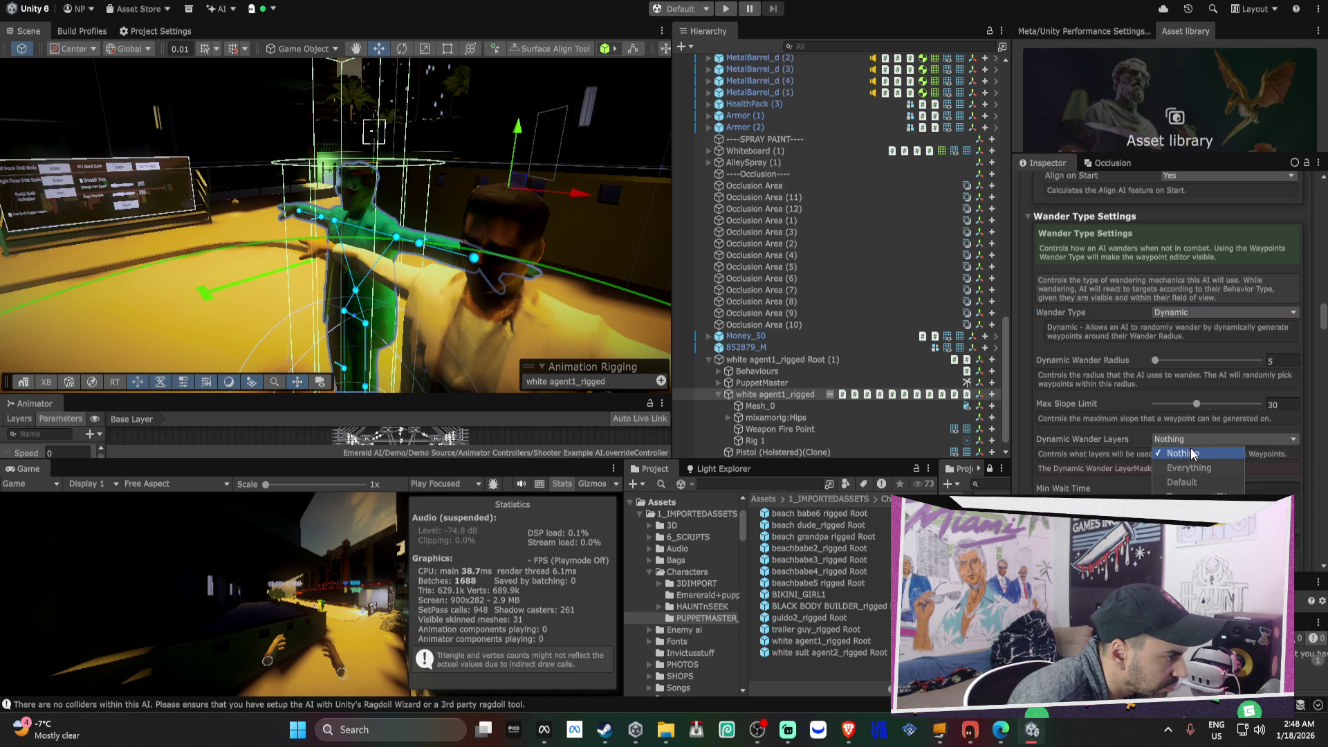
click(1197, 555)
click(1103, 432)
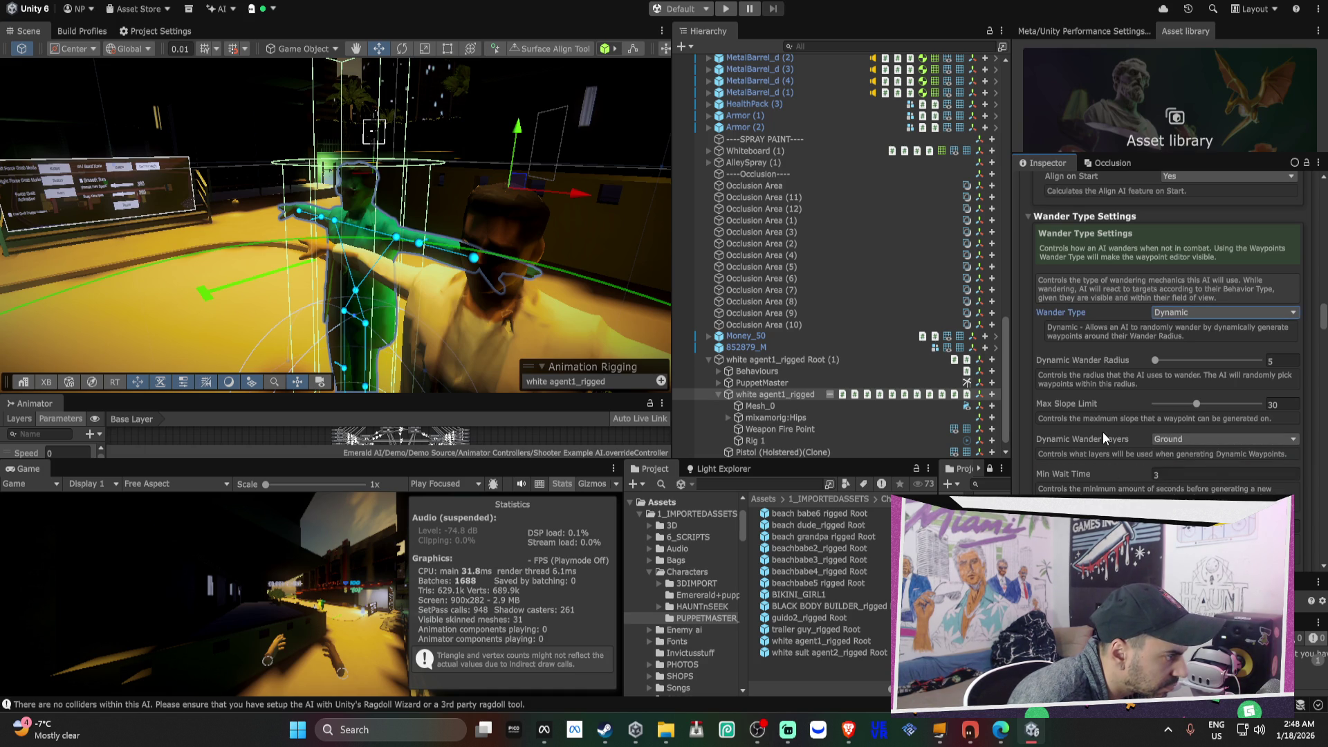
- Change Alignment Layers from Default to Ground only
scroll(1103, 431, down, 2)
scroll(1111, 428, down, 10)
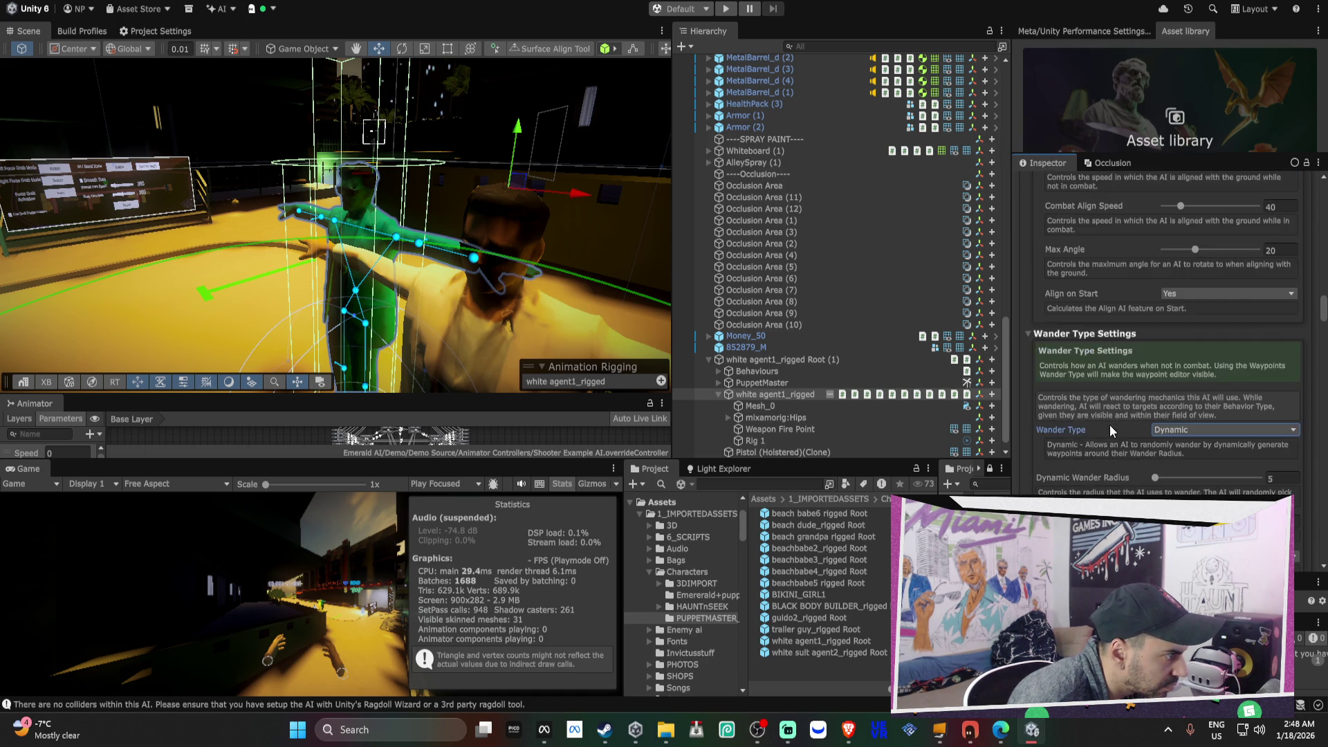
scroll(1110, 424, up, 1)
click(1194, 305)
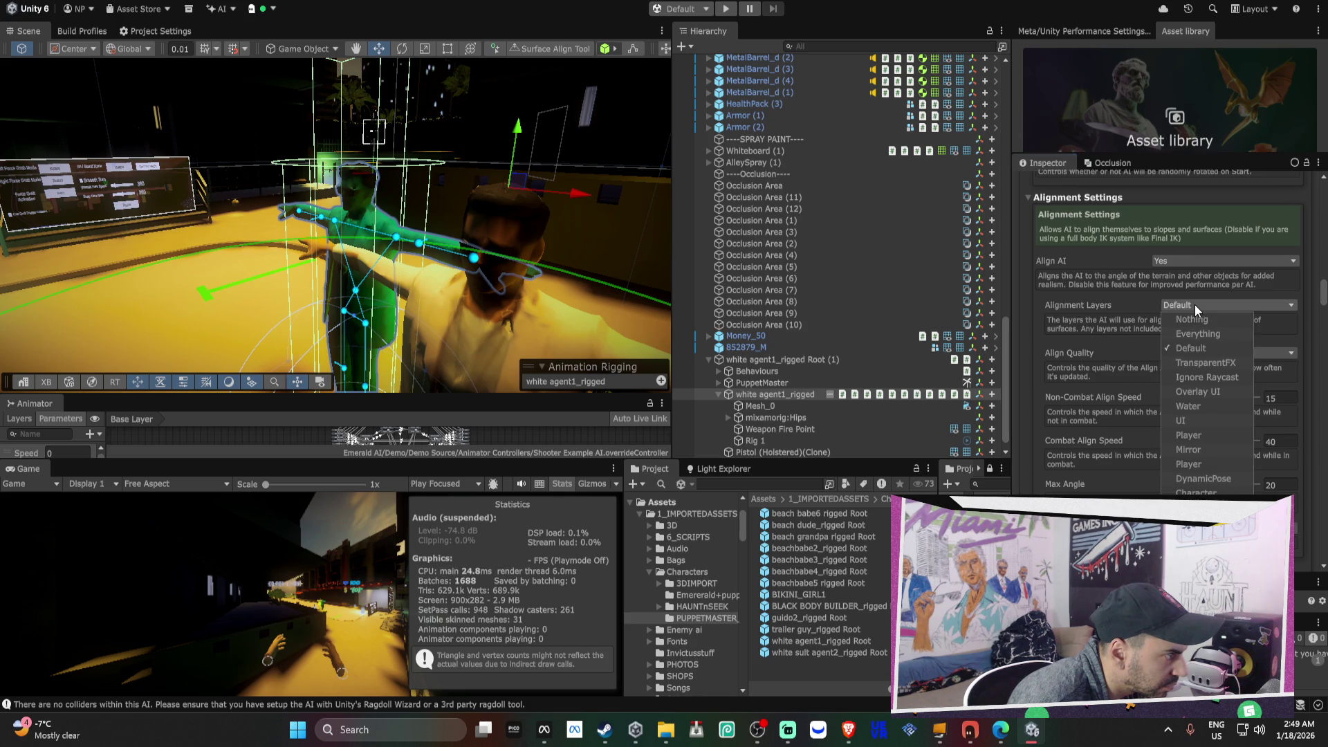
click(1193, 403)
click(1194, 348)
click(1097, 310)
- Collapse Emerald Movement and expand the Emerald Detection component
scroll(1097, 310, up, 5)
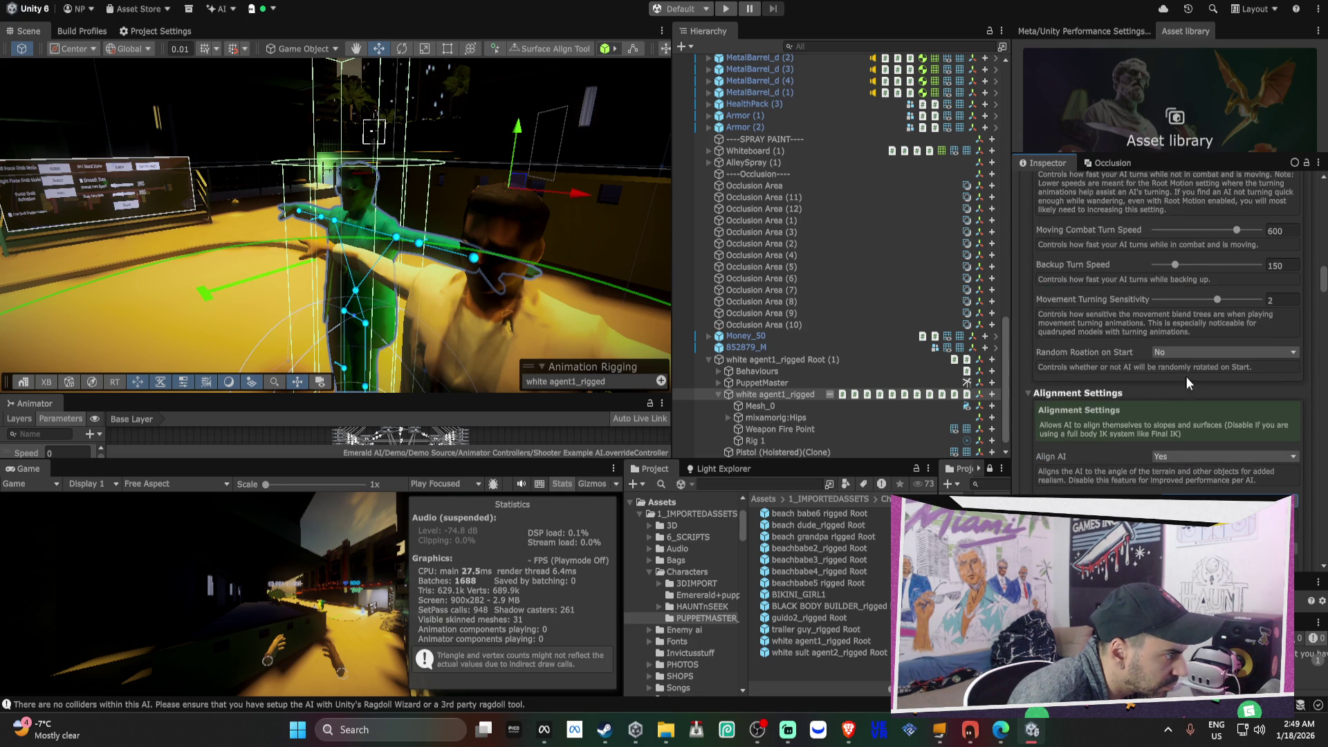
scroll(1138, 399, up, 6)
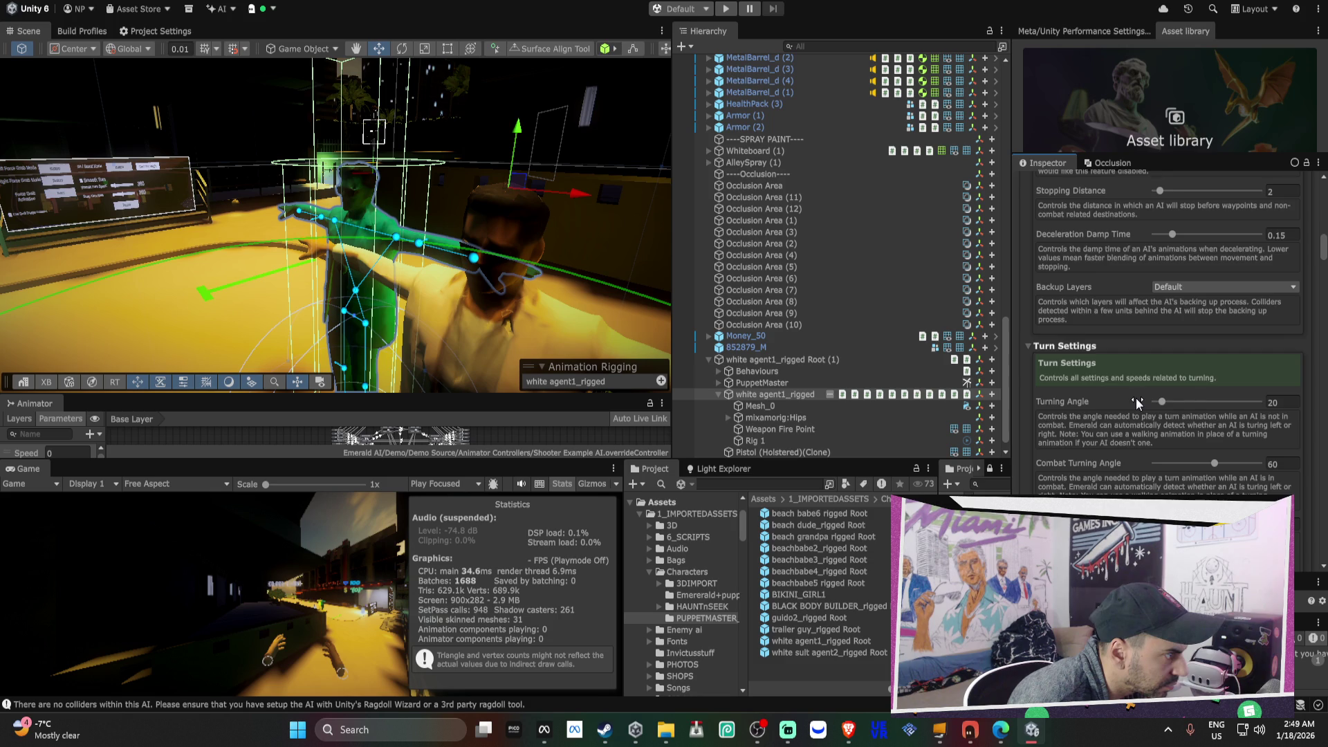
scroll(1134, 400, up, 4)
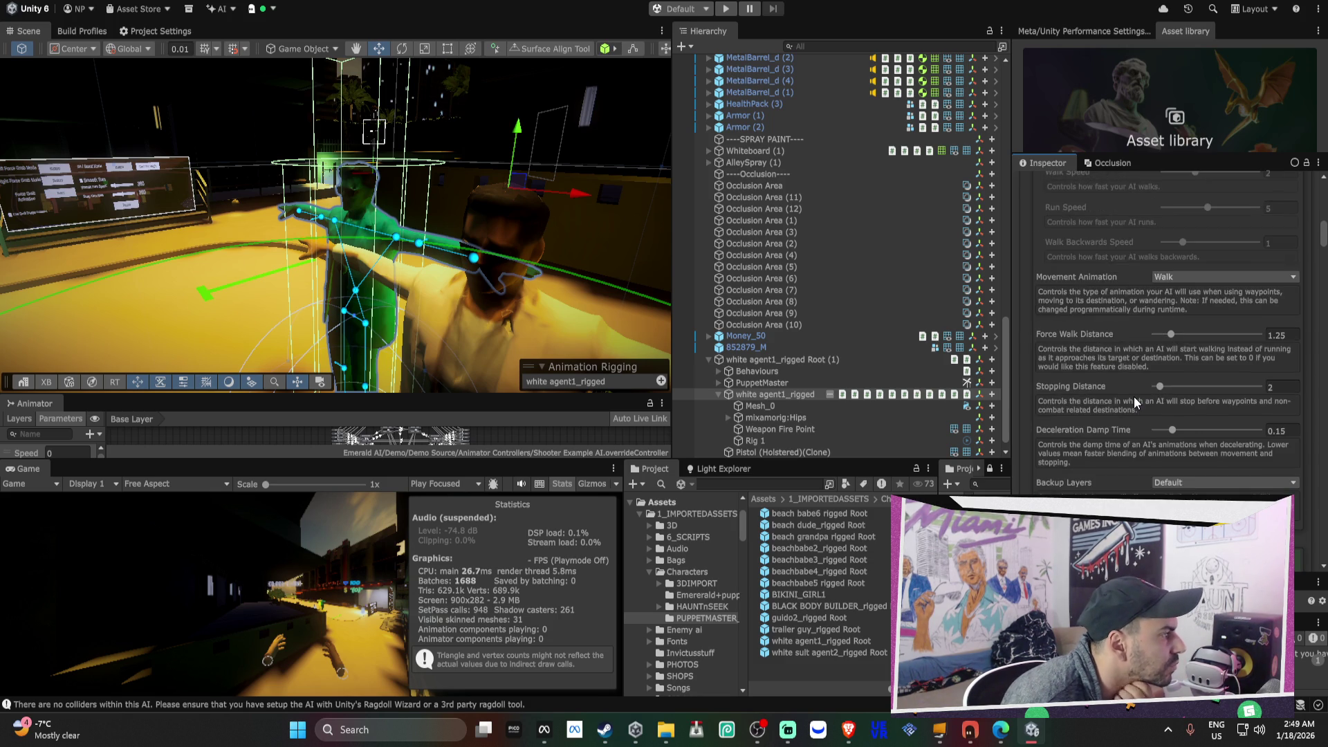
scroll(1134, 398, up, 4)
scroll(1132, 396, up, 3)
click(1111, 335)
click(1111, 321)
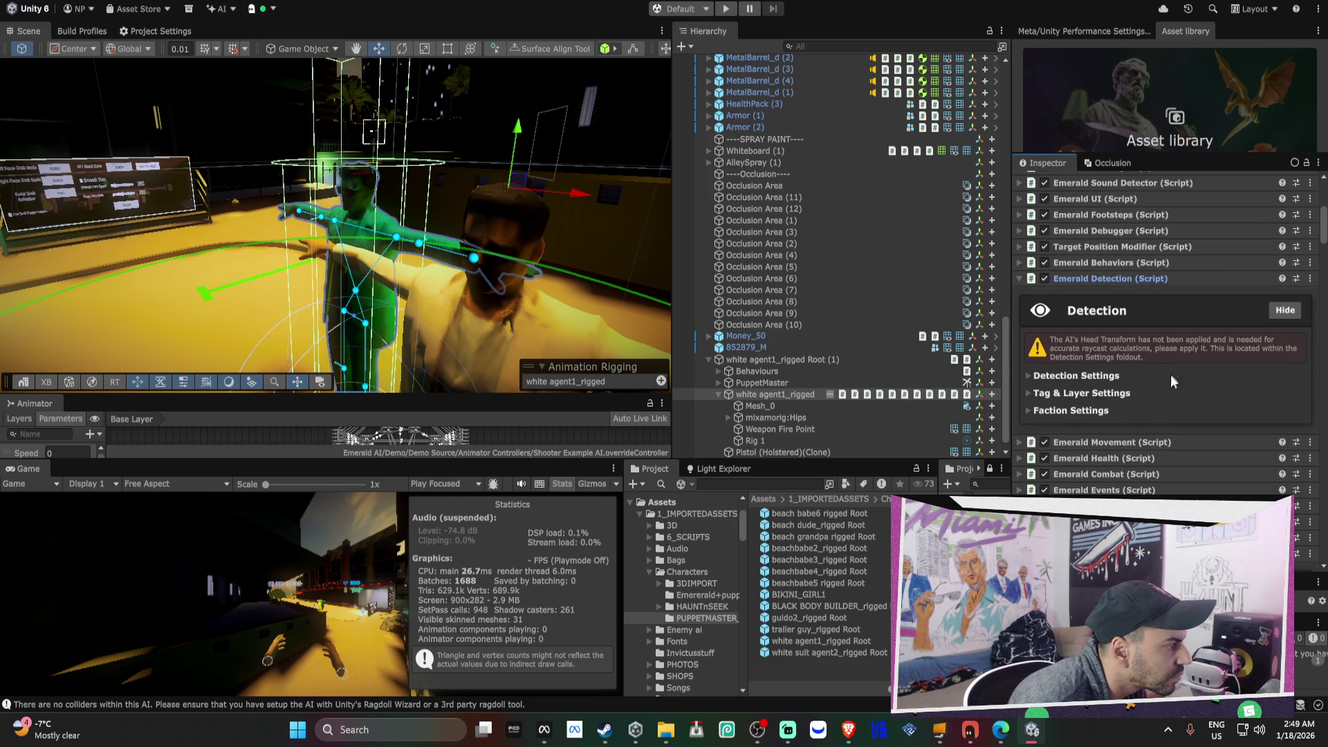
- Auto-find the agent's Head Transform in Detection Settings
click(1067, 410)
click(1062, 375)
scroll(1178, 400, down, 3)
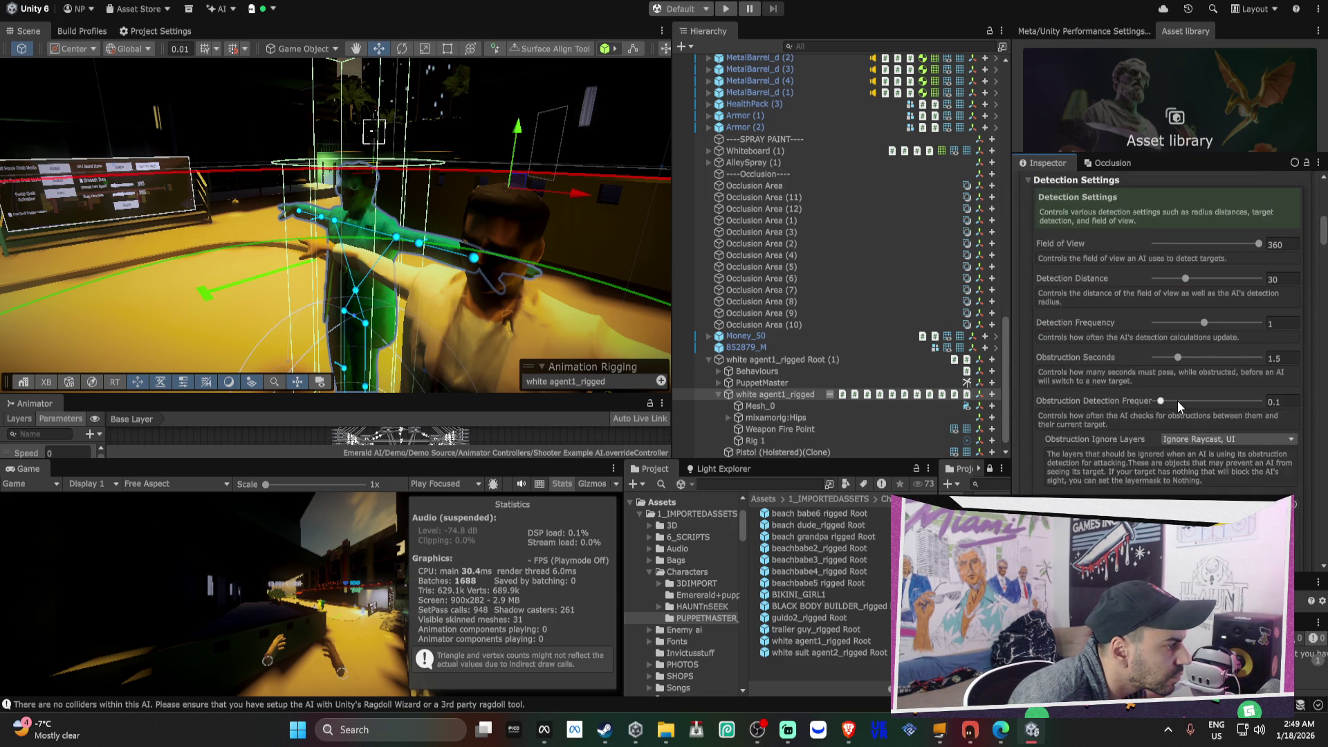
scroll(1212, 427, down, 1)
click(1163, 437)
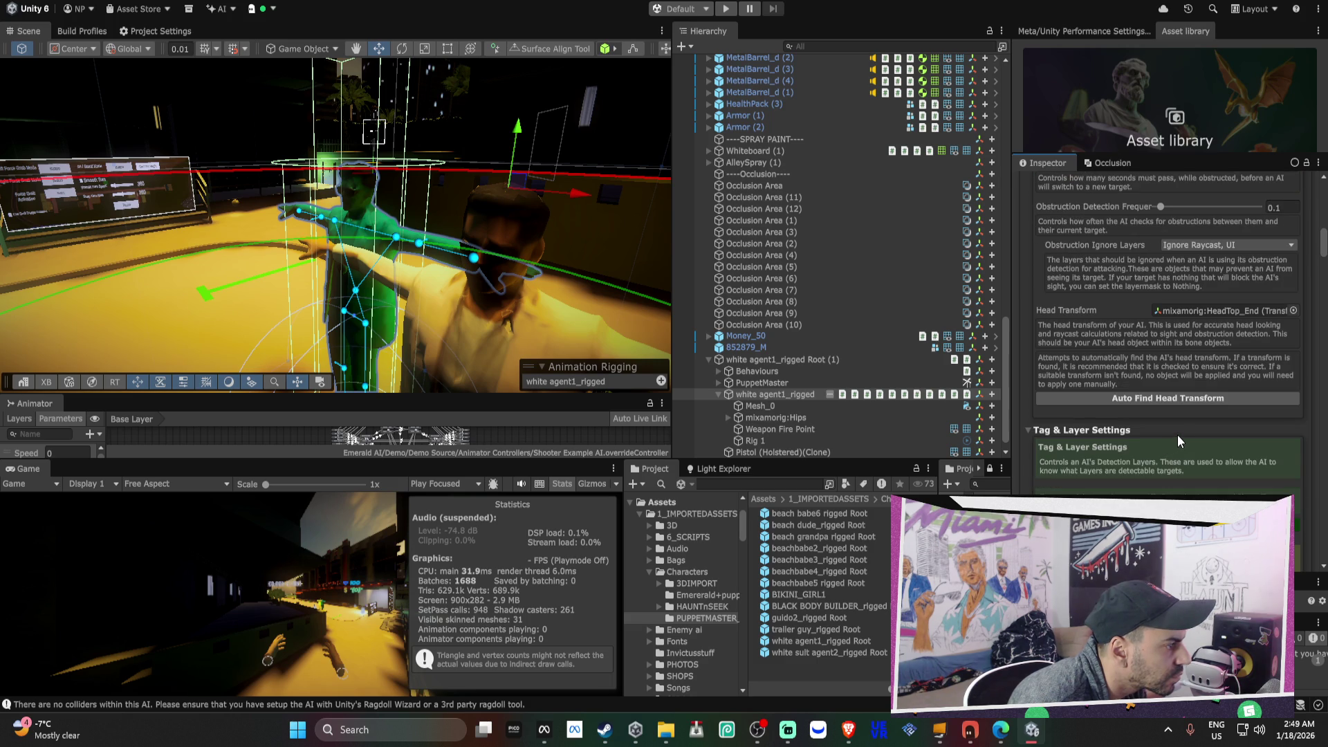
- Add Character, Grabbable and one more layer to the Detection Layers alongside Water
scroll(1178, 434, down, 3)
scroll(1180, 431, down, 3)
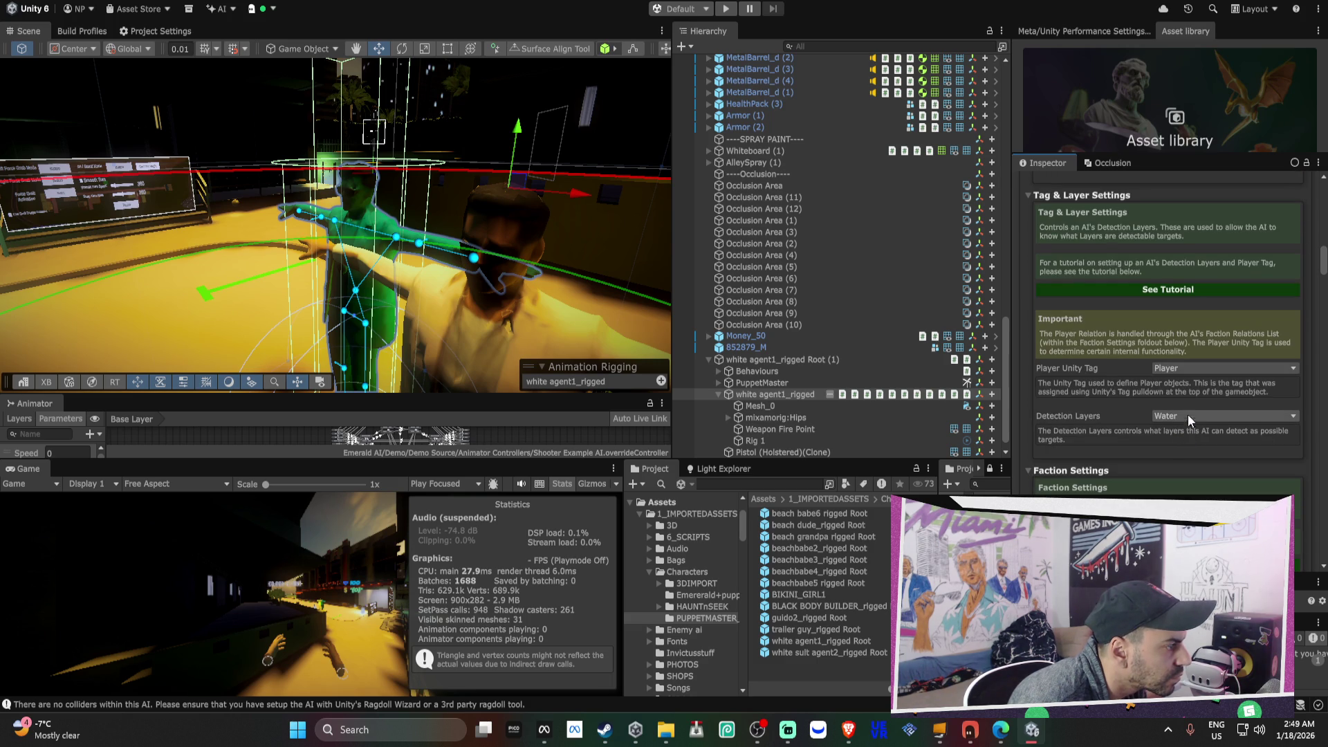
click(1173, 413)
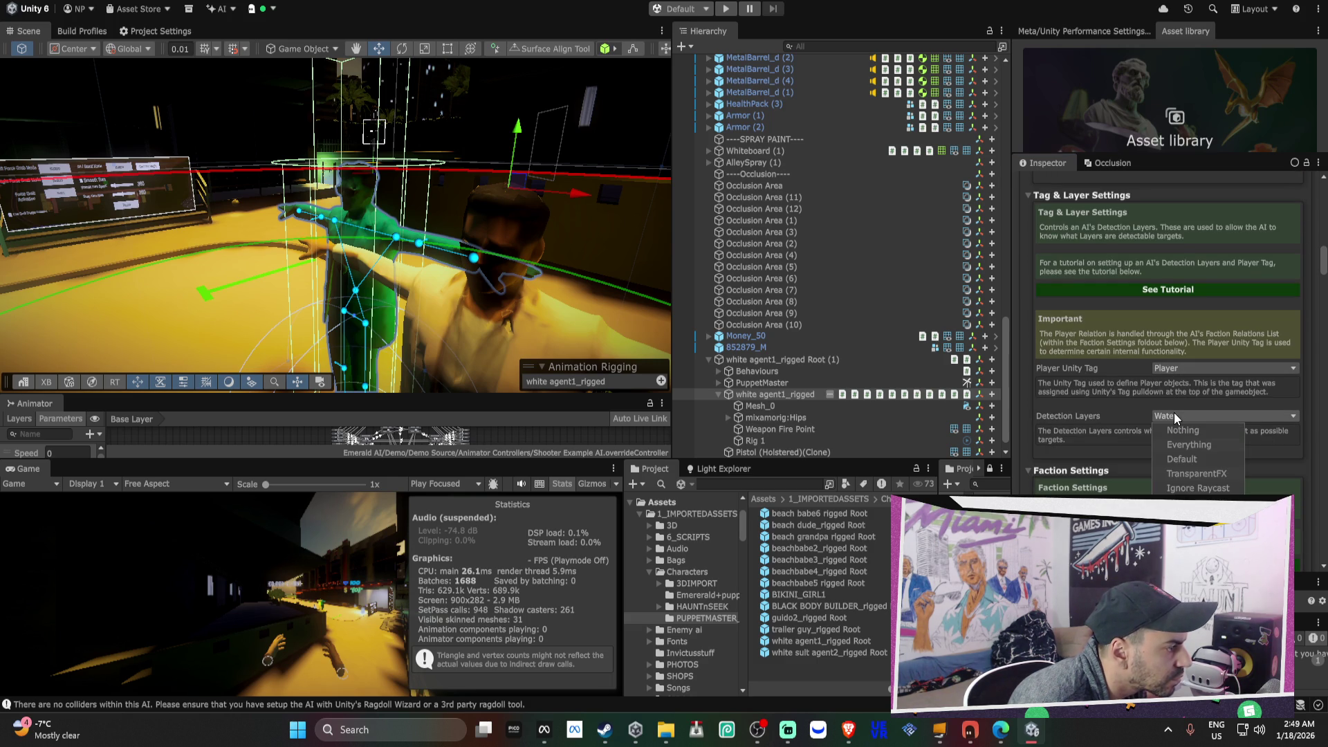
click(1197, 532)
click(1197, 546)
click(1197, 561)
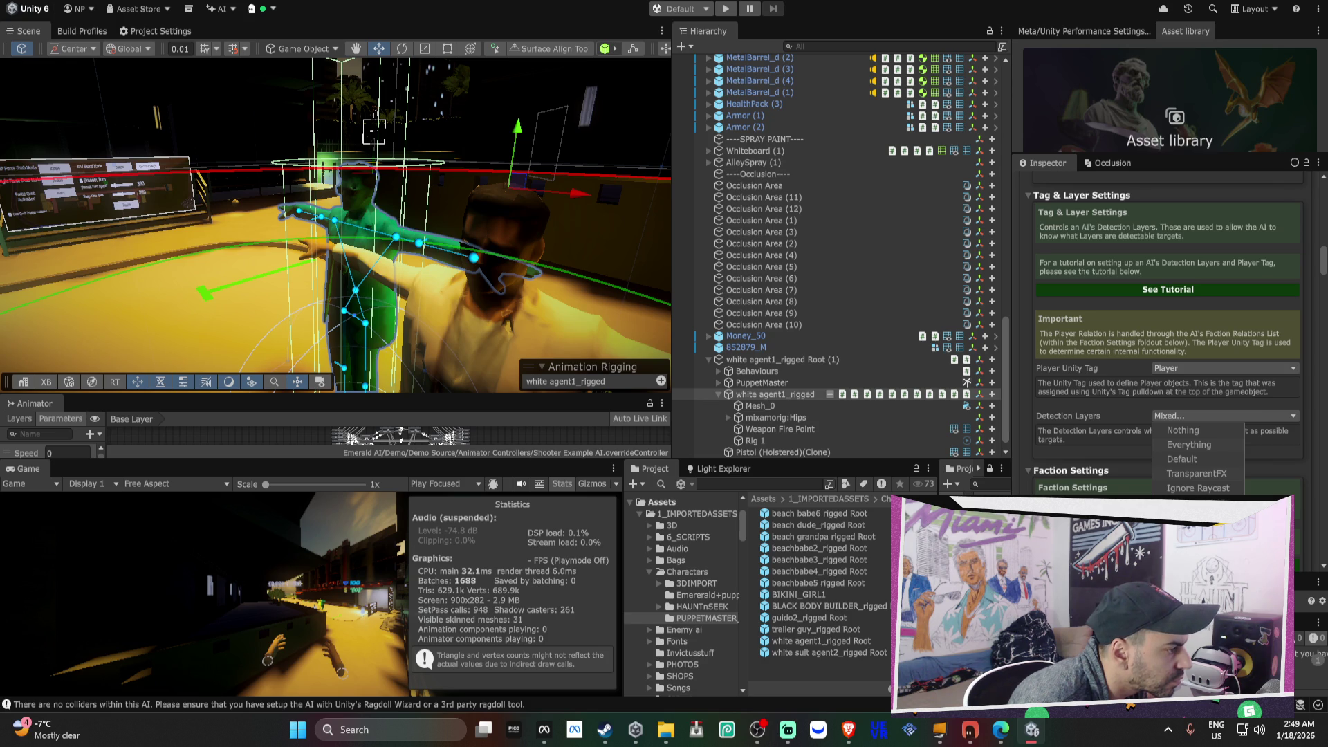
click(1057, 418)
scroll(1057, 418, down, 3)
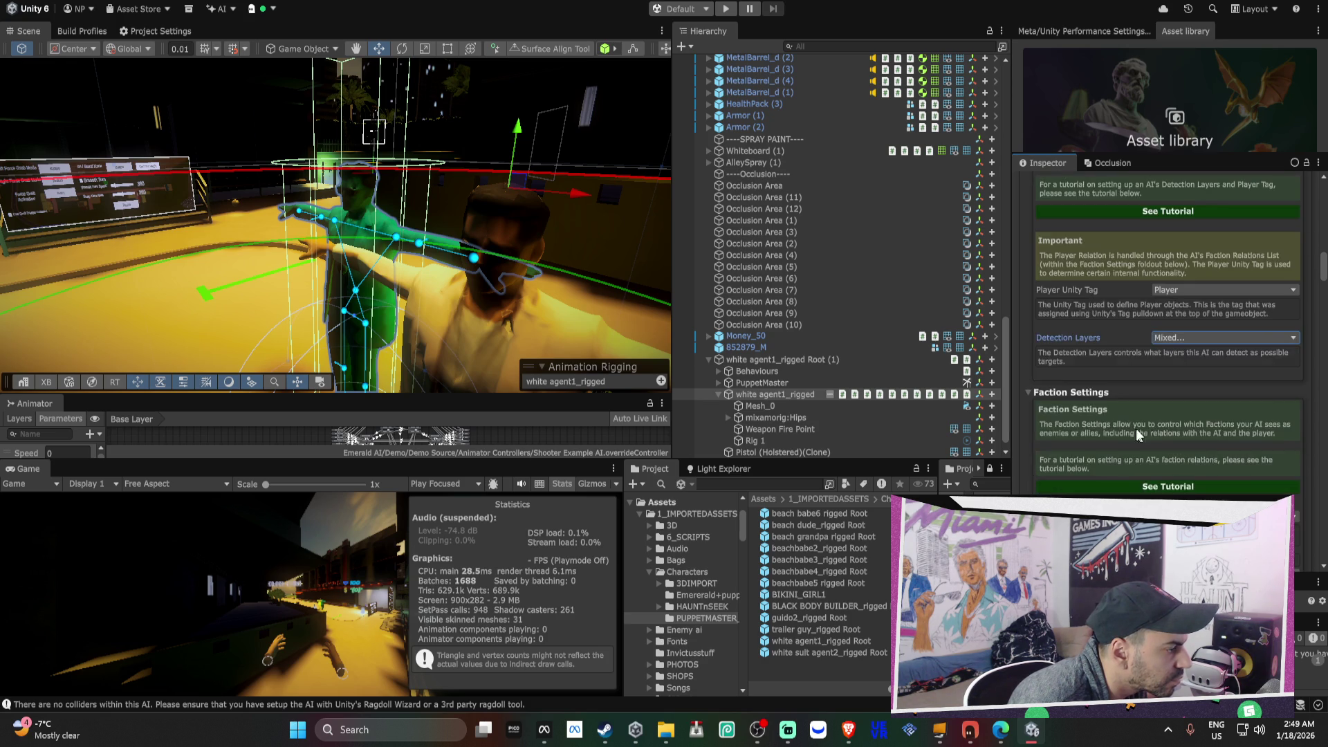
- Keep faction Police and set the Pedestrian and Player faction relations to Neutral
click(1188, 402)
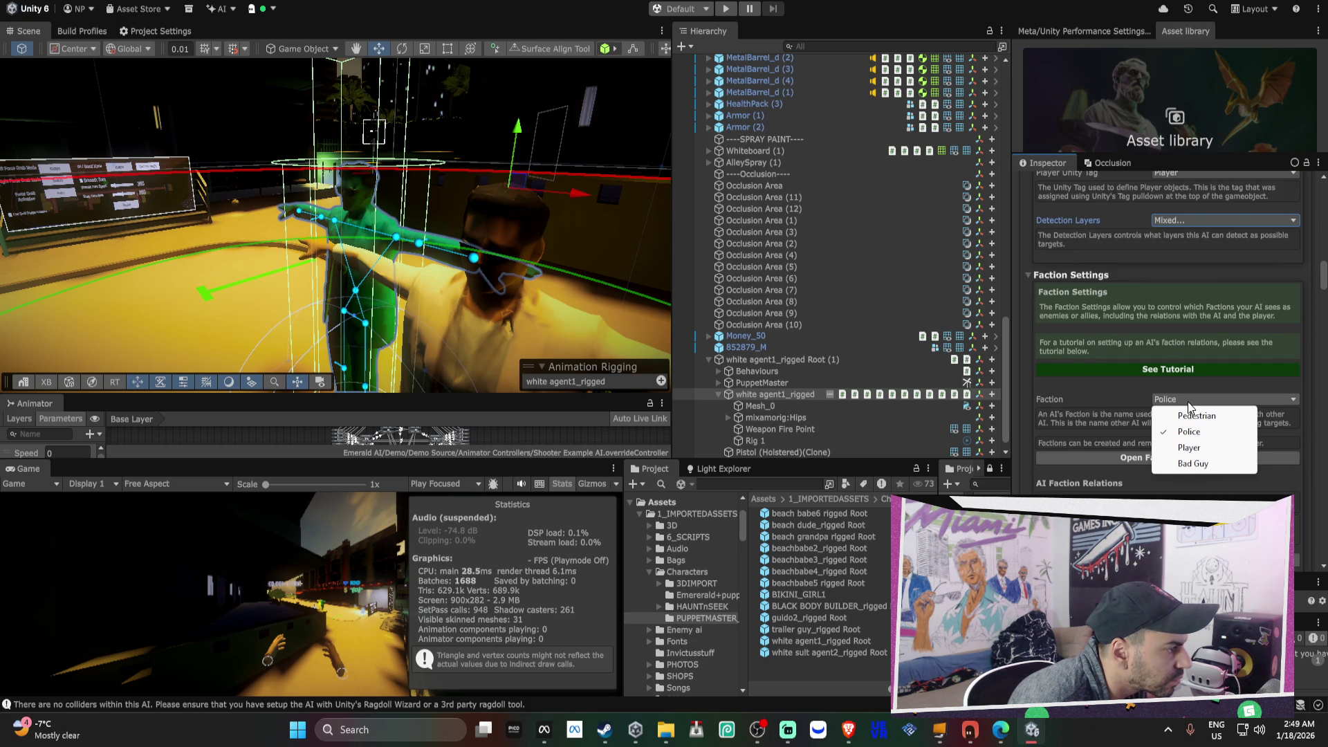
click(1202, 435)
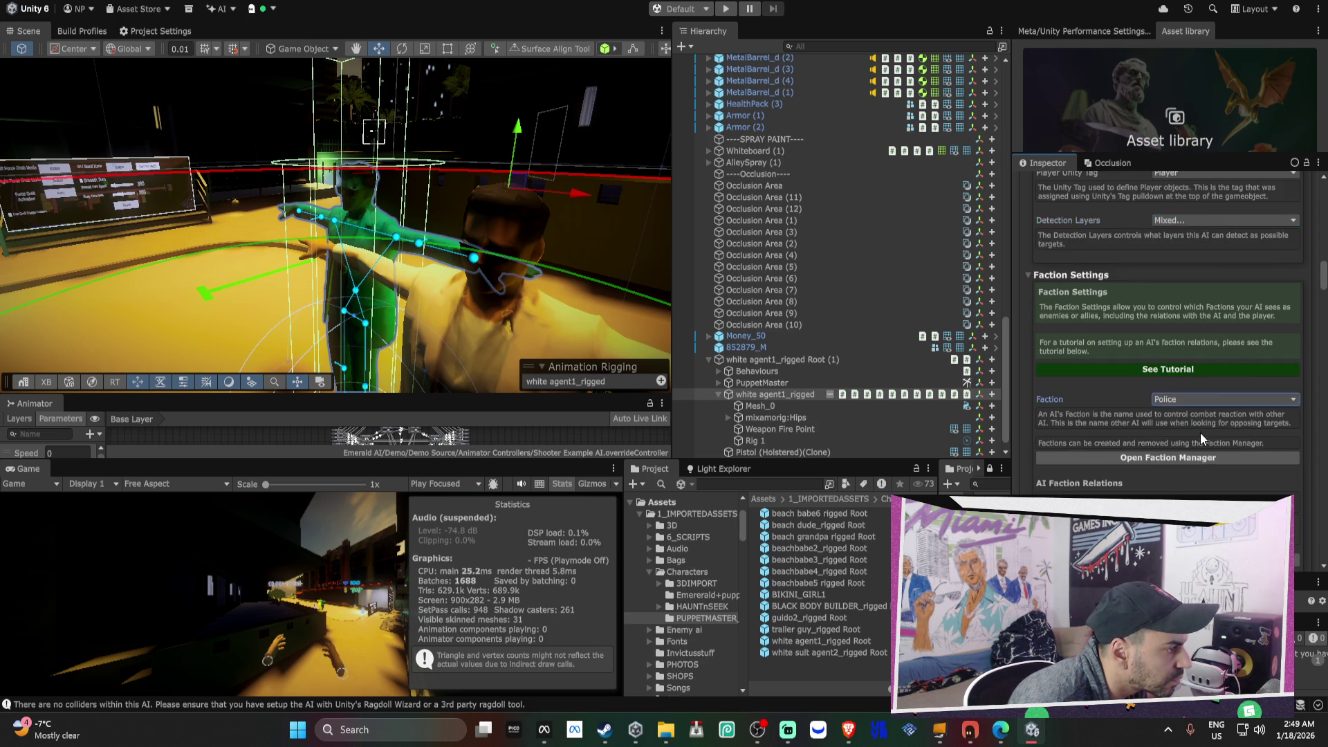
scroll(1199, 431, down, 5)
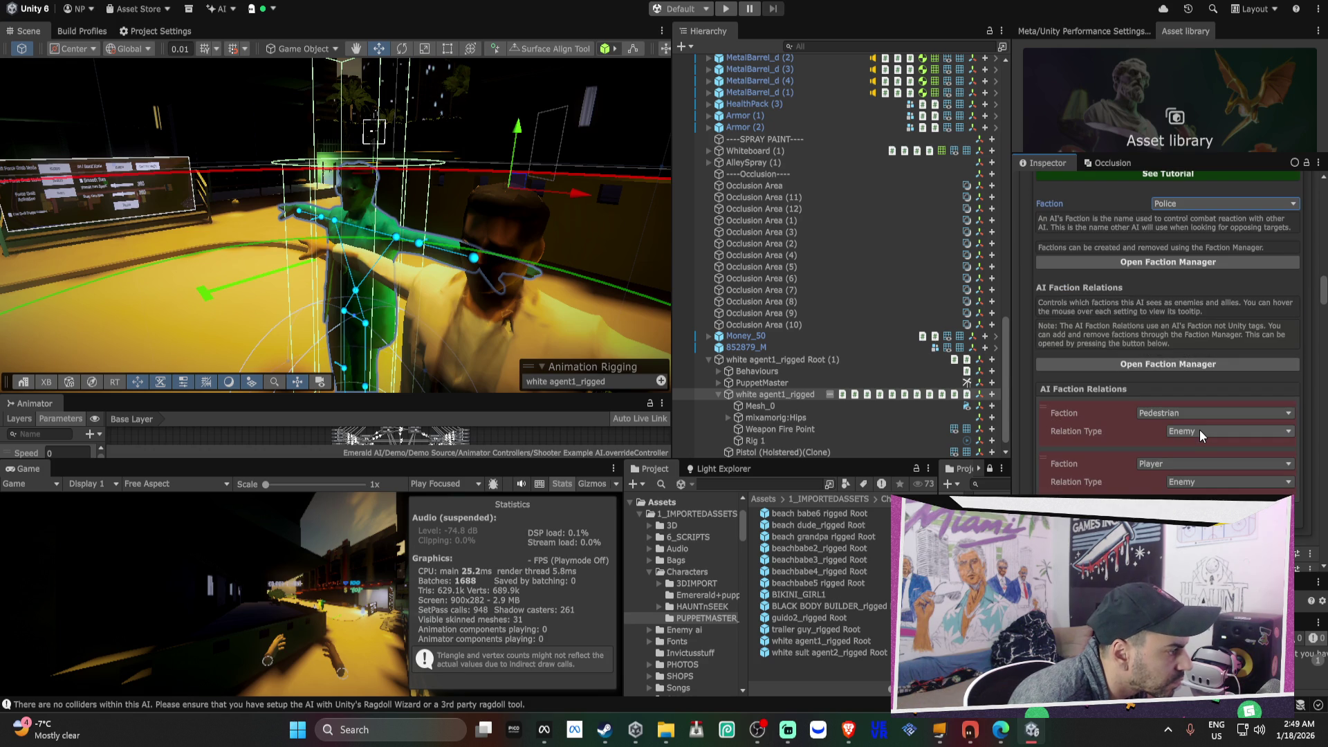
click(1199, 430)
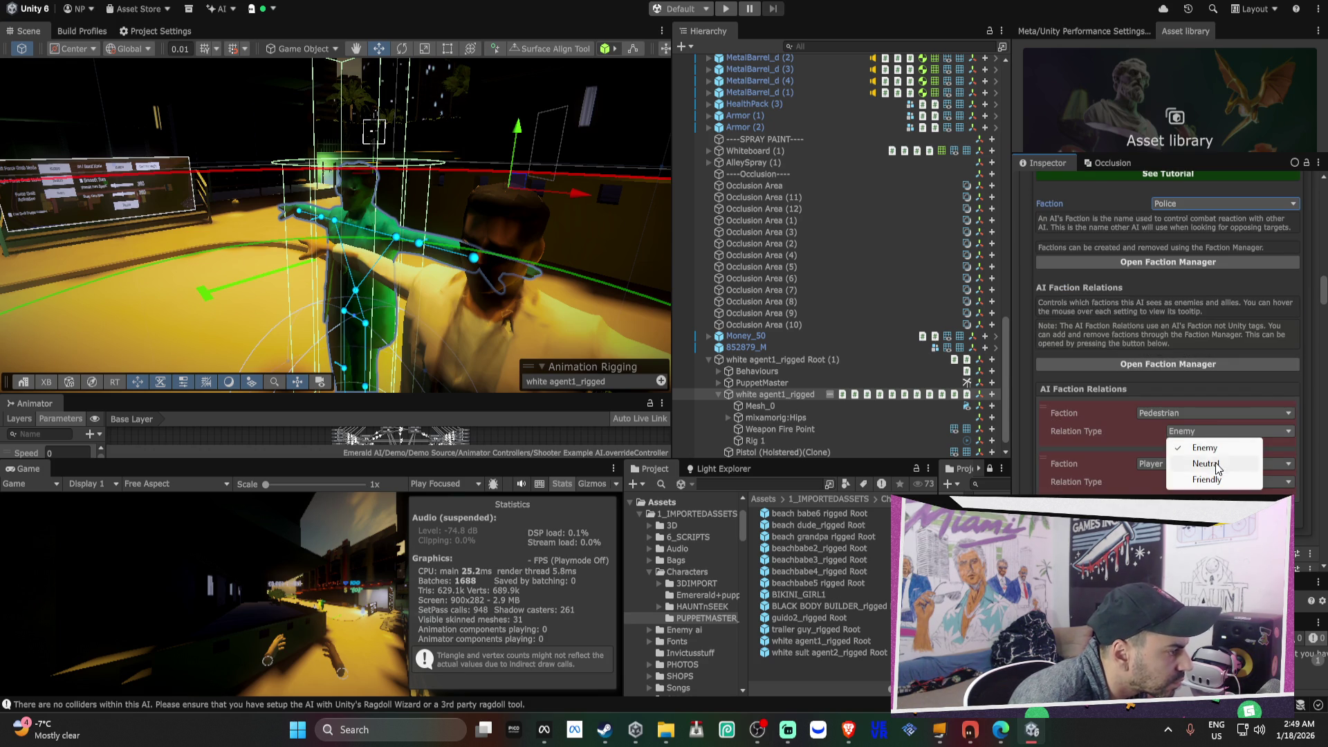
click(1202, 462)
click(1197, 482)
click(1200, 514)
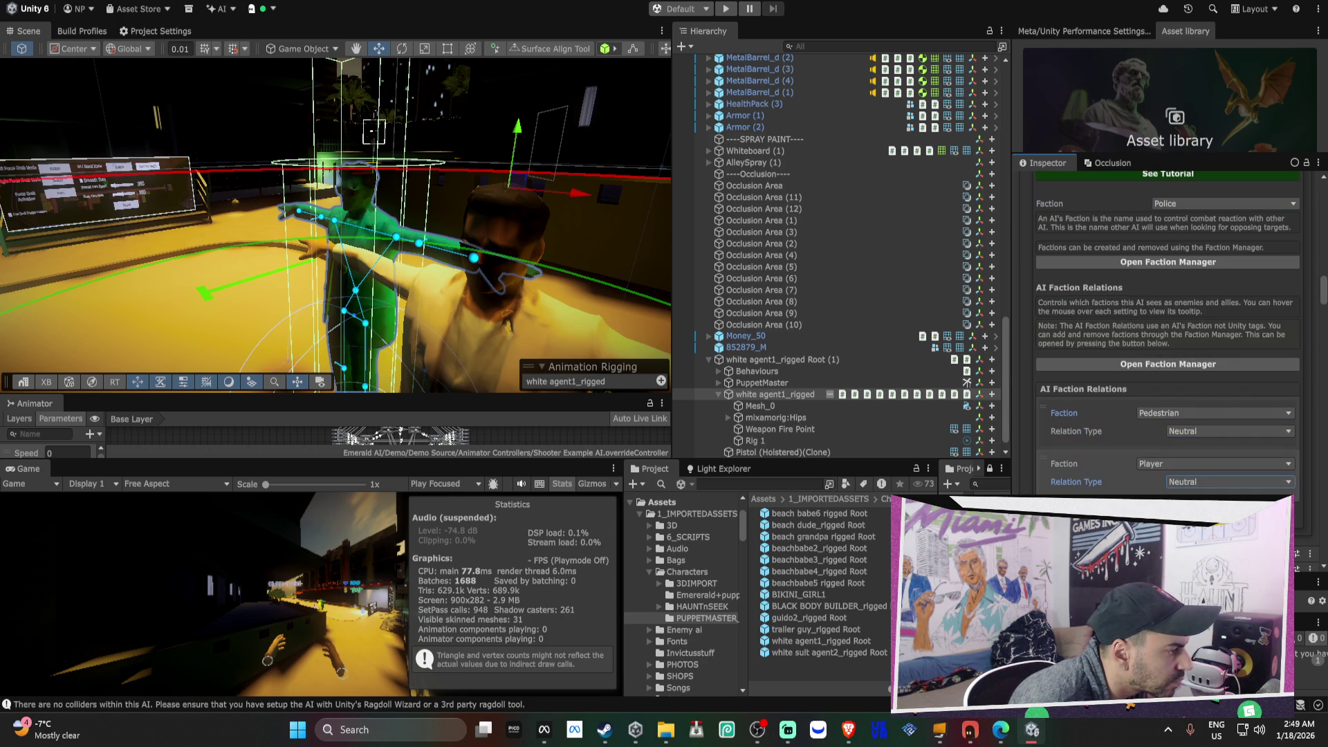
click(1203, 482)
scroll(1168, 418, up, 6)
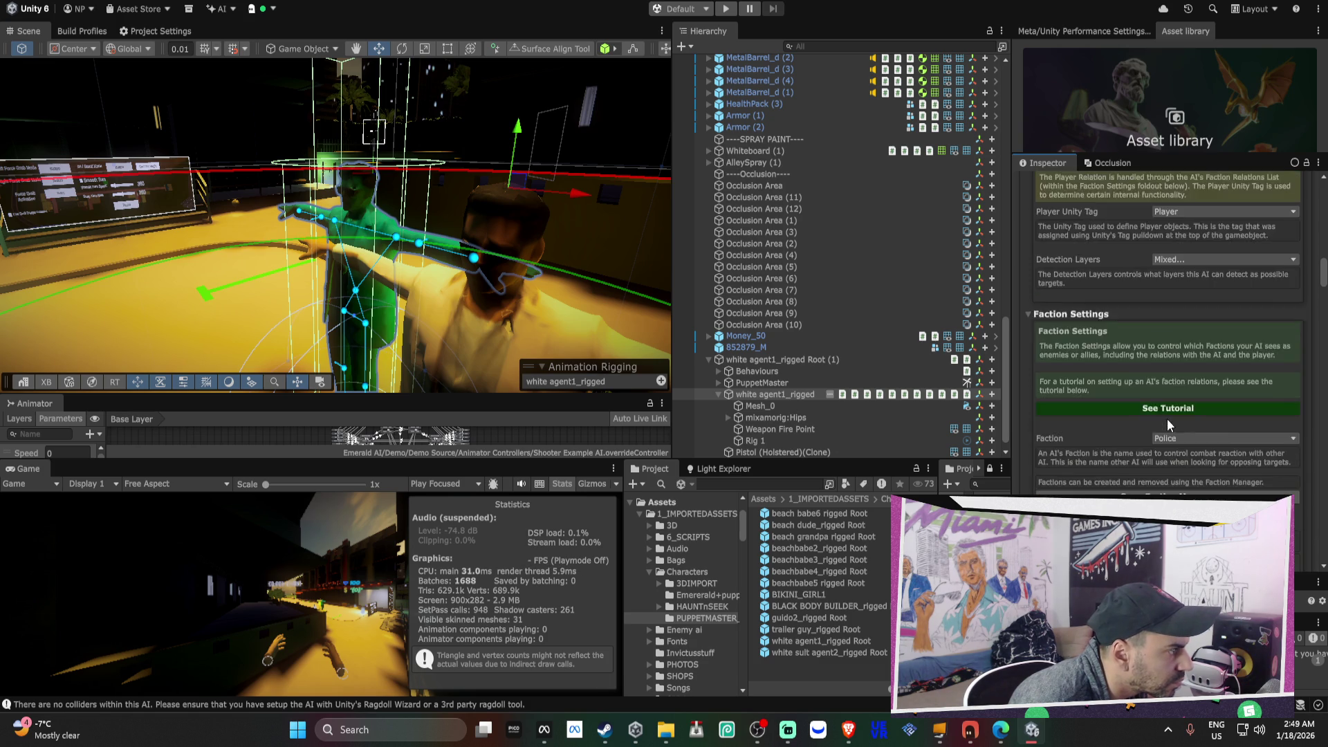
scroll(1168, 418, up, 8)
scroll(1168, 418, up, 15)
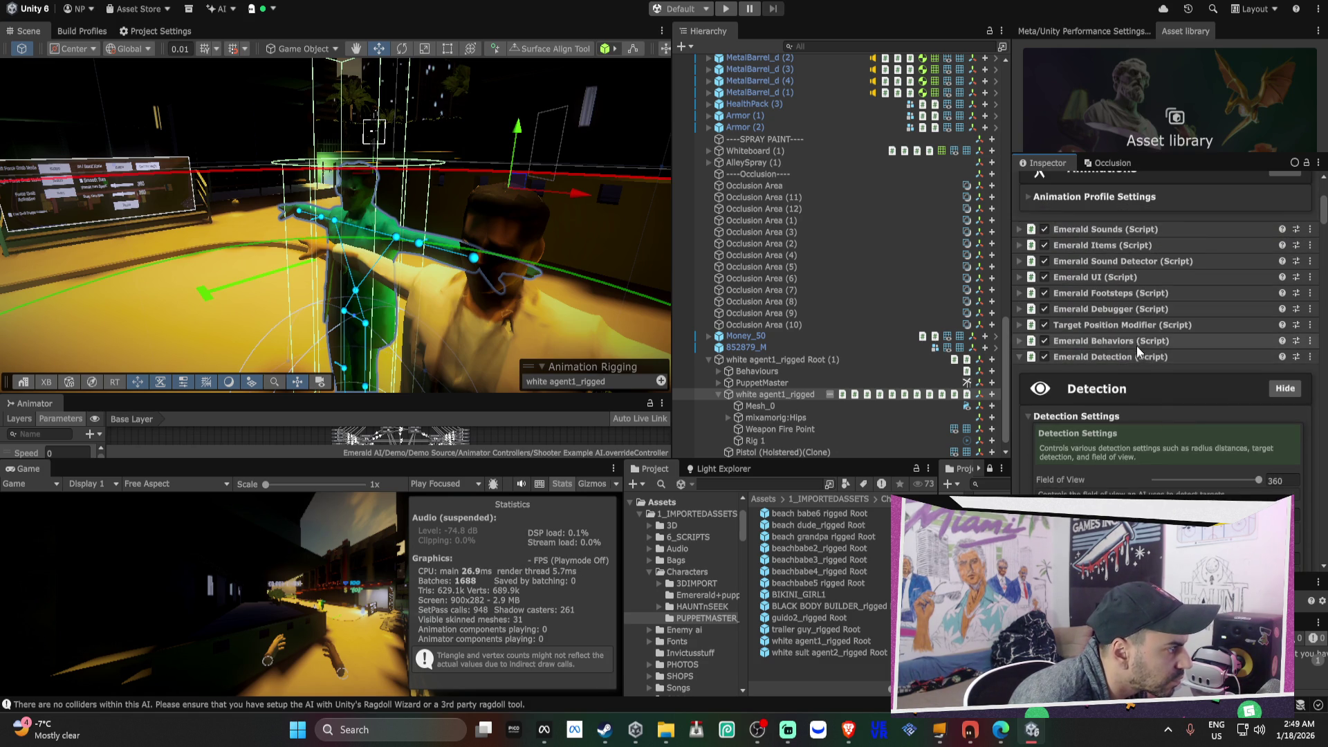
- Set the Behavior Type to Aggressive after briefly switching it to Passive
click(1139, 343)
click(1122, 398)
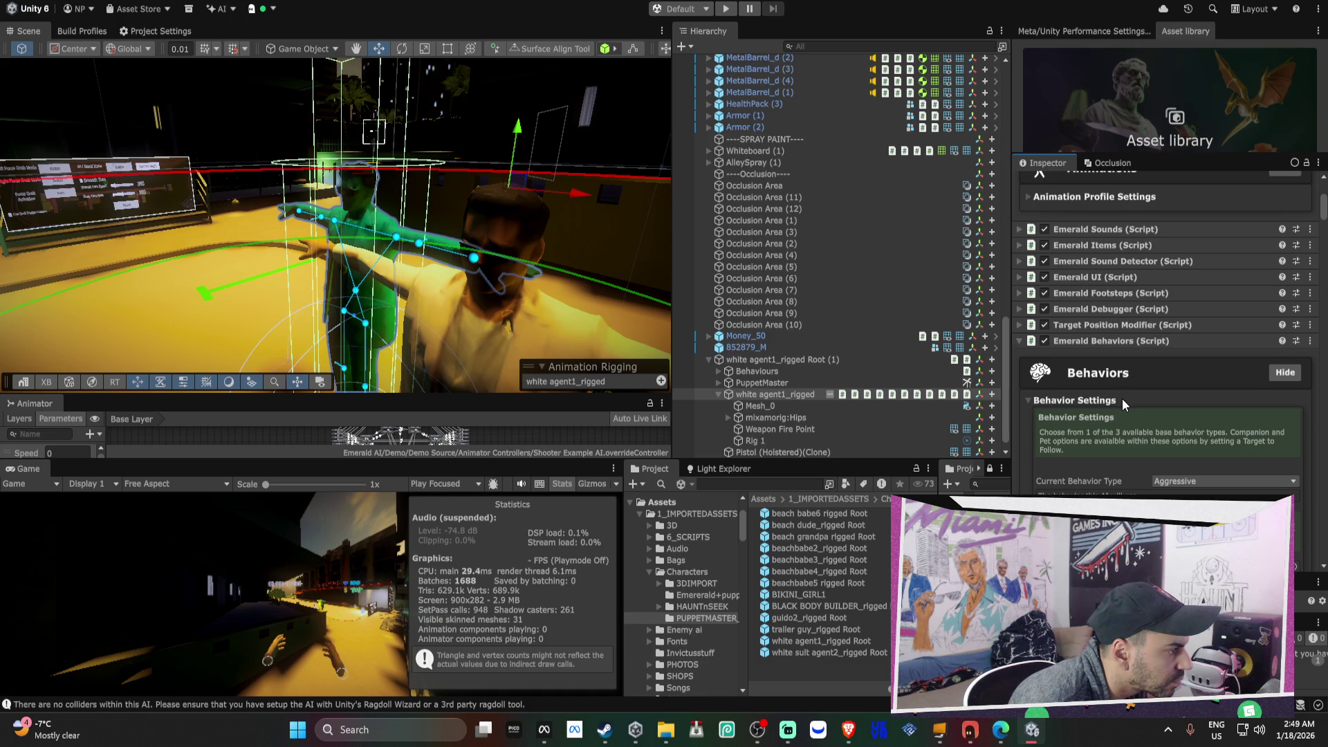
scroll(1177, 389, down, 3)
click(1187, 365)
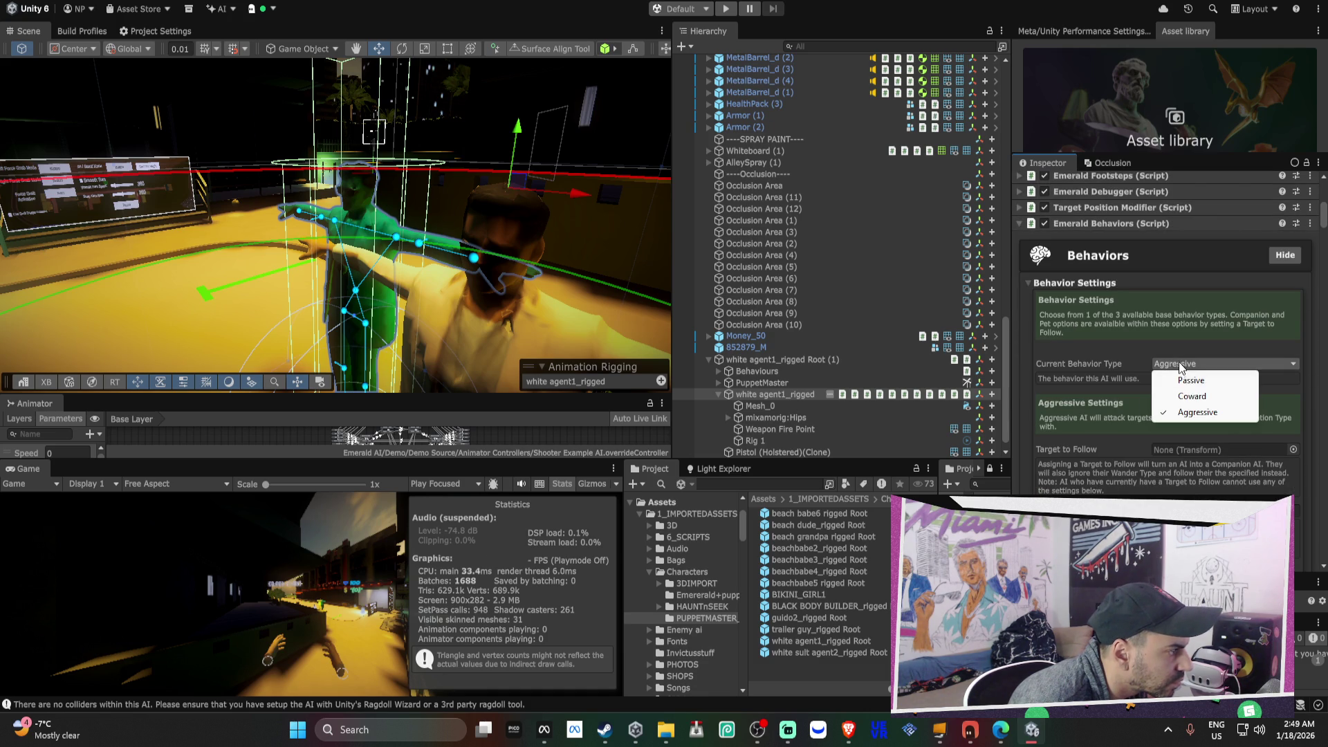
click(1190, 381)
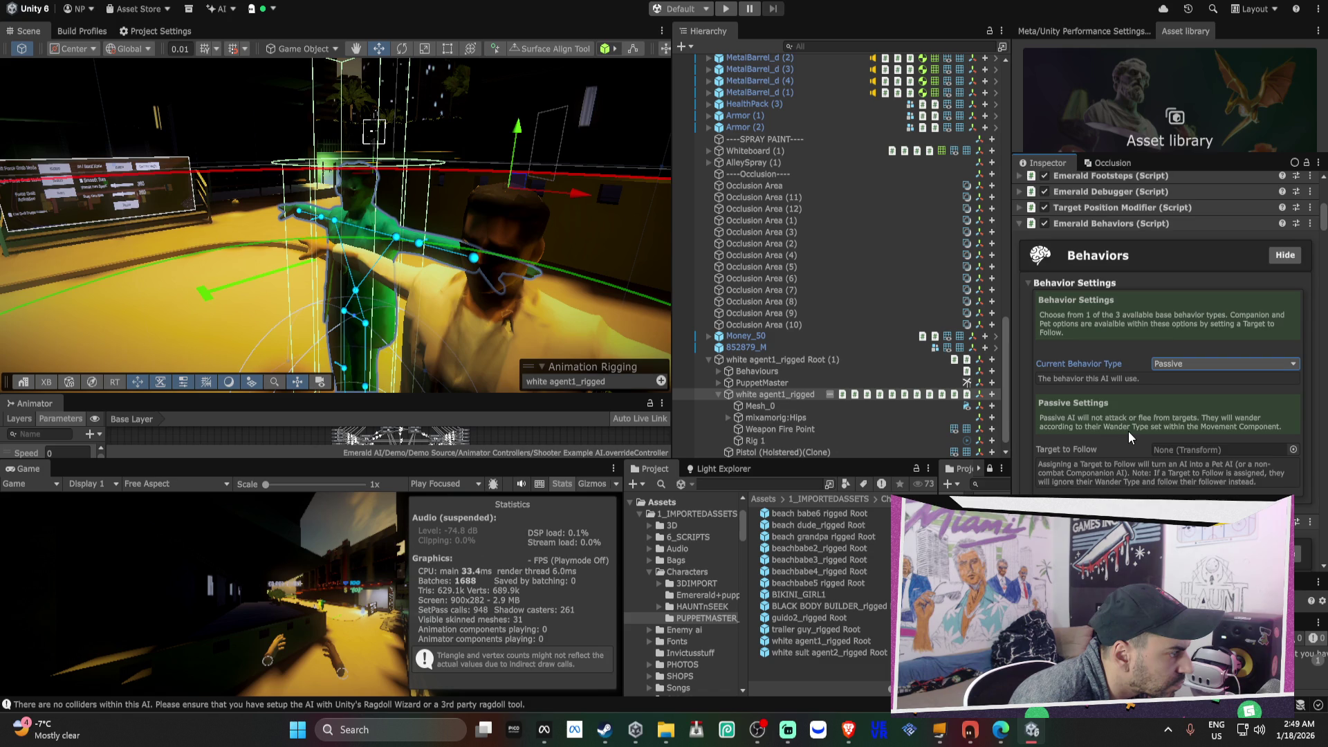
scroll(1128, 431, down, 3)
click(1173, 284)
click(1197, 334)
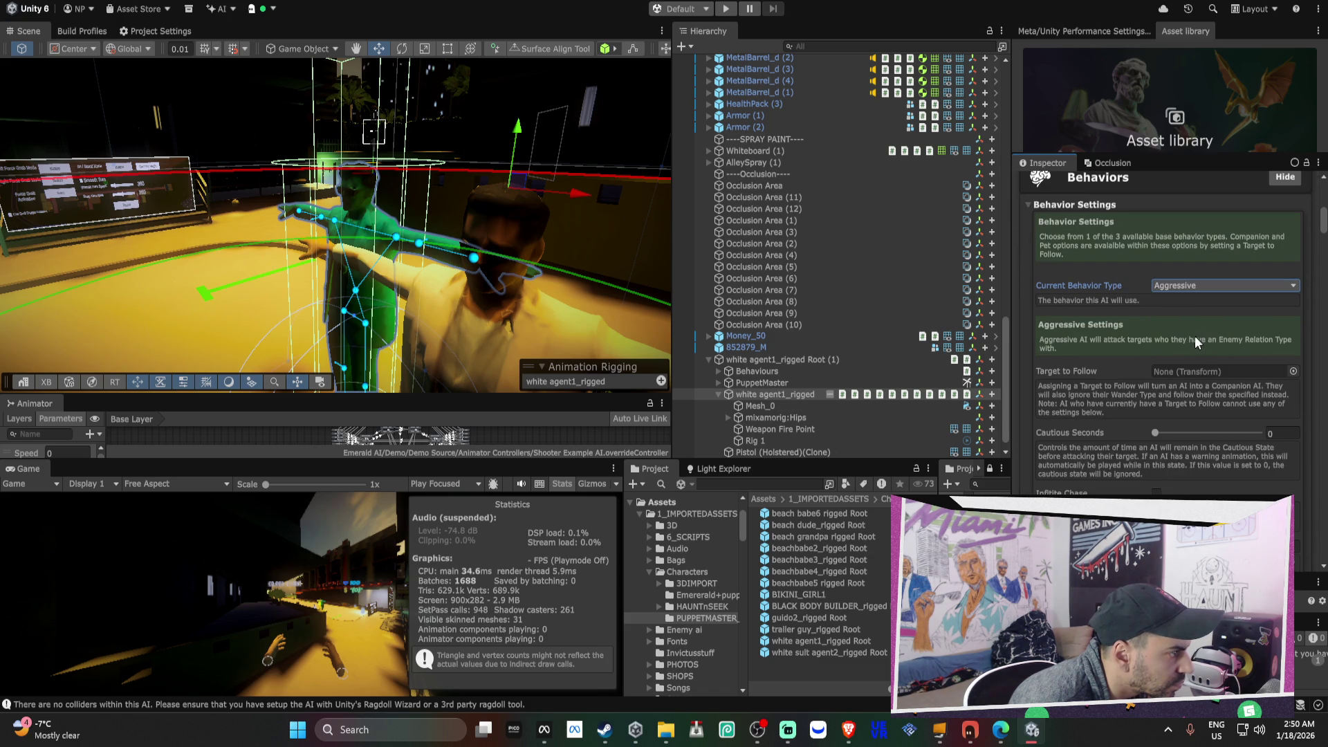
- Make the agent stay near its starting area and expand Target Position Modifier Settings
scroll(1206, 355, down, 5)
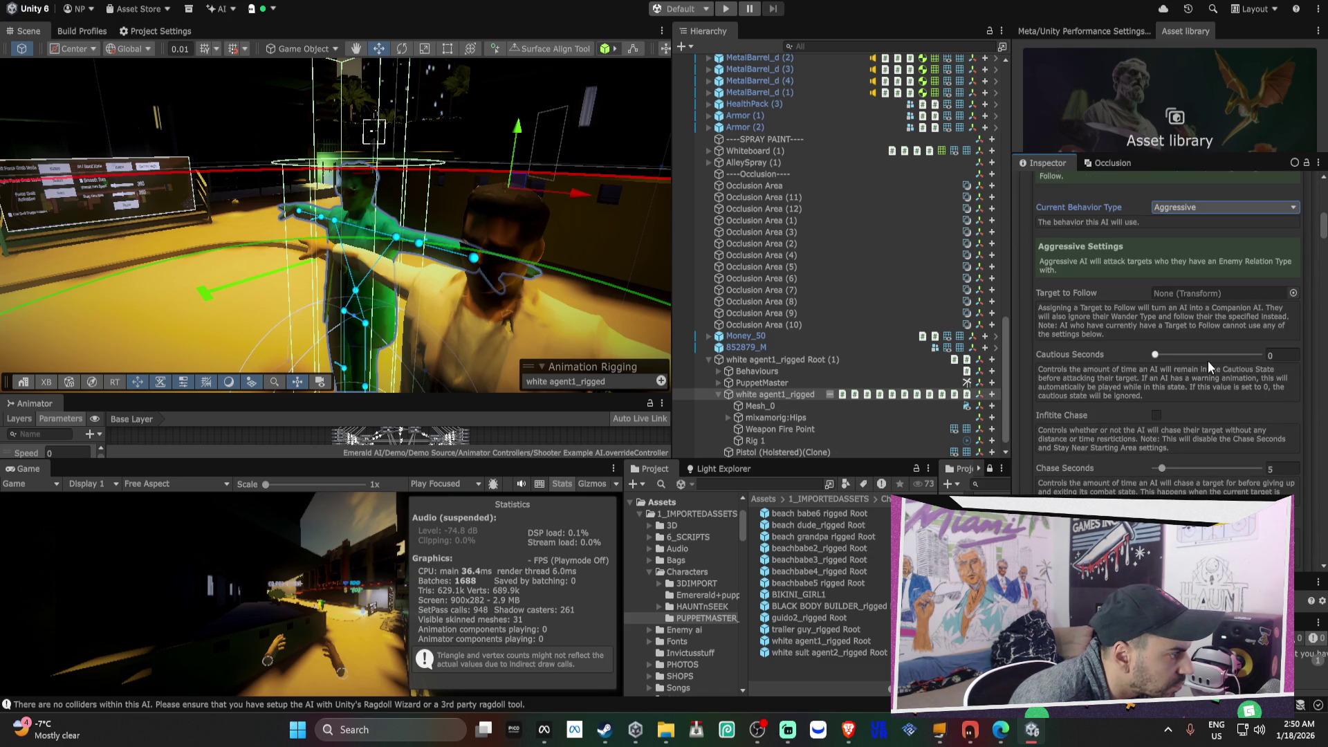
scroll(1209, 362, down, 3)
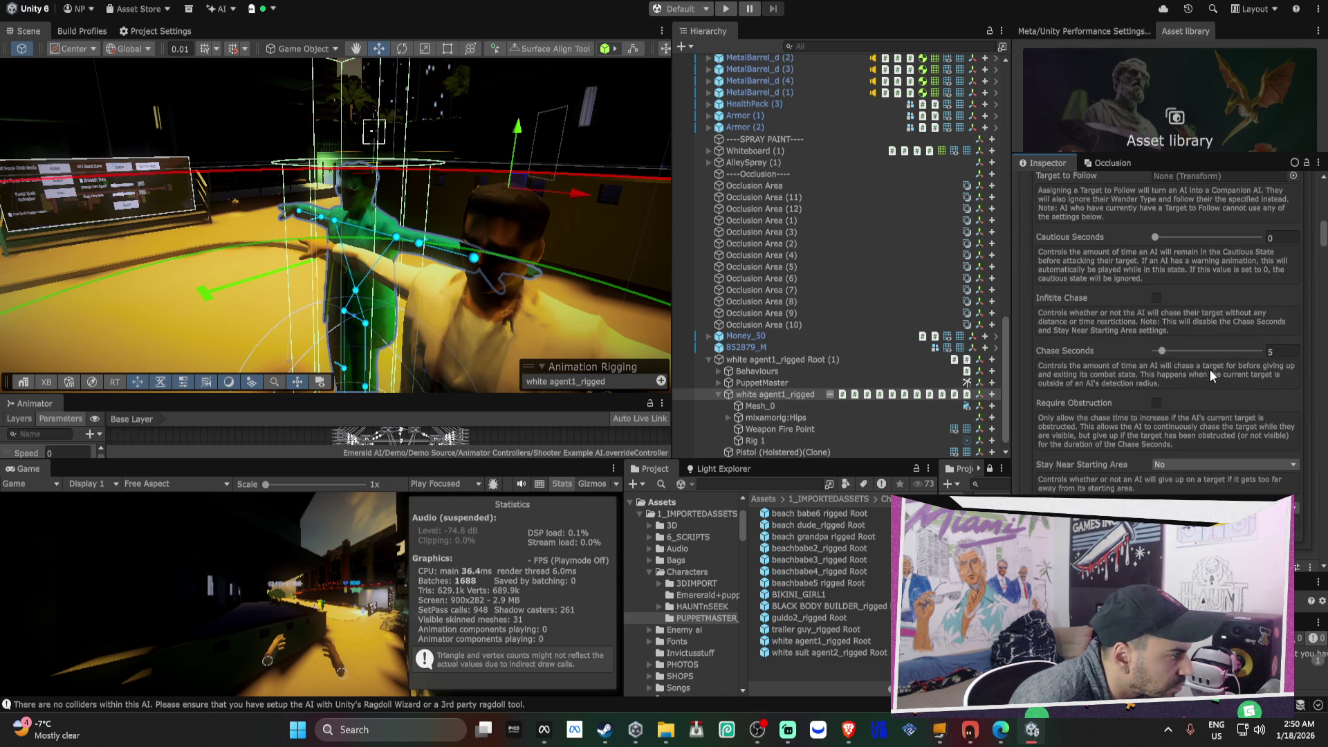
click(1177, 462)
click(1184, 479)
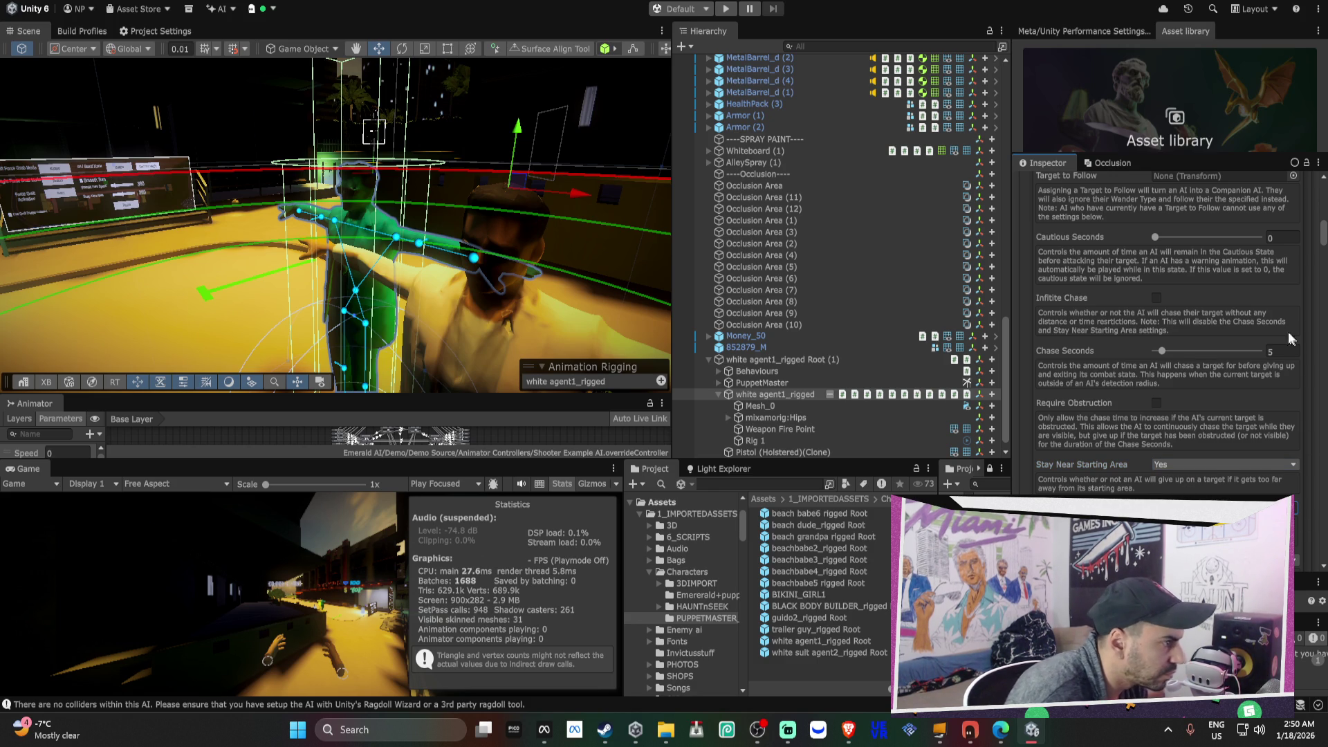
scroll(1173, 289, up, 2)
scroll(1197, 261, up, 2)
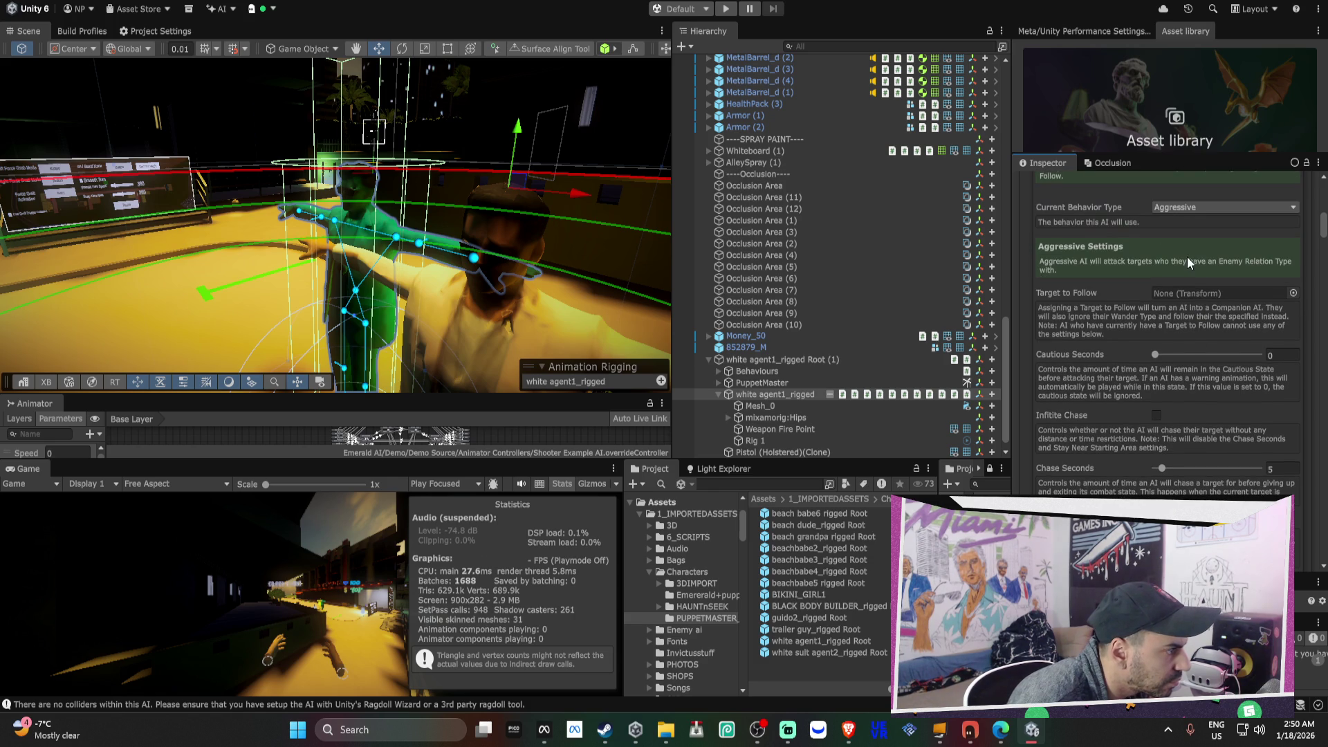
scroll(1169, 288, up, 7)
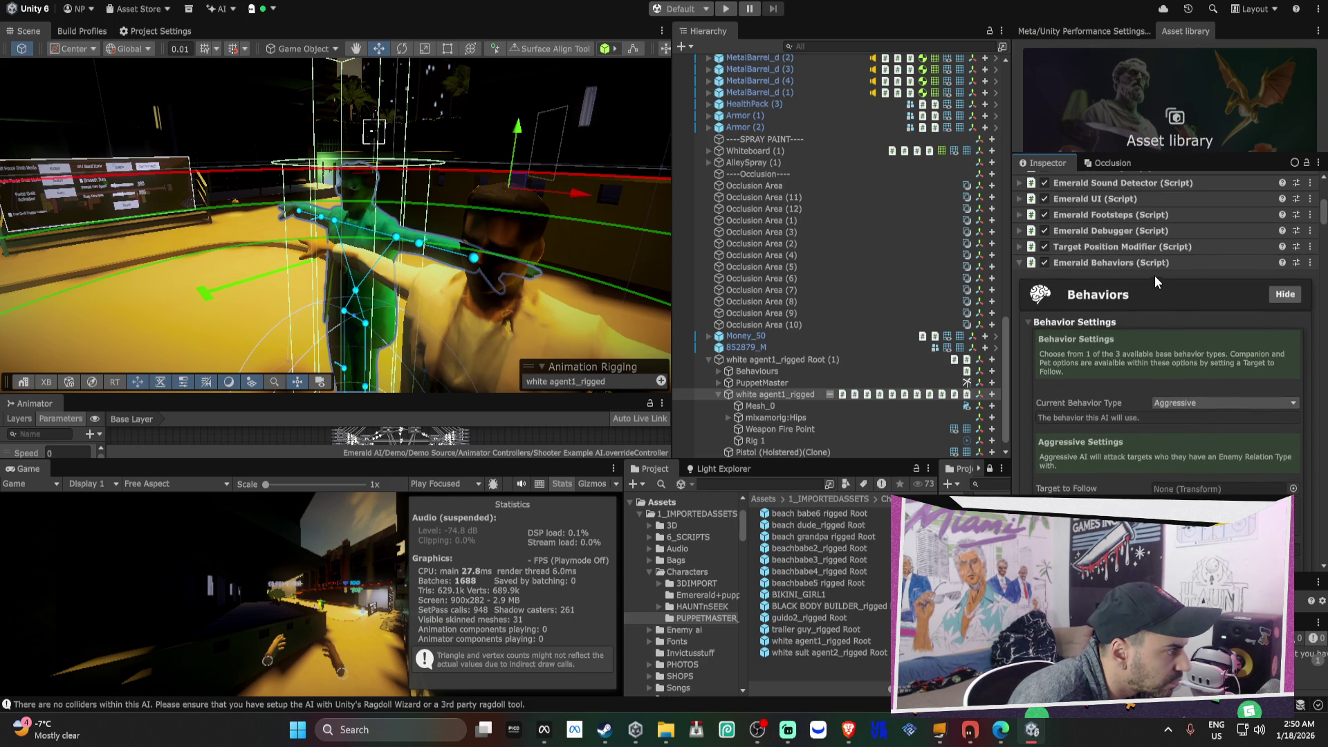
click(1134, 341)
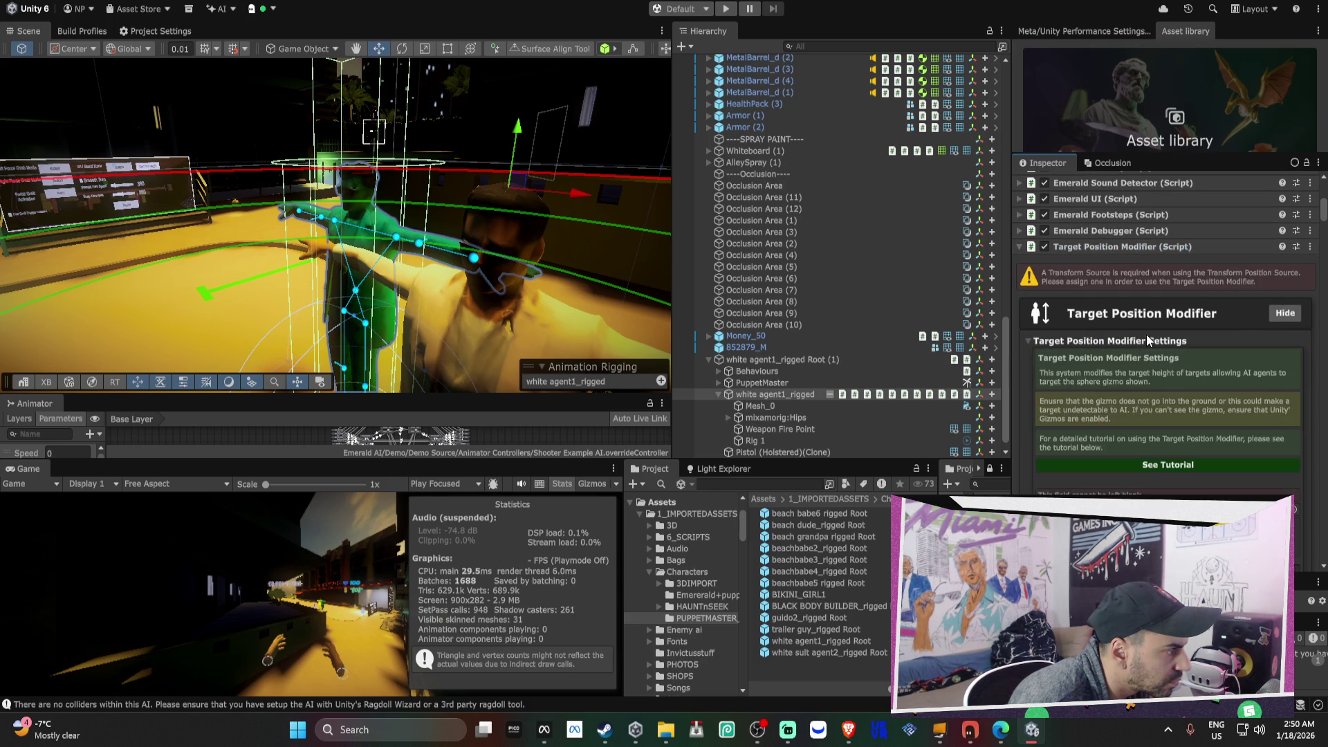
- Expand the Debugger, then auto-grab LeftFoot and RightFoot into Footstep Settings' feet transforms
scroll(1183, 439, down, 5)
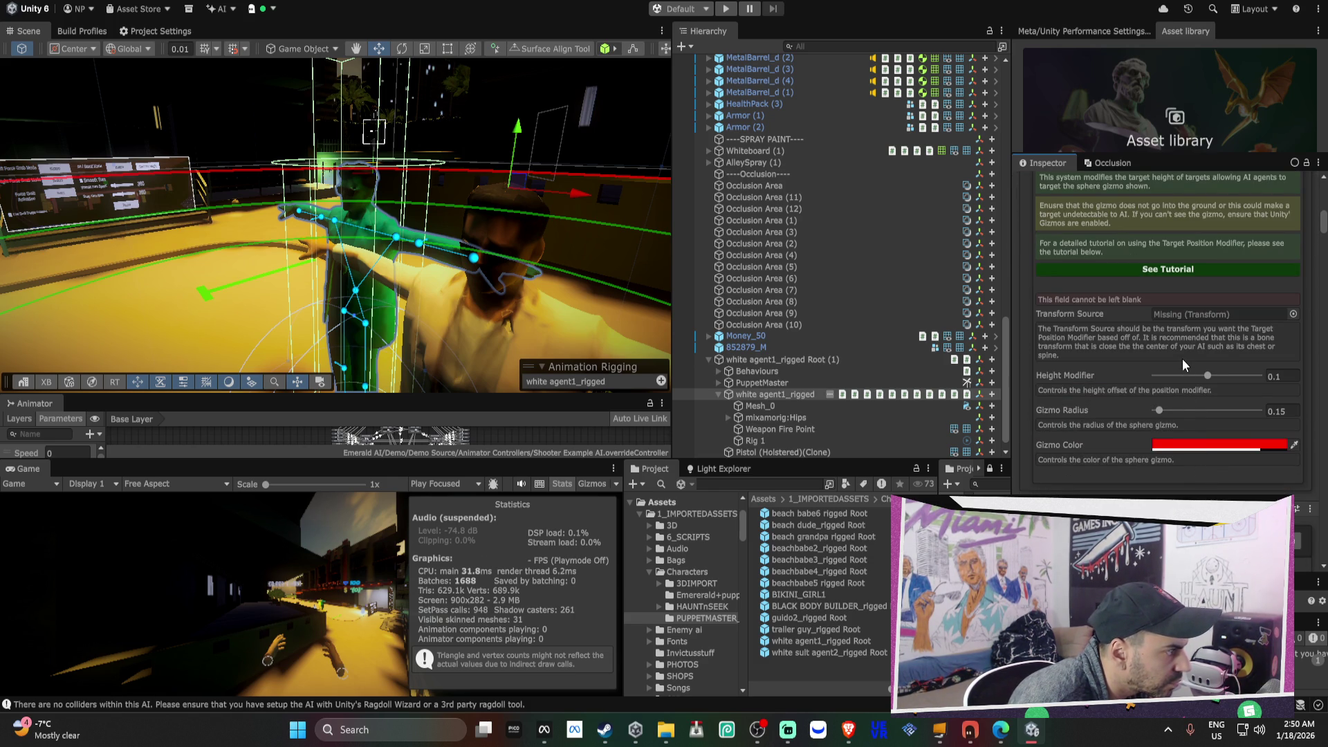
scroll(1183, 360, up, 2)
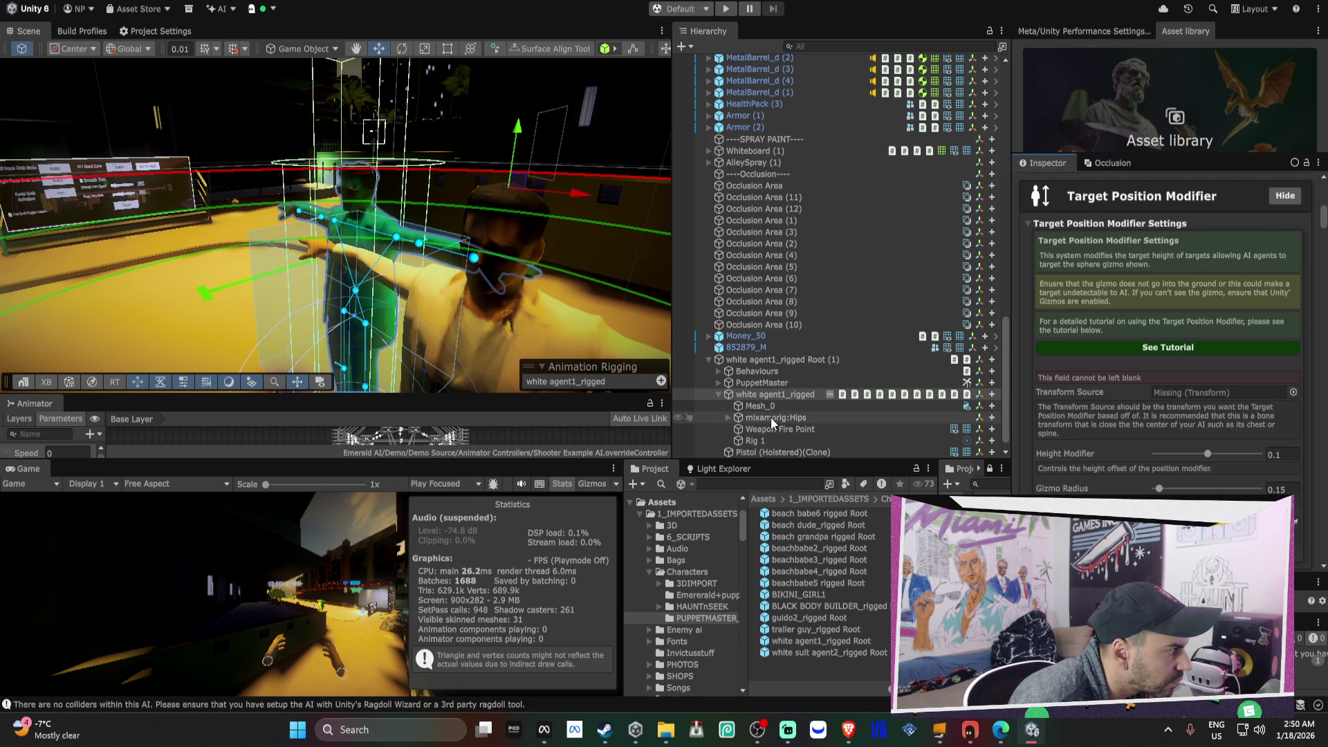
scroll(1176, 393, down, 1)
scroll(1096, 408, up, 4)
scroll(1091, 353, up, 1)
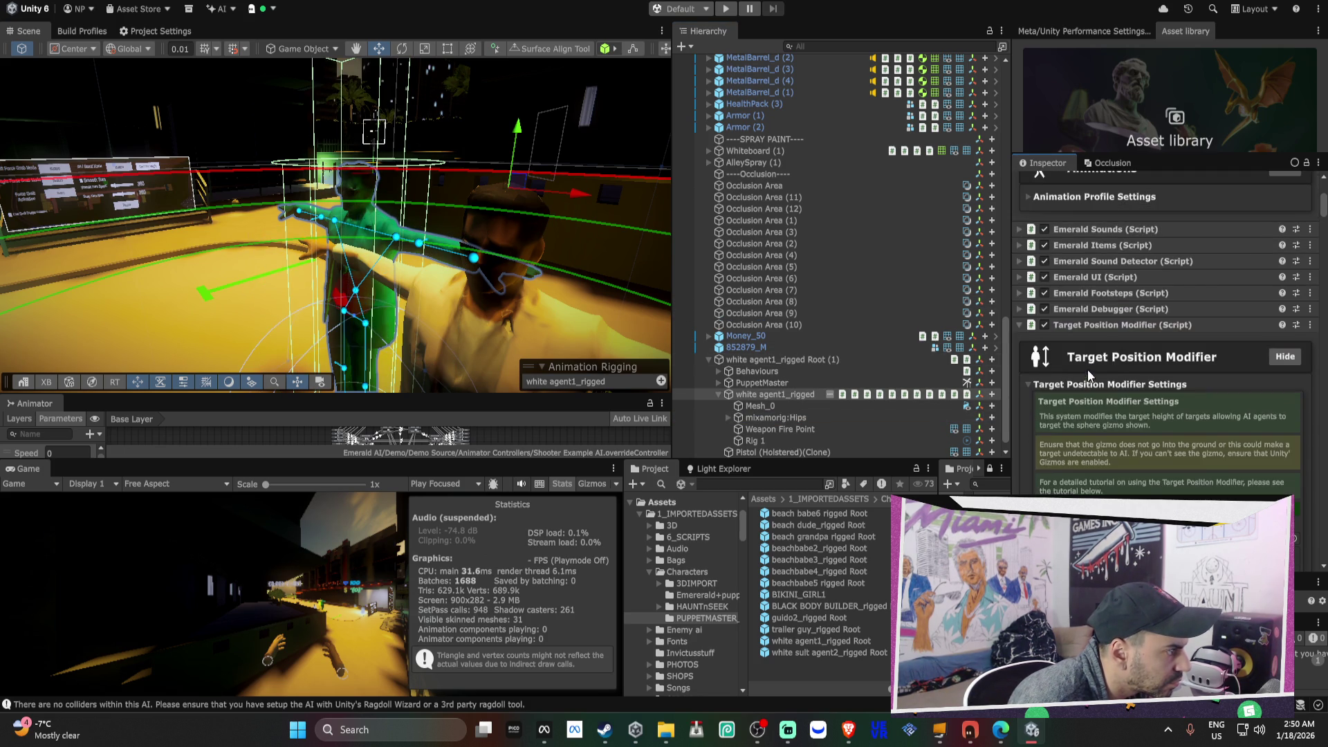
click(1101, 313)
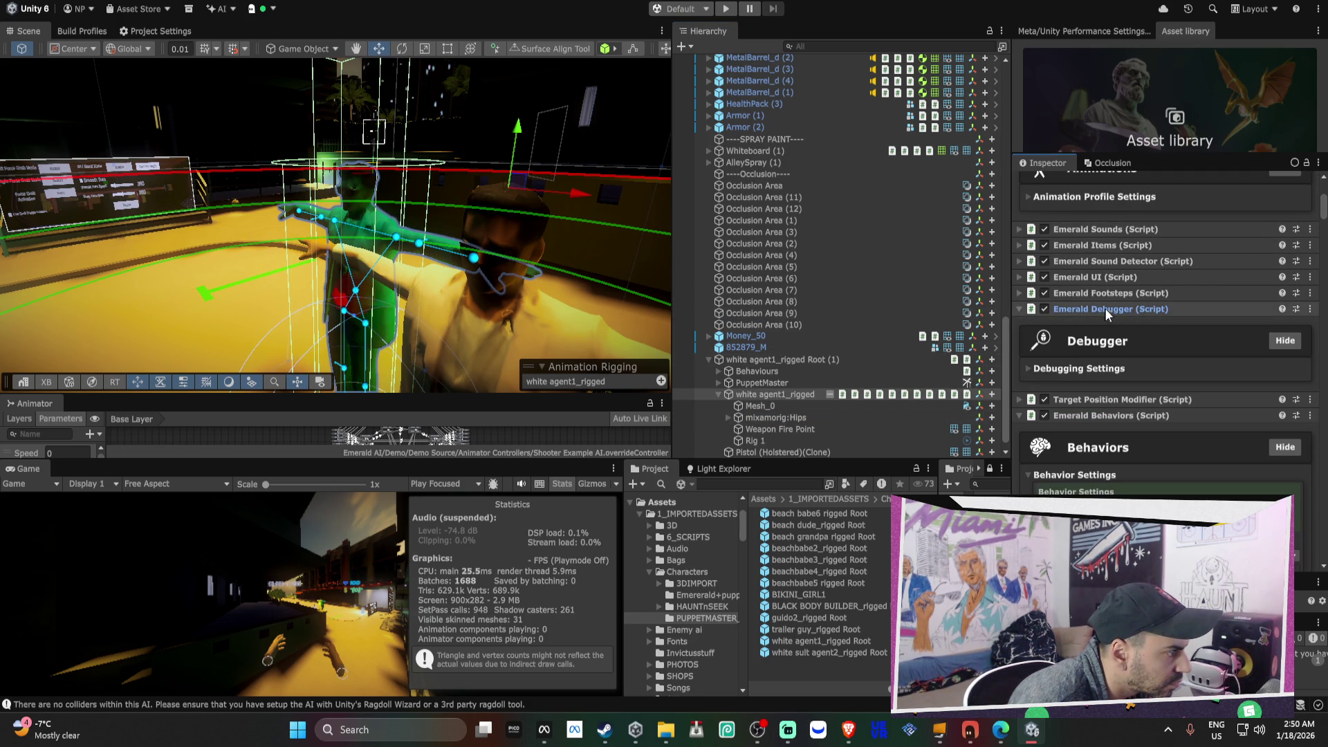
click(1111, 296)
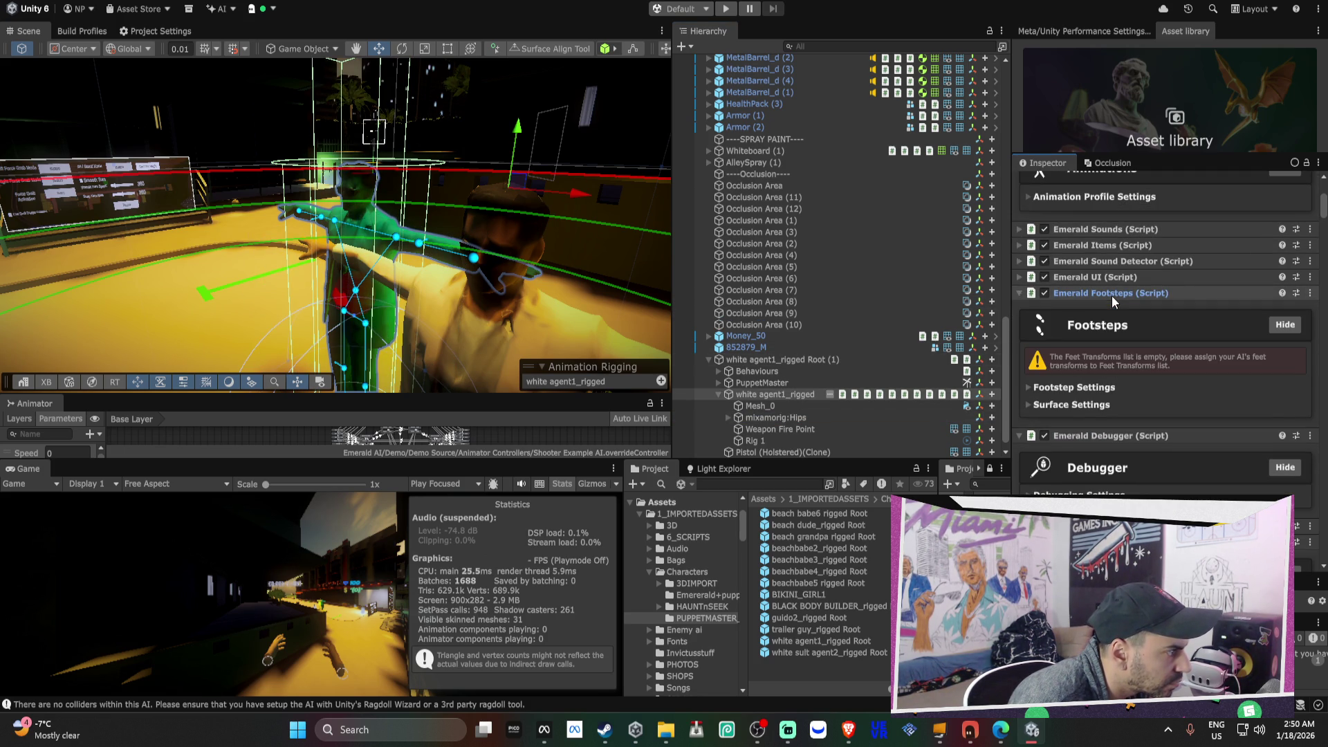
click(1085, 401)
click(1089, 388)
scroll(1163, 457, down, 4)
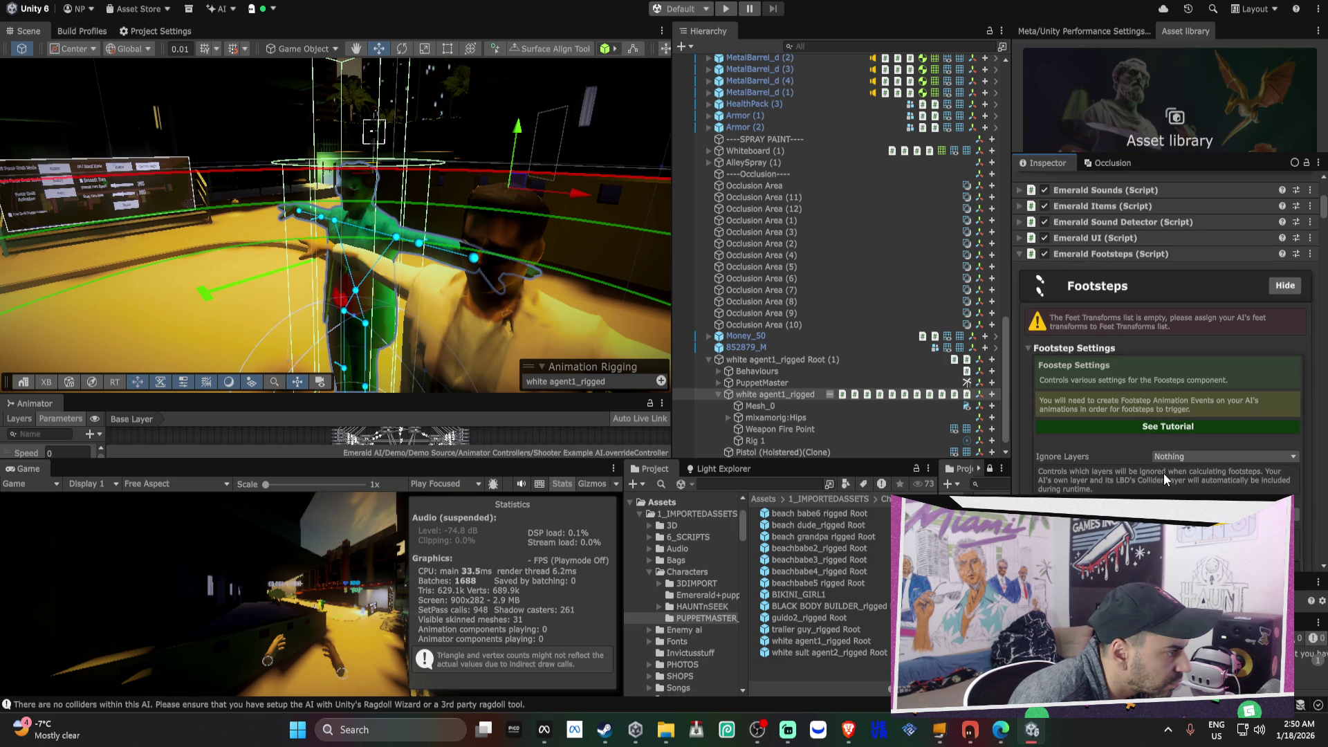
click(1149, 397)
- Expand the UI, Sound Detector, Items and Sounds components for review
scroll(1148, 381, up, 6)
click(1088, 277)
click(1097, 263)
click(1102, 247)
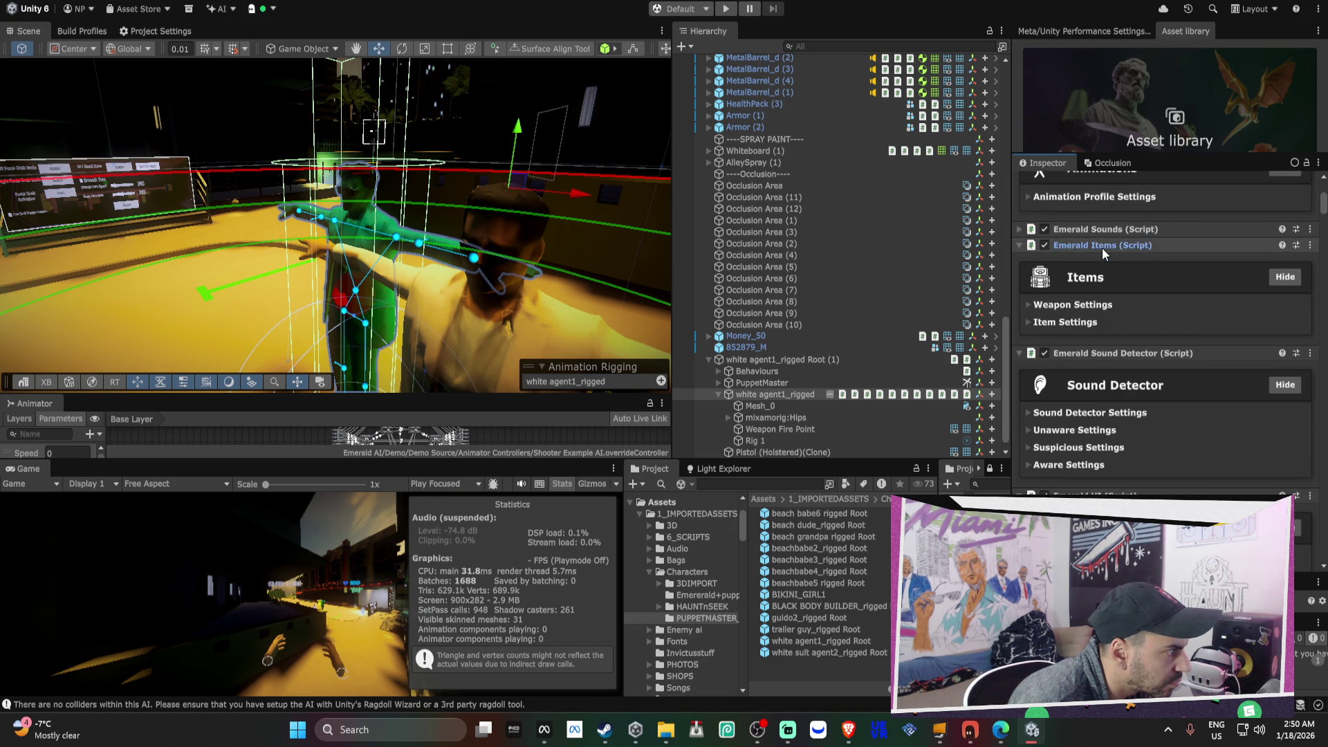
click(1103, 230)
scroll(1103, 231, up, 2)
scroll(1103, 231, up, 2)
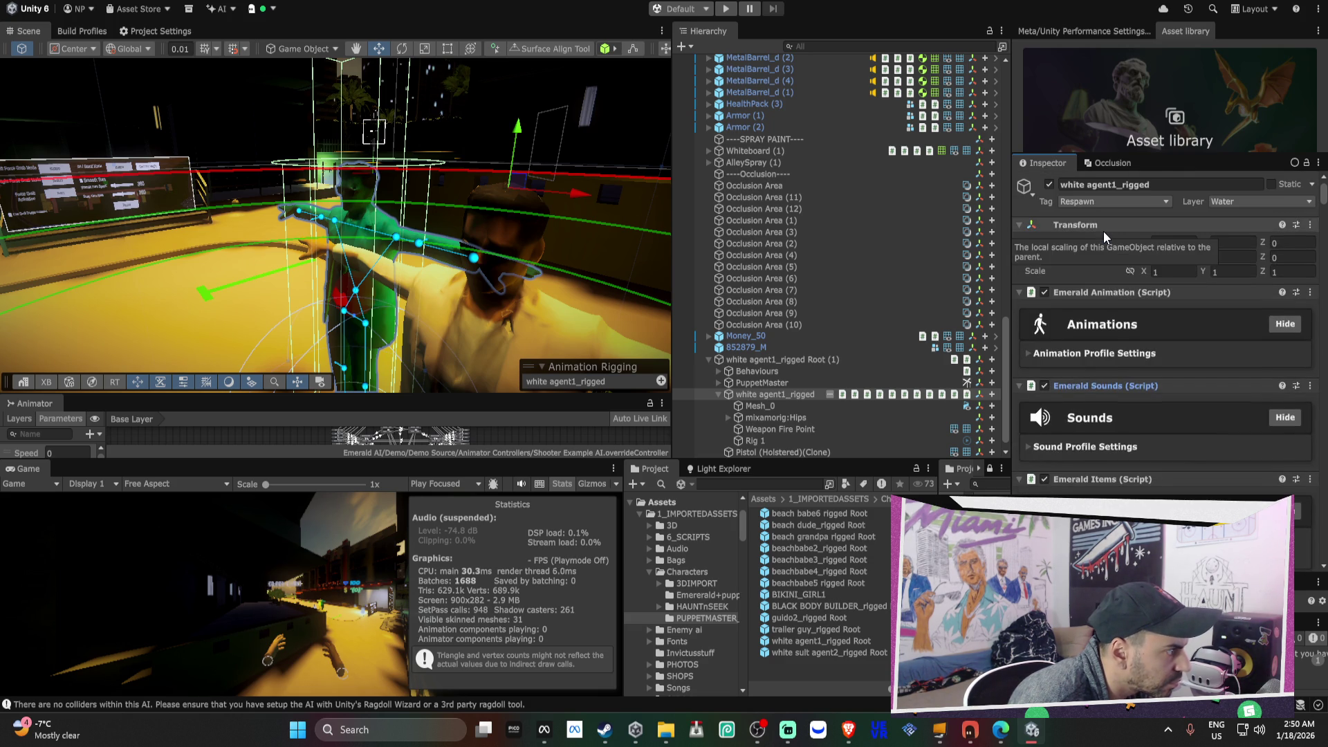
click(708, 359)
- Select the white suit agent2_rigged AI child under Root (1) in the Hierarchy
click(794, 452)
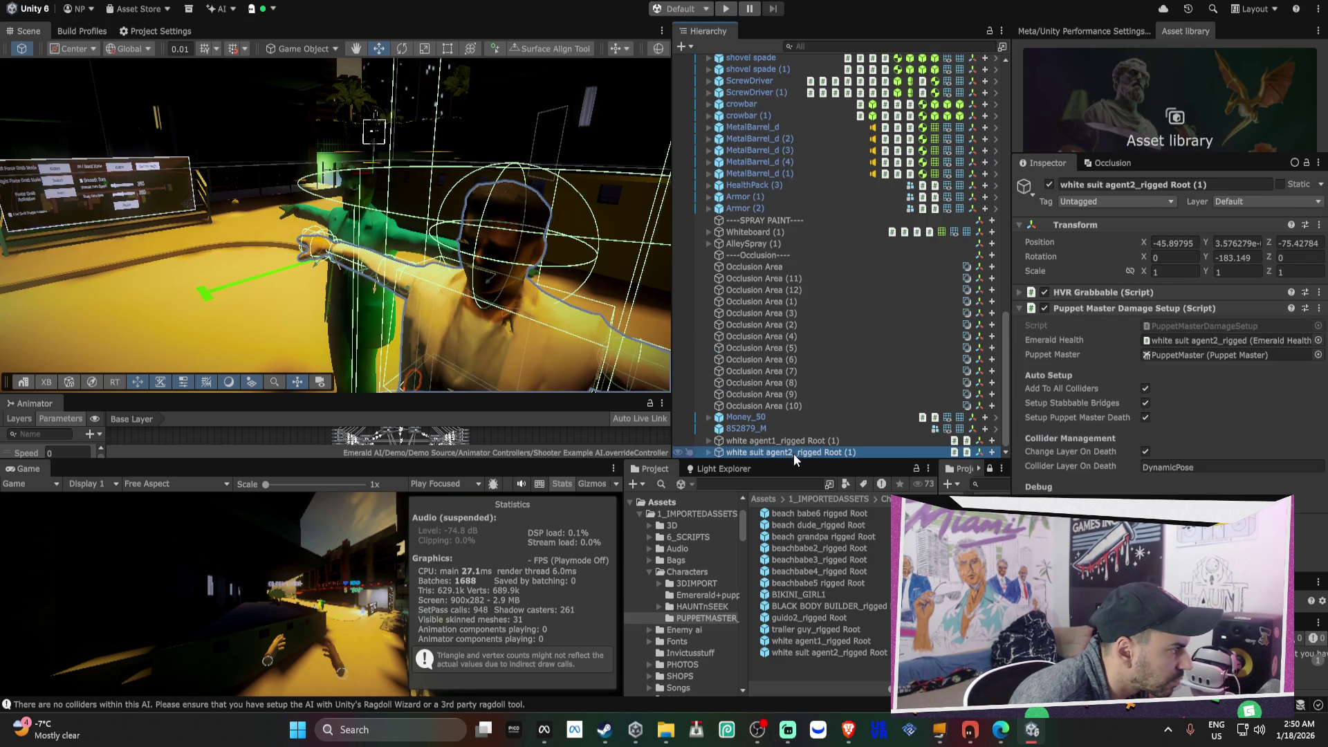
click(709, 451)
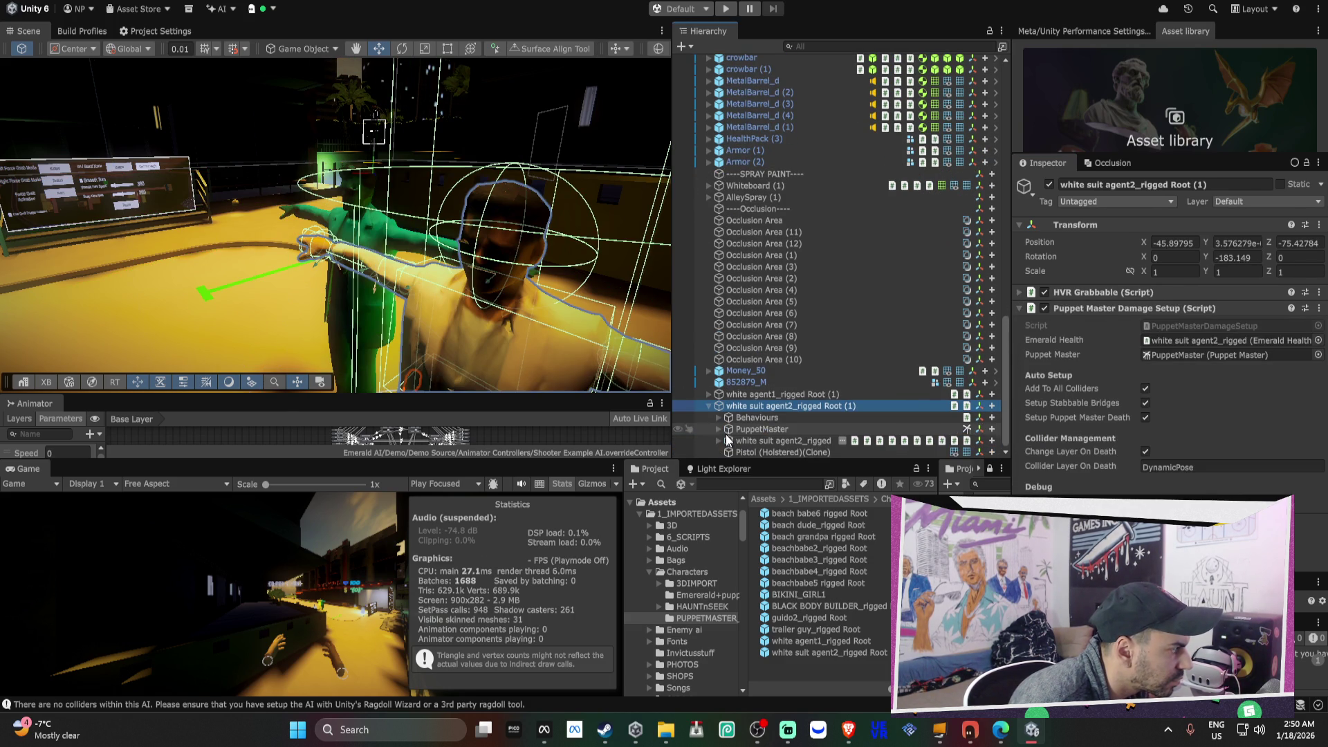
click(808, 442)
click(1097, 351)
scroll(1097, 349, down, 5)
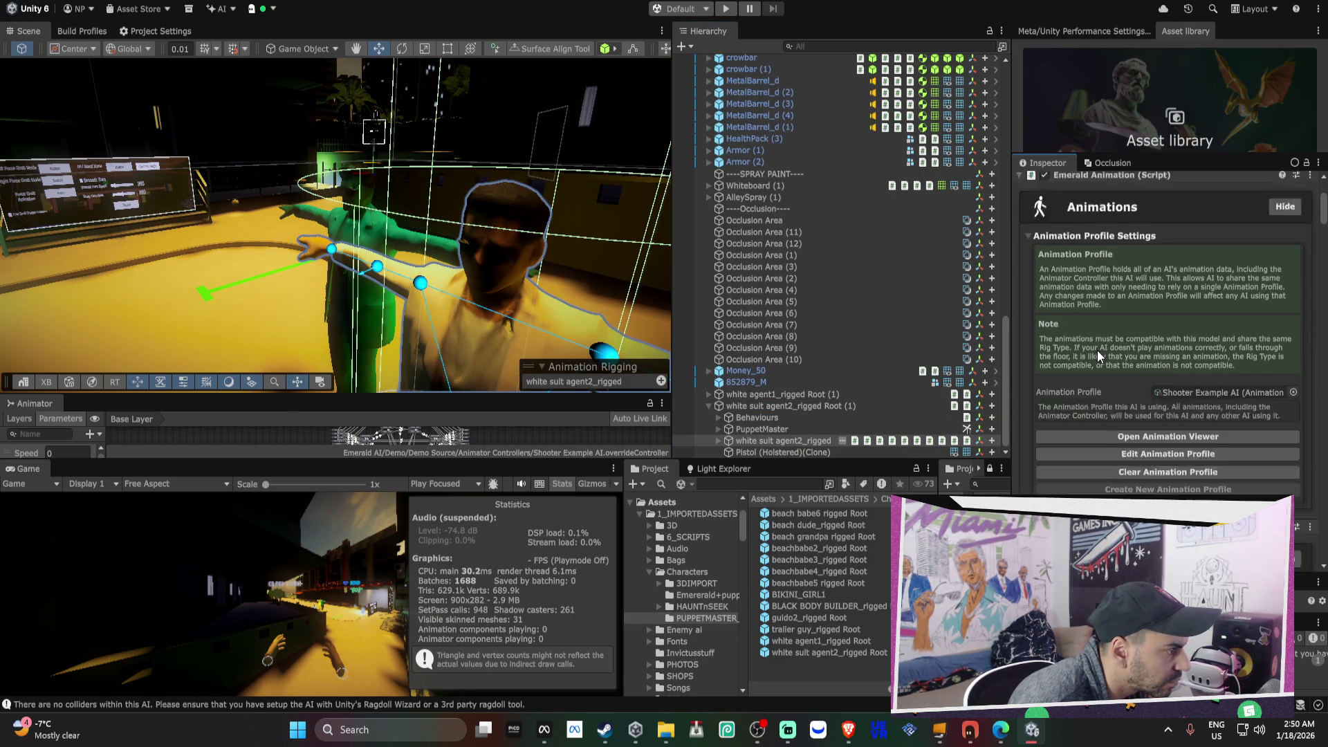
scroll(1101, 359, down, 3)
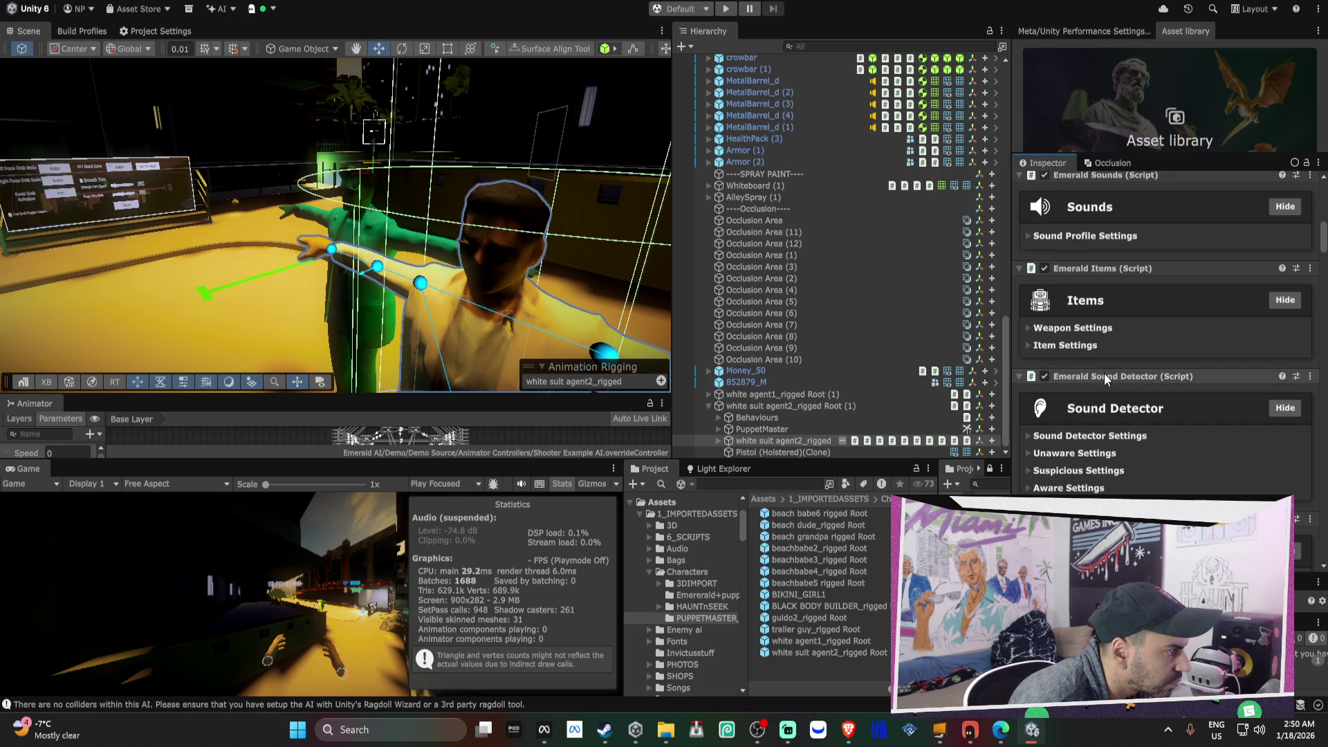
scroll(1089, 281, down, 10)
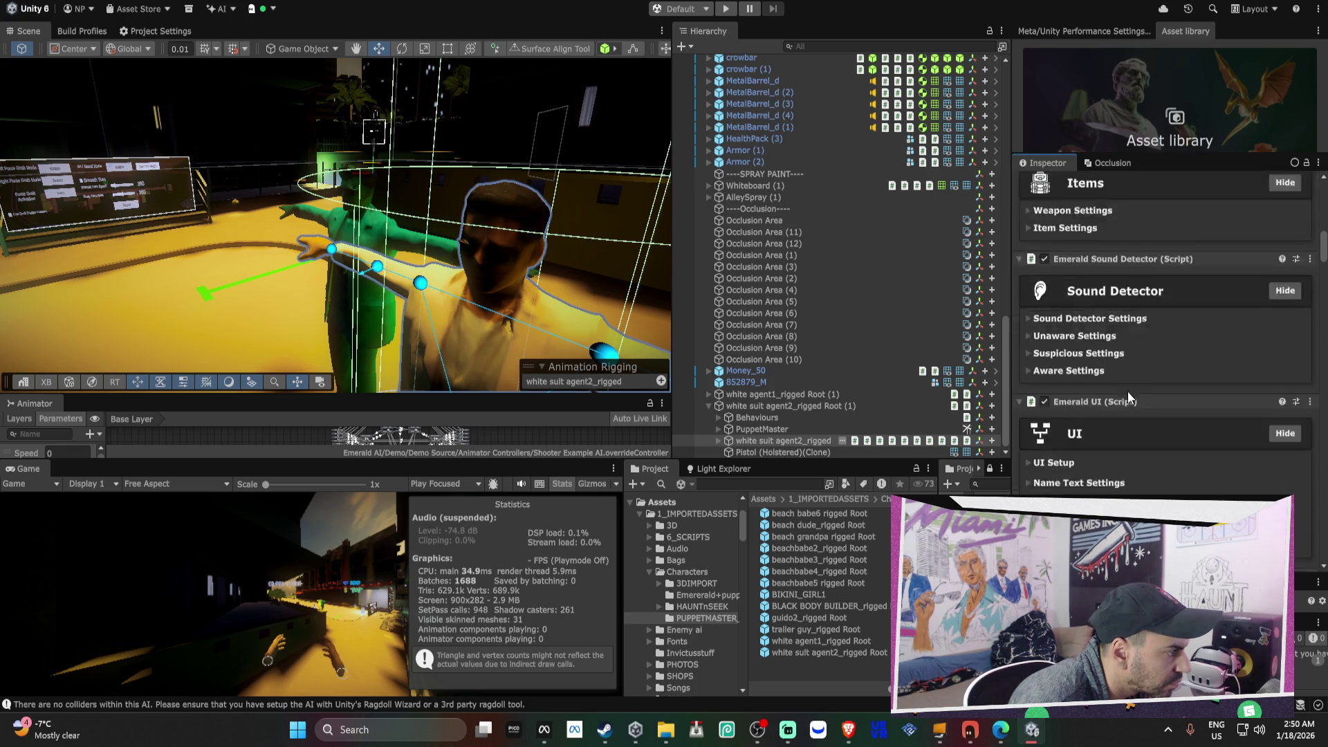
- Give agent2's Footstep feet transforms mixamorig:LeftFoot and RightFoot, then expand Target Position Modifier
click(1102, 436)
scroll(1107, 436, down, 5)
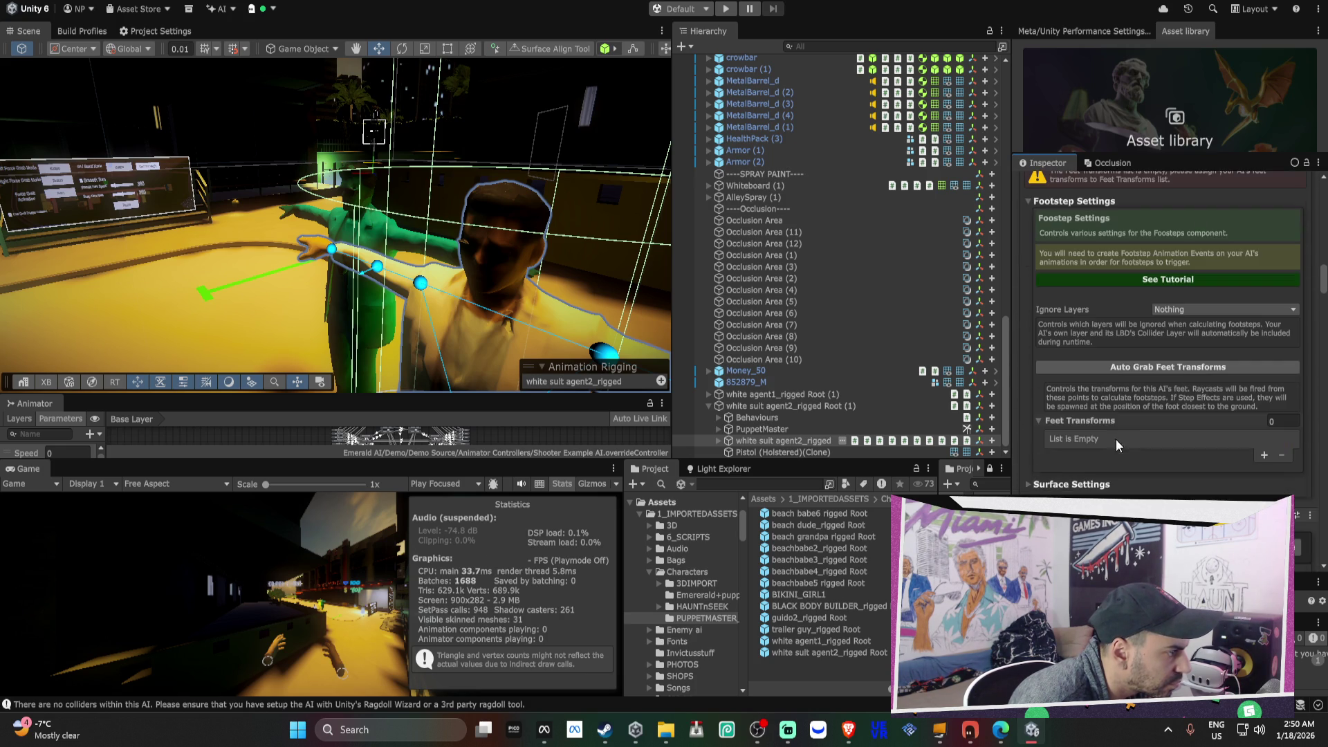
scroll(1134, 367, down, 4)
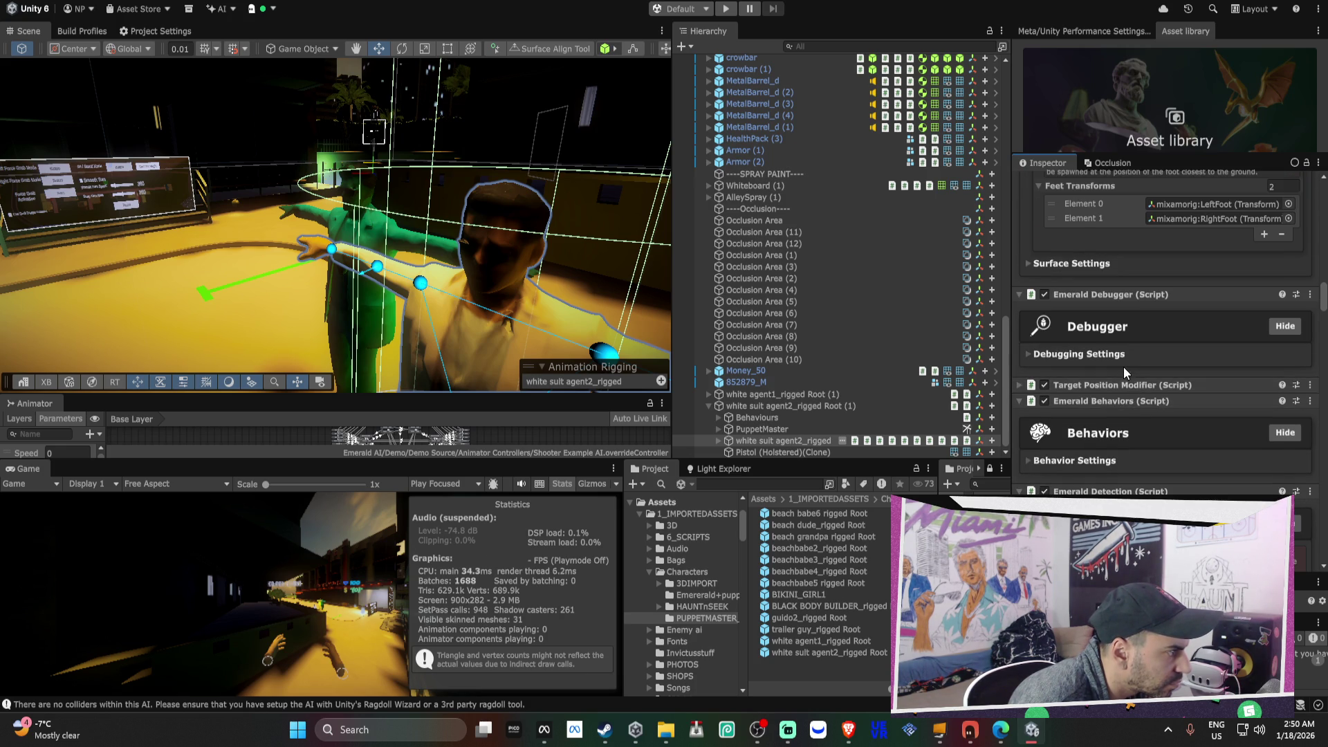
scroll(1107, 381, down, 1)
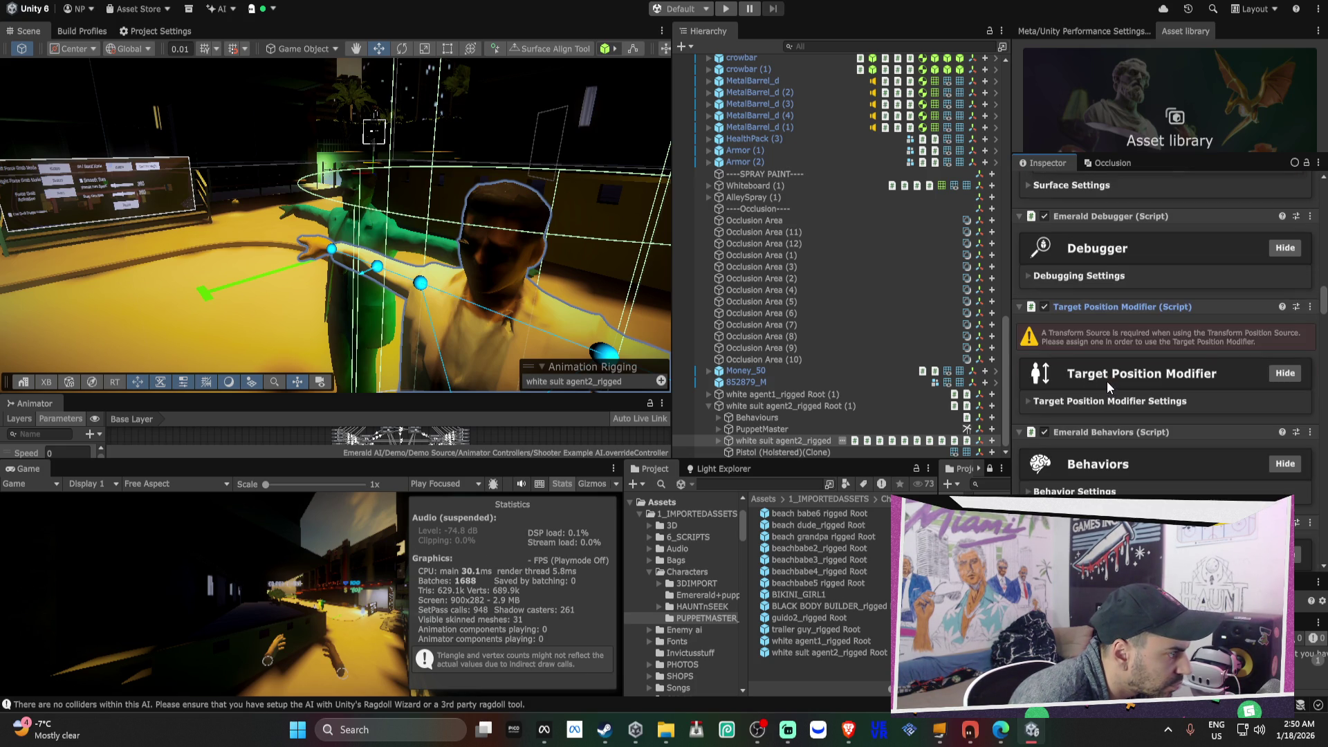
click(1067, 403)
click(718, 441)
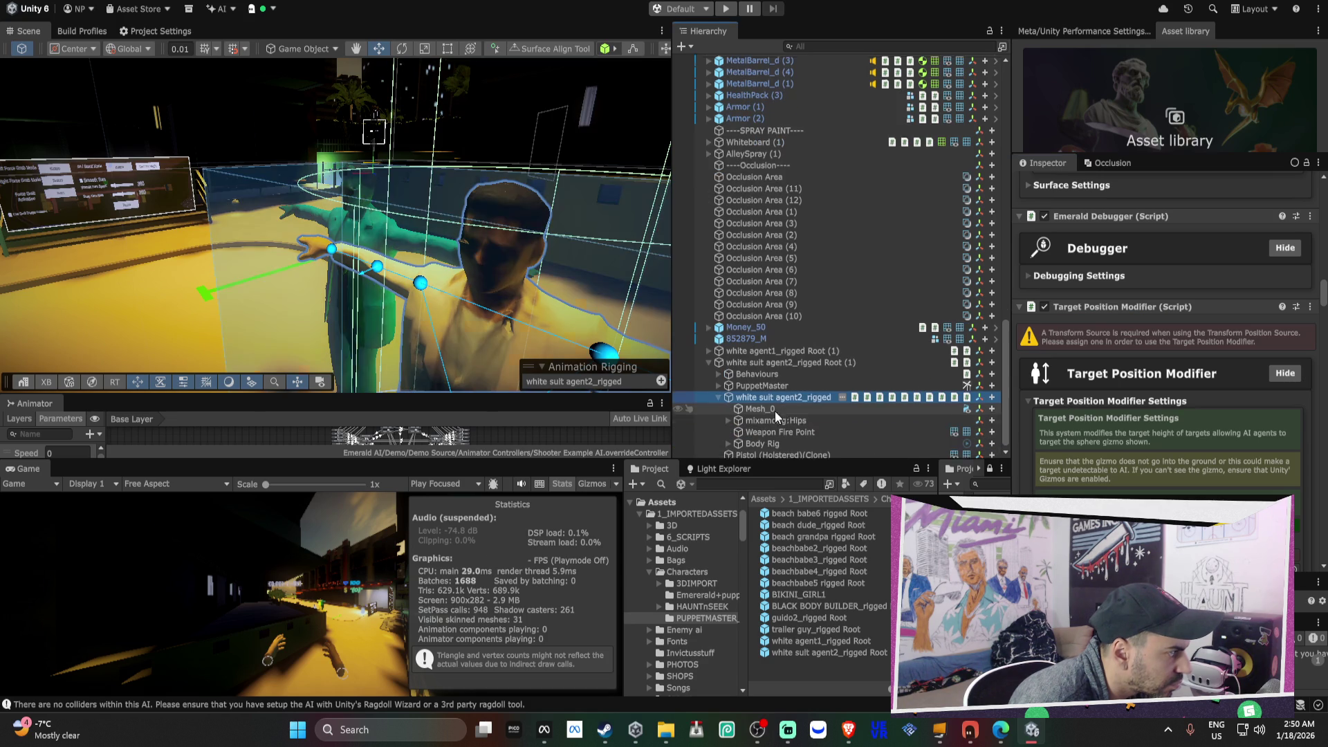
- Assign mixamorig:Hips as agent2's target position Transform Source
scroll(1172, 425, down, 2)
scroll(1171, 425, down, 1)
drag(775, 418, 1189, 455)
- In Detection Settings, add Walls to Obstruction Ignore Layers, with mixamorig:HeadTop_End as Head Transform
scroll(1189, 454, down, 10)
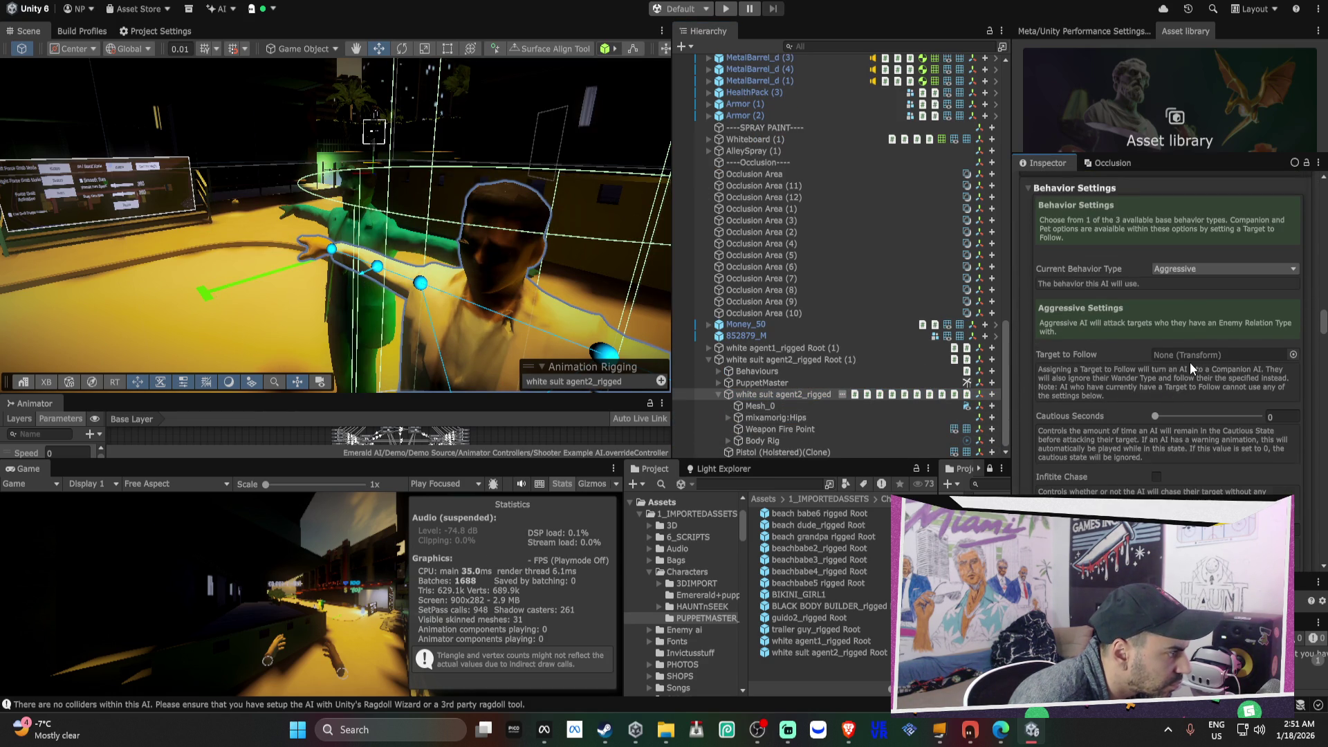
scroll(1190, 362, down, 8)
scroll(1191, 367, down, 3)
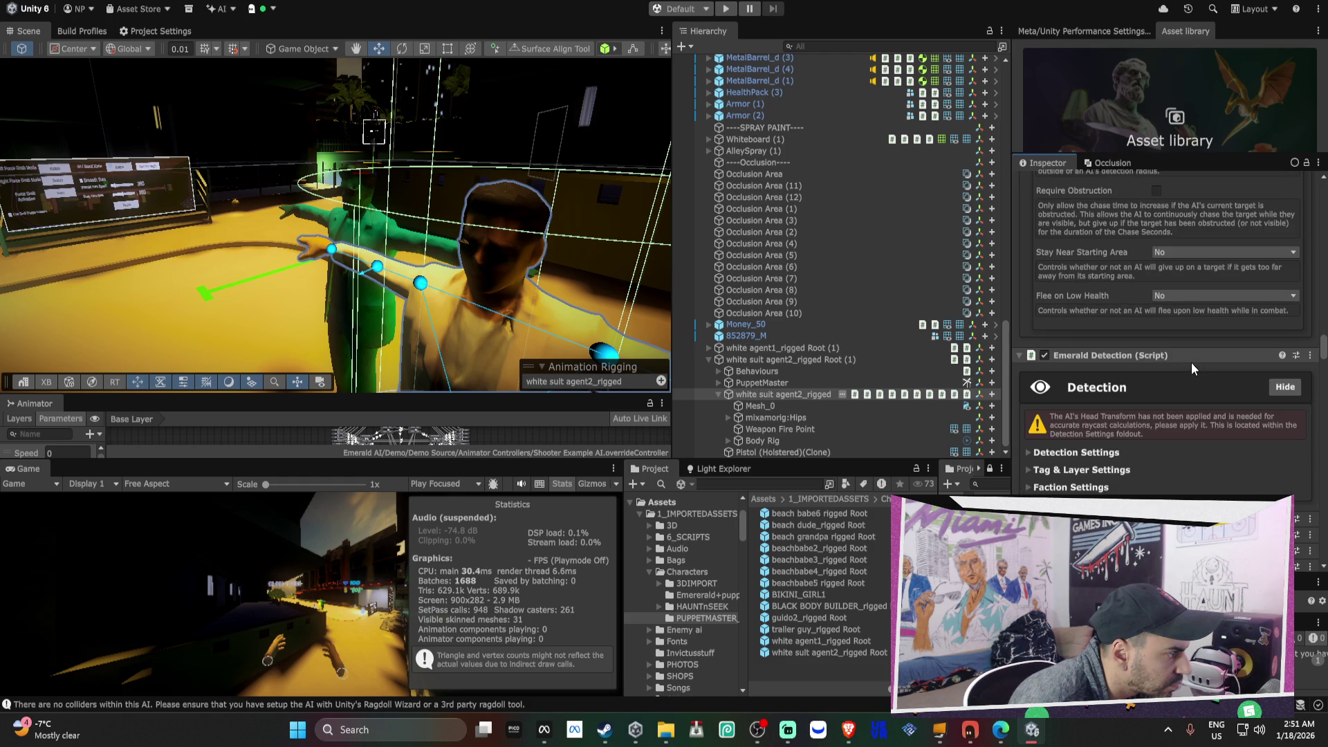
scroll(1192, 362, up, 8)
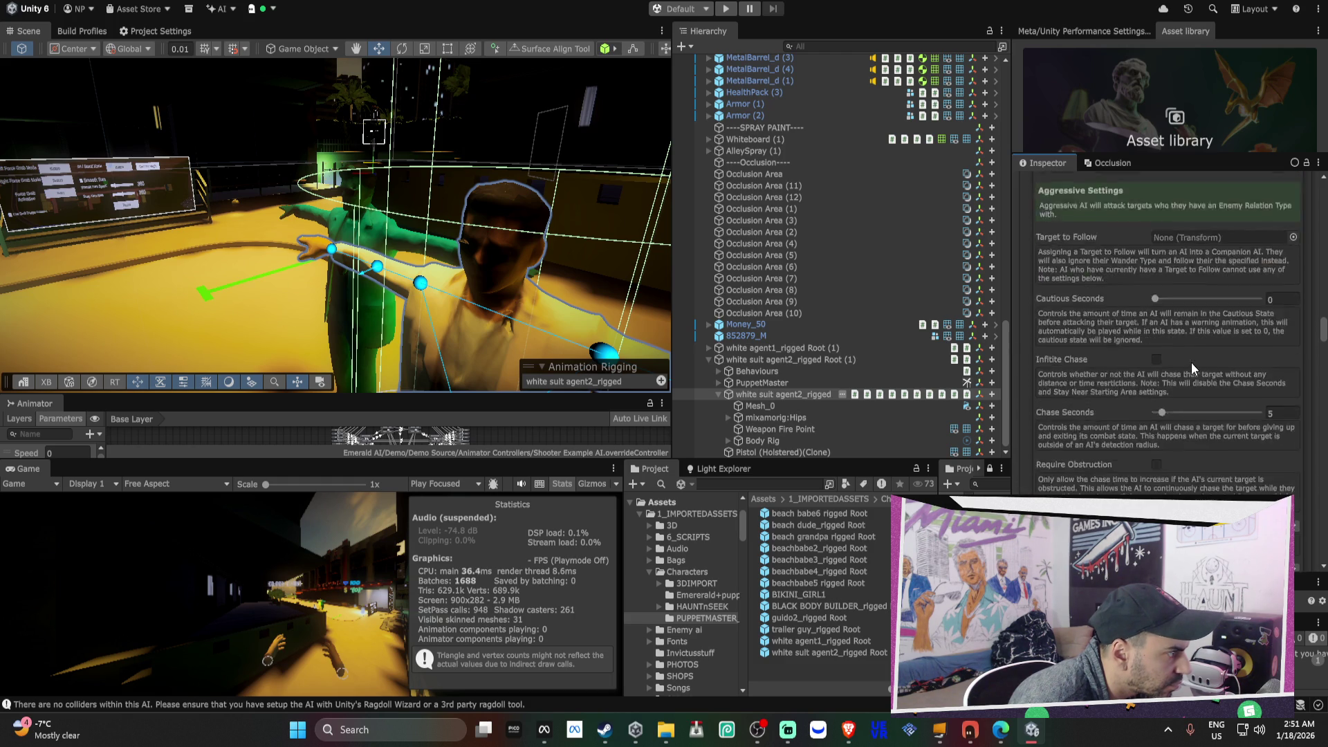
scroll(1191, 362, up, 2)
scroll(1191, 362, down, 4)
scroll(1191, 363, down, 10)
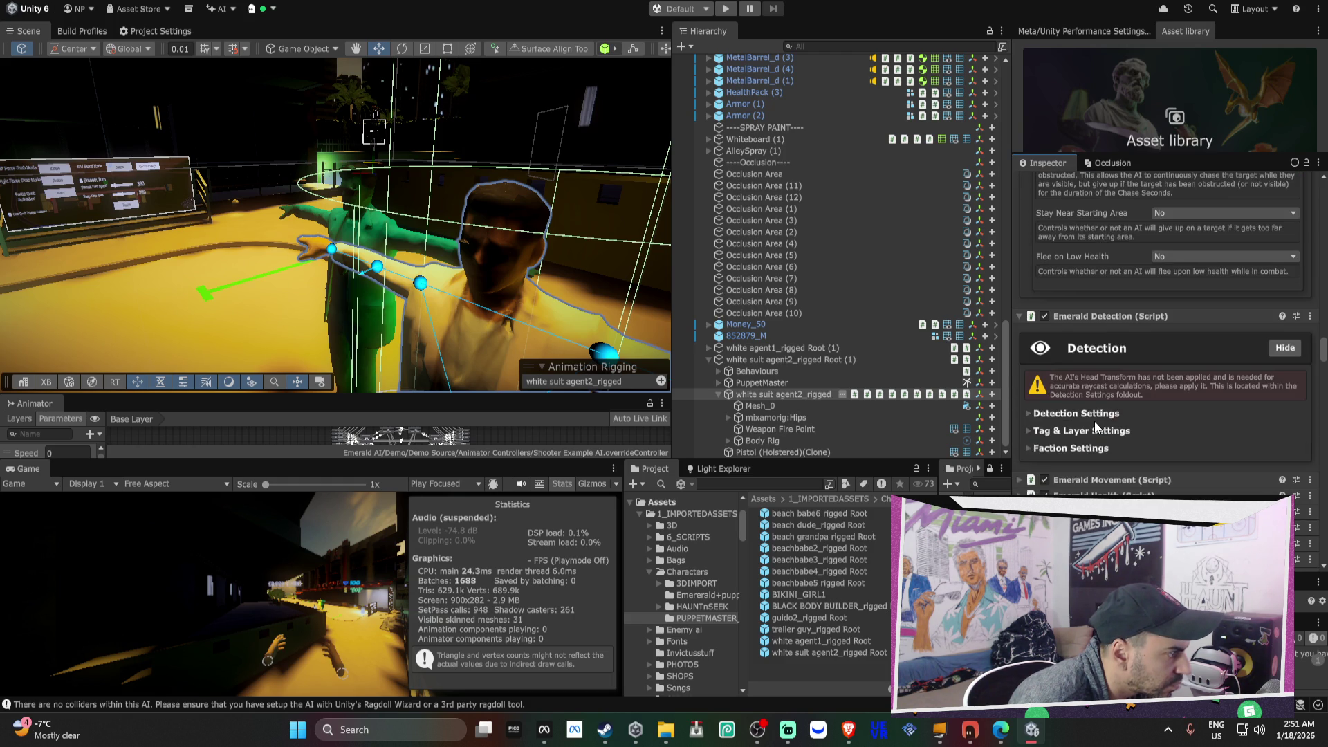
click(1079, 413)
scroll(1101, 394, down, 9)
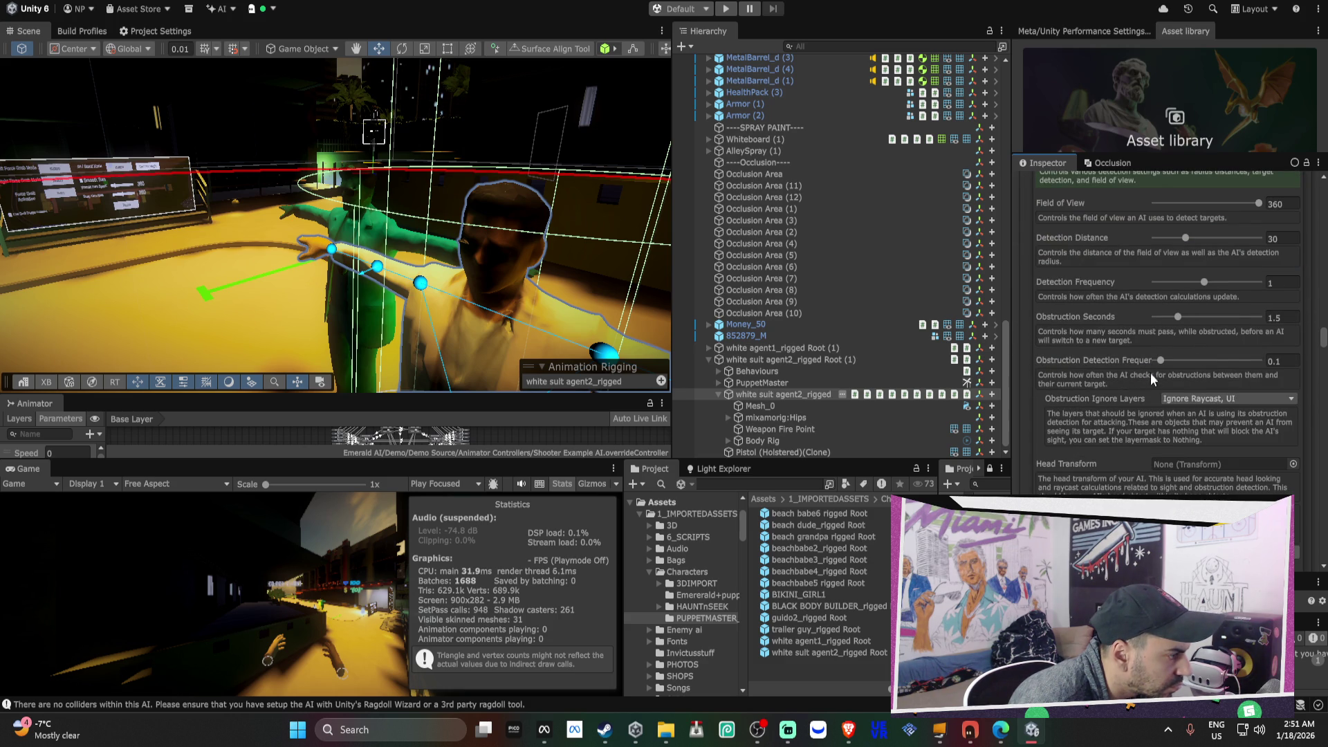
click(1186, 397)
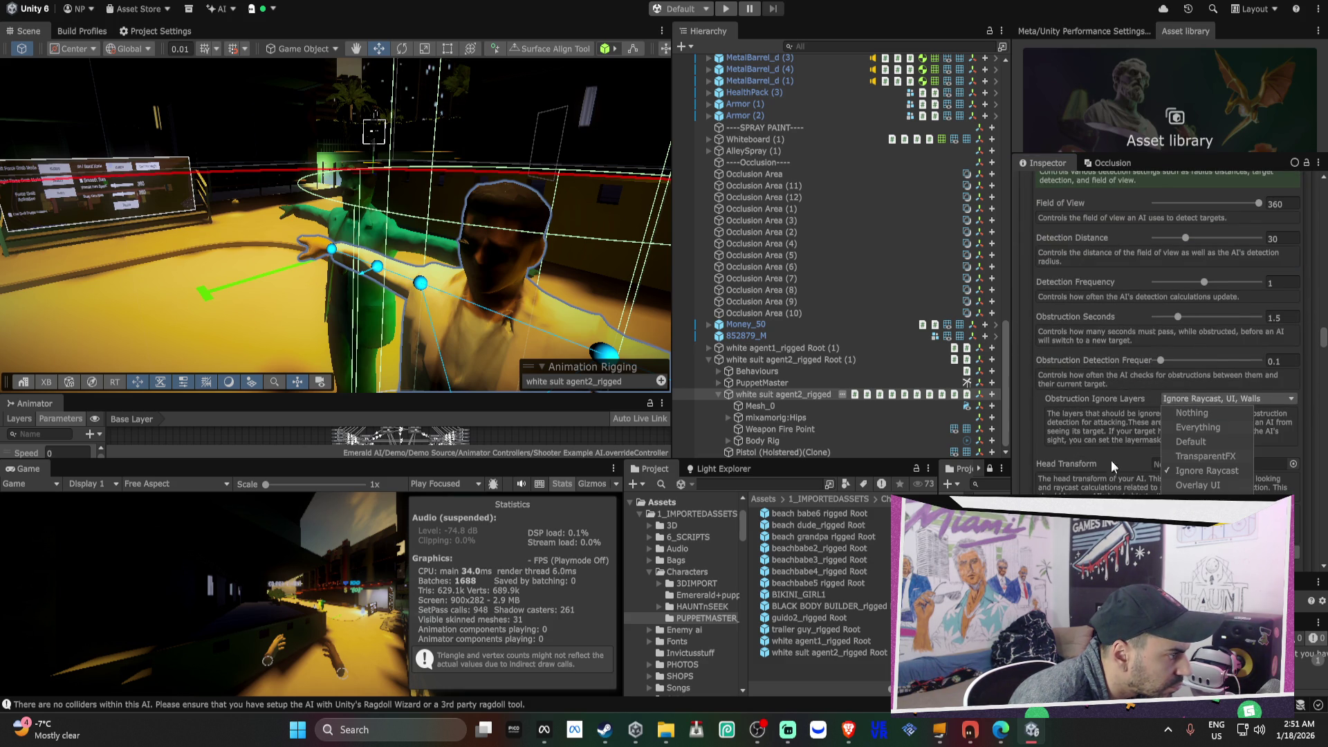
click(1101, 428)
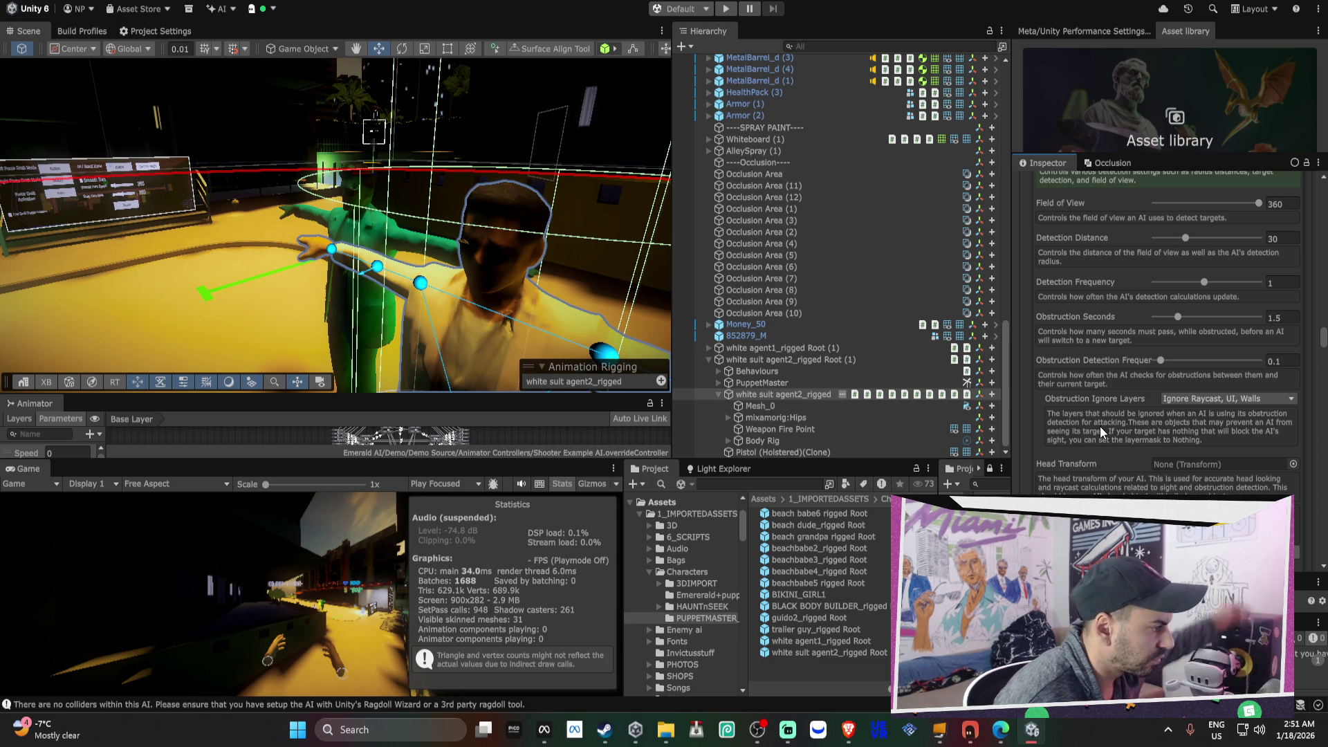
scroll(1100, 426, down, 2)
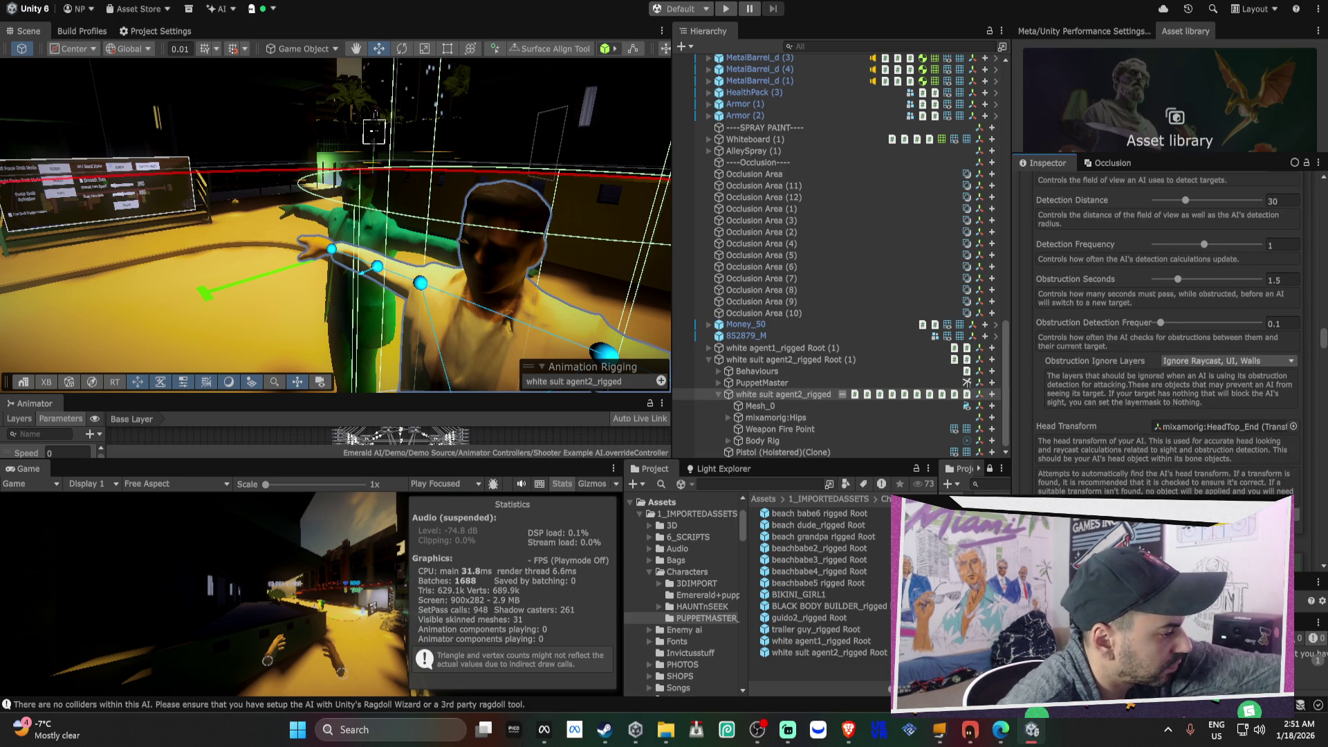
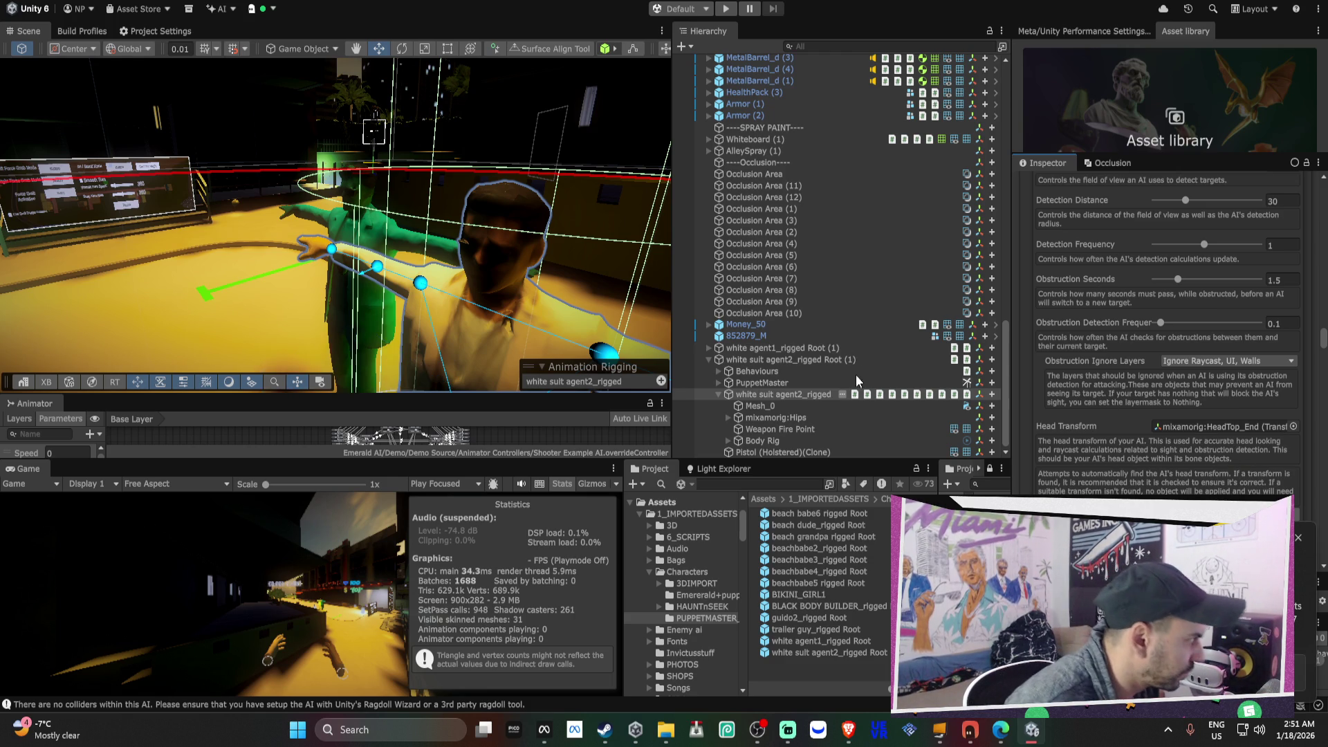
- Add Walls to white agent1_rigged's Obstruction Ignore Layers alongside Ignore Raycast and UI, then select agent2
click(709, 349)
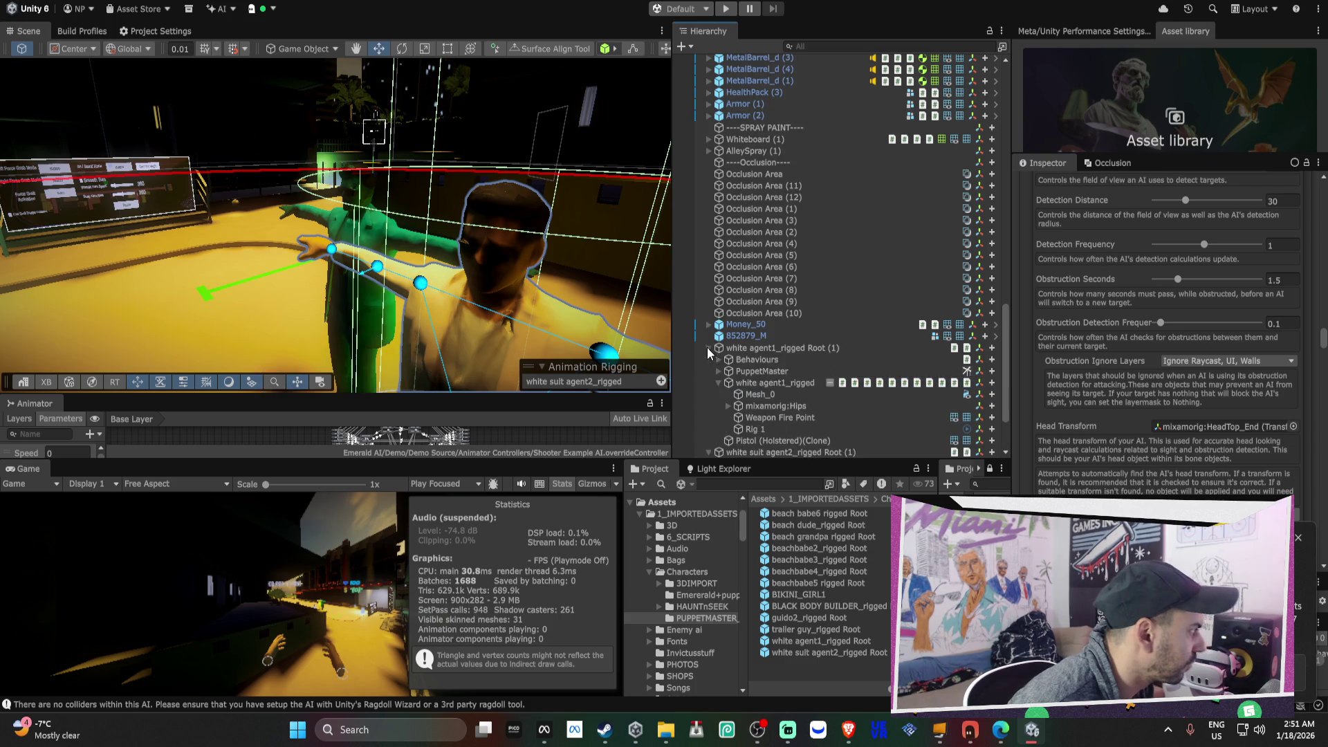
scroll(796, 357, down, 3)
click(795, 341)
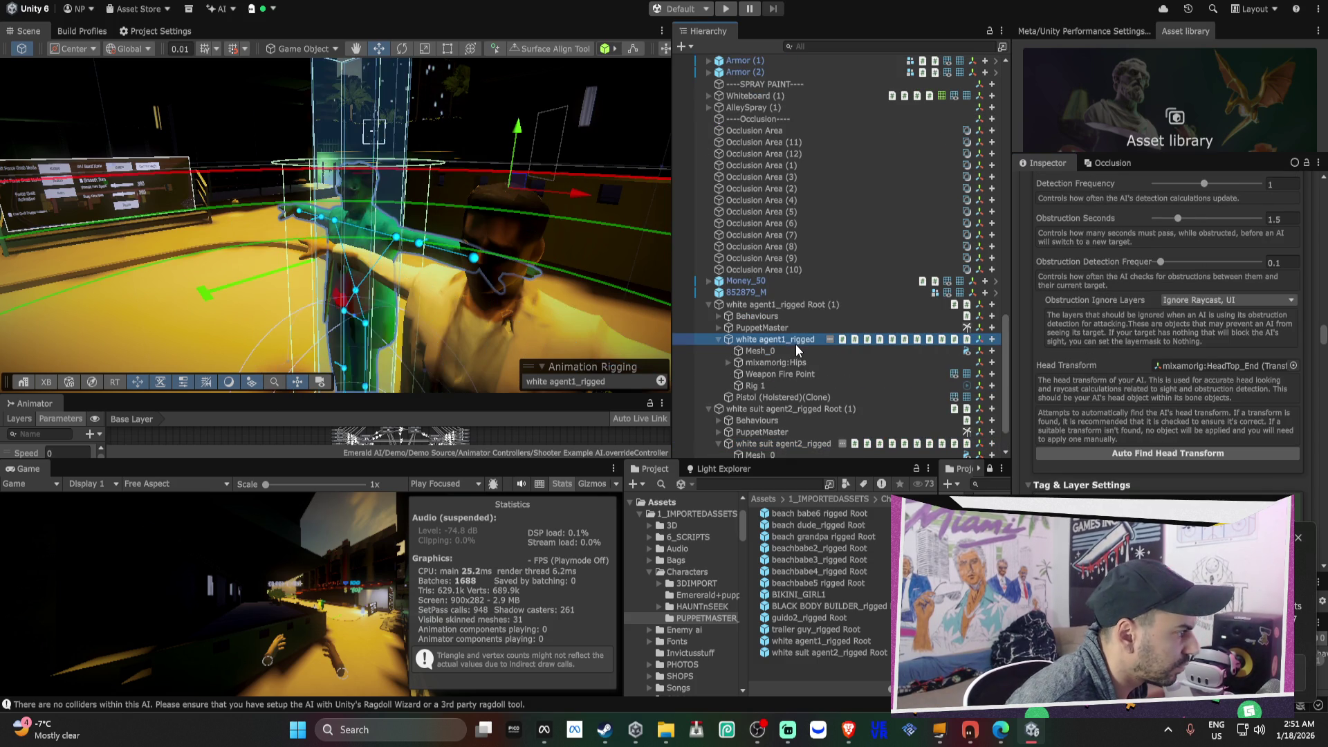
click(1167, 303)
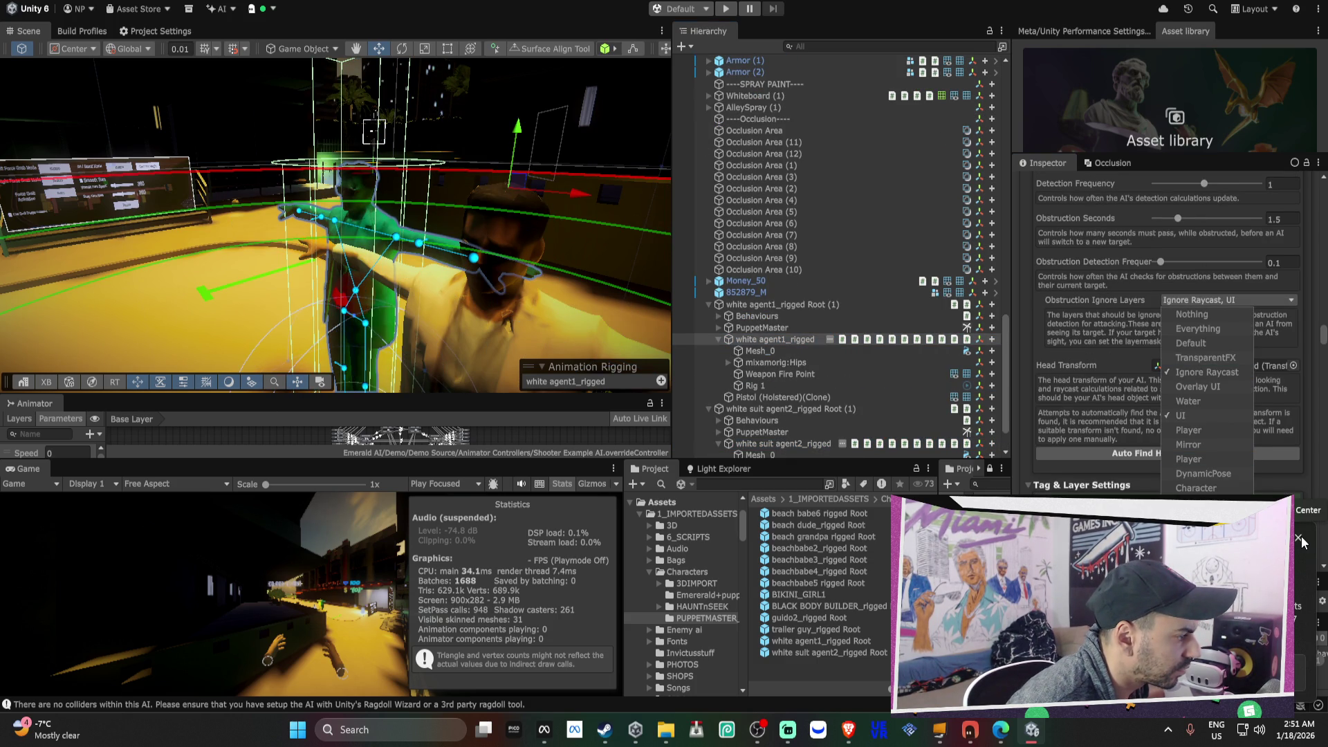
click(1301, 541)
click(1180, 305)
click(1207, 450)
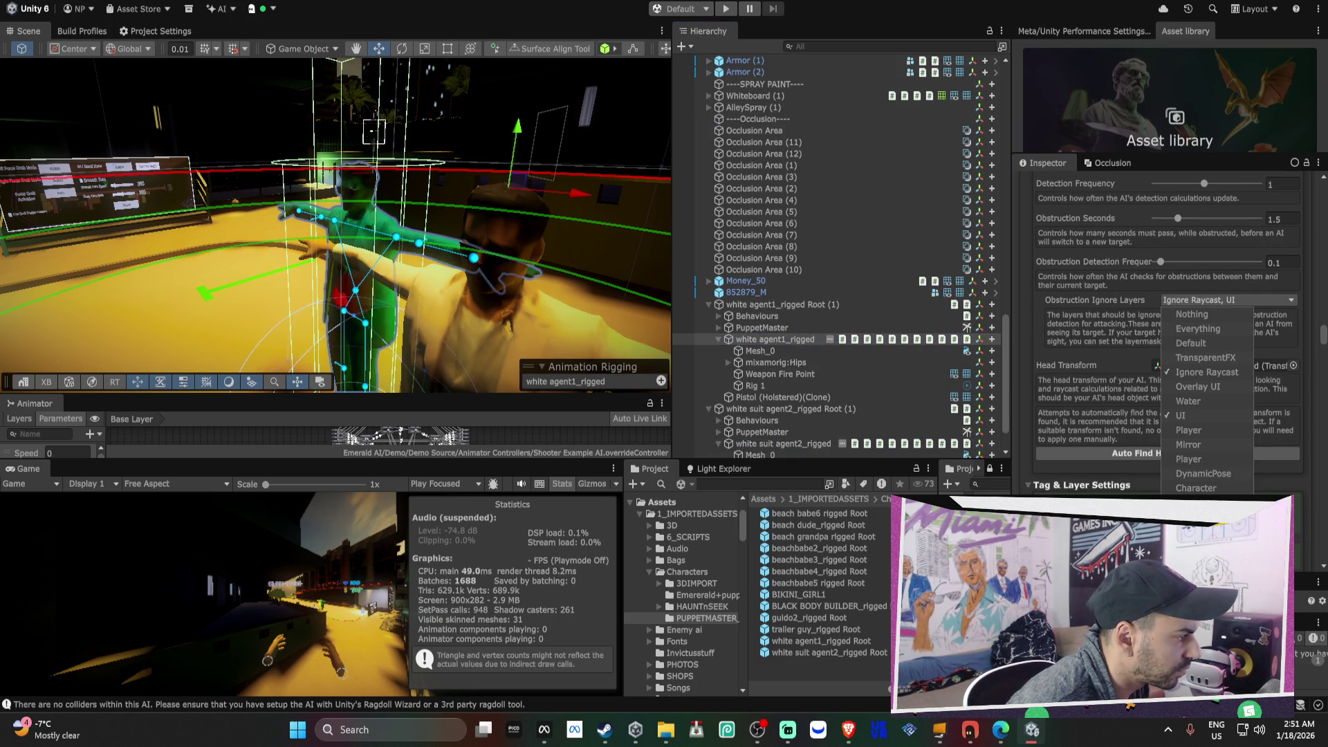
click(793, 445)
scroll(1135, 341, down, 6)
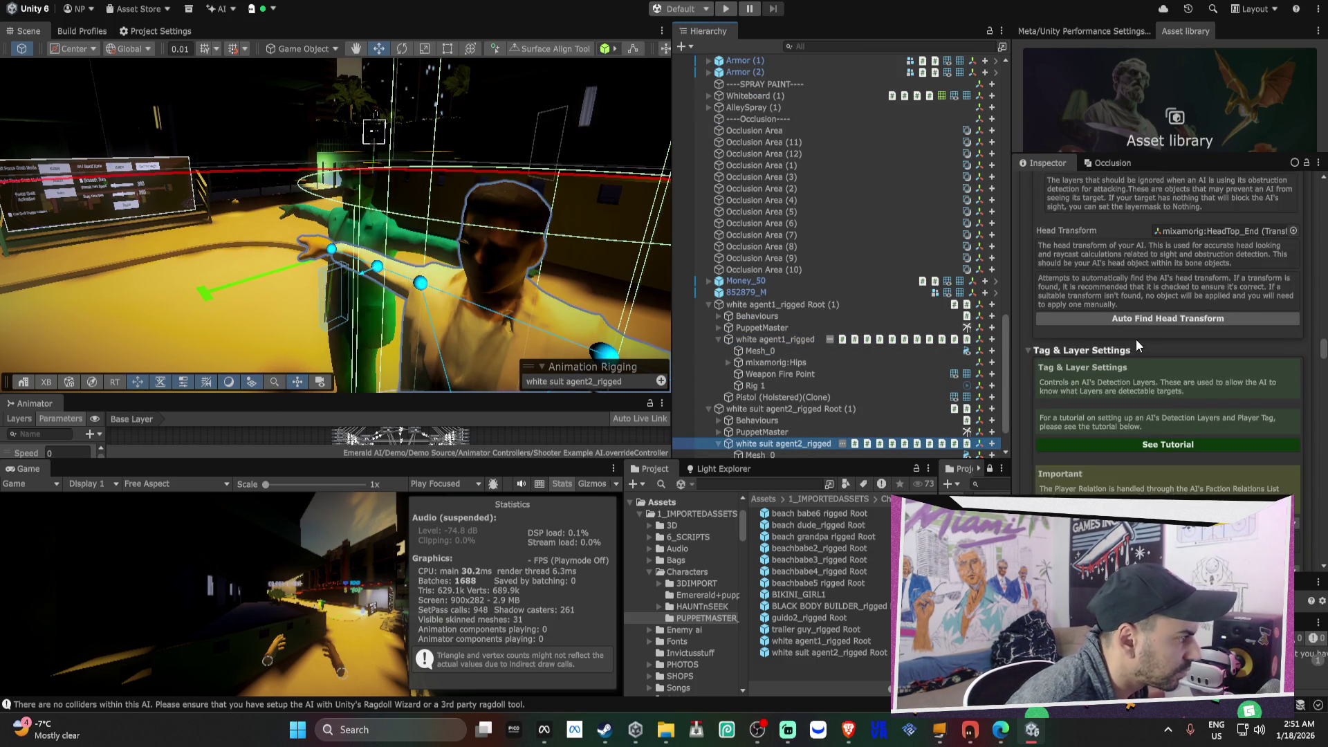
- Change white suit agent2's Detection Layers: drop Water, Walls and Ground; add Player and DynamicPose
scroll(1156, 327, down, 2)
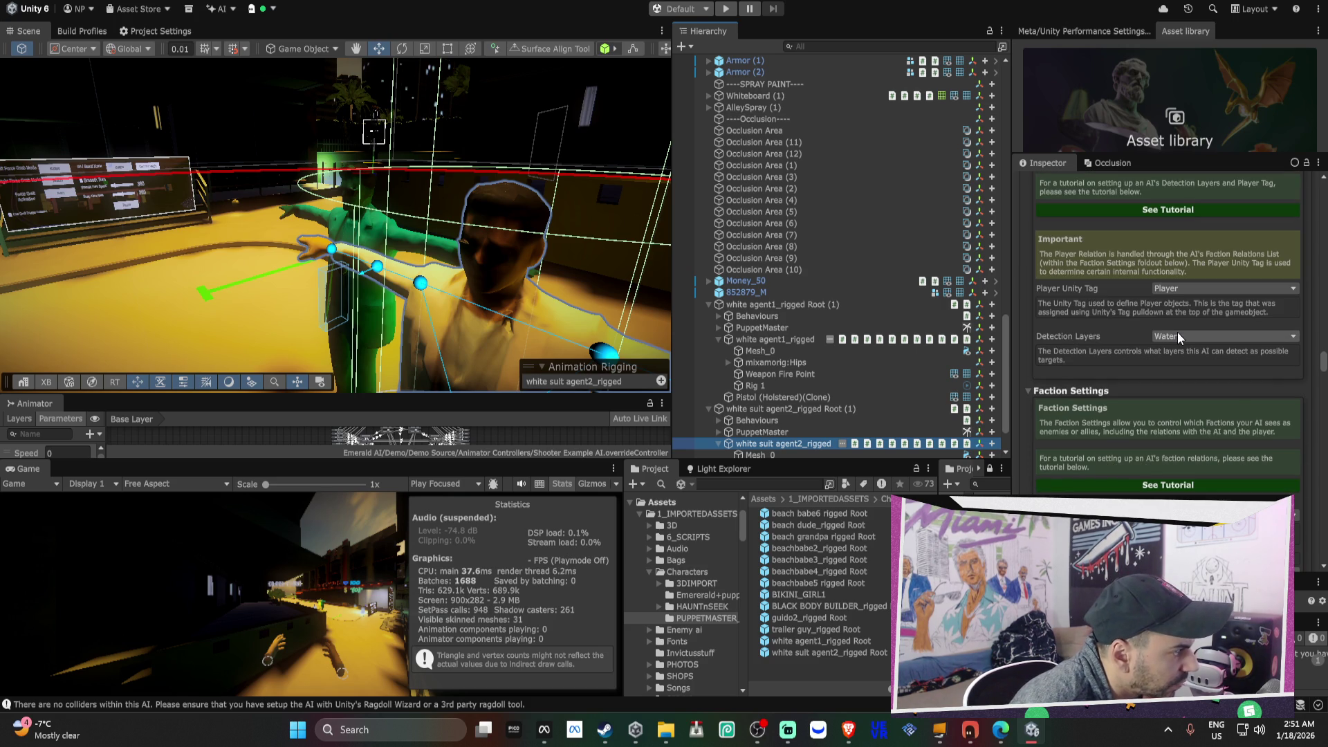
click(1178, 335)
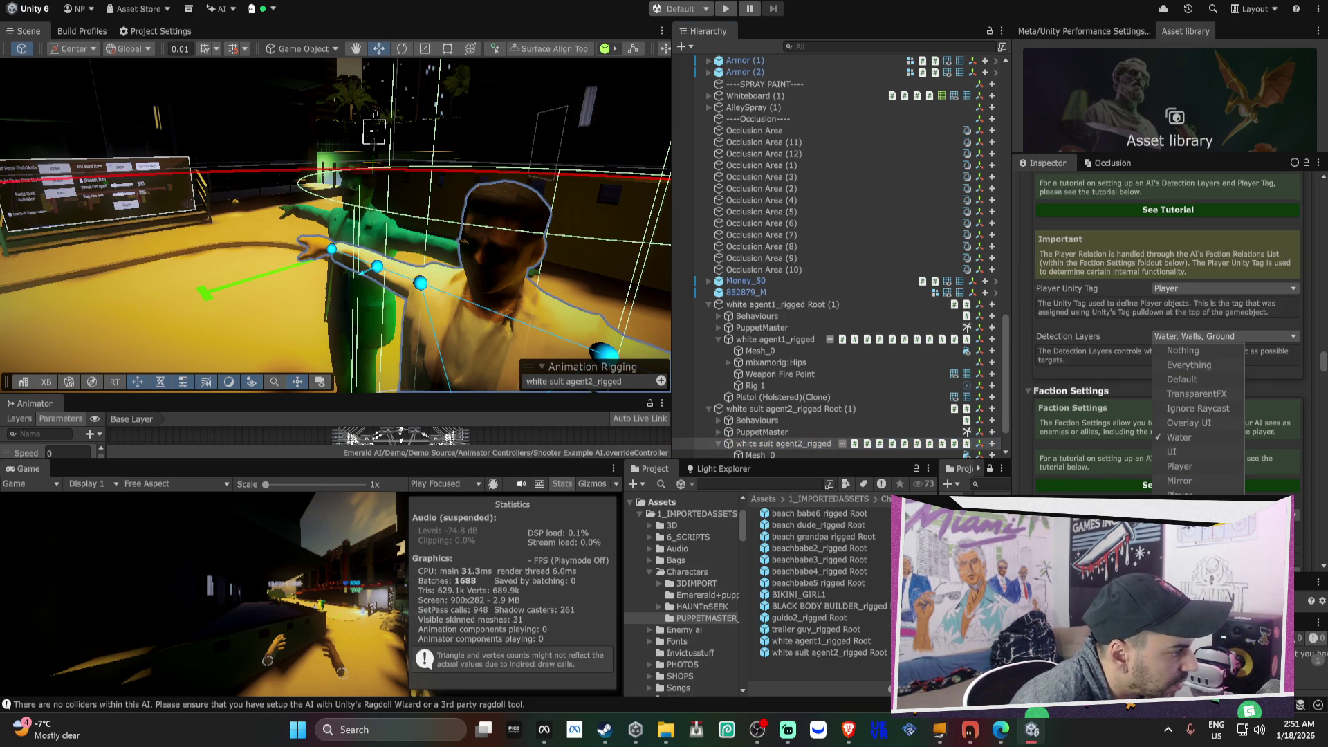
click(1197, 440)
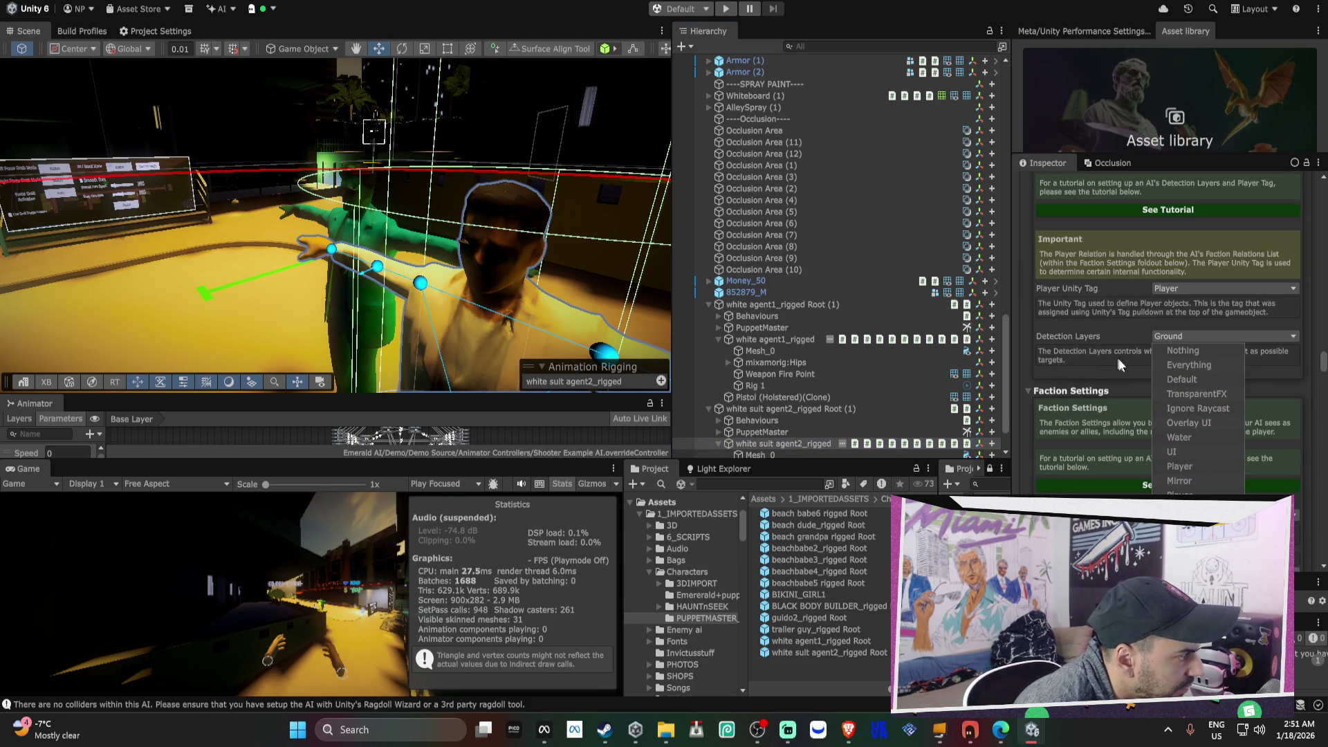
click(1181, 492)
click(1180, 466)
click(1068, 365)
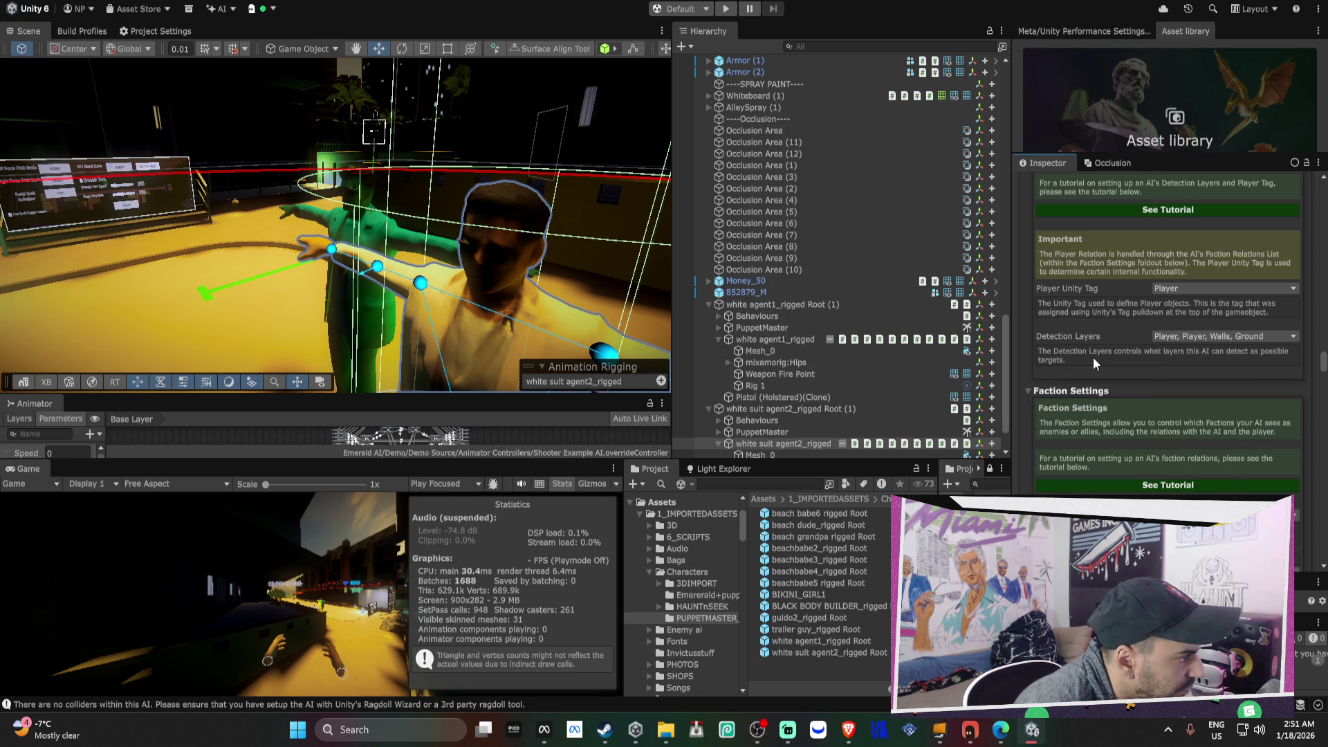
click(1200, 339)
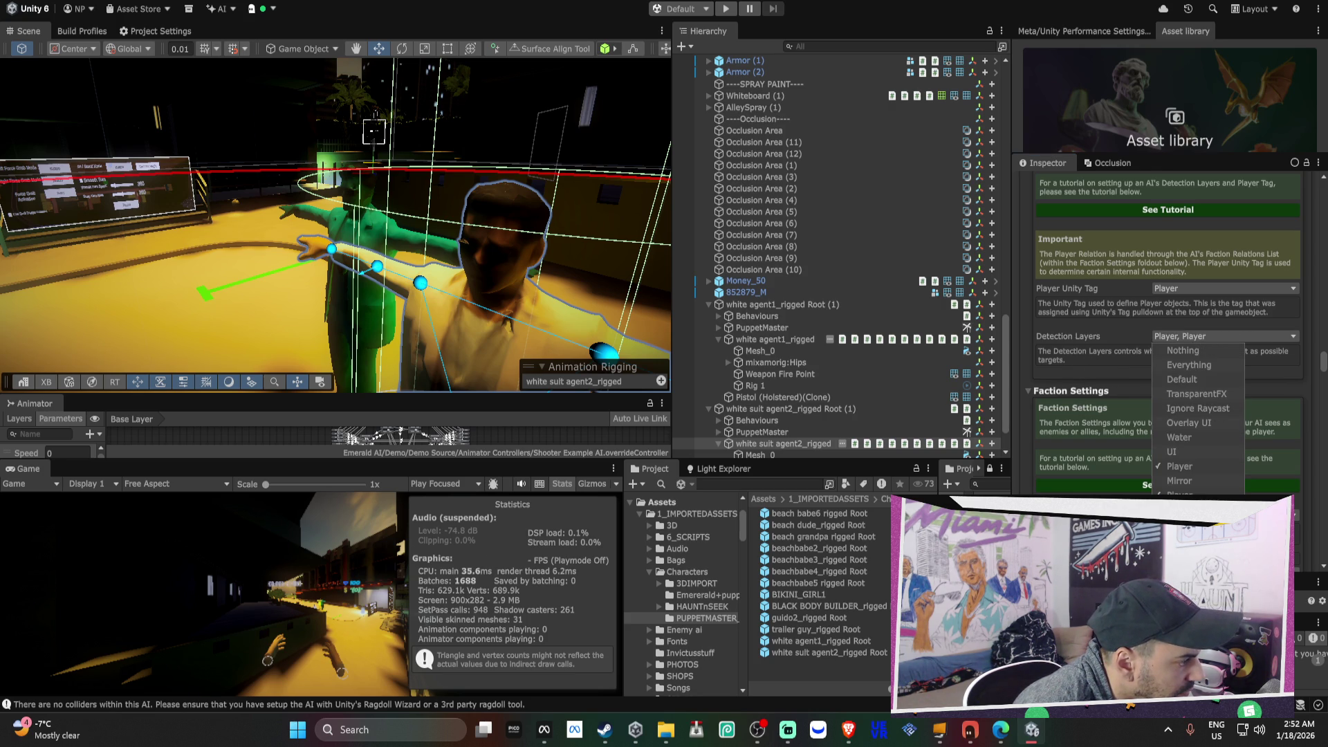
click(1190, 525)
click(1100, 395)
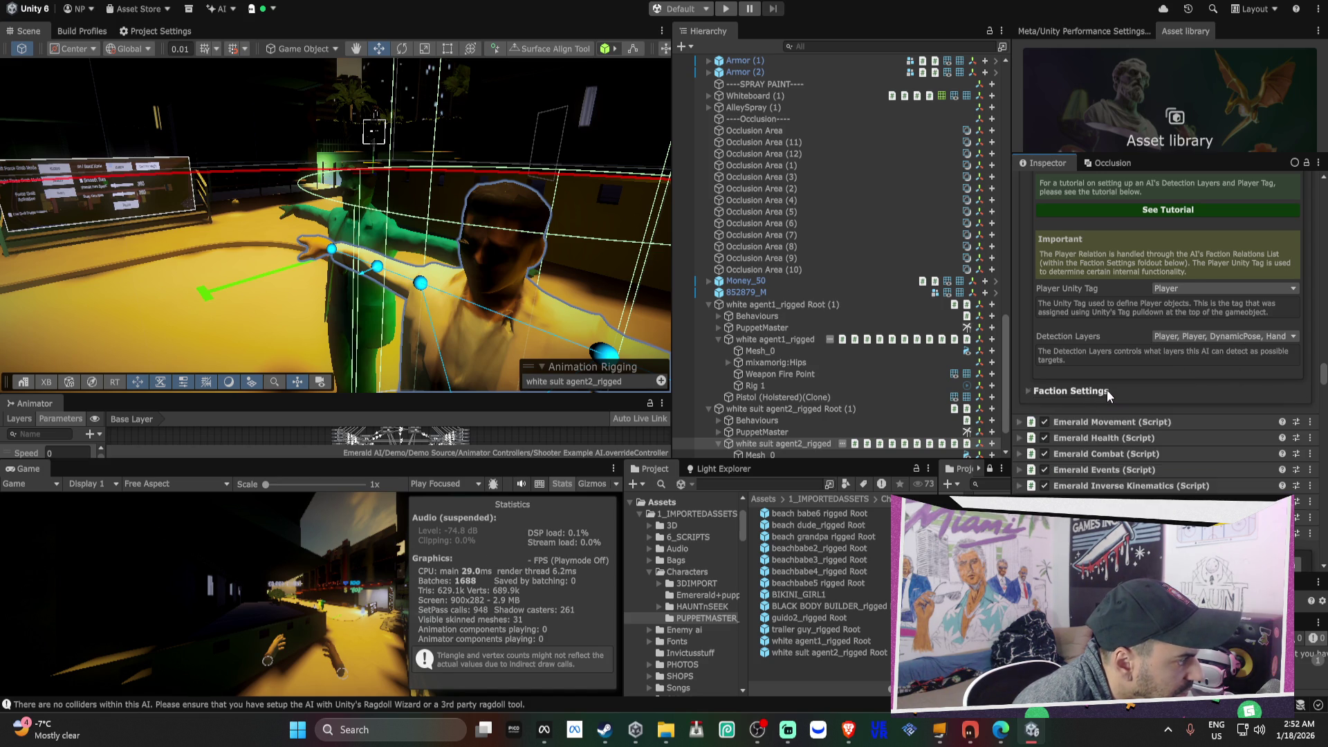
- Compare agent1's and agent2's Detection Layers by switching between the two agents
scroll(1107, 389, down, 3)
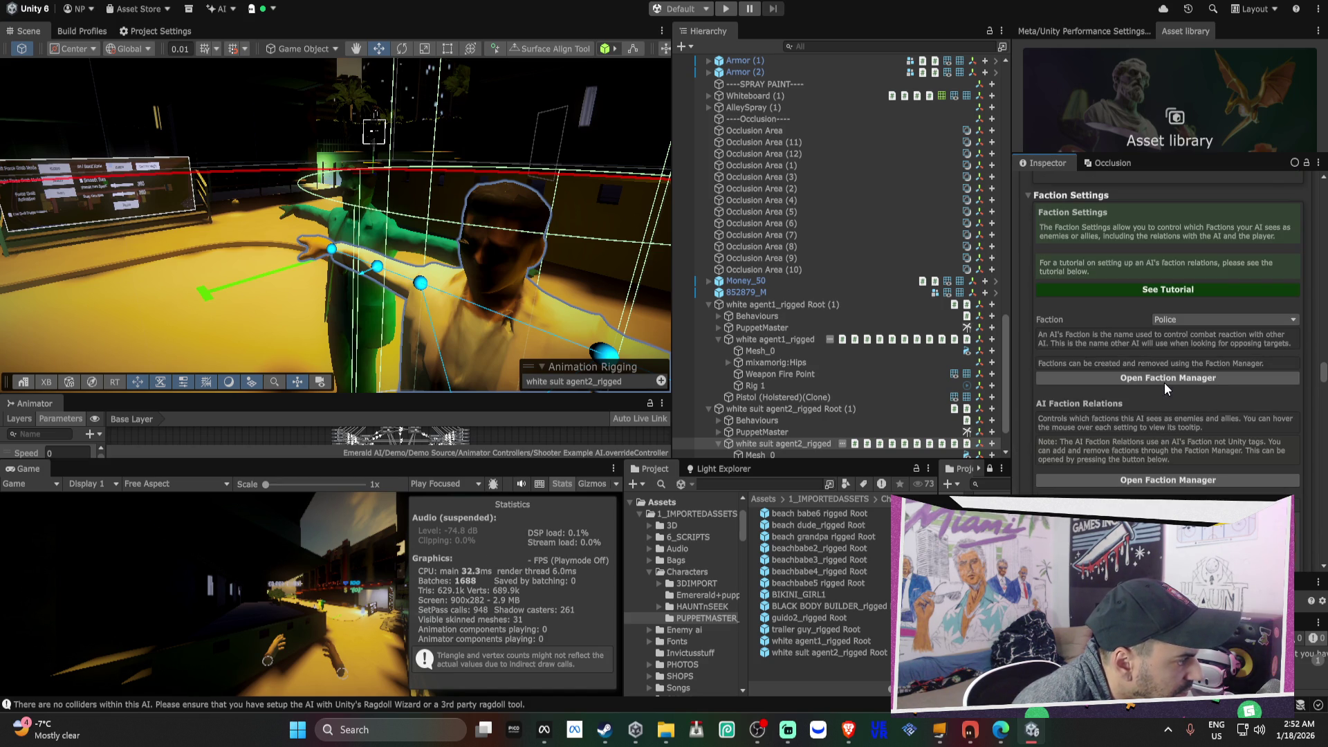
scroll(1165, 388, up, 2)
click(808, 339)
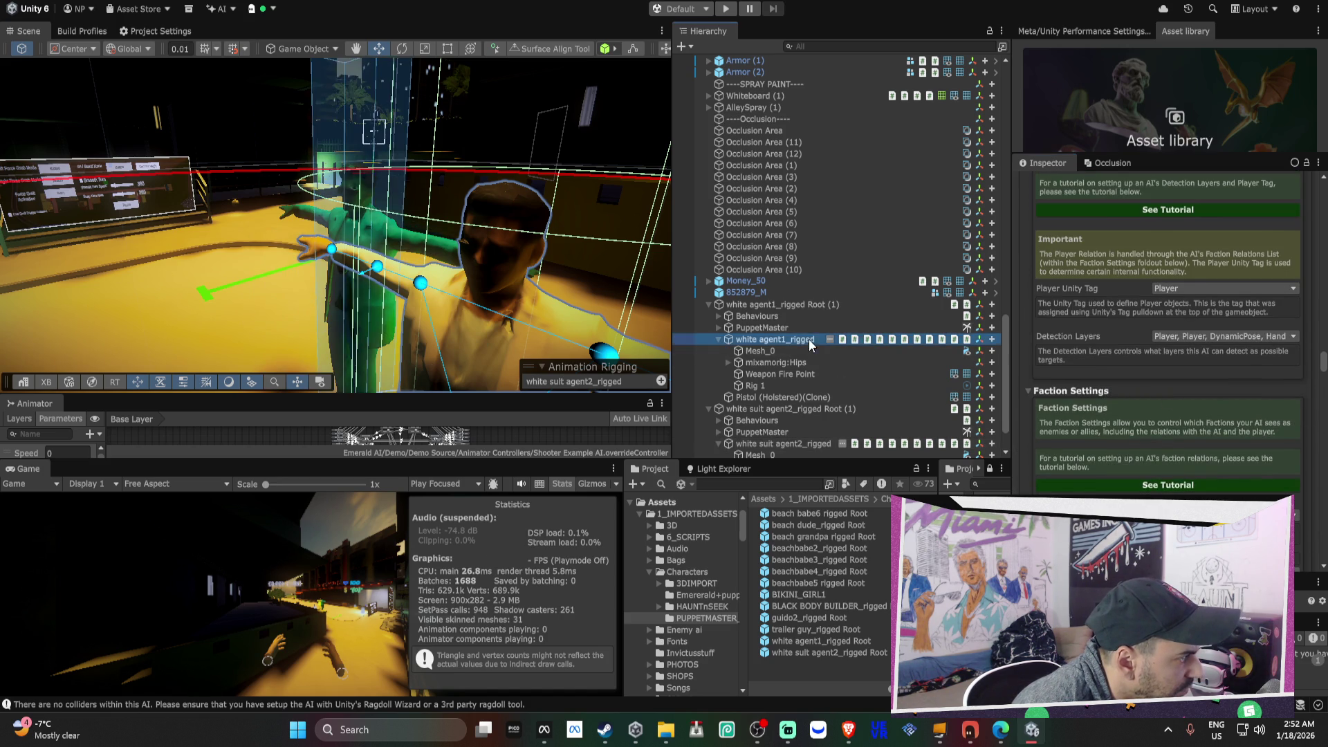
click(1180, 275)
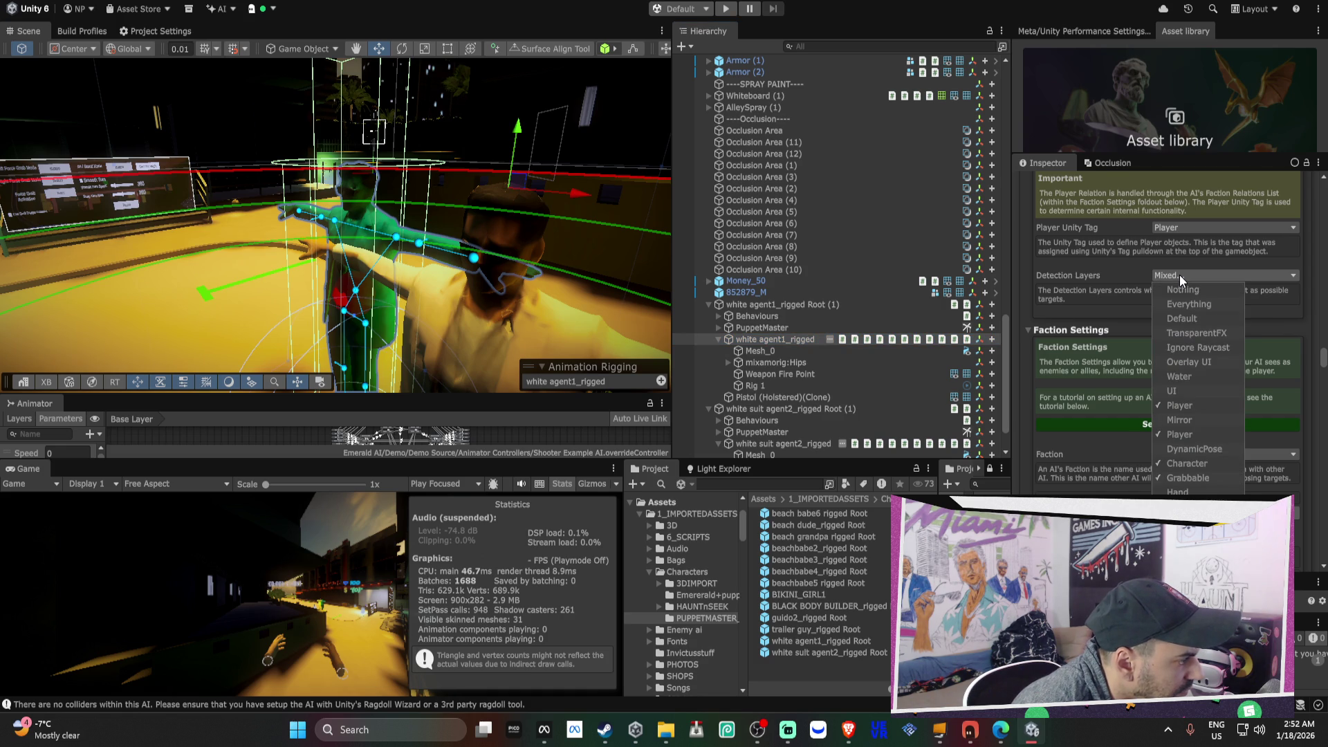
click(813, 444)
click(1193, 335)
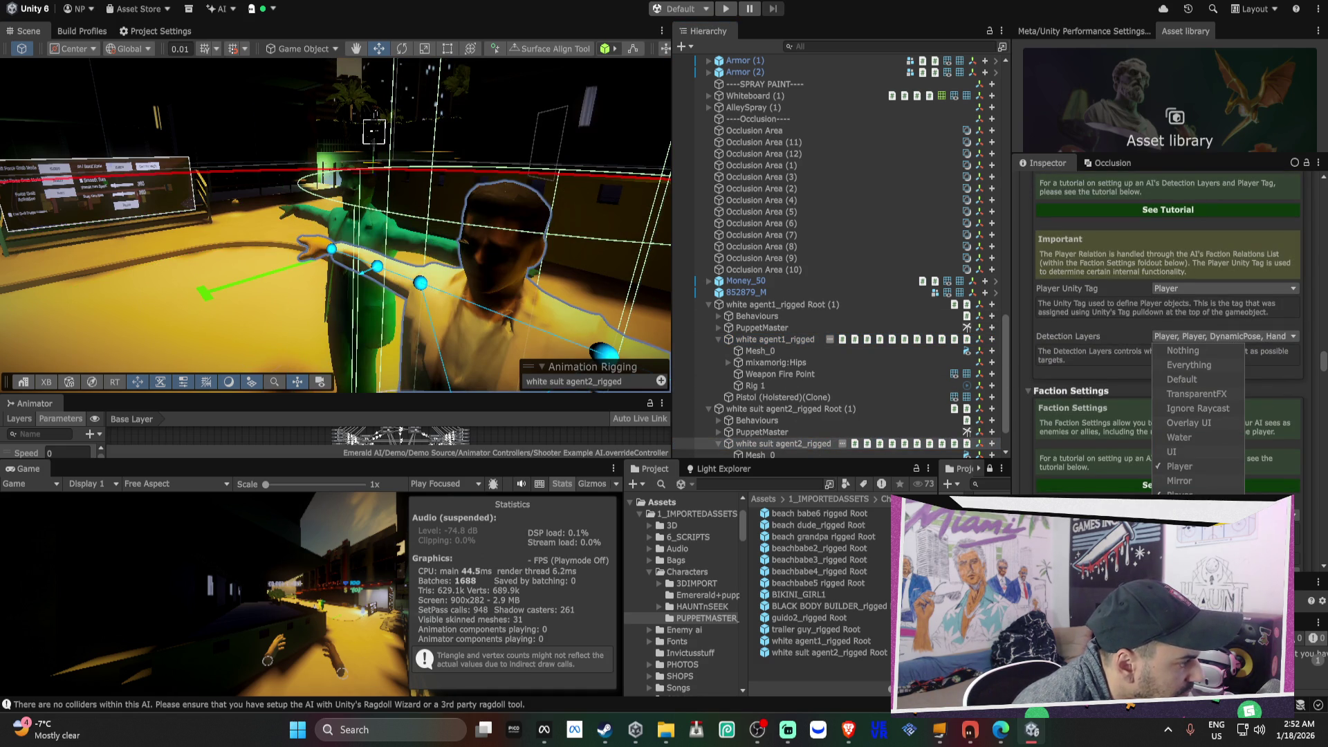
click(794, 341)
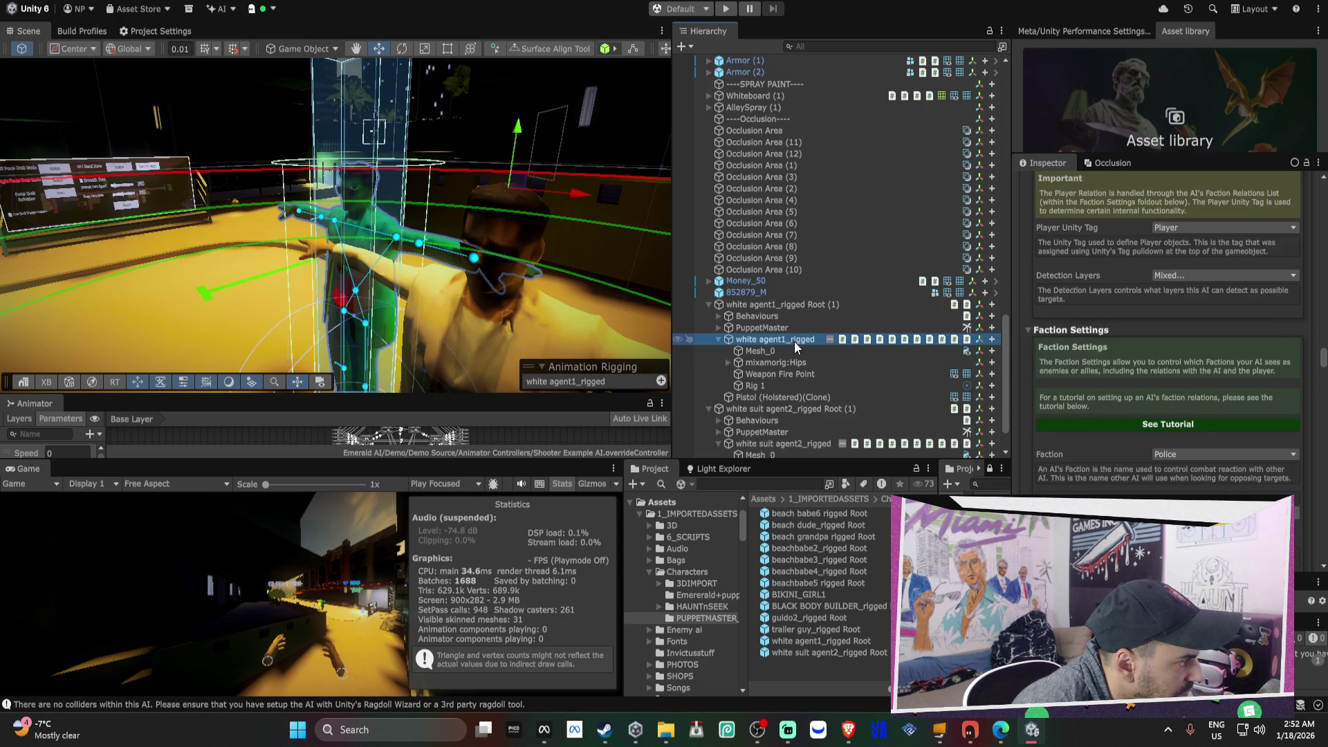
click(1209, 275)
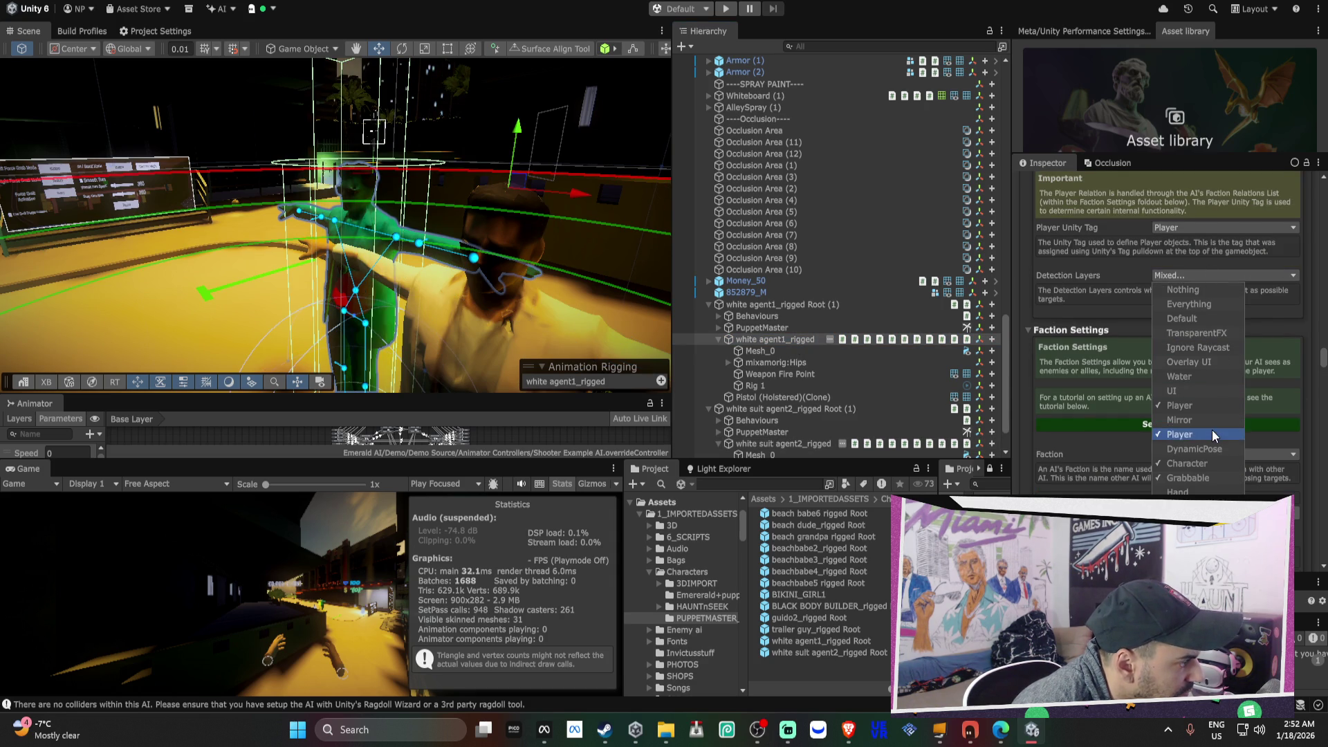
click(816, 442)
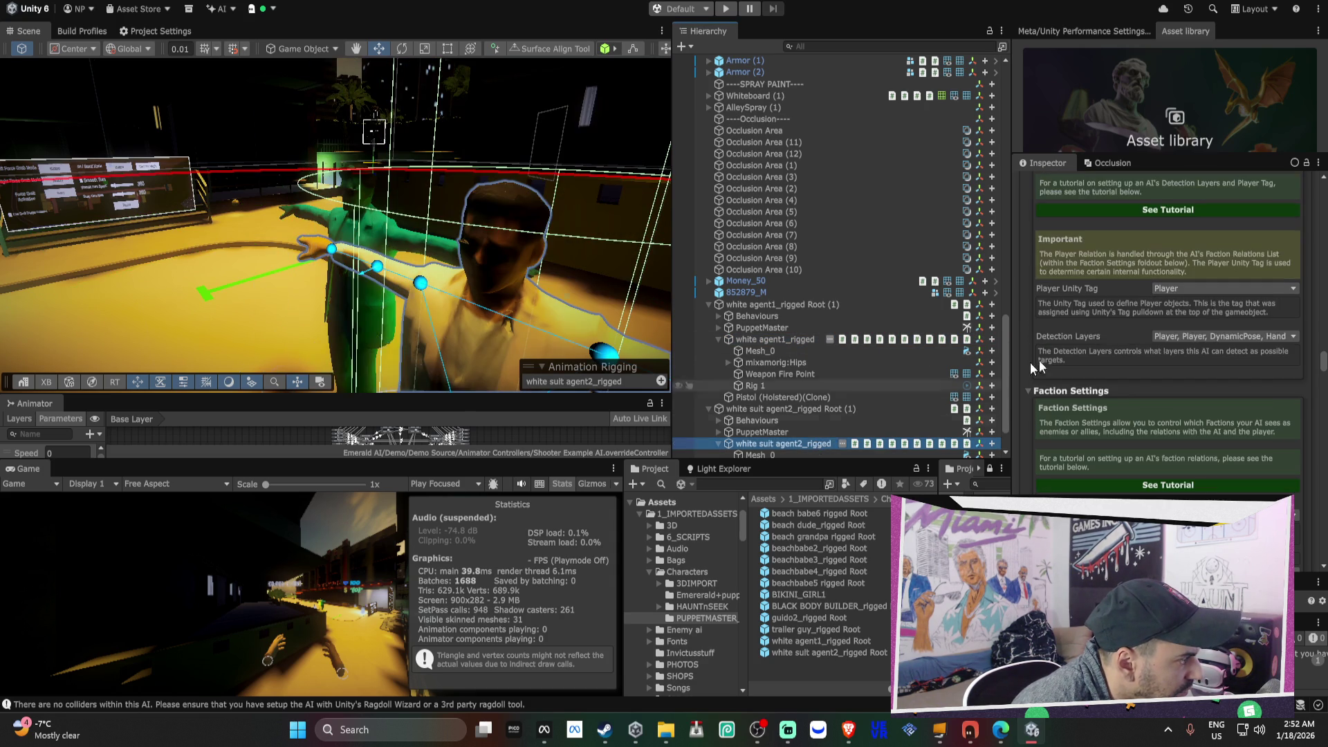
click(1200, 337)
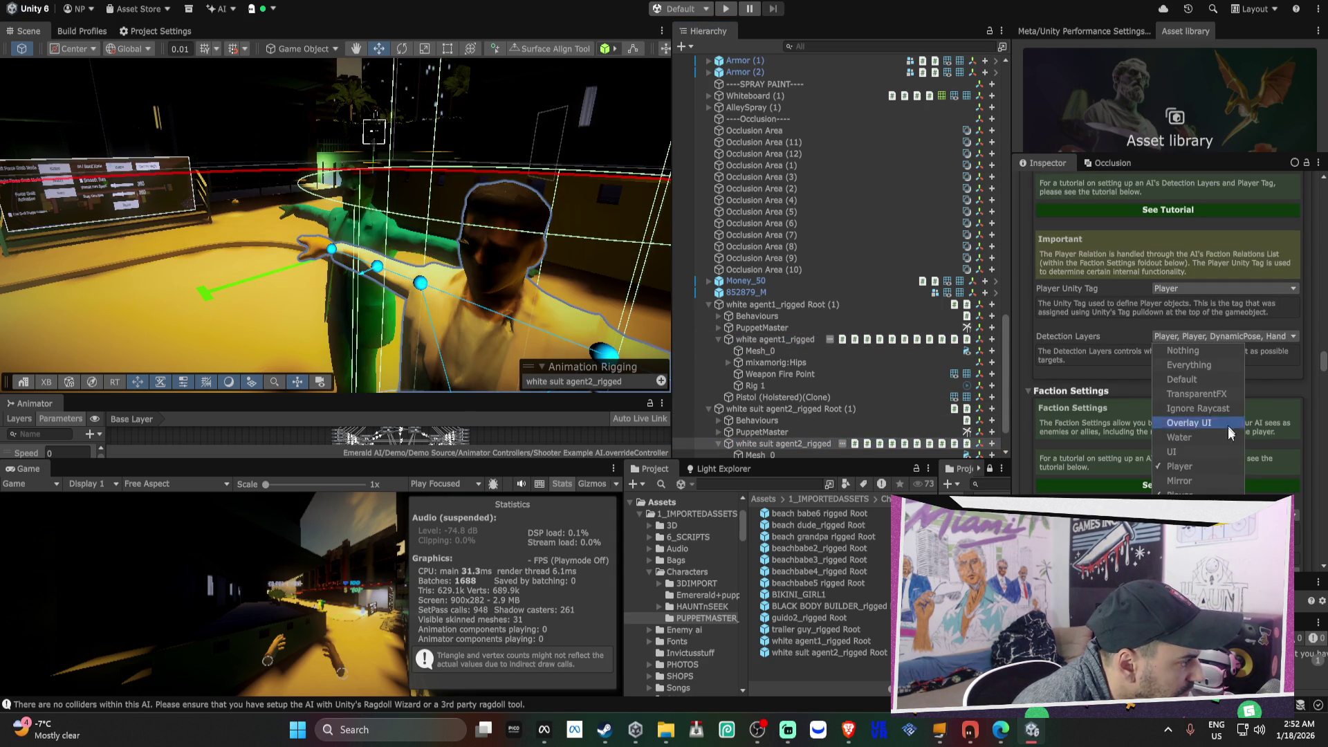
click(1062, 334)
- Review Faction Relations (Pedestrian Neutral, Player Enemy) and expand the Emerald Movement component
scroll(1064, 331, down, 5)
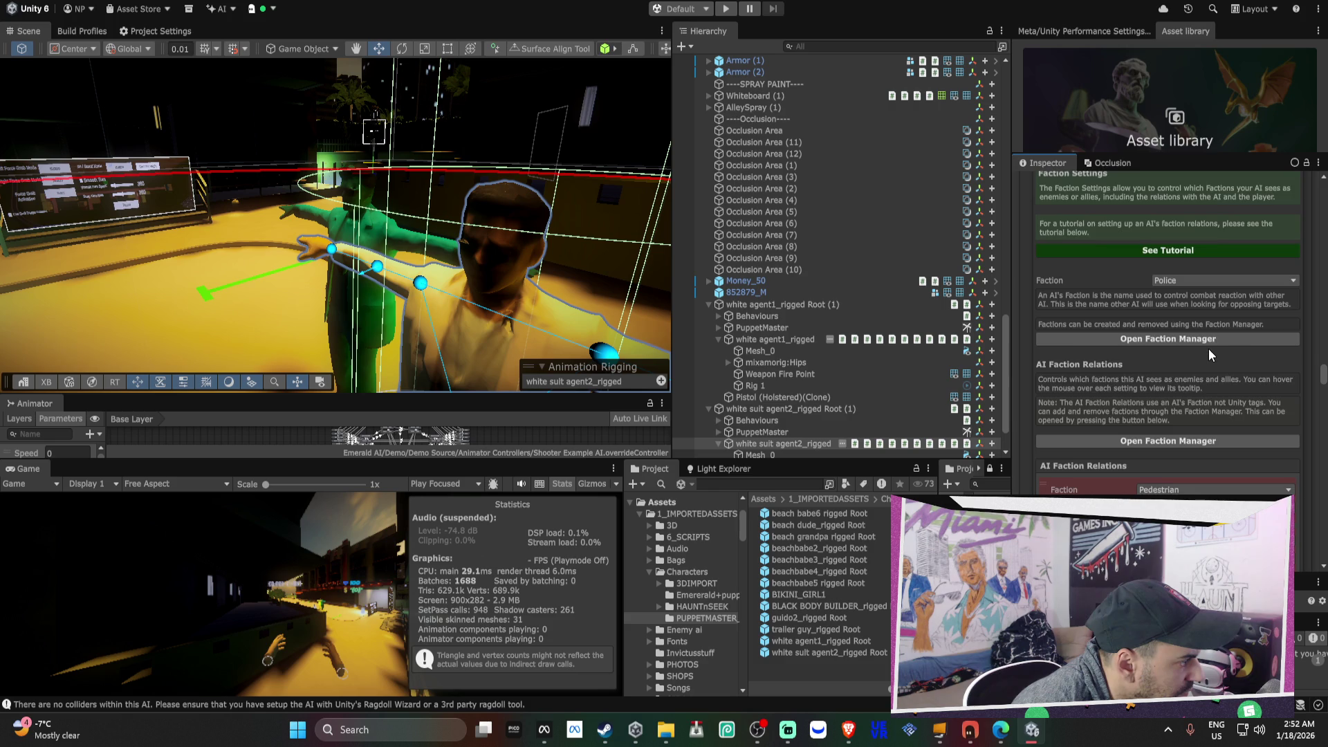
scroll(1210, 349, down, 2)
click(1207, 430)
click(1206, 462)
click(1202, 483)
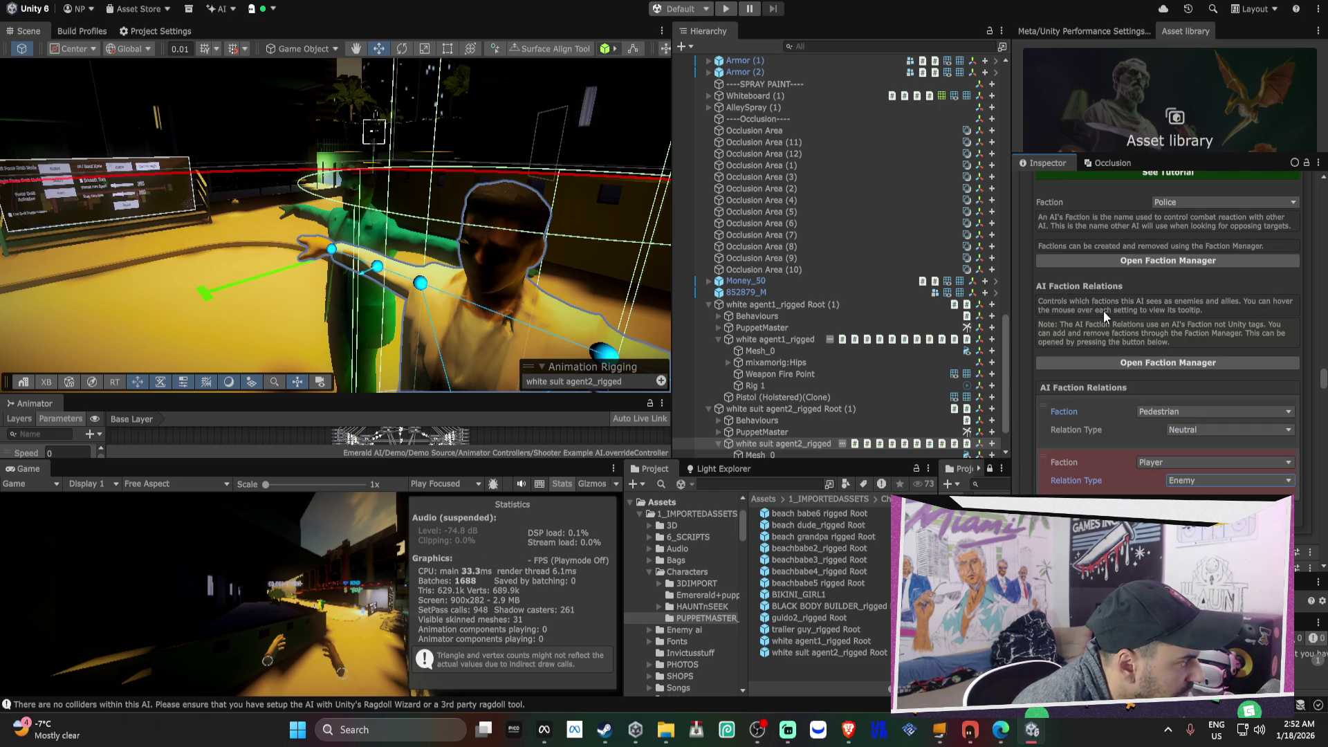
scroll(1104, 314, down, 6)
click(1139, 319)
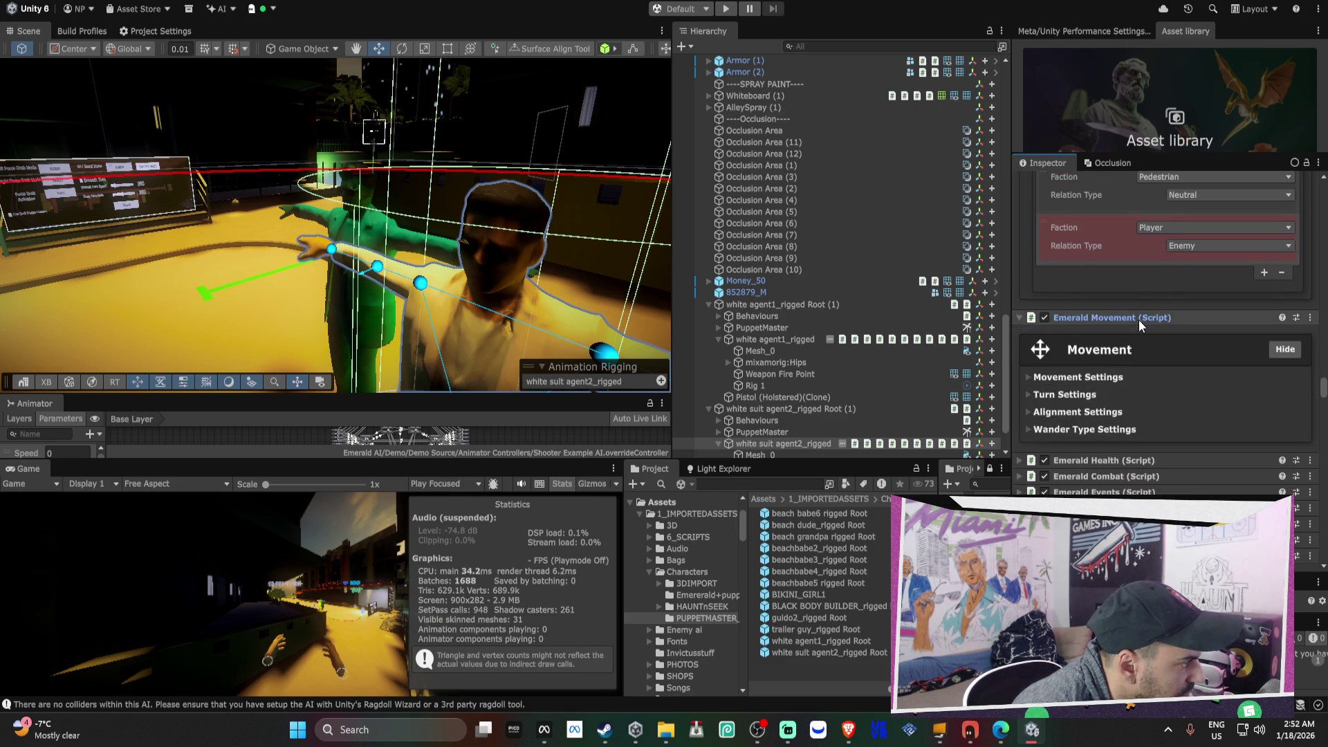
scroll(1139, 320, down, 3)
- Limit the AI's Alignment Layers to Ground only
click(1086, 295)
click(1086, 278)
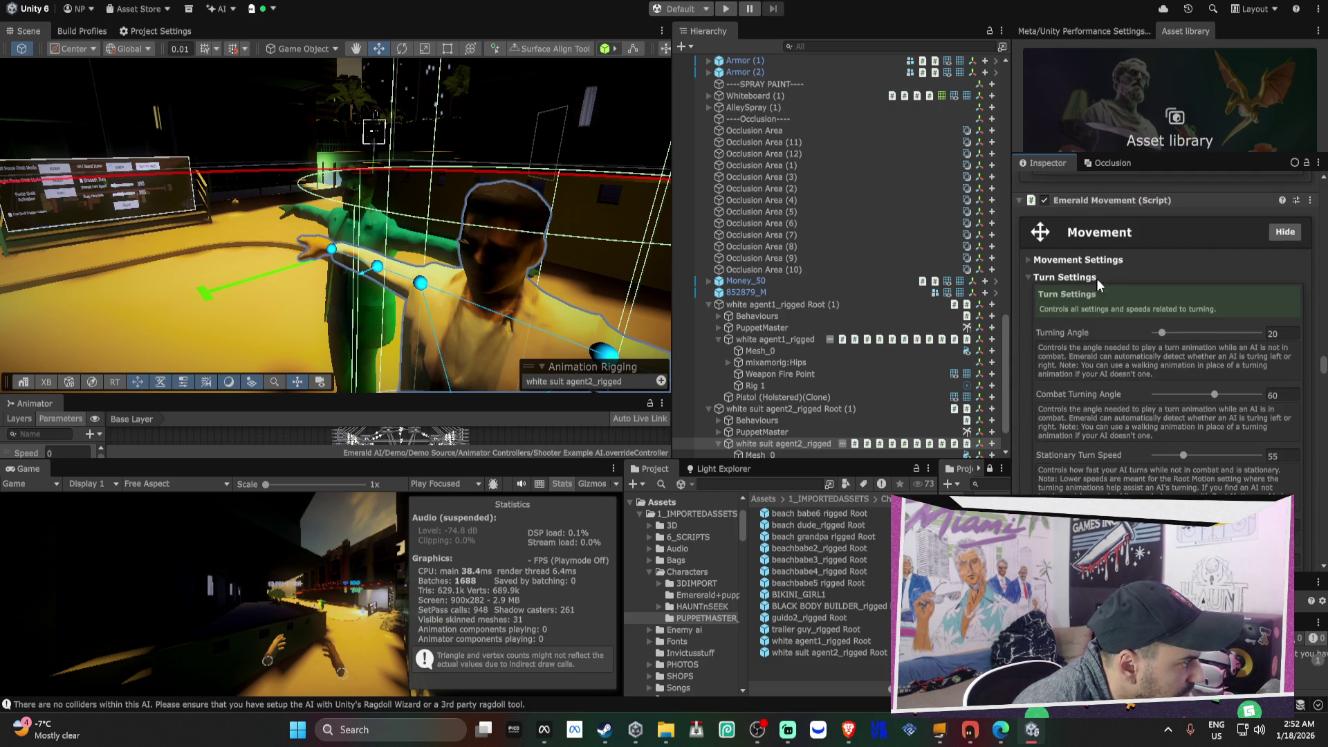
scroll(1193, 289, down, 6)
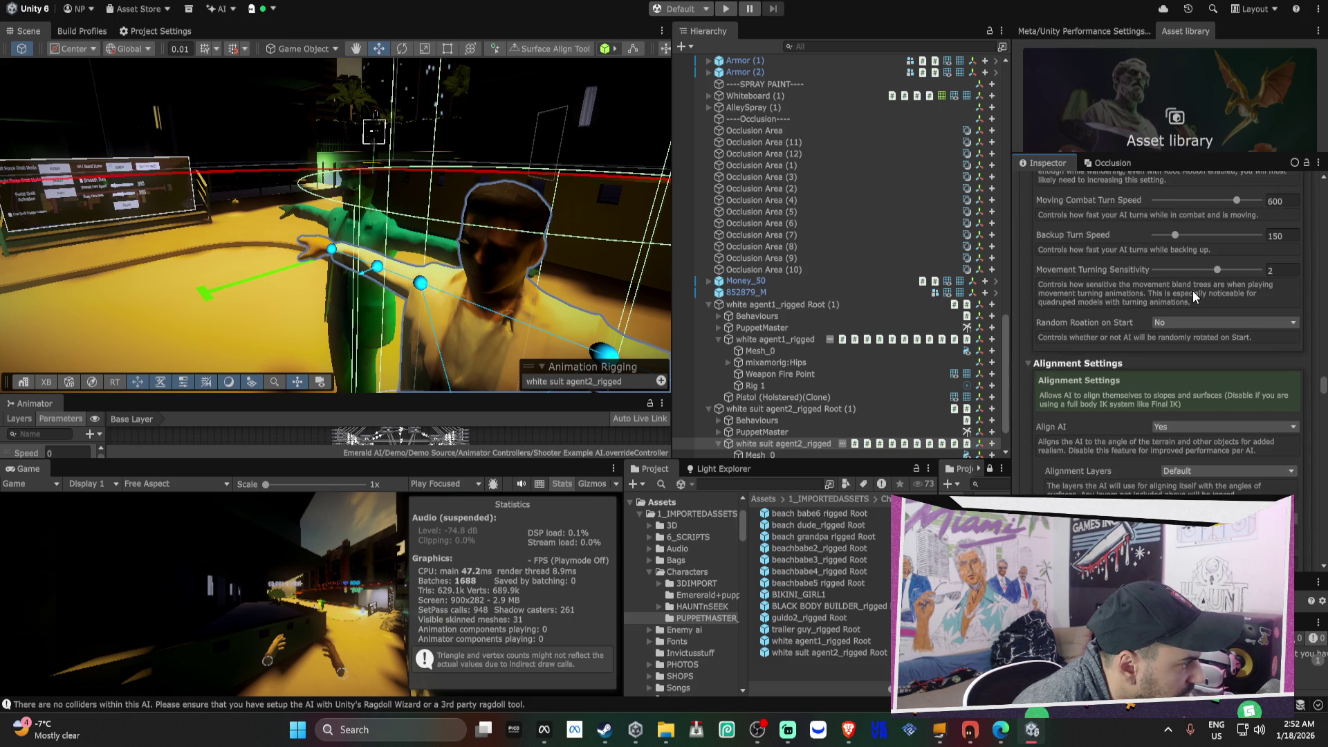
scroll(1192, 296, down, 1)
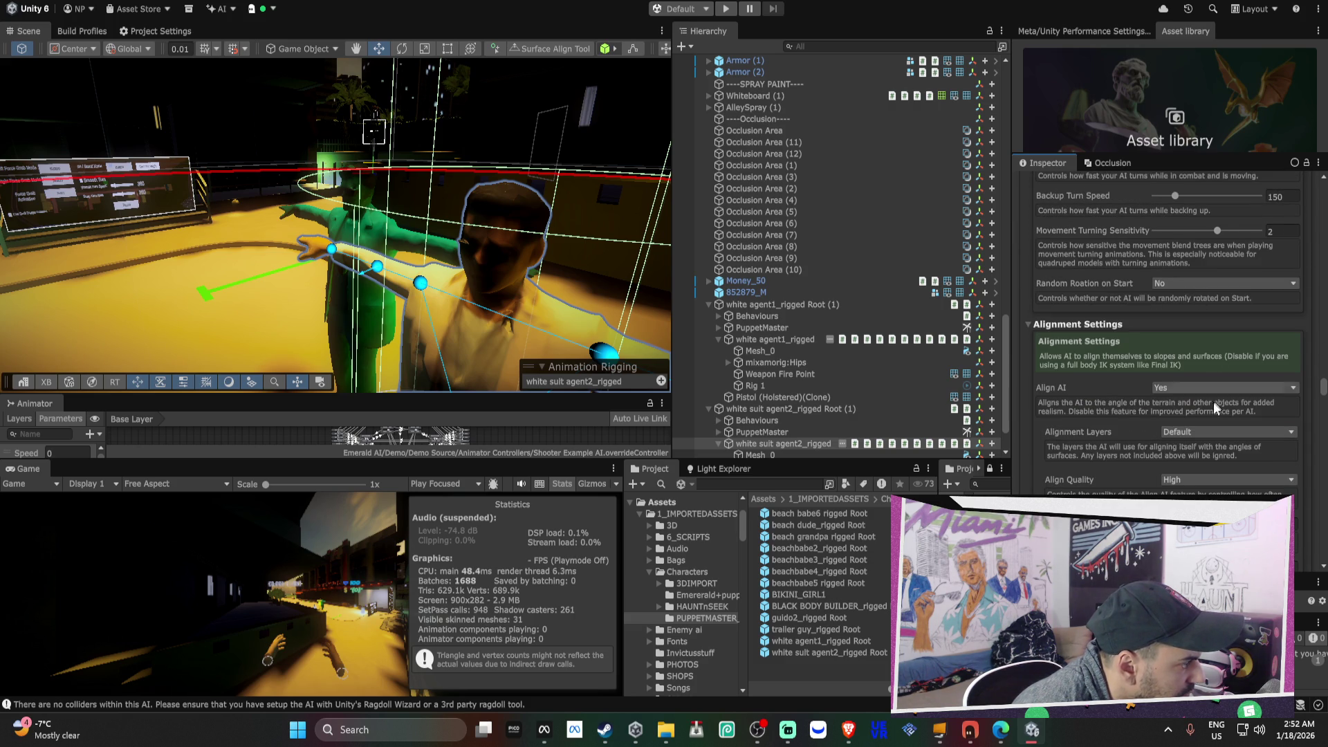
click(1218, 432)
click(1192, 447)
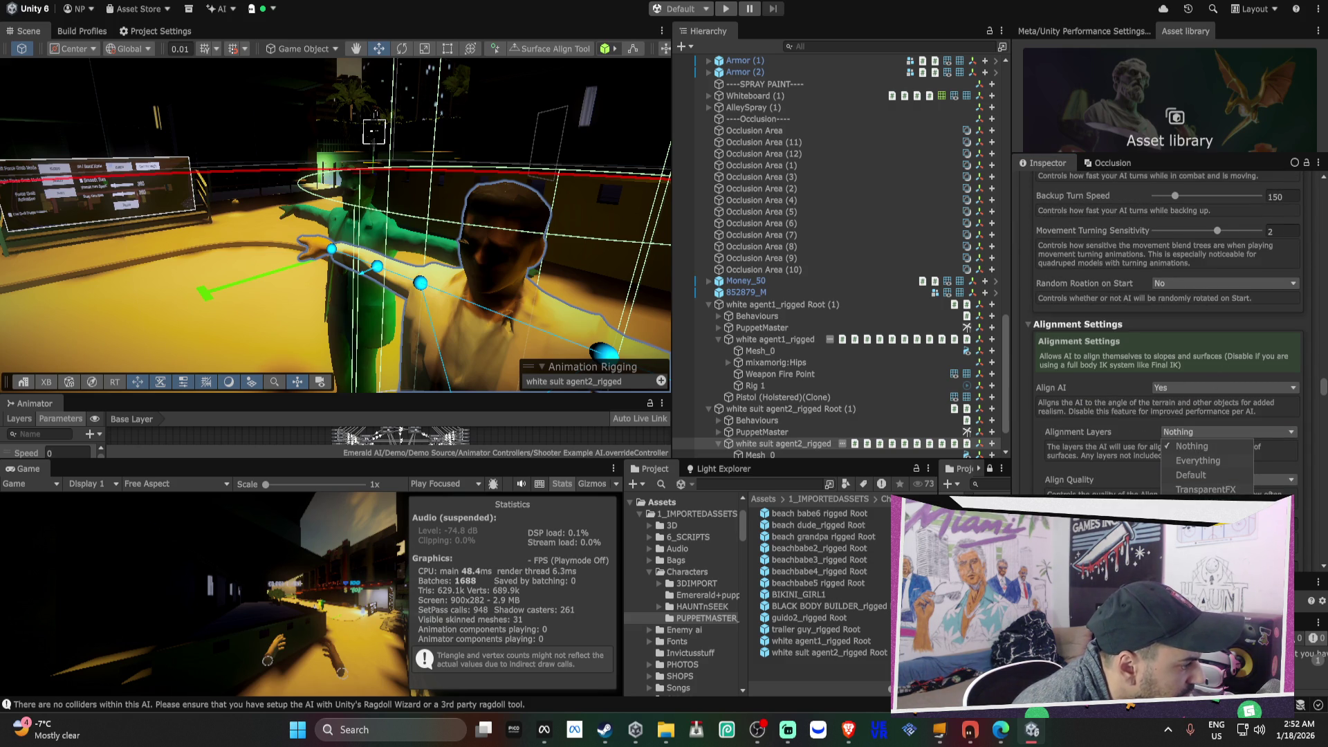
click(1088, 411)
- Set the Wander Type to Dynamic
scroll(1086, 405, down, 5)
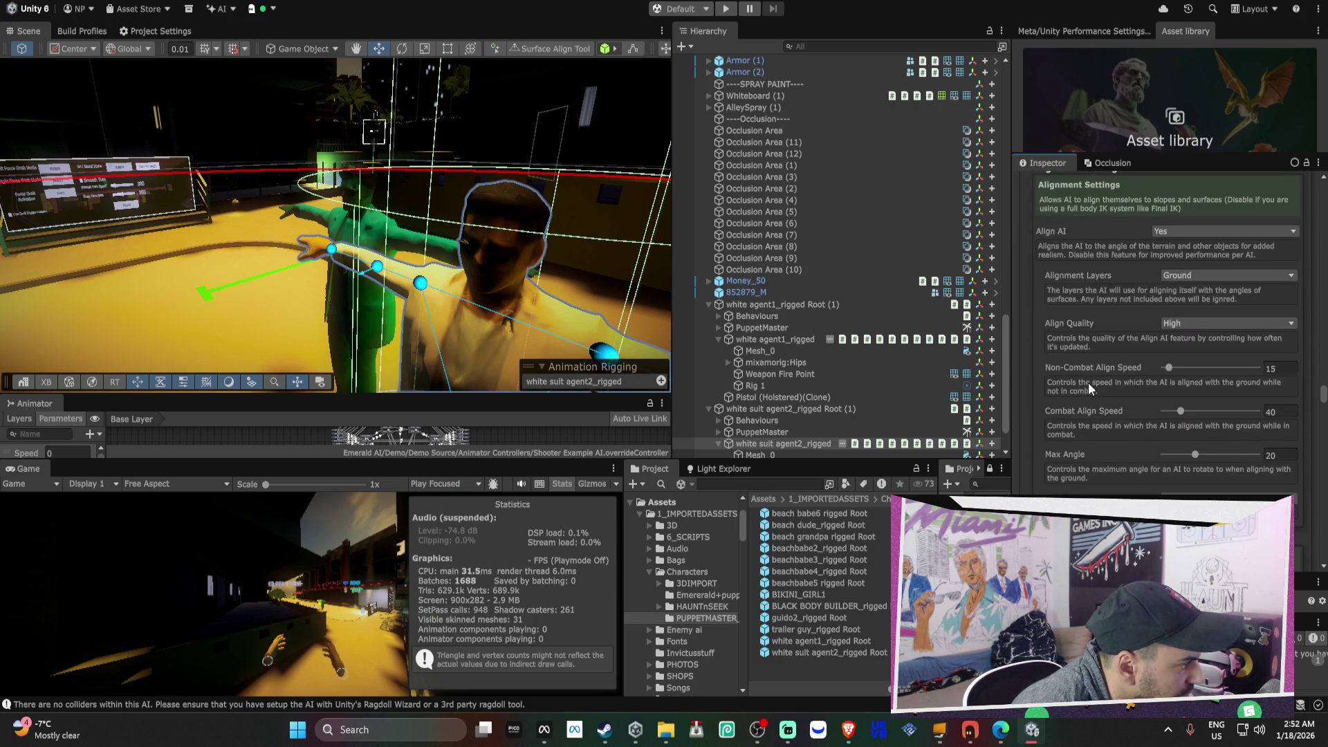
scroll(1089, 380, down, 4)
scroll(1089, 381, down, 1)
click(1182, 401)
click(1190, 419)
- Restrict Dynamic Wander Layers from Everything to Ground only
scroll(1206, 414, down, 2)
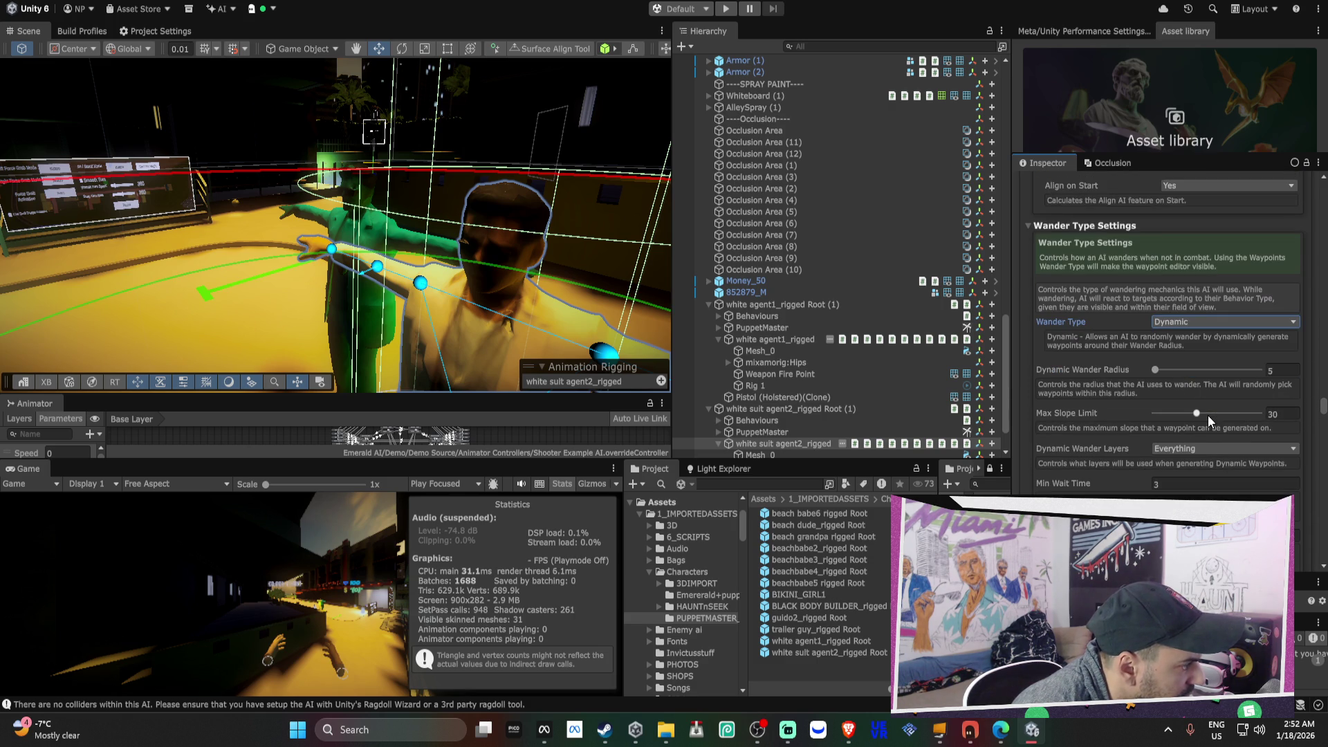
scroll(1213, 407, down, 1)
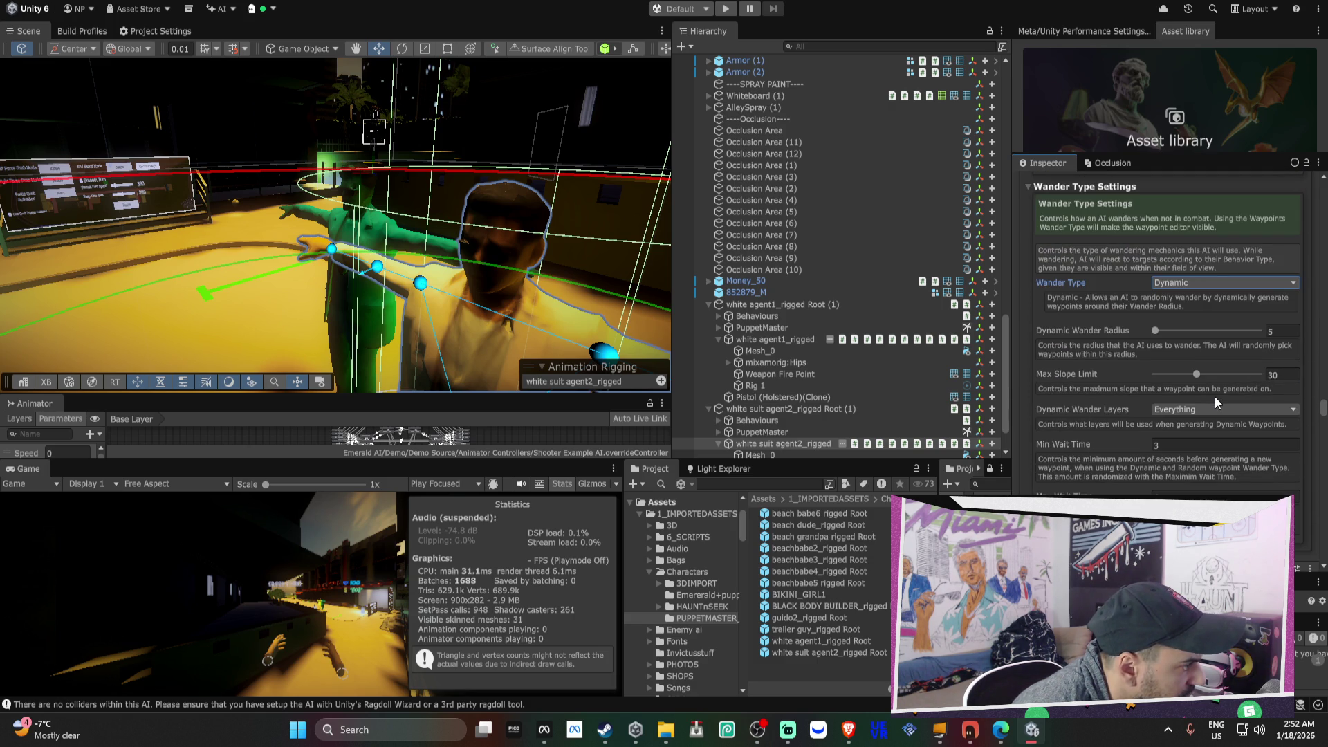
scroll(1214, 396, down, 1)
click(1205, 374)
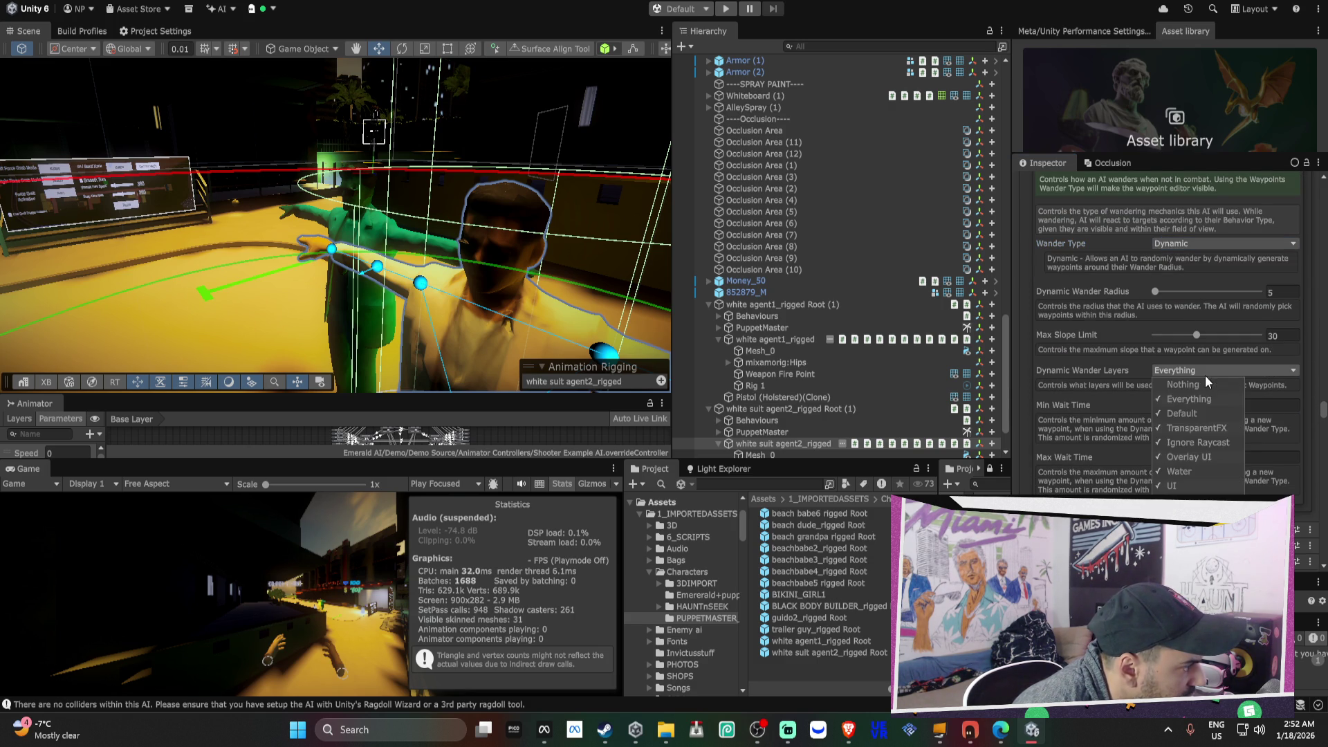
click(1193, 384)
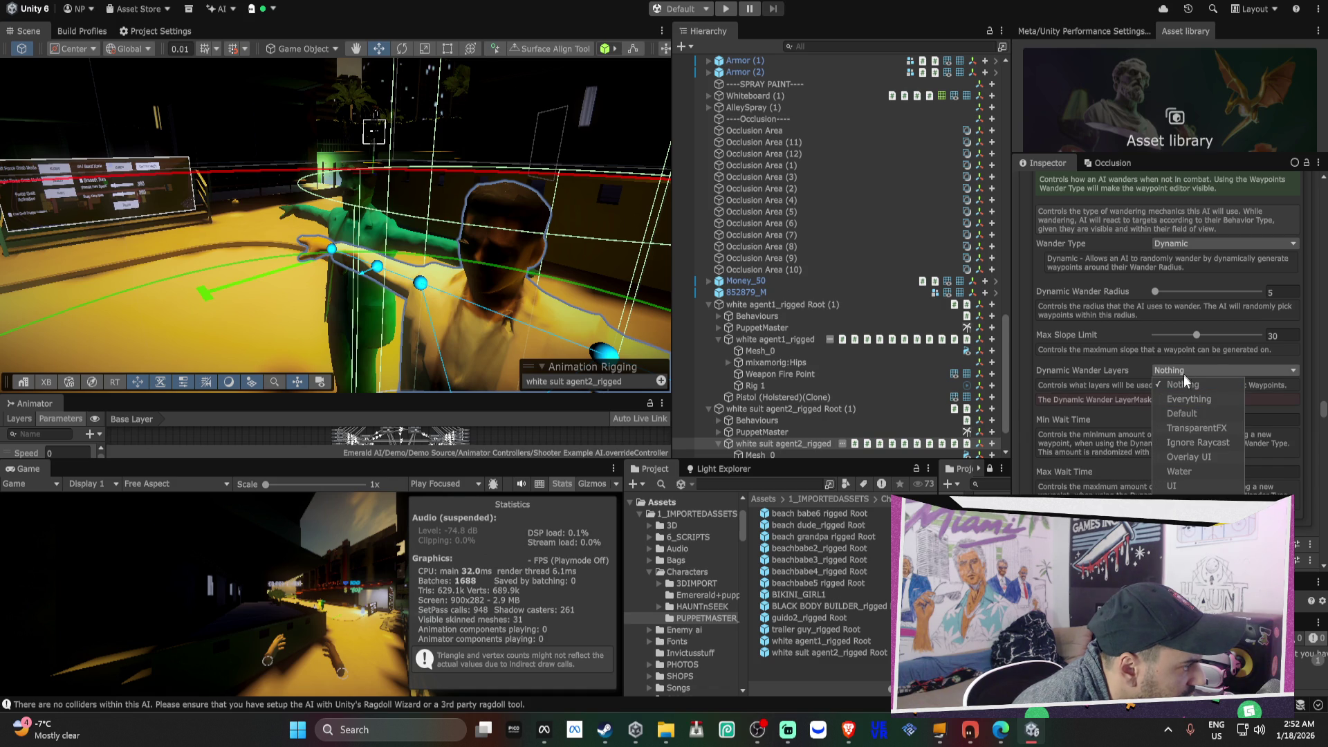
click(1187, 500)
click(1077, 389)
scroll(1081, 388, down, 3)
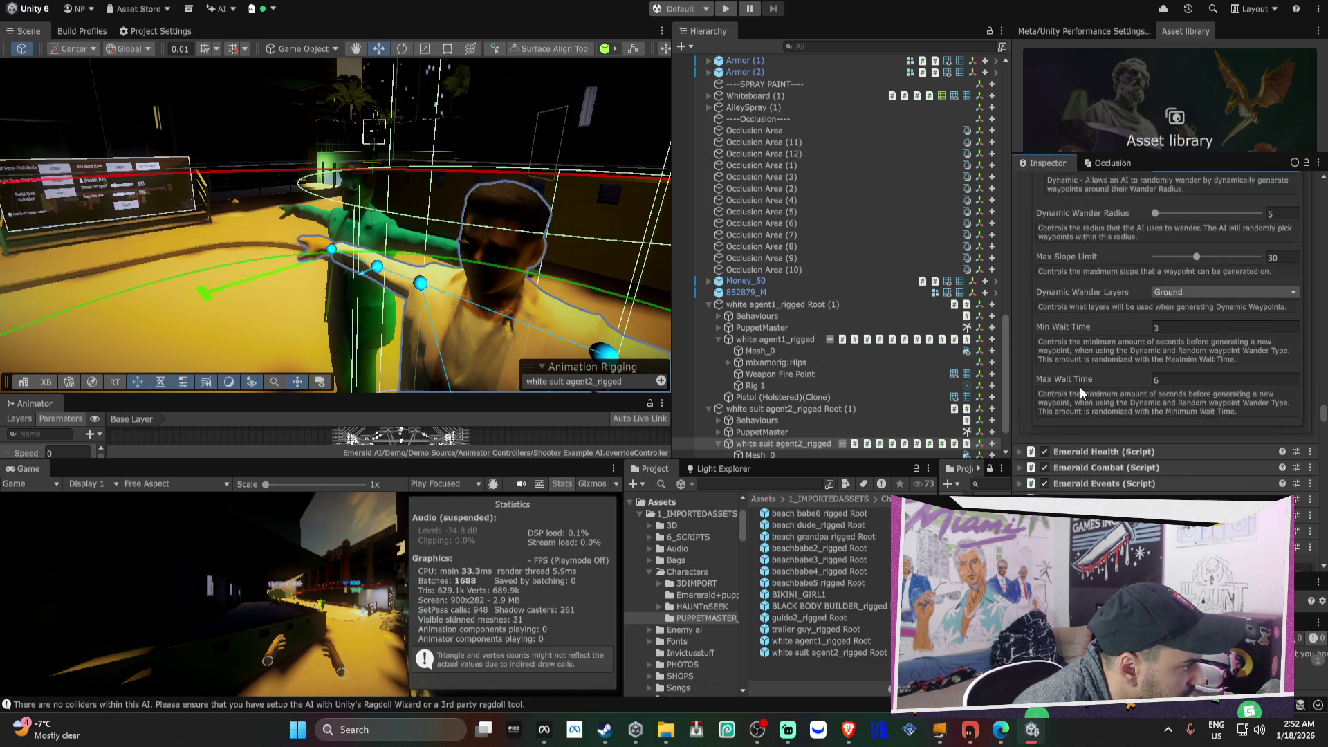
click(1085, 412)
scroll(1093, 409, down, 2)
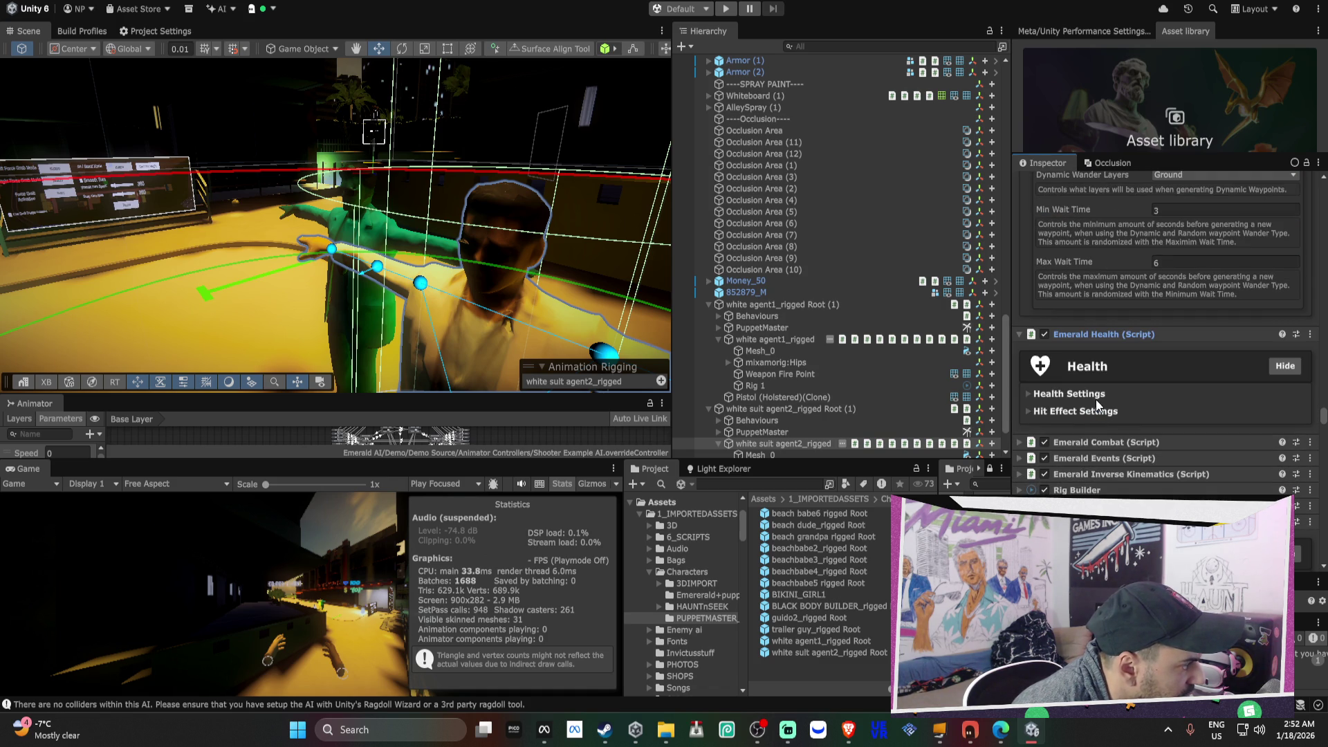
- Collapse Emerald Combat, show Optimization Settings, and drag Mesh_0 onto the AI Main Renderer field
click(1118, 453)
scroll(1118, 440, down, 2)
scroll(1118, 443, down, 2)
click(1091, 289)
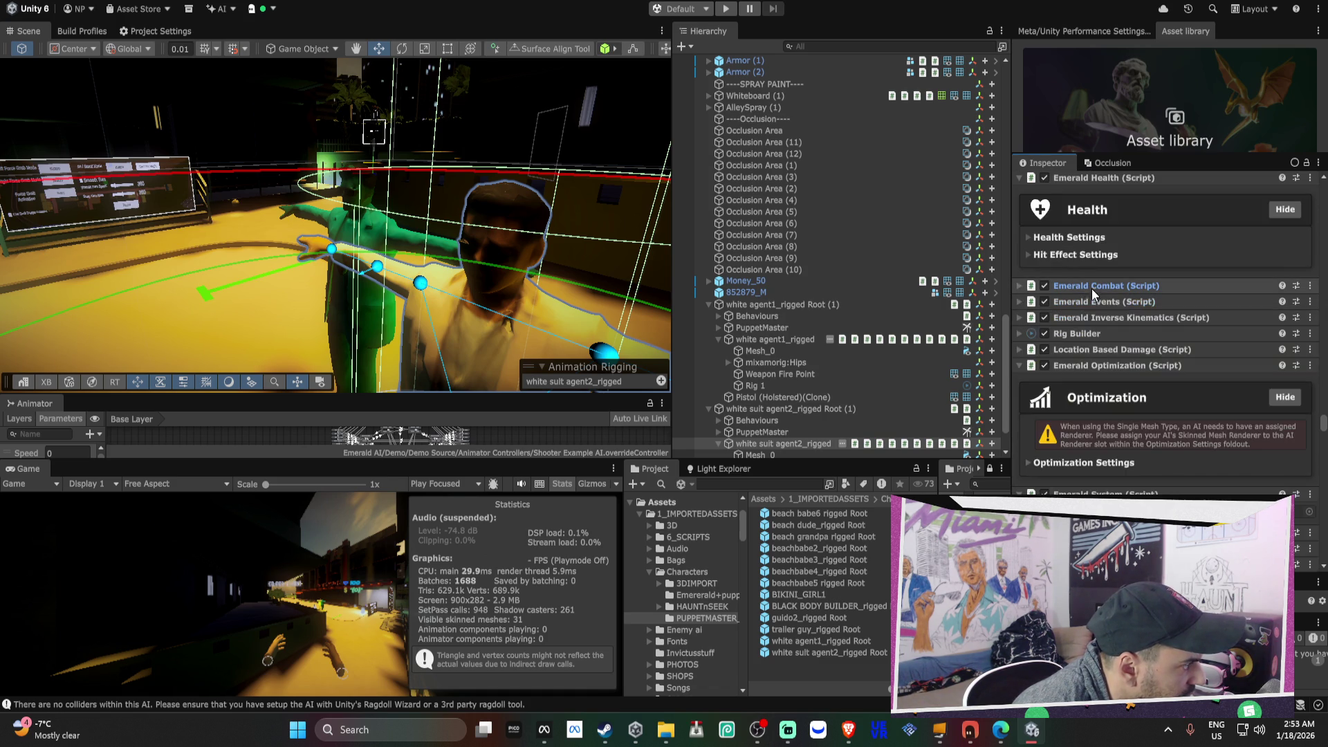
click(1125, 462)
scroll(1135, 450, down, 3)
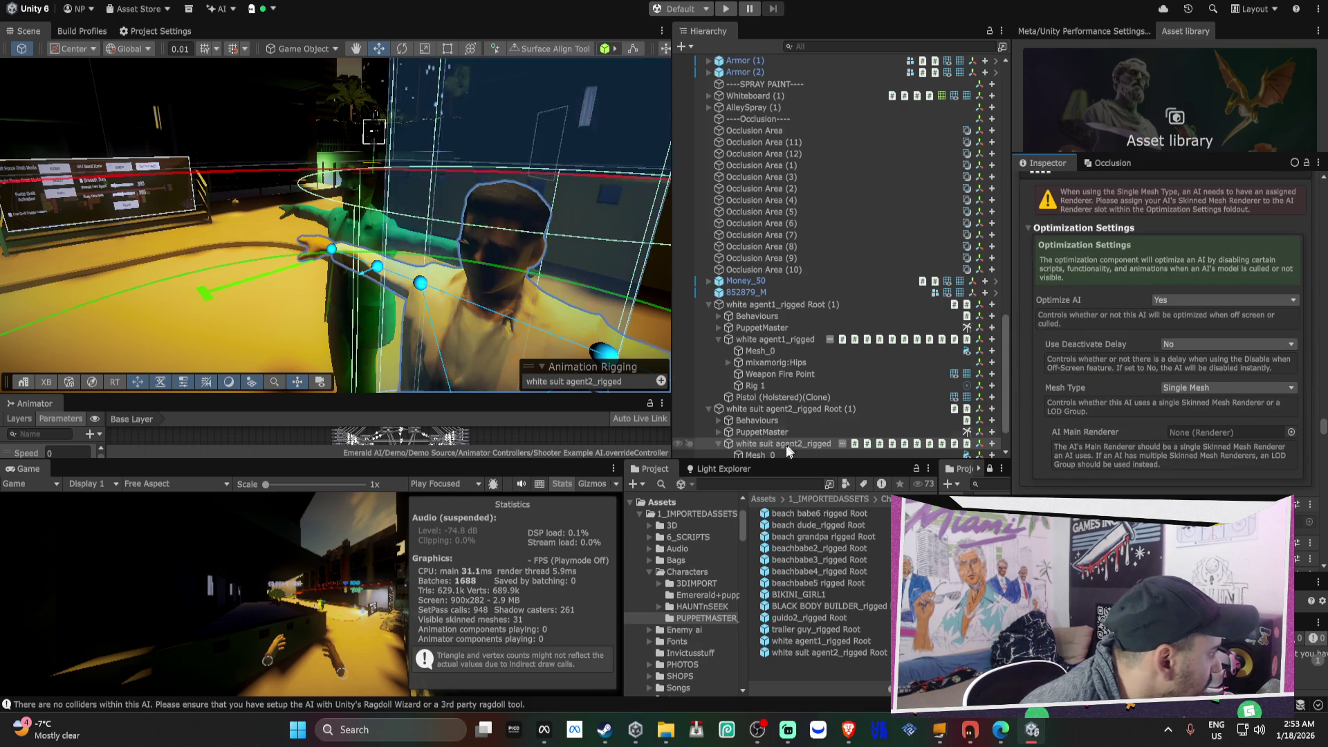
scroll(751, 437, down, 3)
drag(766, 415, 1183, 437)
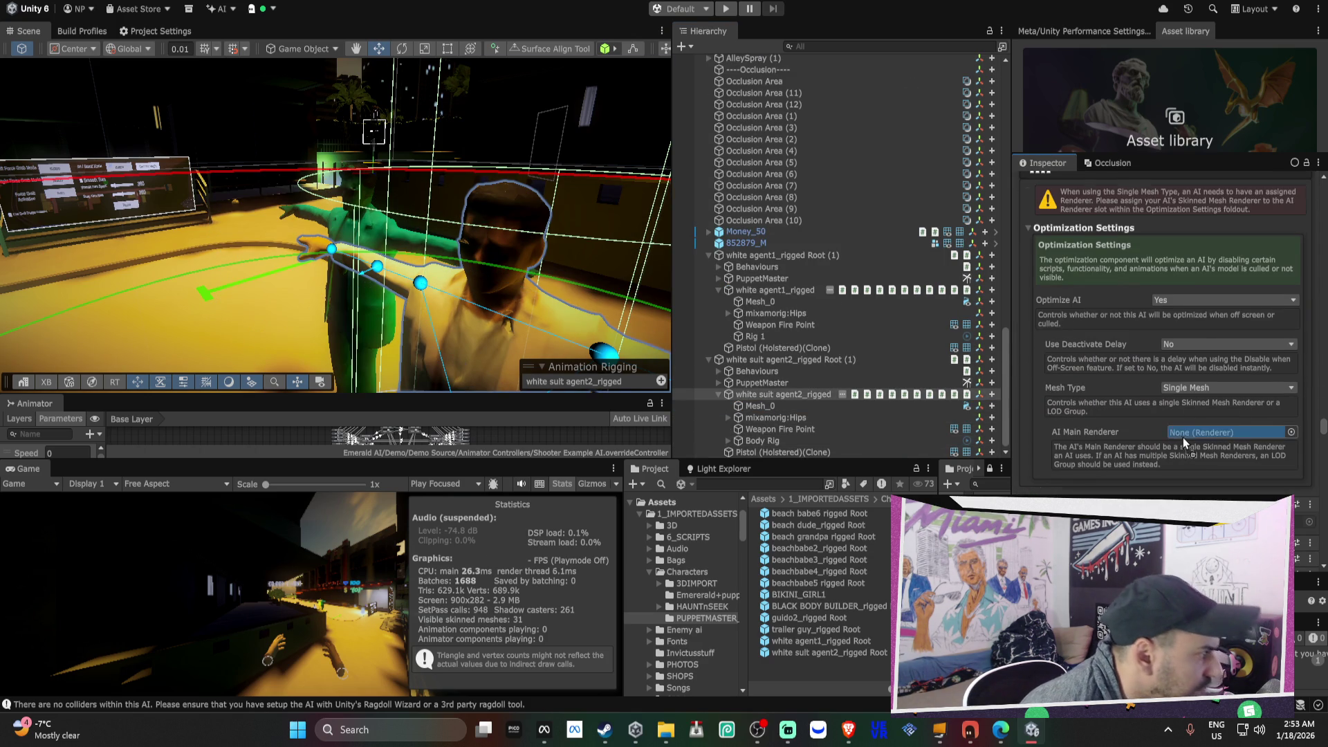
scroll(1151, 354, down, 5)
- Lower white suit agent2's Full Body Biped IK weight to almost zero
scroll(1101, 446, up, 5)
click(1094, 248)
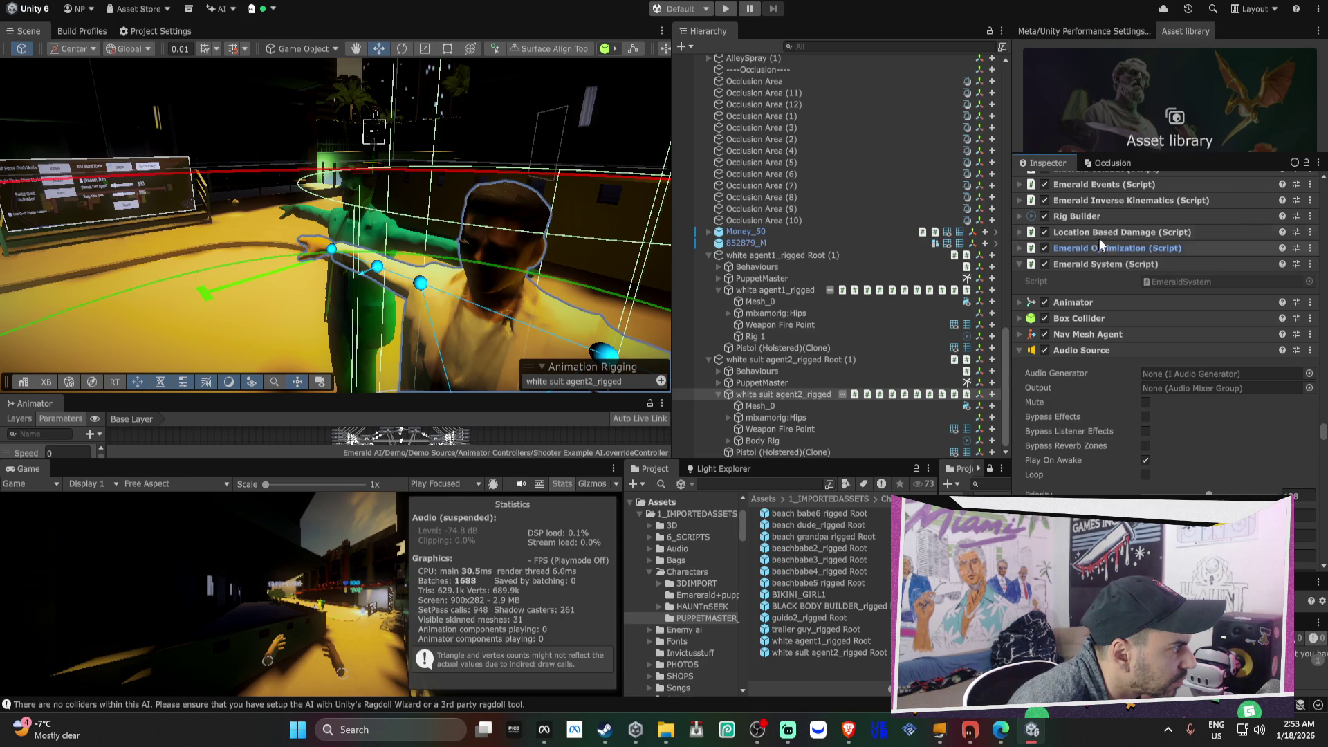
click(1102, 234)
click(1122, 285)
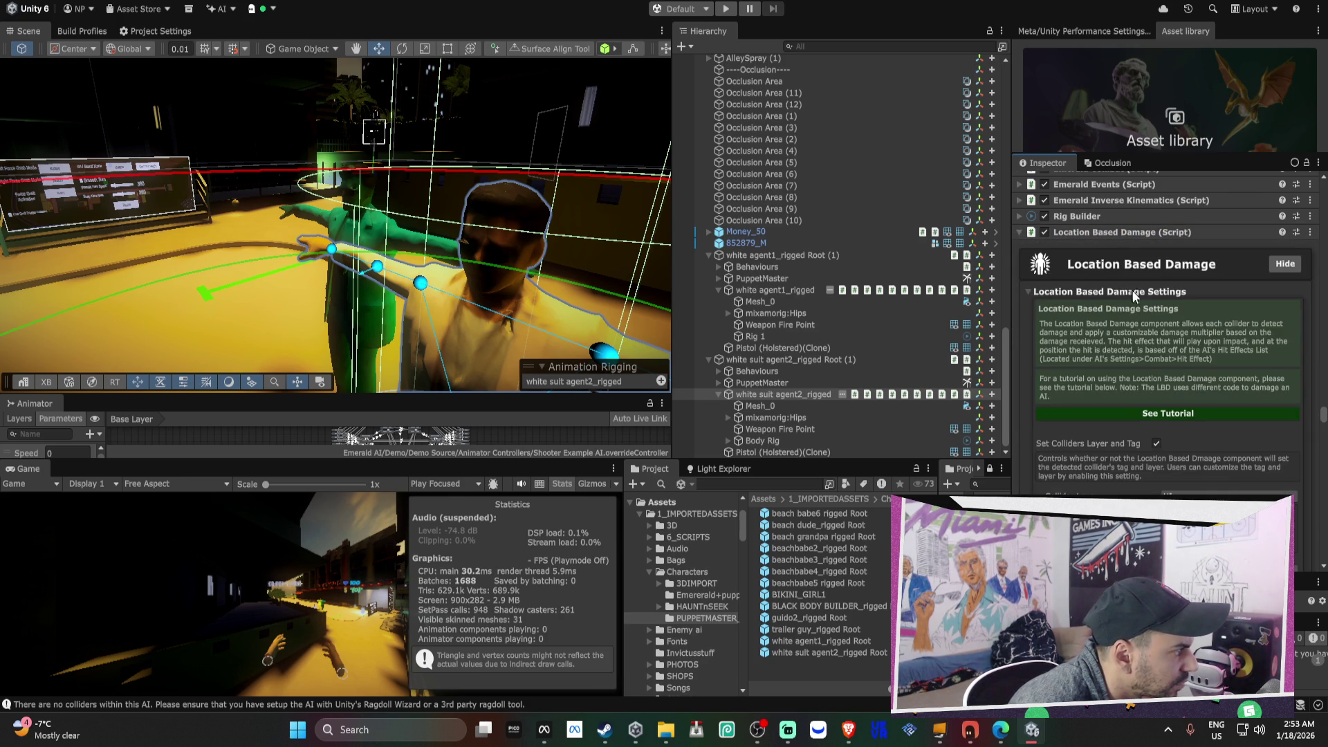
scroll(1134, 291, down, 5)
scroll(1142, 293, down, 10)
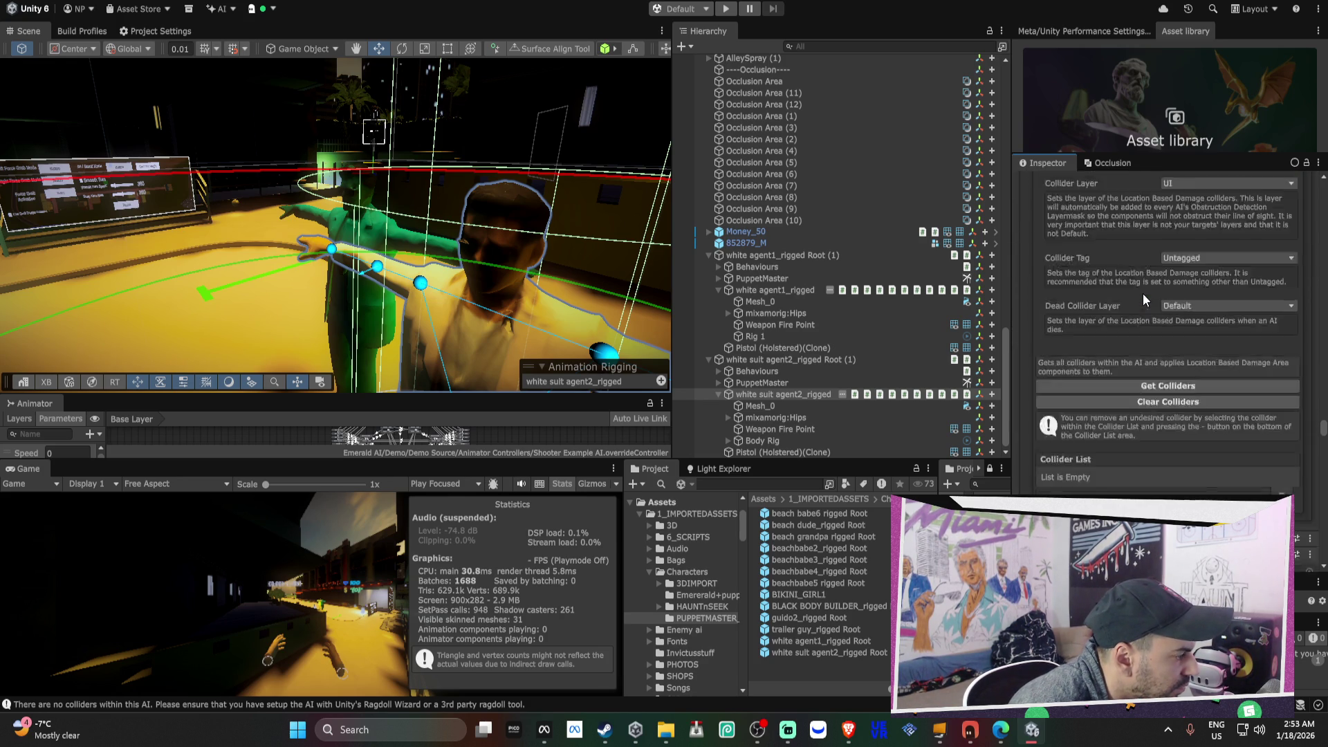
click(1090, 289)
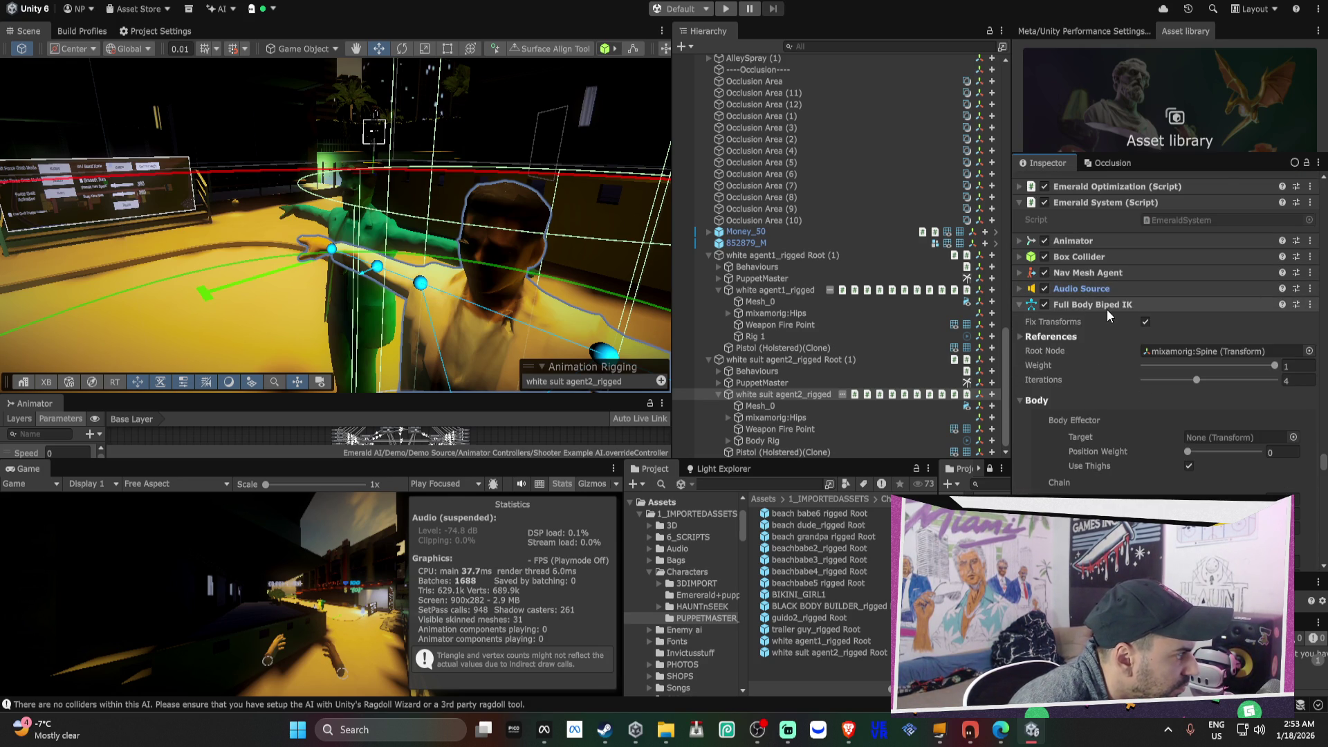
scroll(1106, 309, down, 3)
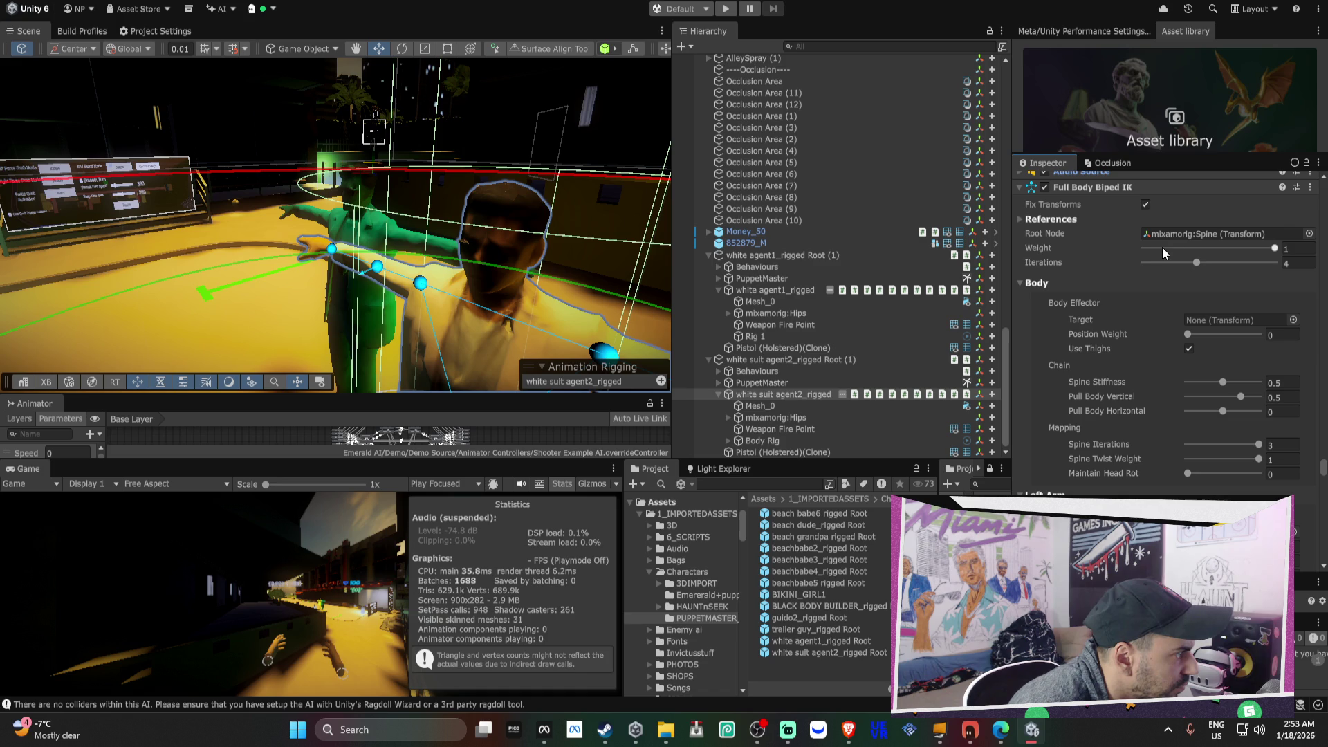
drag(1161, 247, 1145, 248)
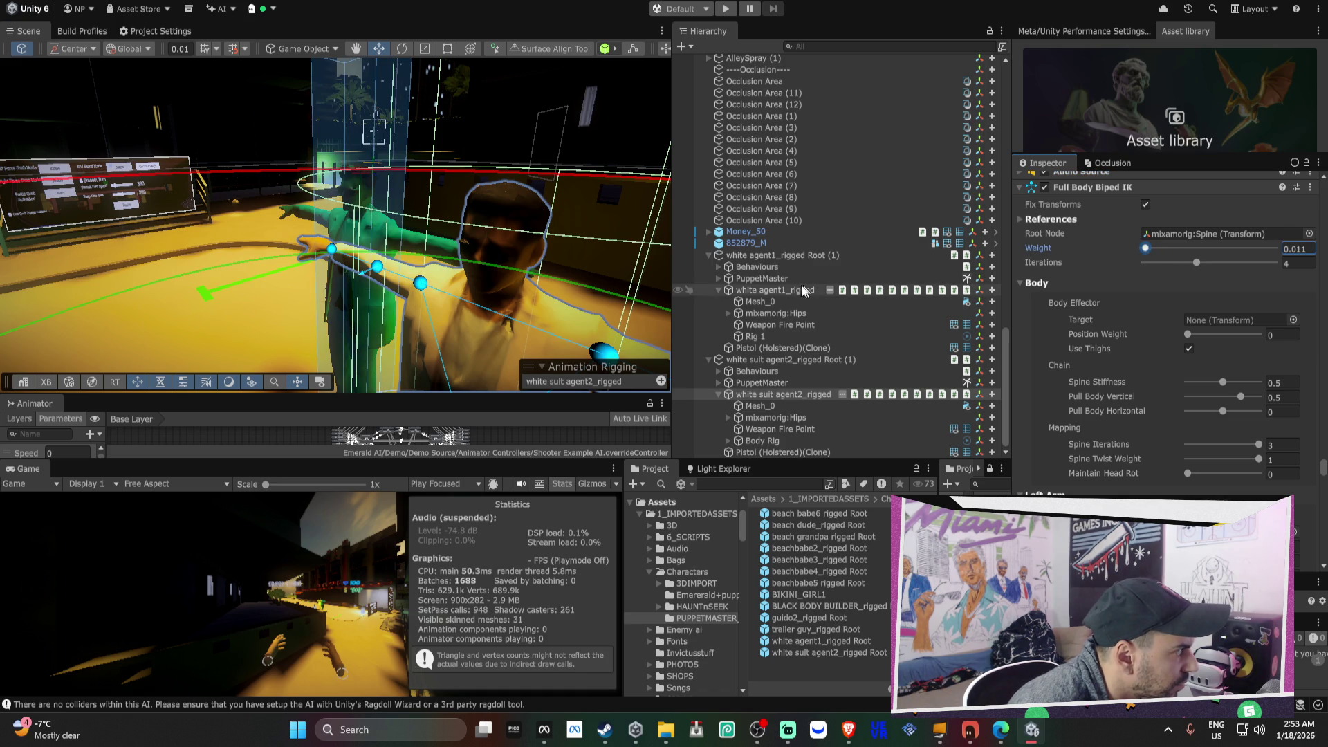
- Lower white agent1_rigged's Full Body Biped IK weight to near zero as well
click(839, 291)
scroll(1189, 348, down, 5)
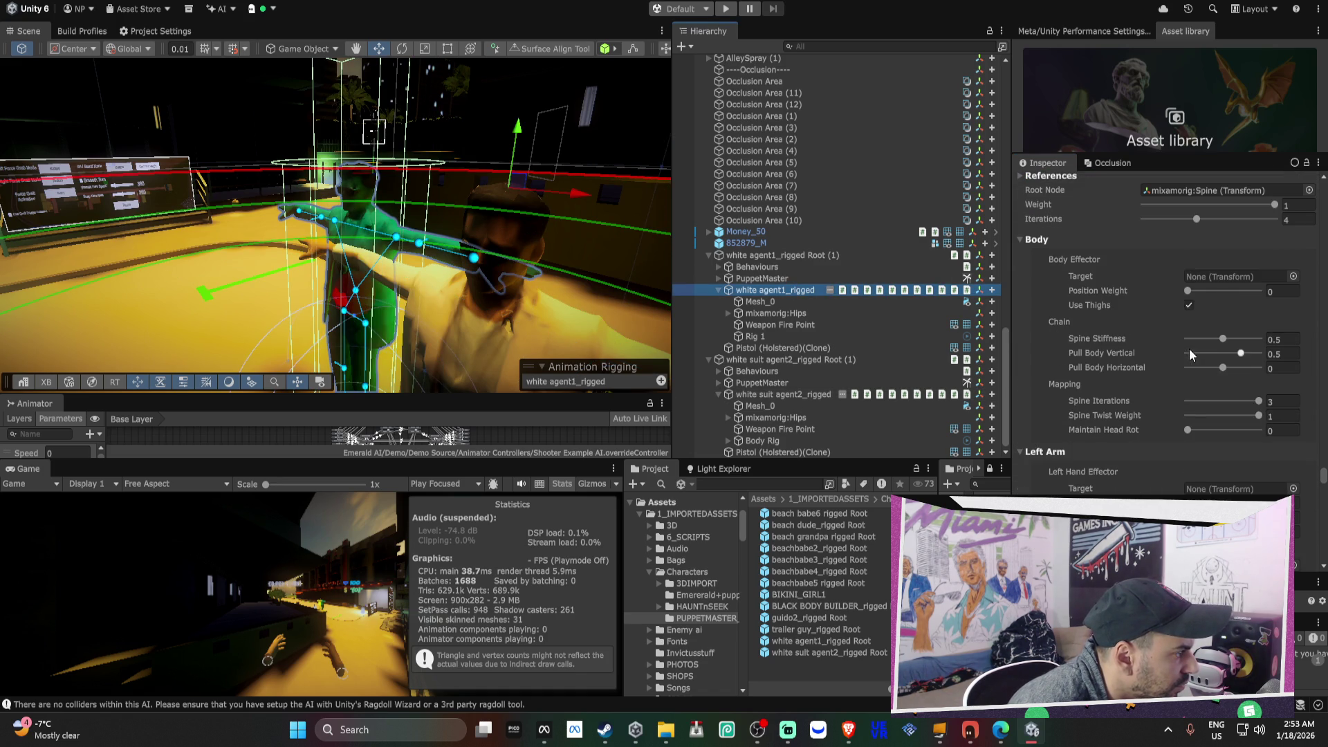
click(1151, 205)
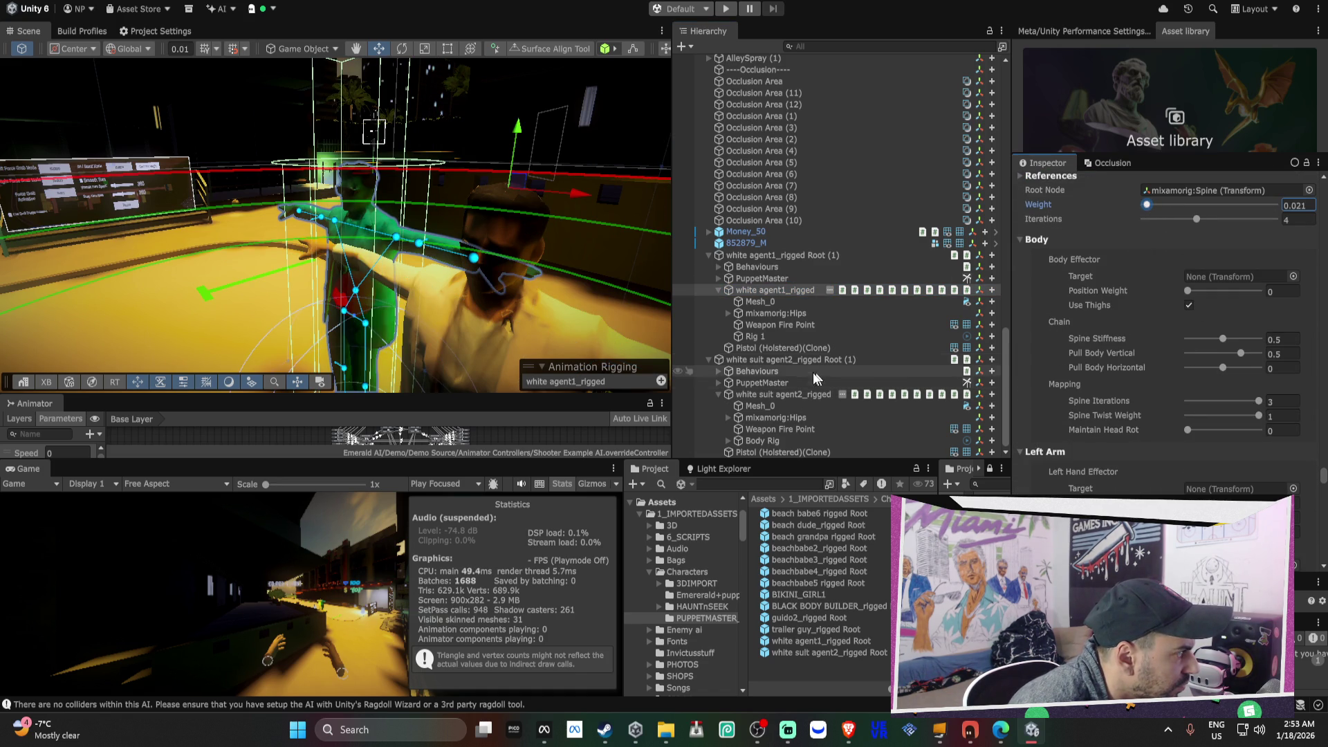
scroll(1089, 338, down, 6)
scroll(1089, 338, down, 10)
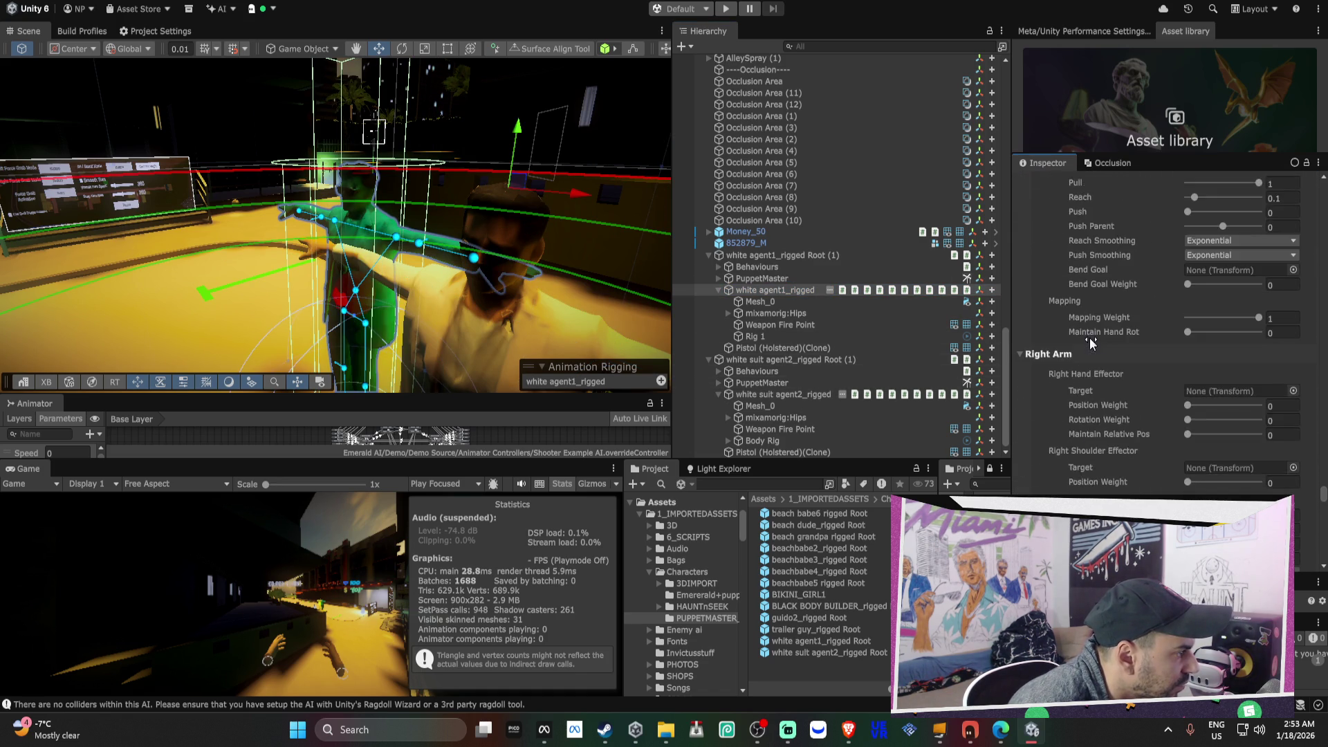
scroll(1090, 338, down, 8)
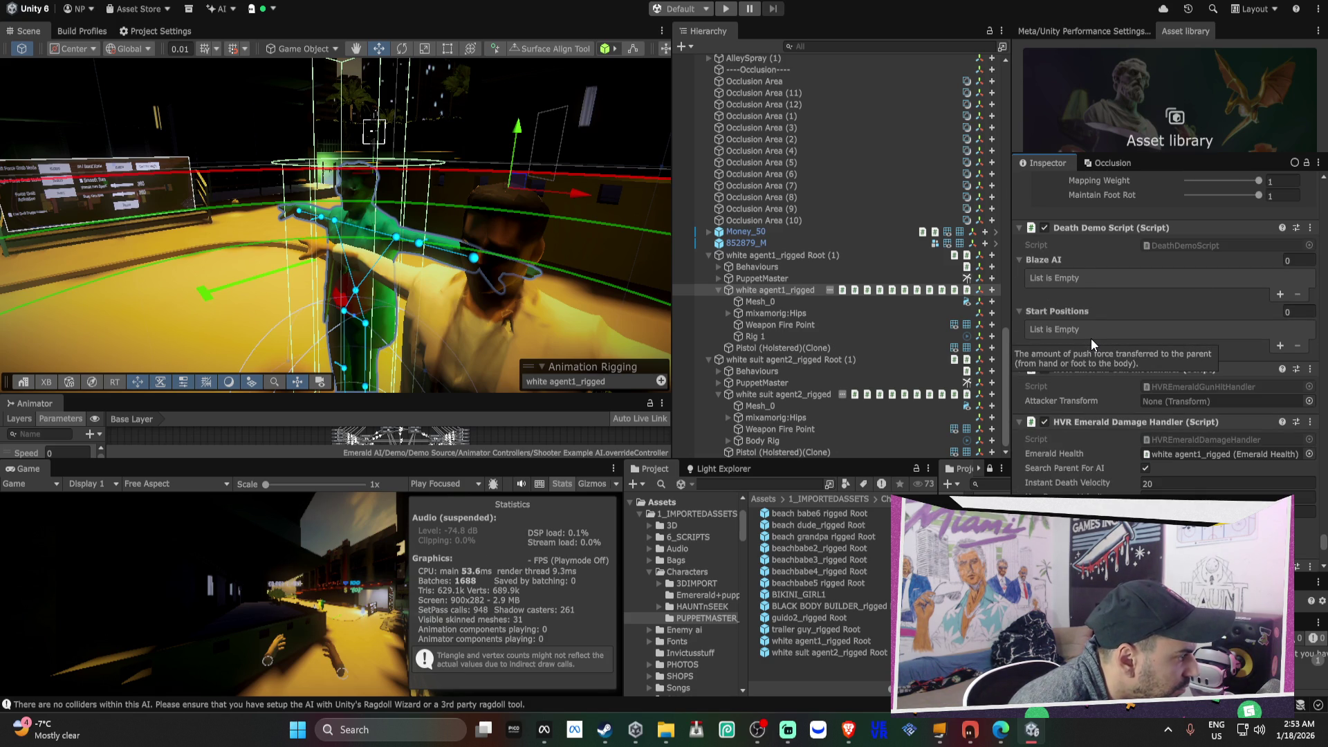
scroll(1092, 338, down, 1)
click(774, 384)
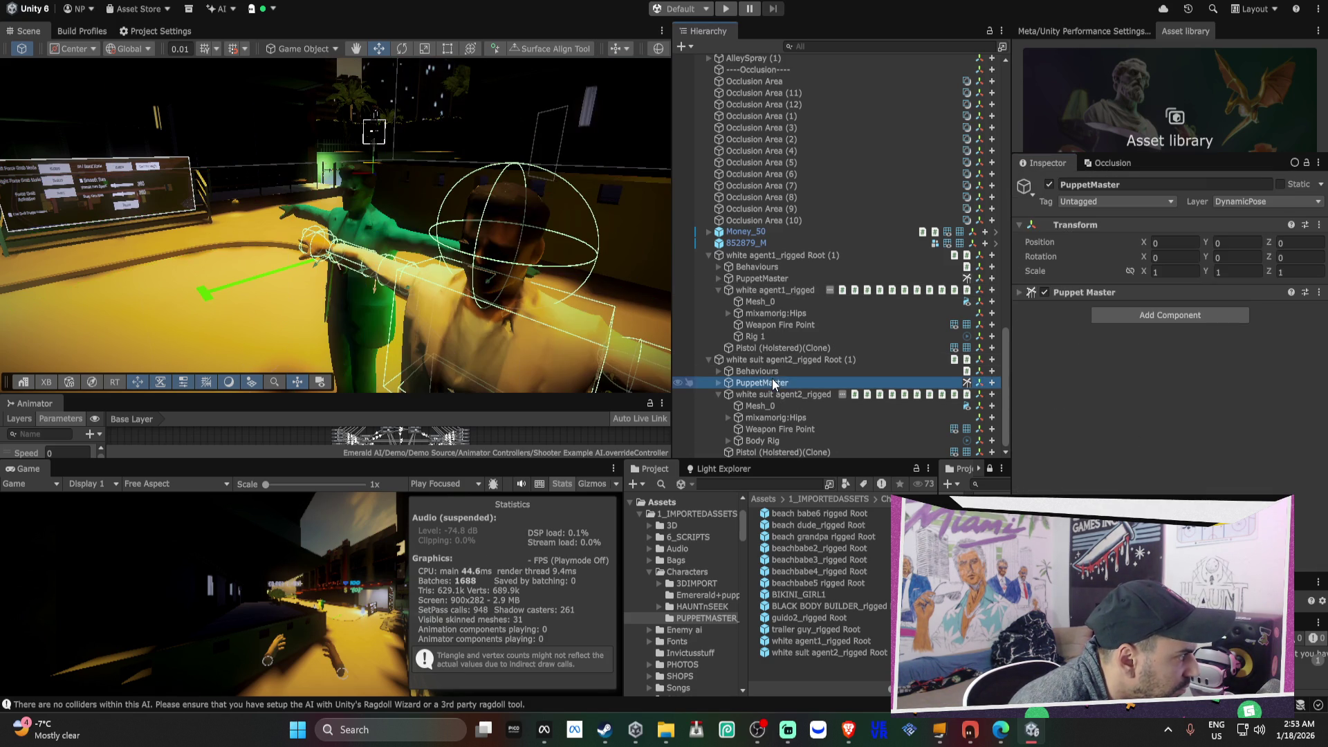
click(1080, 292)
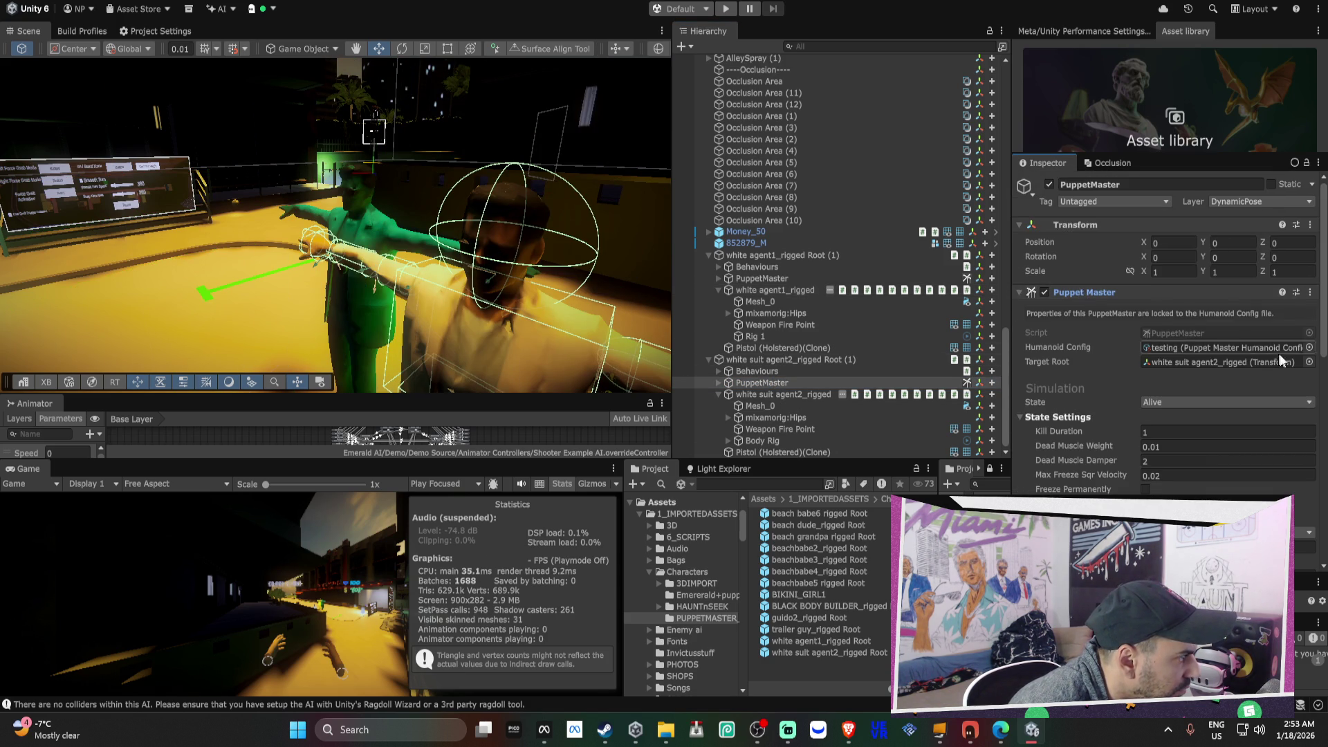
click(1309, 347)
click(782, 407)
double_click(782, 407)
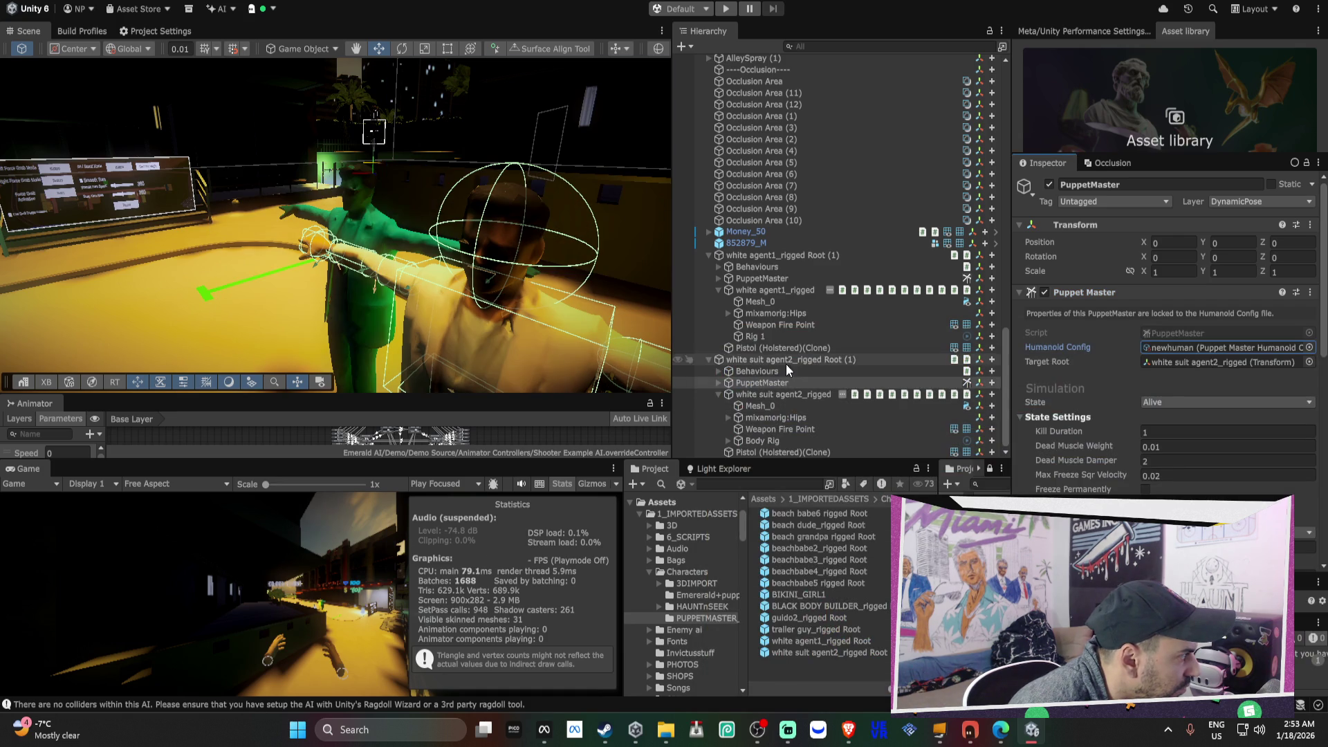
click(765, 278)
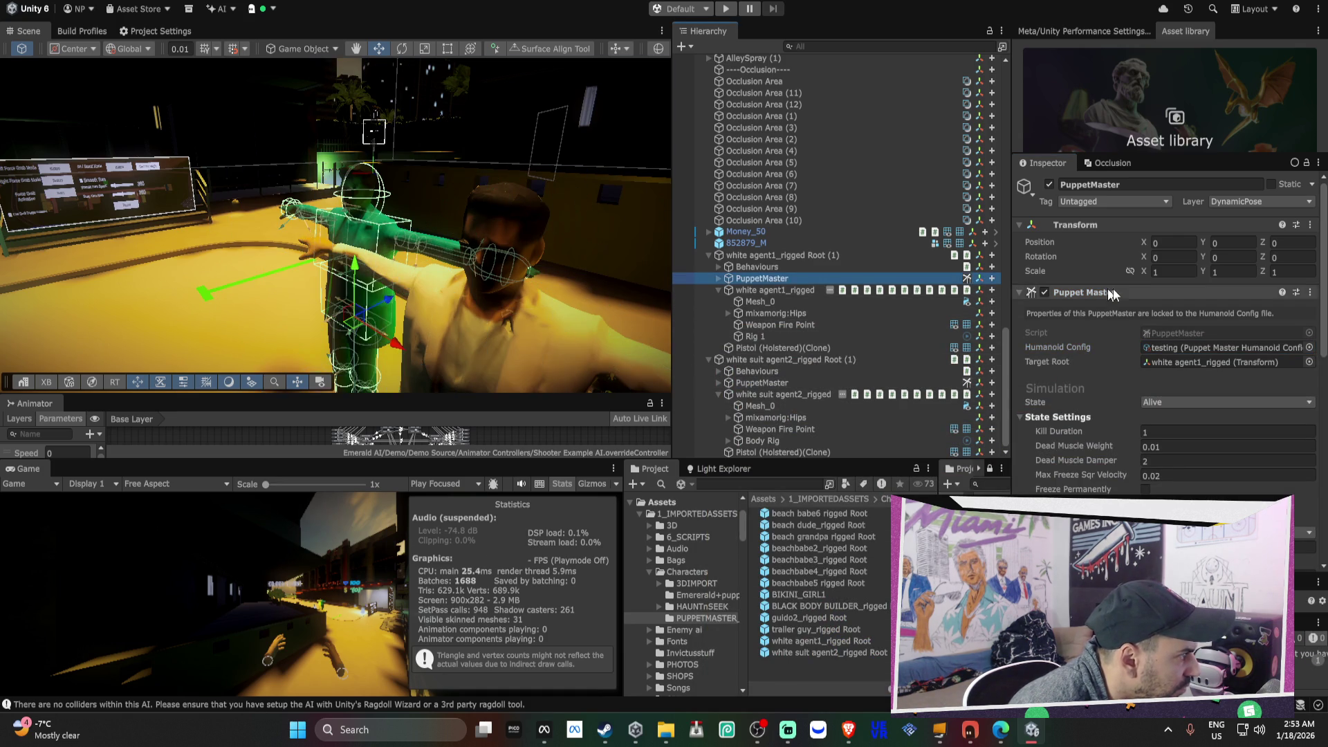
click(1309, 348)
double_click(786, 409)
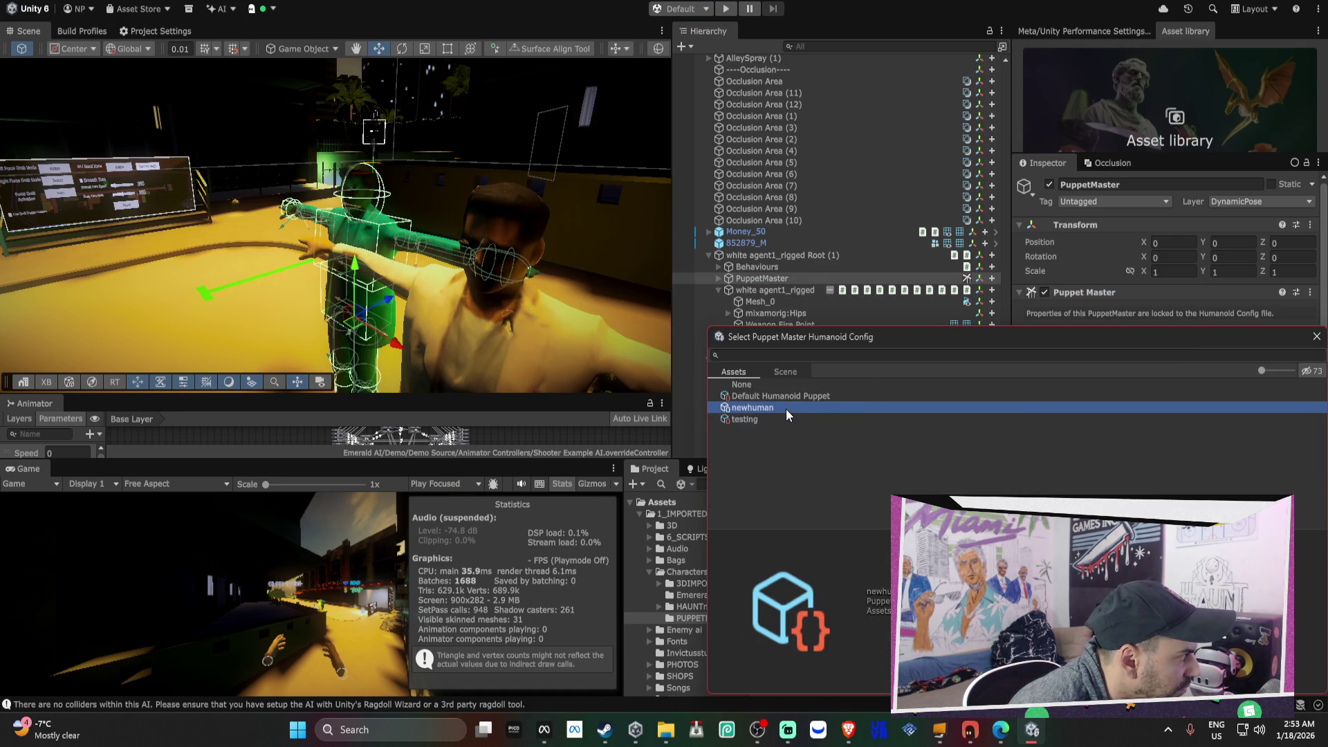
click(704, 255)
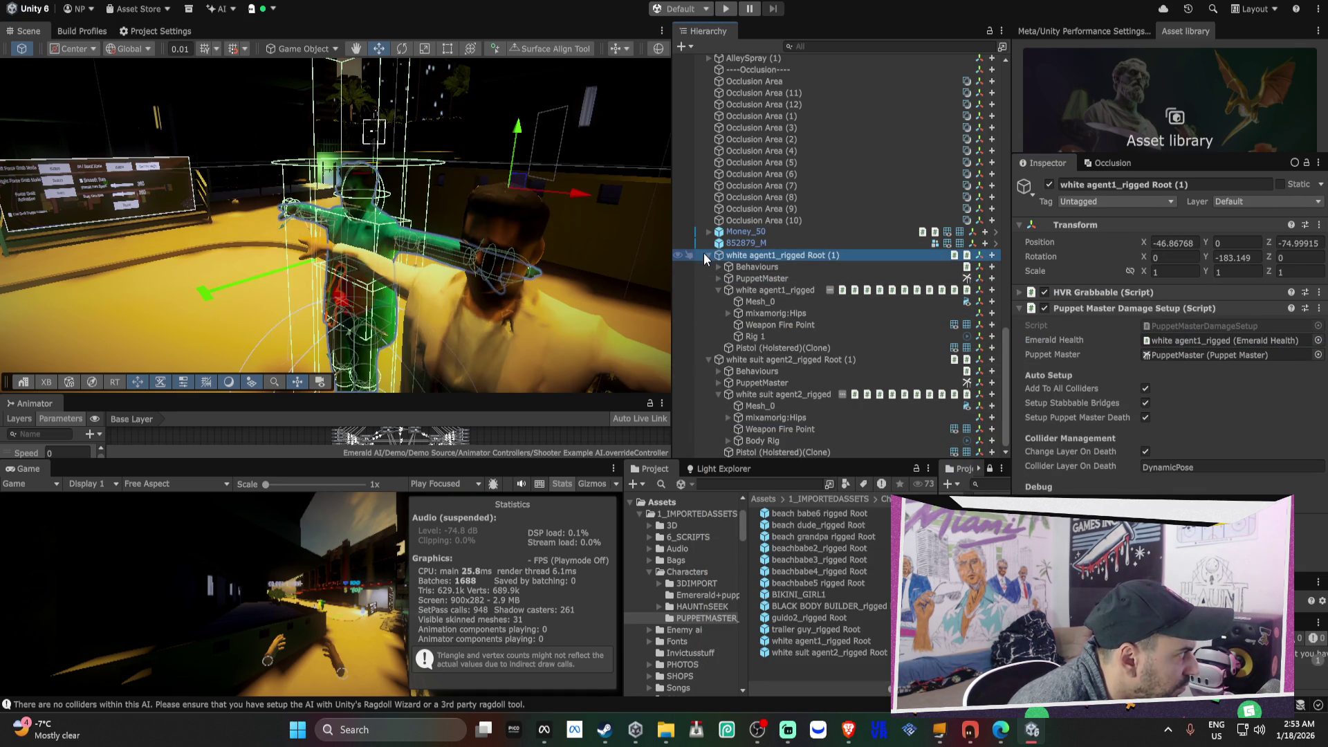
scroll(707, 253, up, 10)
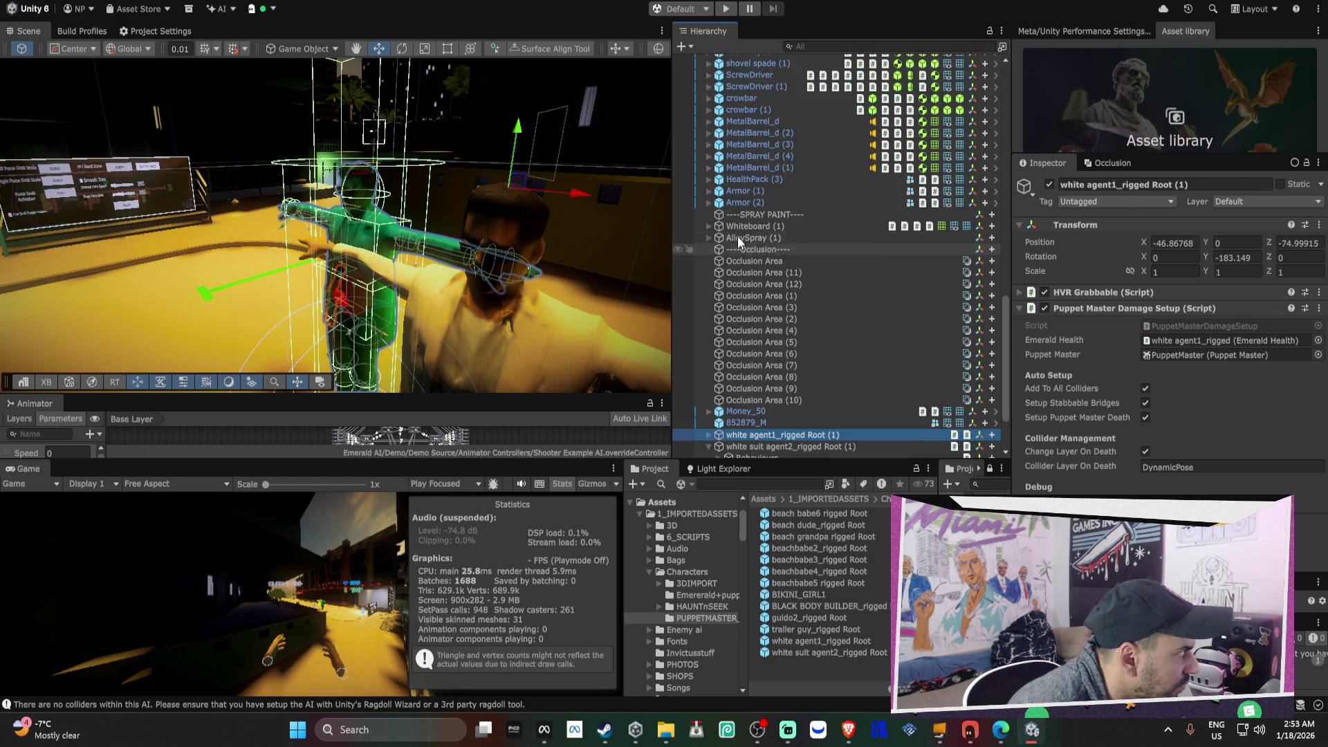
scroll(741, 205, up, 8)
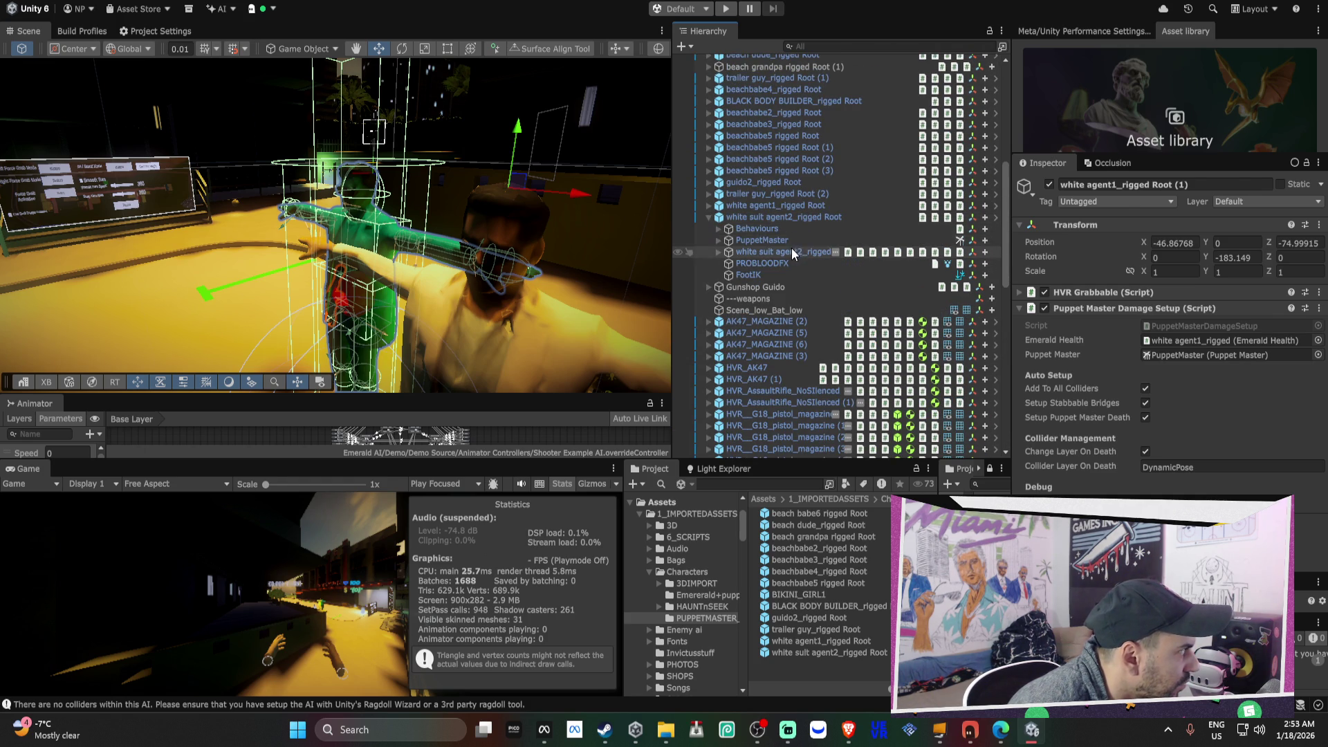
click(792, 240)
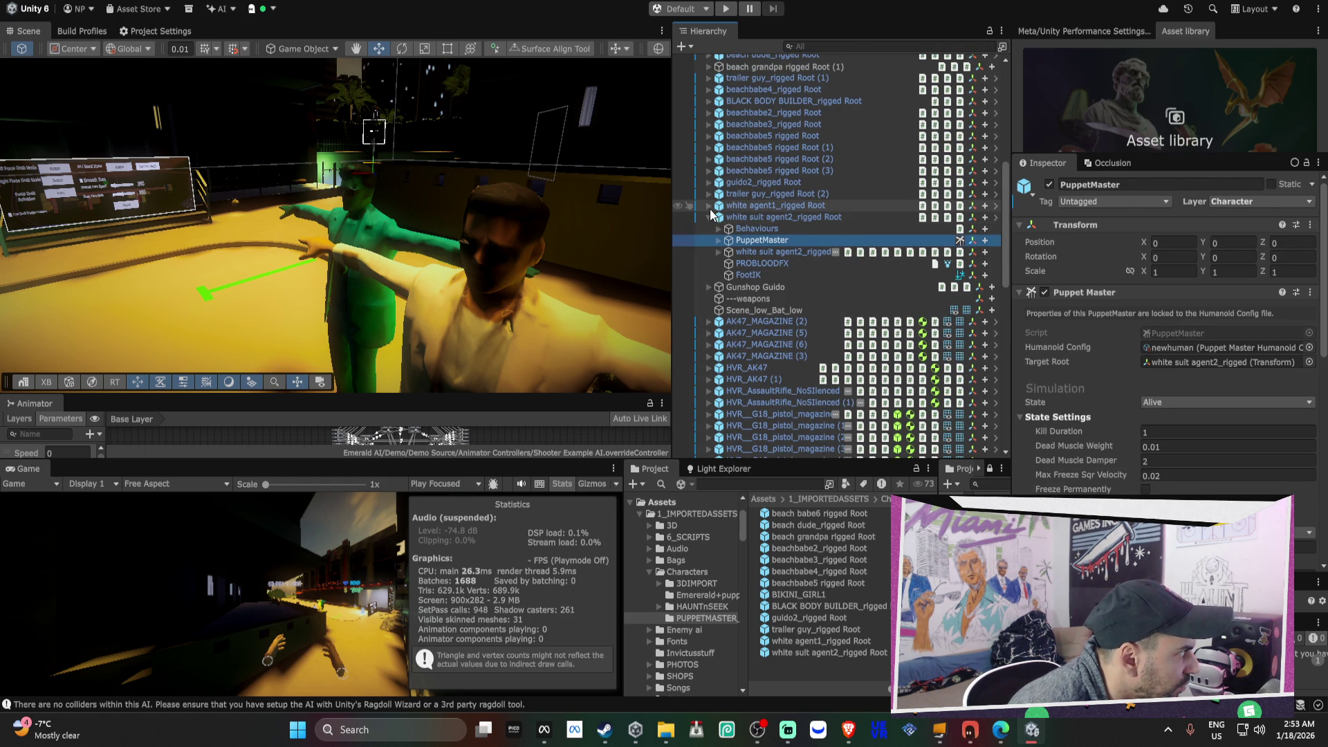
click(710, 205)
click(784, 230)
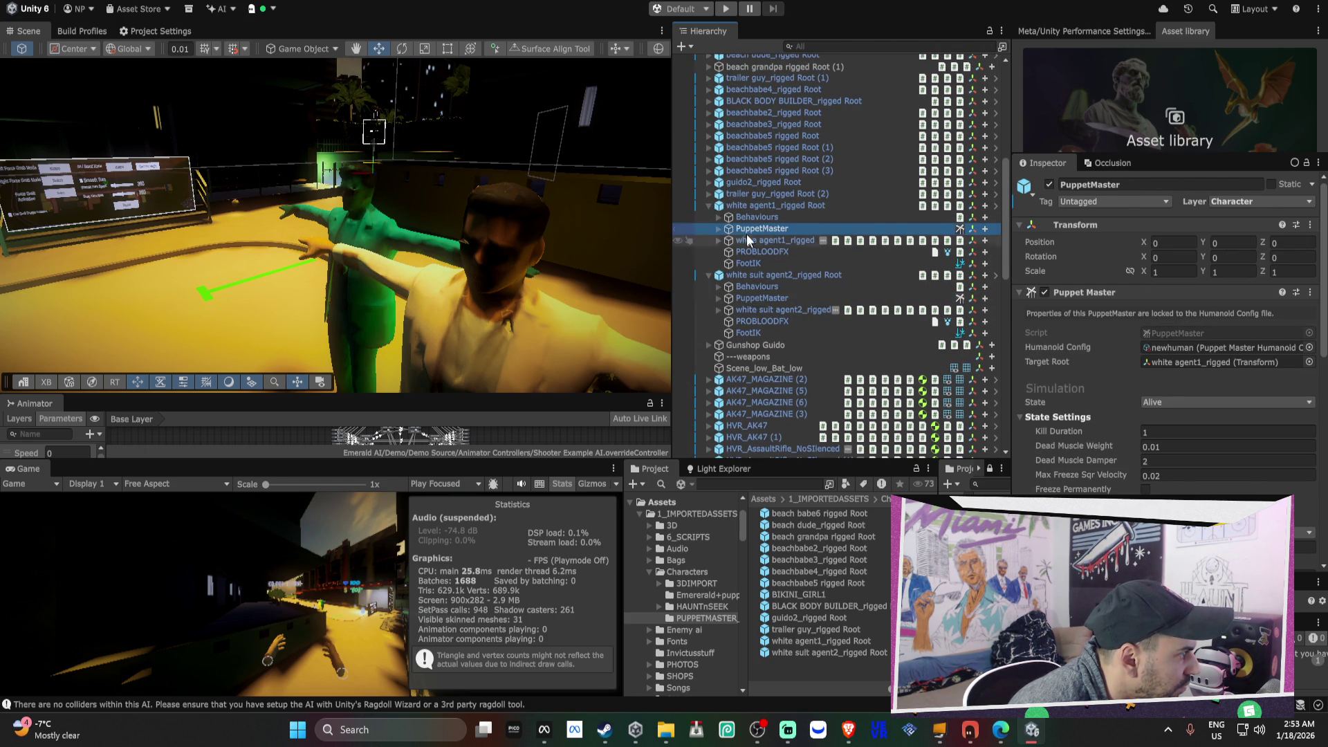
click(710, 205)
click(709, 217)
scroll(862, 305, down, 10)
click(788, 359)
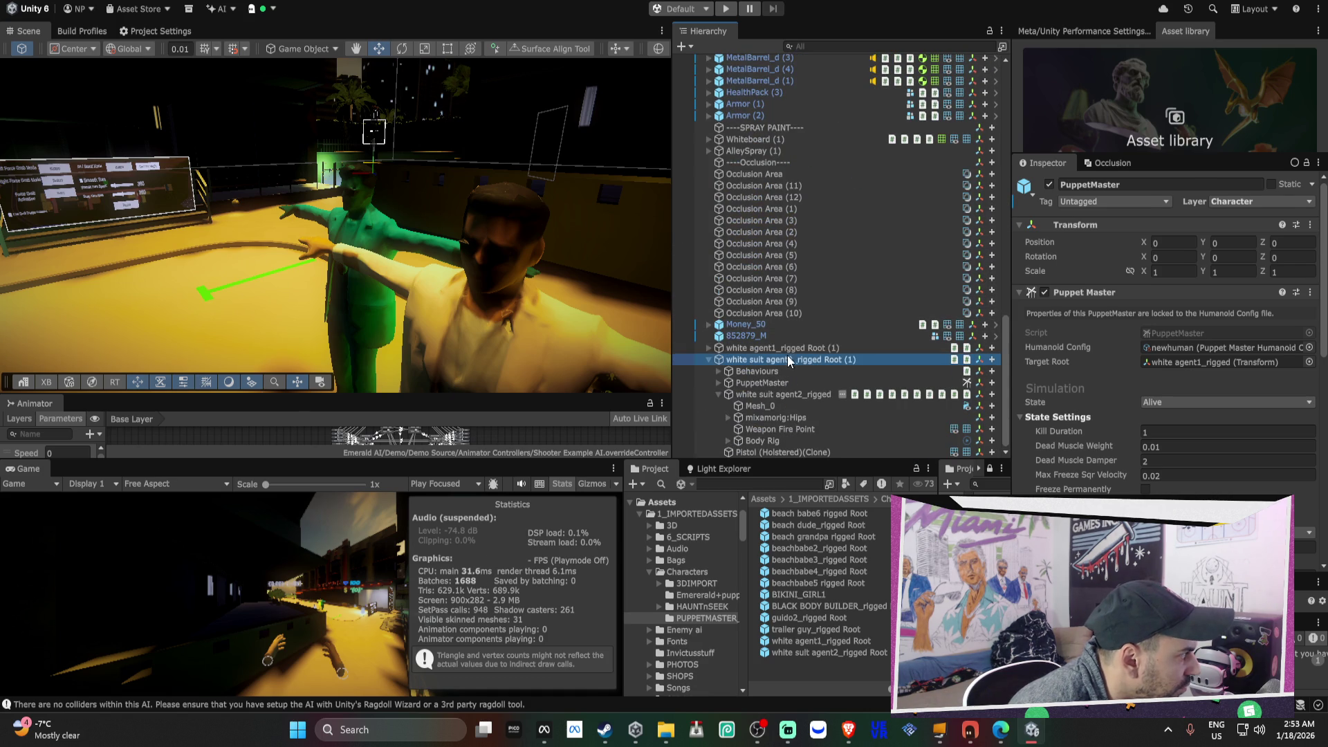
click(709, 360)
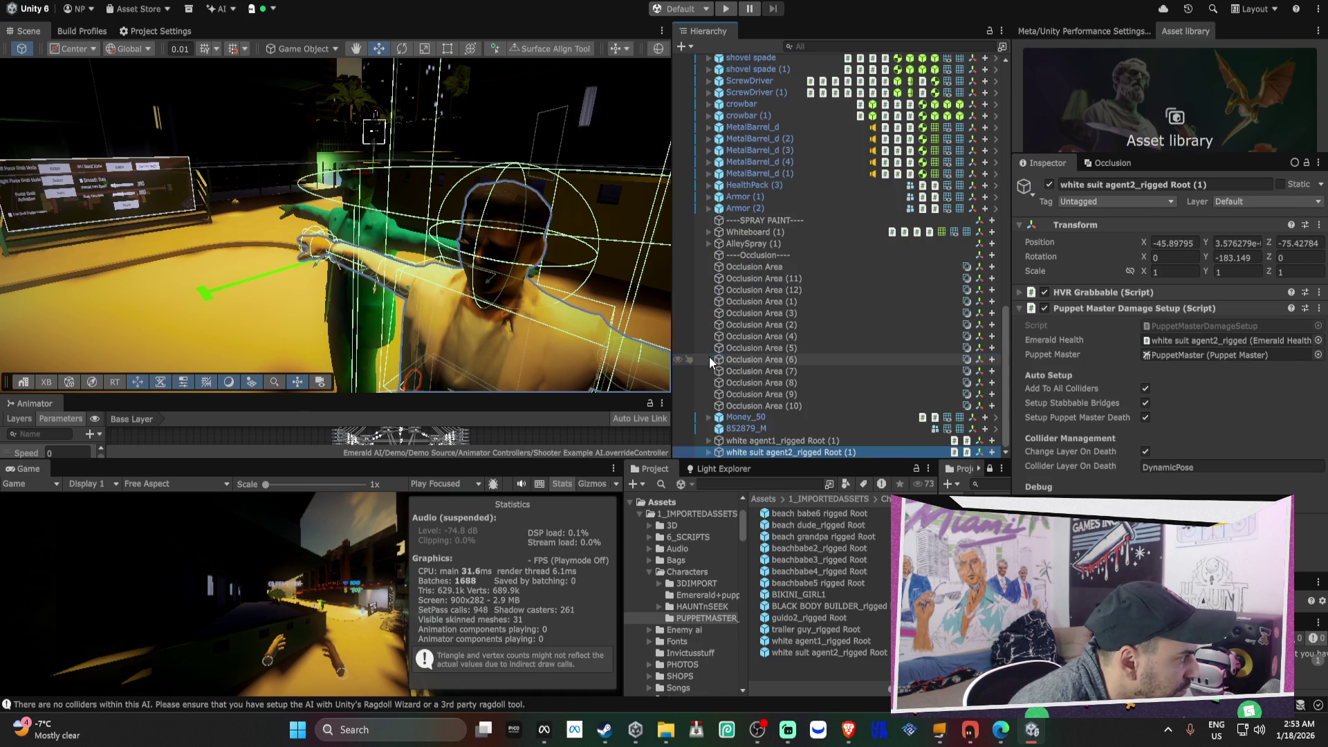
click(710, 441)
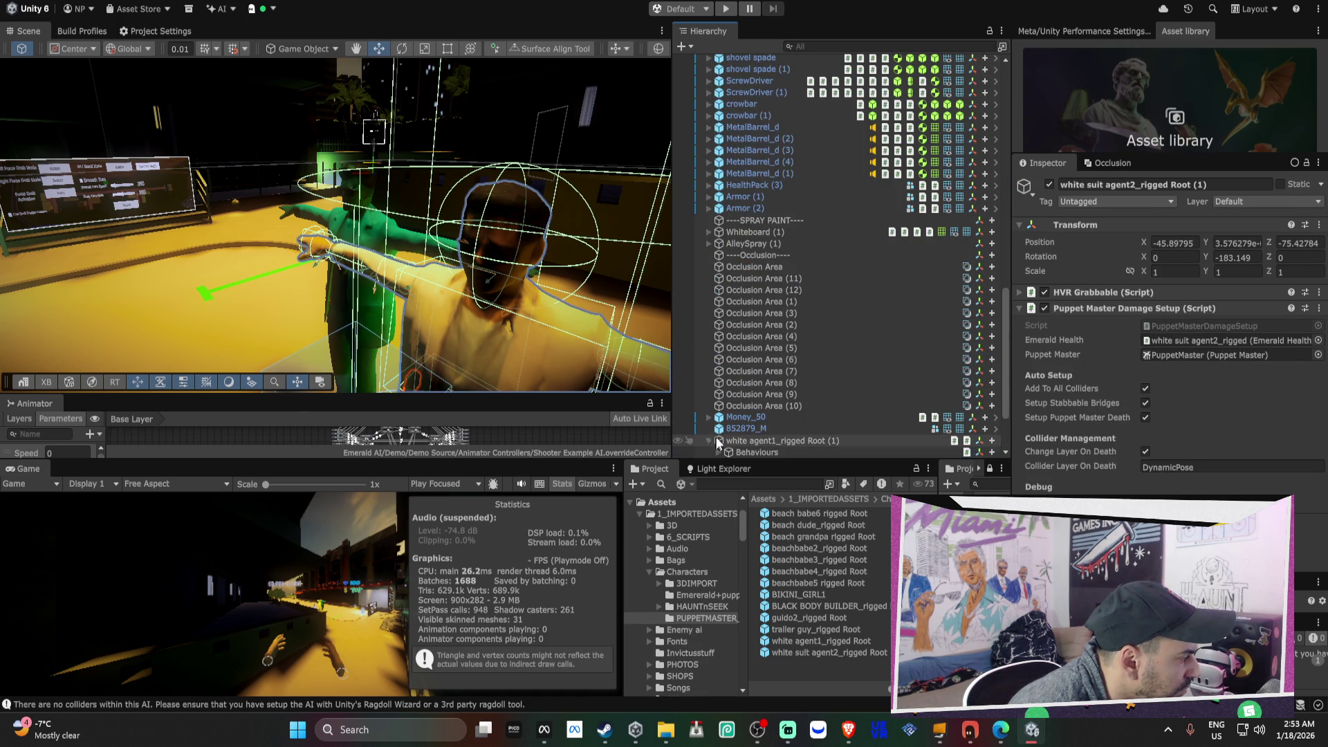
click(766, 383)
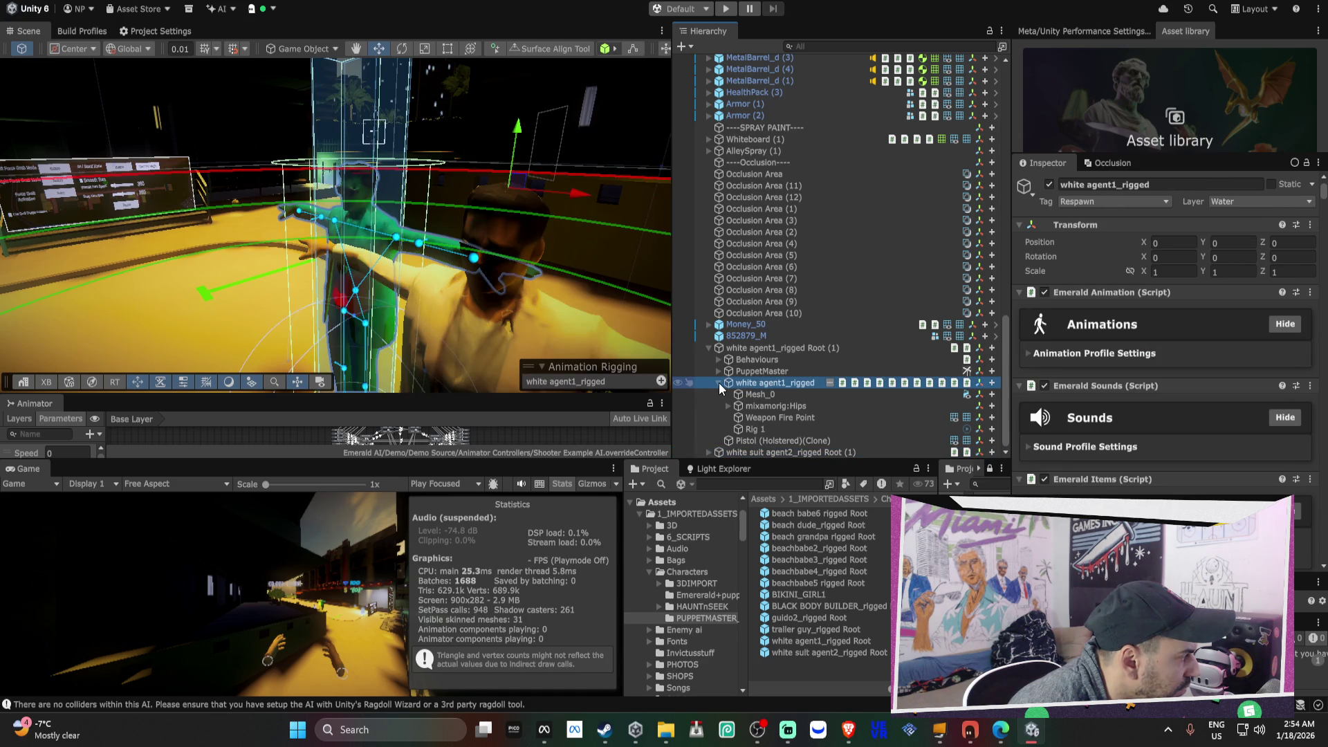
click(719, 383)
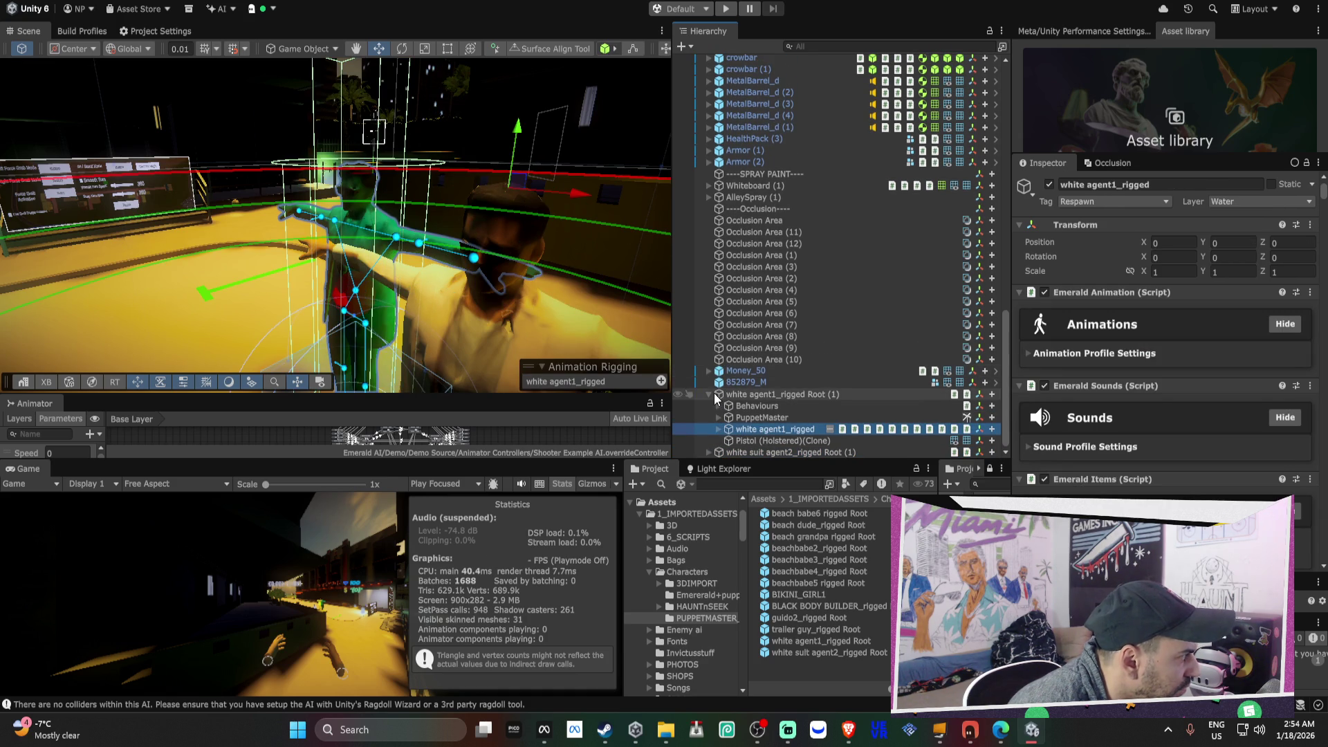
click(709, 394)
click(786, 439)
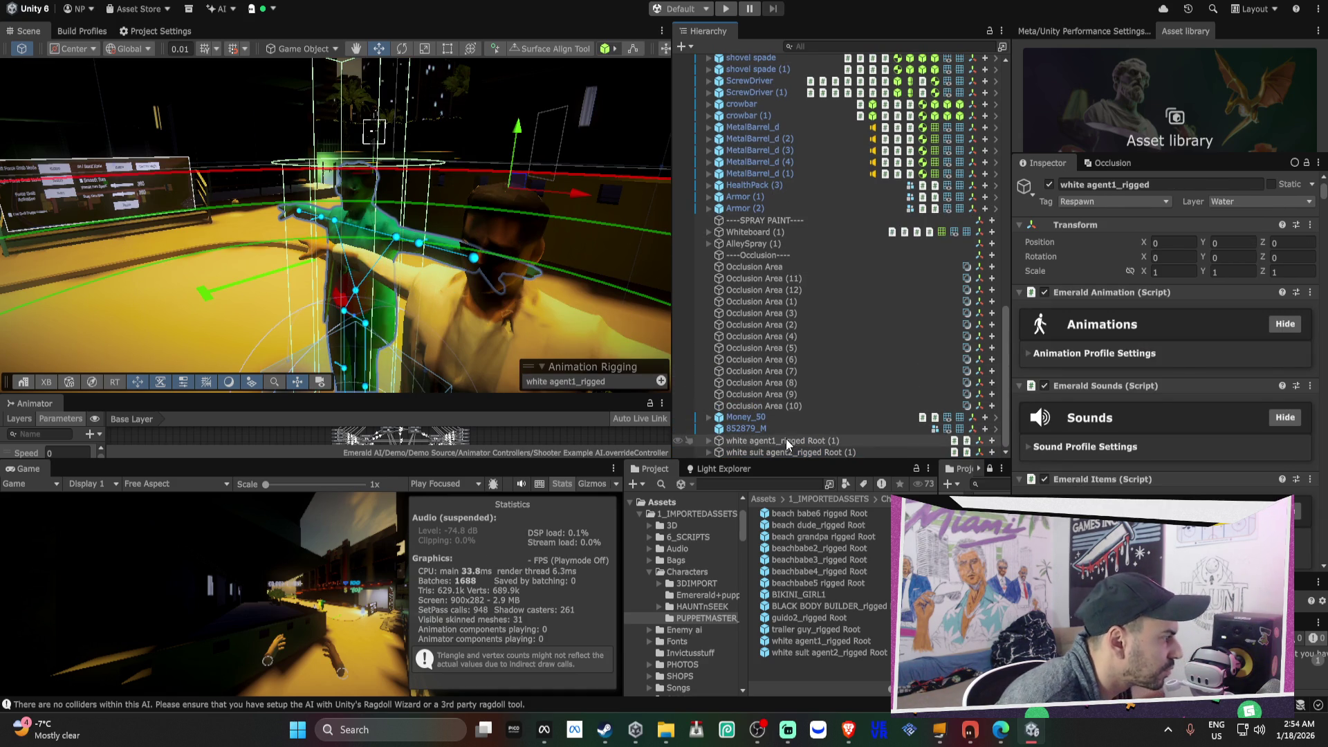
scroll(778, 167, up, 6)
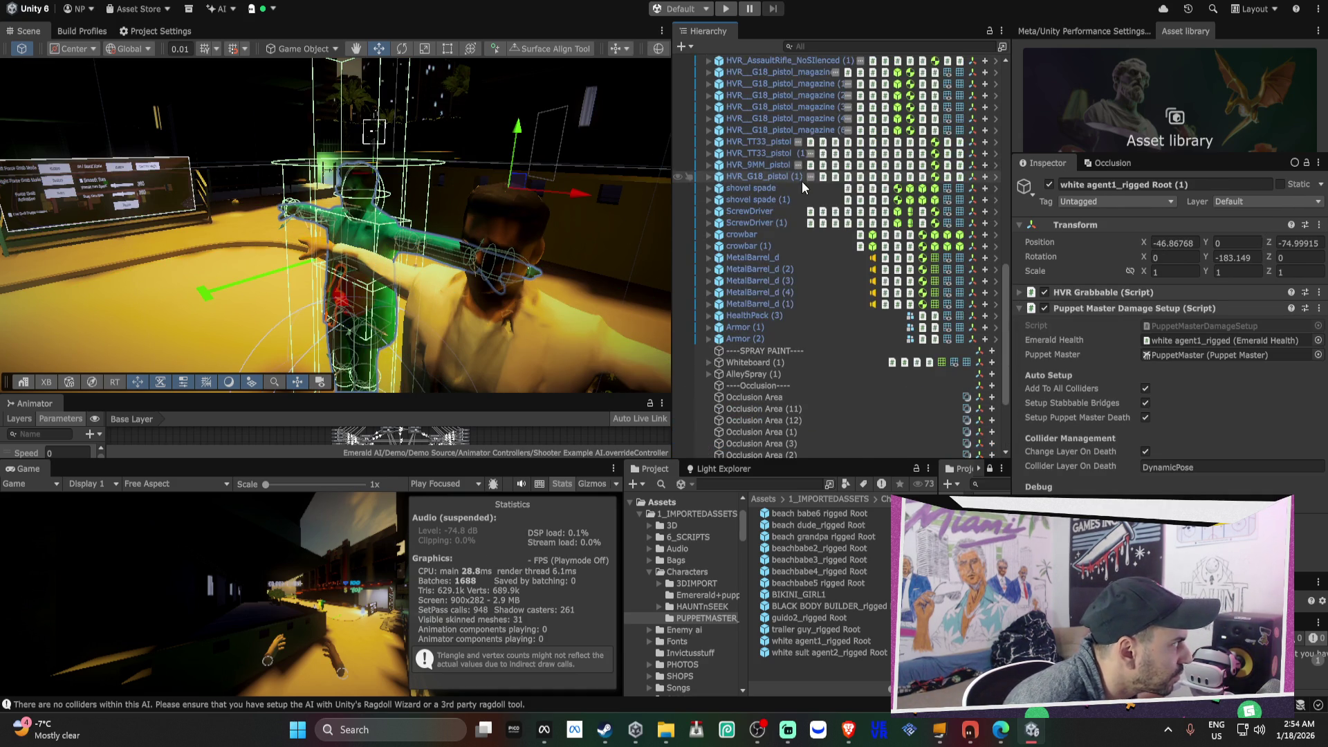
scroll(798, 148, up, 2)
click(791, 139)
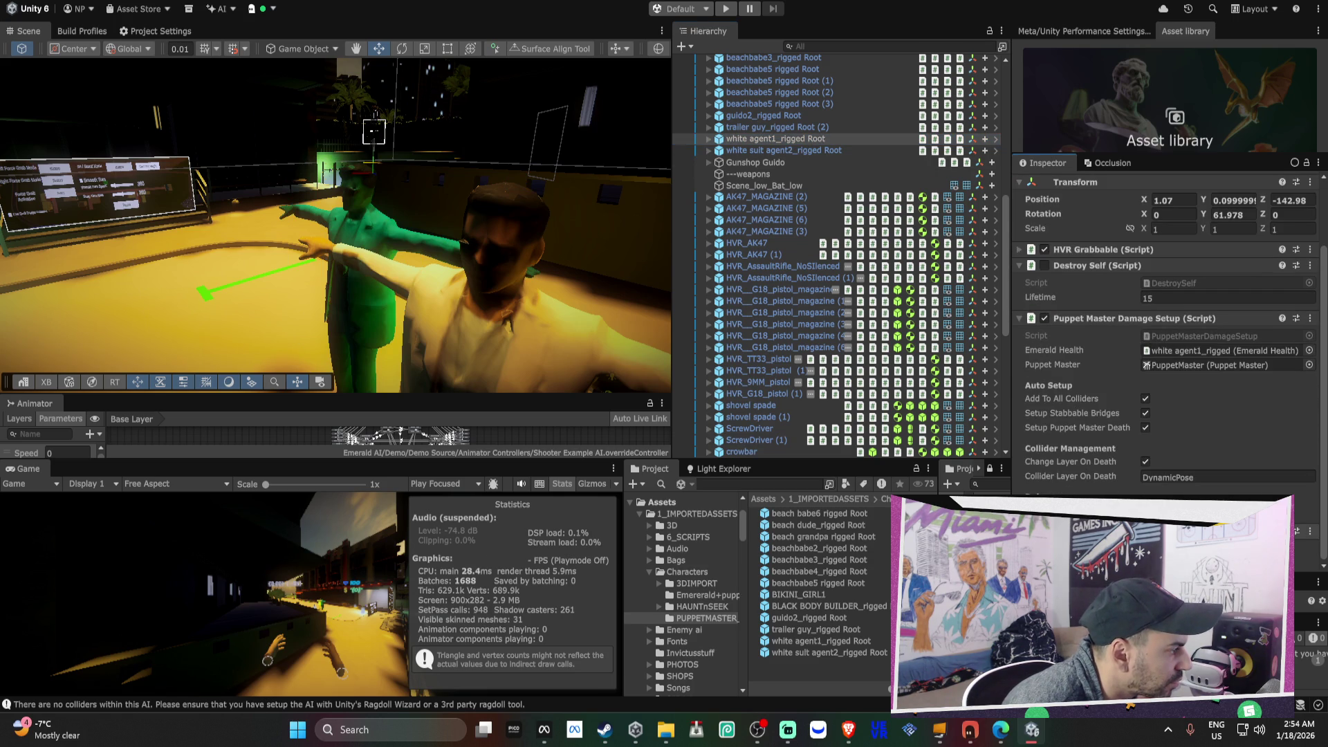
- Copy agent1's Loot Dropper component and apply its changes to the agent prefab
right_click(1101, 268)
mouse_move(1166, 325)
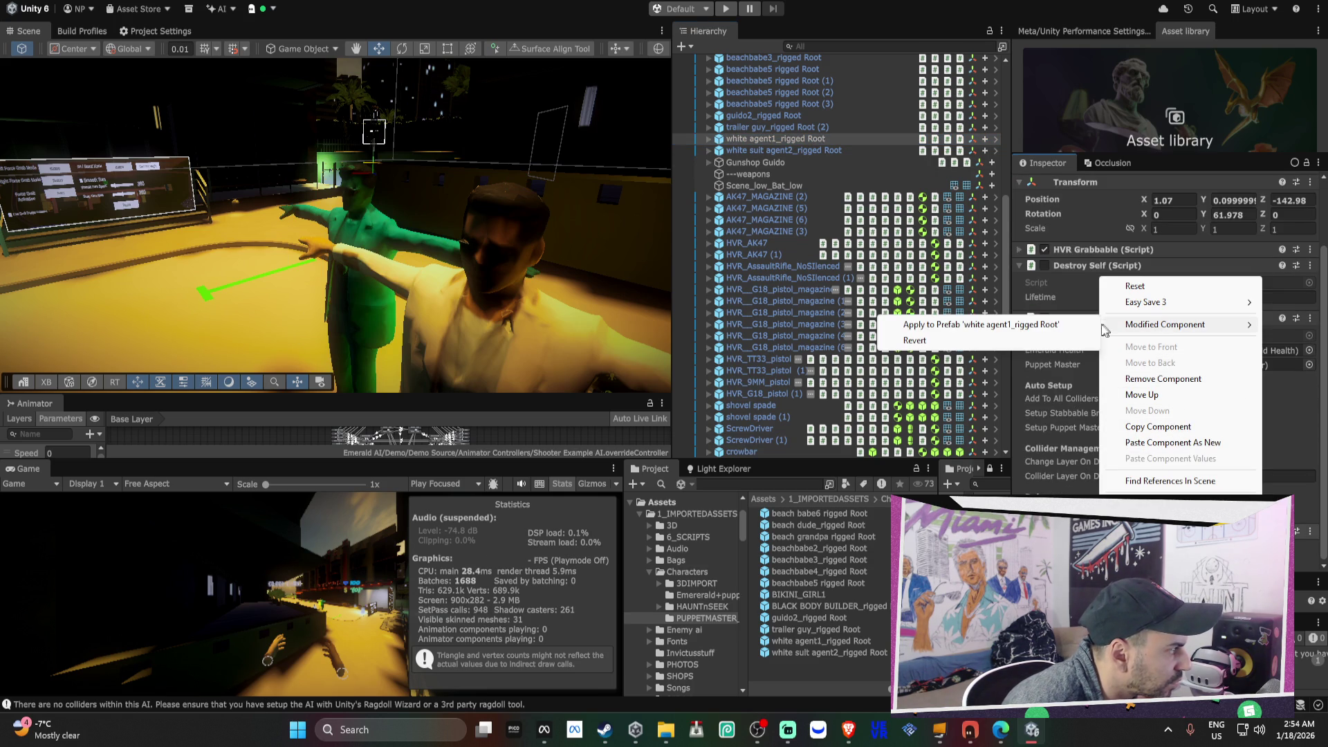
click(1177, 426)
right_click(1079, 279)
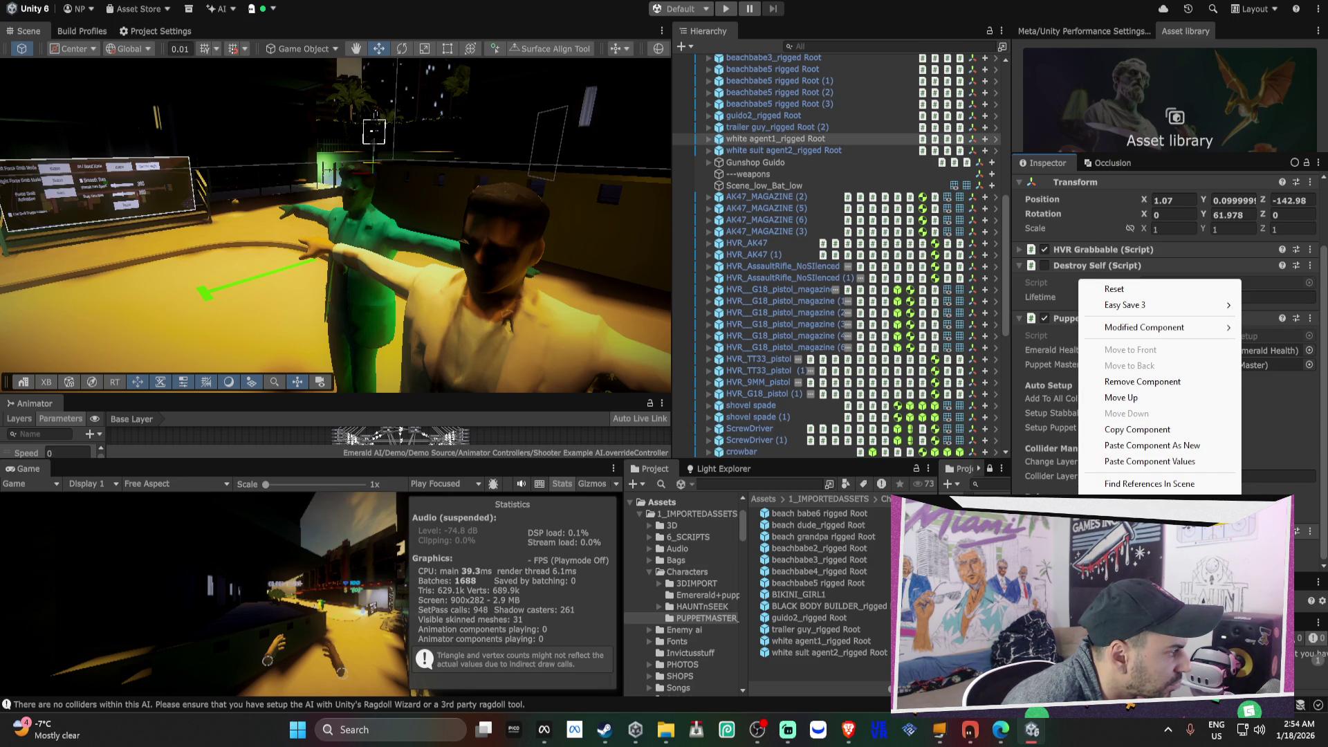
key(Escape)
scroll(1099, 417, down, 10)
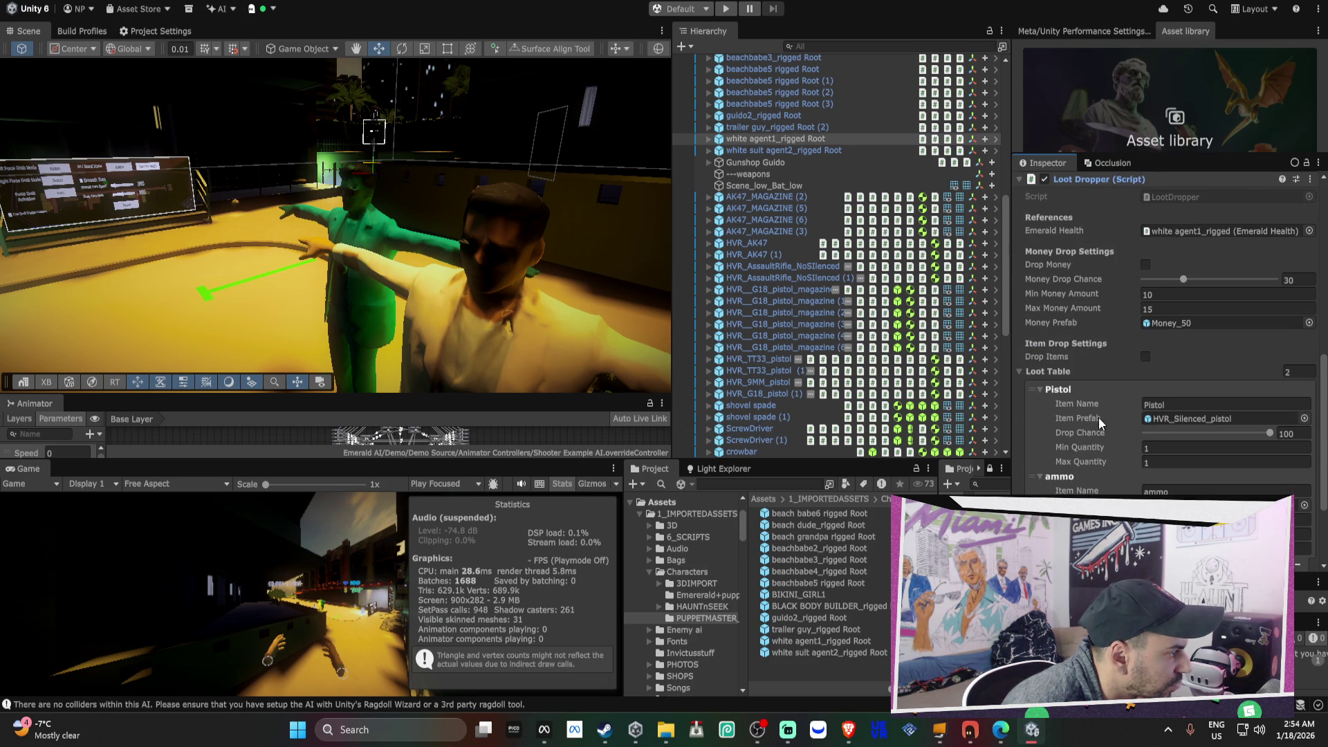
scroll(1099, 417, up, 3)
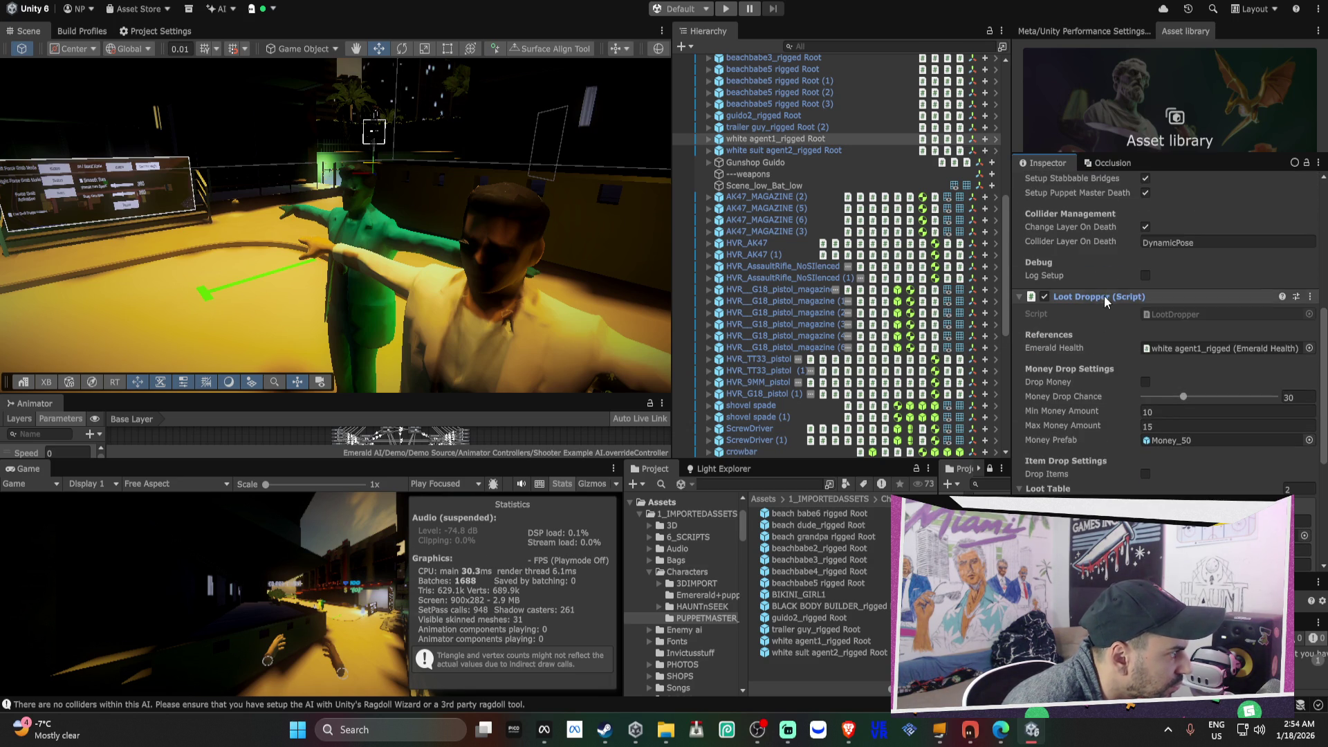
right_click(1106, 296)
mouse_move(1172, 344)
click(1058, 345)
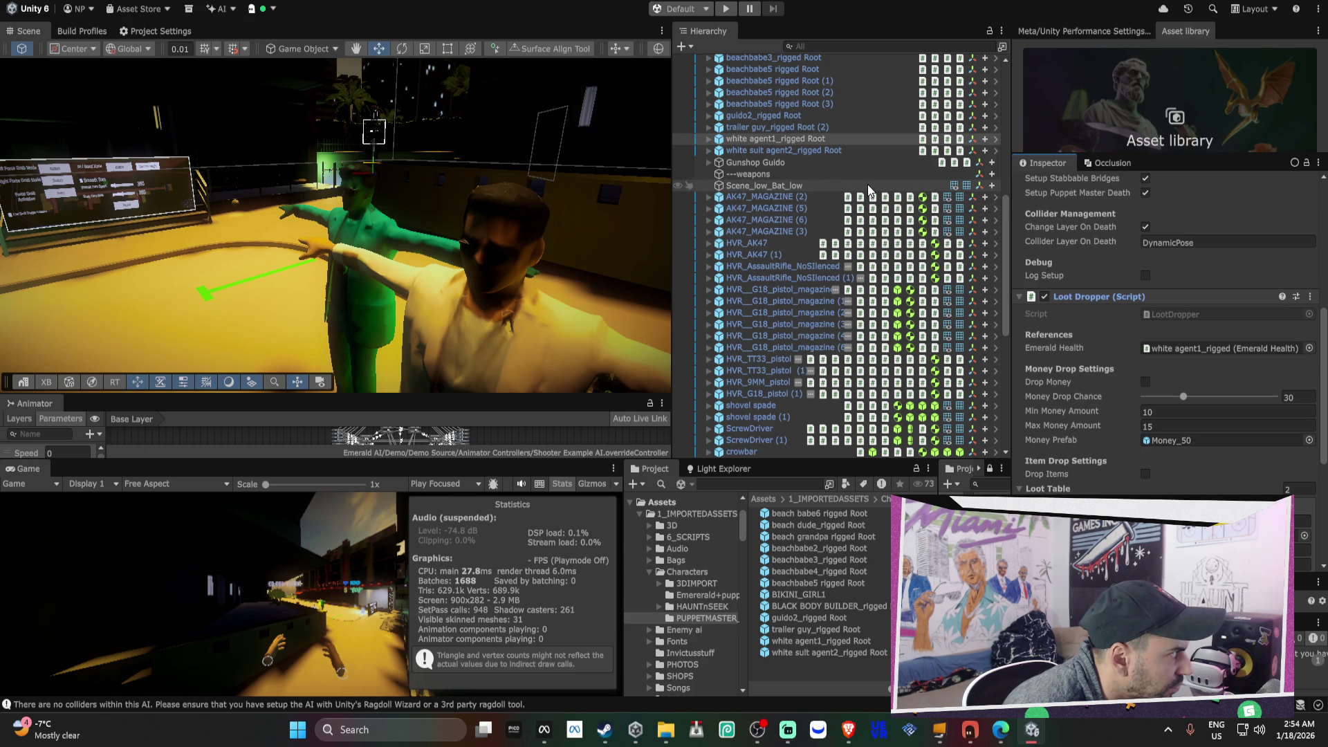
- Paste the copied Loot Dropper values into both white-suit agent roots at once
scroll(831, 291, down, 10)
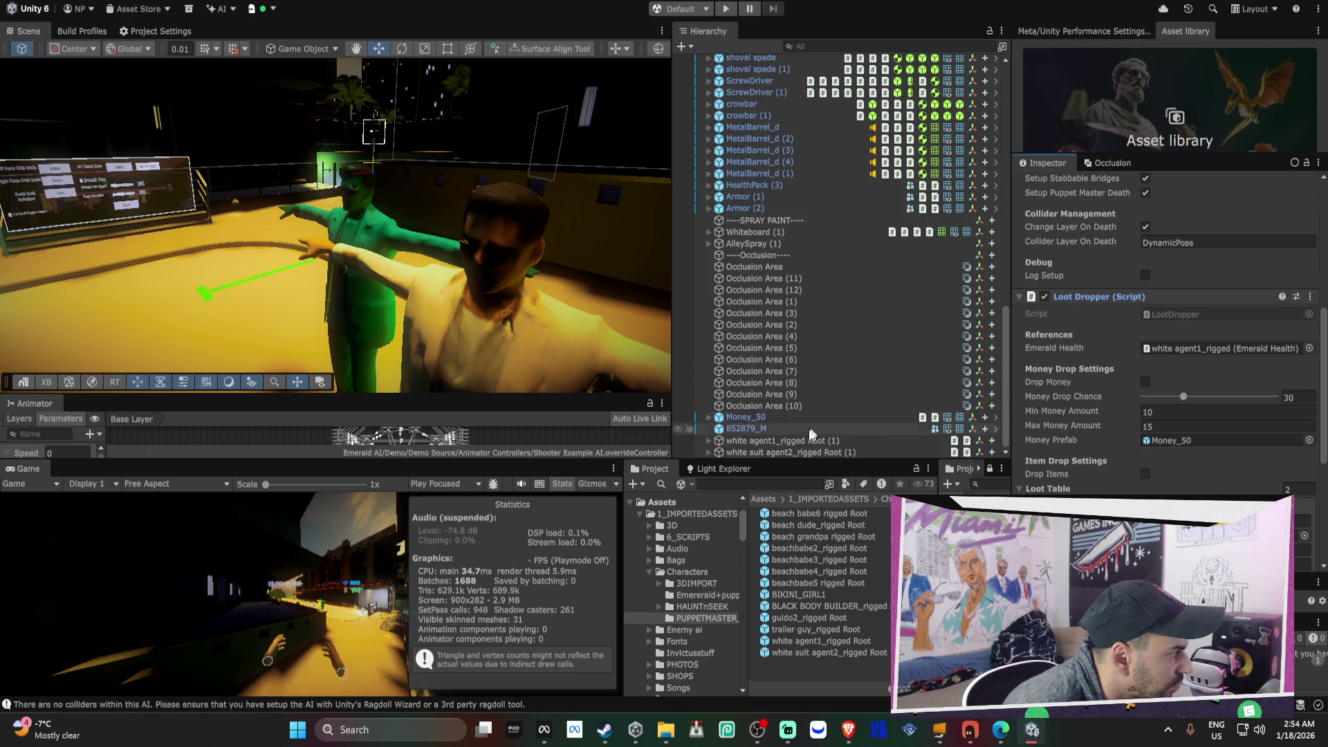
click(822, 440)
shift+click(790, 453)
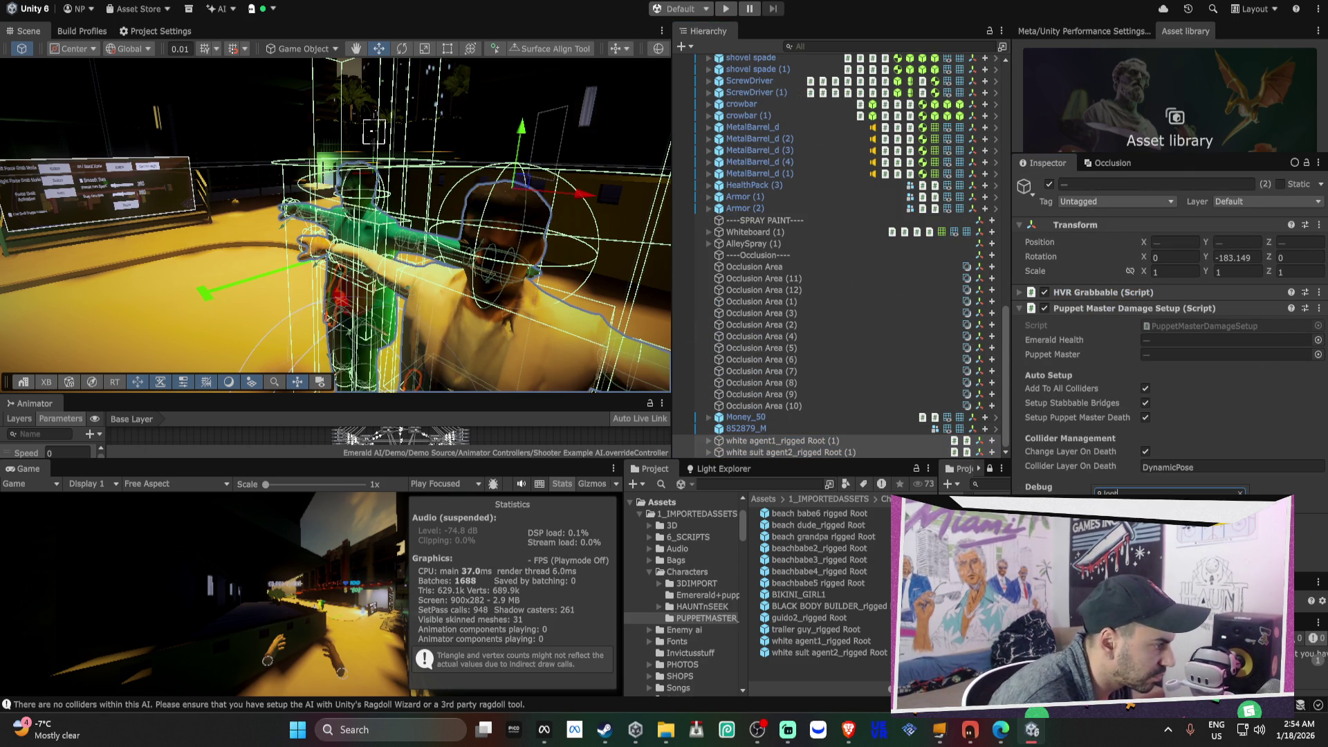
scroll(1150, 475, down, 5)
scroll(1150, 475, down, 3)
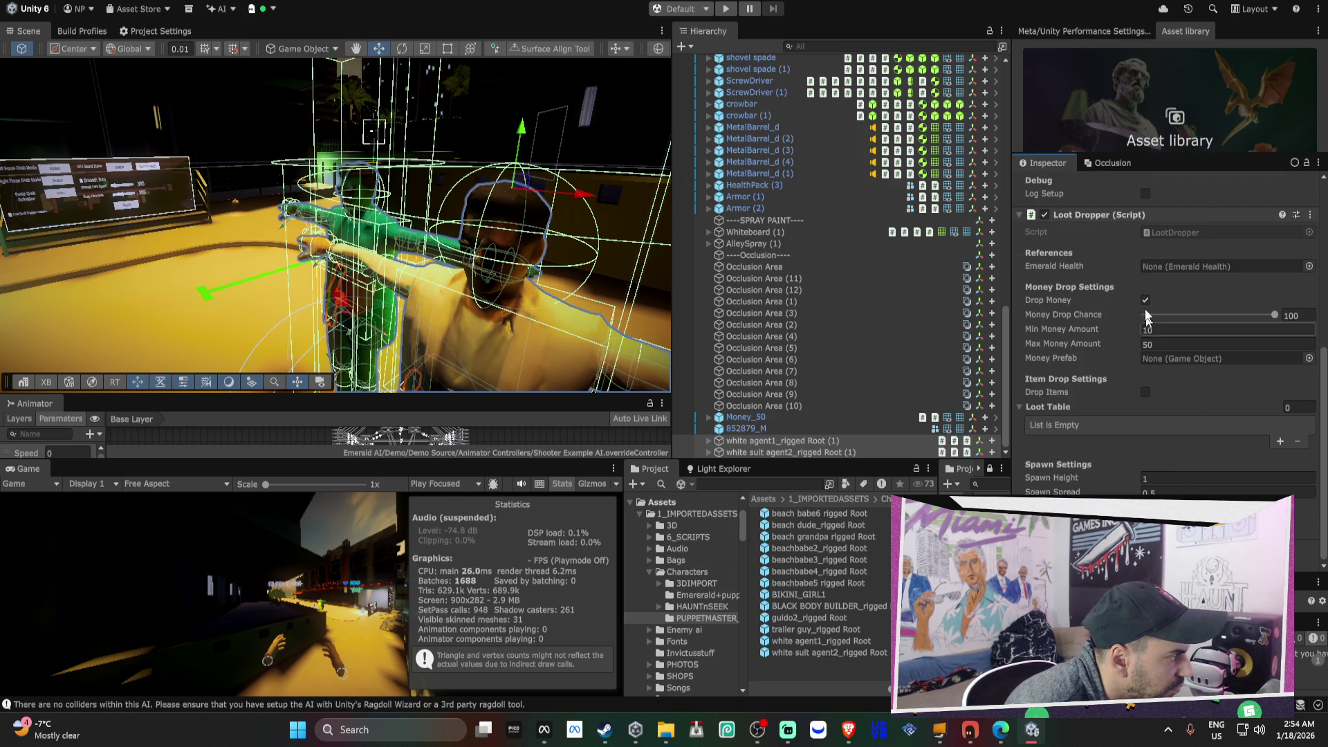
right_click(1105, 218)
click(1170, 382)
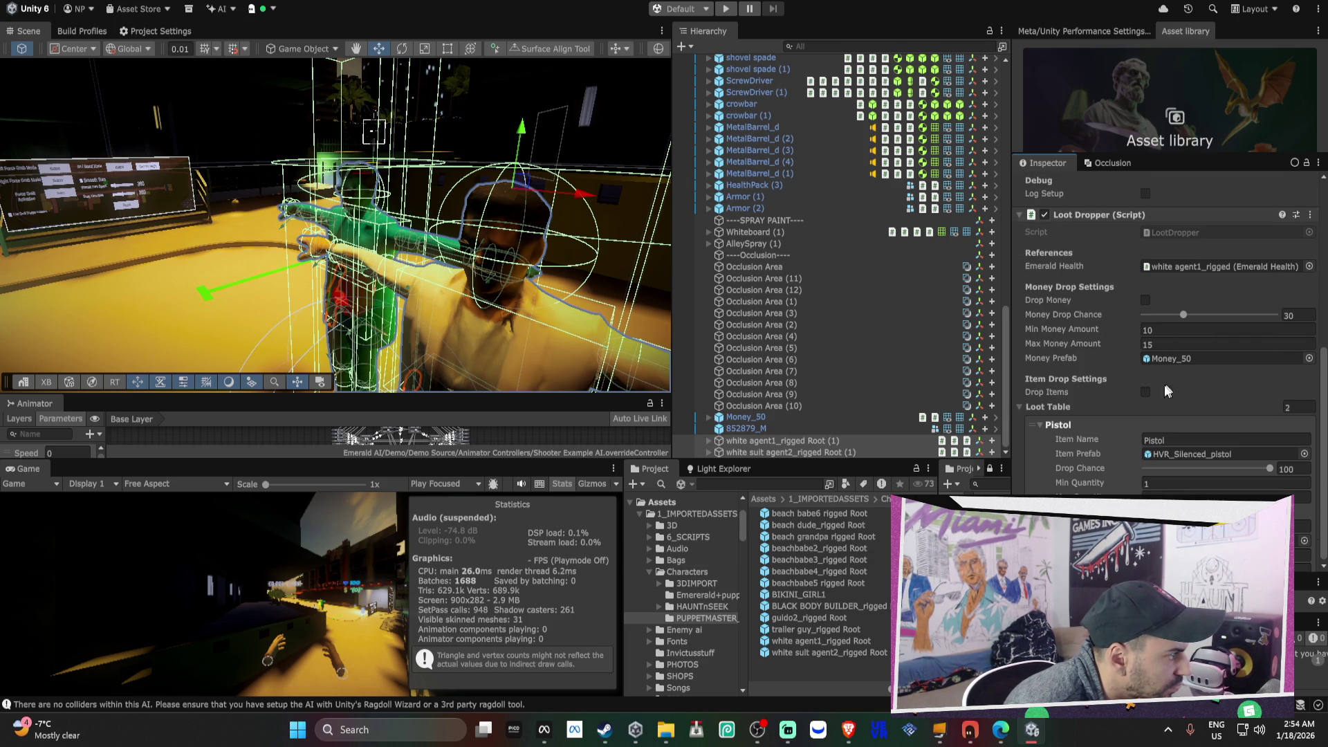
click(761, 440)
- Assign the white agent1_rigged and white suit agent2_rigged models as their Emerald Health references
drag(759, 447, 1192, 278)
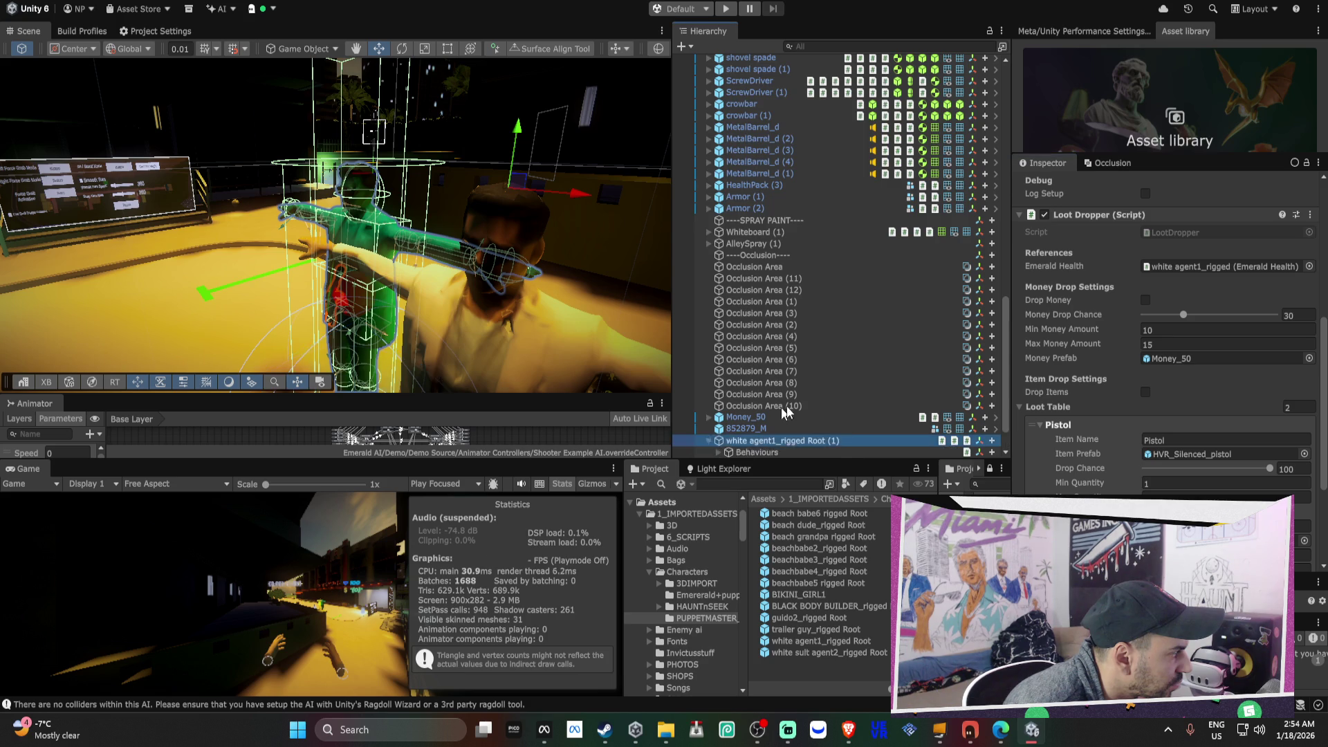
click(708, 440)
click(808, 429)
drag(775, 394, 1197, 267)
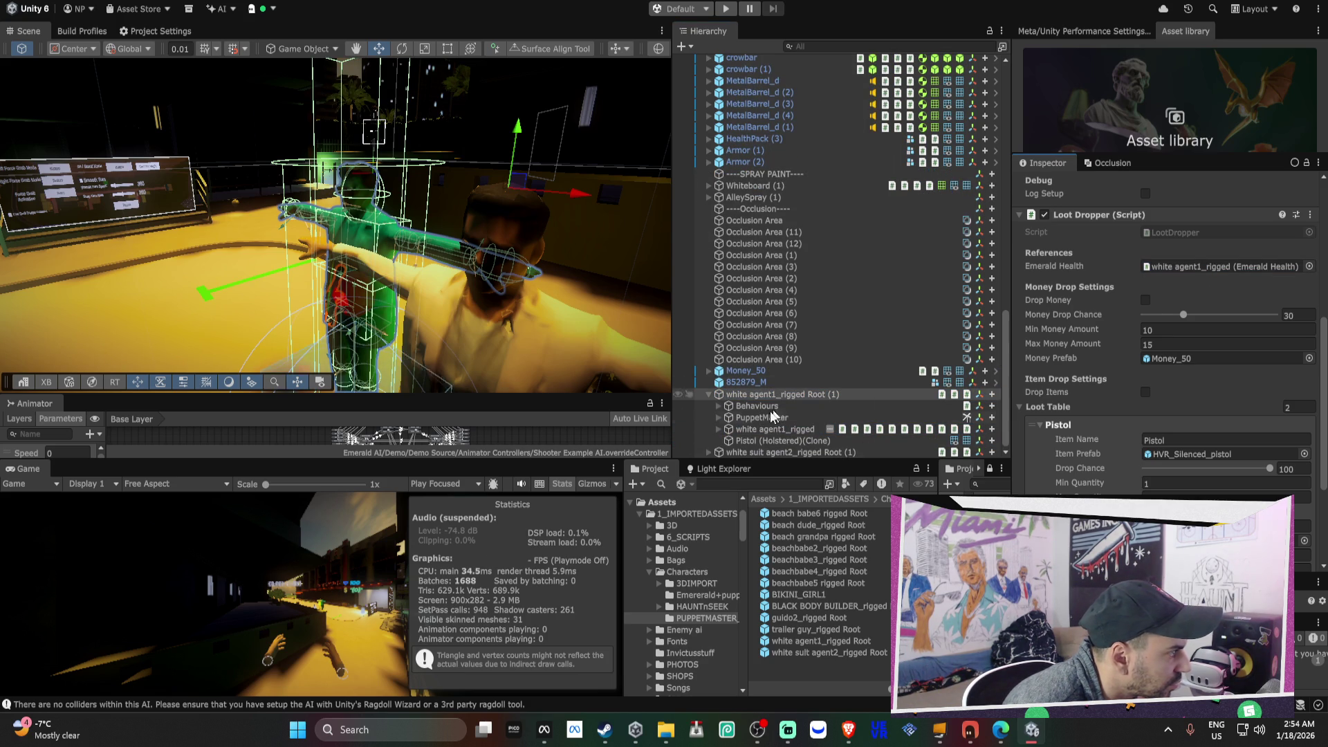
scroll(796, 395, down, 3)
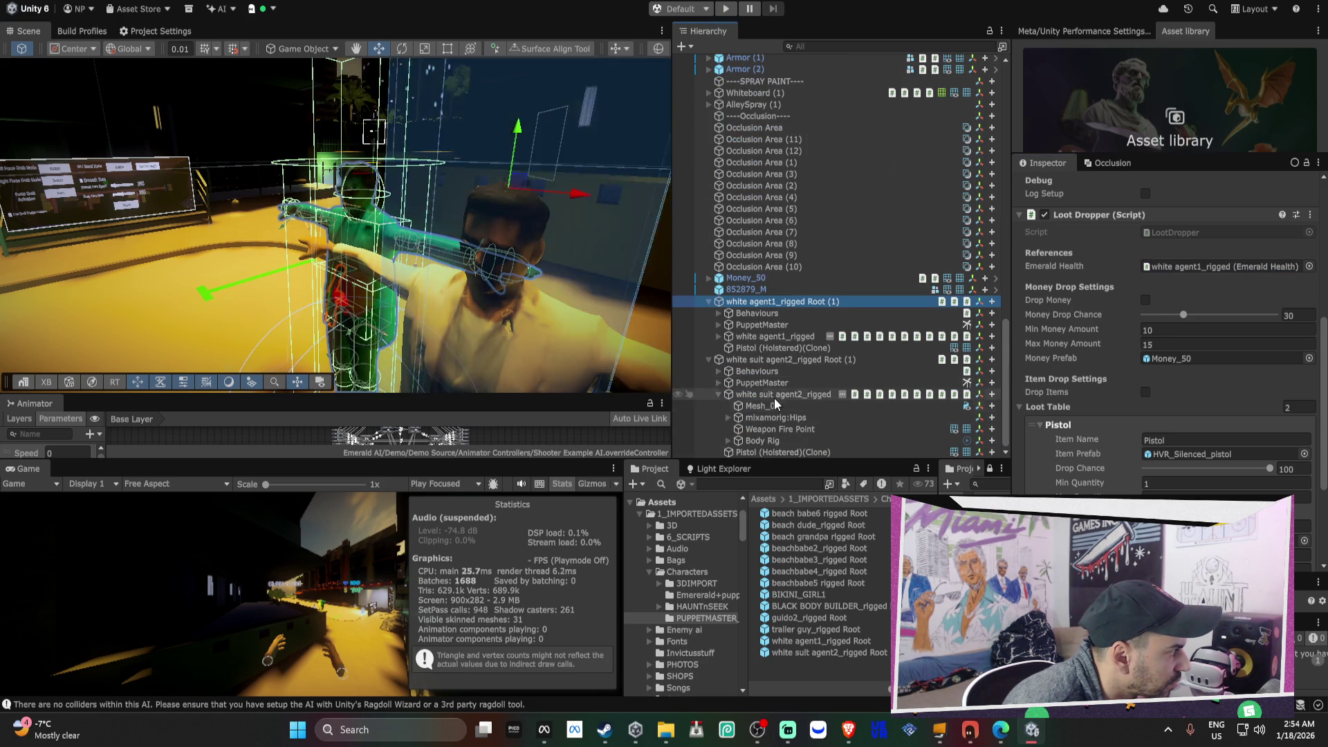
click(790, 356)
drag(789, 395, 1217, 268)
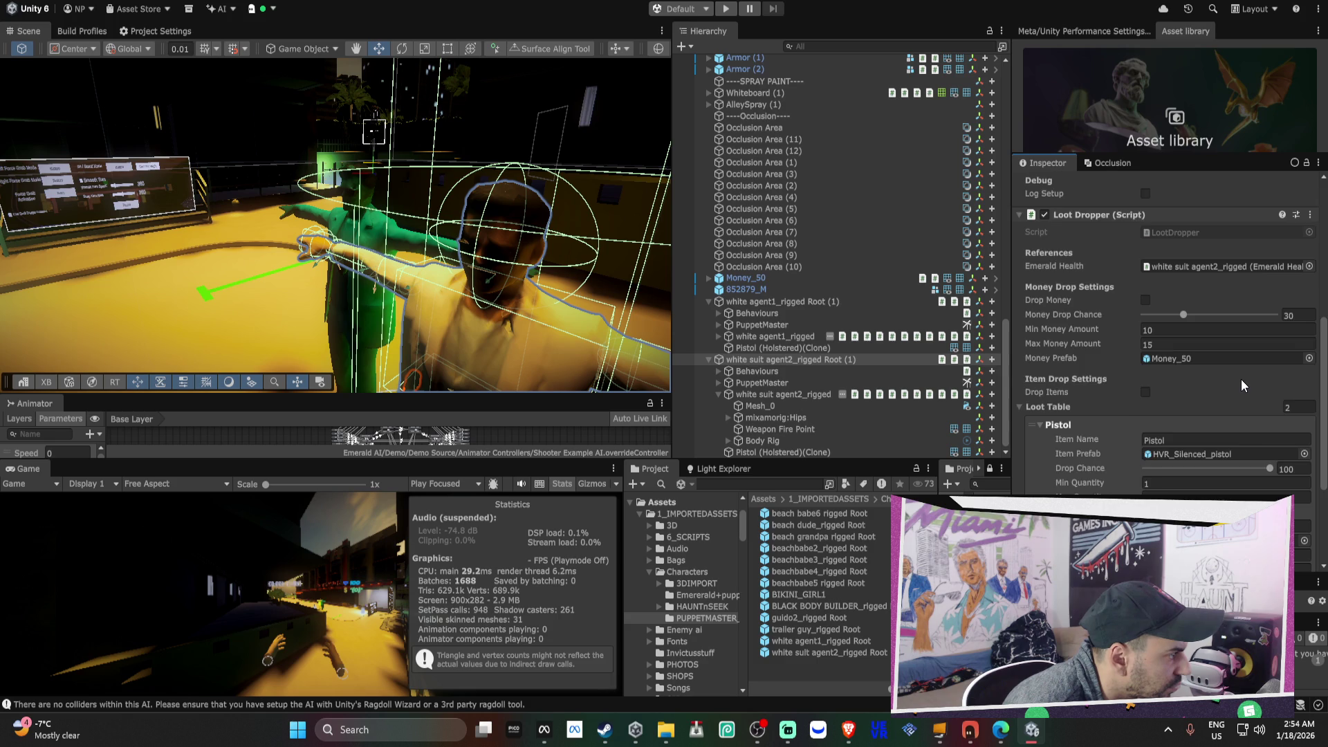
- Remove the Pistol entry from agent1's loot table, leaving only the SilencerMag ammo at 100
scroll(1242, 381, down, 2)
scroll(1243, 379, down, 2)
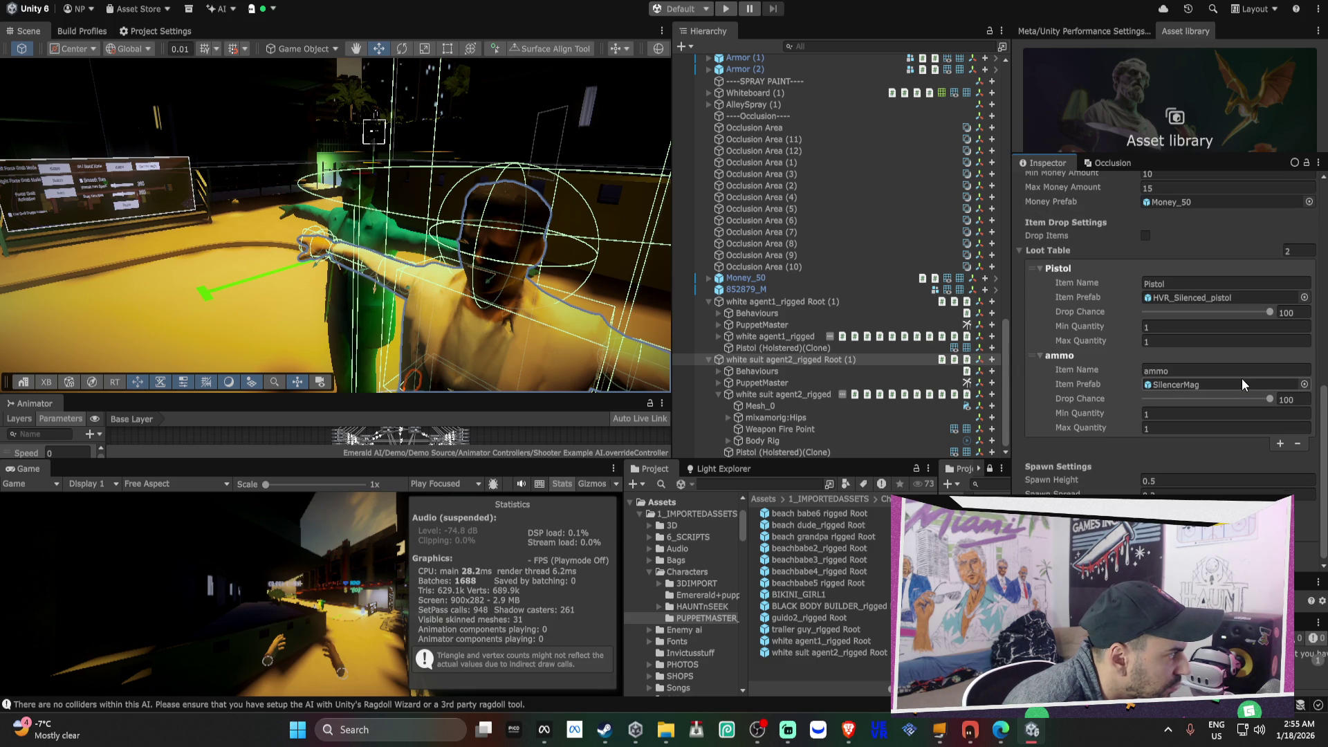
scroll(1242, 379, down, 1)
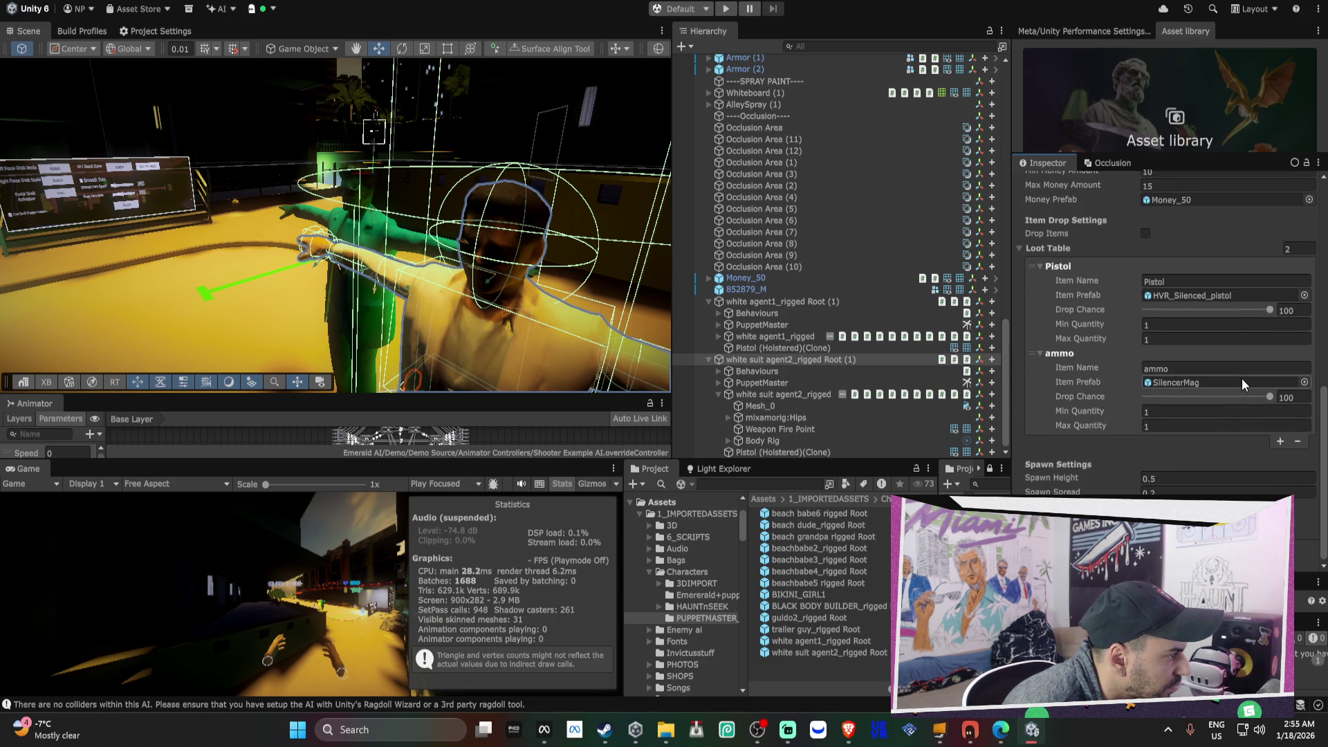
scroll(865, 216, up, 5)
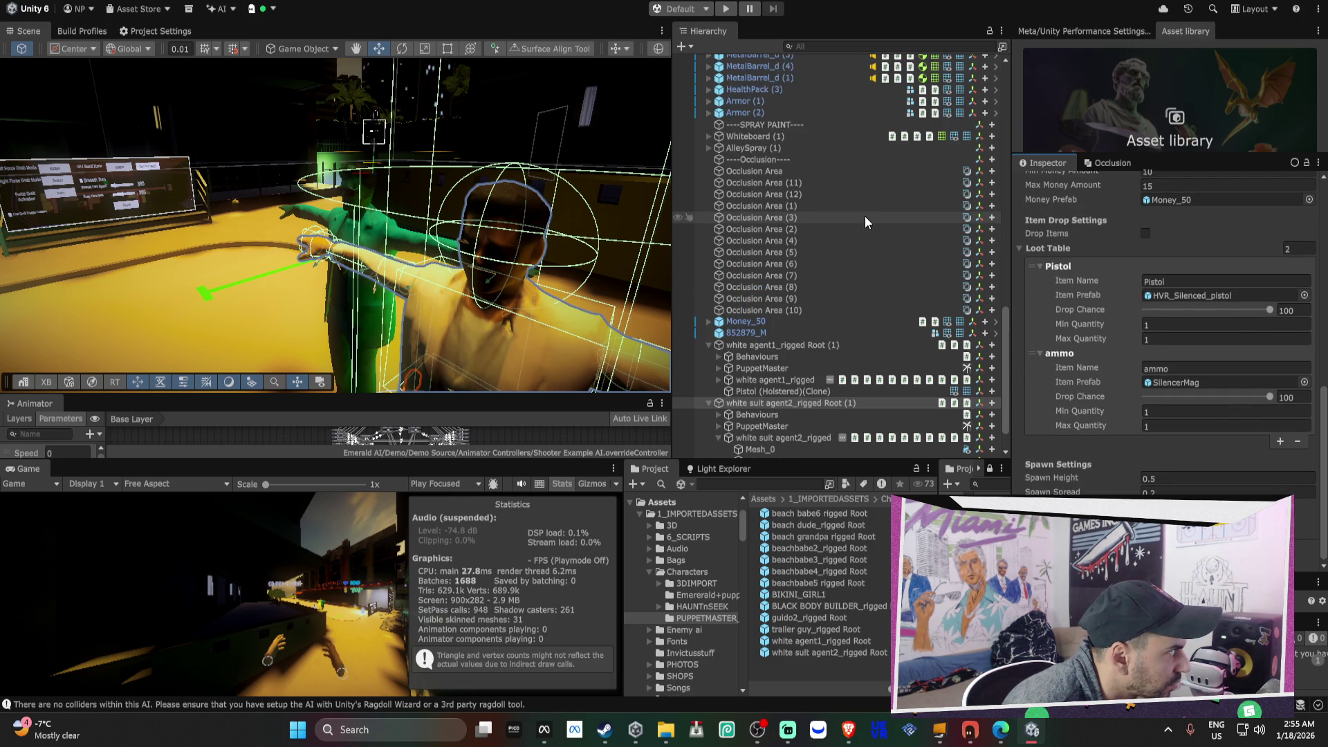
scroll(897, 197, down, 5)
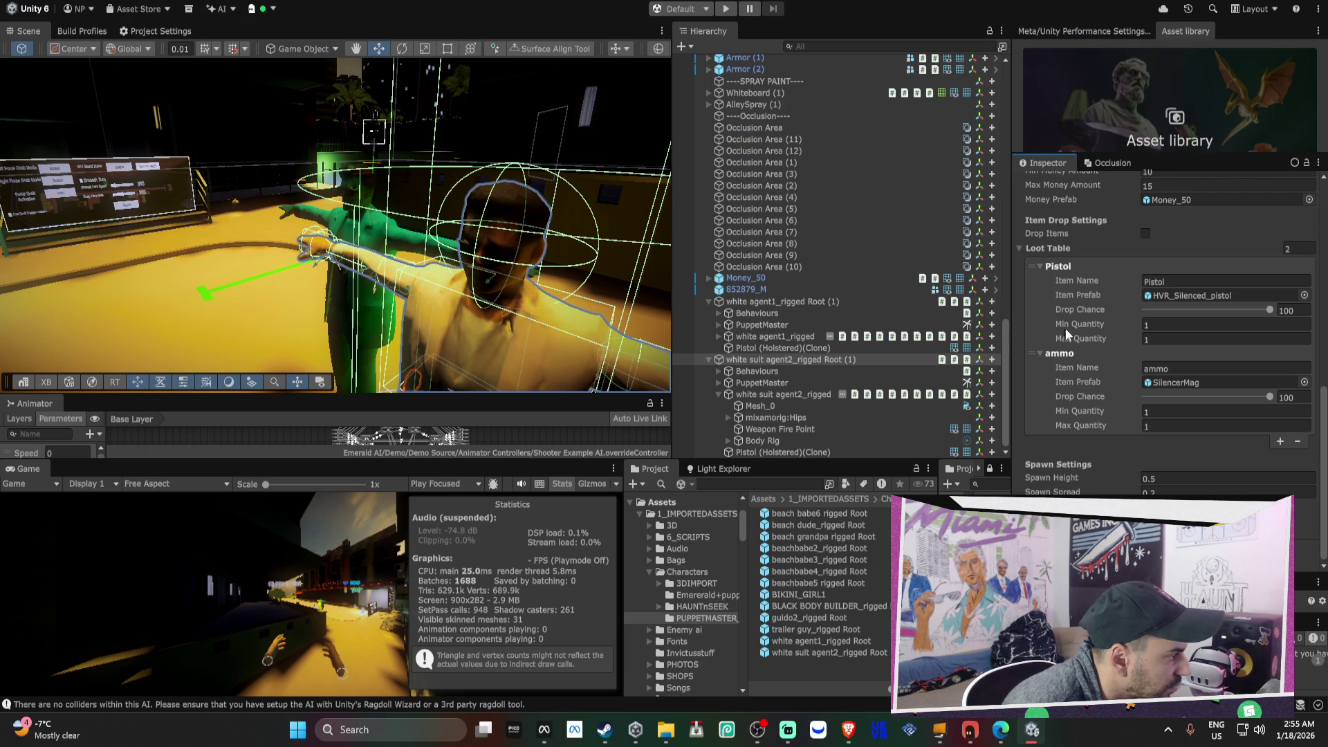
click(709, 301)
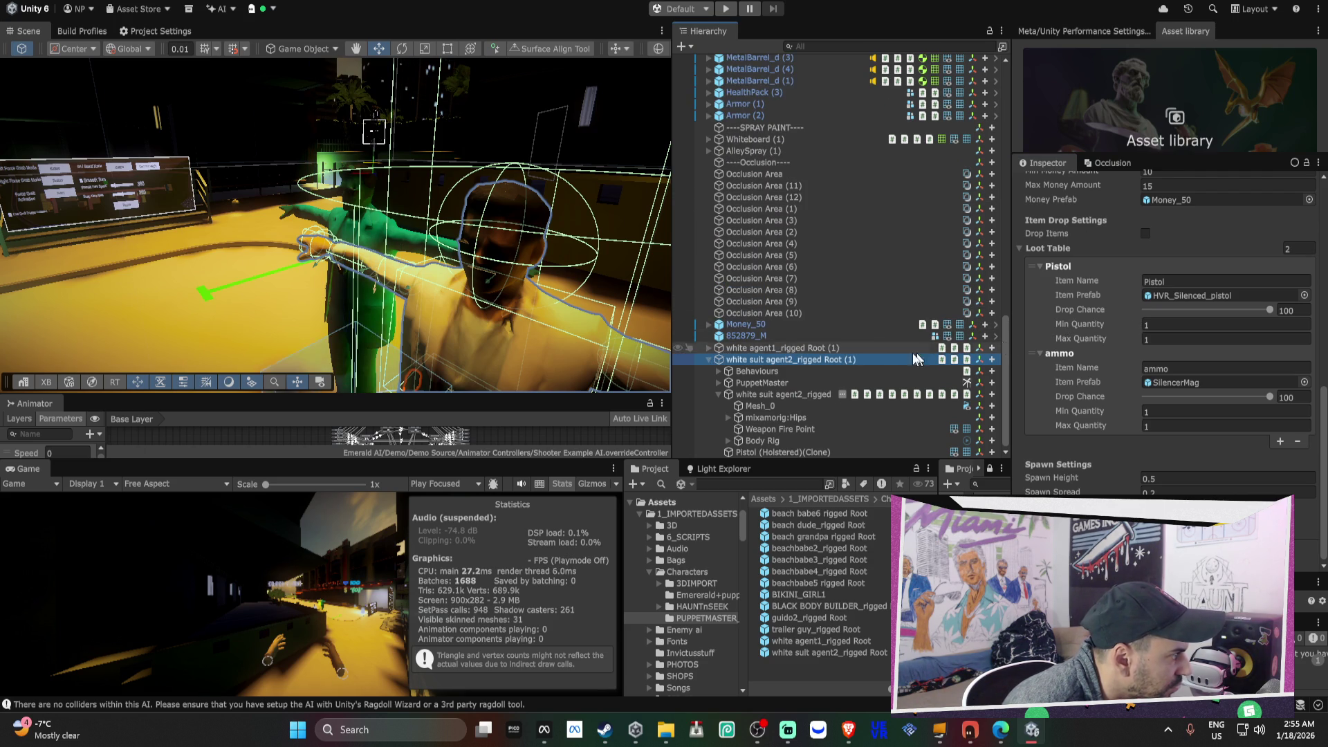
click(796, 347)
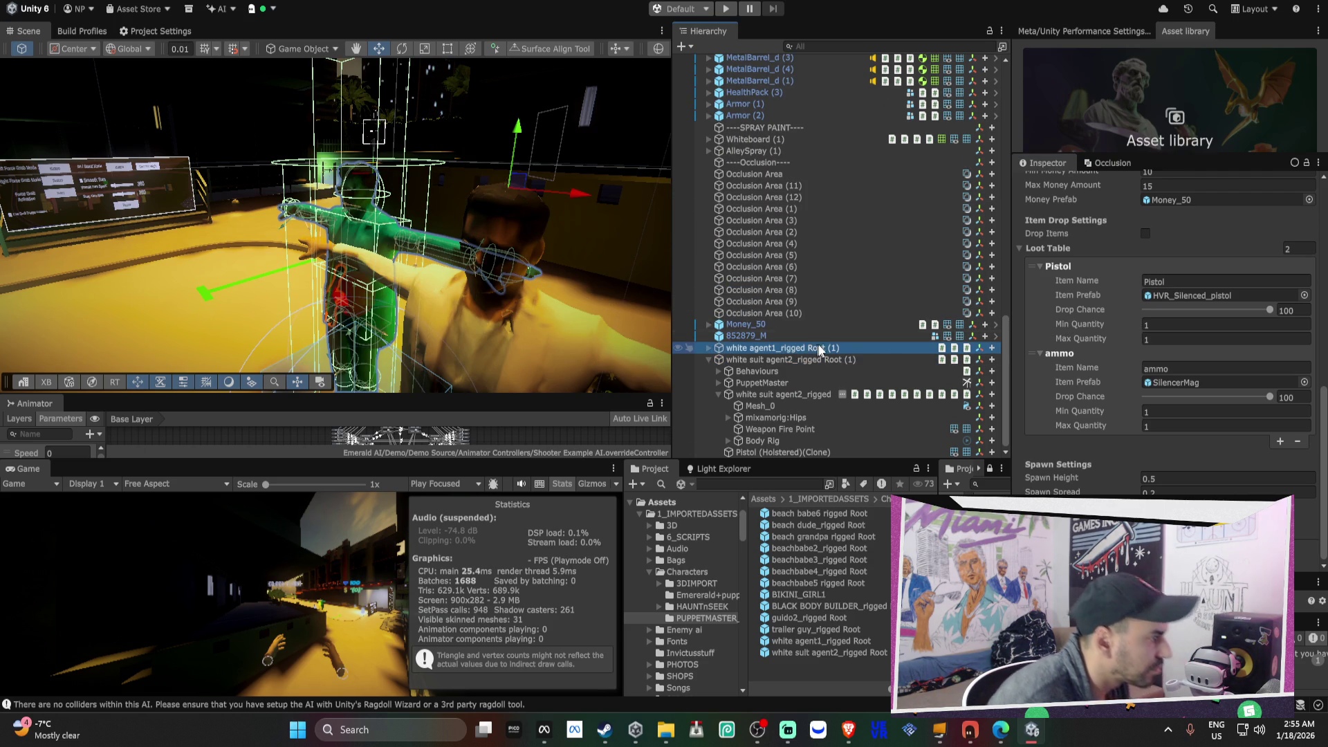
click(1180, 296)
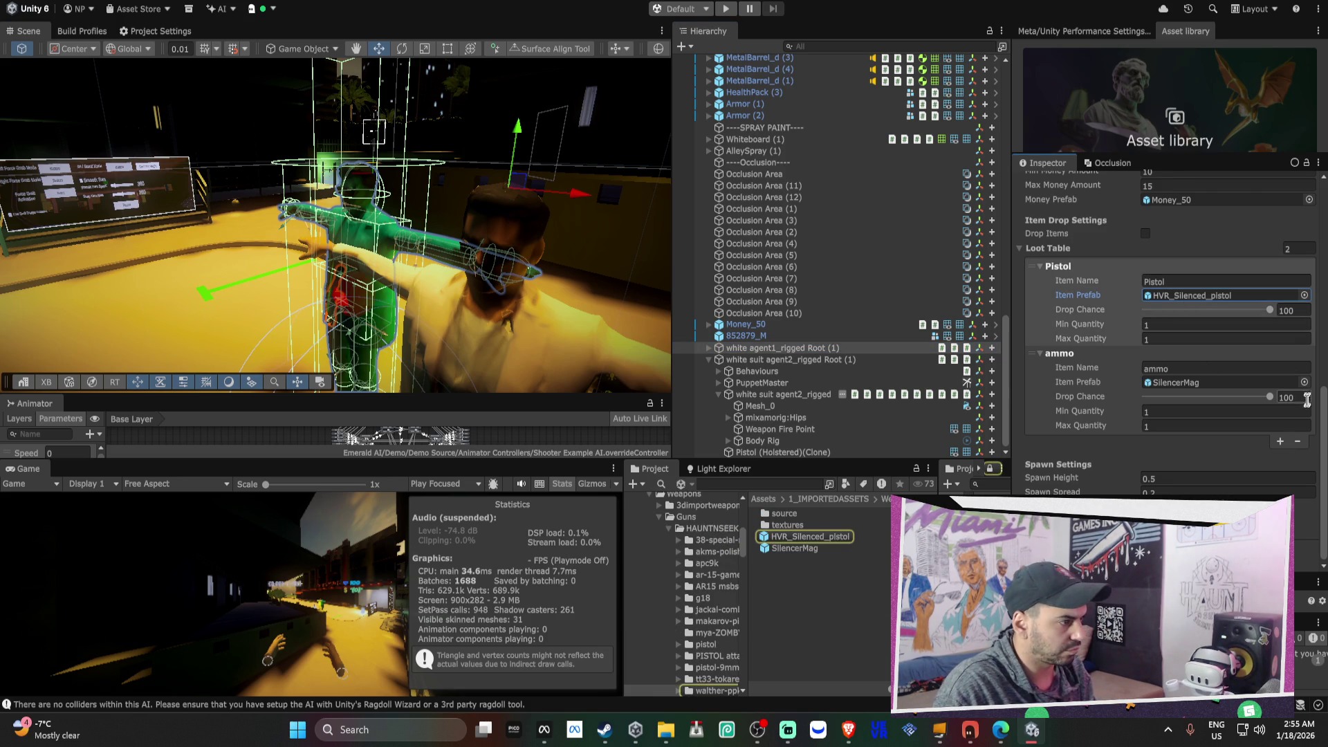
click(1297, 441)
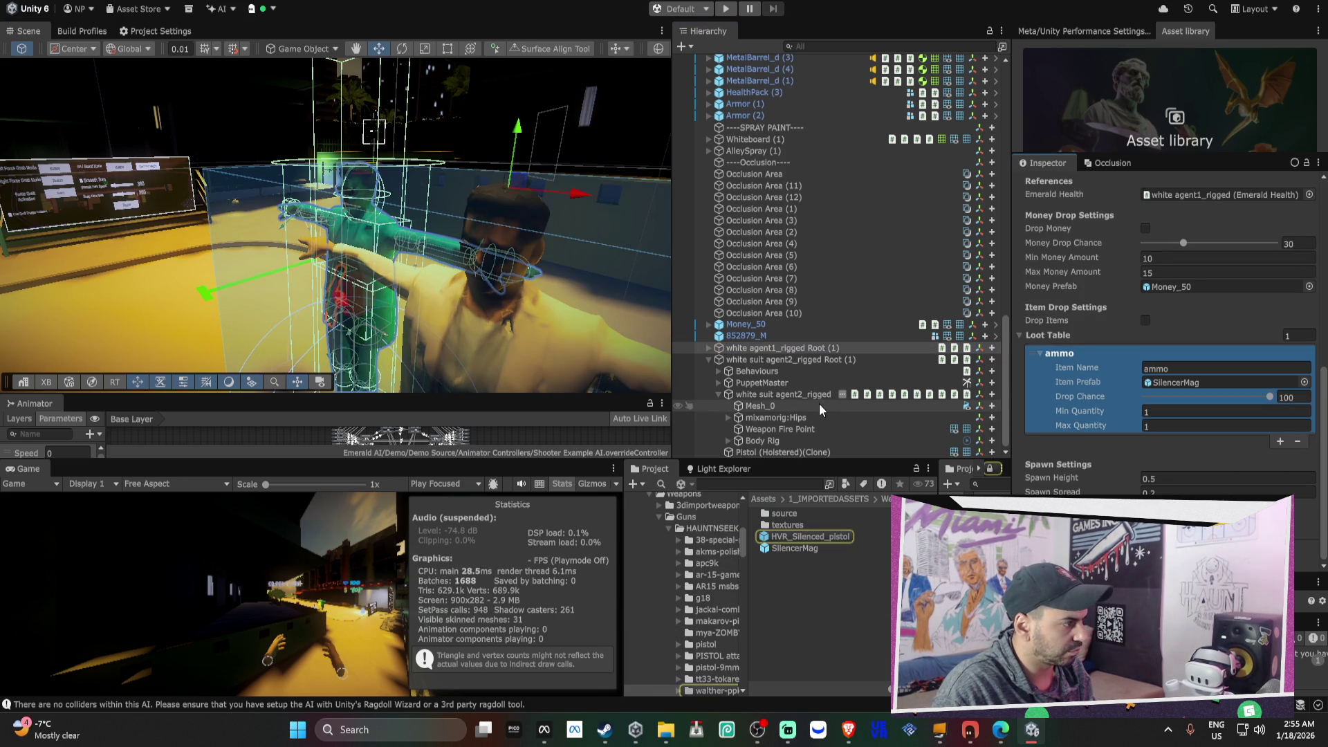
- Clear agent1's Loot Dropper Min Money Amount field to retype it
click(1164, 255)
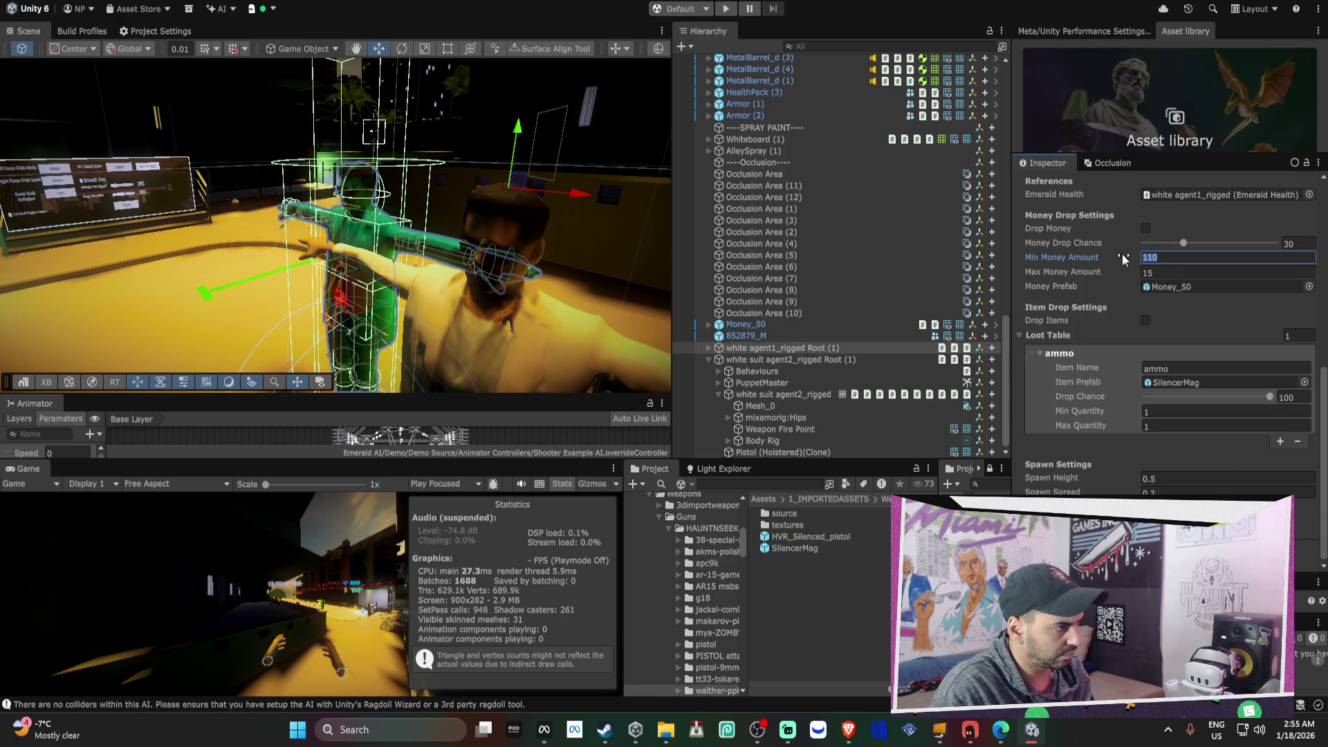
key(BackSpace)
scroll(832, 266, up, 10)
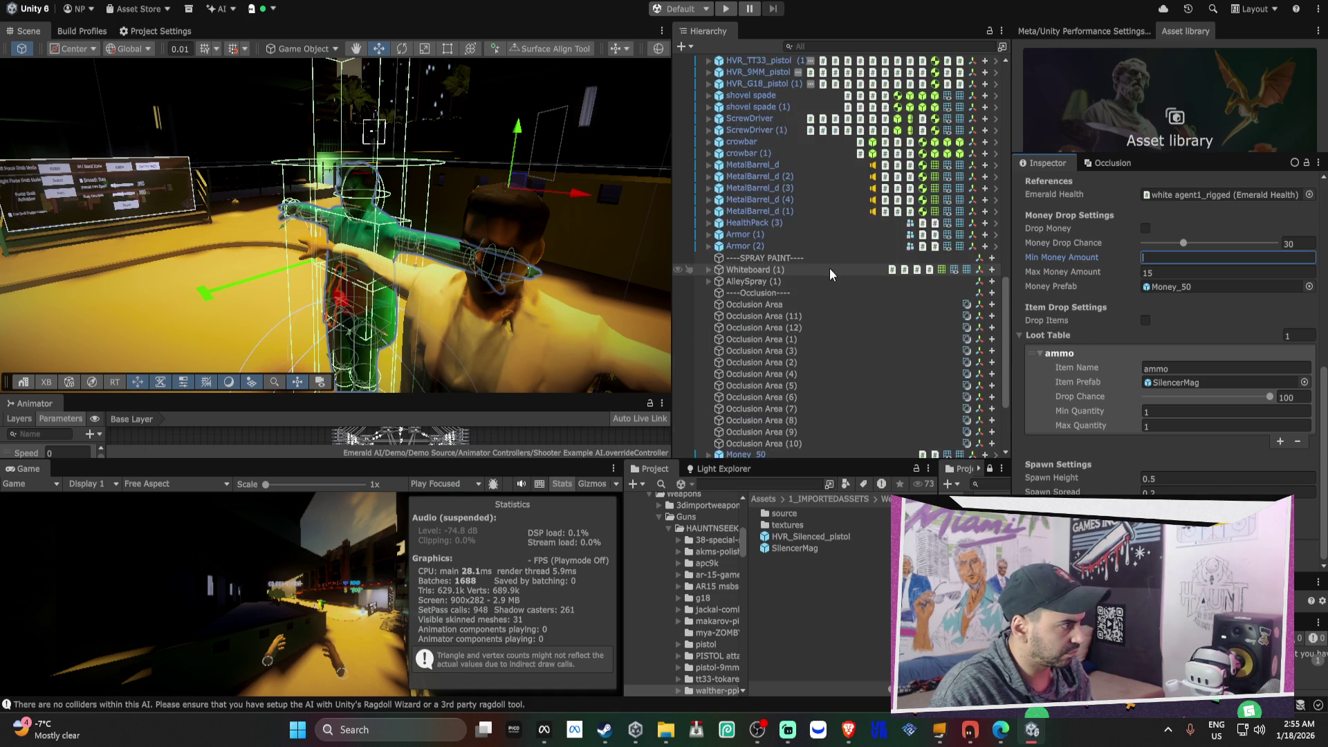
scroll(836, 264, up, 5)
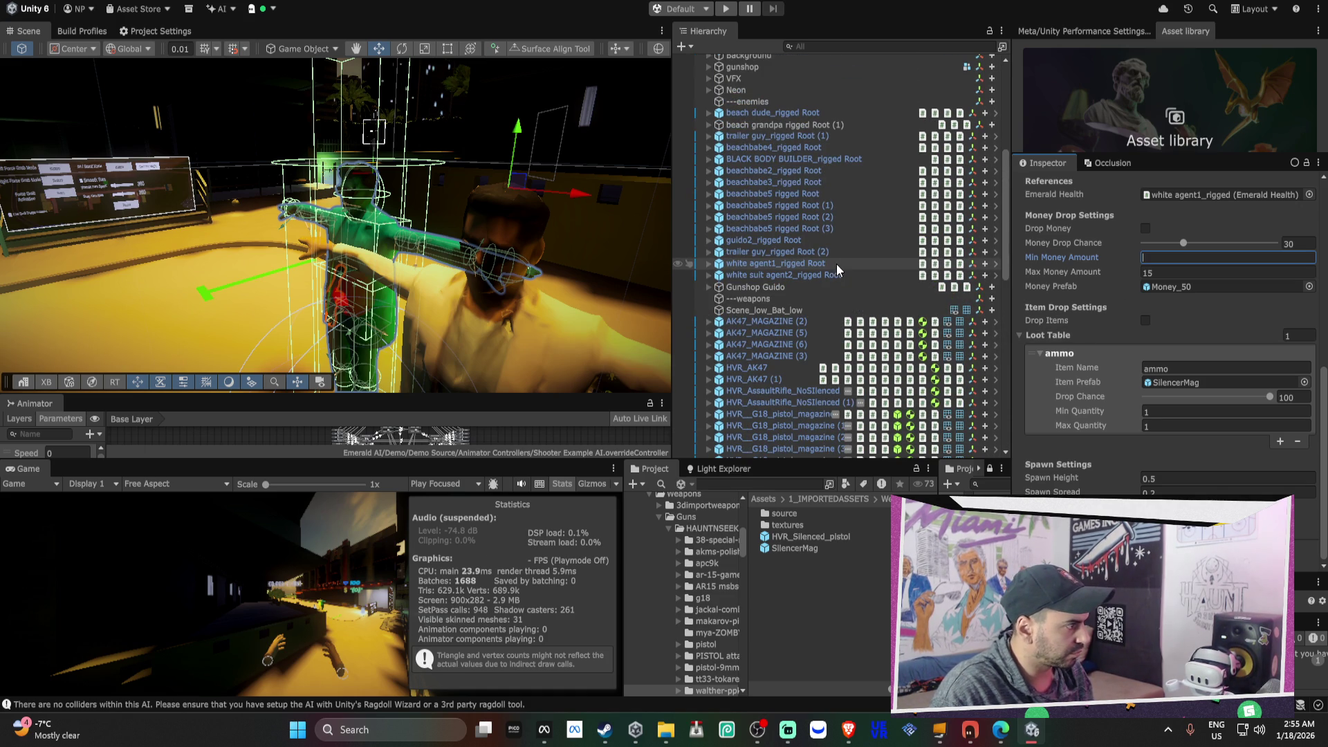
- Set the selected beachbabe enemies' Loot Dropper money range to 50–300
click(795, 171)
shift+click(796, 228)
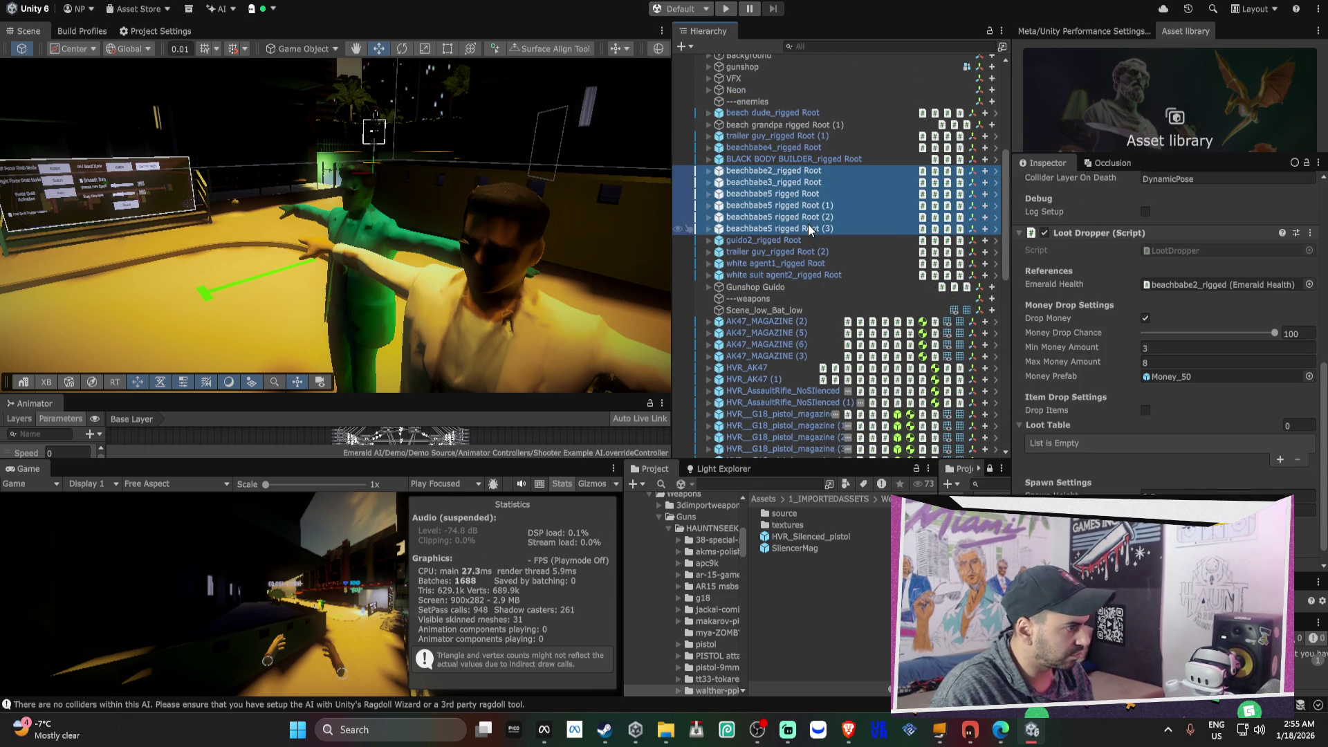
click(1144, 347)
text(50)
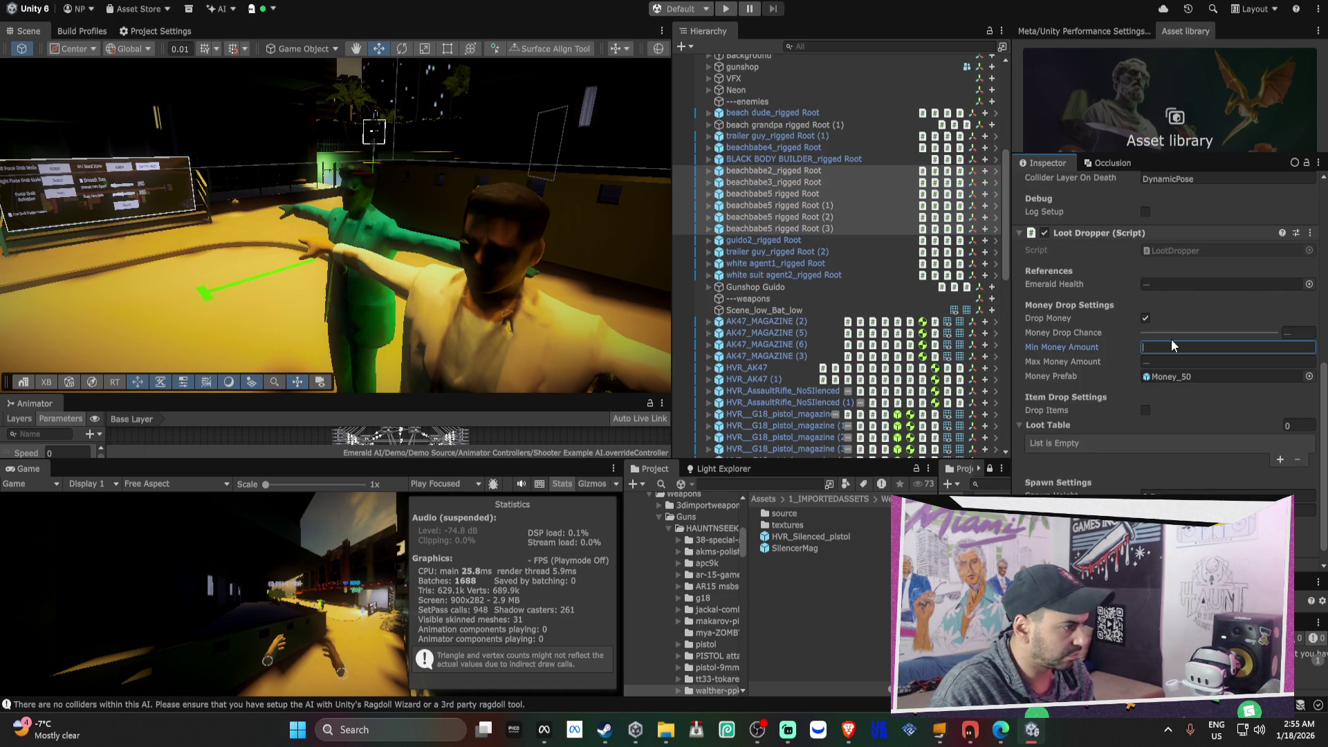
click(1176, 359)
text(300)
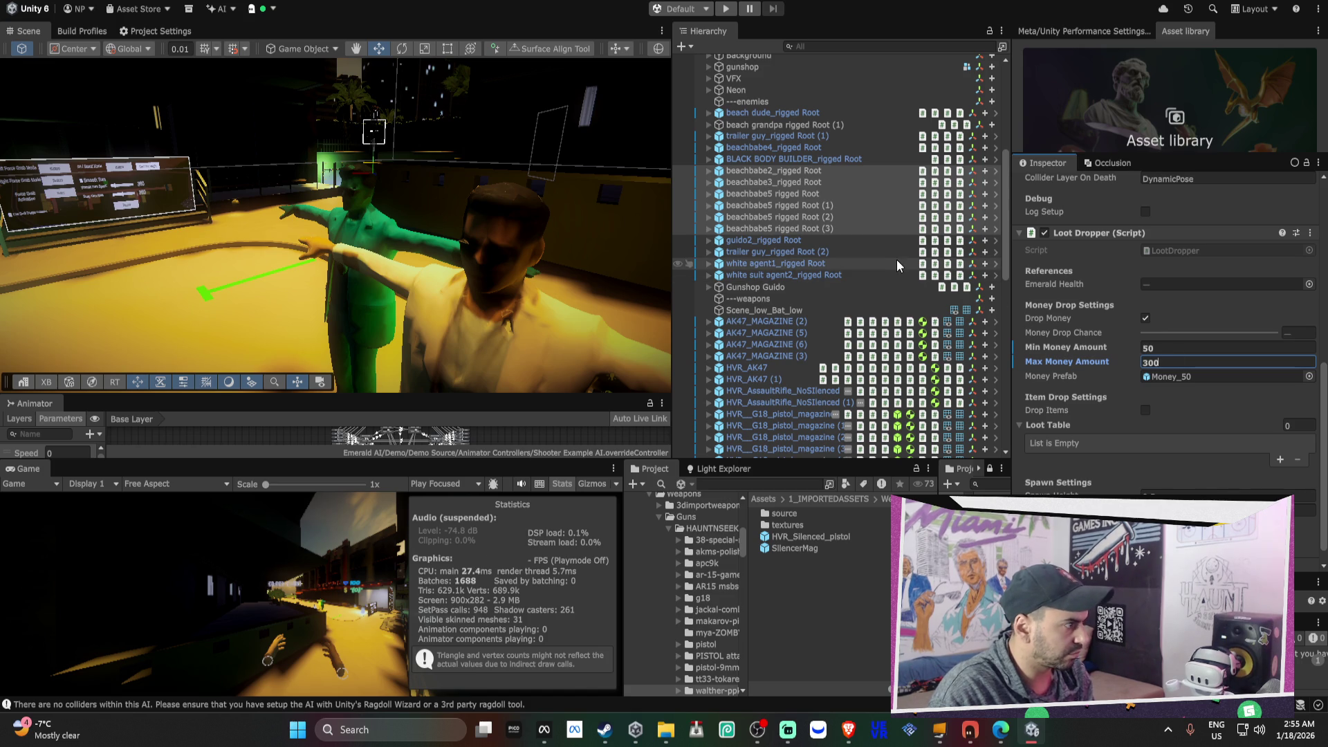
- Set the maximum money amount for guido2 and trailer guy (2) to 500
click(814, 242)
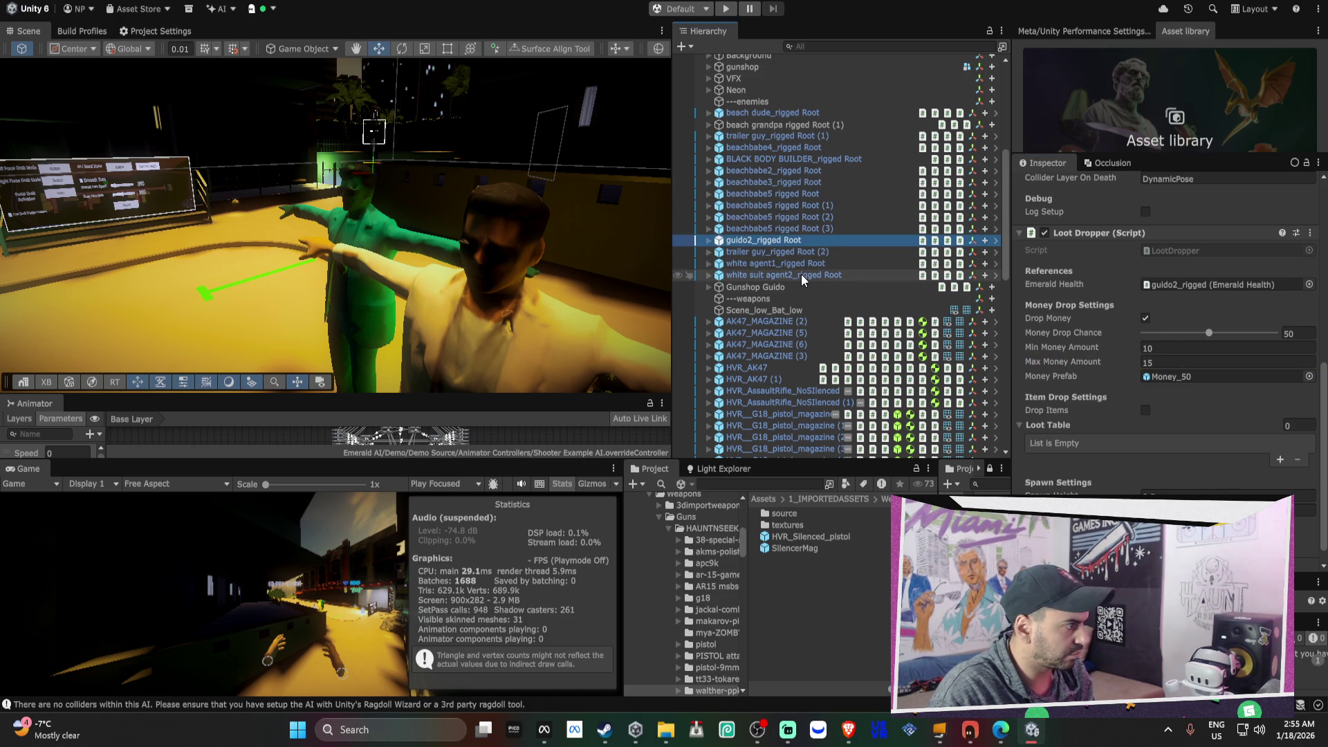
ctrl+click(809, 251)
click(1172, 349)
click(1174, 358)
text(500)
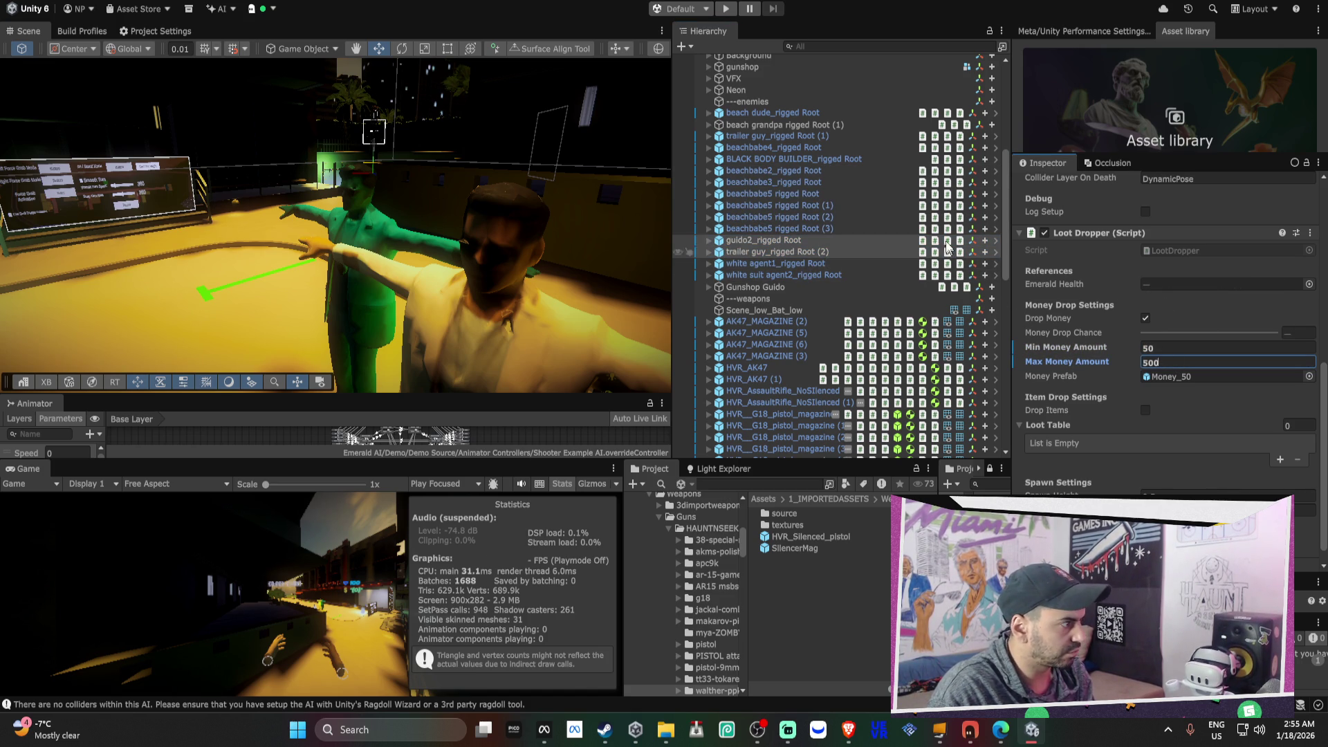
- Set the BLACK BODY BUILDER's maximum money amount to 1000
click(825, 161)
click(1160, 330)
click(1157, 346)
text(1000)
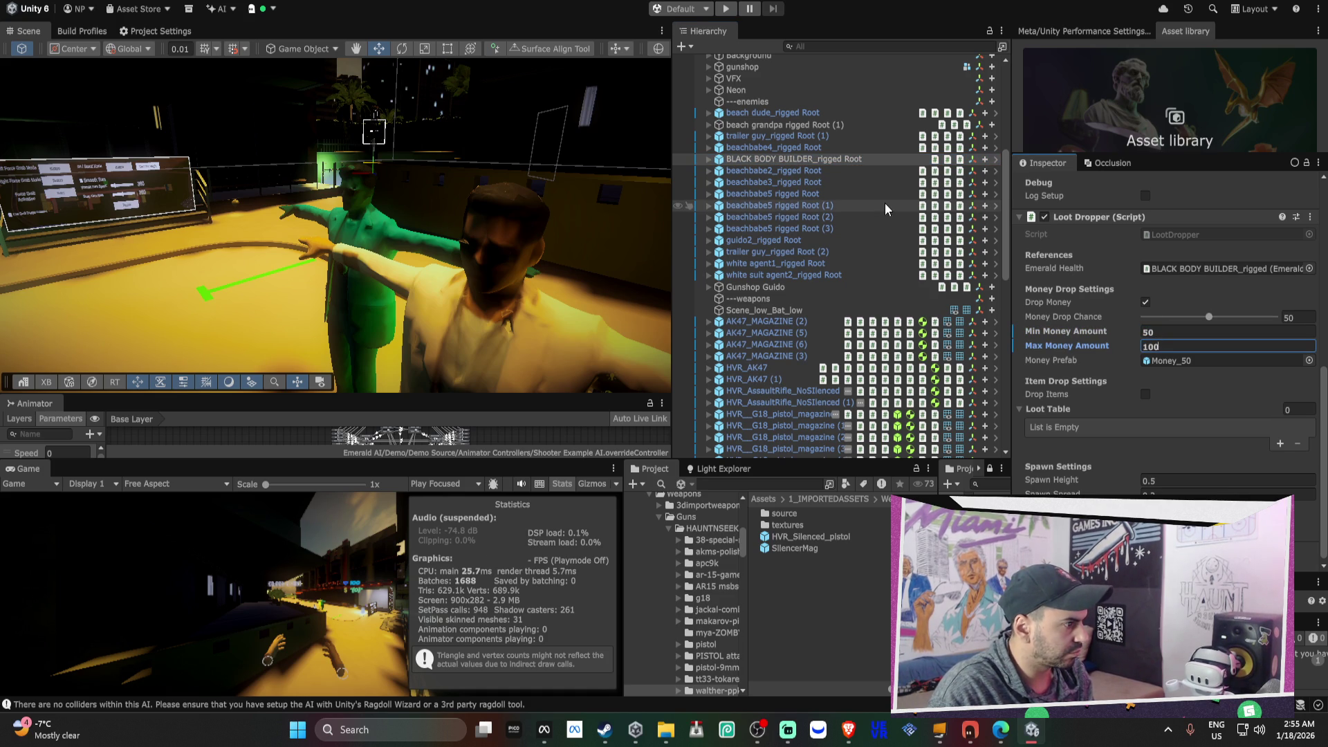
- Re-enter beachbabe4's minimum and maximum money amounts, typing 300 and 5
click(786, 148)
click(1151, 348)
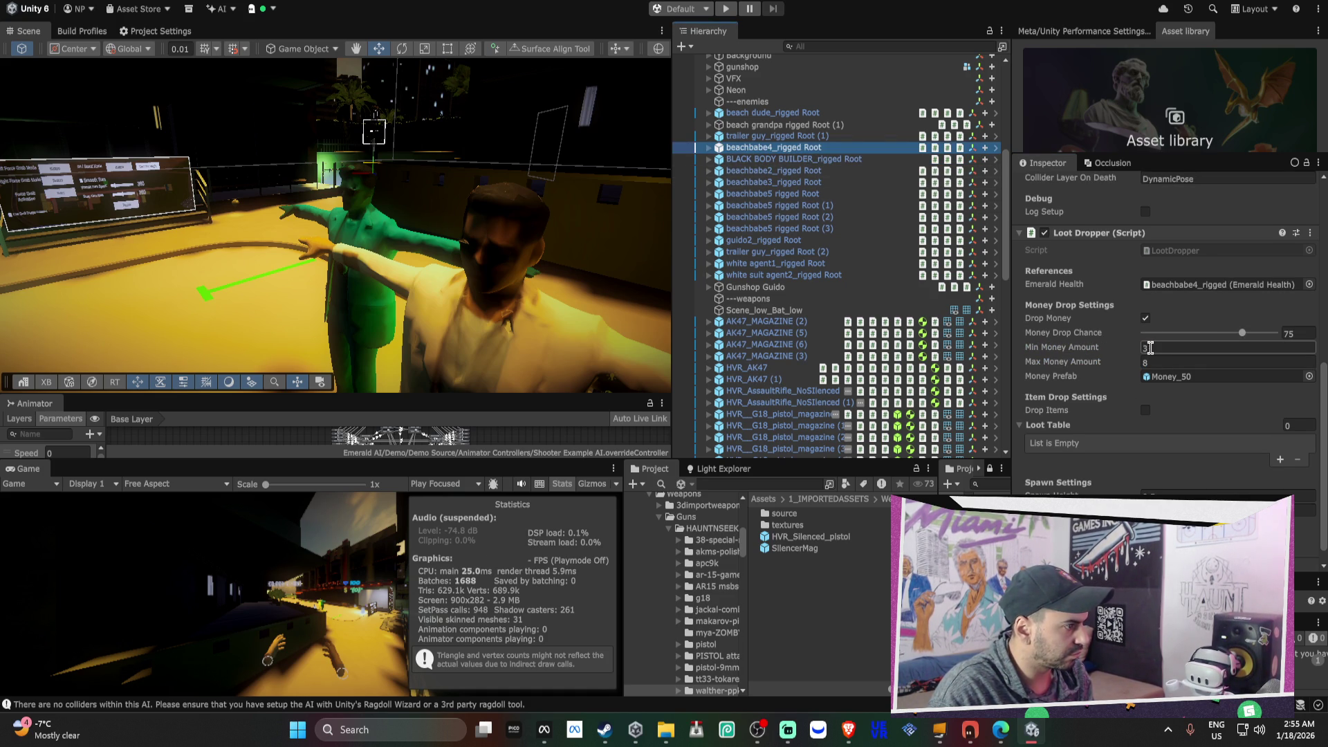
click(1151, 347)
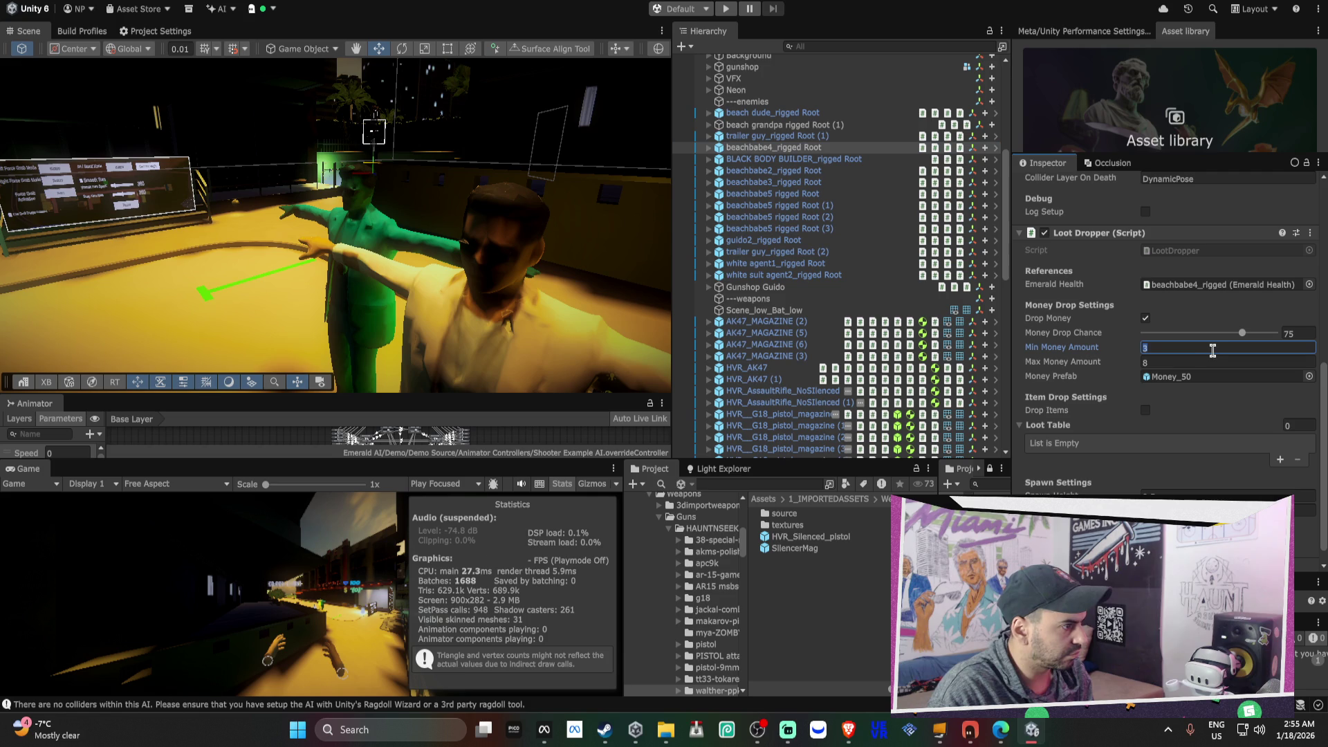
text(300)
click(1161, 362)
text(500)
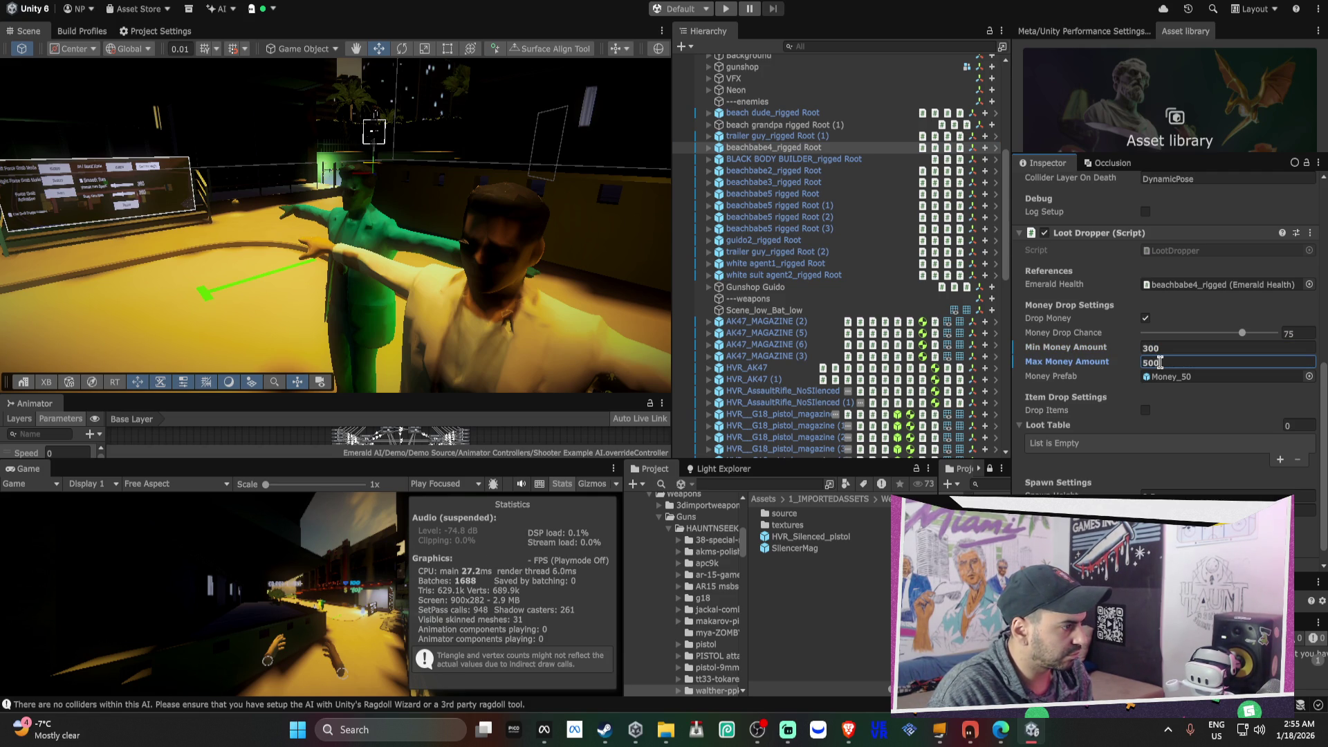
- Set beach dude's Loot Dropper money range to 25–200
click(785, 137)
click(782, 124)
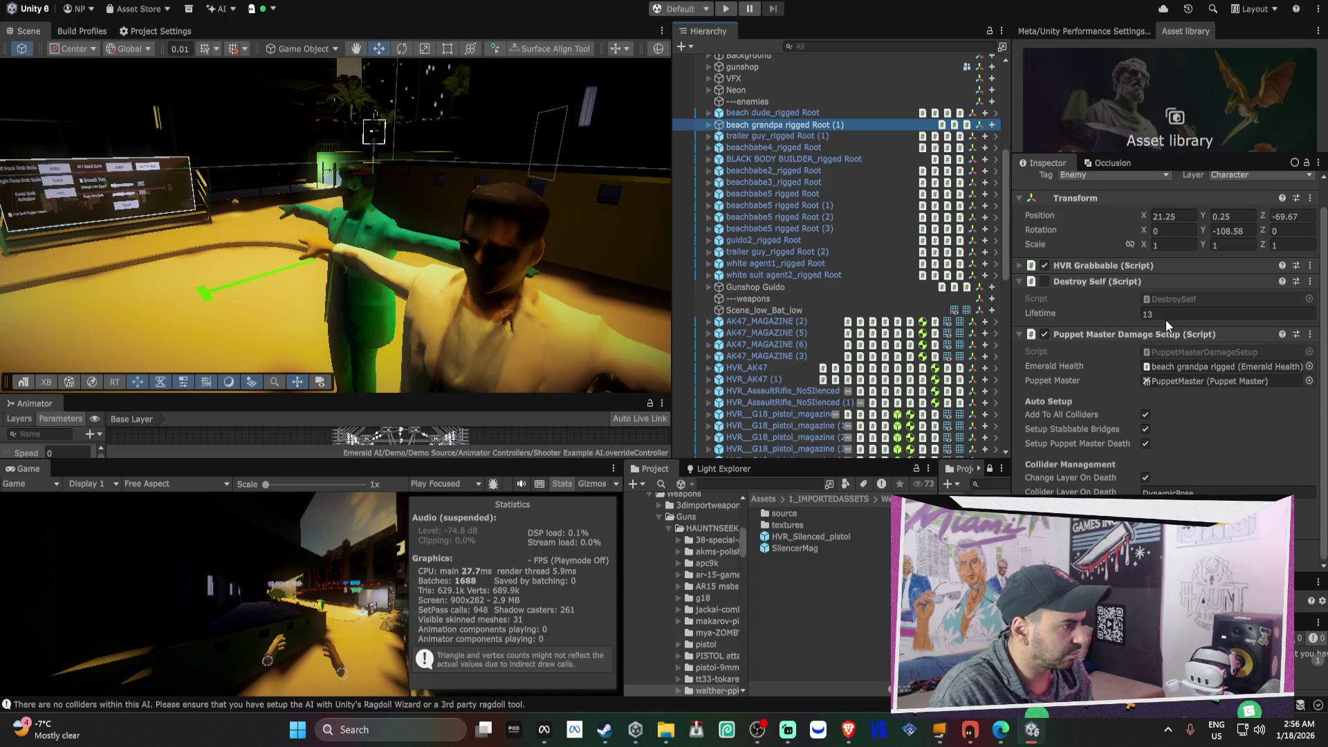
click(808, 113)
scroll(1168, 341, down, 10)
click(1160, 330)
text(25)
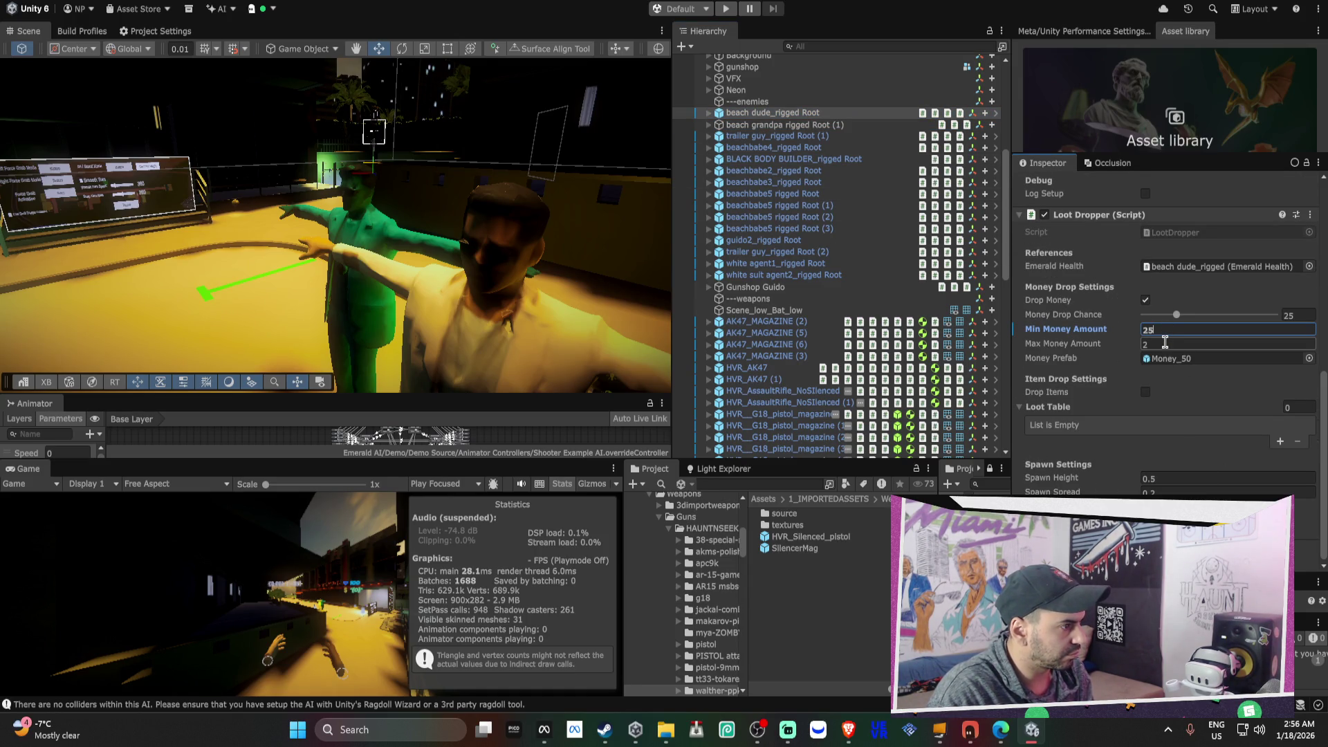
click(1165, 342)
text(200)
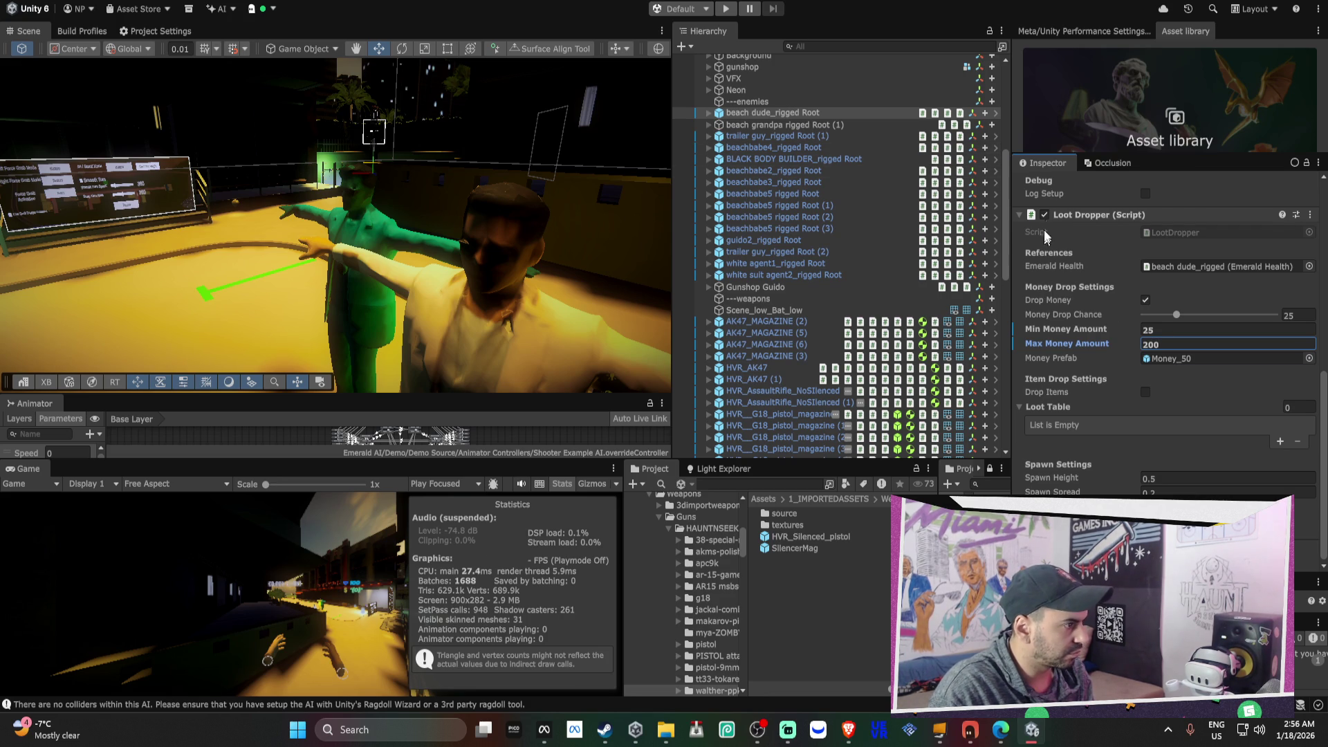
right_click(1072, 217)
- Apply the Loot Dropper changes to the prefabs for beach dude, trailer guy (1) and beachbabe4
mouse_move(1114, 262)
click(969, 265)
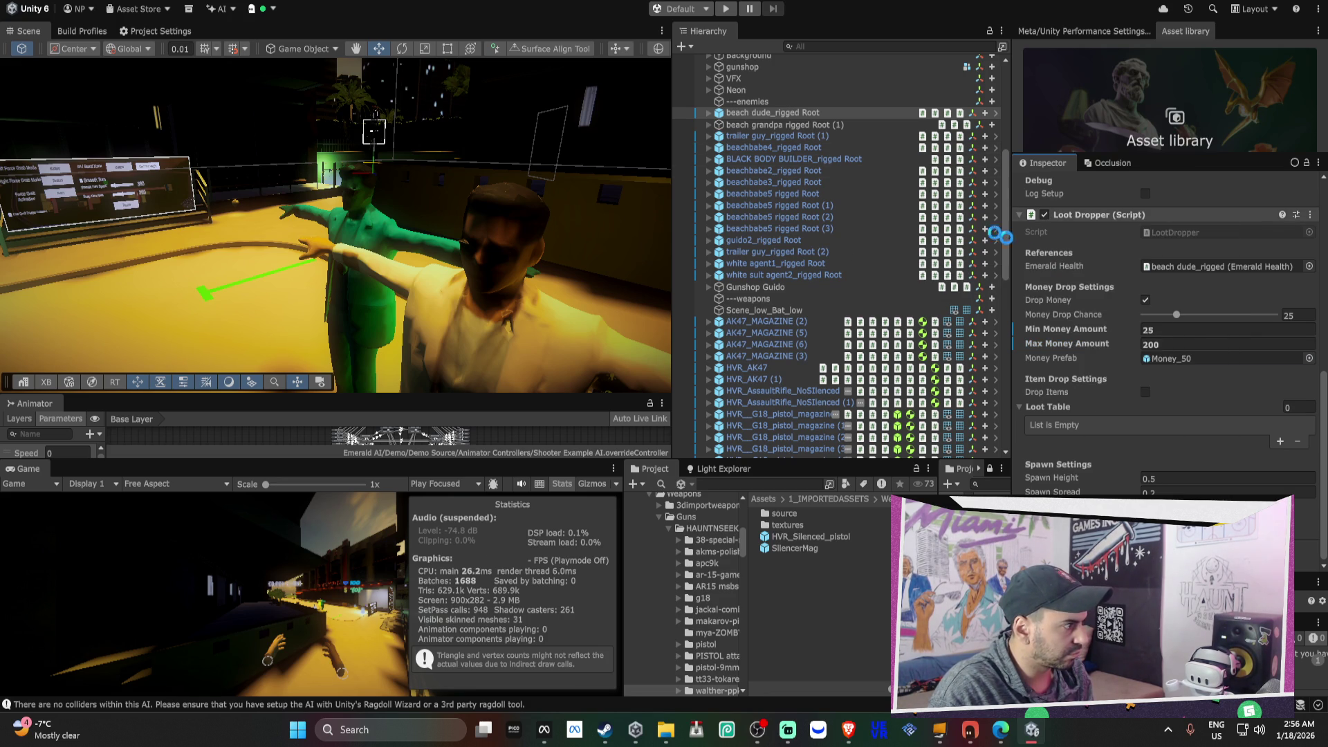
click(793, 137)
right_click(1095, 215)
mouse_move(1118, 263)
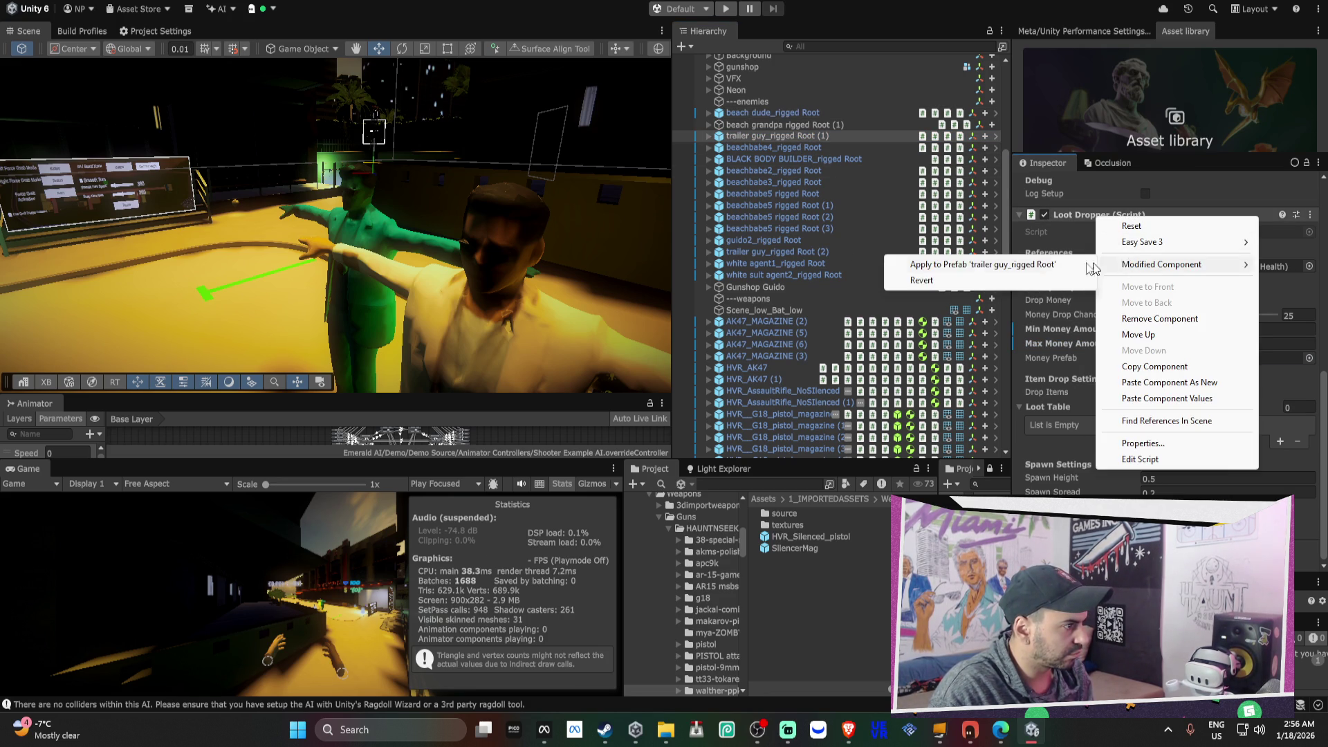
click(968, 264)
click(796, 147)
right_click(1095, 217)
mouse_move(1163, 265)
click(1072, 270)
- Apply the loot changes to the prefabs for BLACK BODY BUILDER, beachbabe2 and beachbabe3
click(793, 159)
right_click(1096, 217)
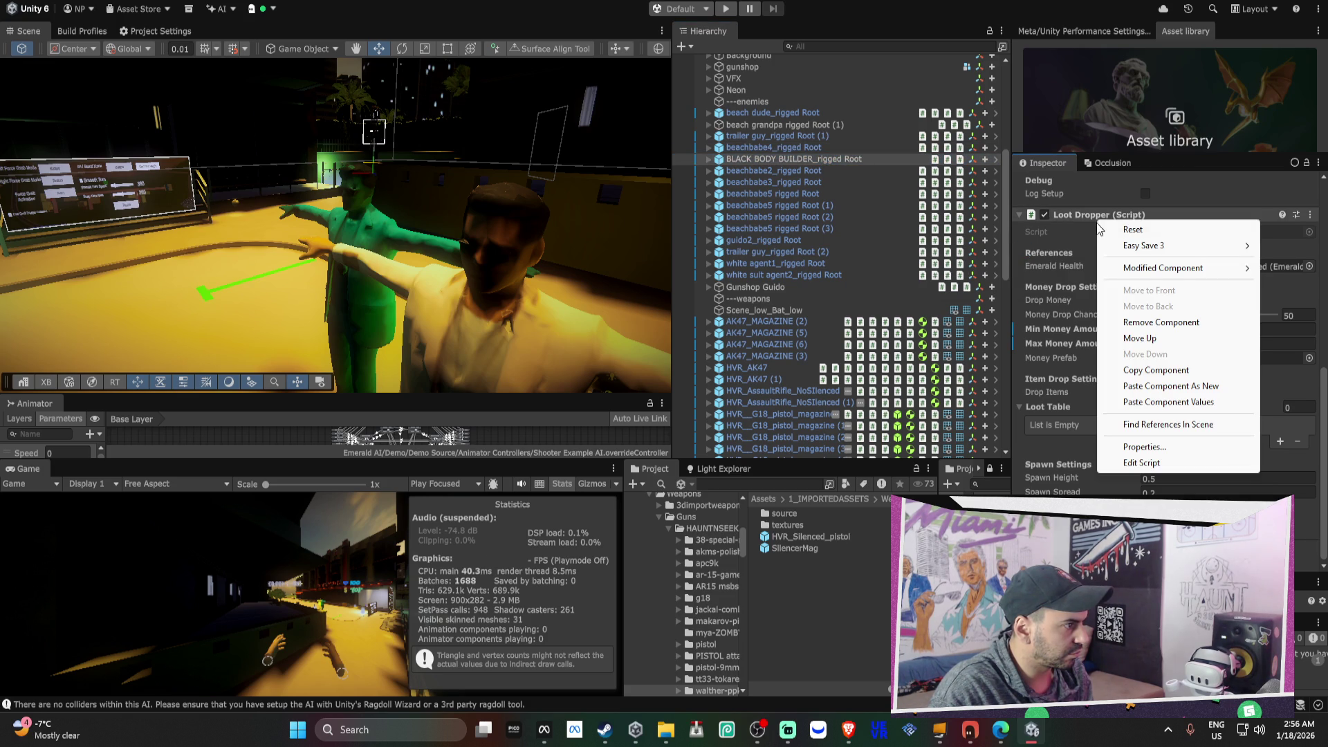
click(1072, 269)
click(774, 170)
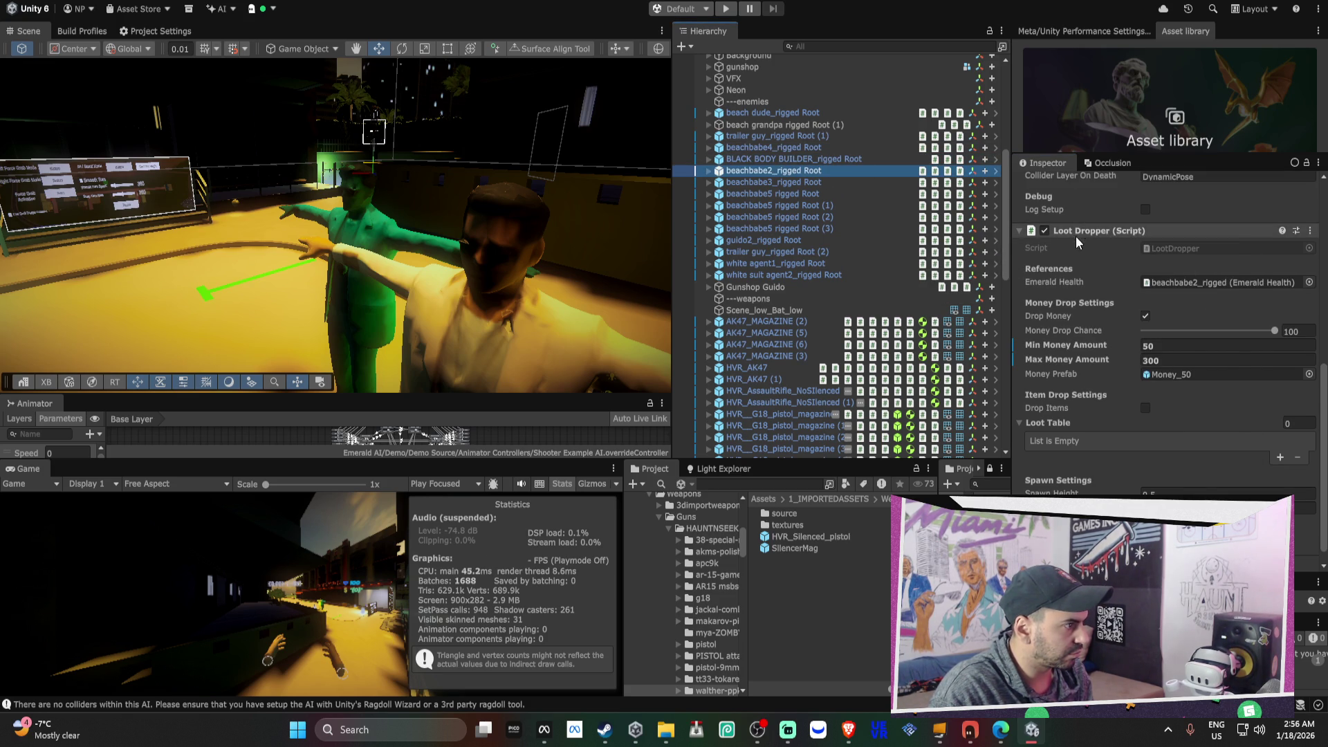
right_click(1076, 235)
click(1059, 282)
click(774, 182)
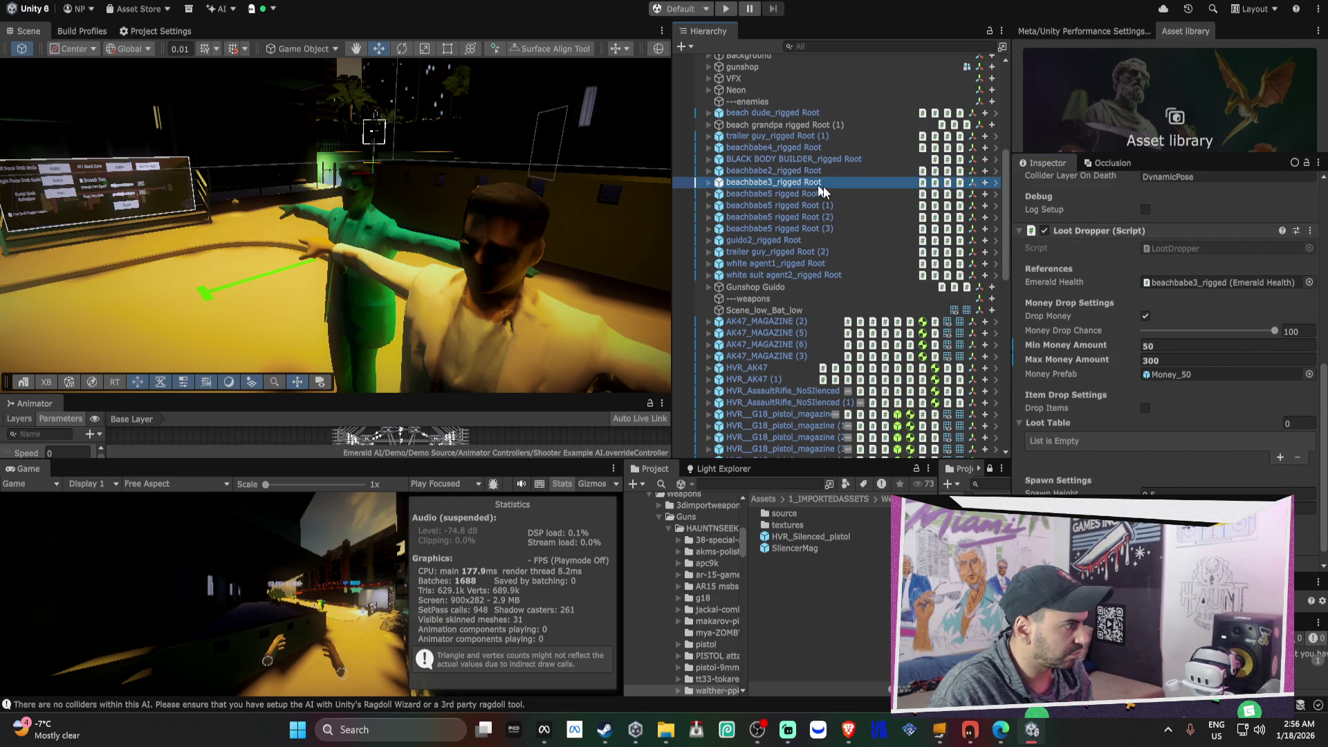
right_click(1096, 234)
click(1059, 283)
- Apply the loot changes to the prefab for each beachbabe5 copy
click(772, 193)
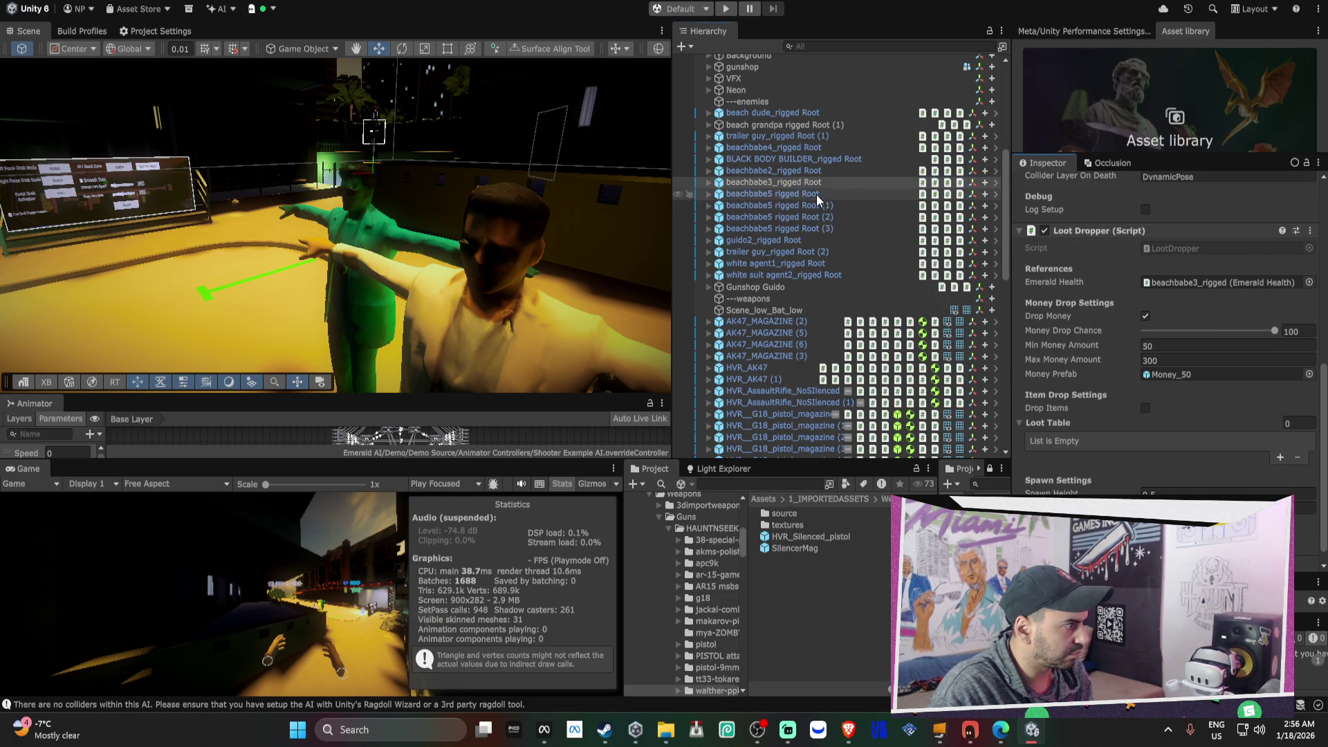
right_click(1084, 239)
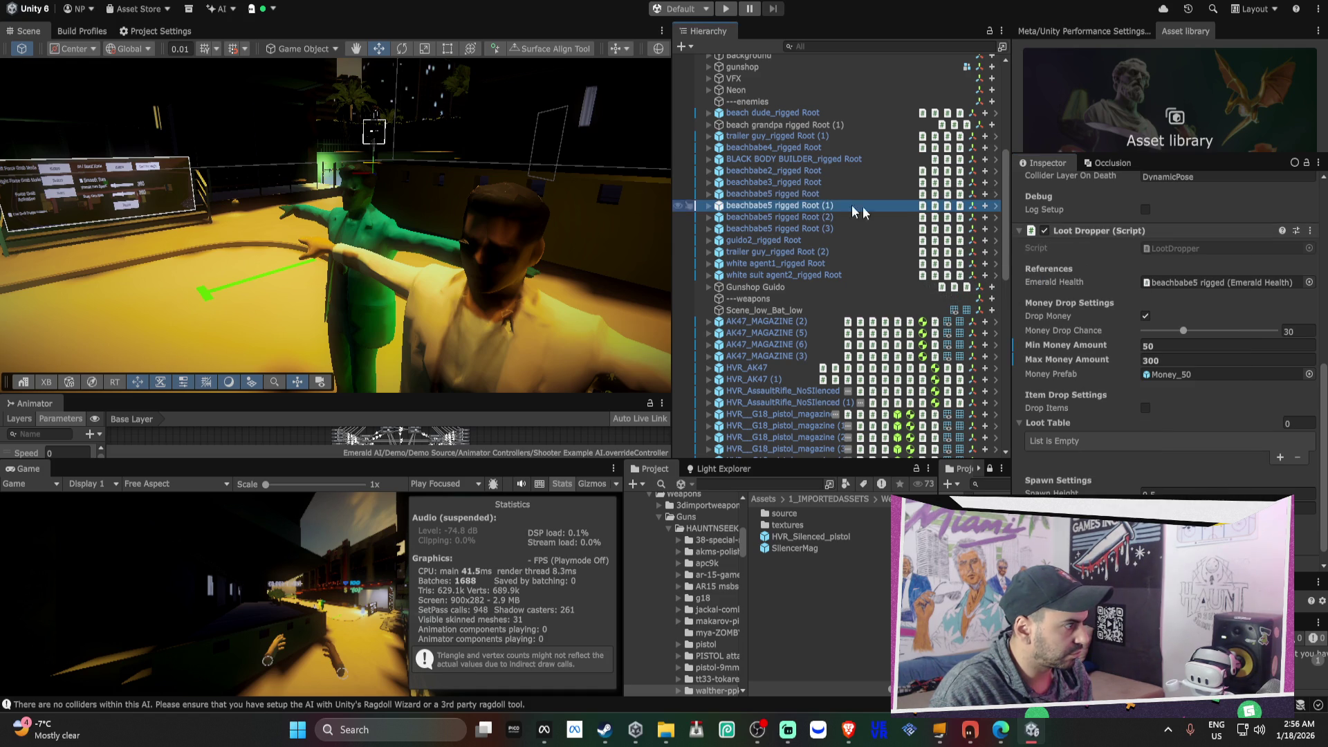
right_click(1066, 231)
mouse_move(1112, 275)
click(920, 274)
click(845, 231)
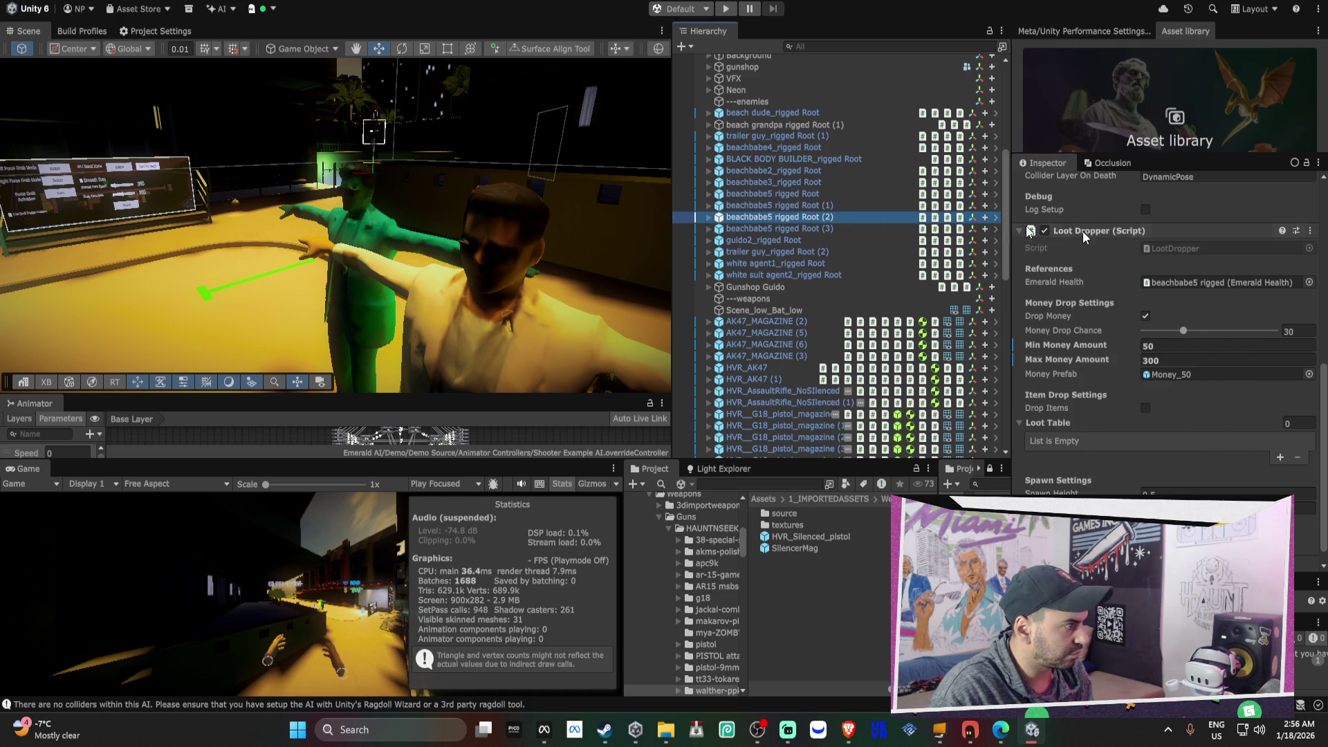
right_click(1107, 231)
click(920, 276)
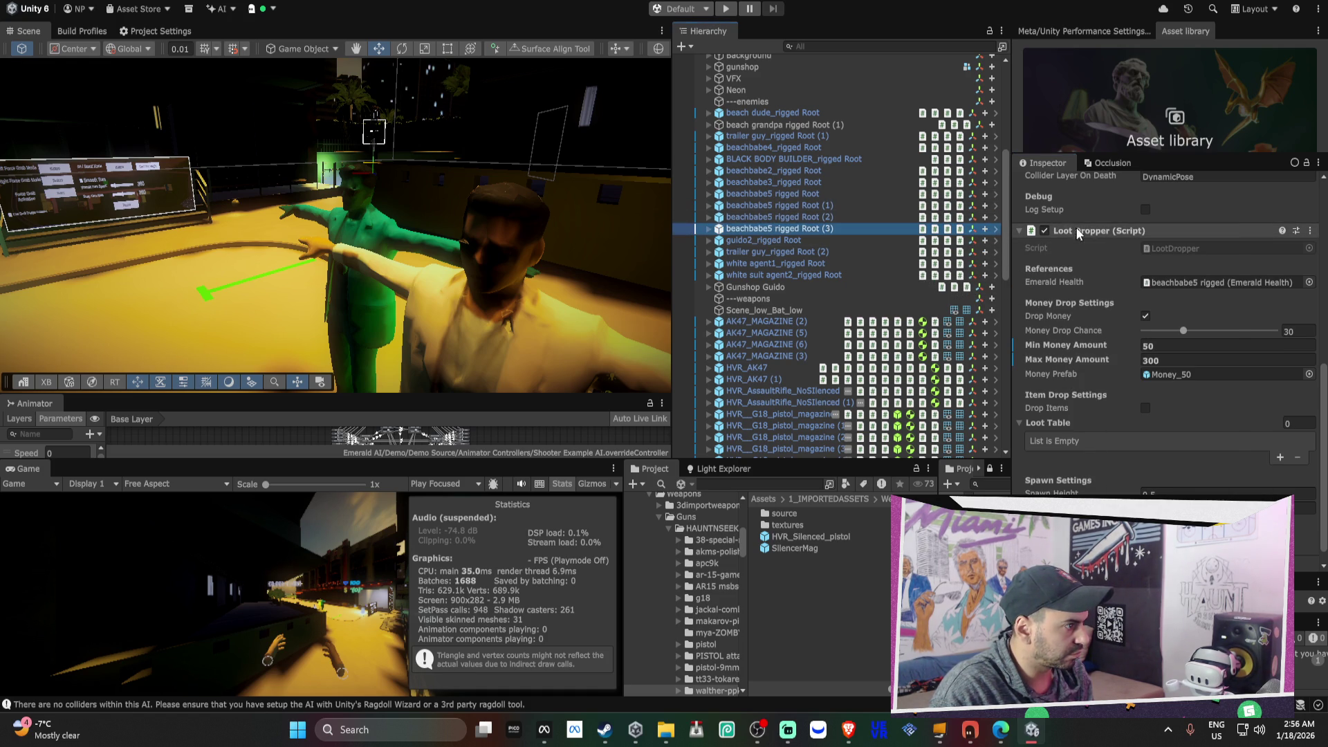
right_click(1070, 231)
click(920, 280)
- Apply the loot changes to the prefabs for guido2 and trailer guy (2)
click(816, 240)
right_click(1093, 231)
click(921, 282)
click(814, 253)
right_click(1093, 230)
click(920, 277)
- Inspect the Loot Dropper options on white agent1 and white suit agent2 without applying anything
click(823, 264)
right_click(1079, 231)
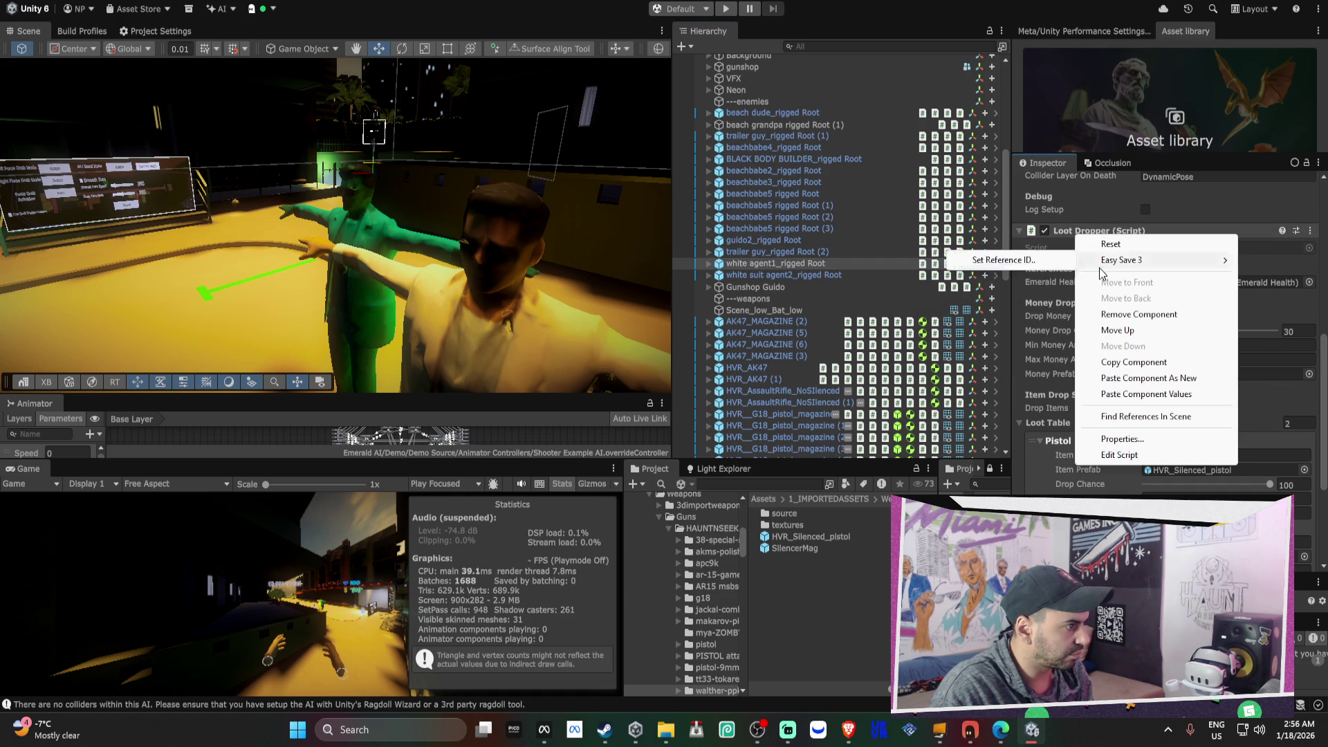
click(858, 263)
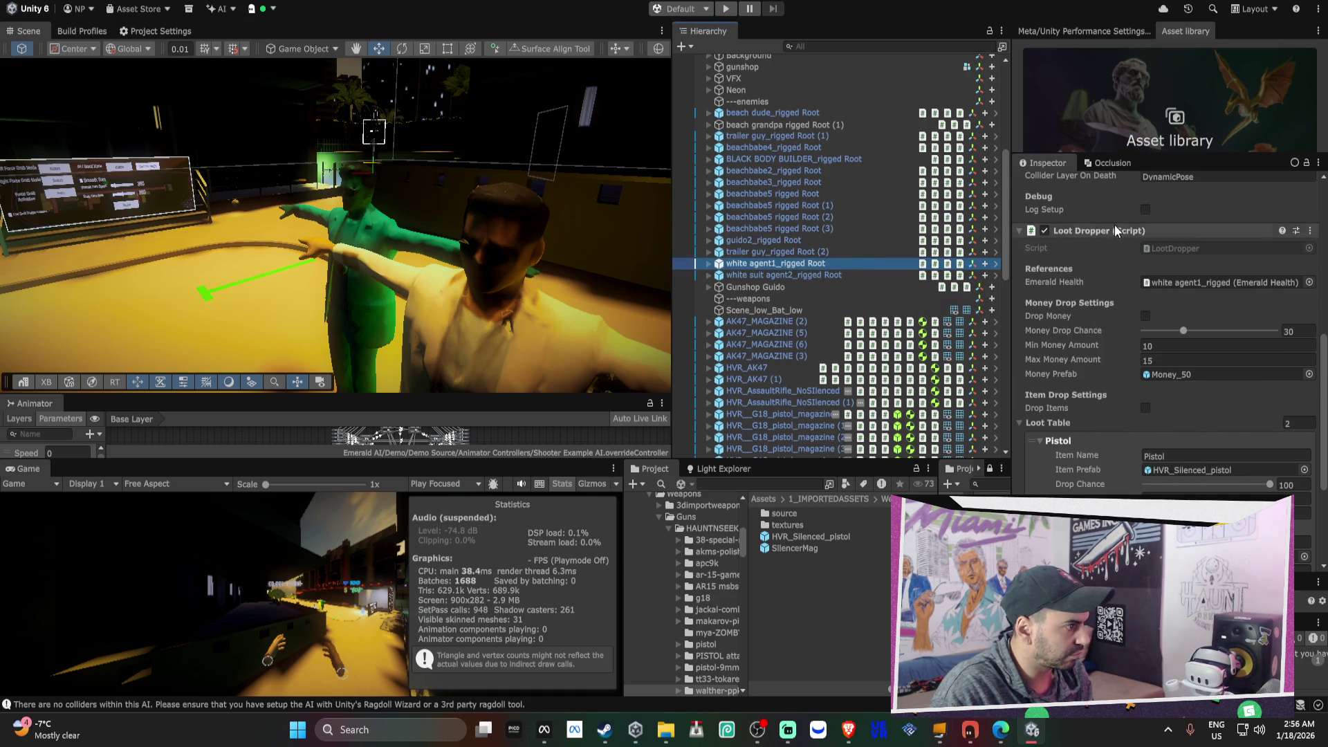
click(879, 275)
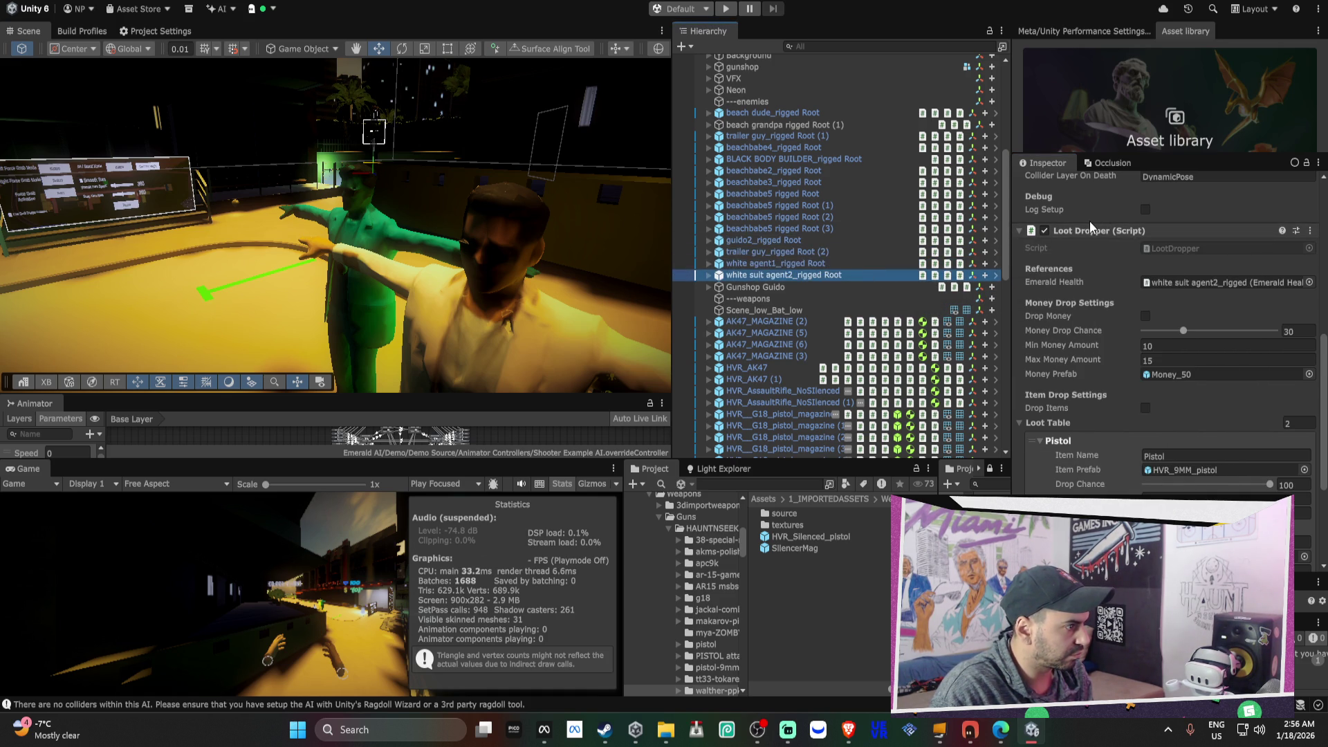
right_click(1093, 228)
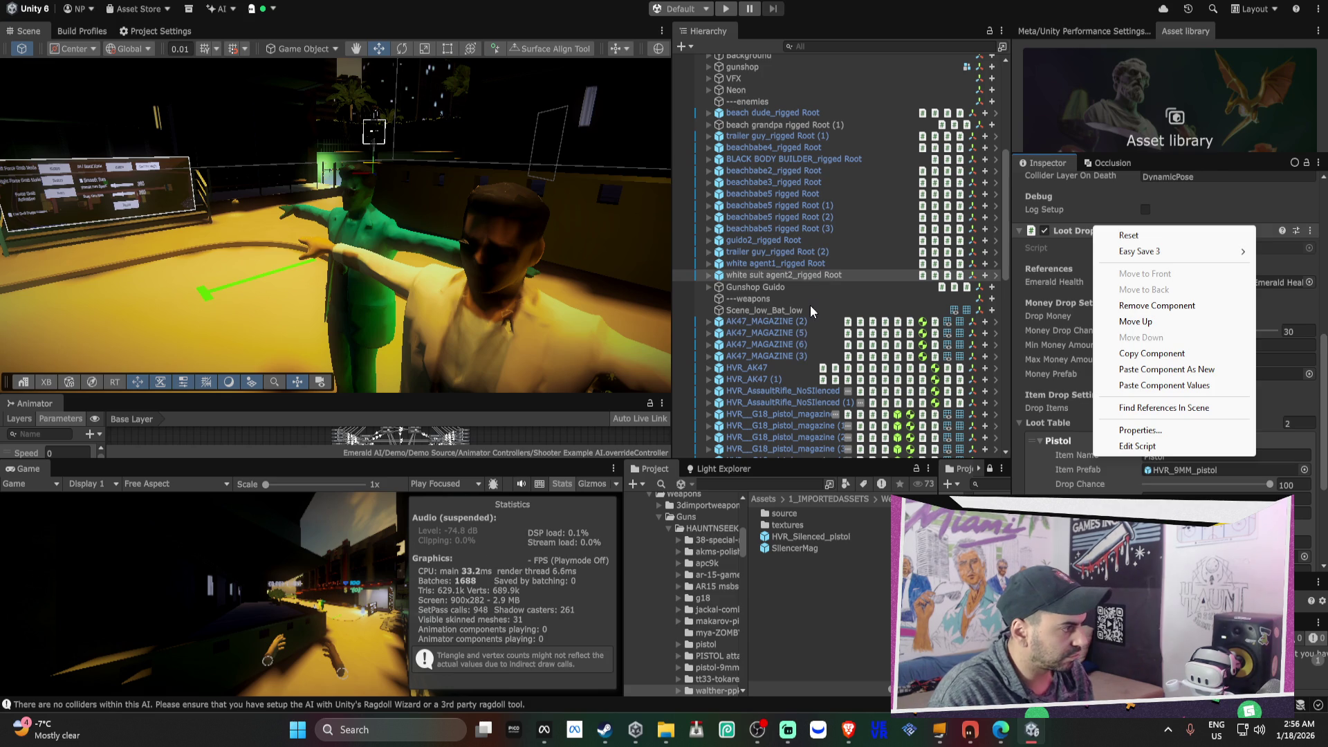
click(811, 309)
scroll(816, 300, down, 10)
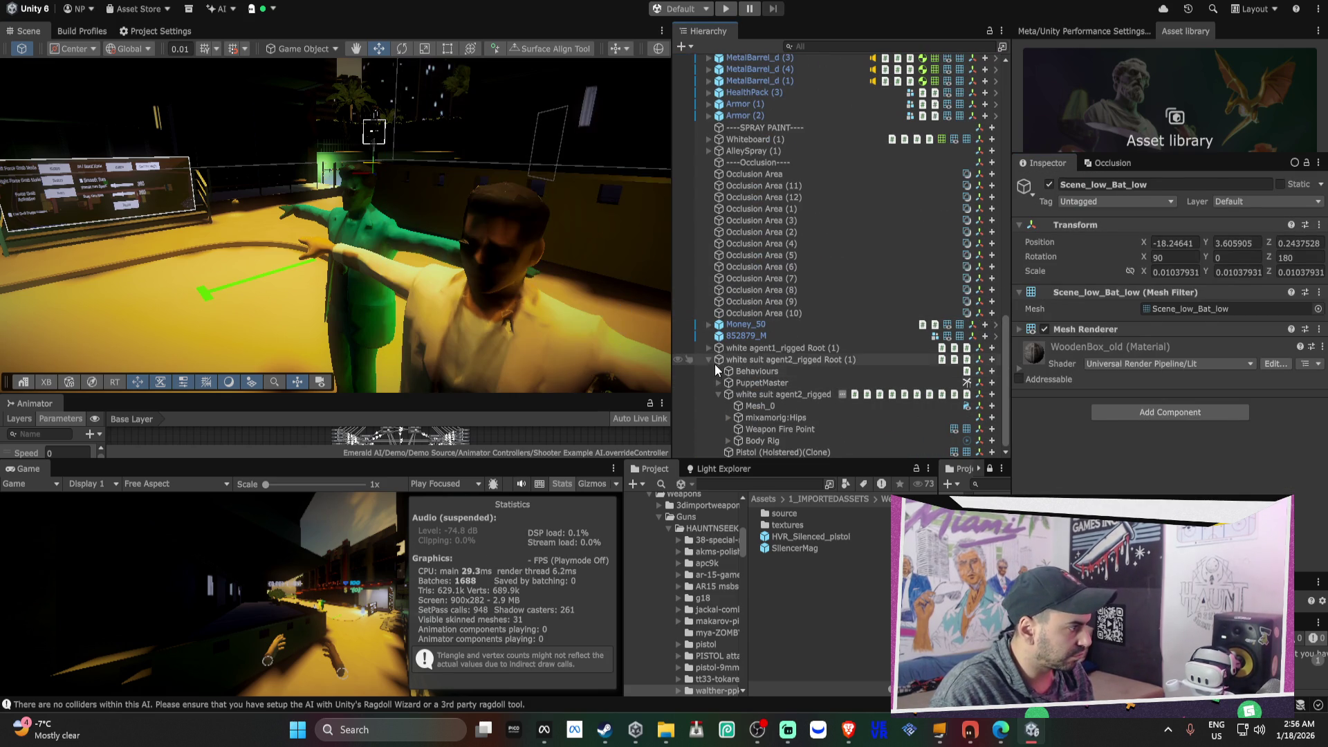
- Select both white-suit agent roots and drag them together into the palm-tree park
click(713, 360)
click(708, 359)
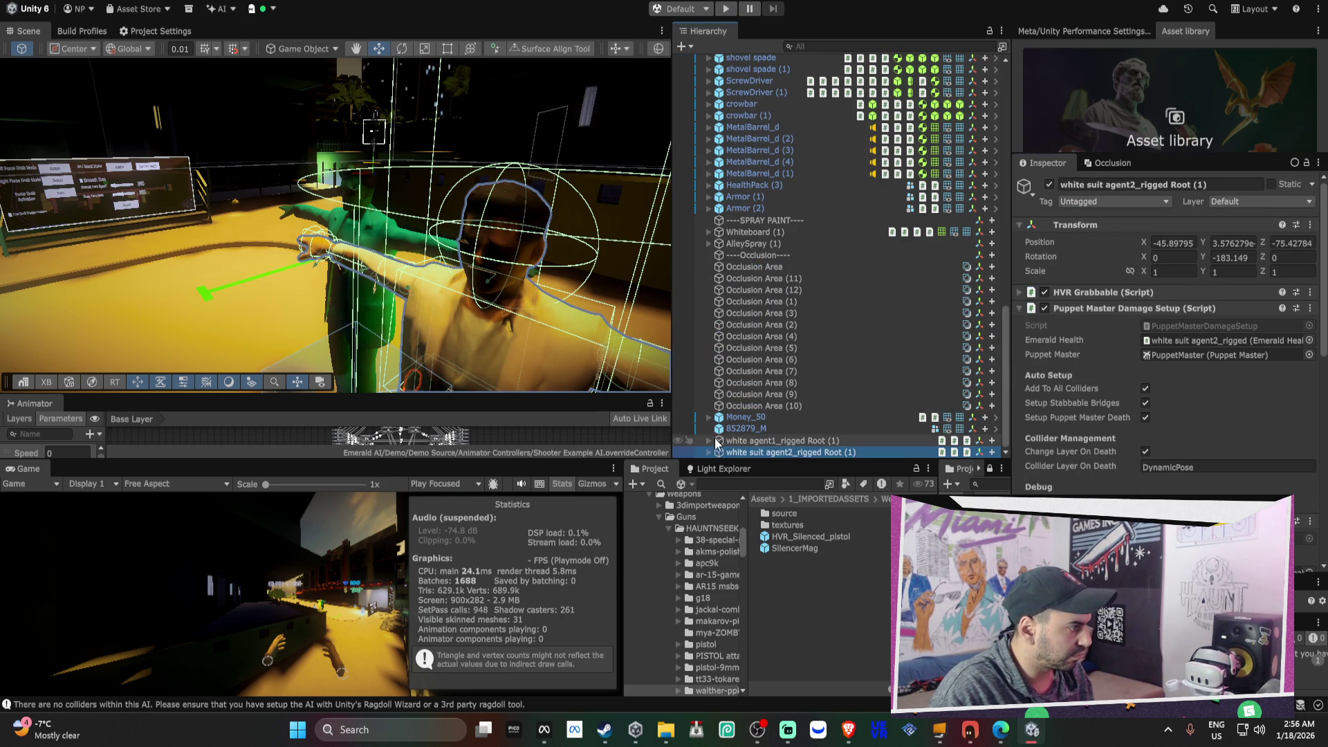
ctrl+click(745, 441)
key(f)
mouse_move(609, 276)
mouse_down()
mouse_move(612, 312)
mouse_move(474, 325)
mouse_move(295, 309)
mouse_move(415, 260)
mouse_up()
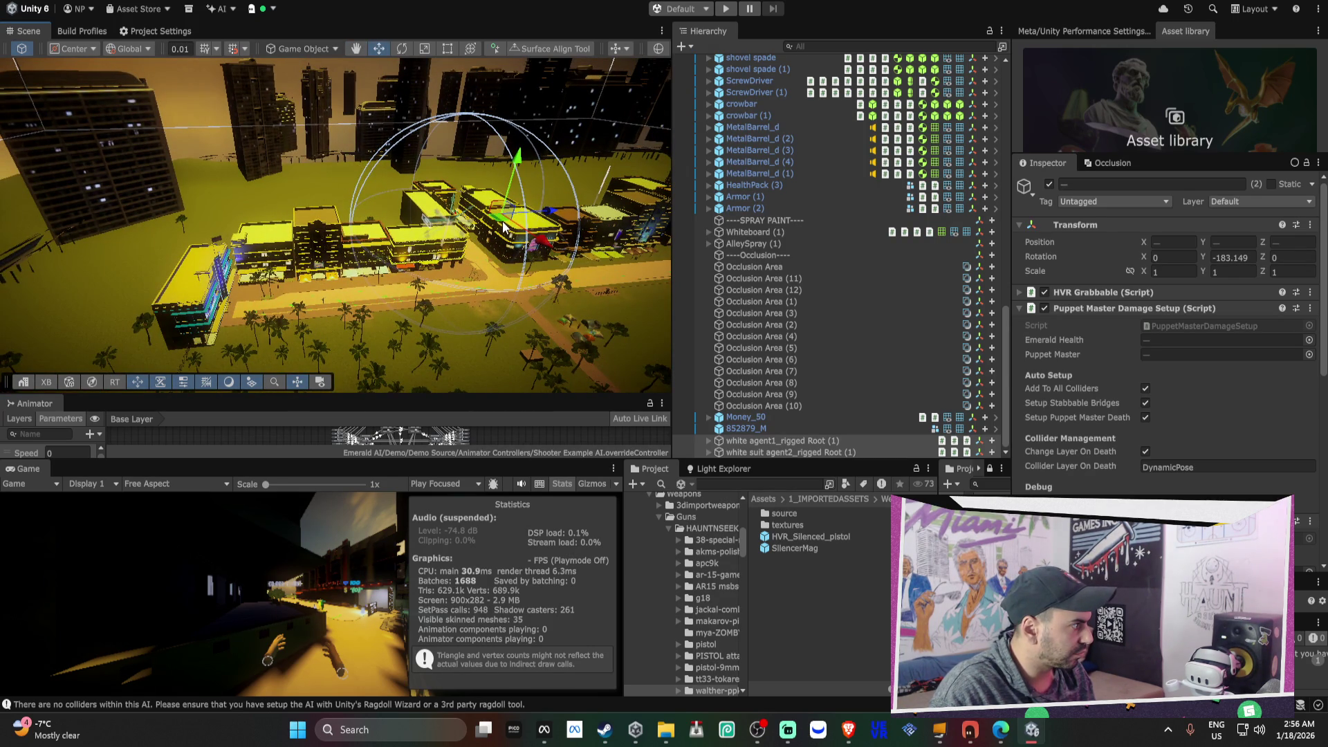
mouse_move(501, 220)
mouse_down()
mouse_move(480, 260)
mouse_move(389, 289)
mouse_move(373, 278)
mouse_move(341, 330)
mouse_up()
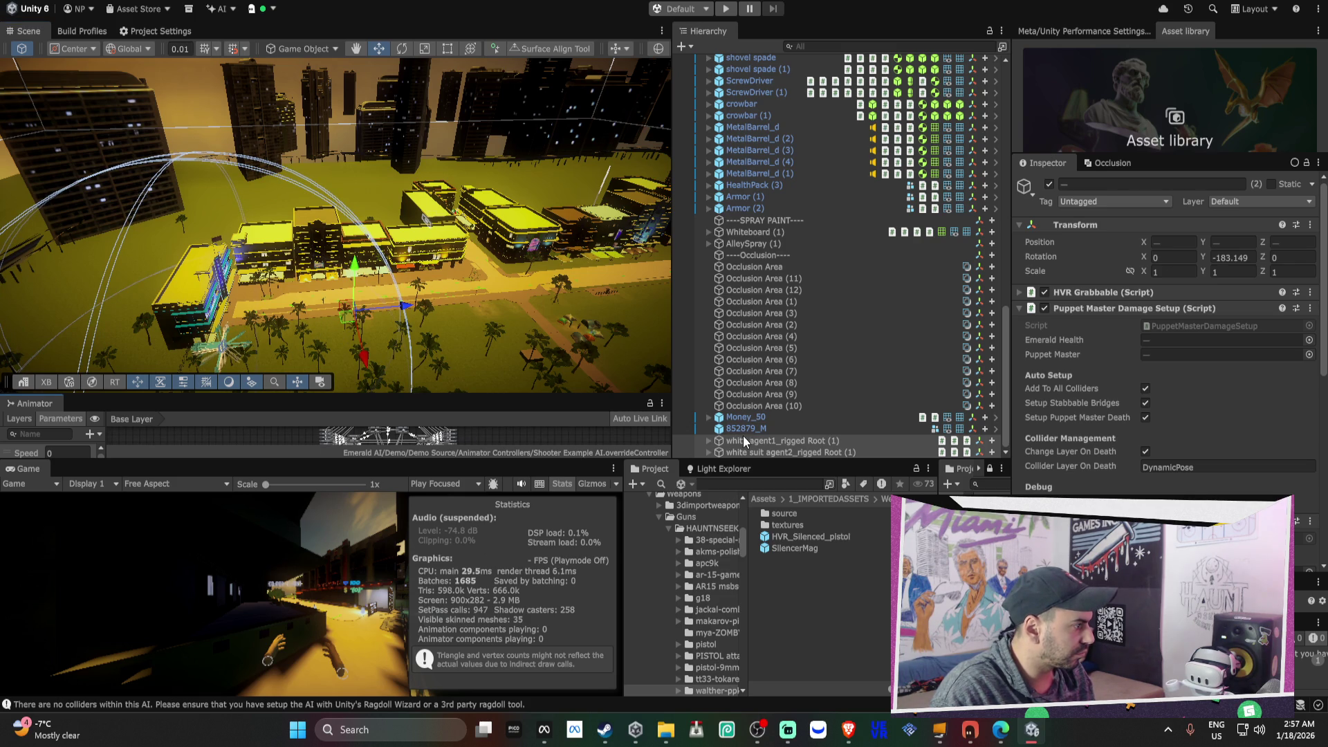
key(f)
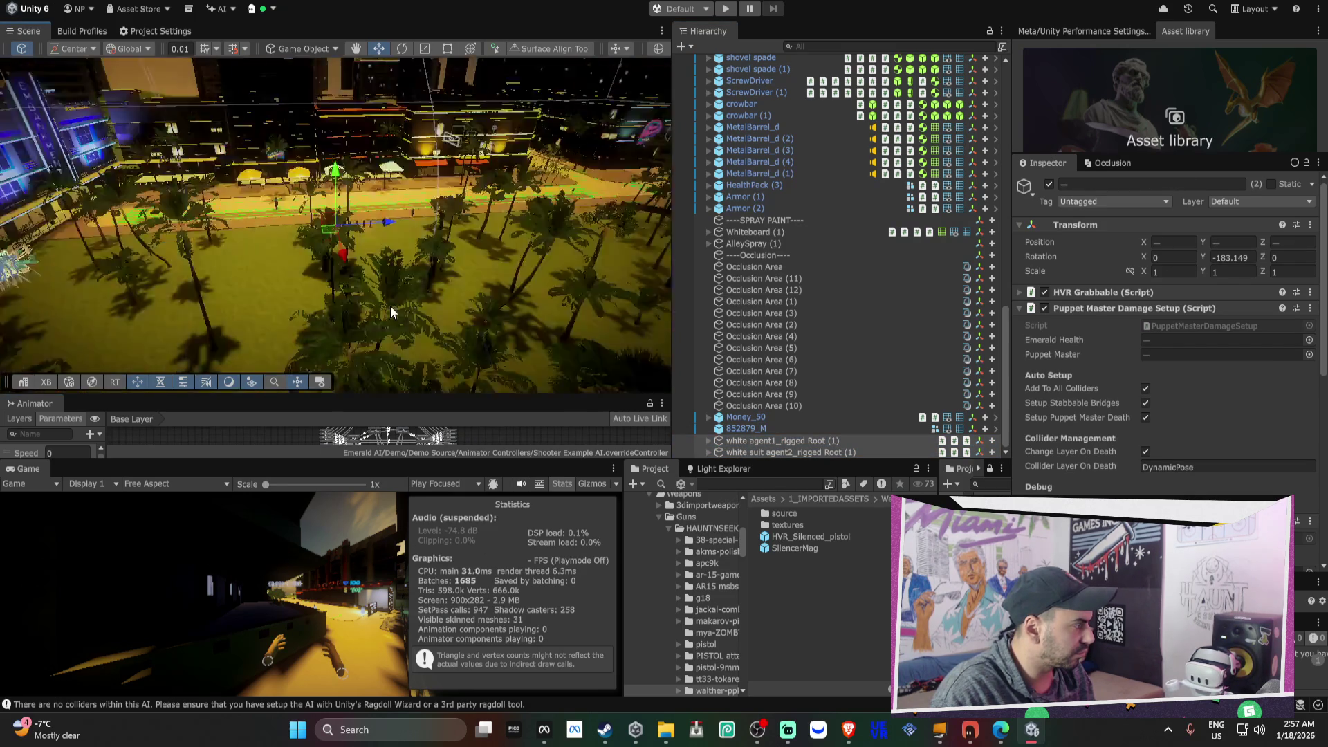
scroll(391, 312, up, 4)
mouse_move(291, 291)
mouse_down()
mouse_move(533, 246)
mouse_move(575, 202)
mouse_up()
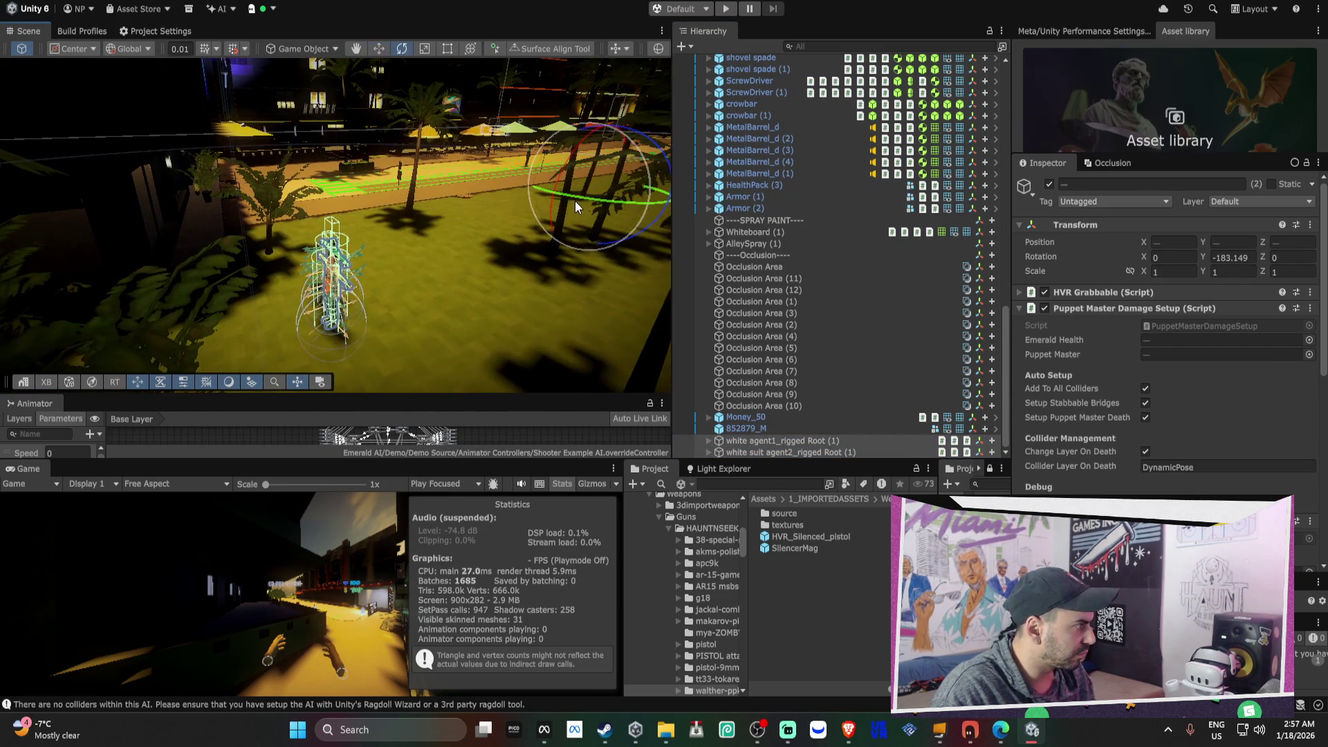
click(707, 440)
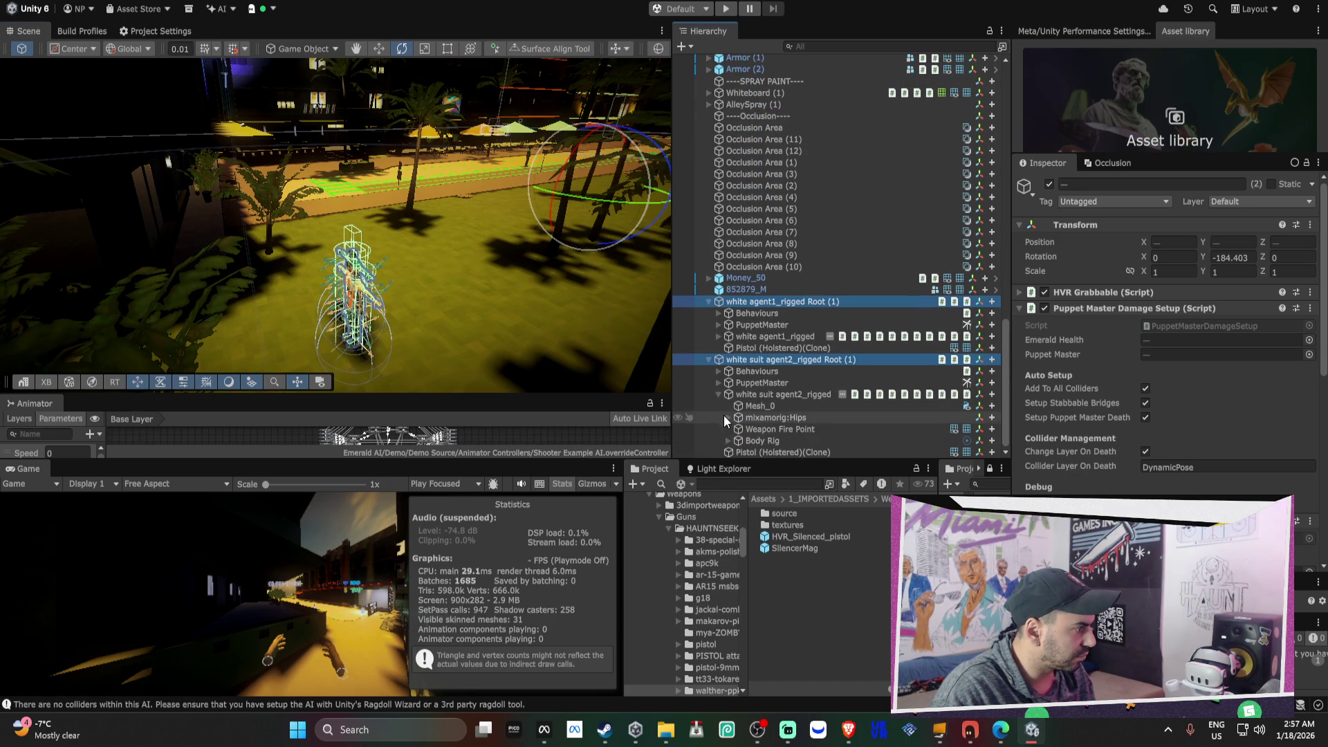
- Parent agent1's Pistol (Holstered)(Clone) to its mixamorig:Hips bone
click(719, 396)
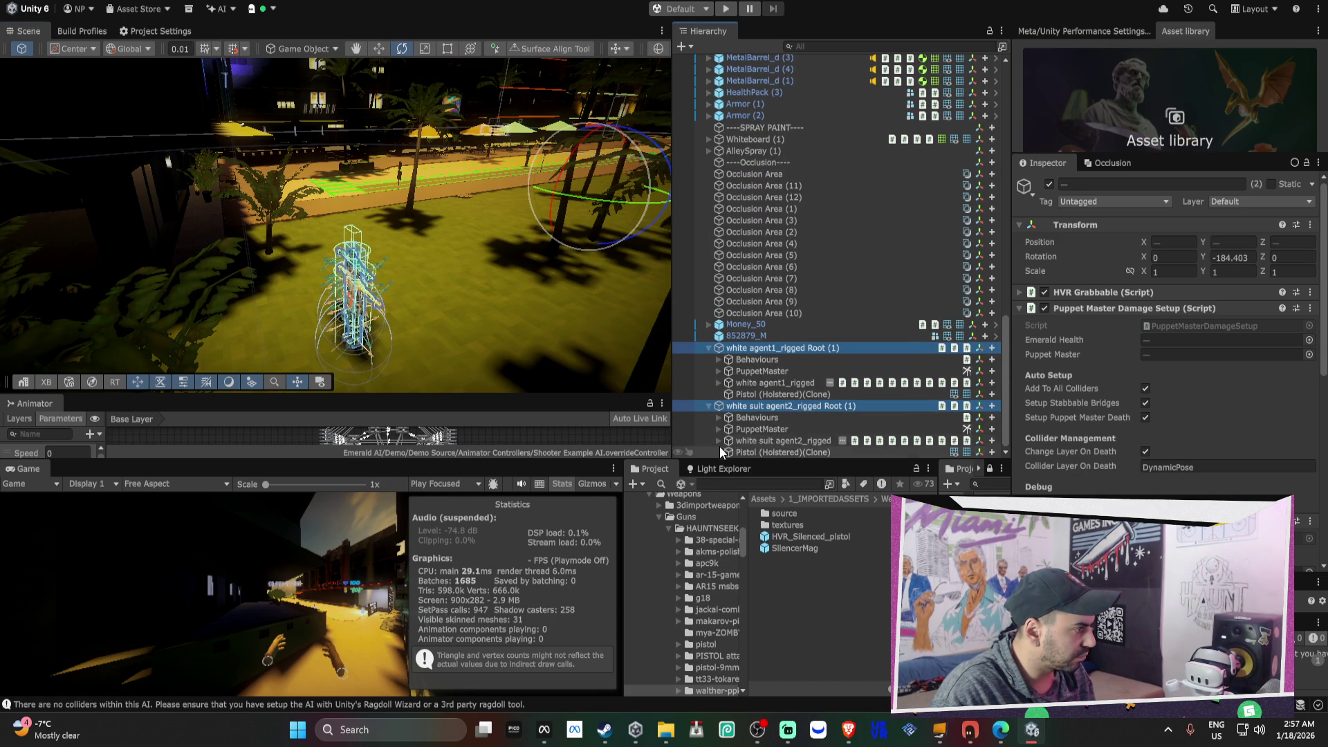
double_click(738, 452)
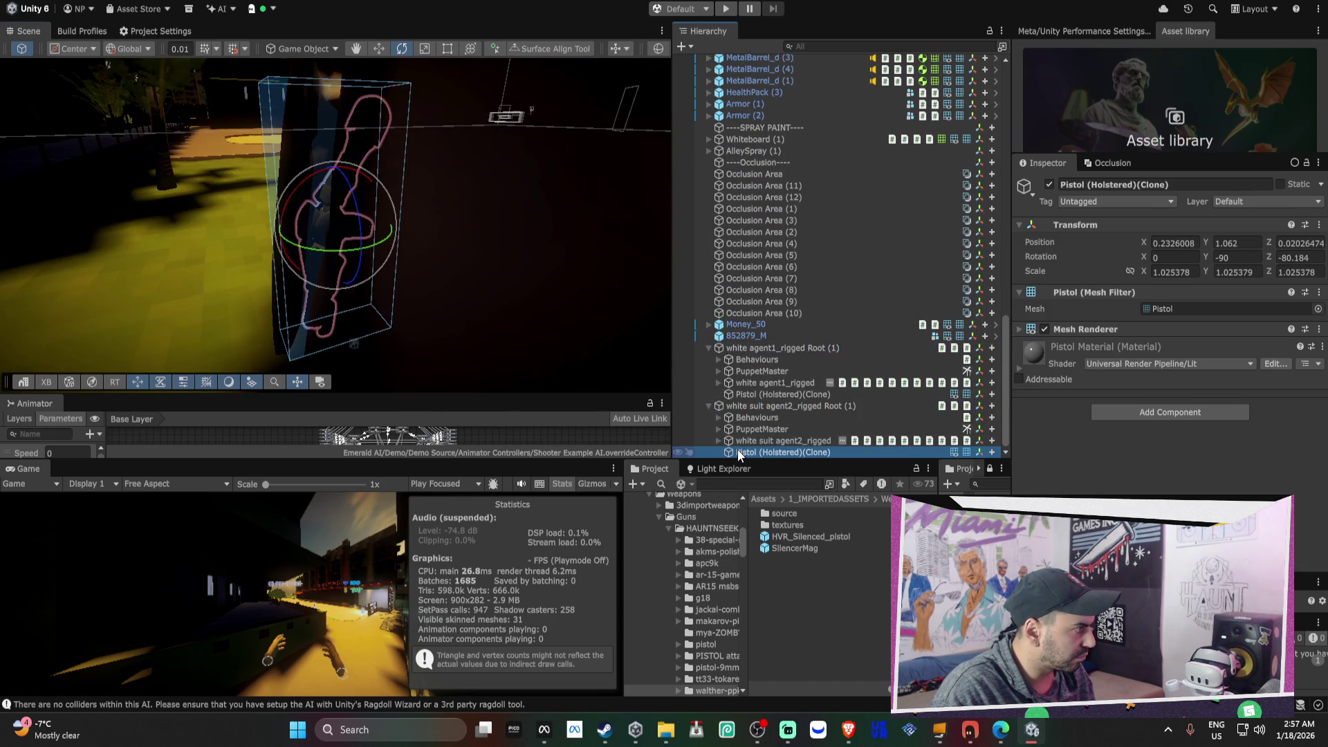
double_click(749, 394)
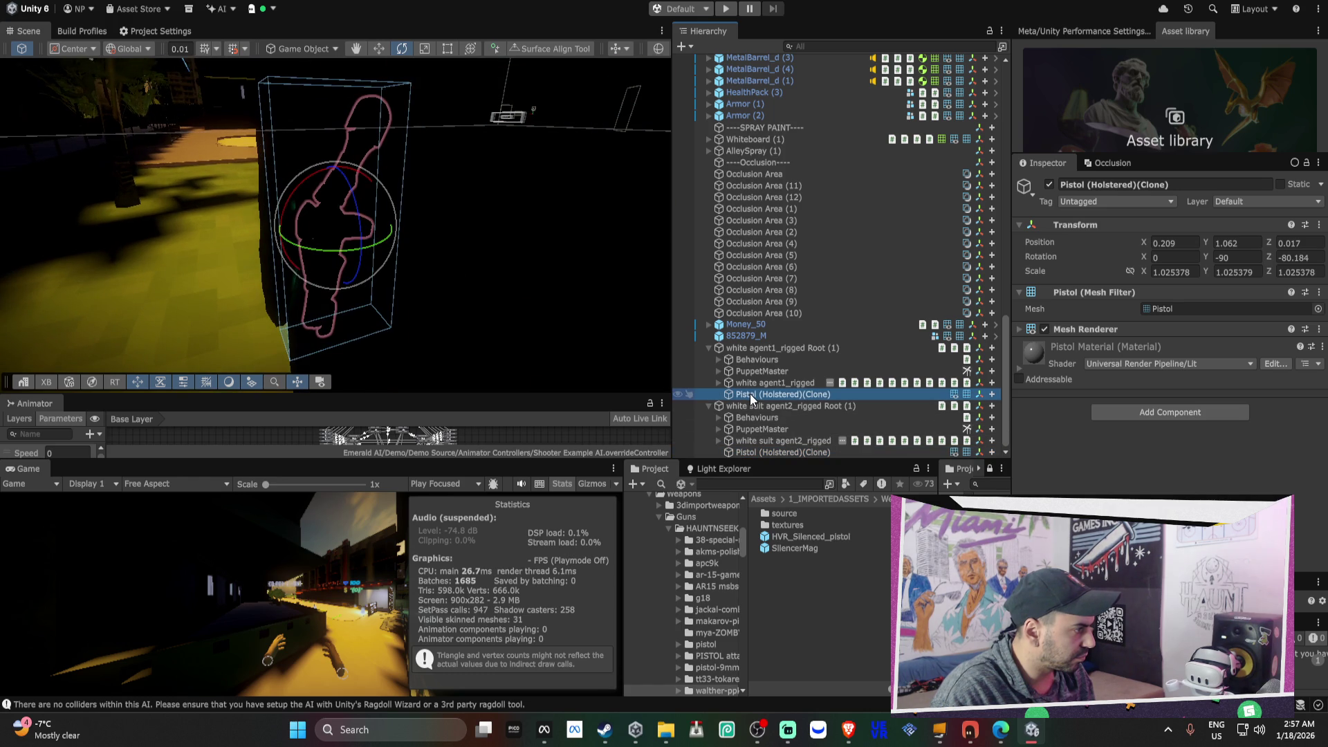
drag(525, 229, 416, 263)
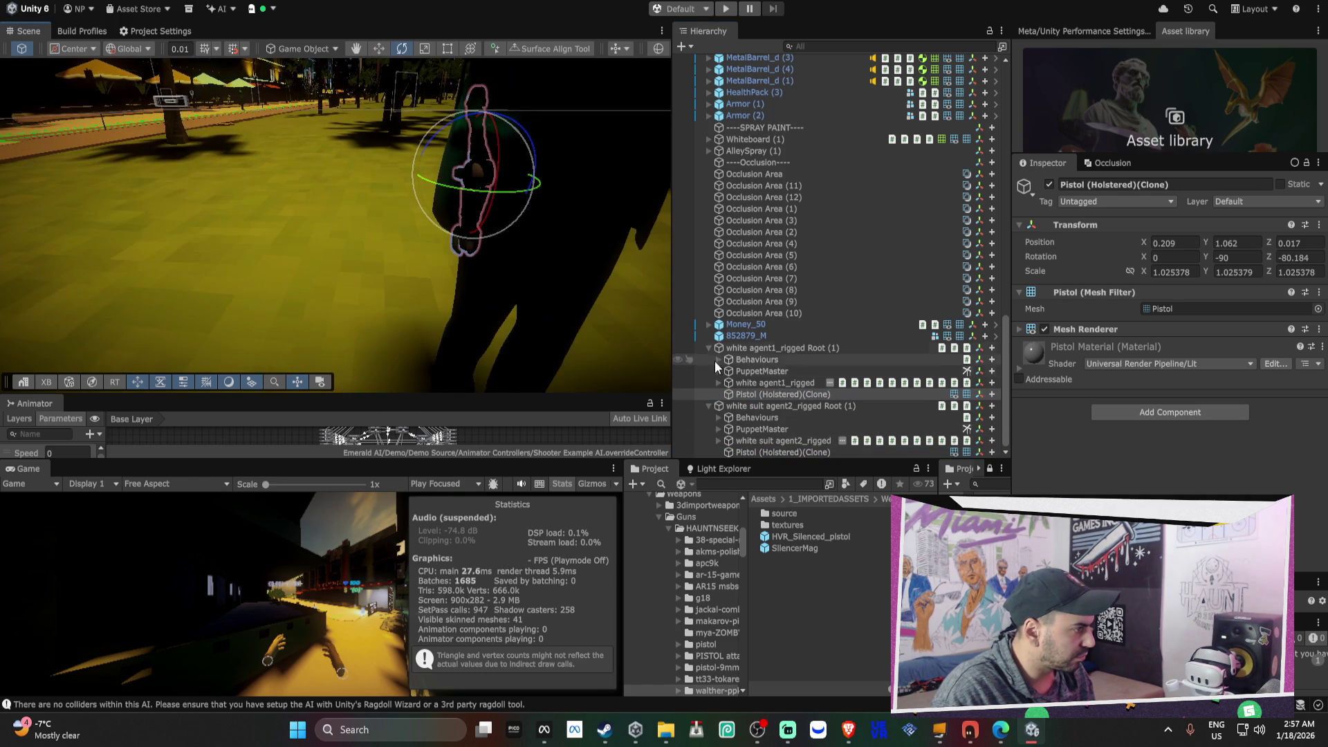
click(744, 395)
click(718, 384)
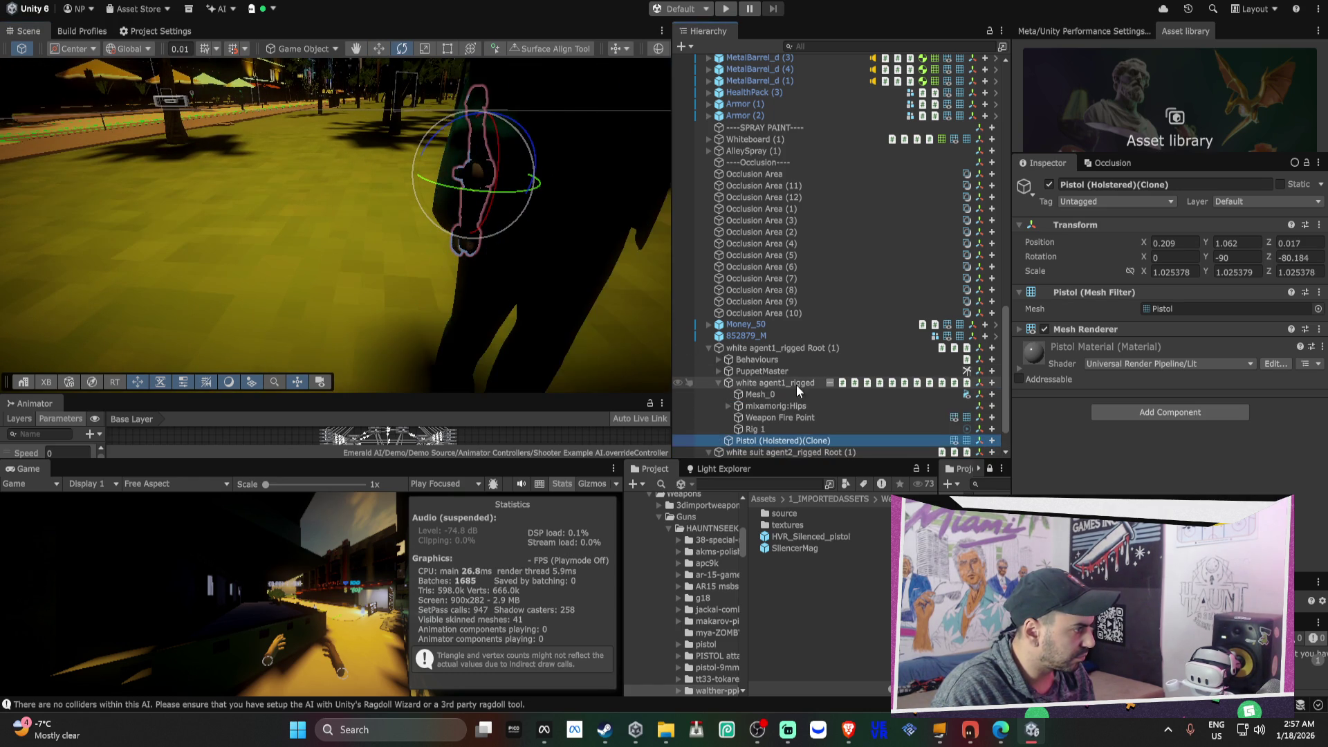
drag(783, 439, 783, 404)
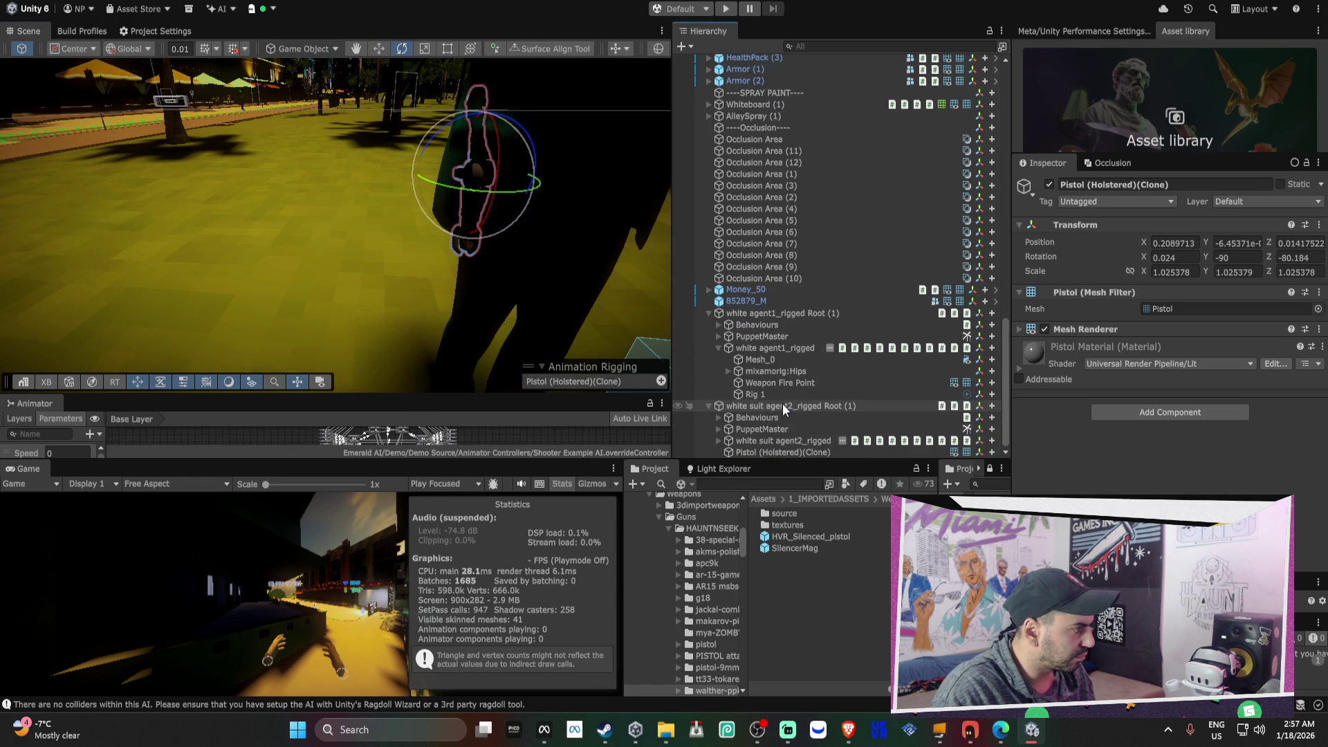
- Parent agent2's holstered pistol to its hips bone
click(717, 441)
scroll(761, 429, down, 2)
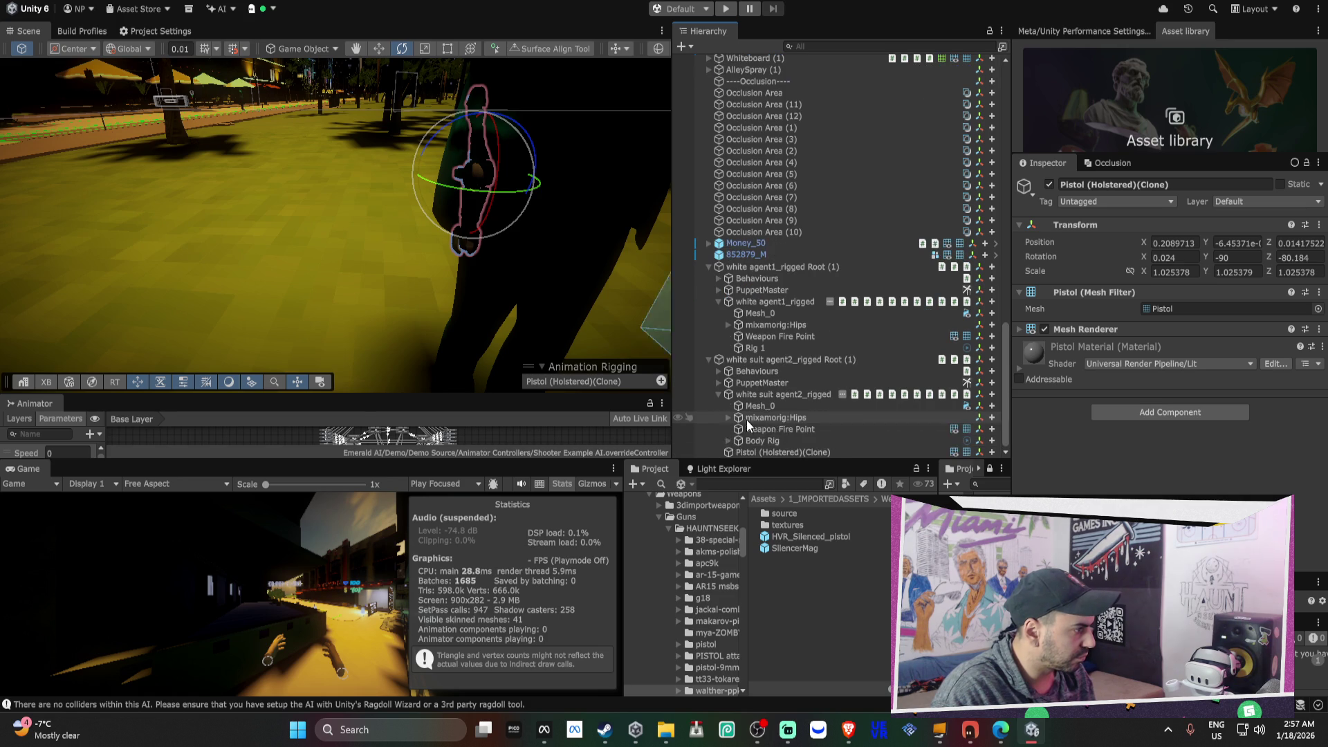
drag(796, 451, 787, 417)
click(779, 438)
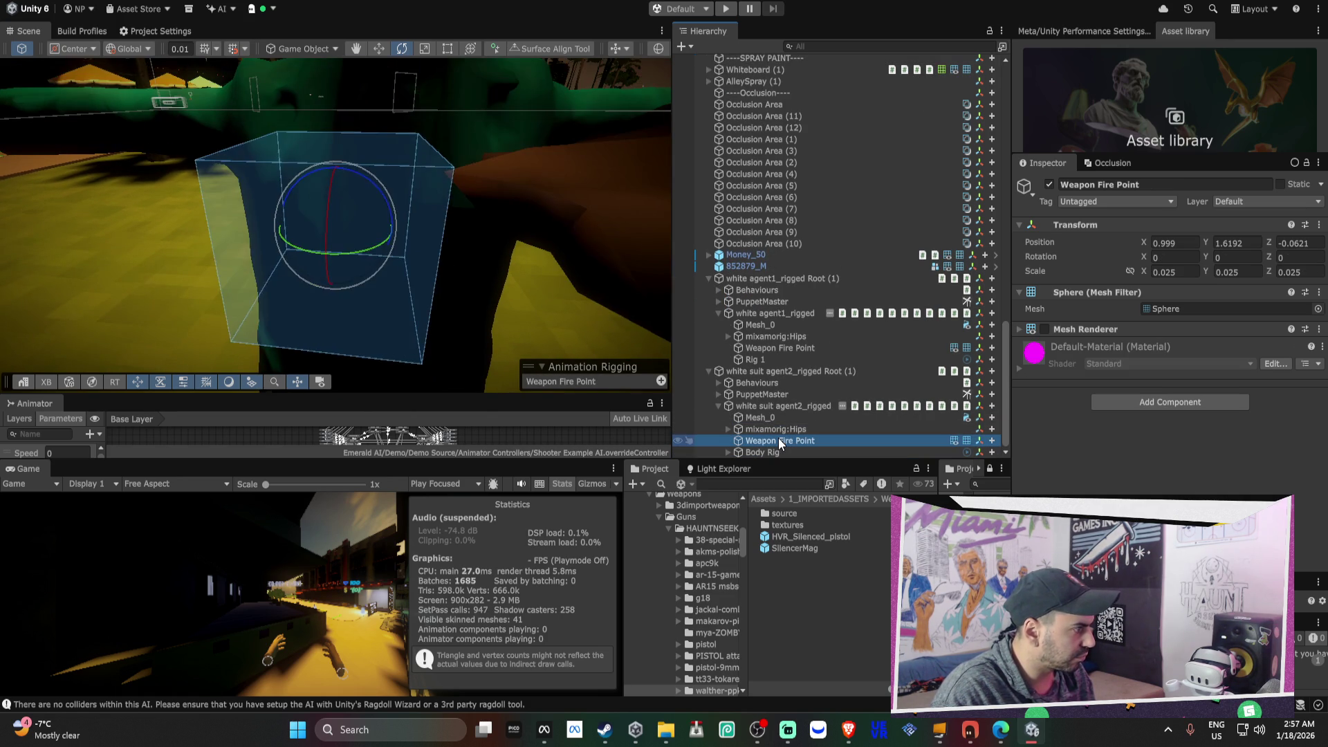
scroll(463, 296, down, 5)
scroll(456, 295, up, 3)
mouse_move(452, 297)
mouse_down()
mouse_move(561, 181)
mouse_move(645, 187)
mouse_move(417, 219)
mouse_up()
- Make agent2's Weapon Fire Point a child of its holstered pistol
click(787, 347)
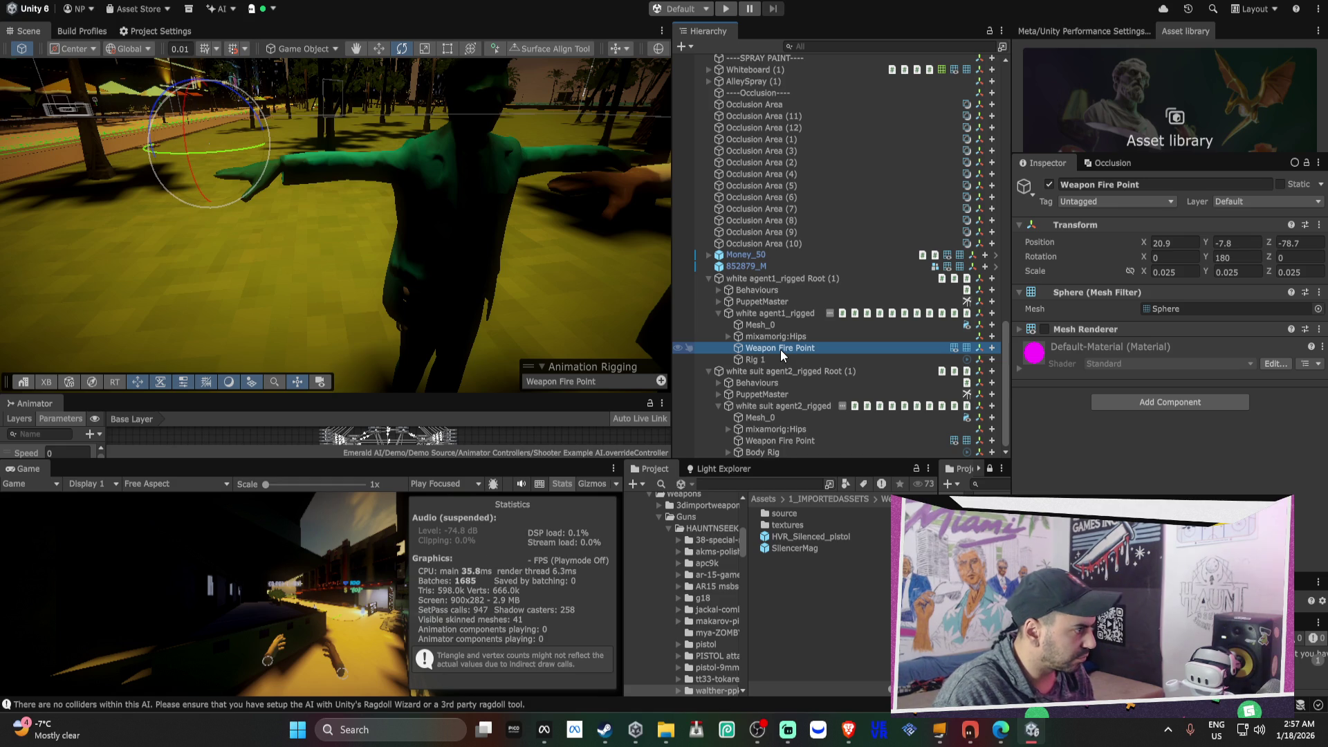
click(807, 442)
mouse_move(554, 208)
mouse_down()
mouse_move(505, 210)
mouse_move(649, 209)
mouse_move(379, 197)
mouse_up()
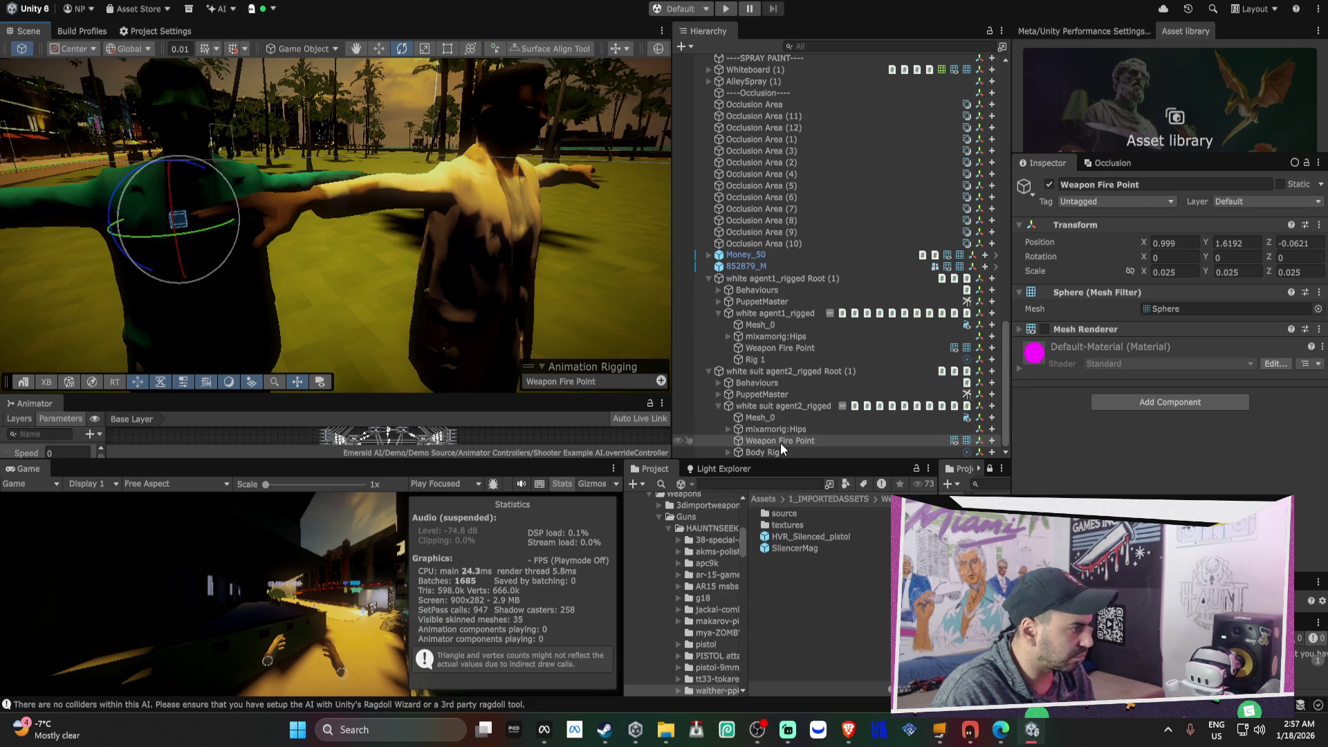
click(729, 429)
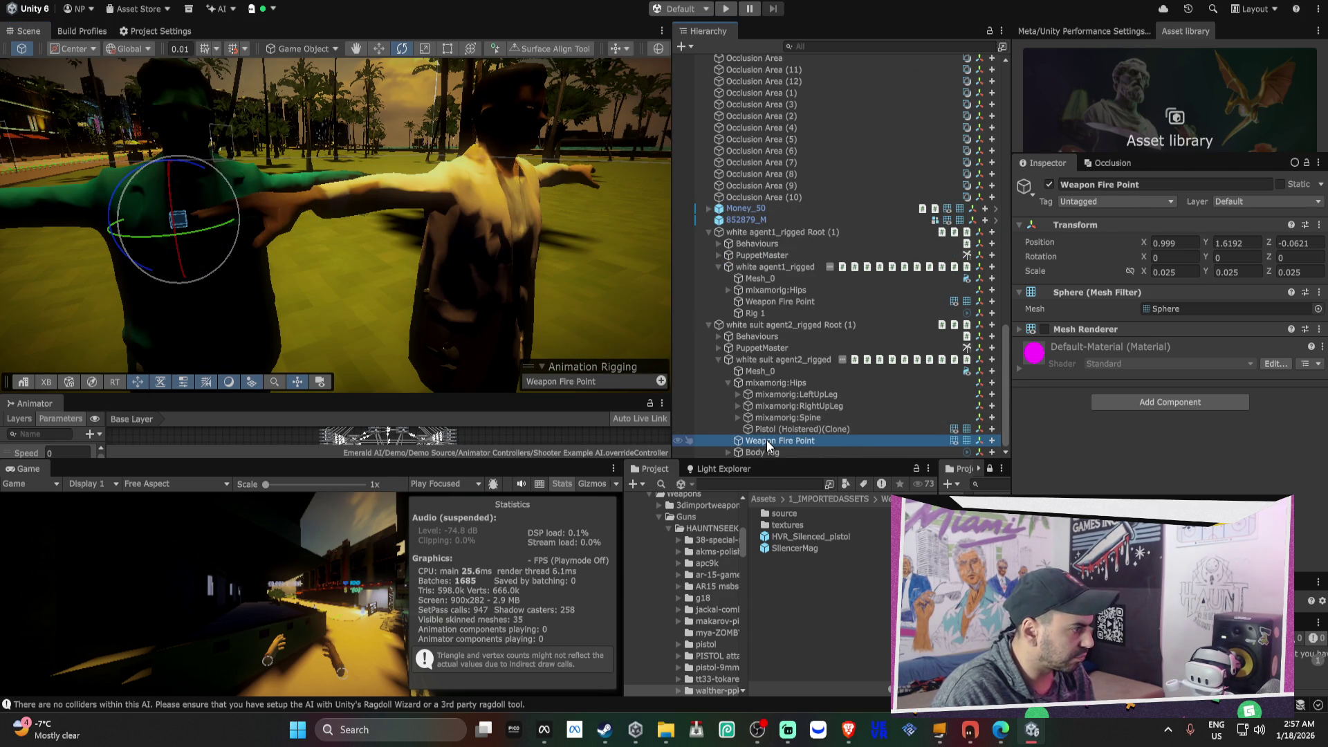
drag(767, 440, 775, 429)
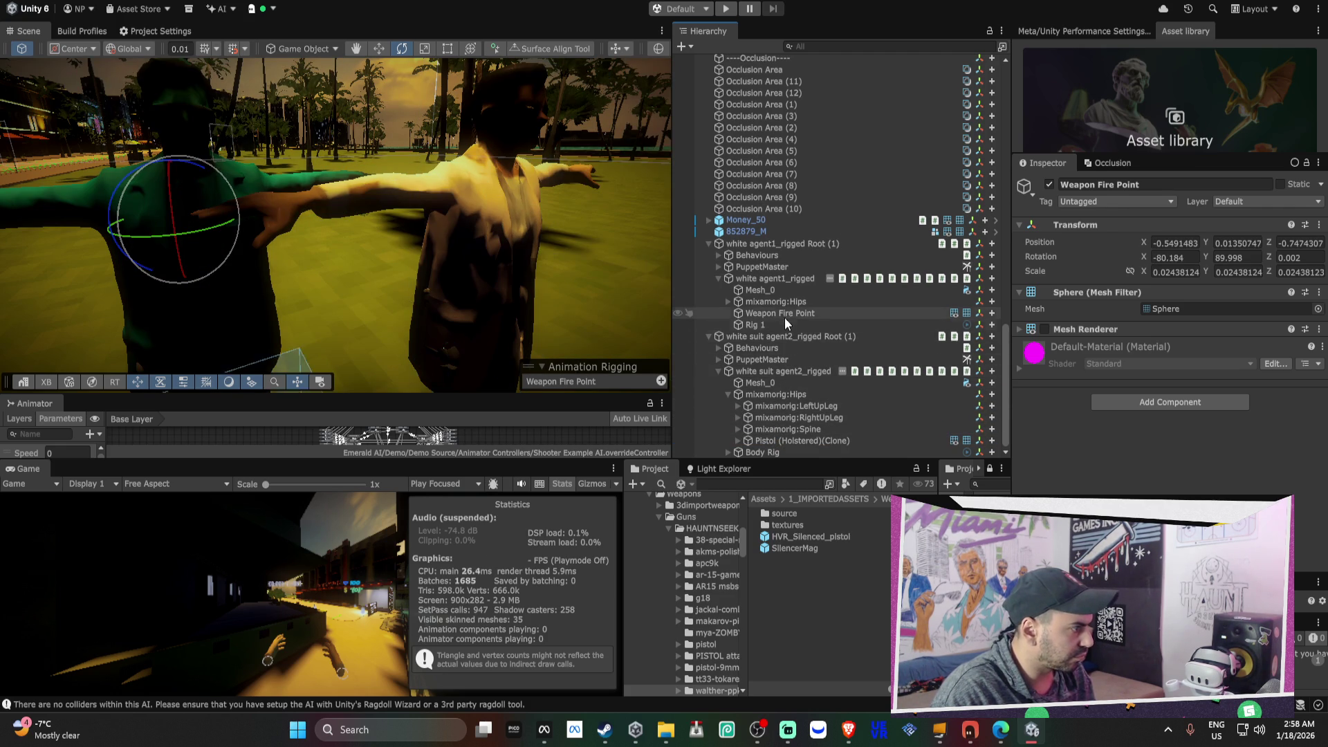
click(729, 299)
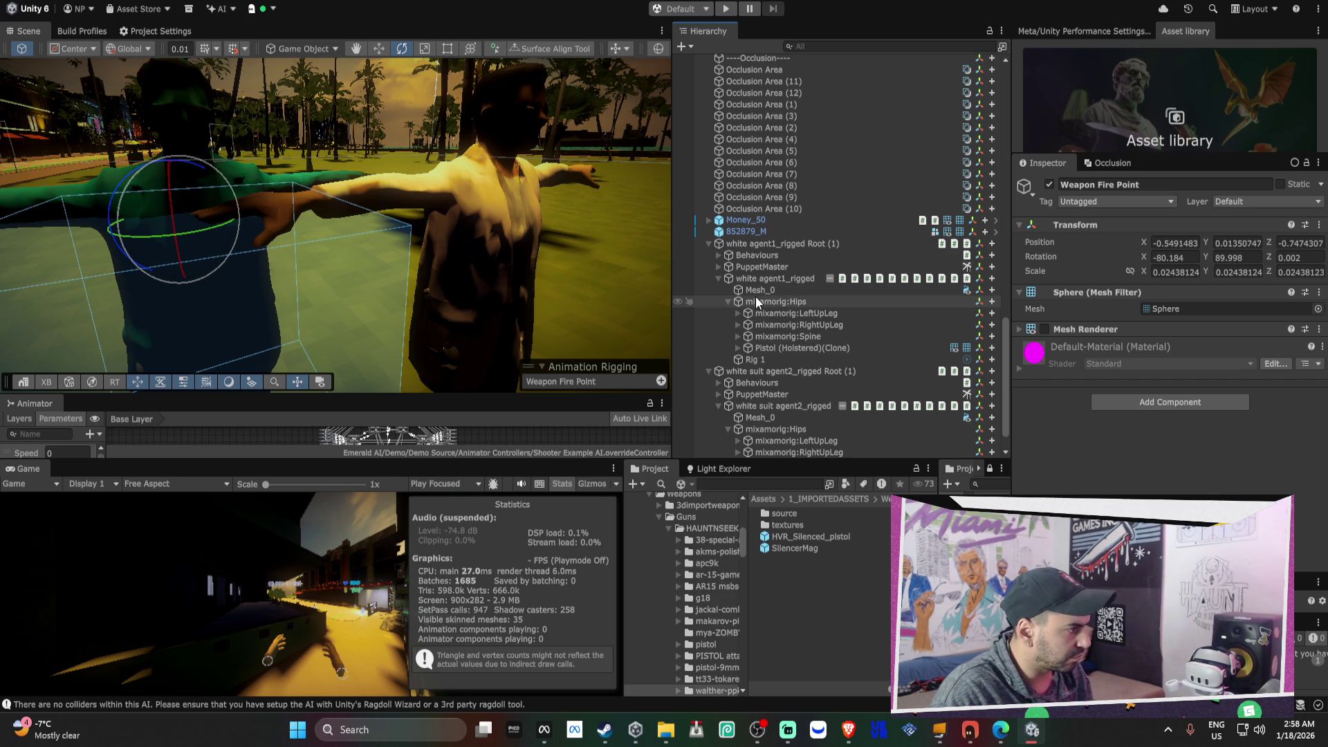
click(518, 252)
- Move white suit agent2 to stand beside agent1 in the park
key(w)
key(f)
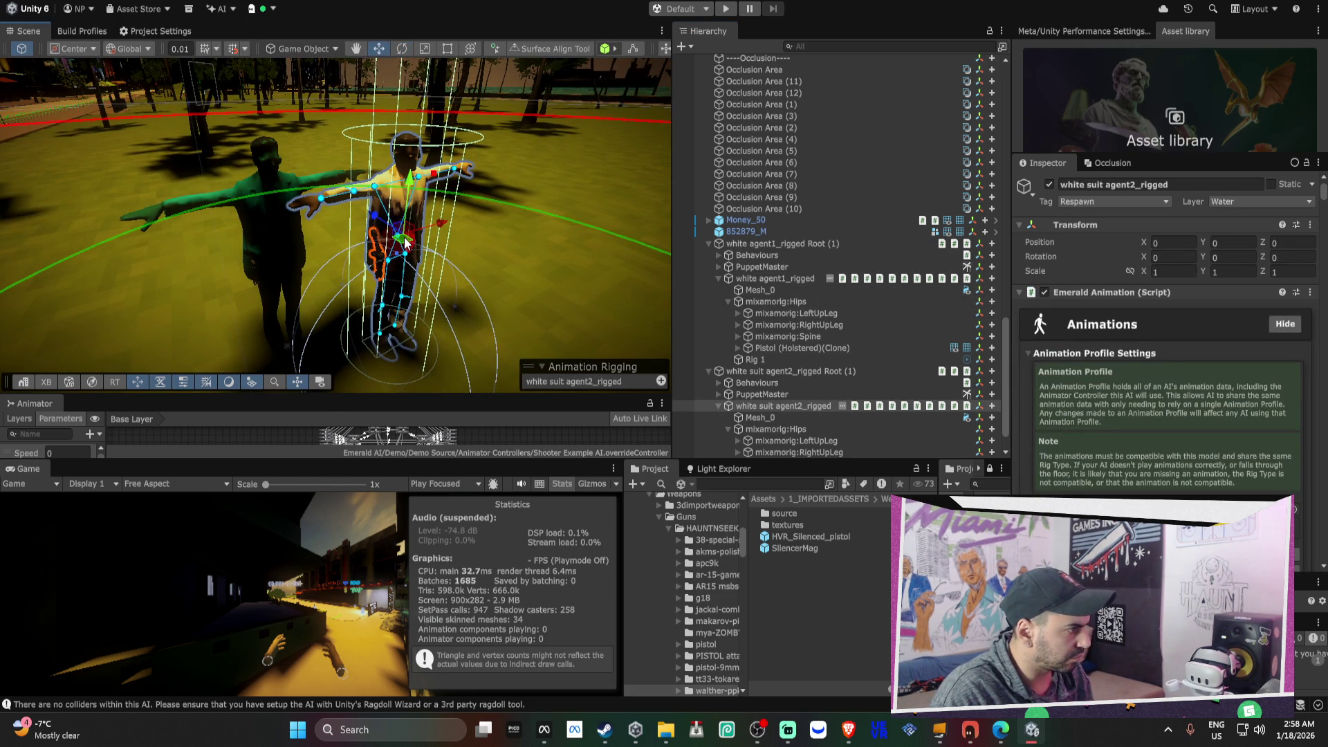
click(418, 280)
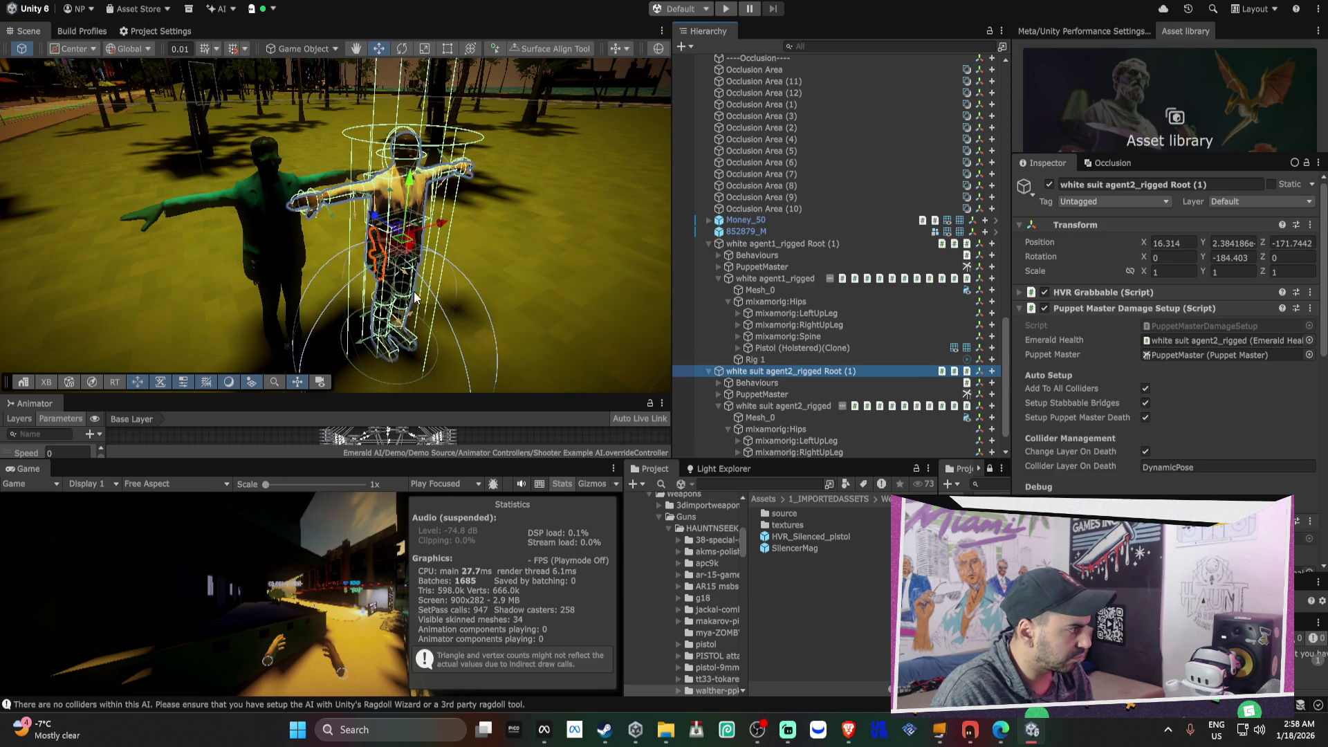
mouse_move(408, 248)
mouse_down()
mouse_move(616, 208)
mouse_move(450, 200)
mouse_up()
key(e)
- Auto-fill agent1's footstep foot bones and review the layers its footsteps ignore
click(263, 214)
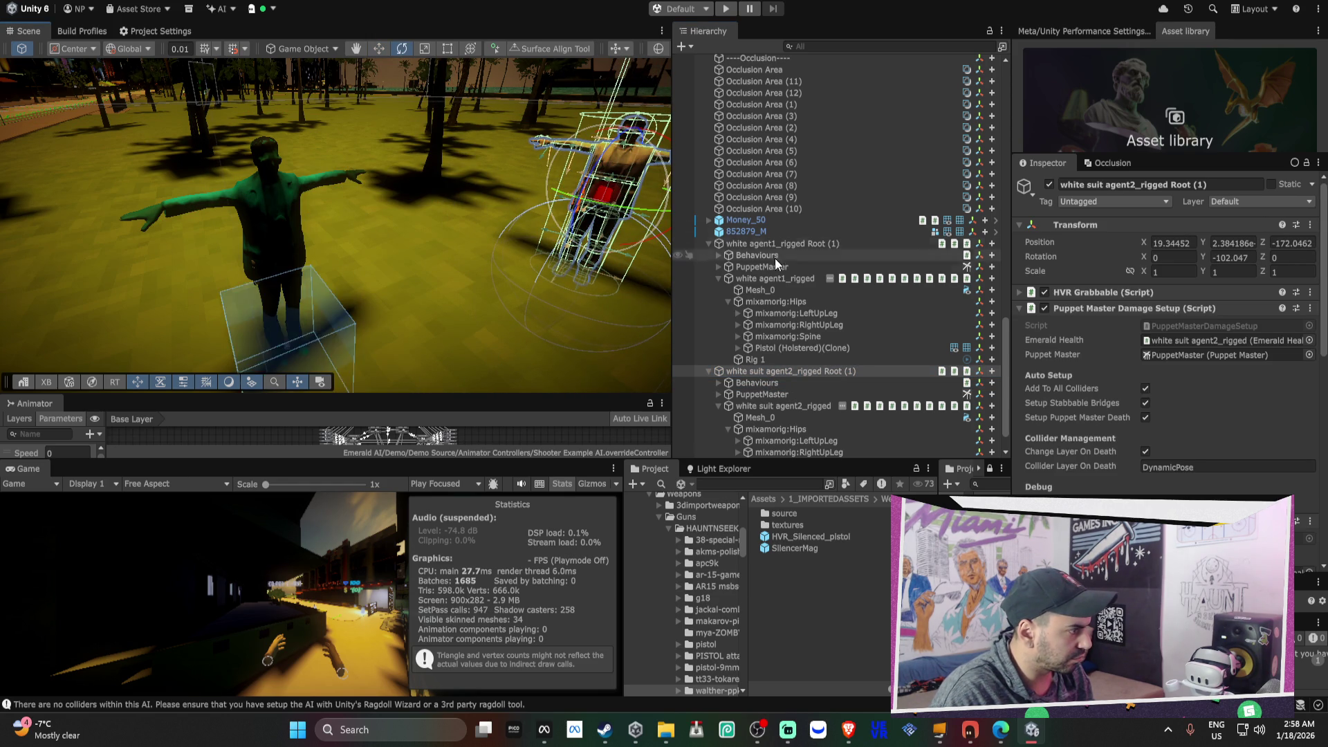
key(f)
scroll(1268, 380, down, 3)
scroll(1175, 303, down, 2)
scroll(1174, 303, up, 2)
scroll(1164, 297, down, 2)
scroll(1164, 297, down, 10)
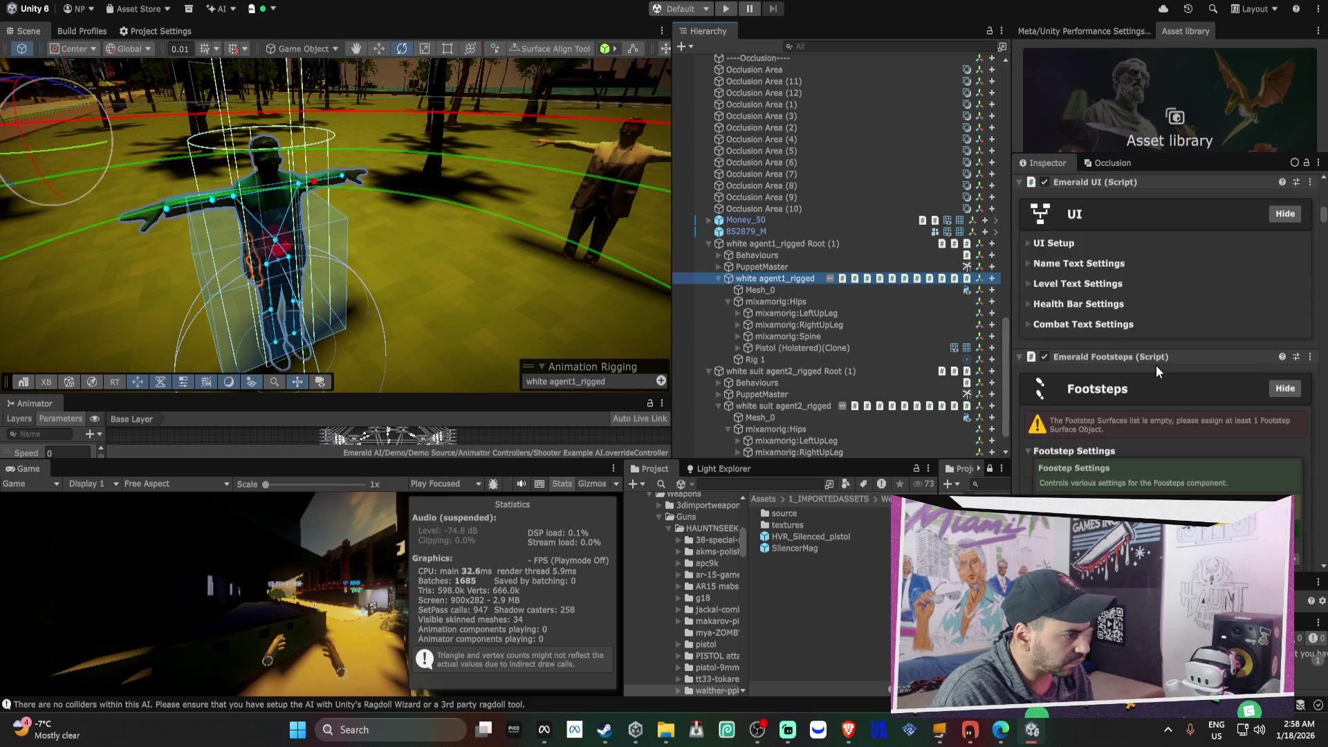
scroll(1156, 366, down, 3)
click(1201, 424)
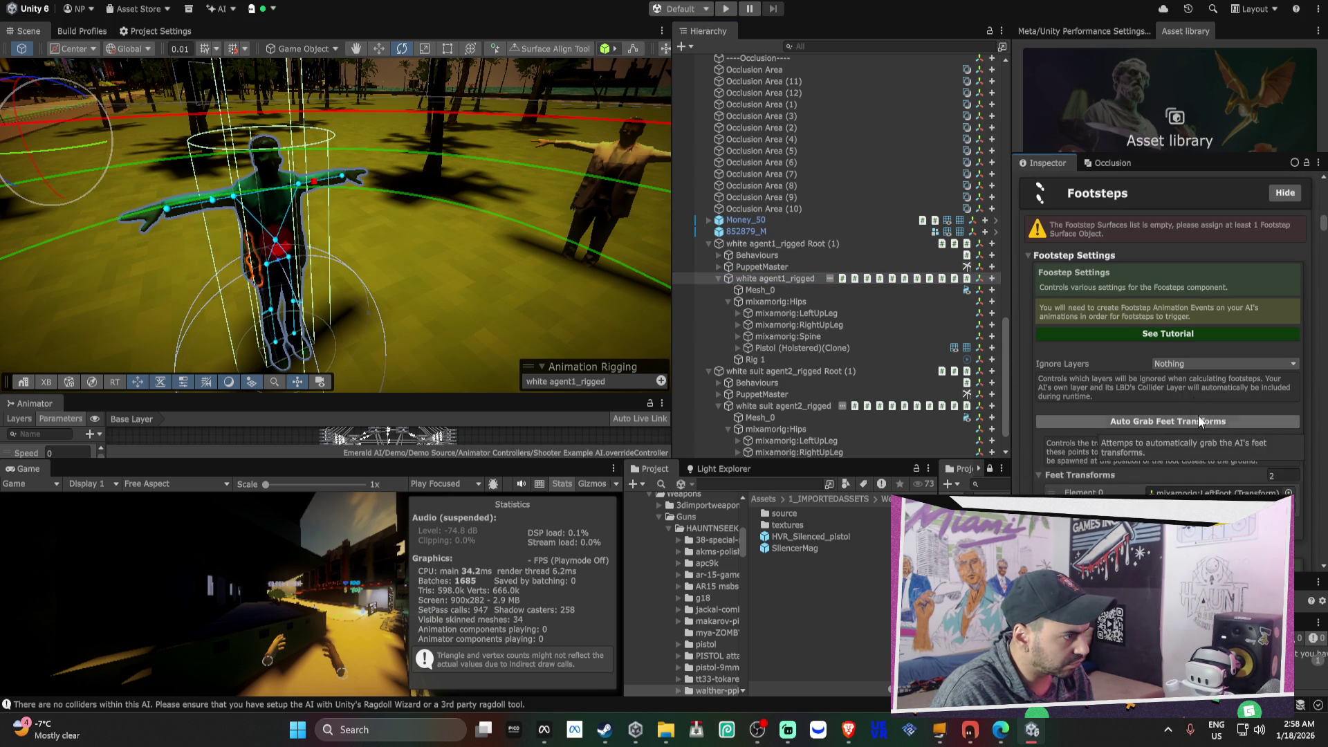
click(1182, 364)
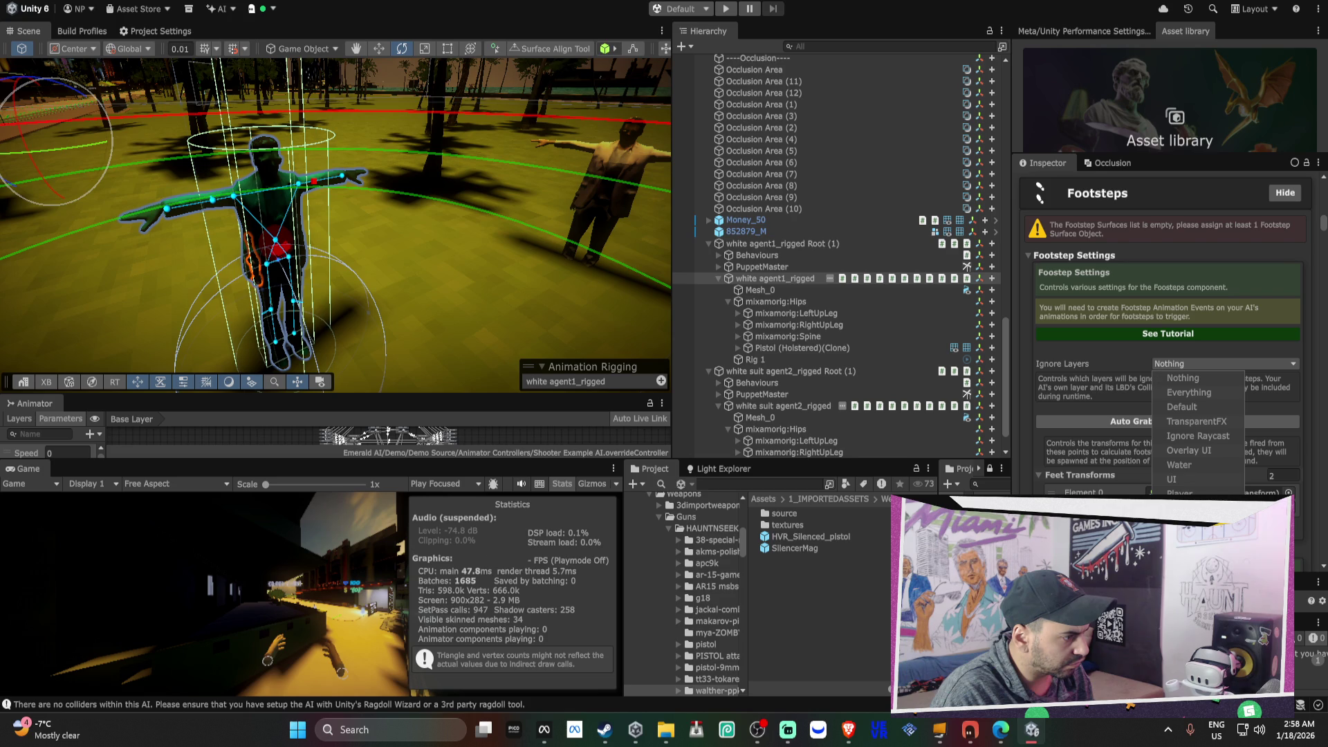
- Check which layers the second white-suit agent's footsteps ignore
click(782, 407)
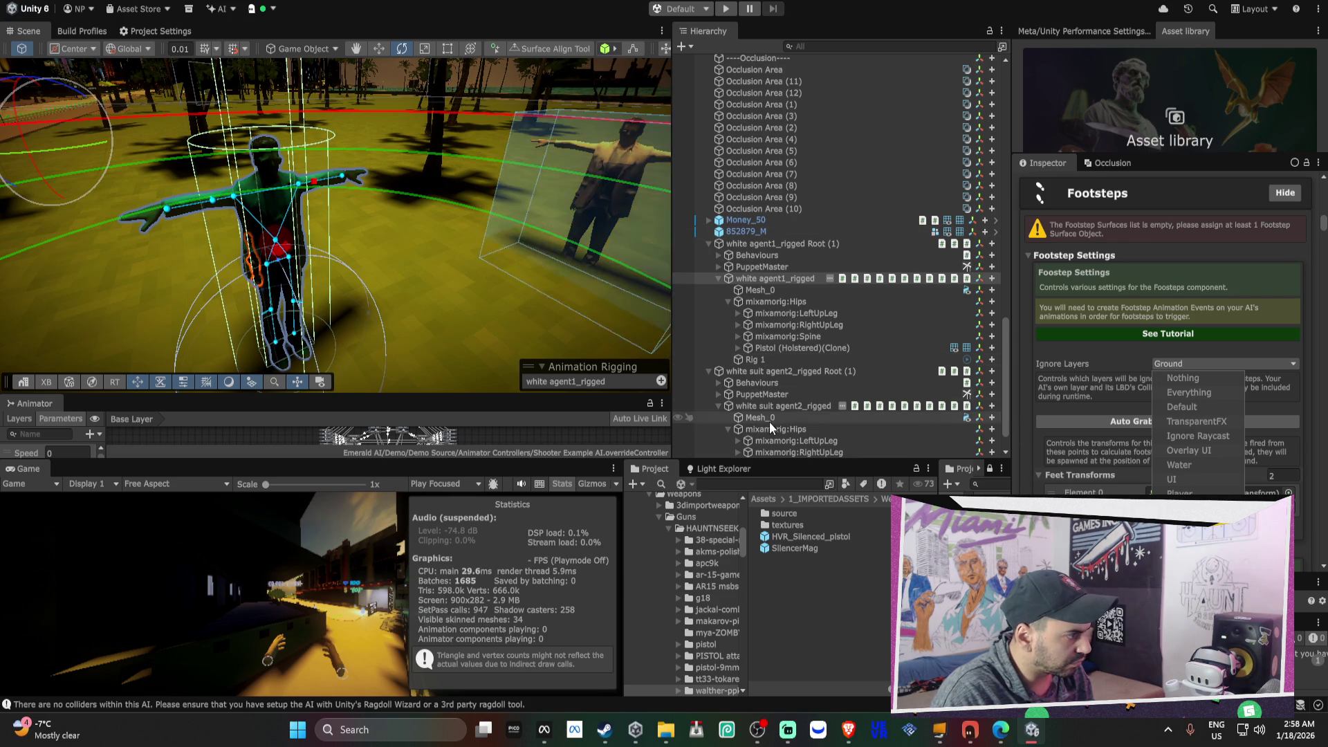
scroll(1147, 406, down, 5)
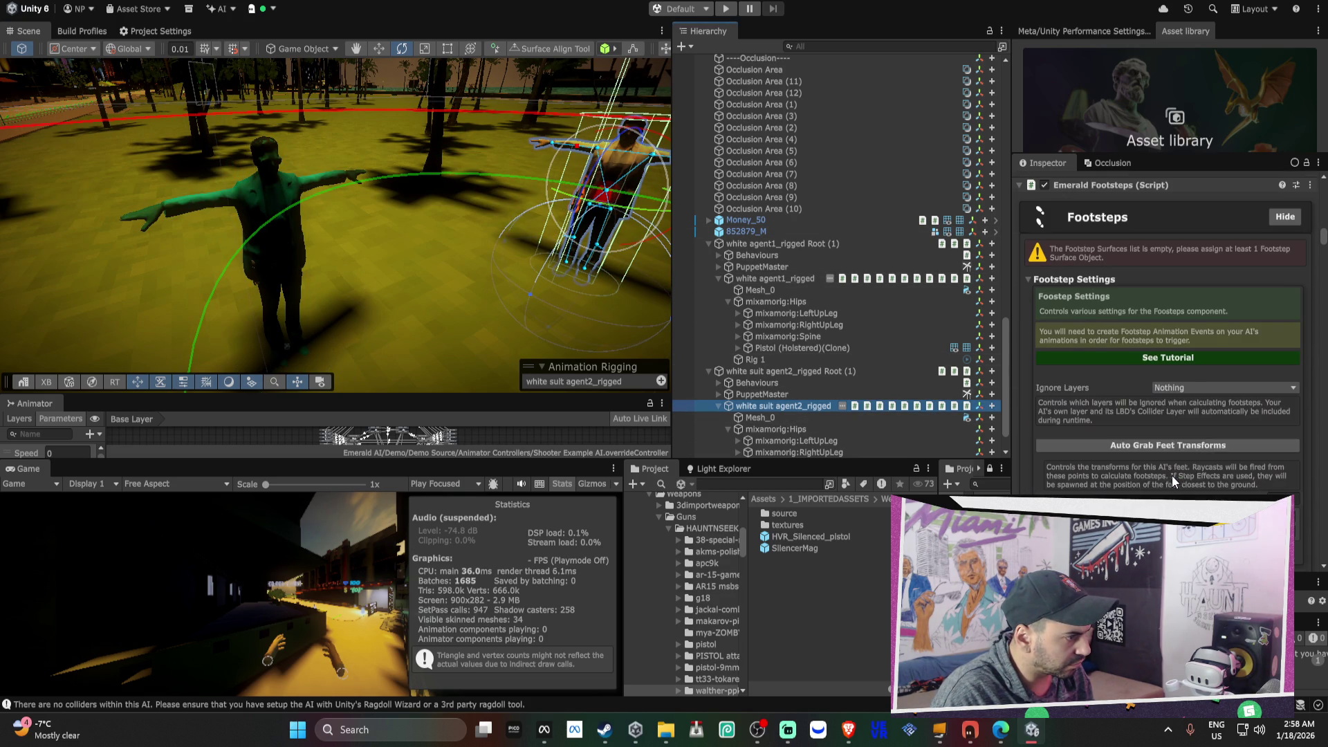
click(1195, 387)
- Multi-select both white-suit agents and set their Emerald Detection Field of View to 147
scroll(775, 379, down, 1)
scroll(1087, 385, down, 3)
scroll(1089, 385, down, 10)
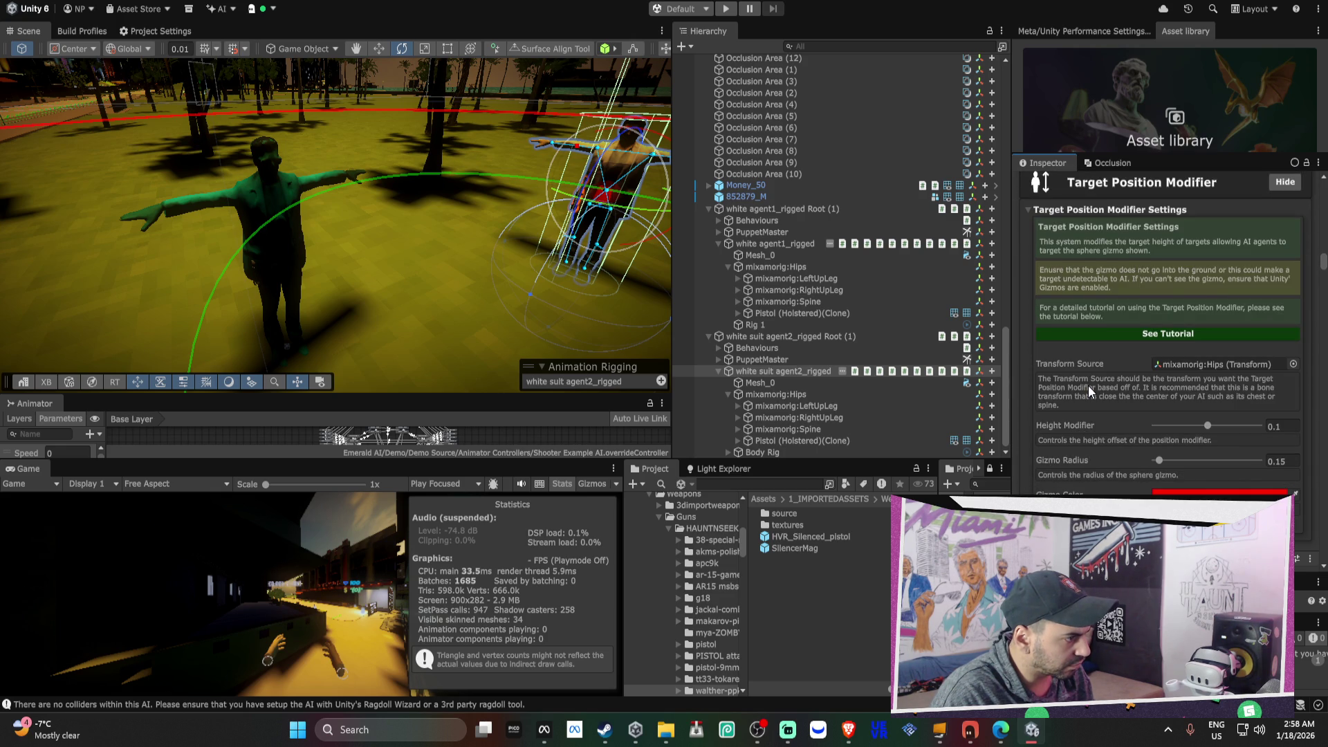
scroll(1090, 386, down, 10)
scroll(1092, 387, down, 10)
scroll(1092, 388, down, 3)
click(1197, 400)
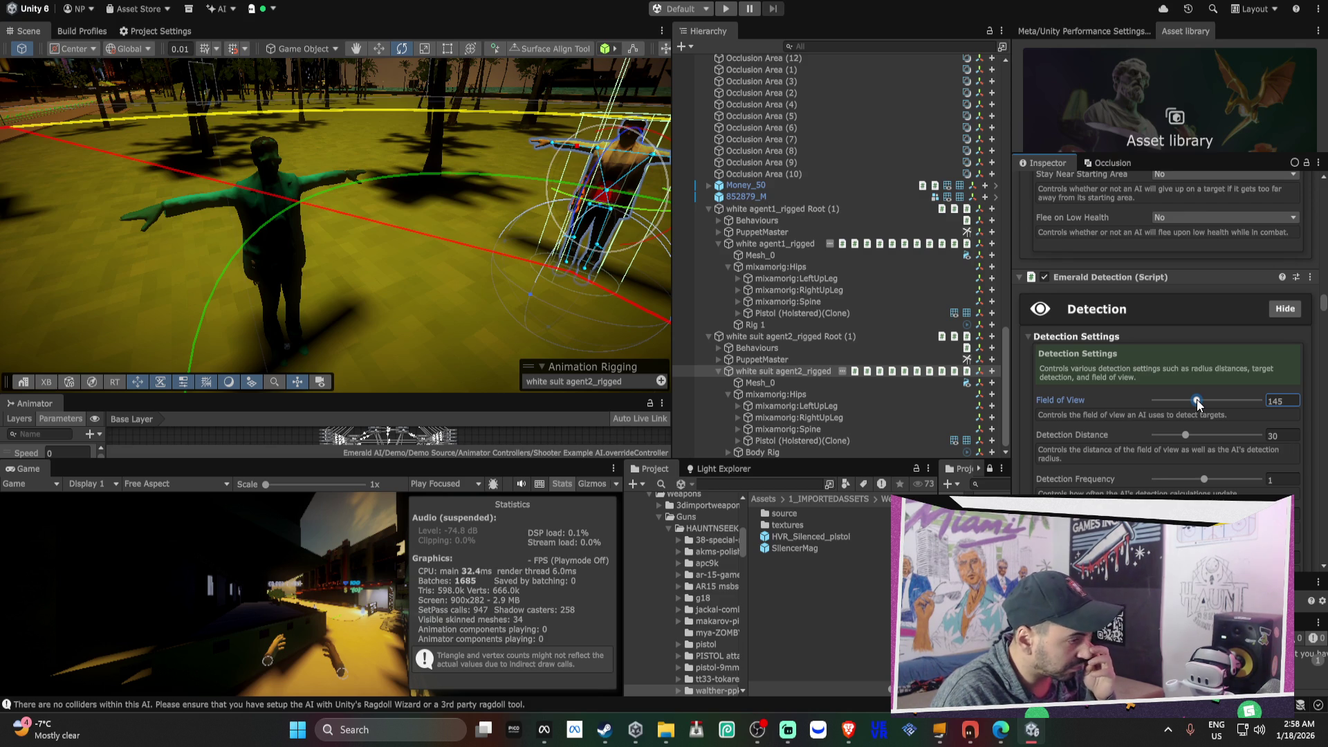
ctrl+click(782, 244)
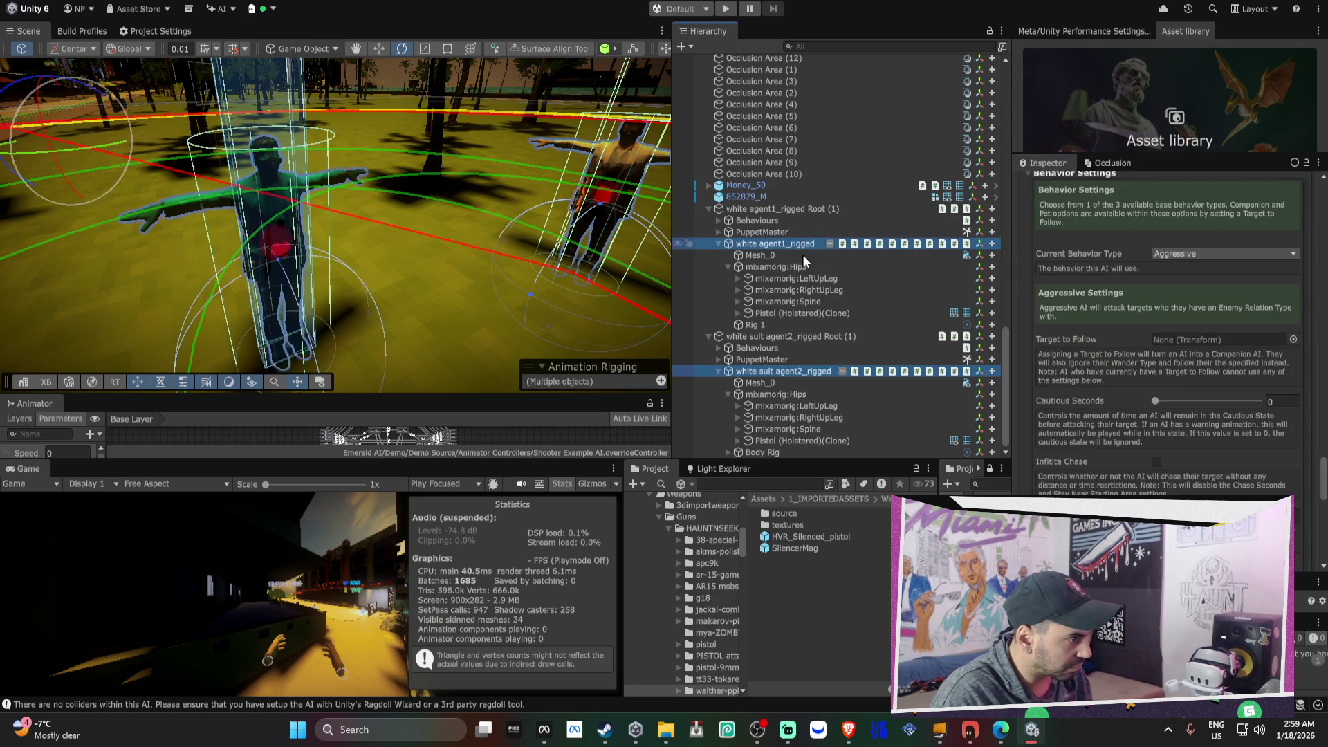
scroll(1168, 383, down, 10)
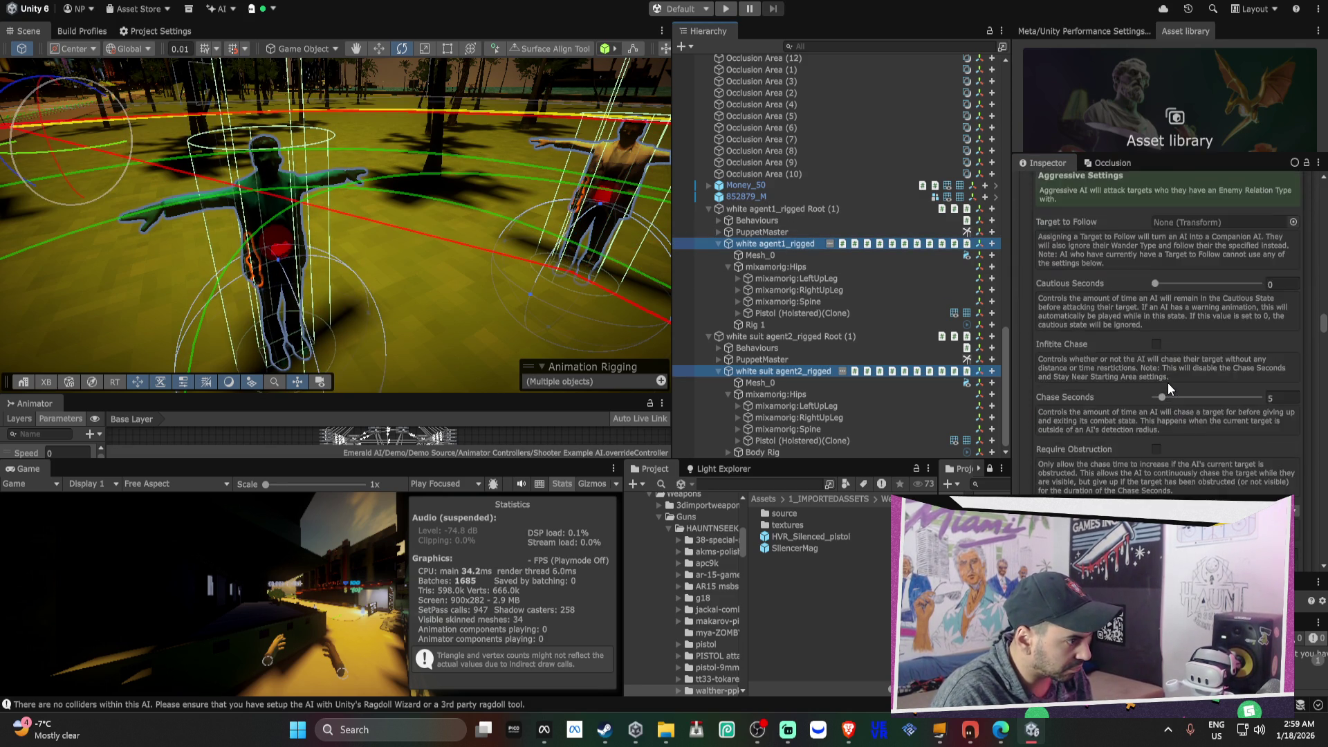
scroll(1169, 384, down, 5)
drag(1188, 479, 1197, 476)
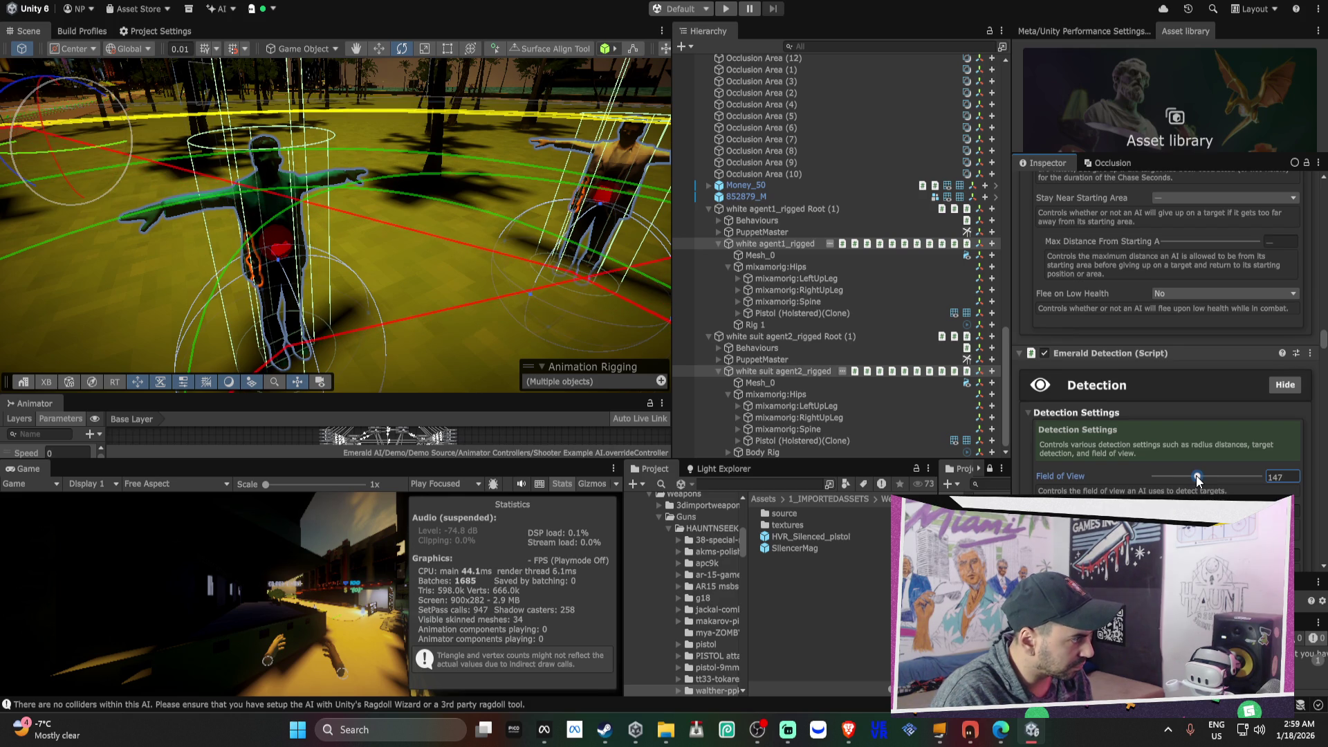
- Set both agents' Detection Distance to 13
scroll(1197, 478, down, 3)
scroll(1194, 475, down, 3)
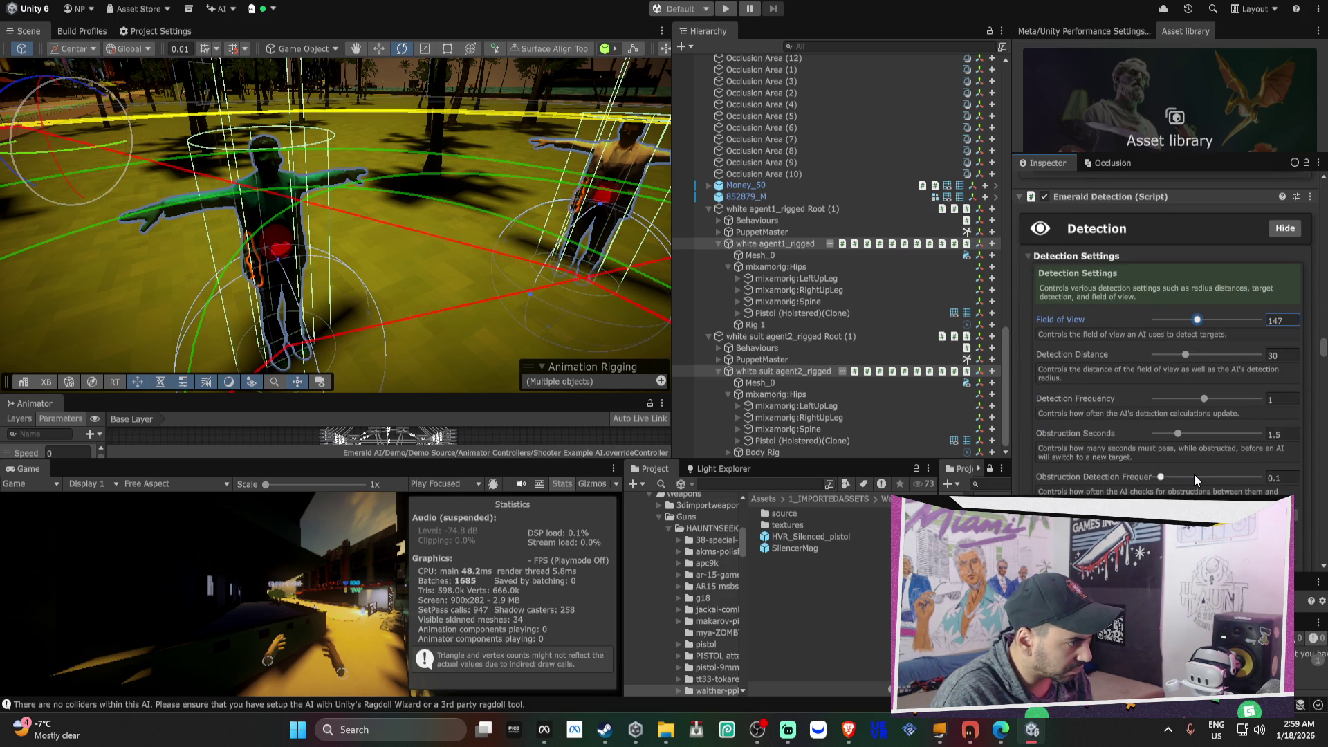
drag(1187, 356, 1168, 352)
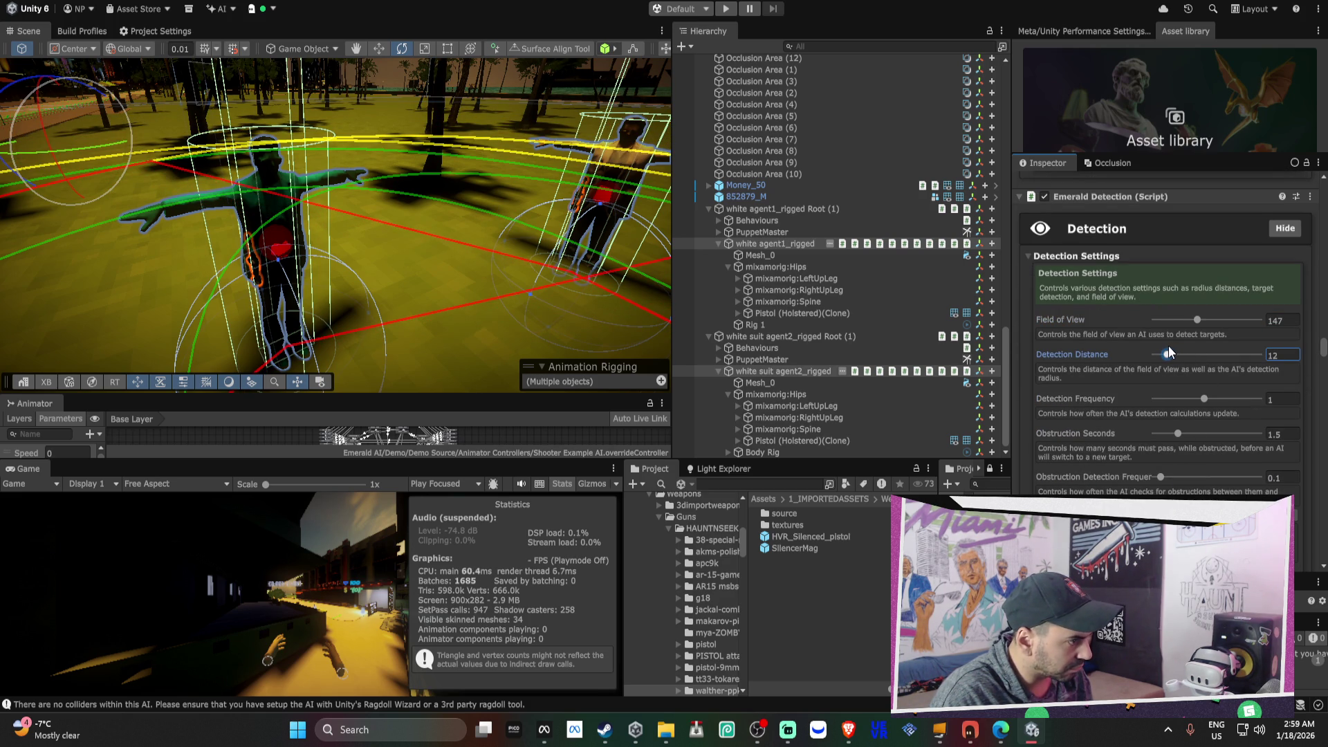
drag(1169, 348, 1170, 348)
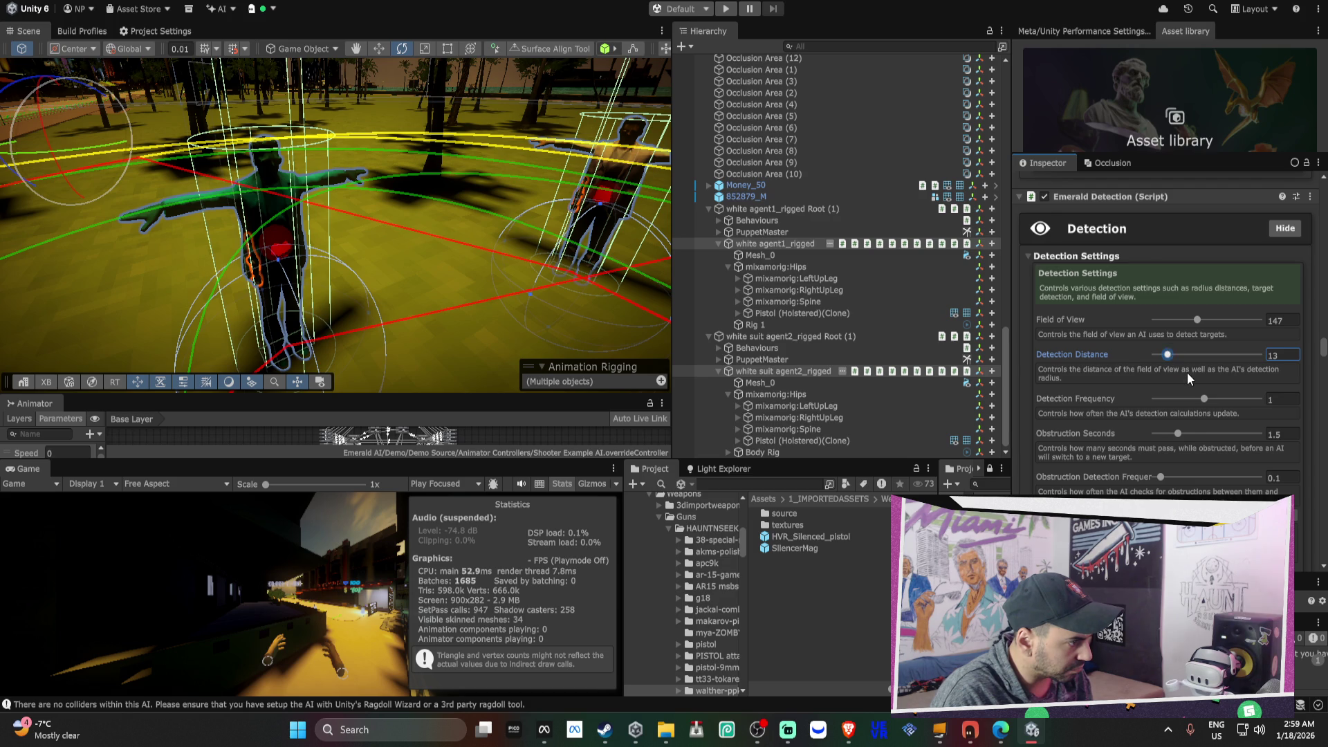
scroll(1187, 372, down, 5)
scroll(1191, 377, down, 10)
scroll(1194, 377, down, 15)
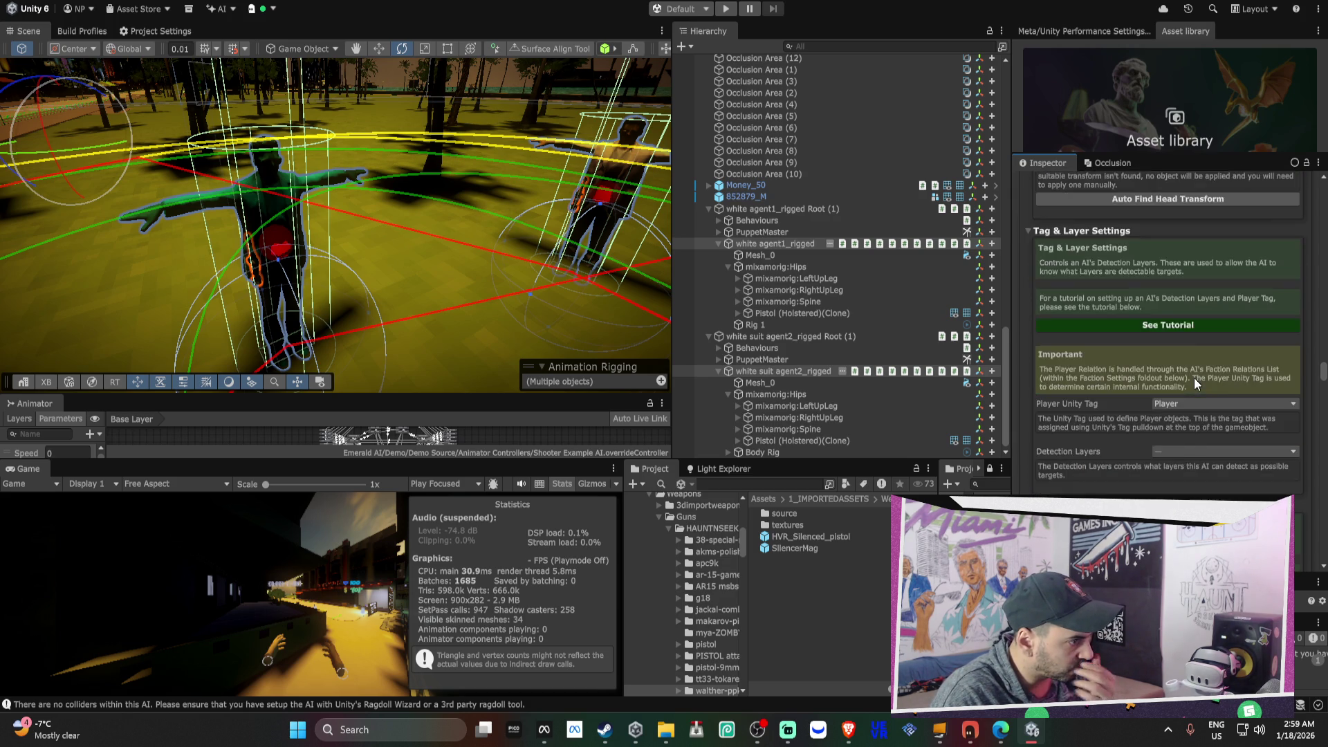
scroll(1194, 378, down, 10)
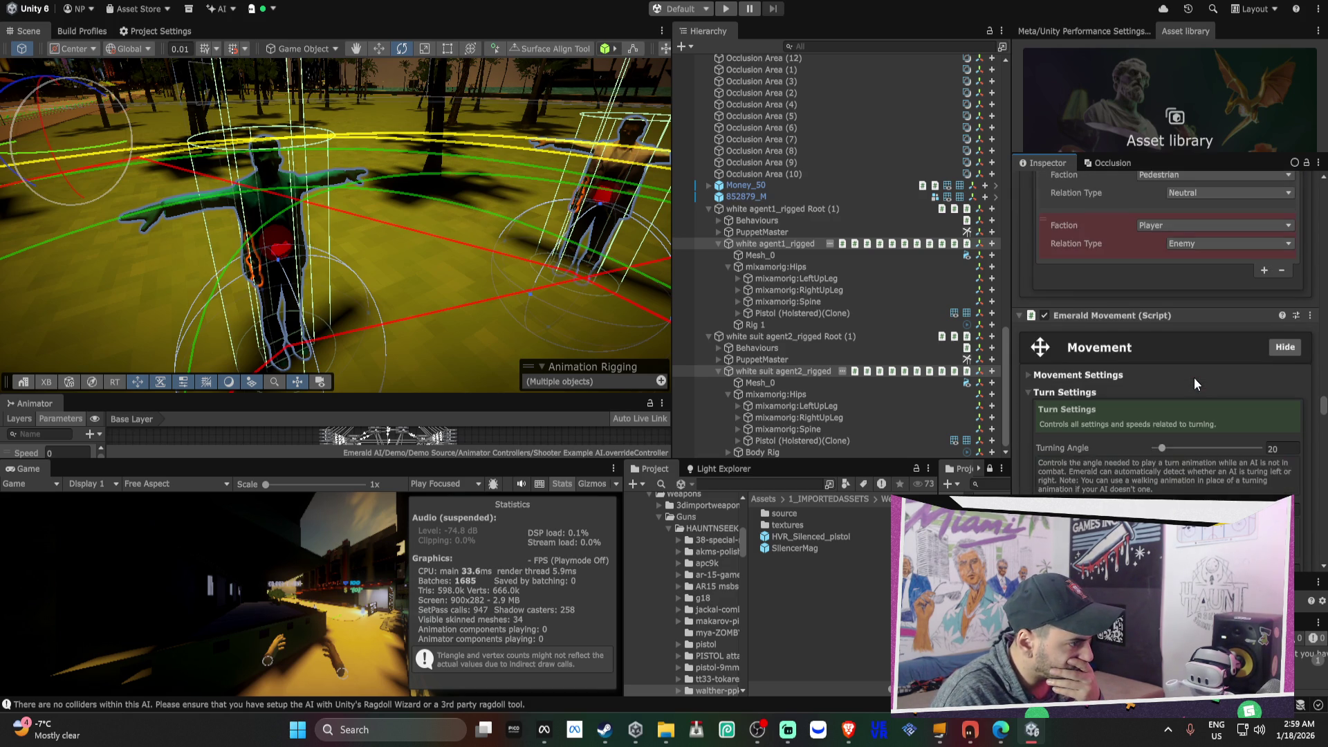
scroll(1194, 378, down, 15)
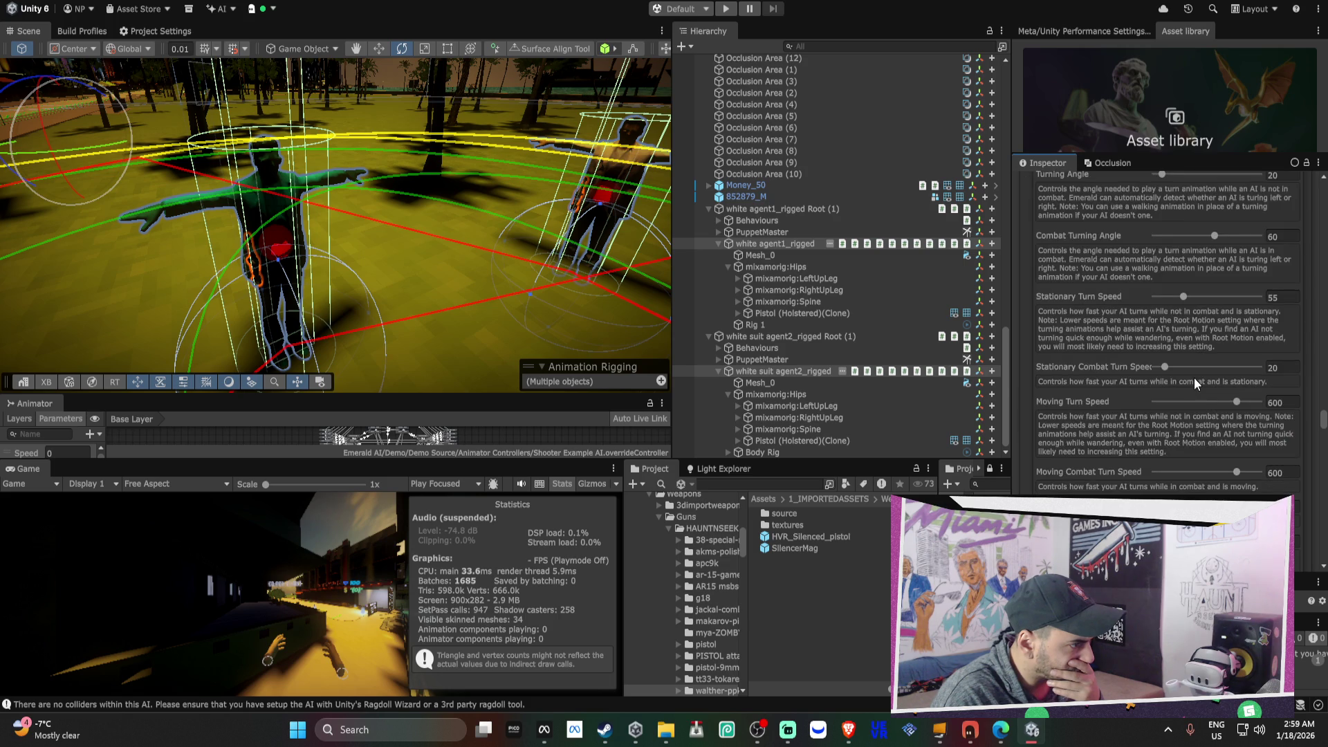
scroll(1194, 378, down, 10)
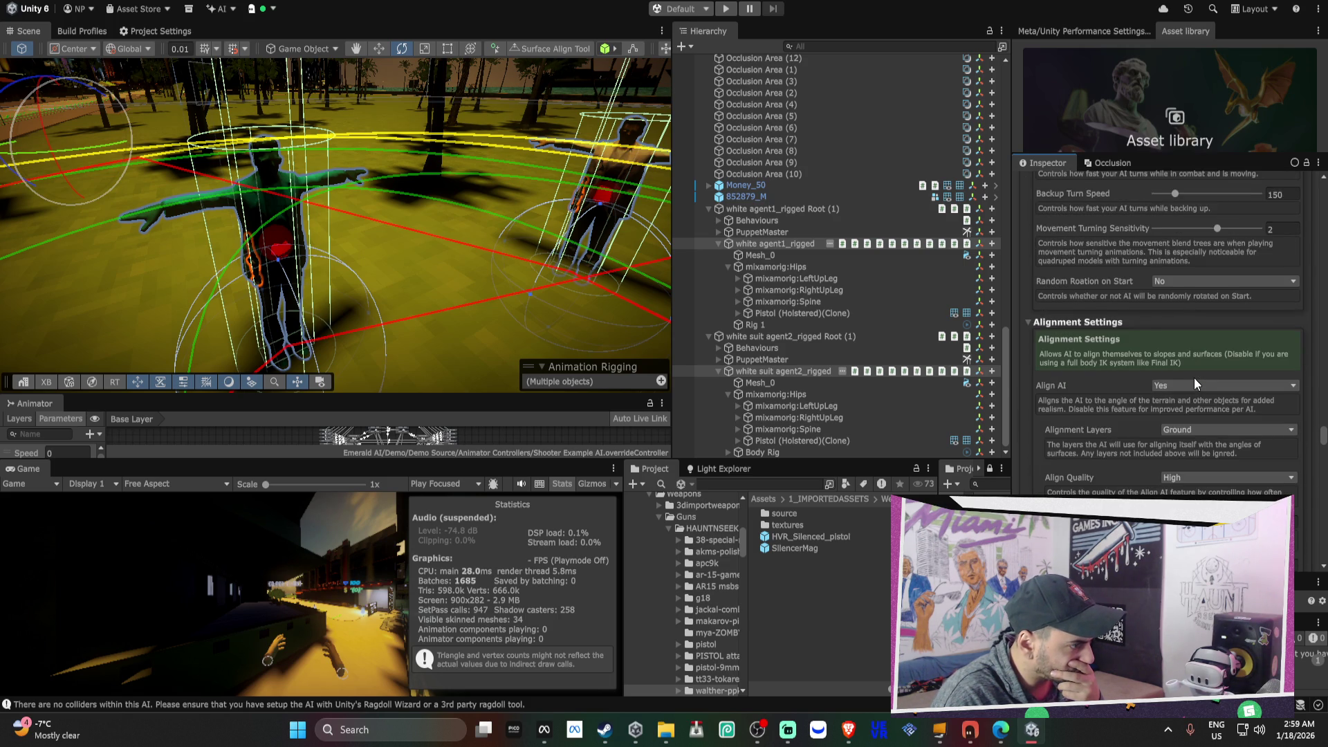
scroll(1194, 378, down, 4)
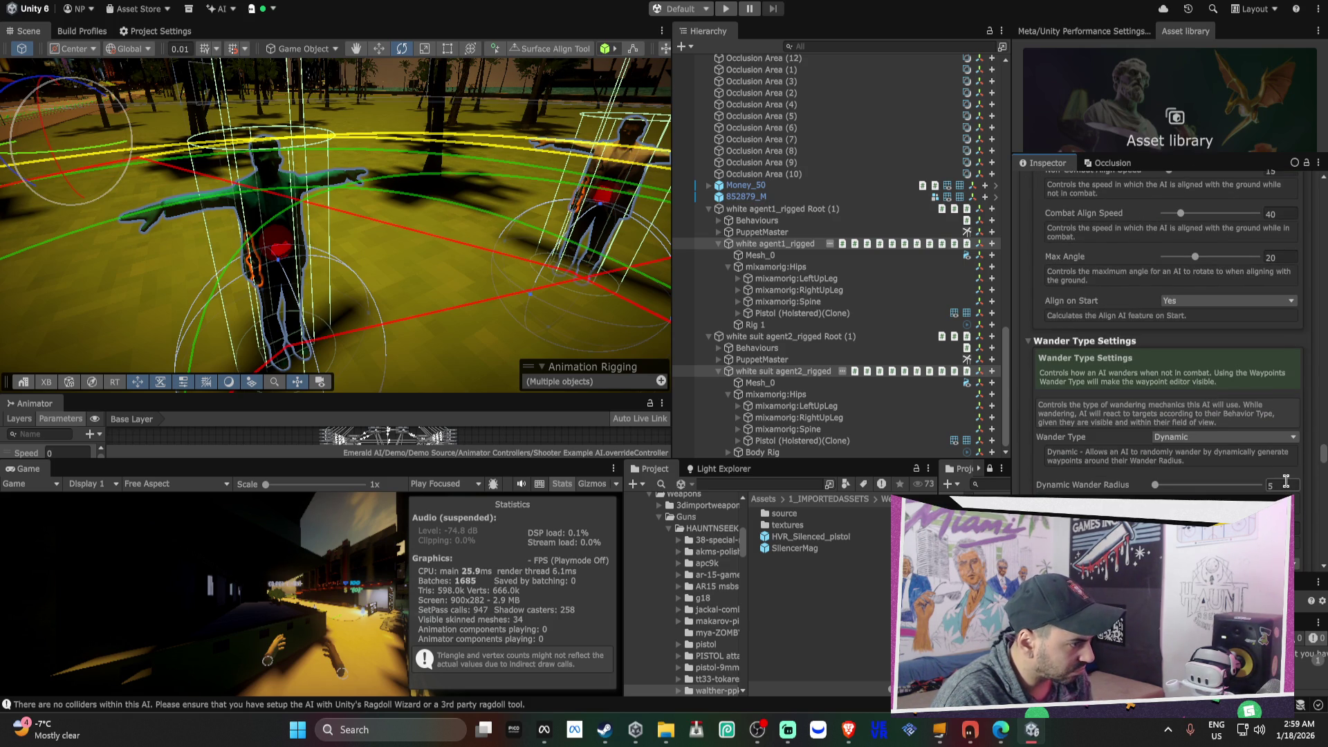
scroll(1287, 484, down, 3)
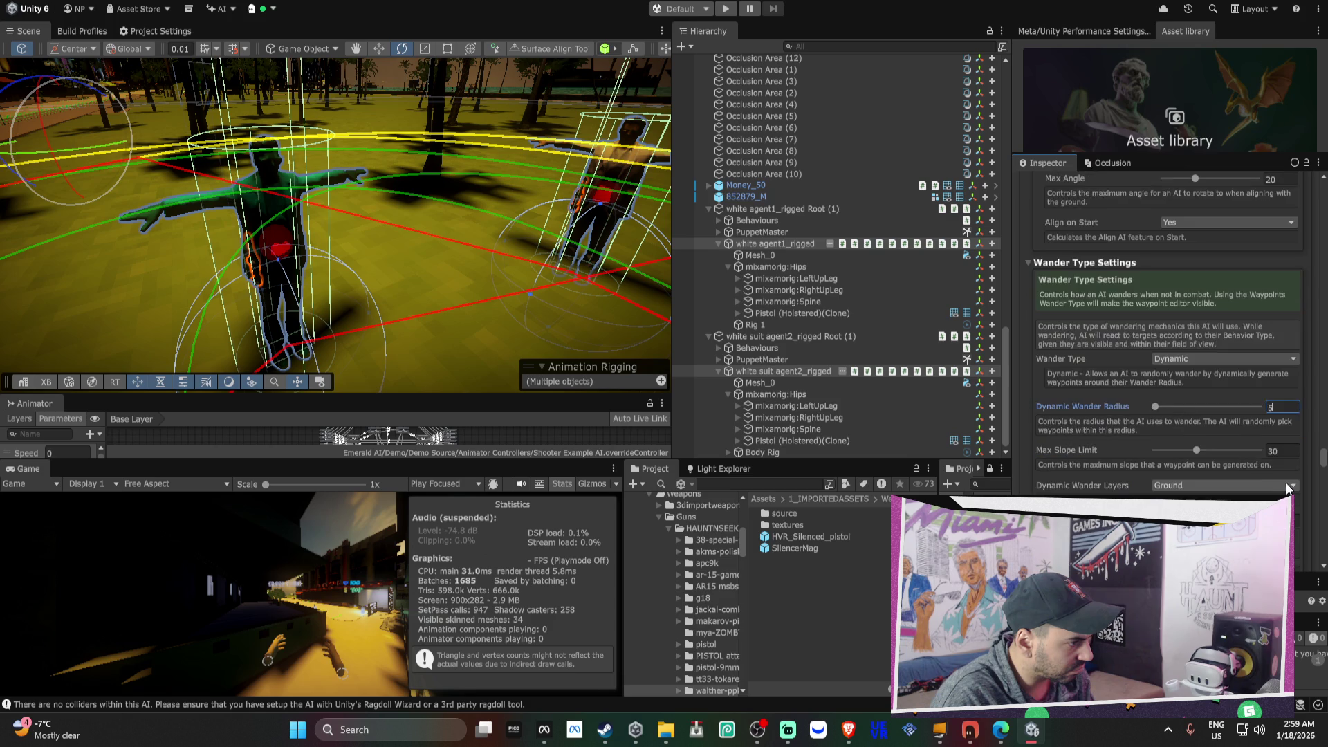
scroll(1288, 489, down, 15)
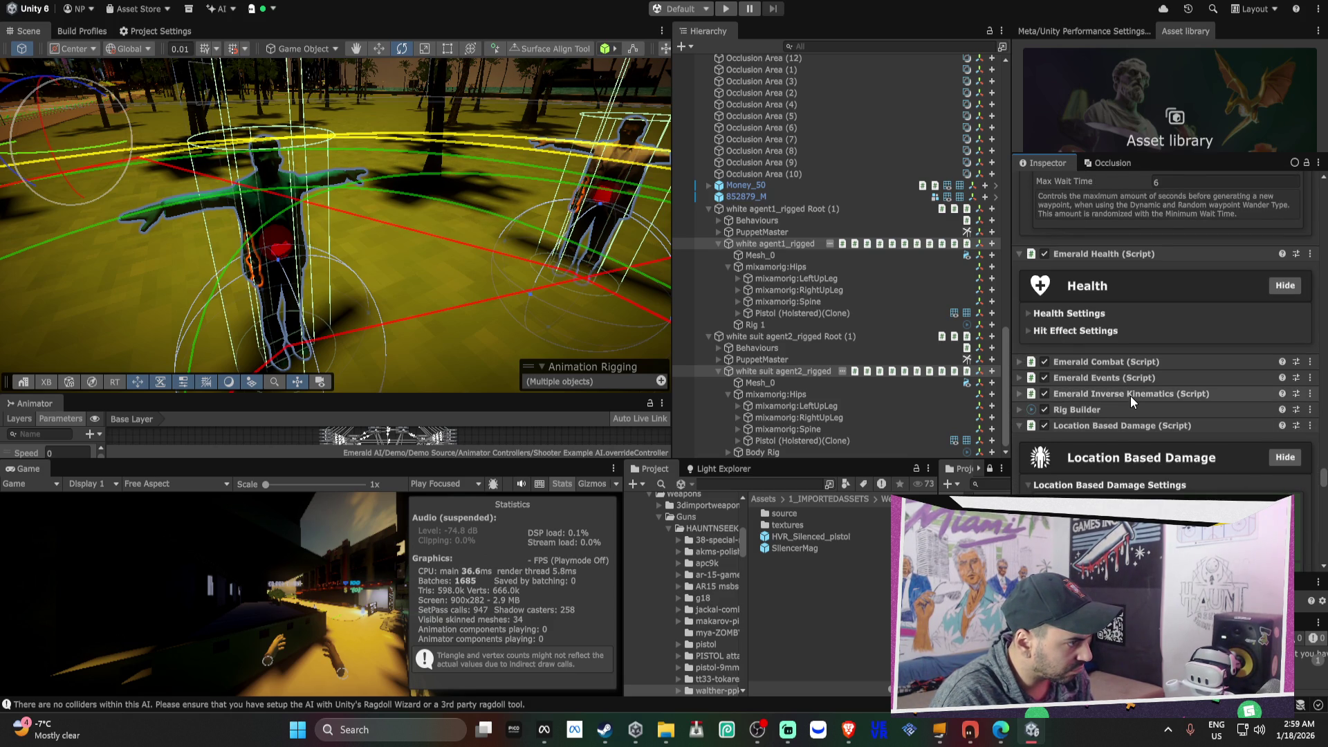
- Set Random Rotation on Start to Yes in the agents' Movement settings
click(1131, 396)
click(1127, 377)
click(1124, 360)
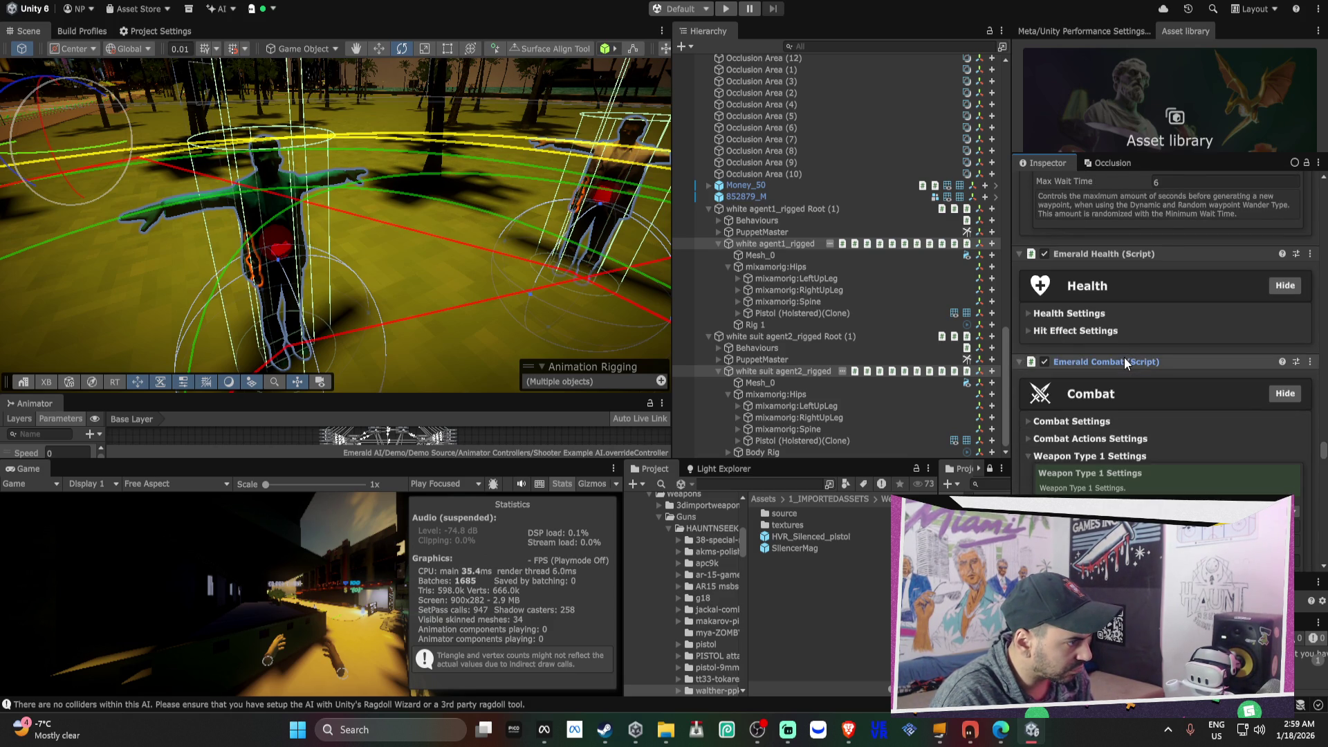
scroll(1123, 359, up, 15)
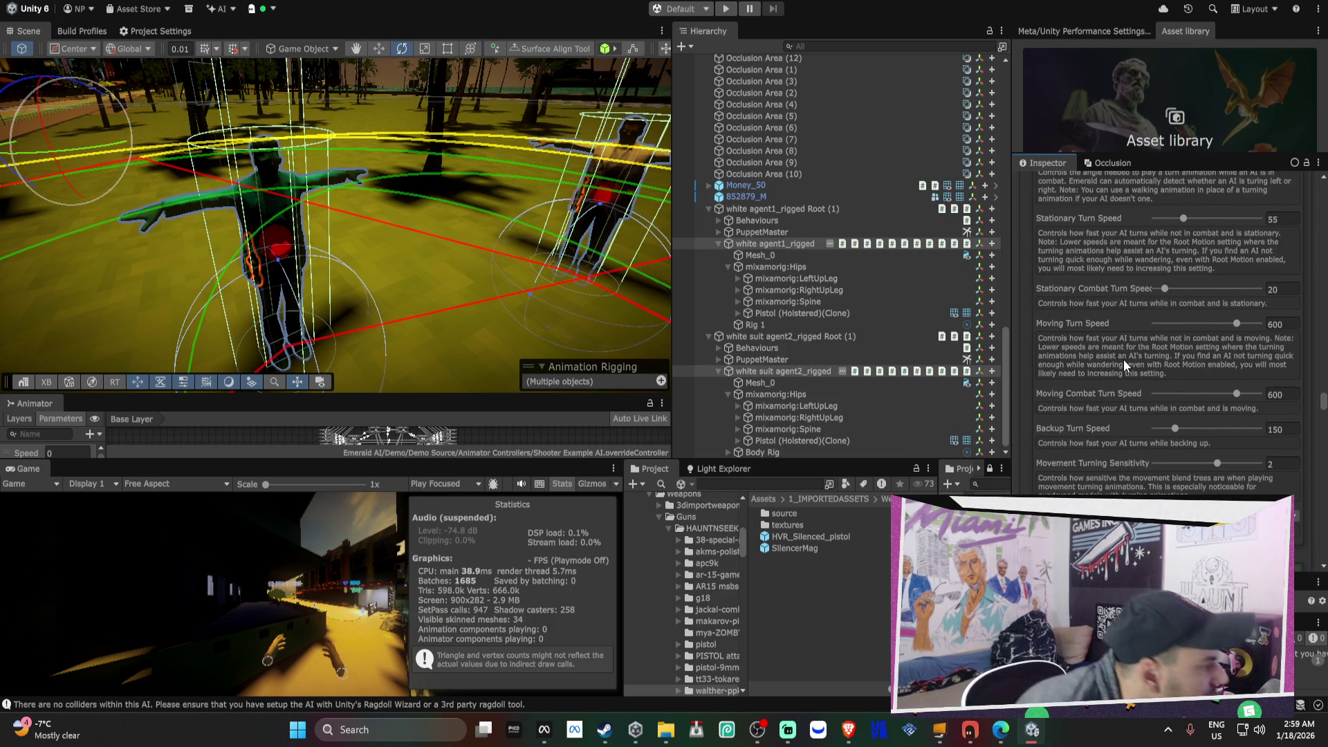
scroll(1124, 360, up, 5)
scroll(1123, 359, down, 1)
scroll(1124, 366, down, 8)
scroll(1189, 491, down, 9)
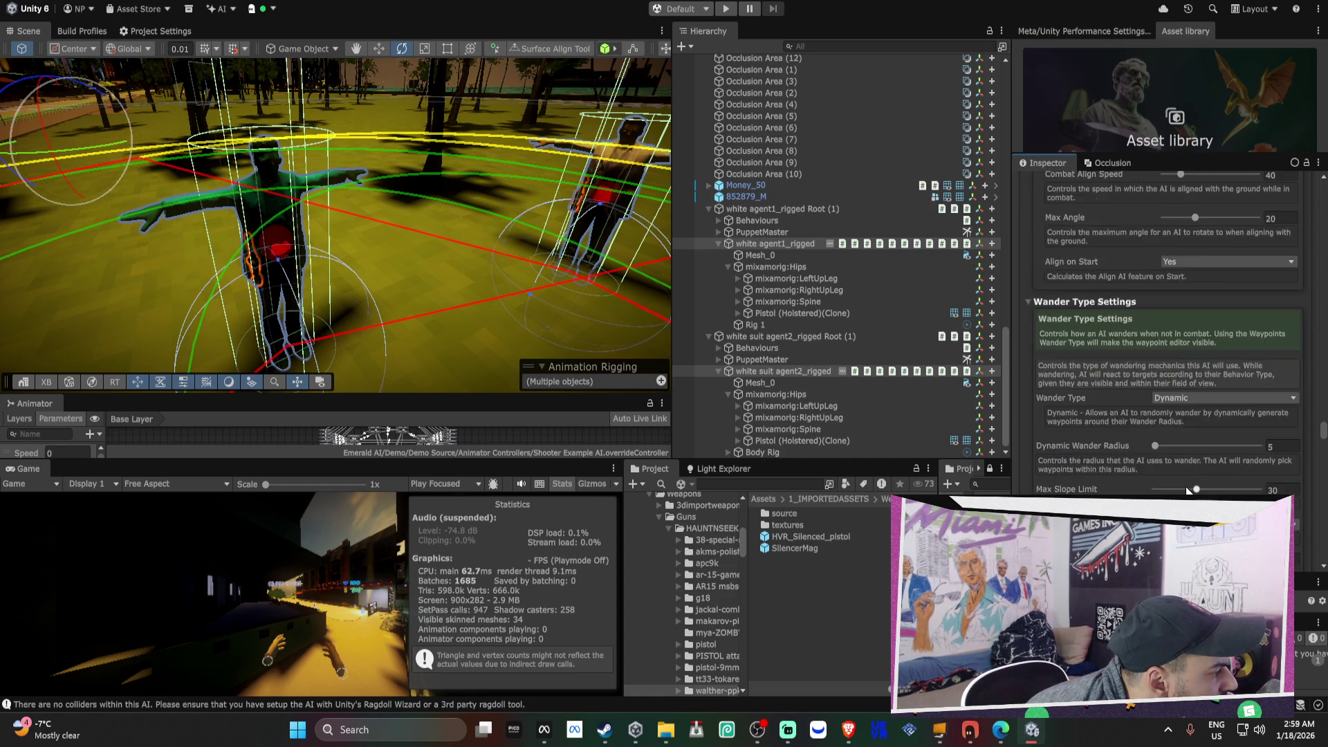
scroll(1187, 489, up, 7)
scroll(1186, 489, up, 8)
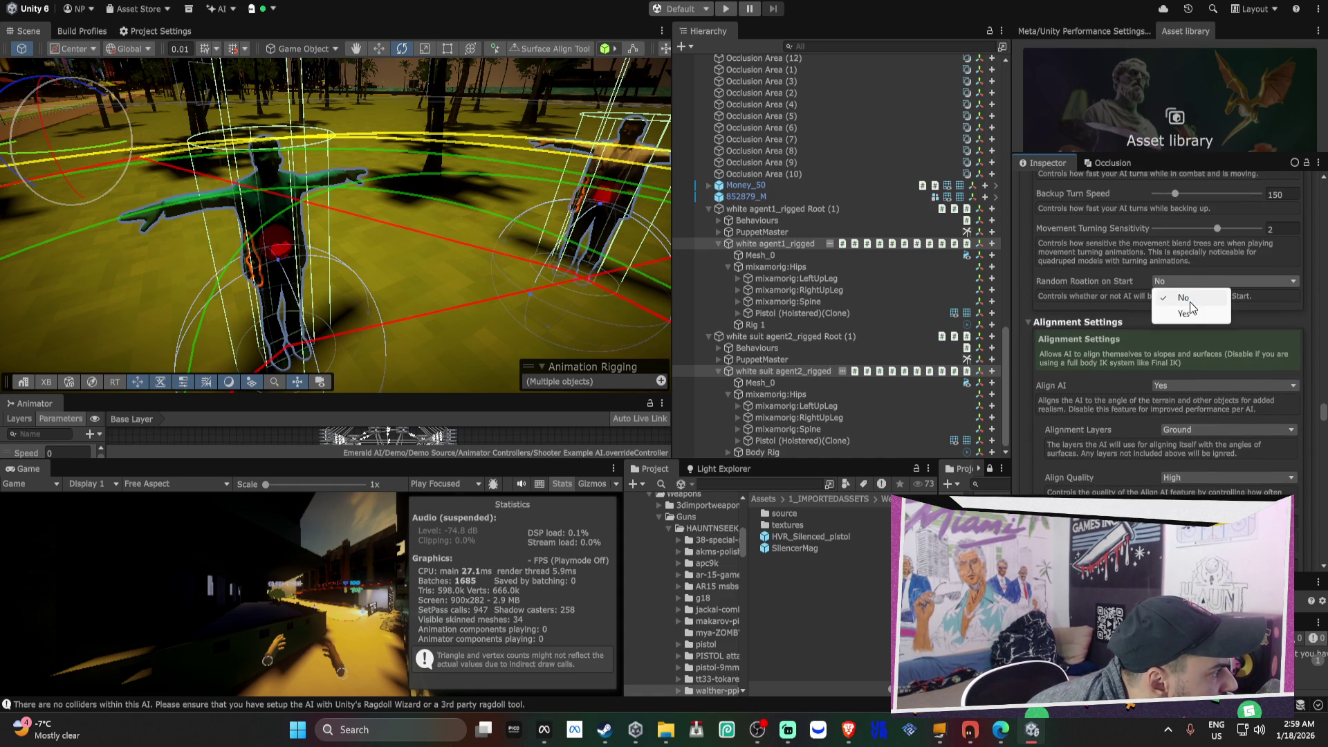
click(1190, 281)
click(1190, 308)
- Set Stay Near Starting Area to Yes in the agents' Behaviors settings
scroll(1185, 325, up, 1)
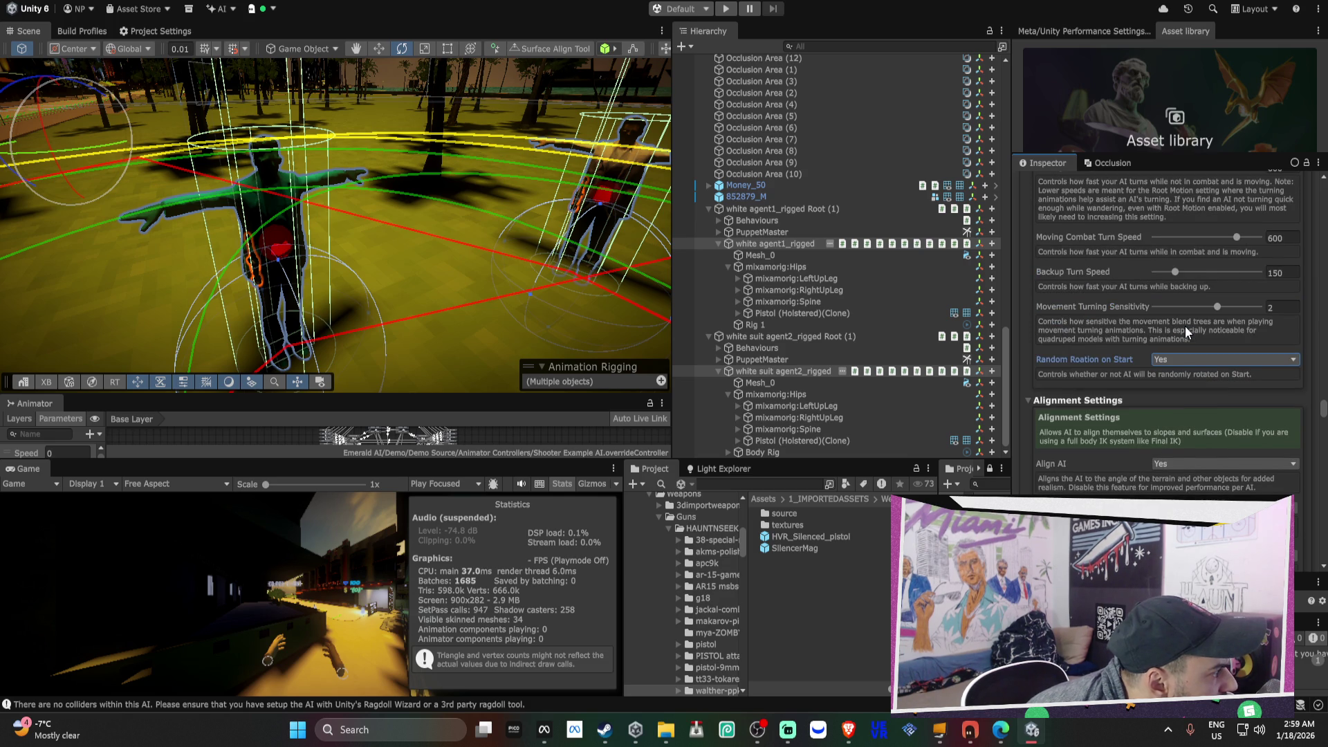
scroll(1185, 326, up, 10)
scroll(1185, 326, up, 15)
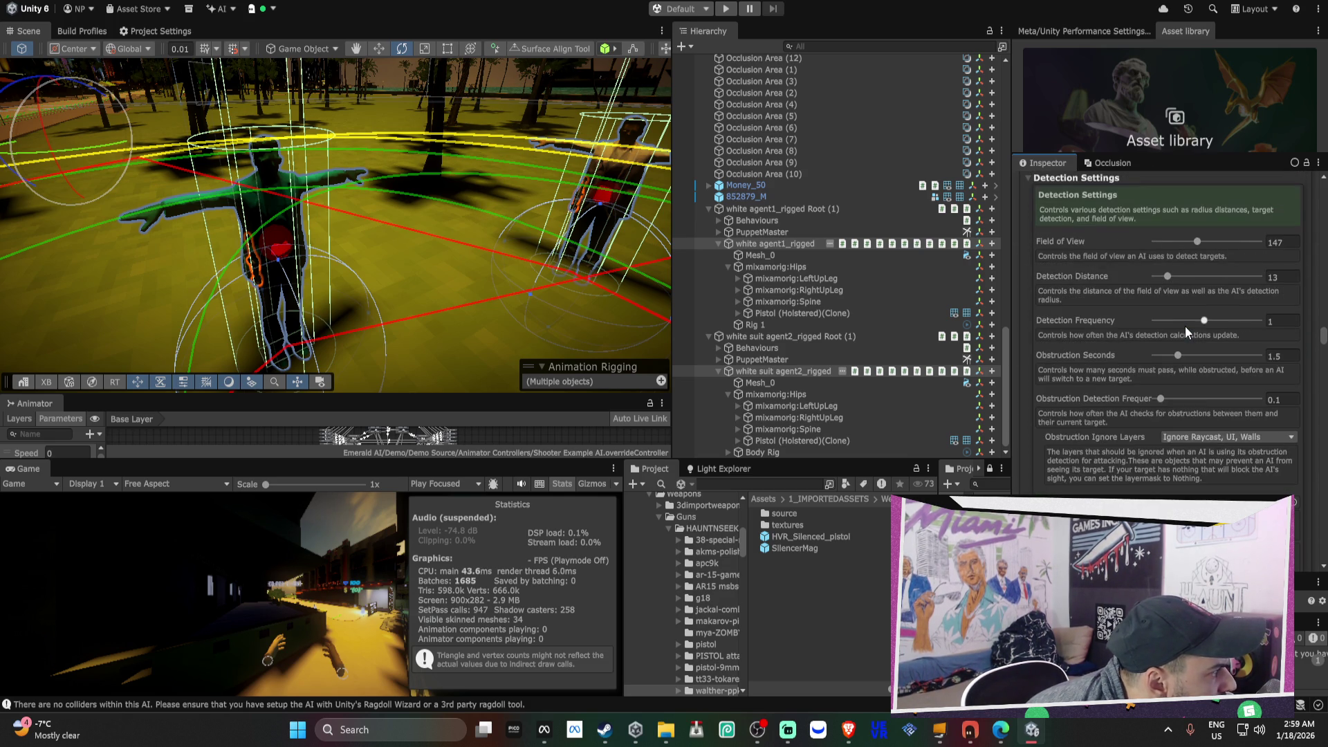
scroll(1185, 326, up, 3)
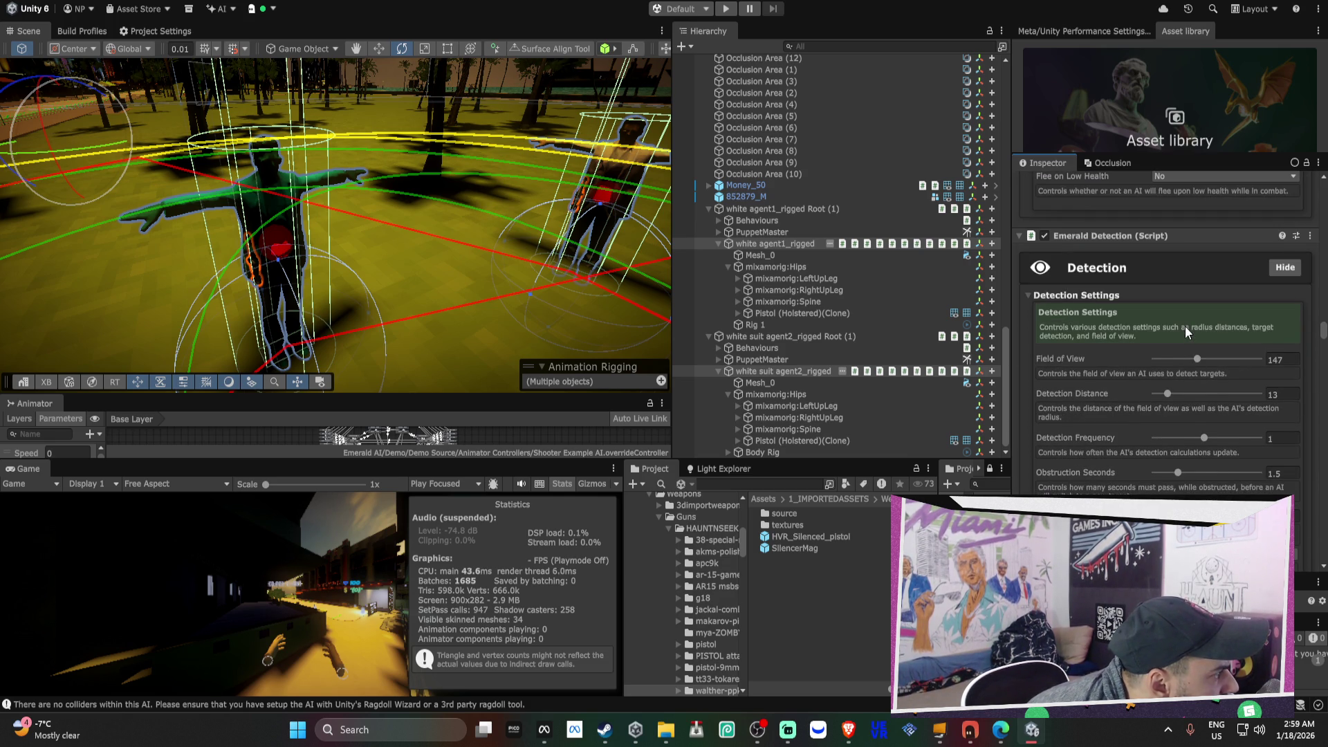
scroll(1185, 326, up, 6)
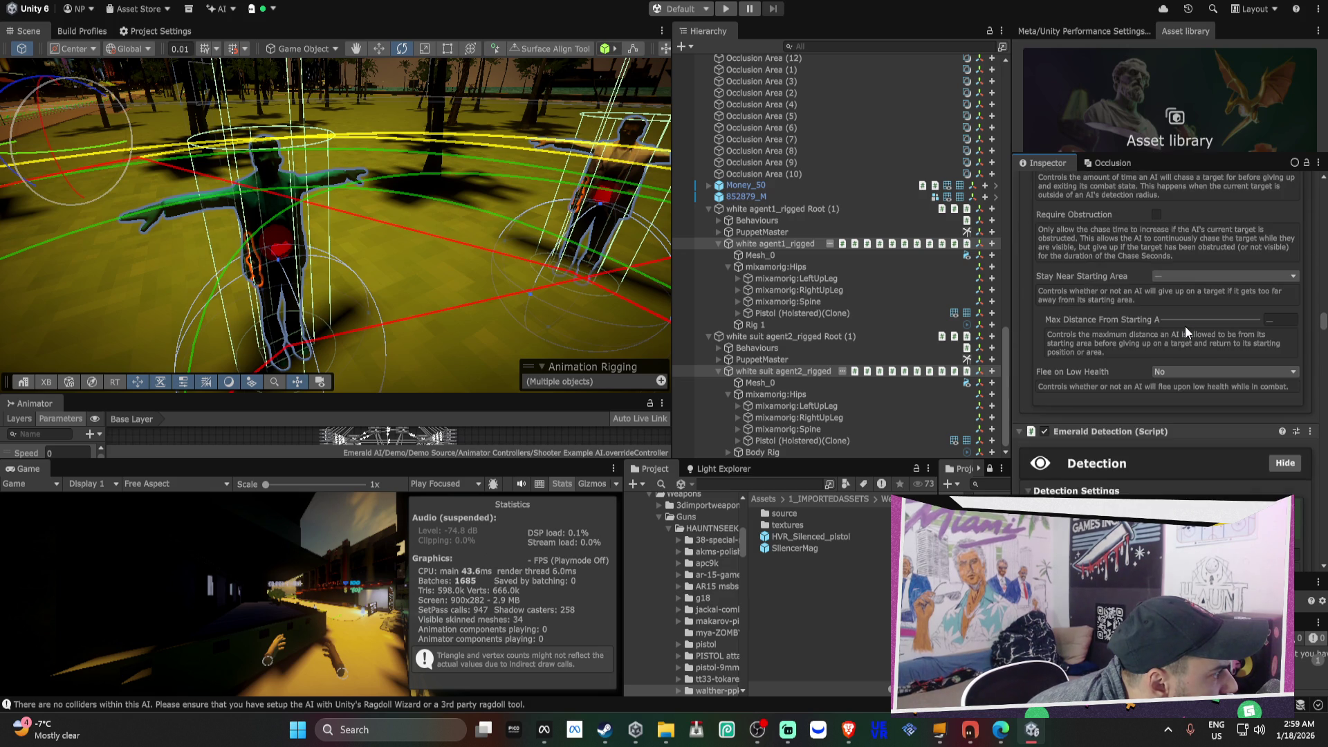
click(1178, 313)
click(1180, 346)
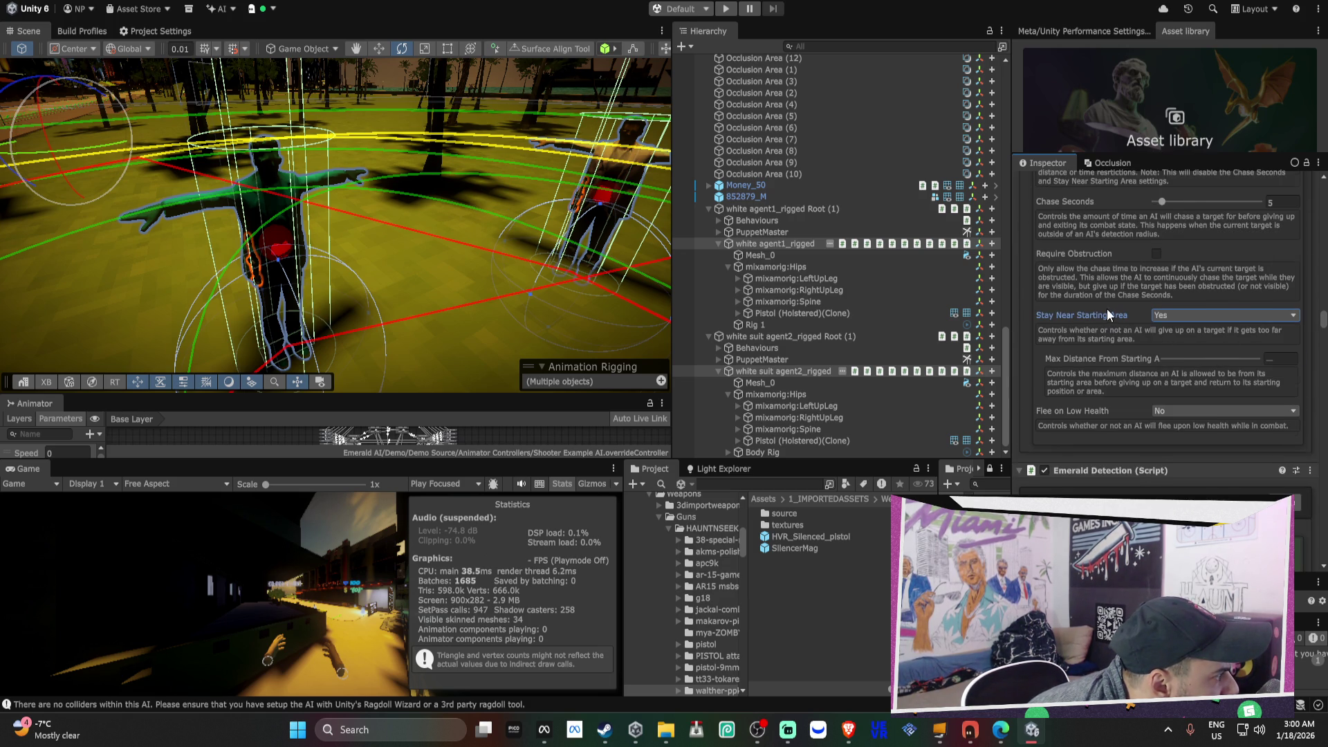
scroll(1107, 309, up, 1)
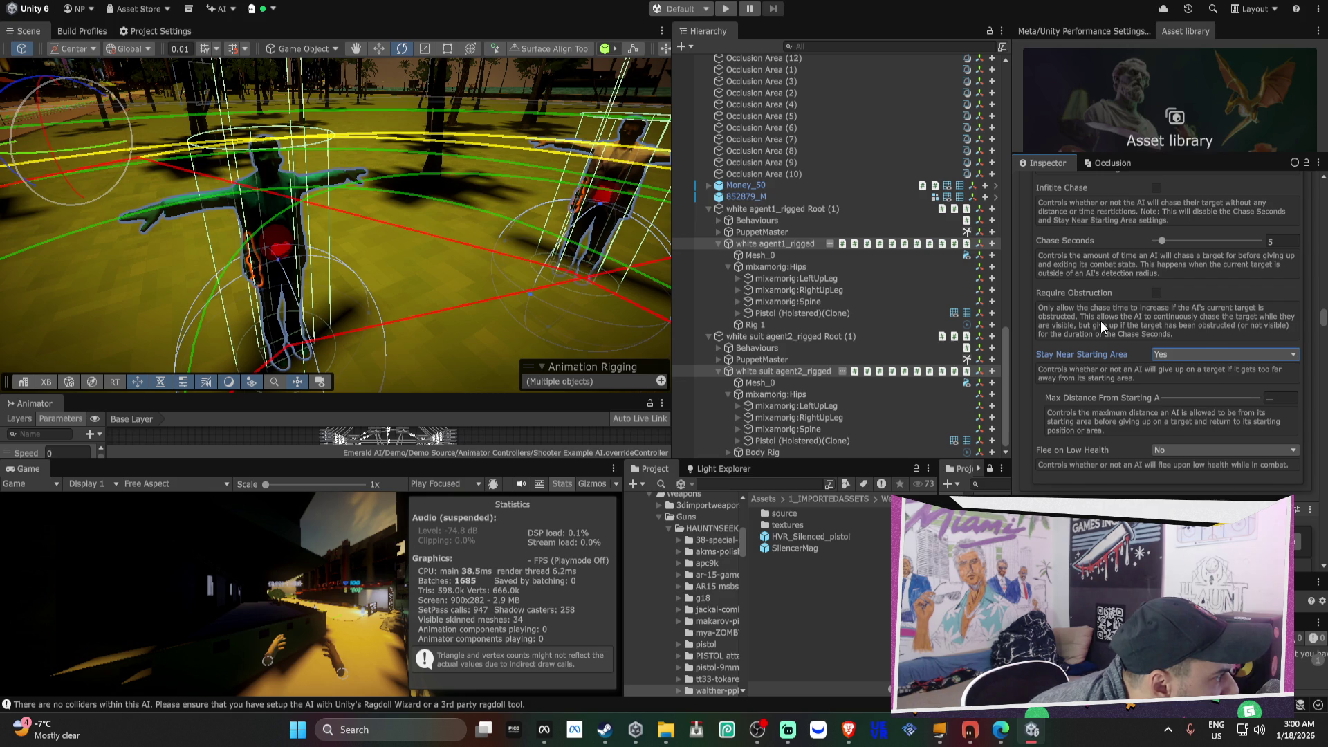
scroll(1101, 321, up, 1)
scroll(1101, 321, up, 8)
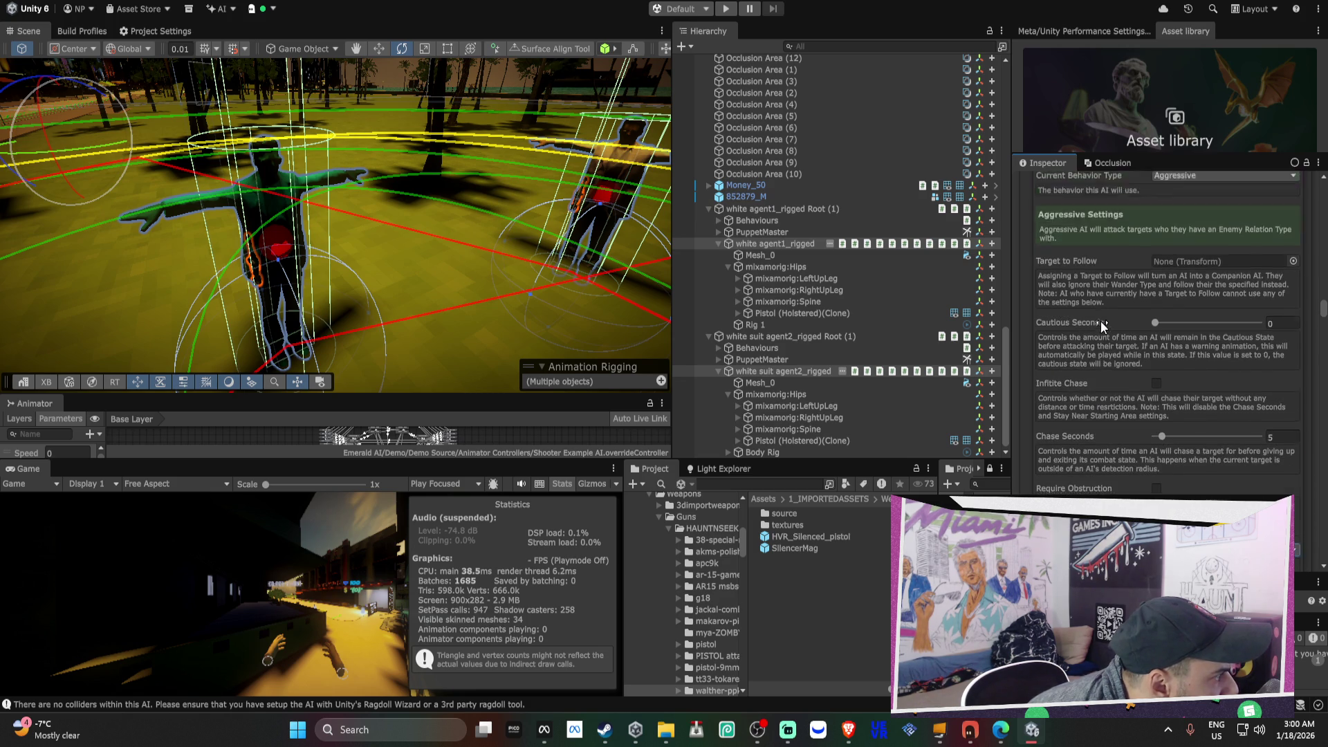
scroll(1103, 322, up, 4)
mouse_move(567, 229)
mouse_down()
mouse_move(598, 211)
mouse_move(502, 239)
mouse_move(874, 213)
mouse_move(845, 225)
mouse_up()
- Frame both agents, then select white agent1_rigged's Pistol (Holstered)(Clone) to show its properties
key(f)
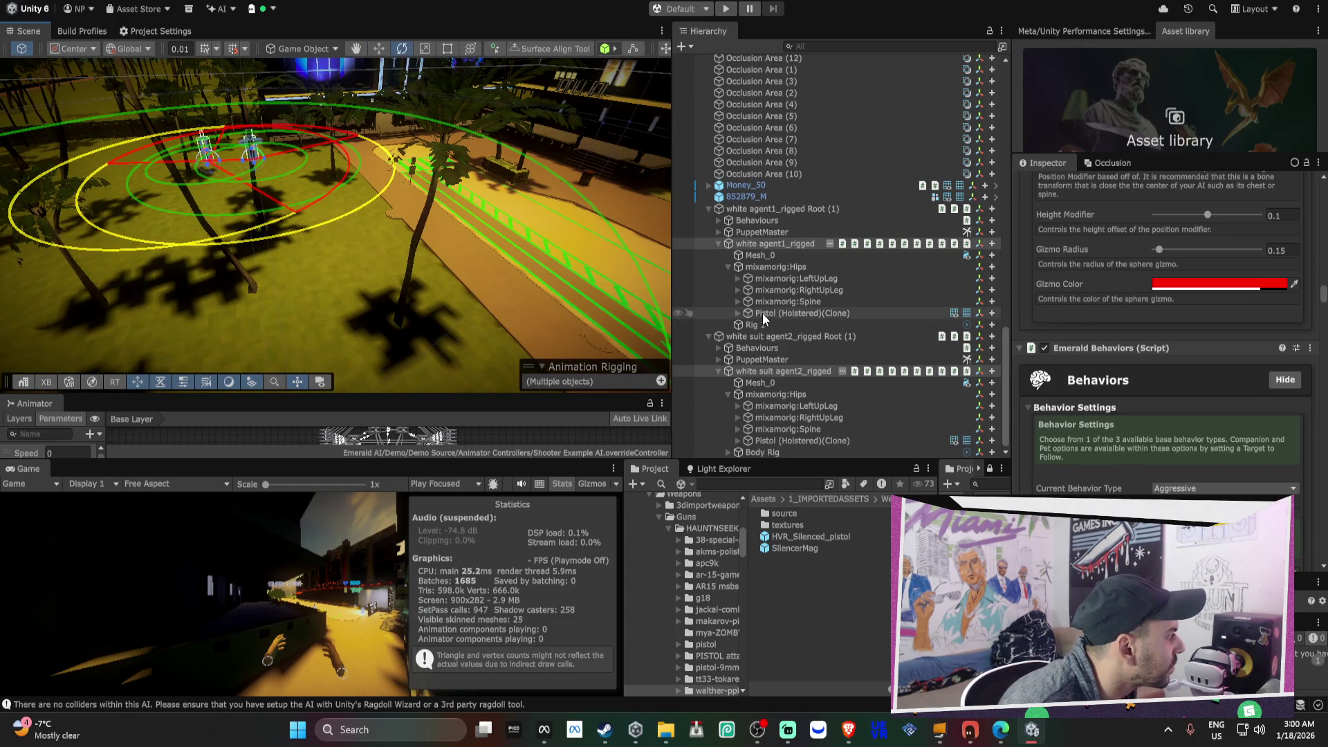
click(763, 336)
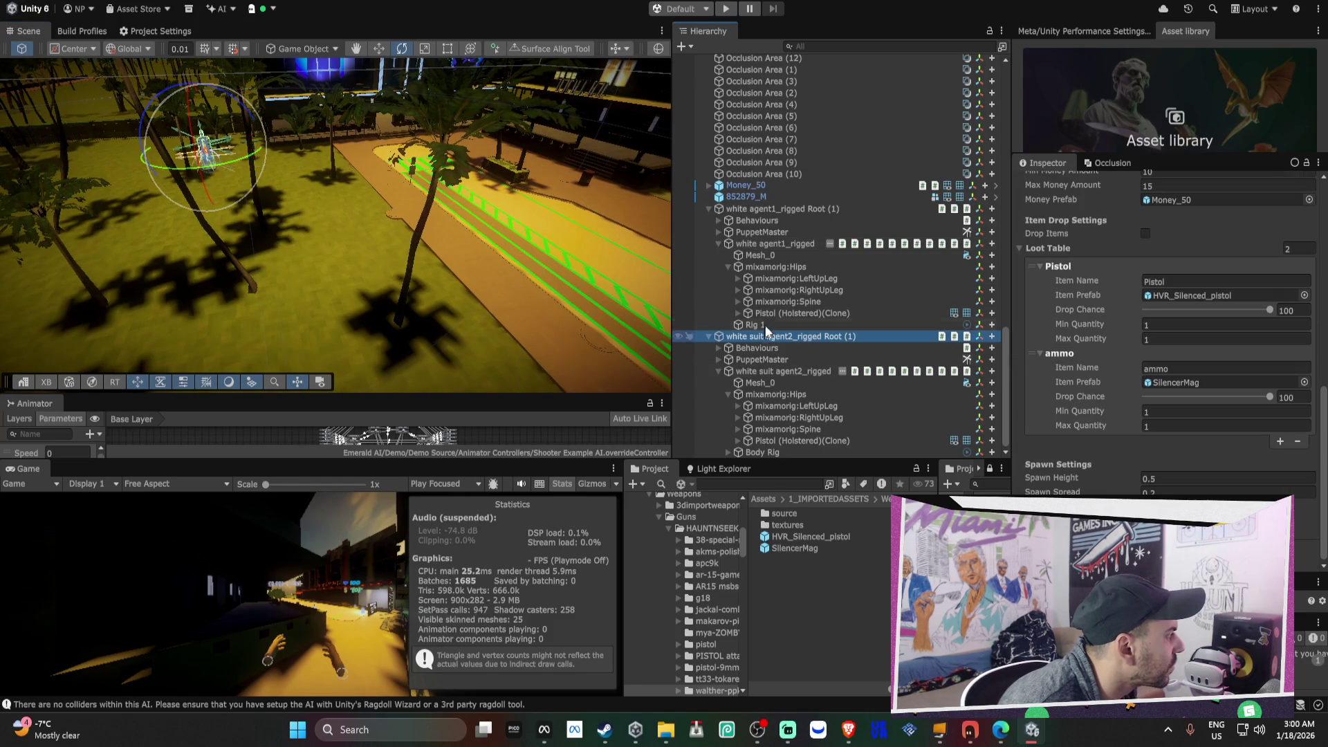
ctrl+click(761, 209)
drag(669, 220, 680, 223)
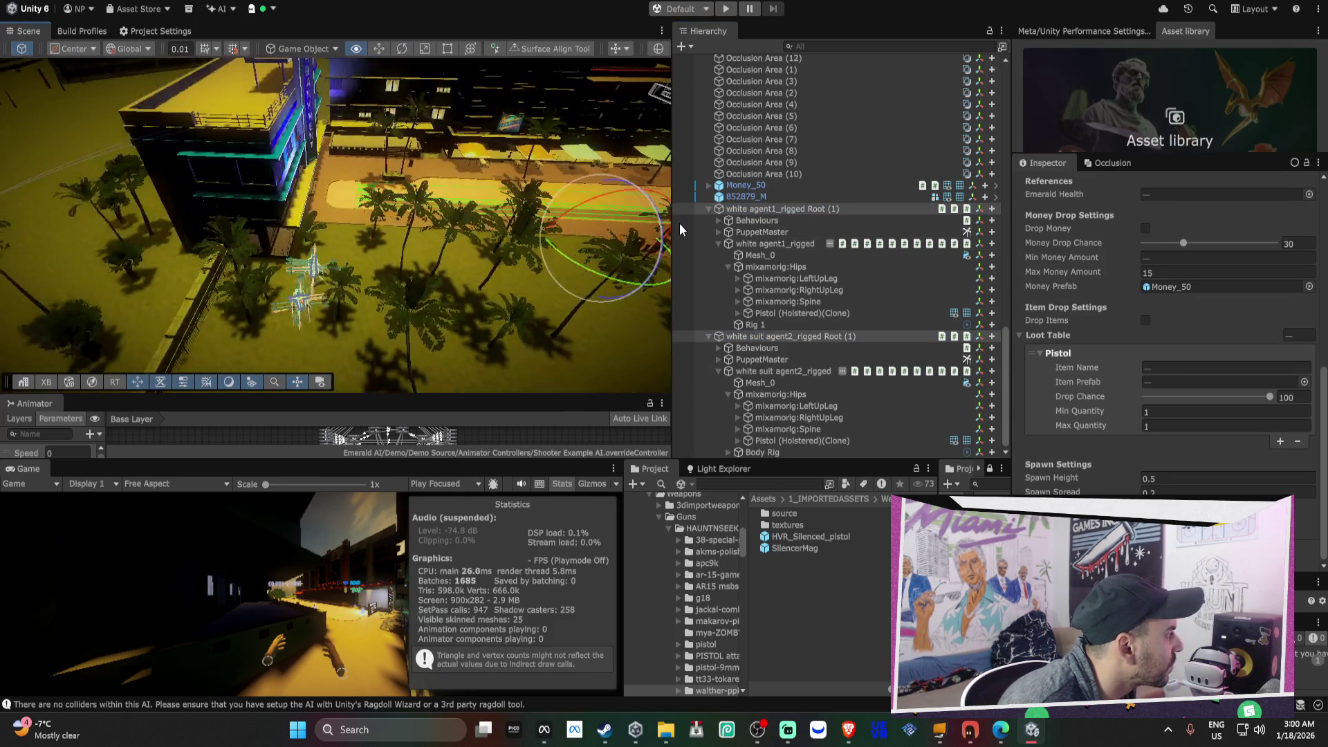
click(738, 245)
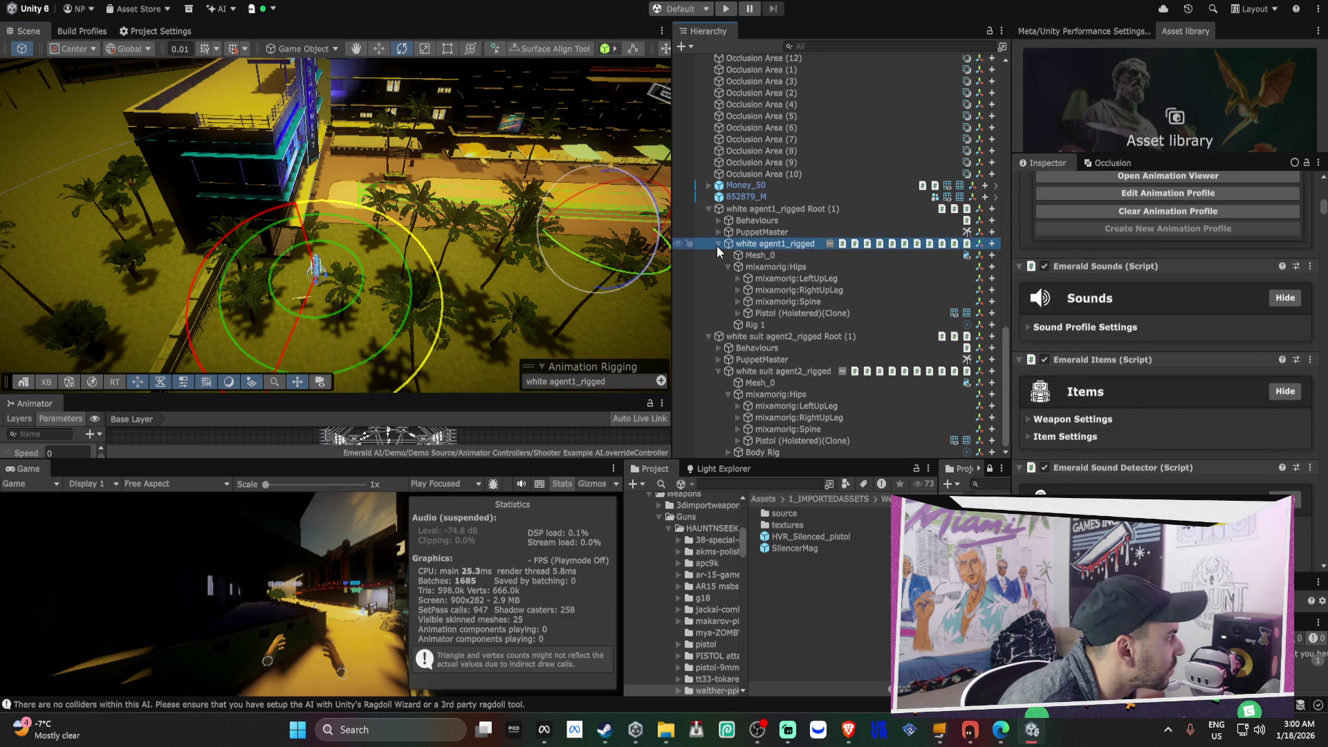
click(757, 255)
click(794, 313)
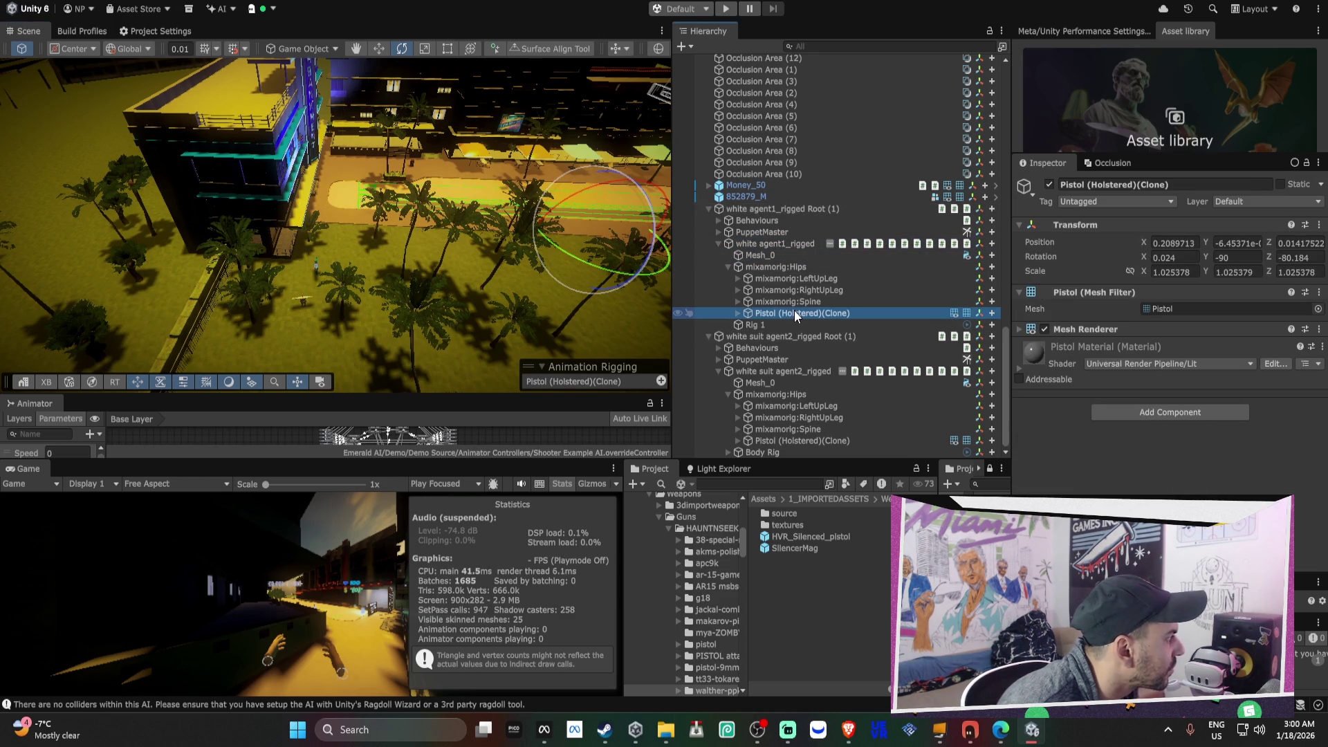
- Frame agent1's holstered pistol and its Weapon Fire Point, with the handle set to Pivot
key(f)
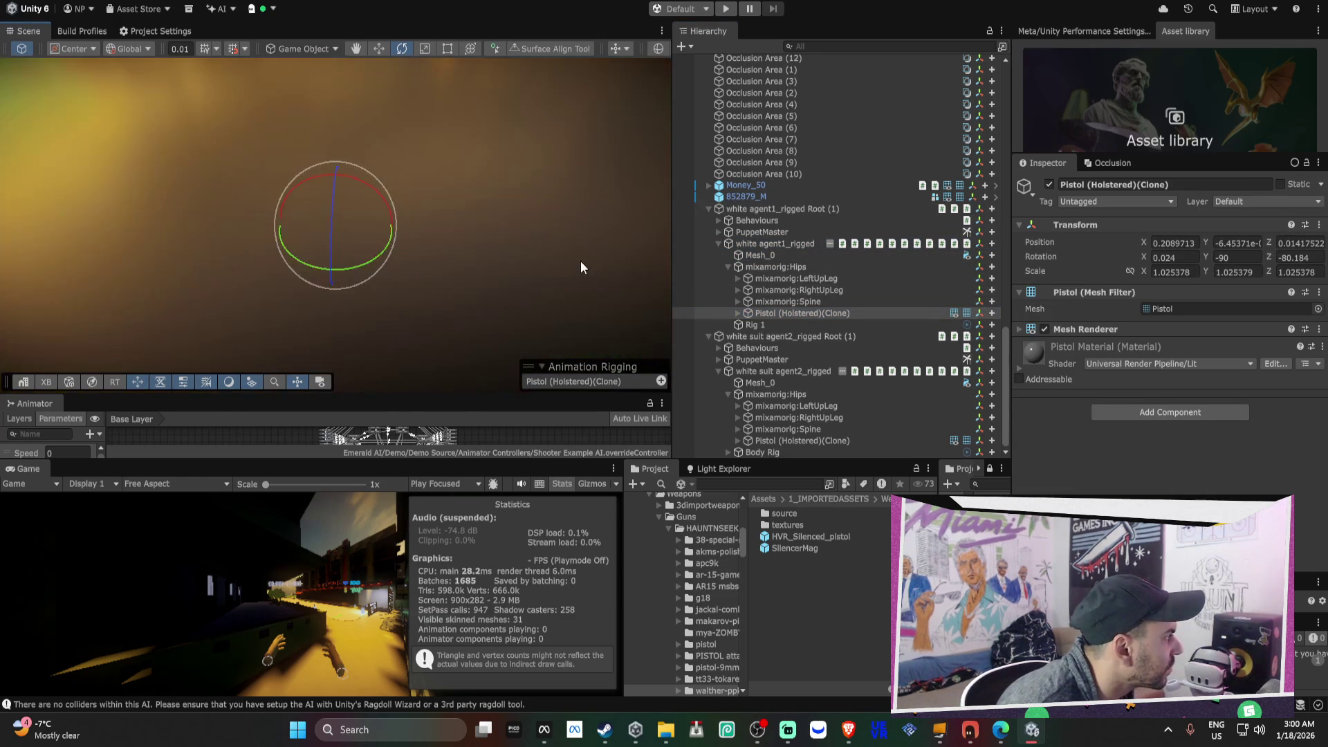
click(738, 313)
click(770, 324)
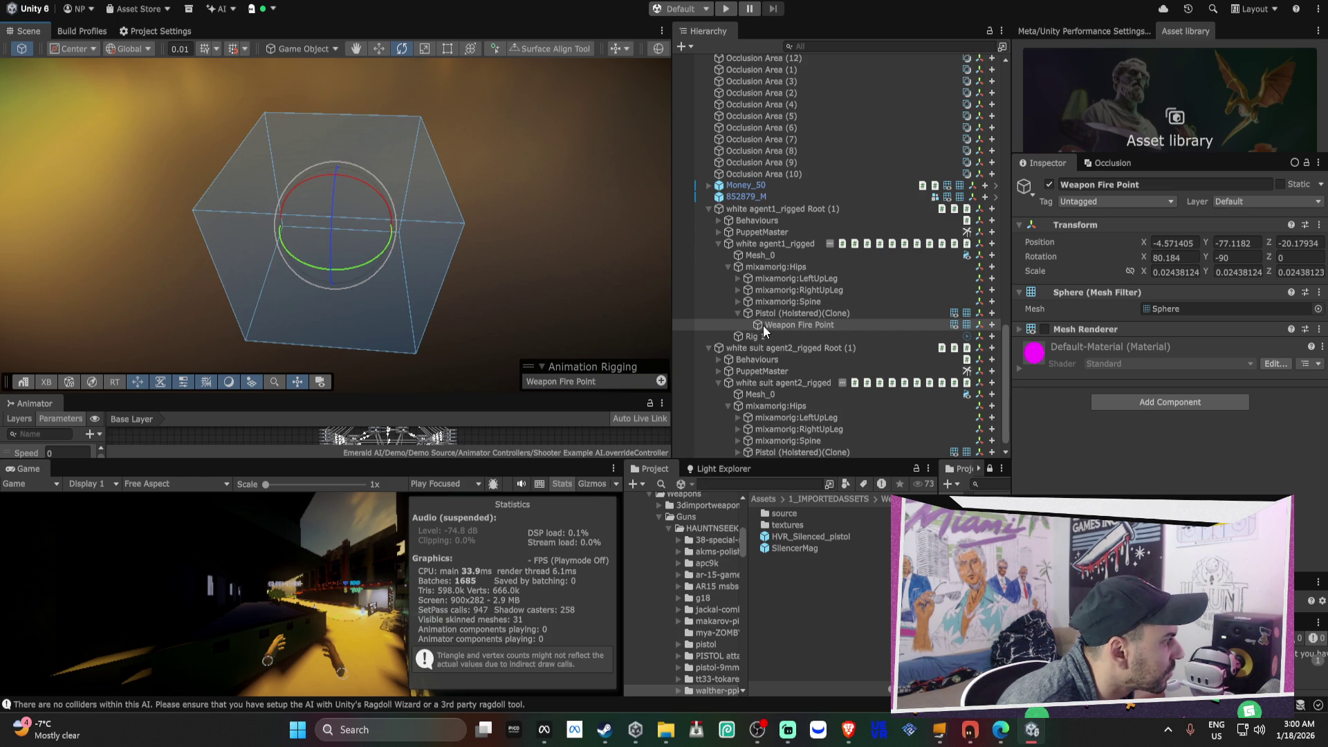
key(f)
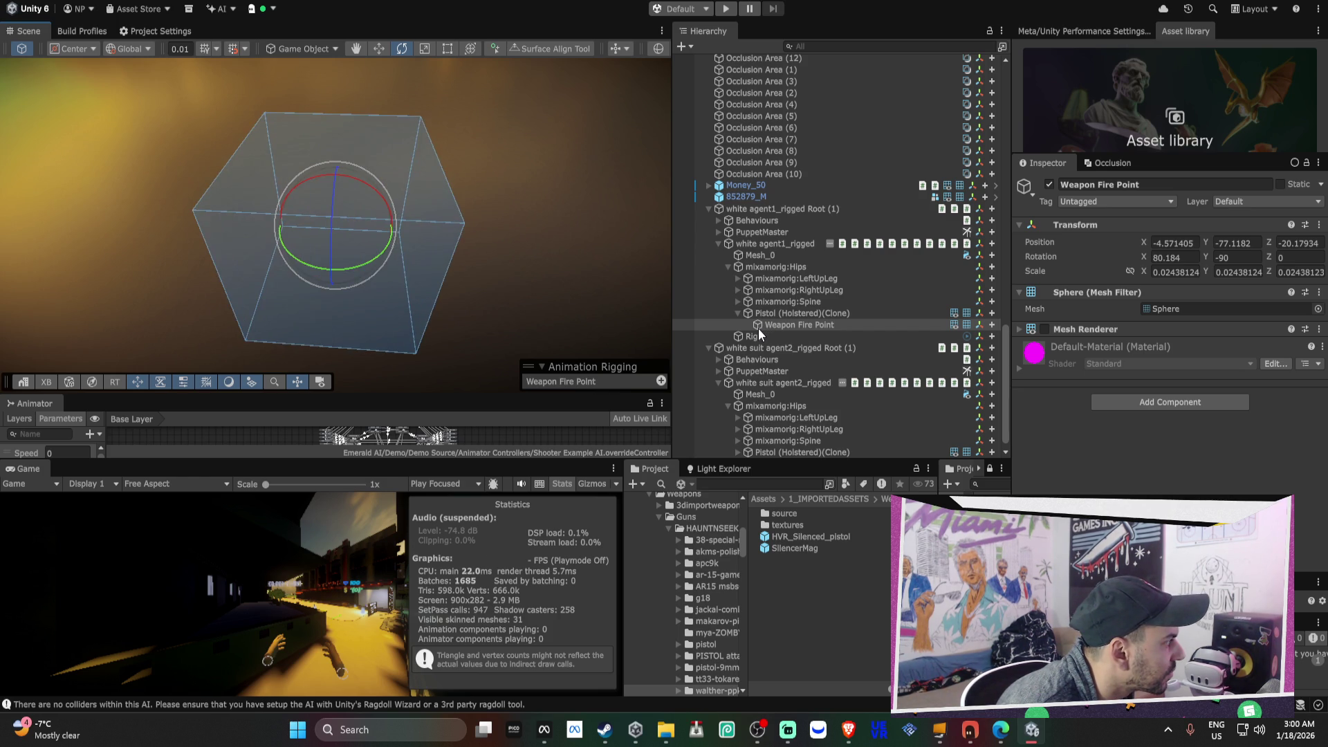
click(765, 316)
key(f)
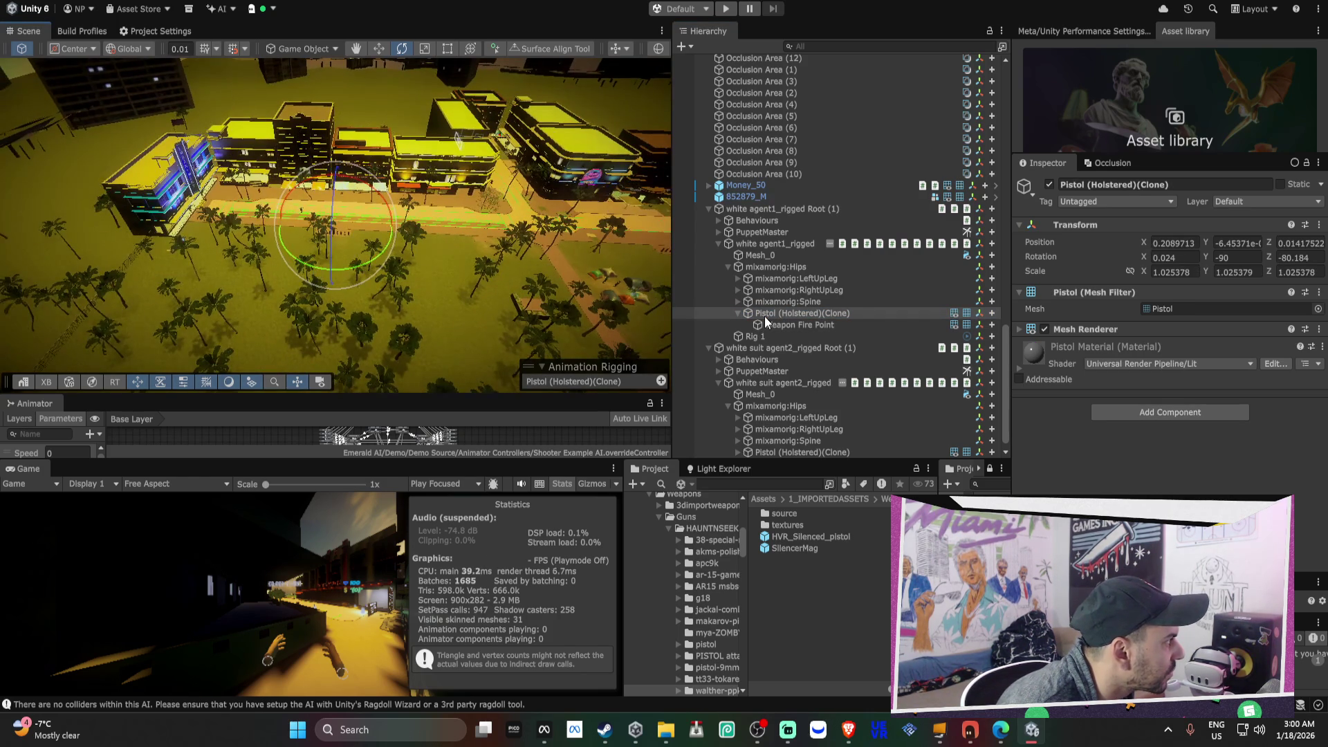
click(766, 321)
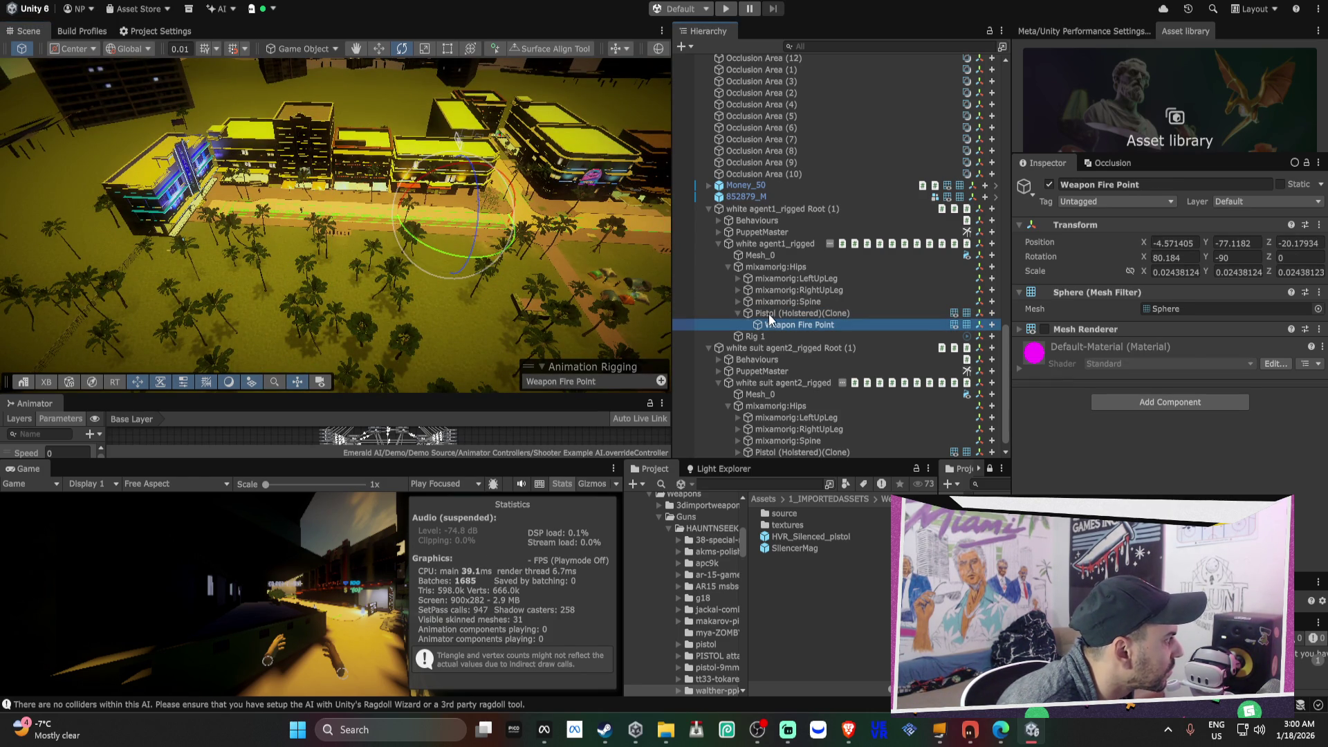
click(770, 312)
key(f)
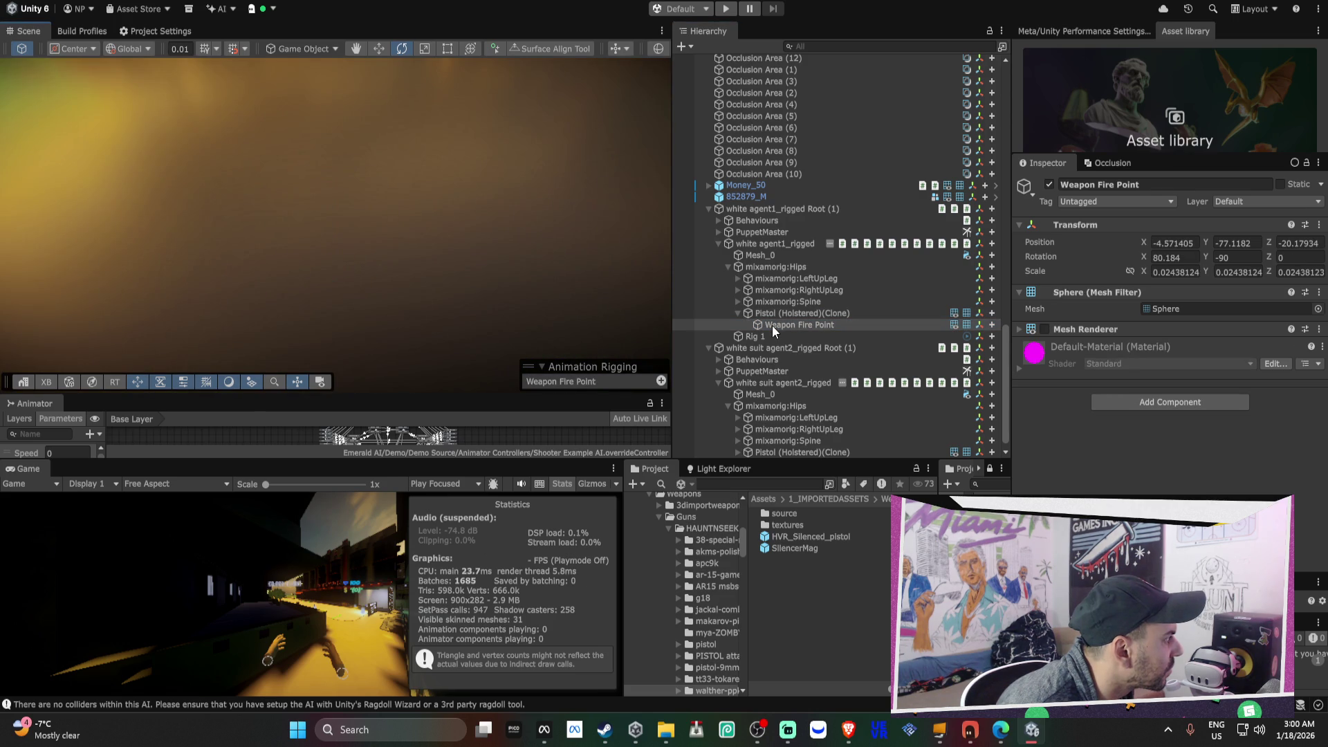
click(775, 313)
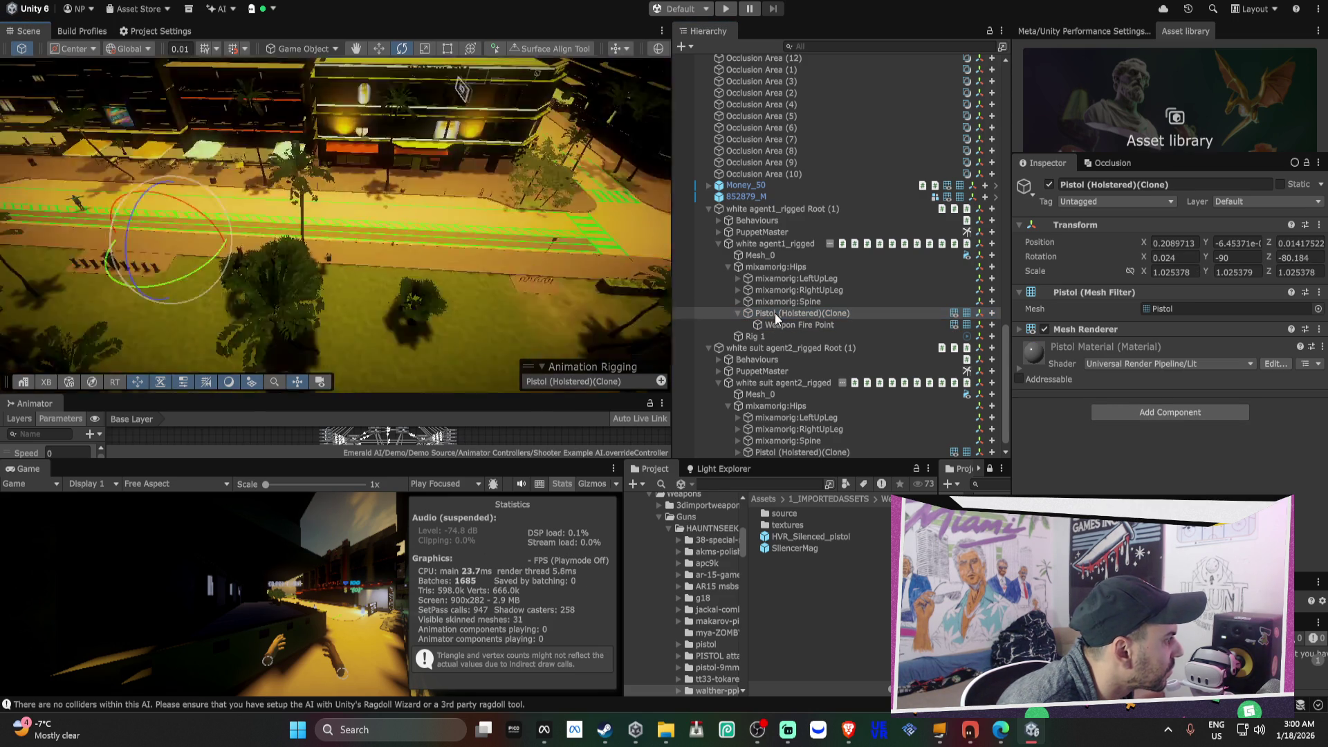
mouse_move(636, 285)
mouse_down()
mouse_move(415, 184)
mouse_move(182, 108)
mouse_move(216, 146)
mouse_move(508, 157)
mouse_up()
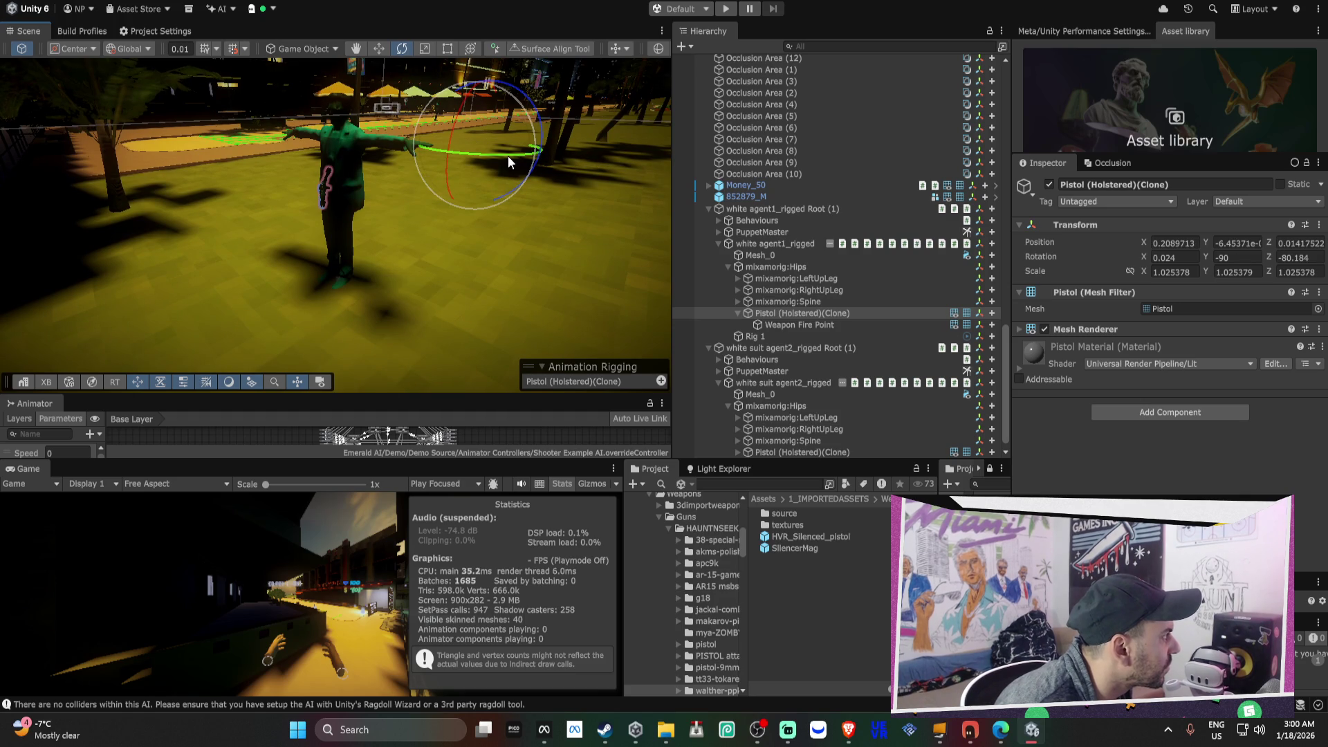
click(84, 81)
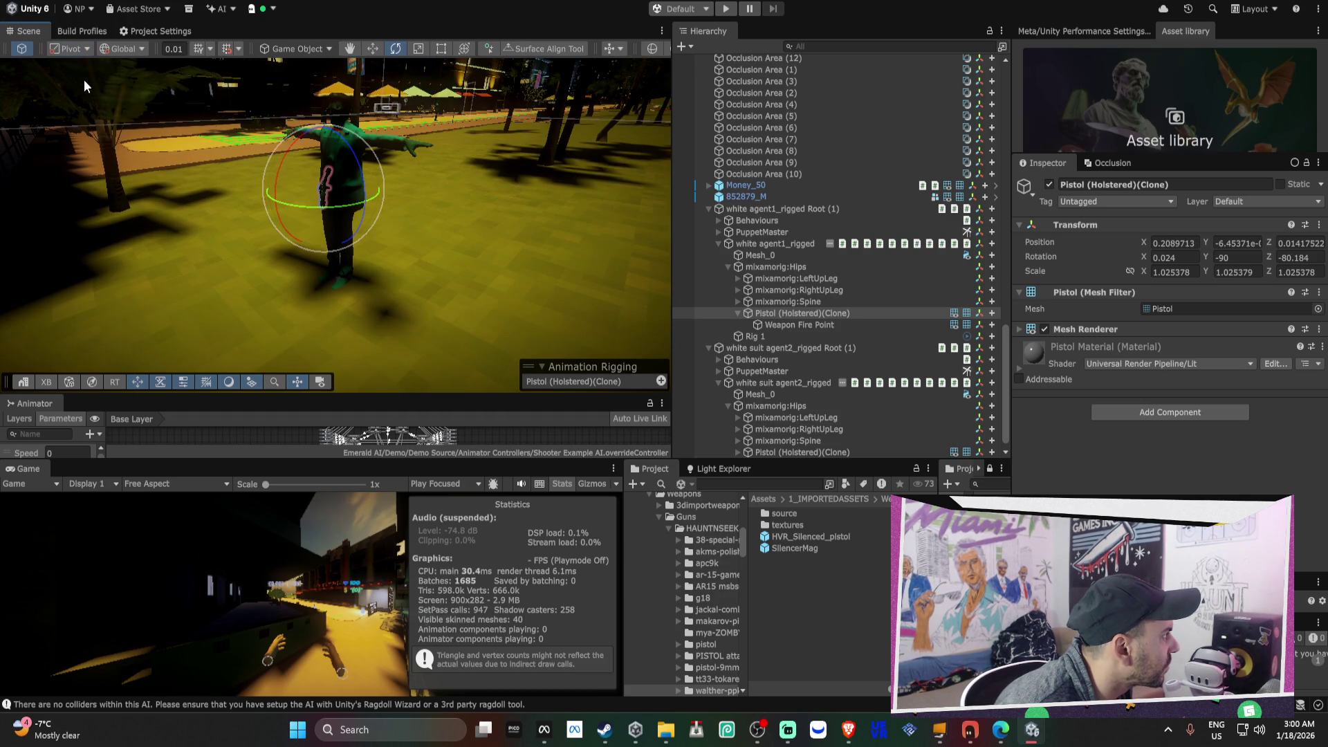
drag(226, 130, 411, 114)
key(w)
key(a)
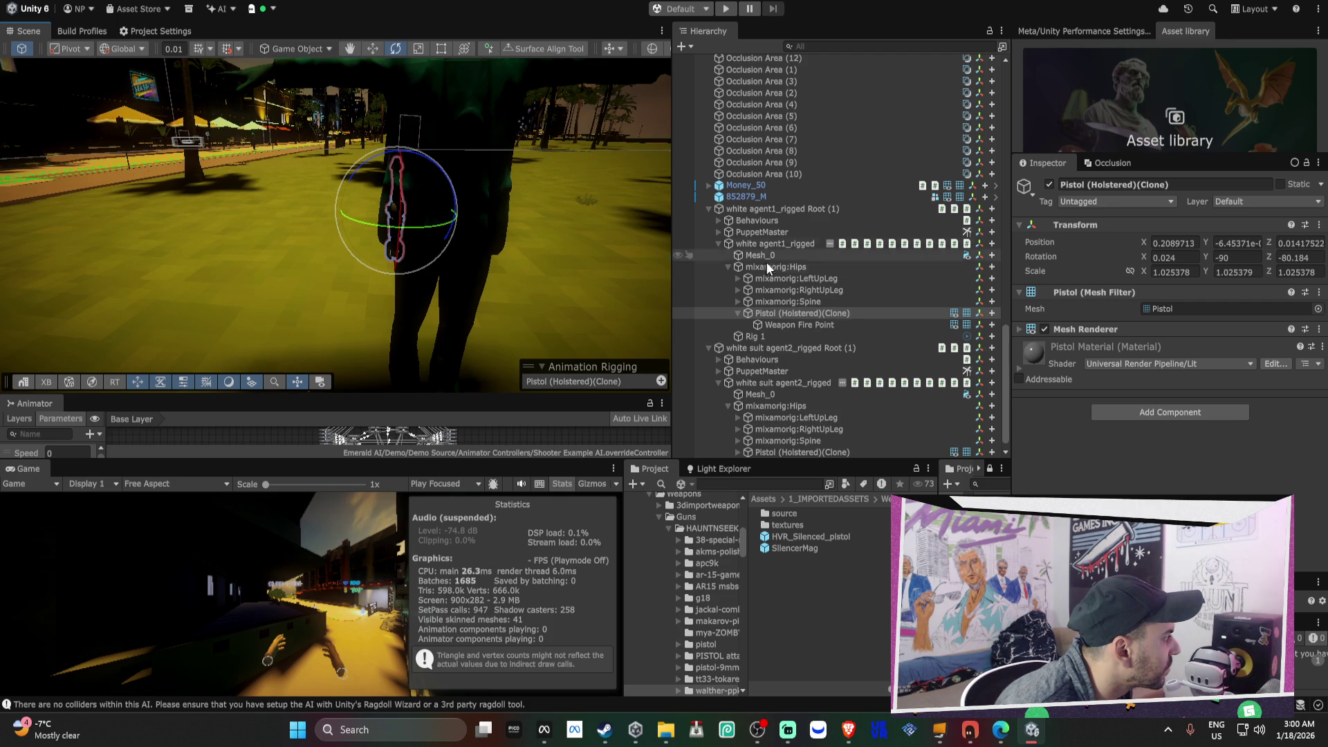
- Zero agent1's Weapon Fire Point position to 0, 0, 0
click(787, 325)
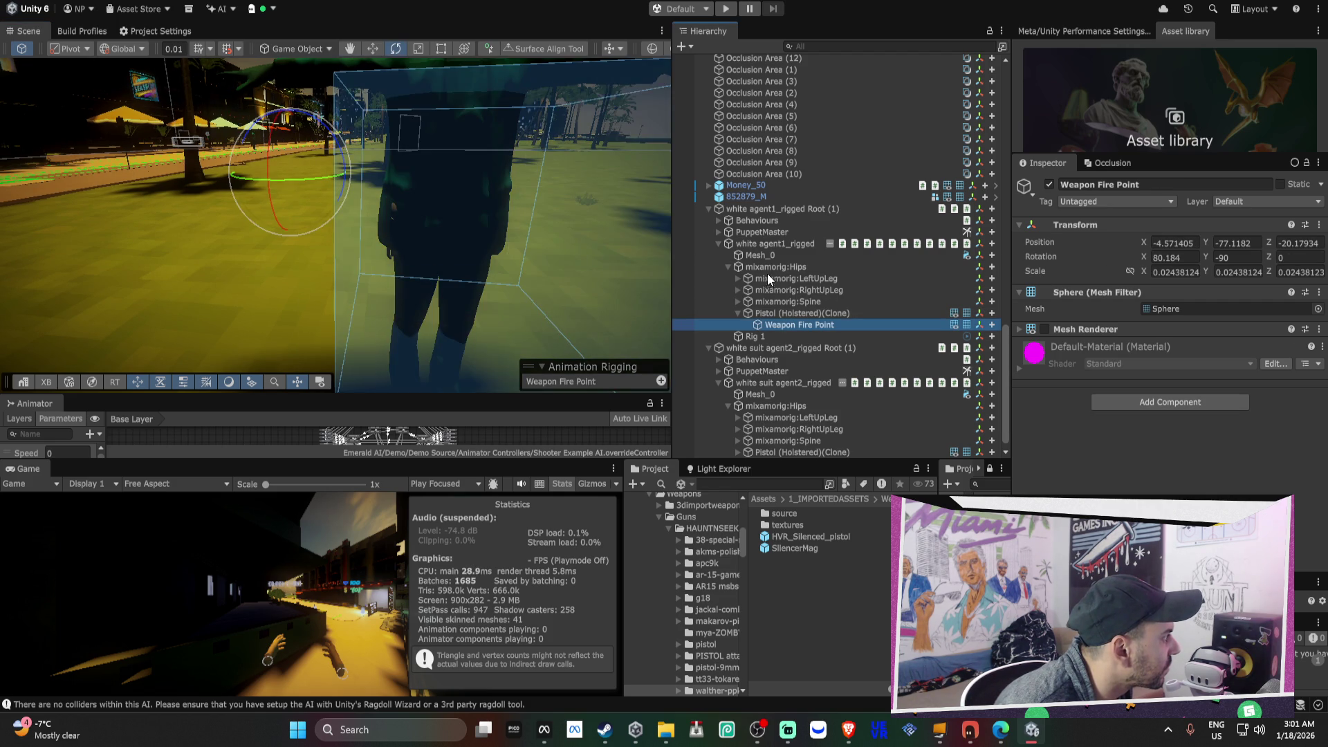
click(1171, 239)
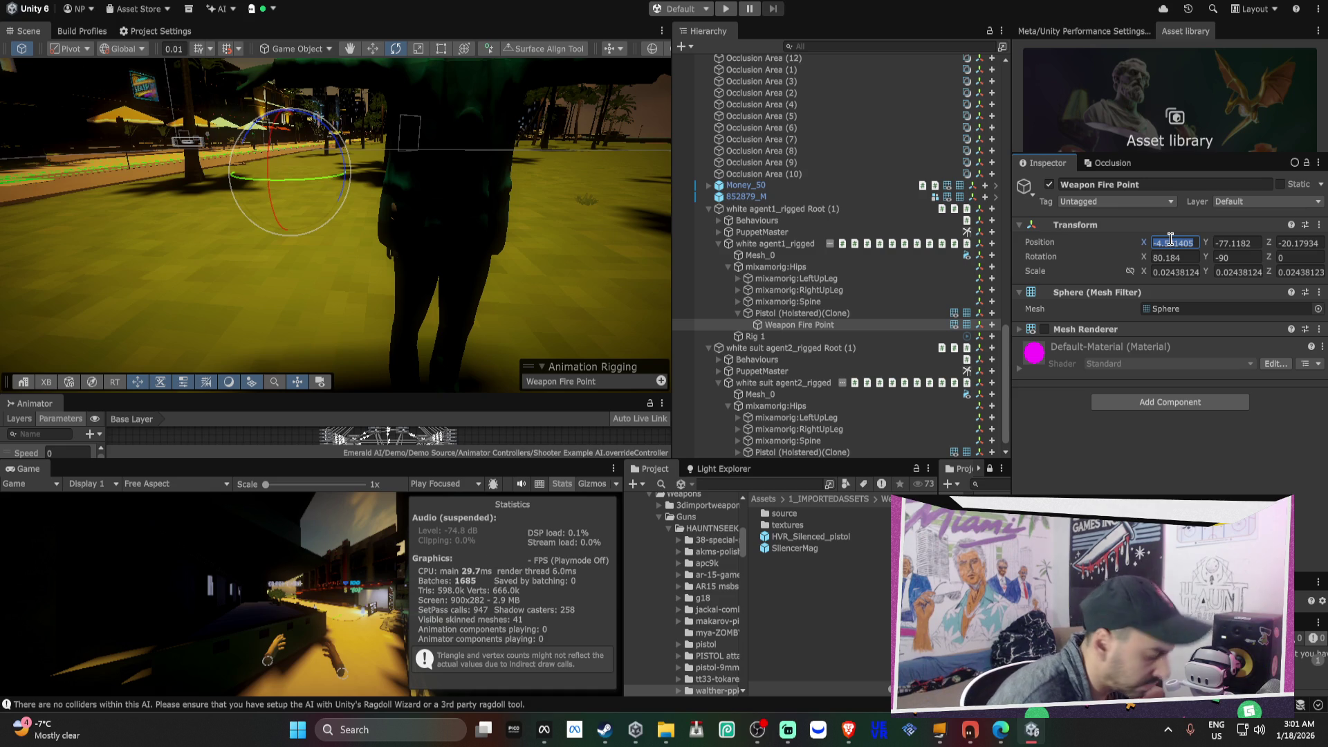
text(0)
key(Tab)
key(Tab)
text(0)
key(Tab)
text(0)
key(Tab)
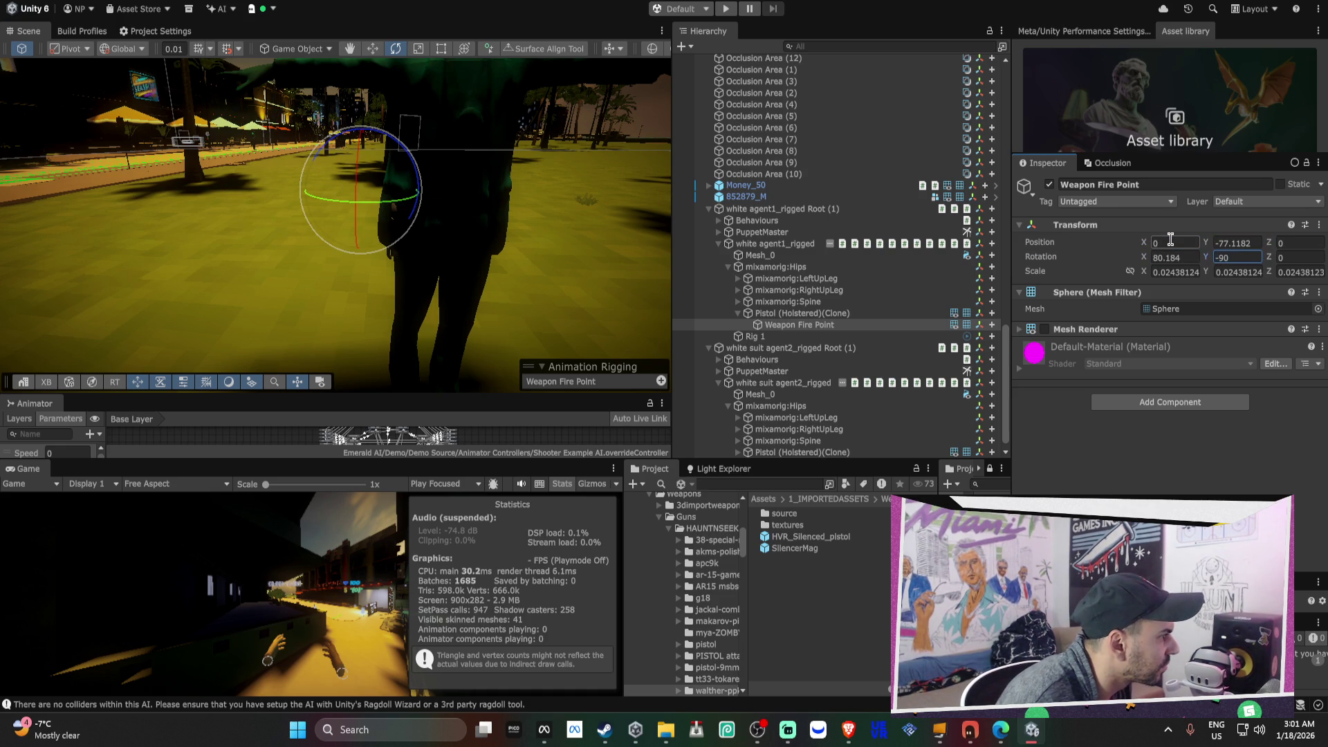
text(0)
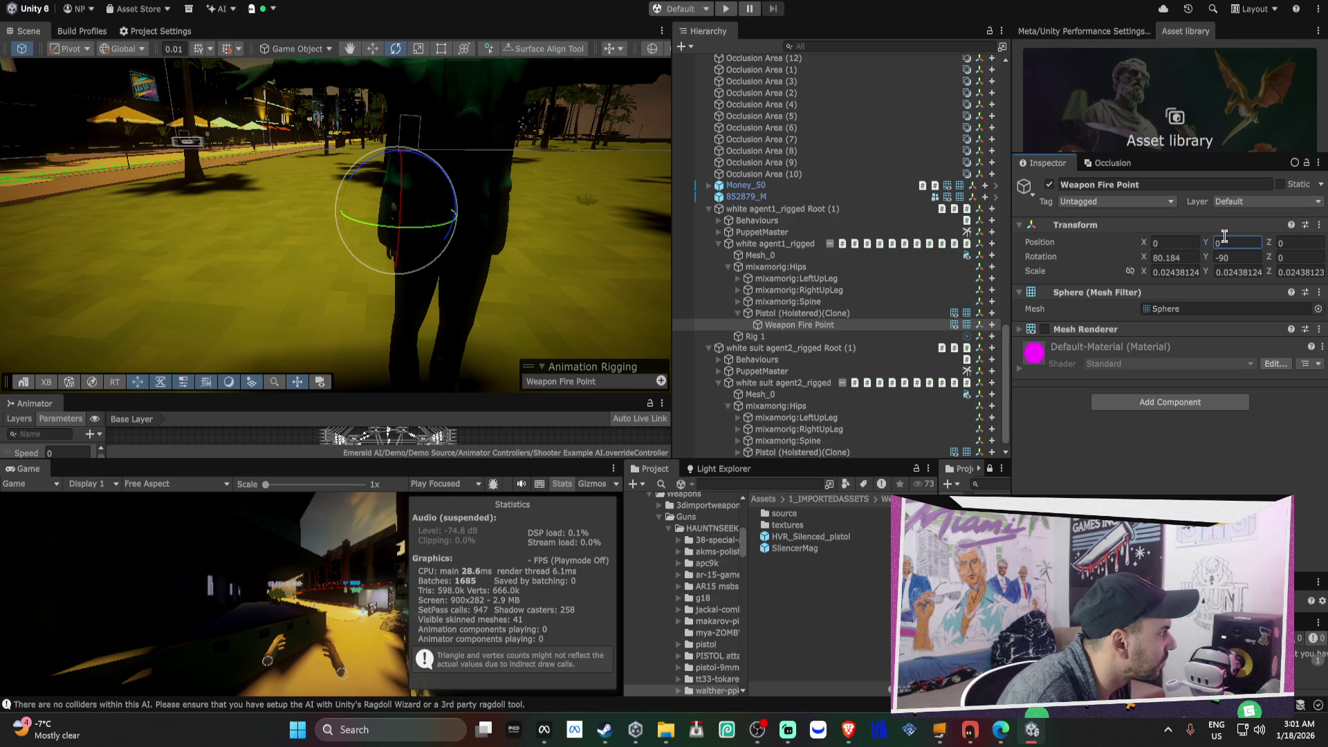
- Move the fire point onto the pistol muzzle, at 0.253, -0.044, 0
mouse_move(539, 211)
mouse_down()
mouse_move(600, 216)
mouse_move(498, 222)
mouse_move(438, 110)
mouse_move(475, 200)
mouse_up()
key(w)
drag(480, 293, 483, 297)
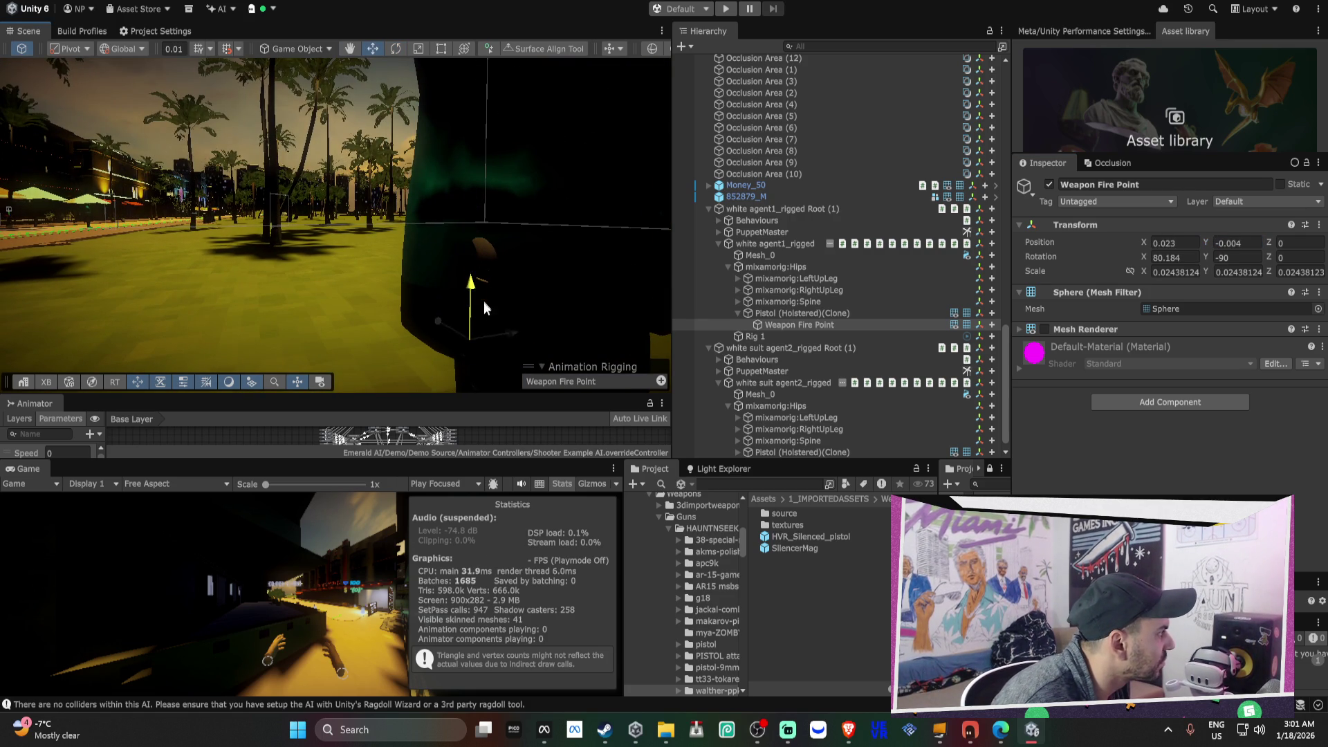
mouse_move(483, 369)
mouse_down()
mouse_move(460, 249)
mouse_move(484, 296)
mouse_move(419, 305)
mouse_up()
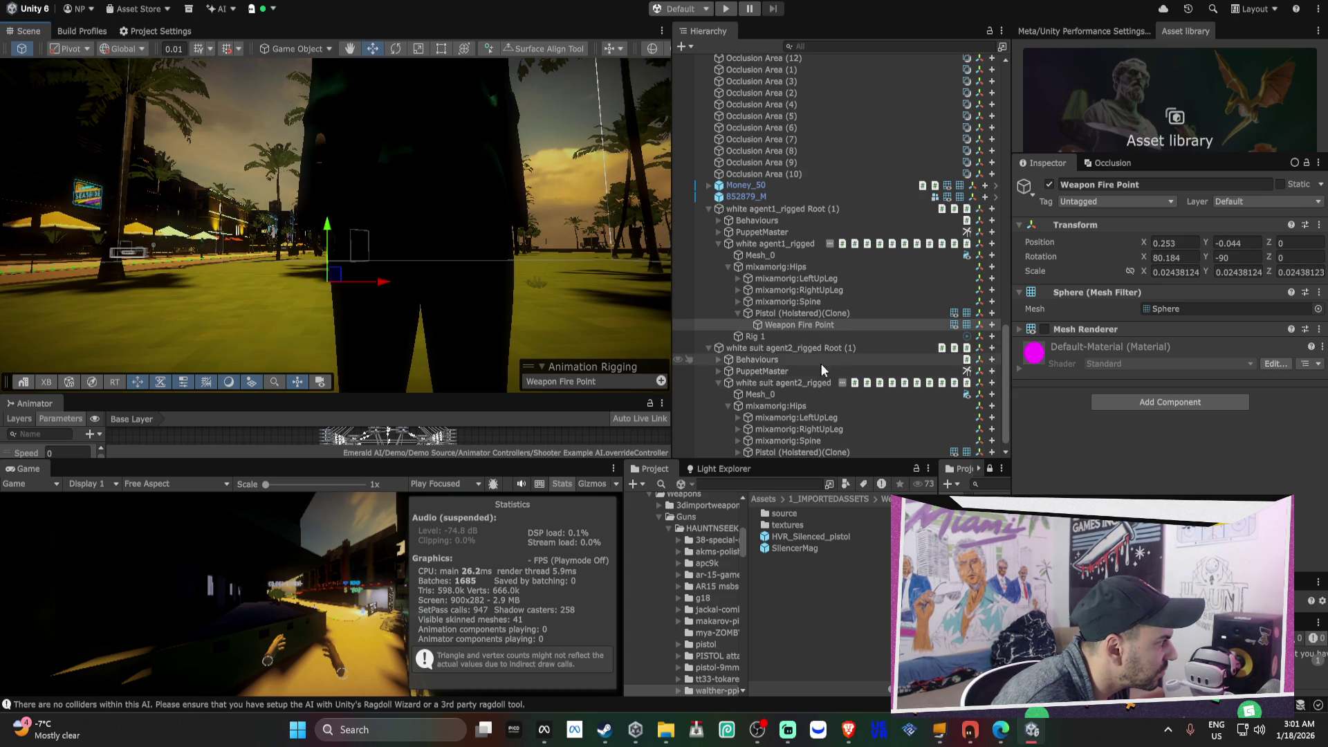
scroll(833, 400, down, 1)
click(738, 441)
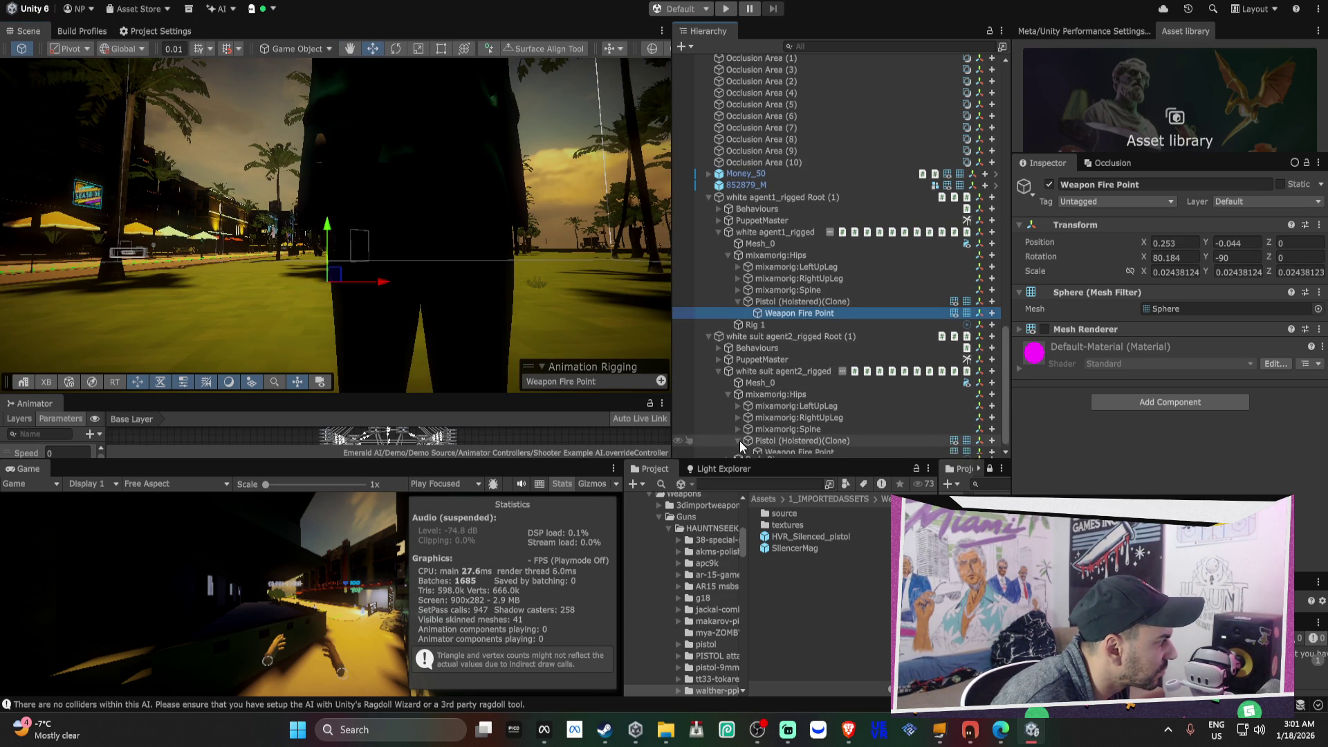
- Select agent2's Weapon Fire Point, enter 0 in its transform fields, and frame it in view
scroll(828, 441, down, 1)
click(828, 441)
click(1194, 241)
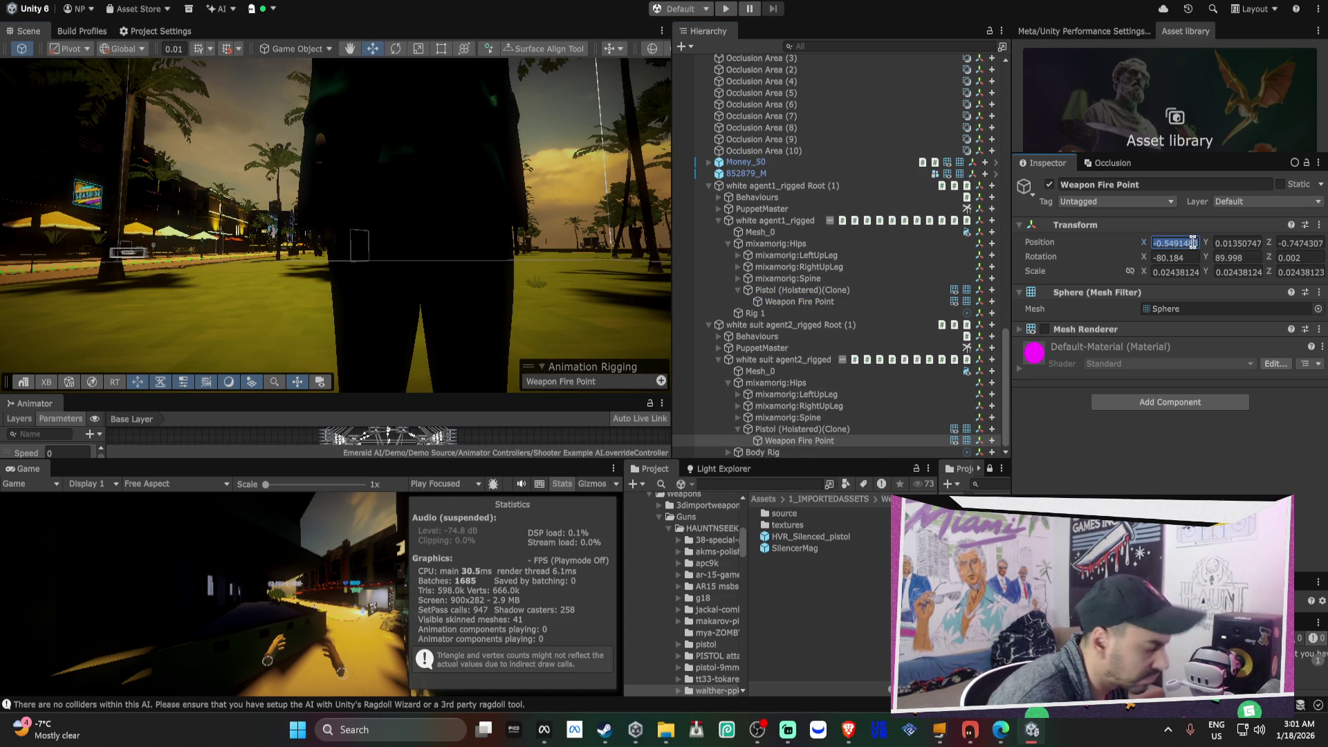
key(Tab)
text(0)
key(Tab)
text(0)
key(Tab)
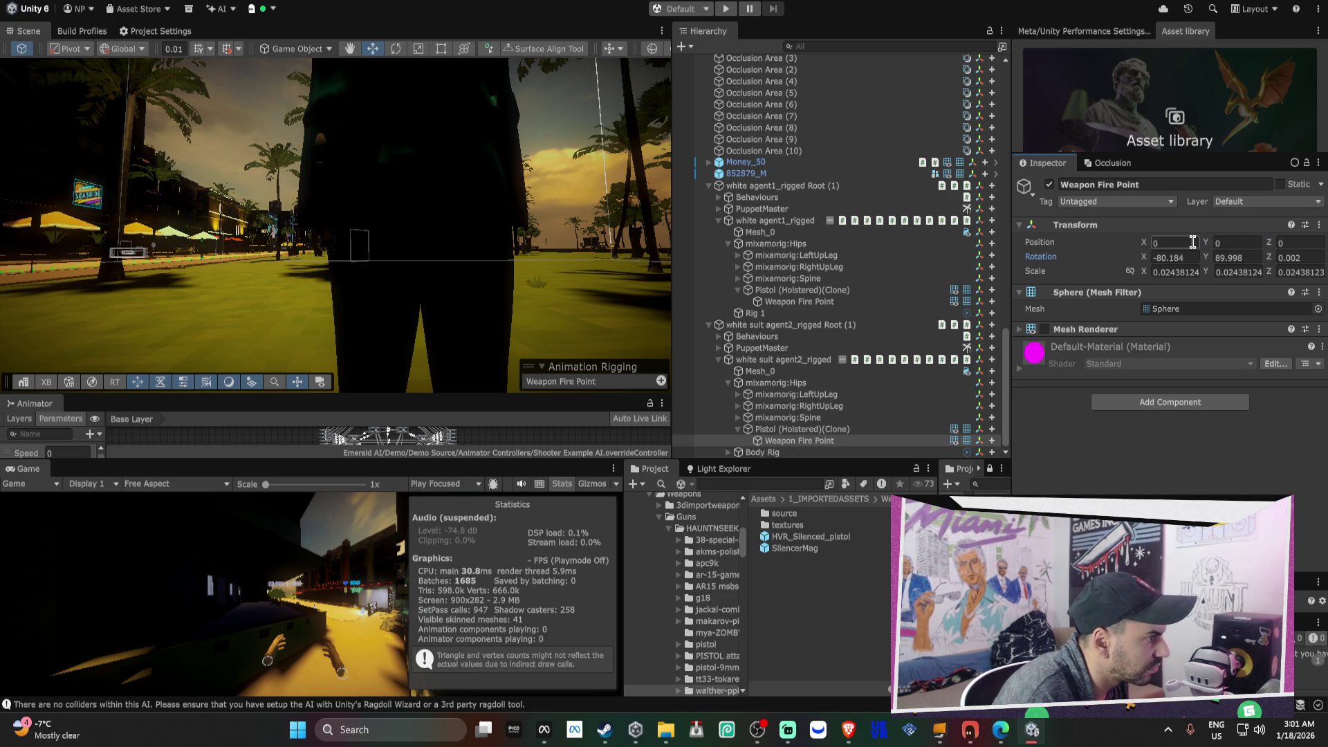
text(0)
key(Tab)
text(0)
key(Tab)
text(0)
double_click(831, 440)
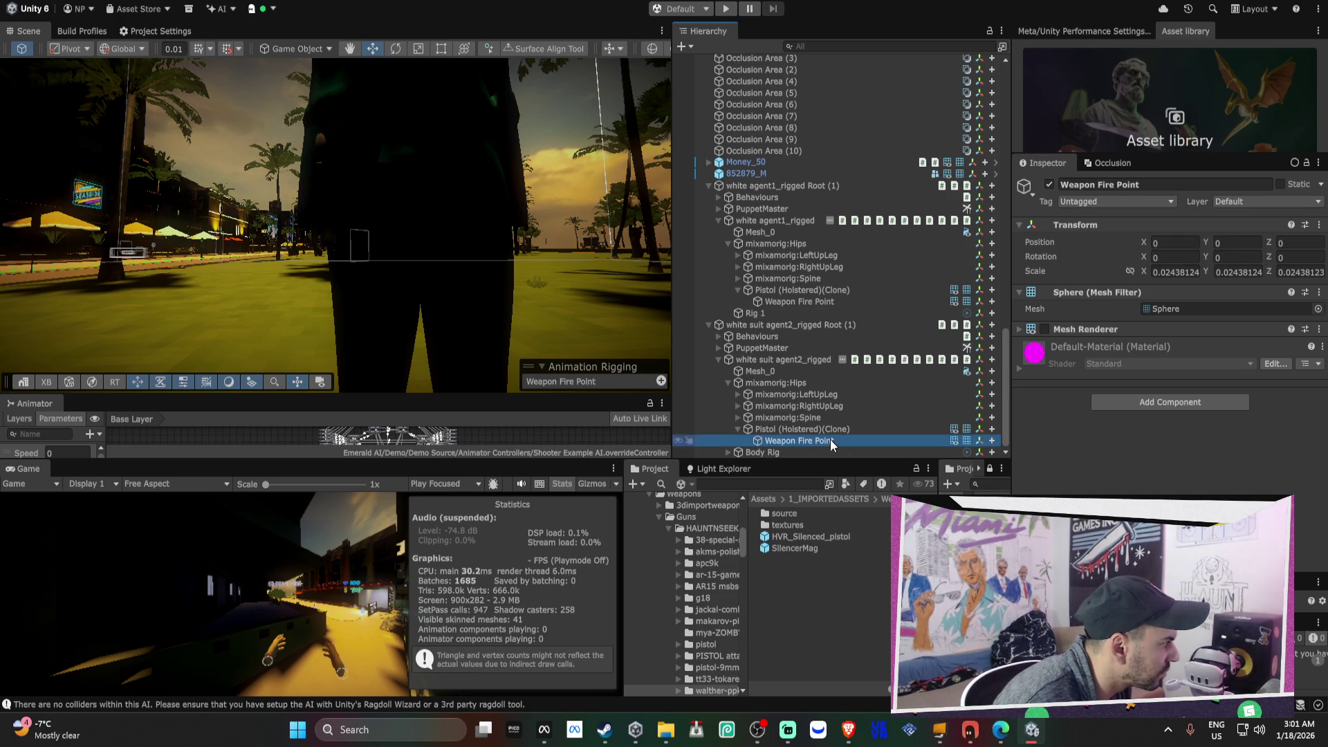
mouse_move(512, 301)
mouse_down()
mouse_move(461, 277)
mouse_move(496, 184)
mouse_move(449, 177)
mouse_move(453, 277)
mouse_move(637, 279)
mouse_move(507, 268)
mouse_move(475, 288)
mouse_up()
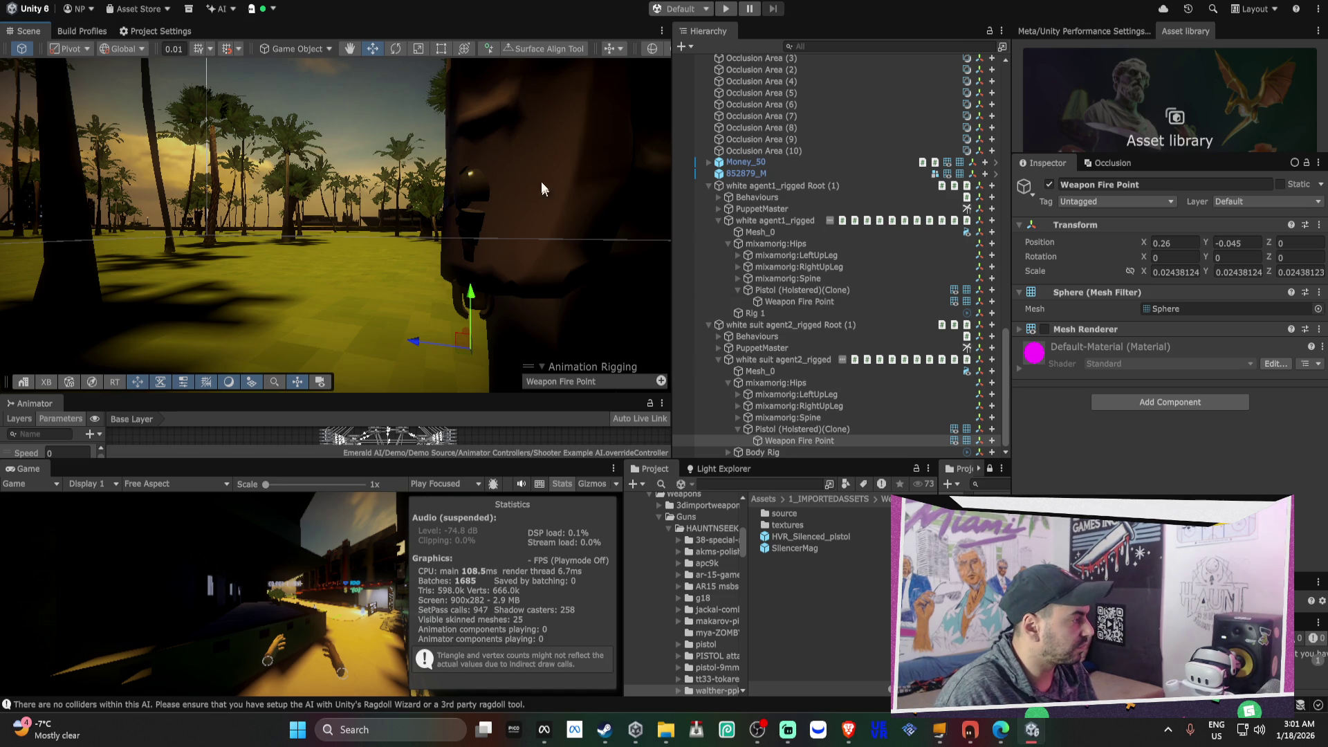
- Turn the white agent1_rigged model with the Rotate tool, then undo to keep zero rotation
click(134, 31)
click(104, 30)
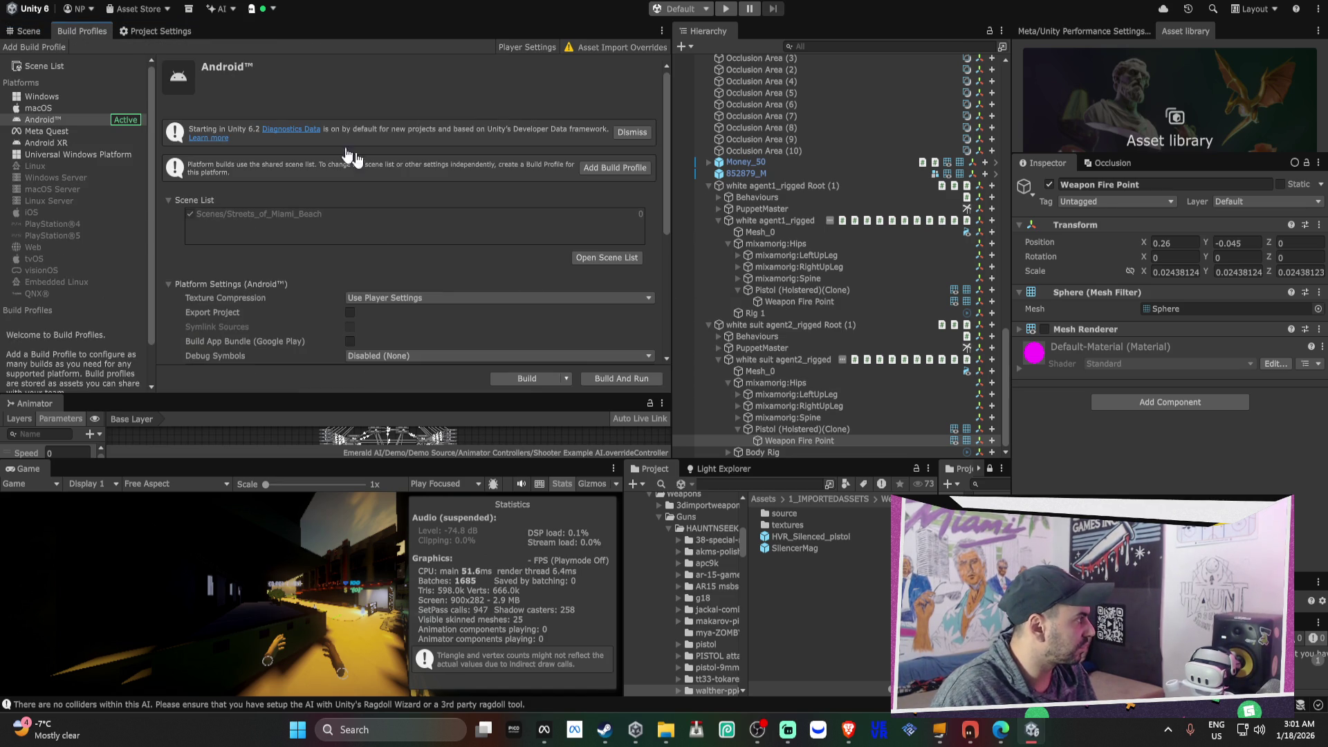
click(28, 31)
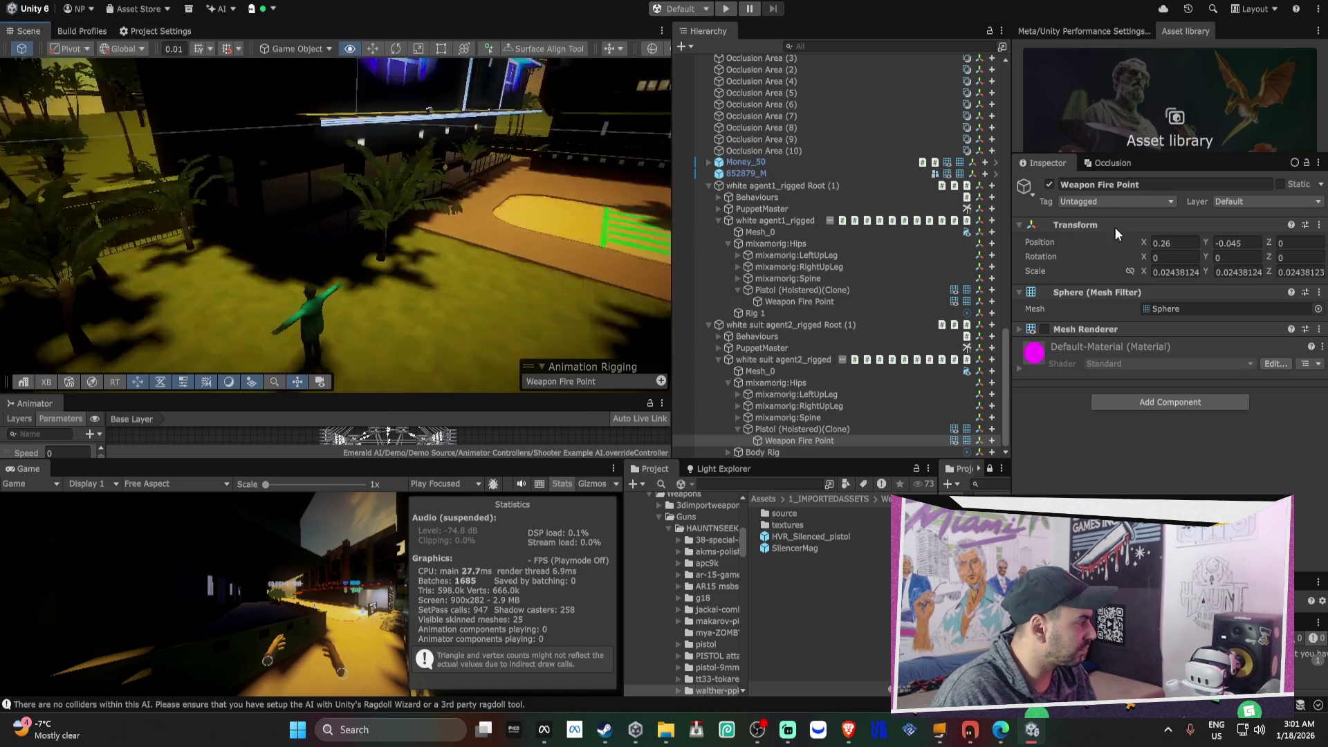
mouse_move(591, 238)
mouse_down()
mouse_move(703, 227)
mouse_move(388, 322)
mouse_up()
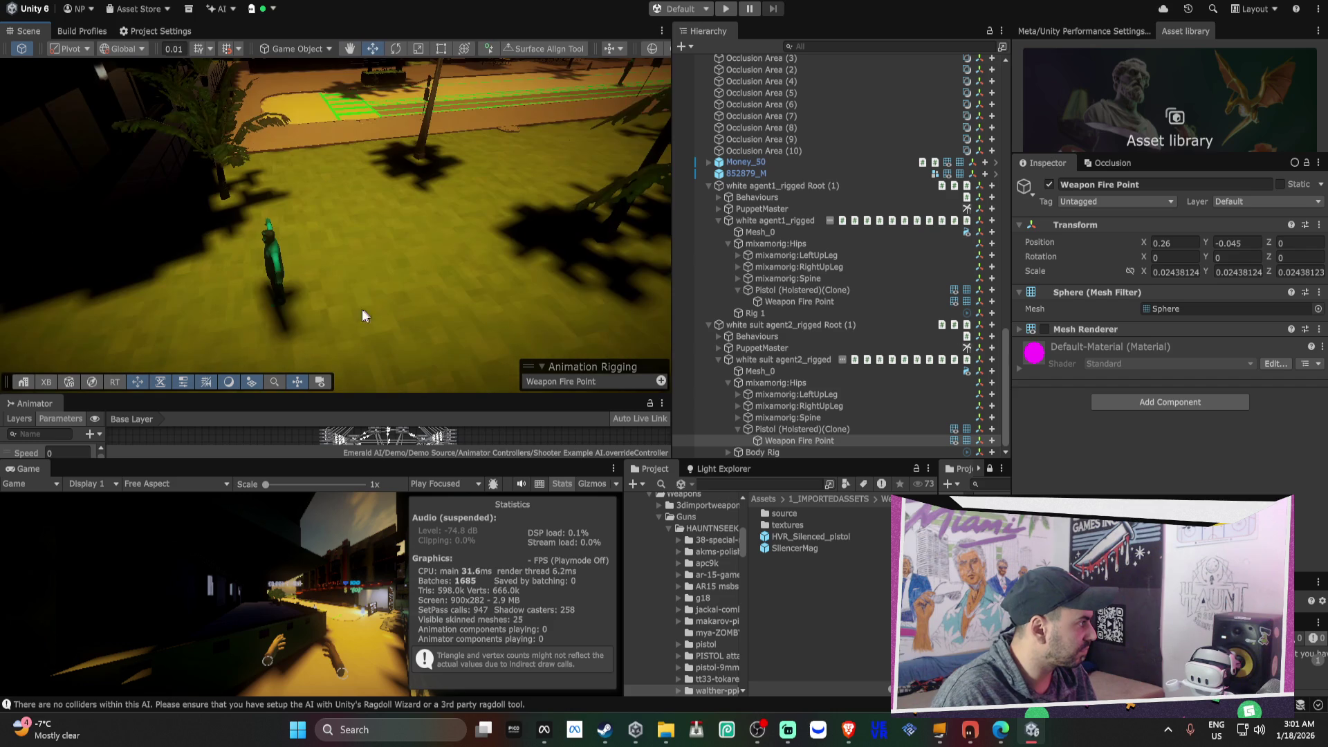
click(276, 277)
key(e)
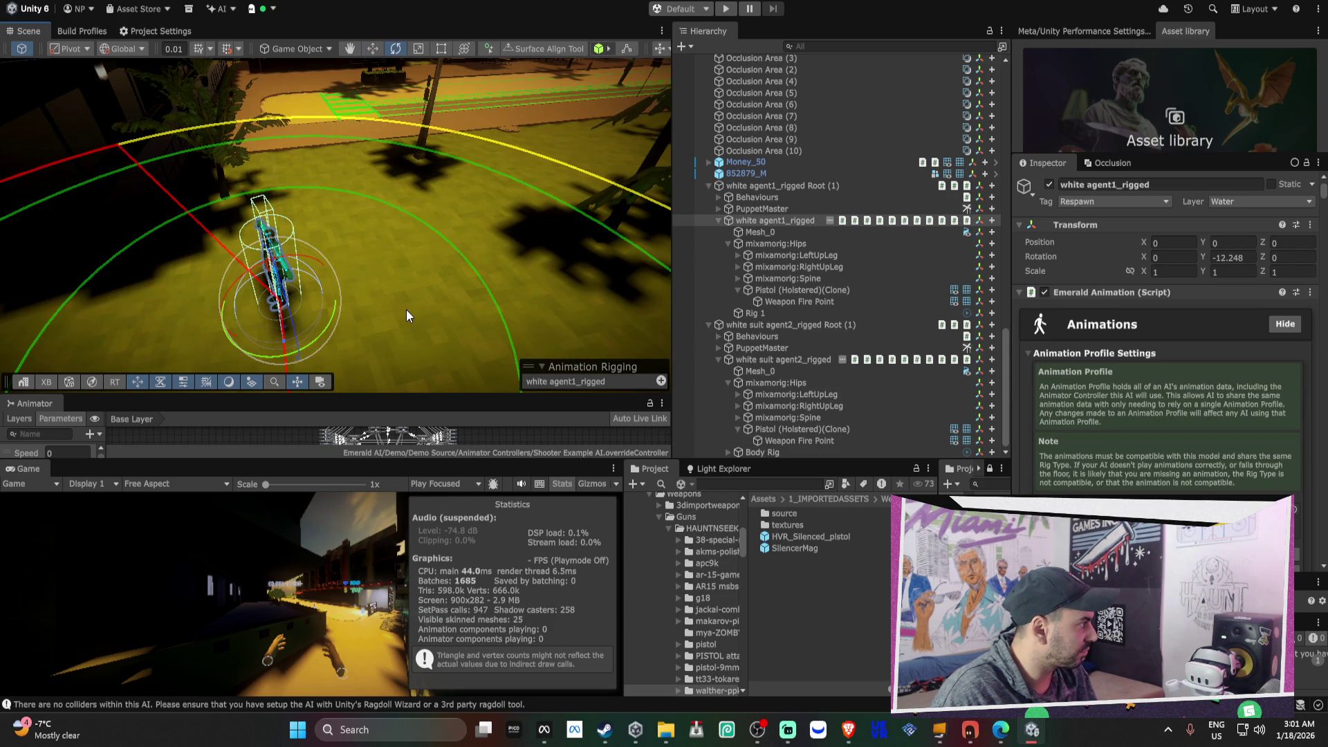
drag(313, 330, 346, 314)
key(f)
key(ctrl+z)
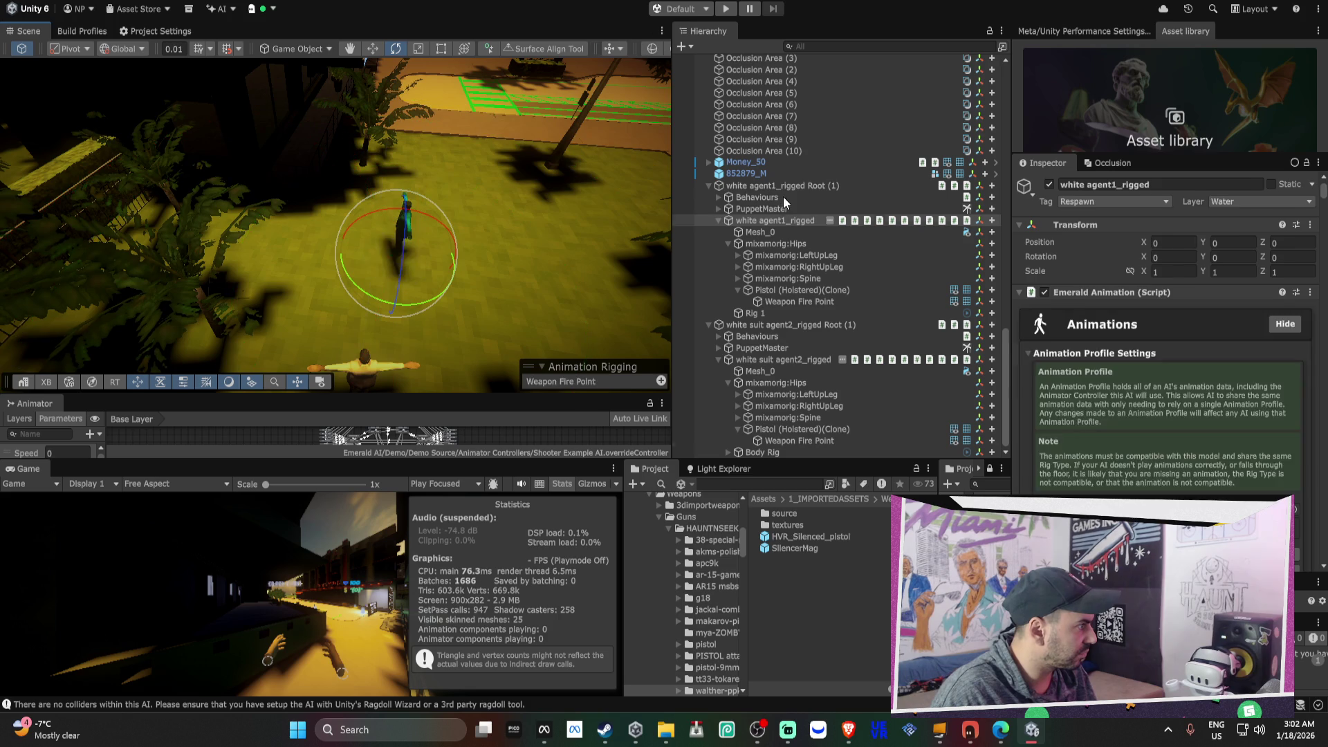
- Rotate agent1's Root to a new heading, select both agent roots, and open Android Build Profiles
click(783, 197)
click(785, 188)
mouse_move(561, 242)
mouse_down()
mouse_move(601, 212)
mouse_move(501, 317)
mouse_move(429, 339)
mouse_move(457, 263)
mouse_move(526, 235)
mouse_move(627, 212)
mouse_move(590, 242)
mouse_move(664, 247)
mouse_up()
mouse_move(774, 247)
mouse_down()
mouse_move(807, 289)
mouse_move(541, 260)
mouse_move(636, 305)
mouse_move(399, 259)
mouse_move(554, 270)
mouse_up()
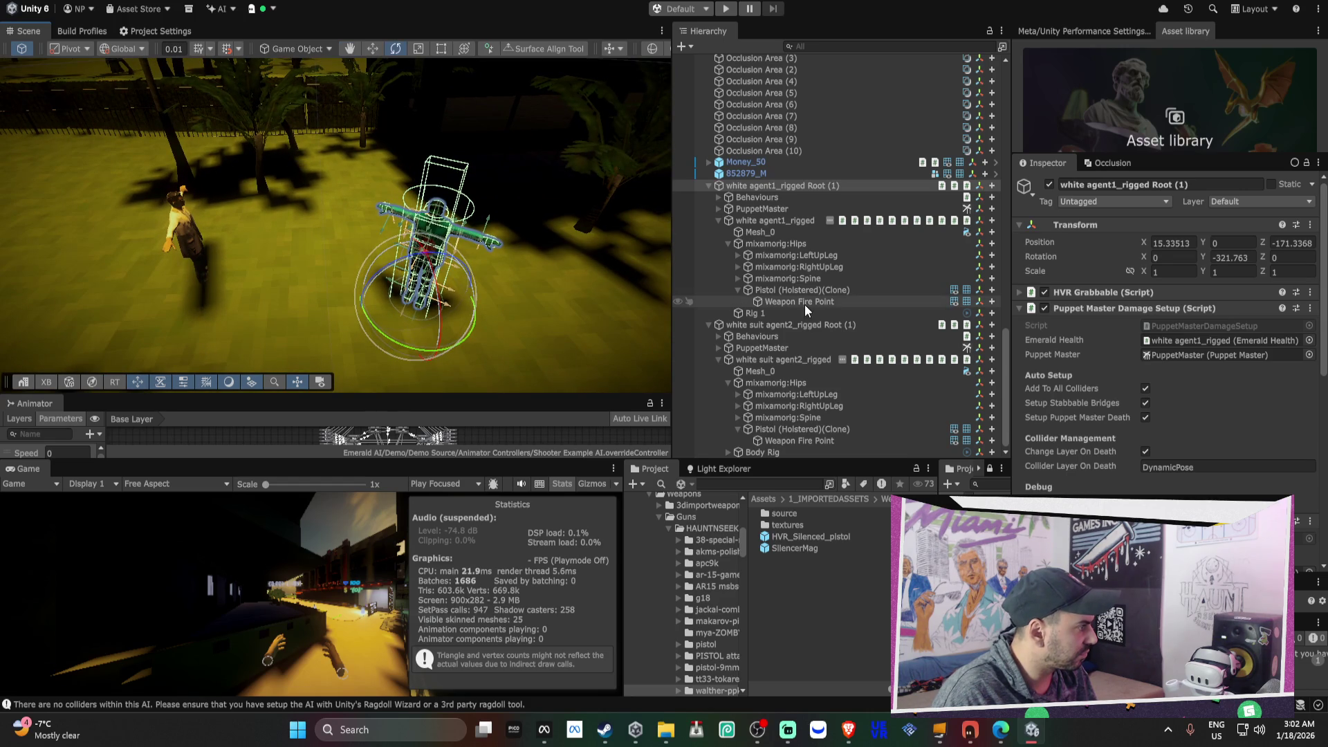
click(714, 184)
click(709, 184)
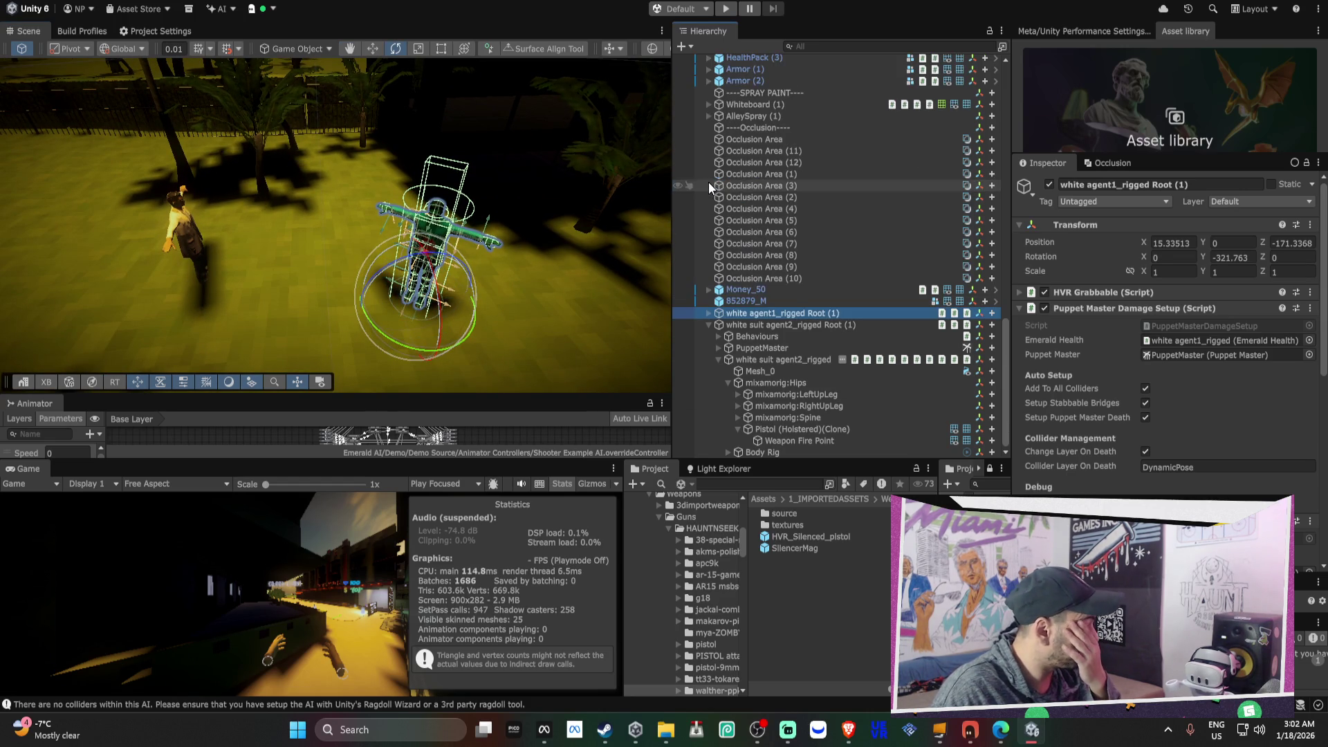
click(709, 325)
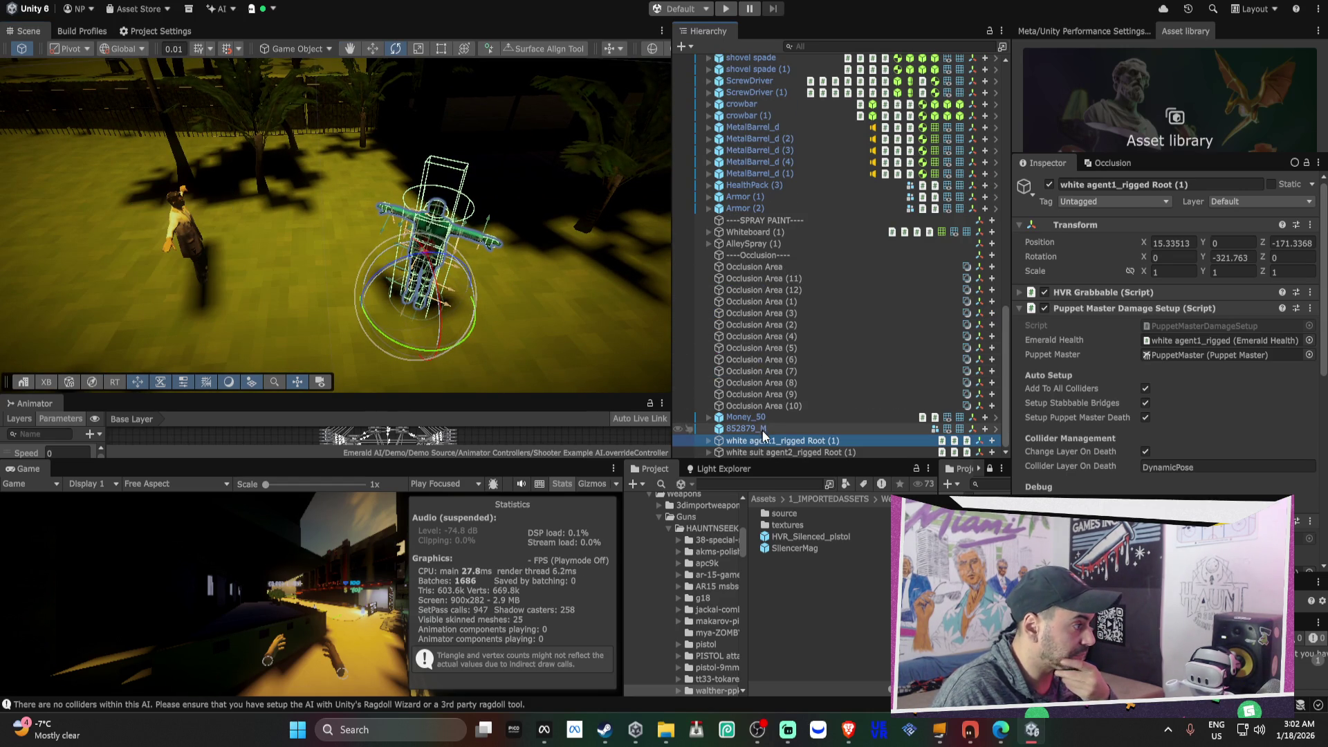
ctrl+click(762, 451)
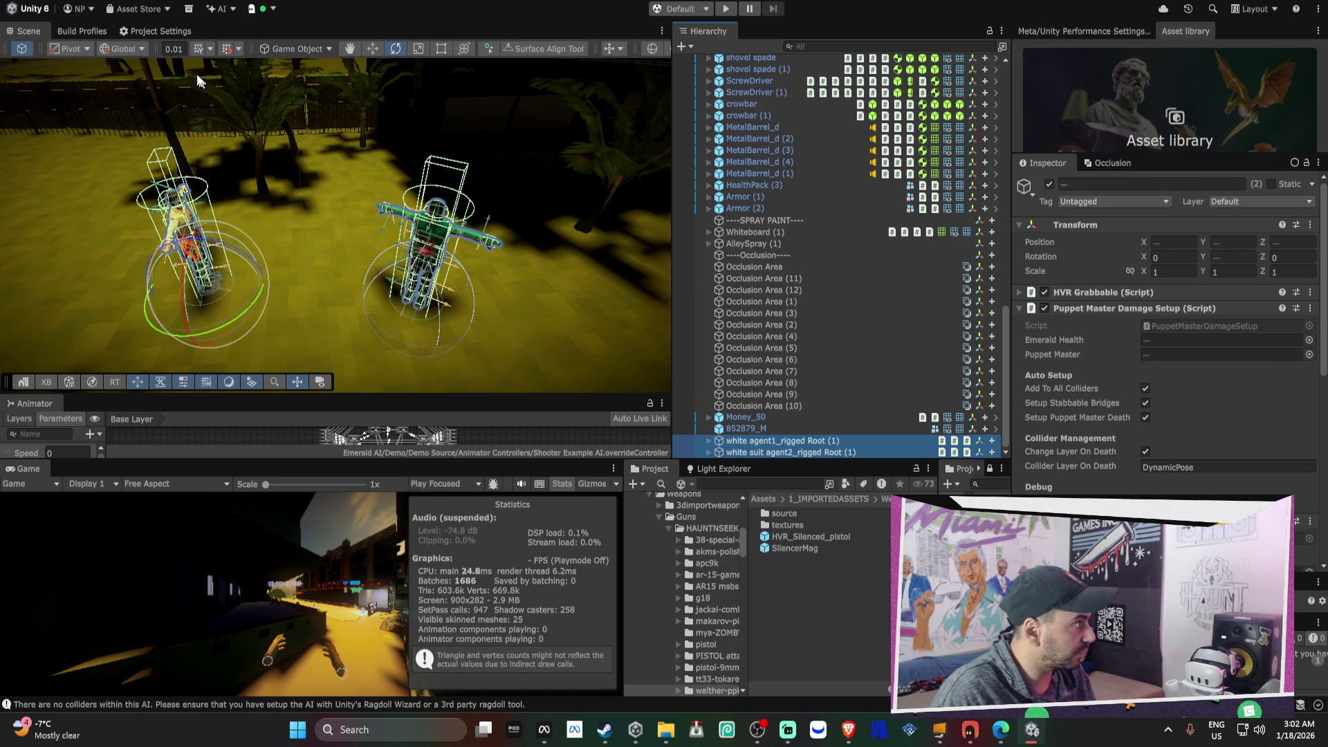
click(94, 26)
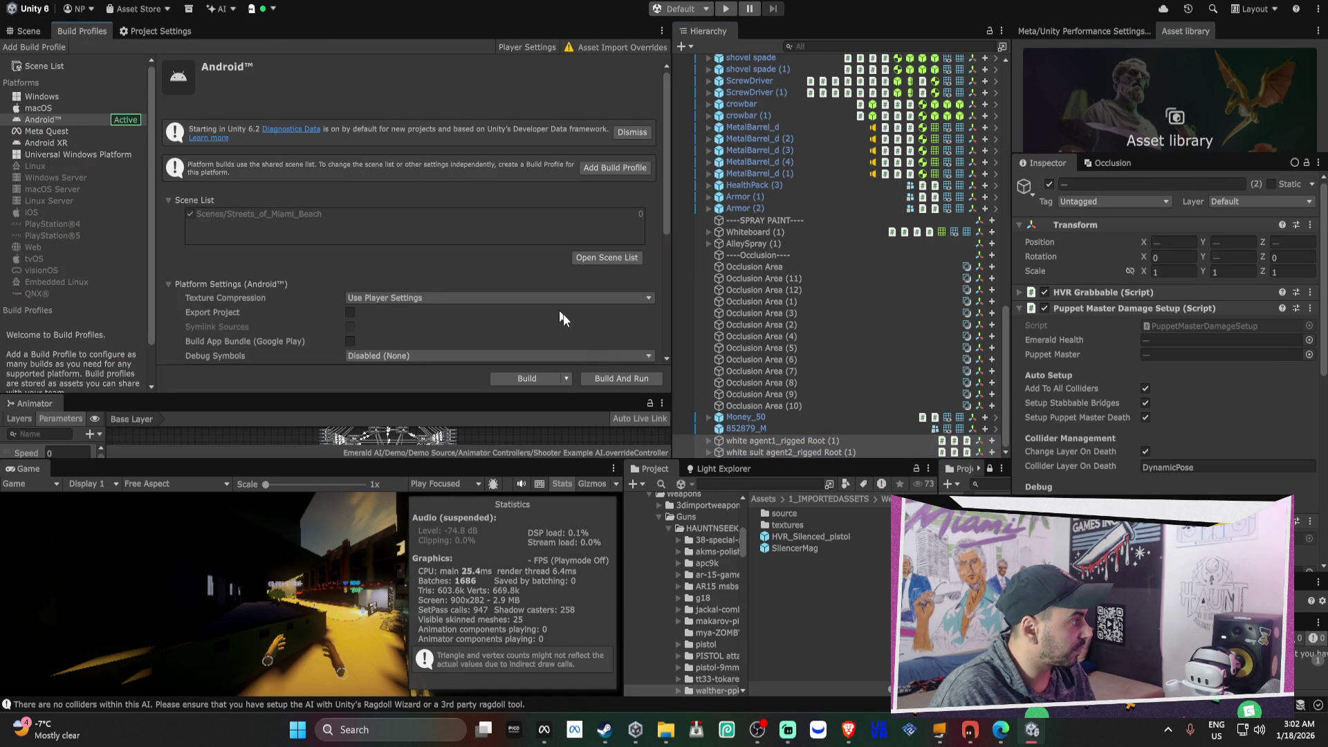
- Build the Android APK over Streets of Miami_alpha_test_DONOTRELEASE.apk on the Desktop, skipping scene saving
click(521, 382)
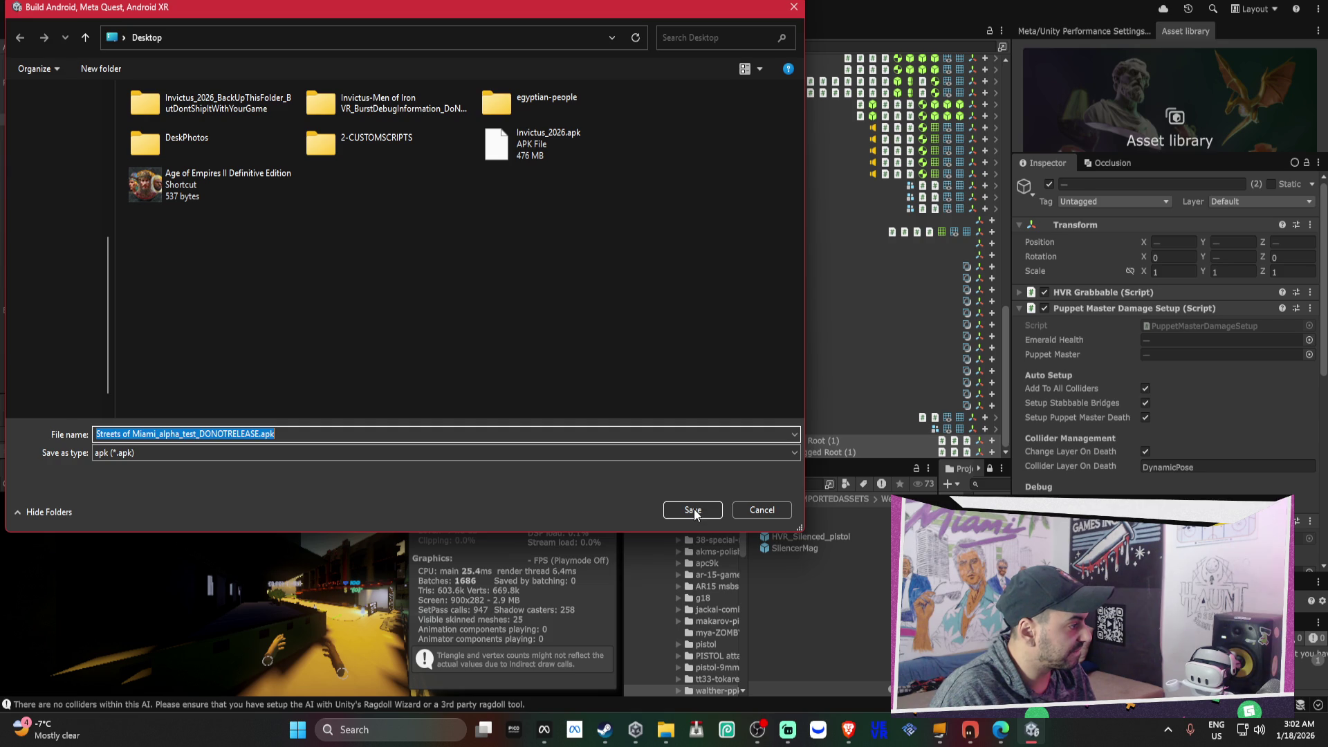
click(693, 510)
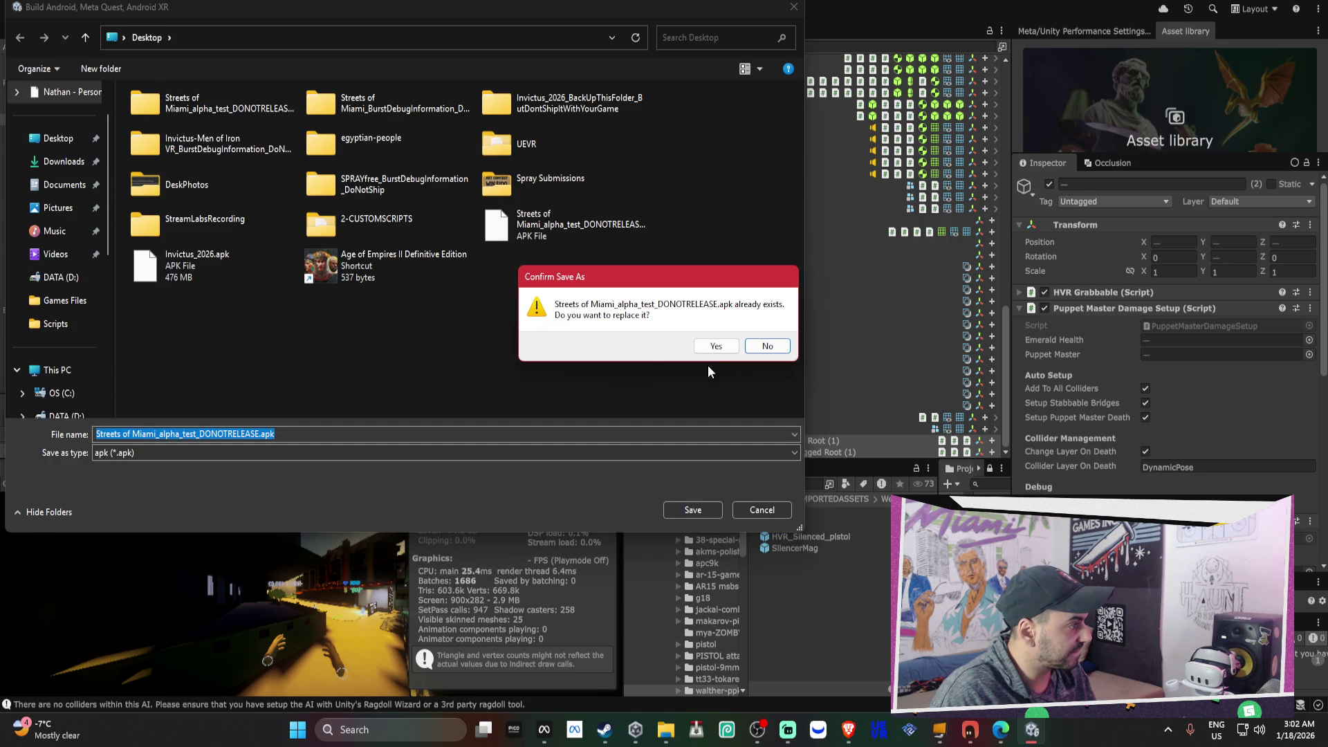
click(716, 347)
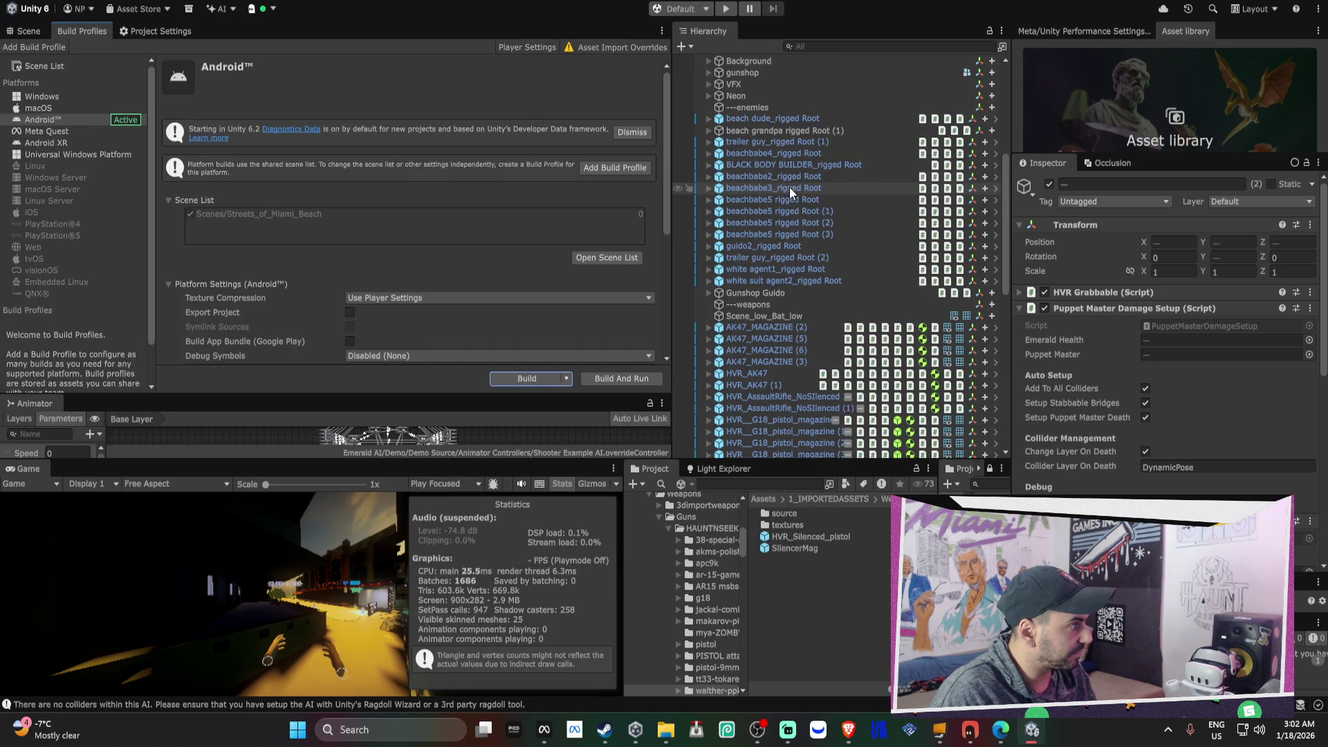
scroll(786, 136, down, 5)
scroll(880, 332, down, 10)
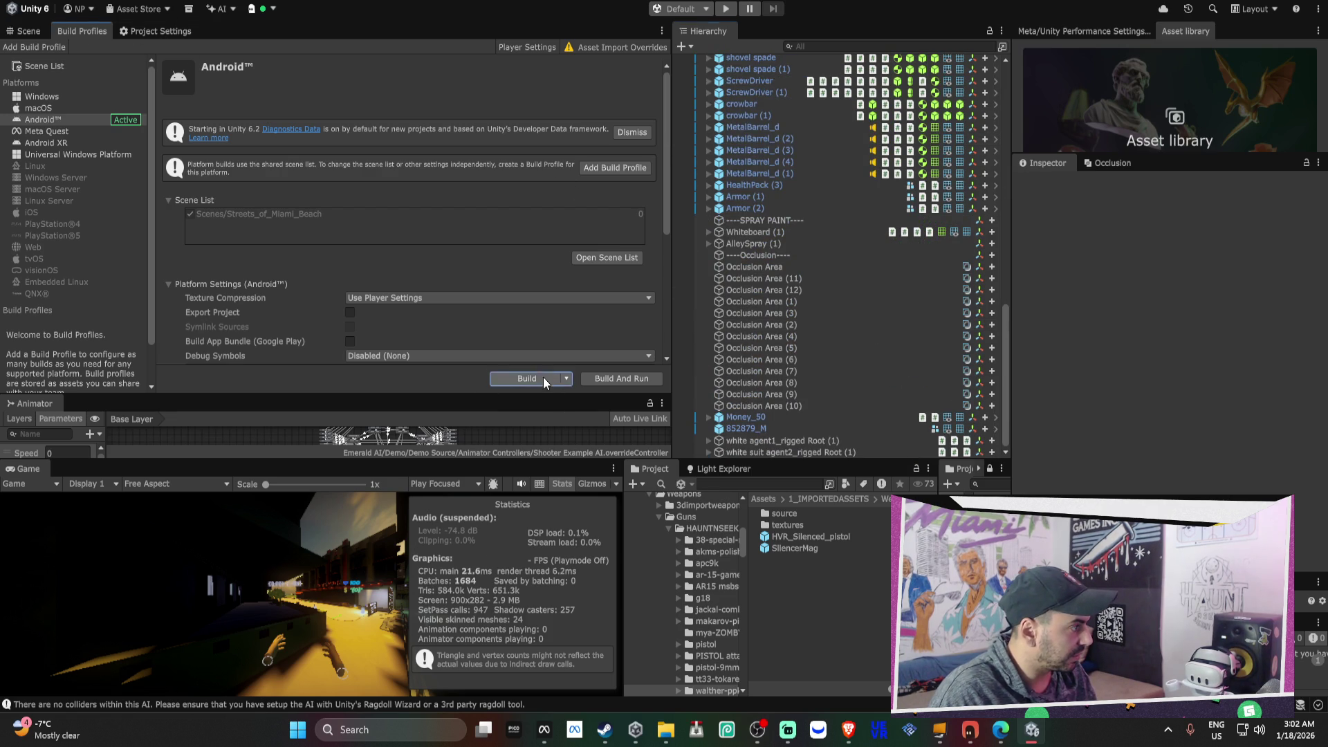
click(544, 380)
click(688, 512)
click(703, 347)
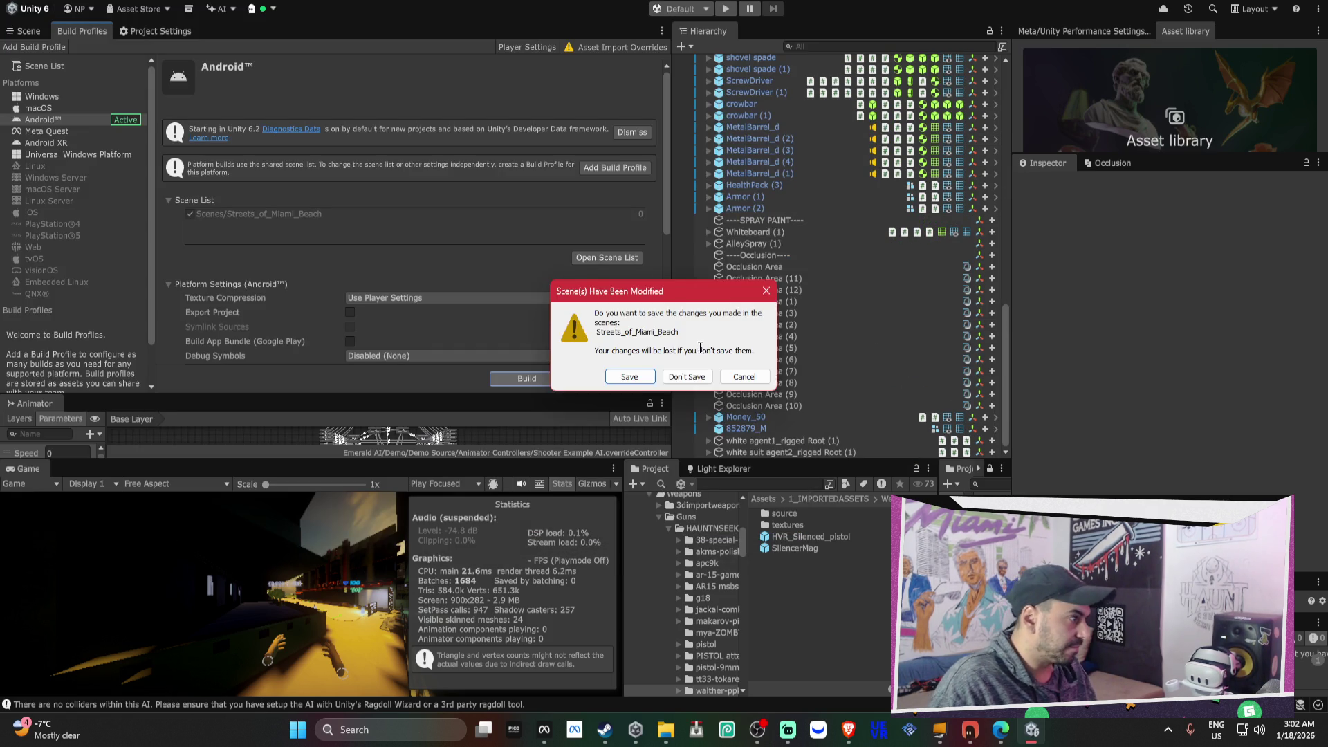
click(695, 372)
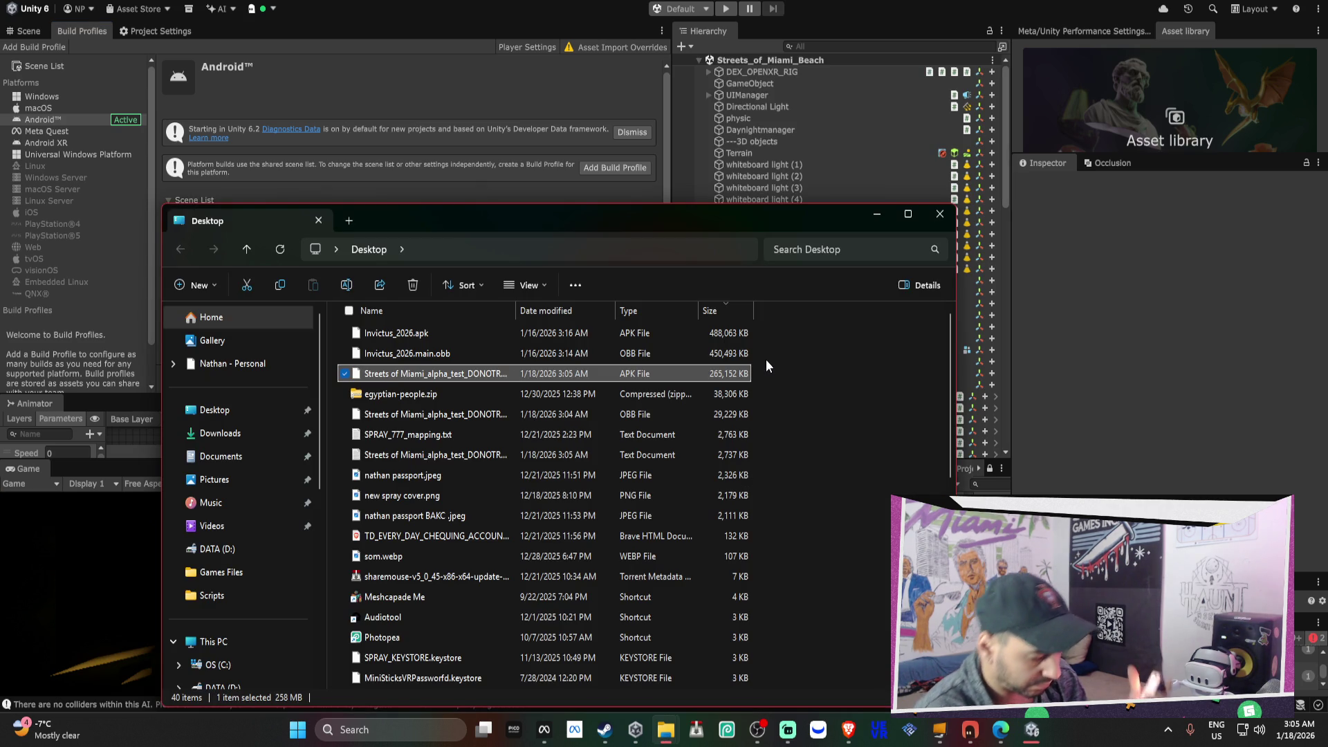
- Switch to Meta Quest Developer Hub showing the Streets of Miami app page
mouse_move(546, 731)
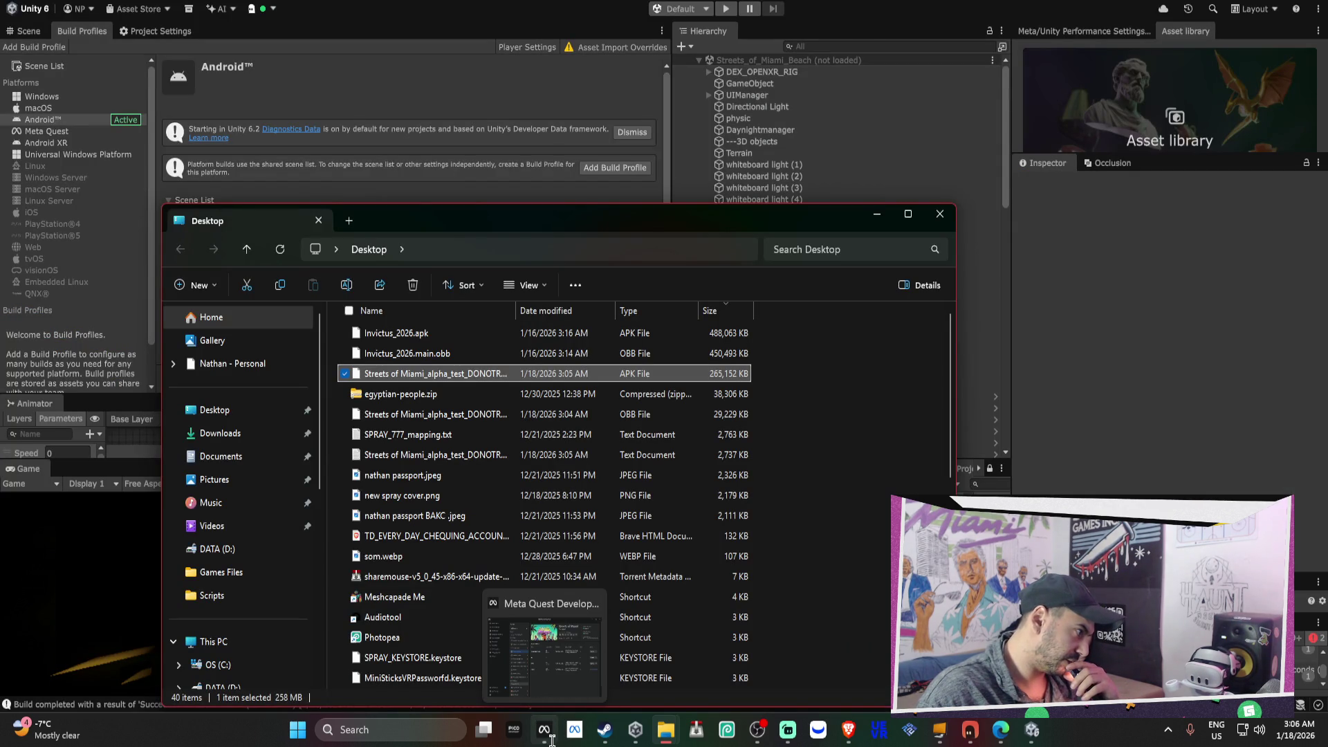
click(550, 738)
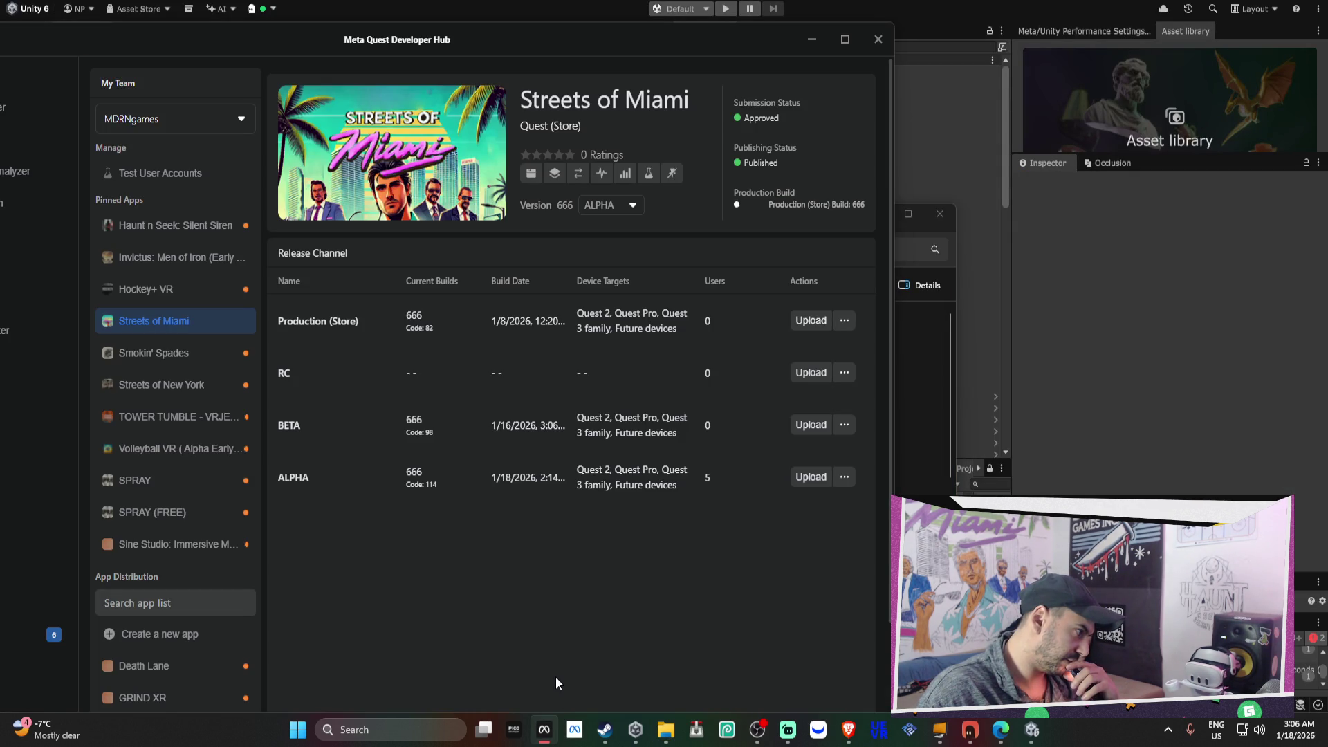
mouse_move(626, 733)
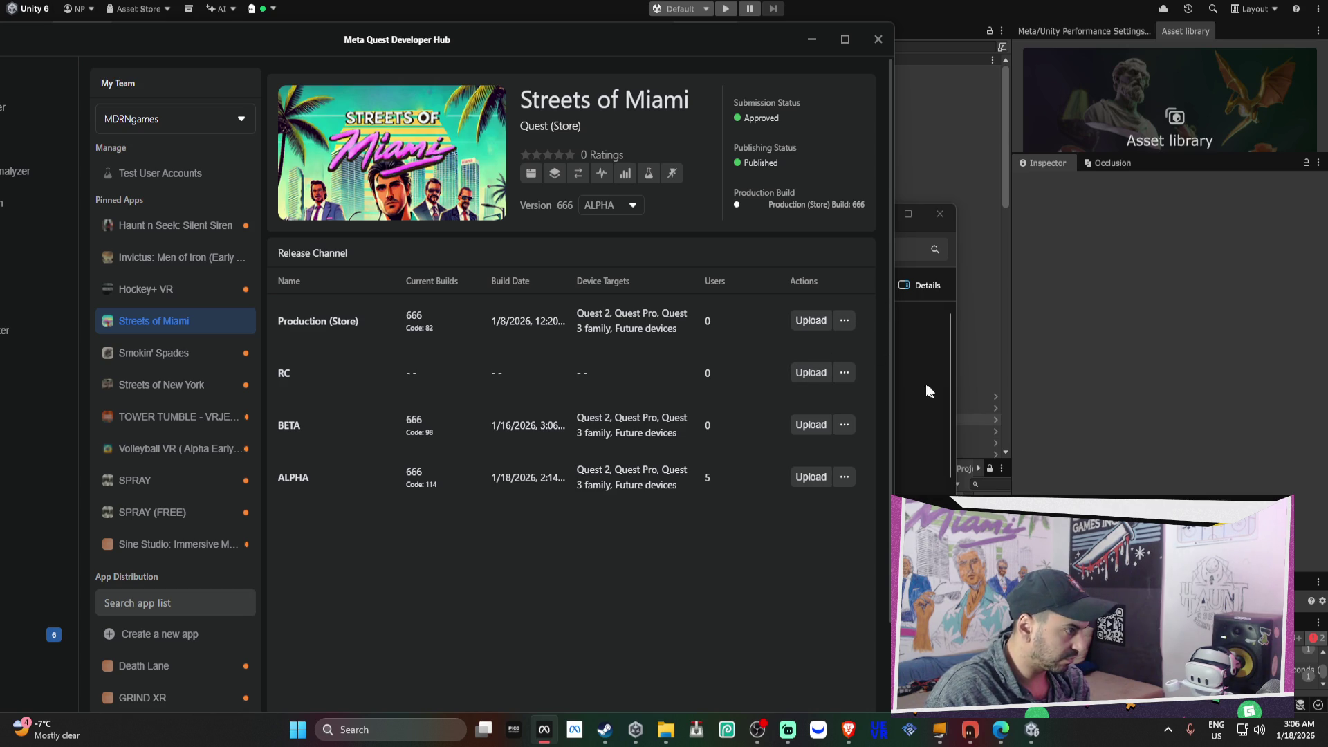
- Upload the new APK to Streets of Miami's ALPHA channel as build 666, code 115
click(808, 477)
click(547, 609)
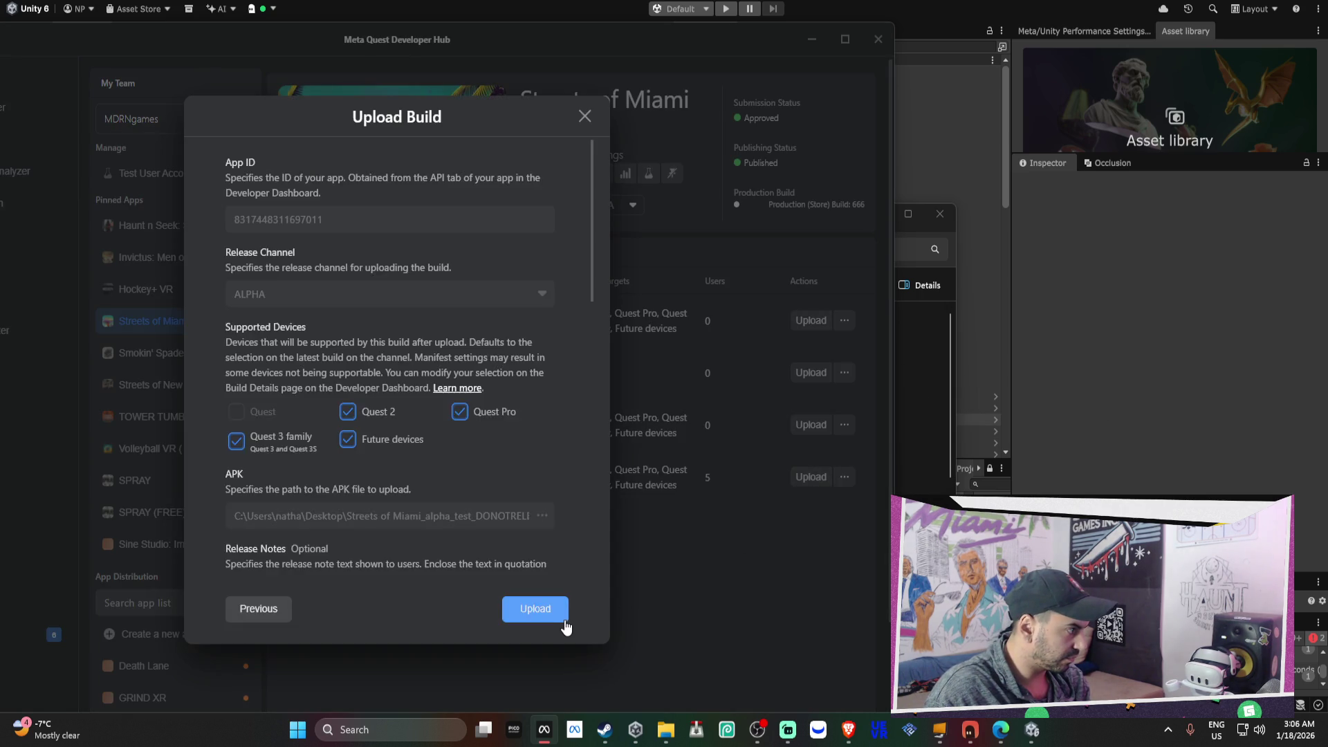
click(546, 609)
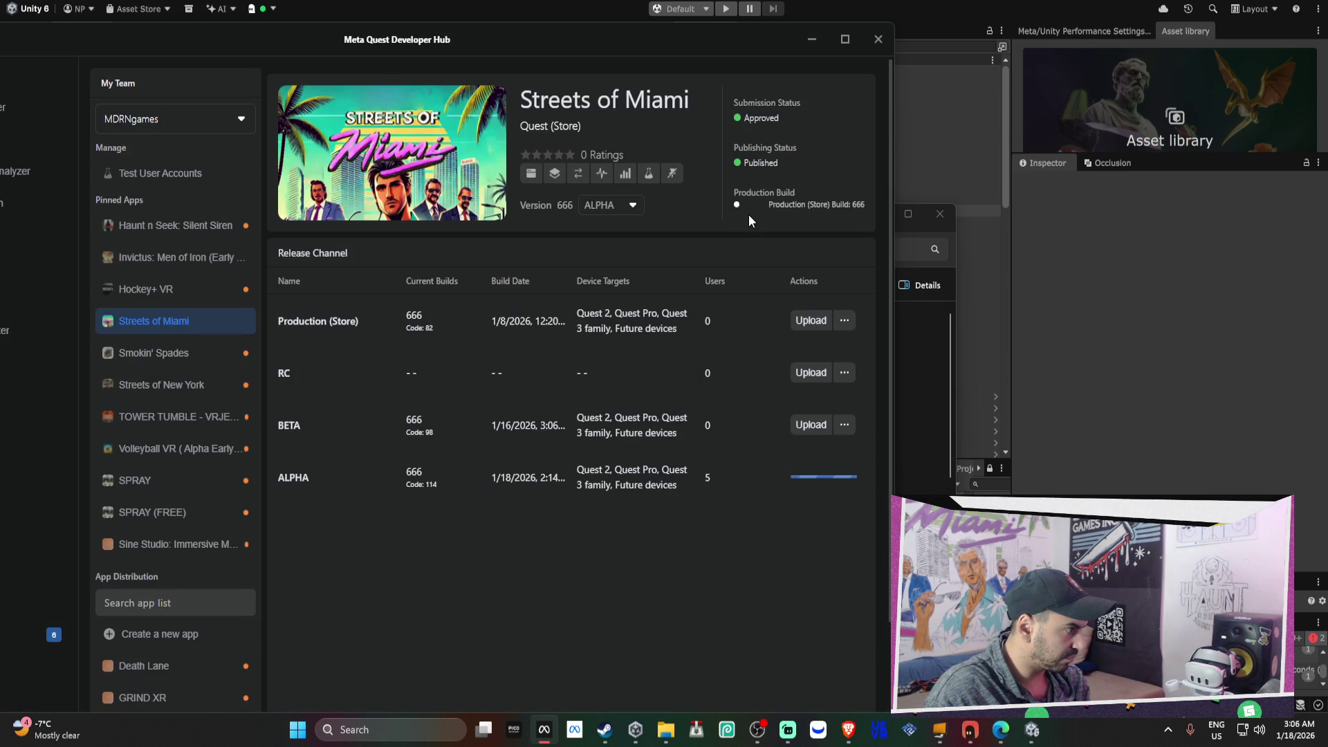
click(937, 218)
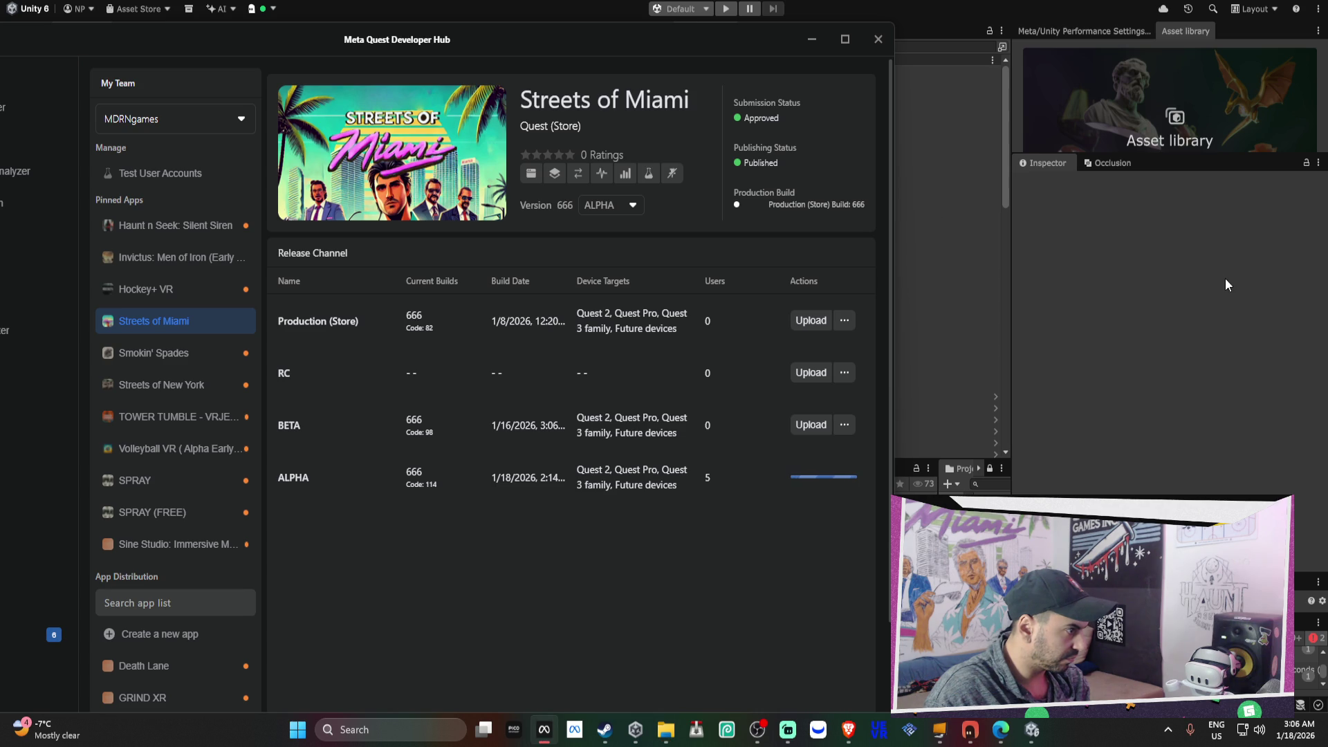
mouse_move(733, 61)
mouse_down()
mouse_move(908, 492)
mouse_move(957, 106)
mouse_move(923, 25)
mouse_up()
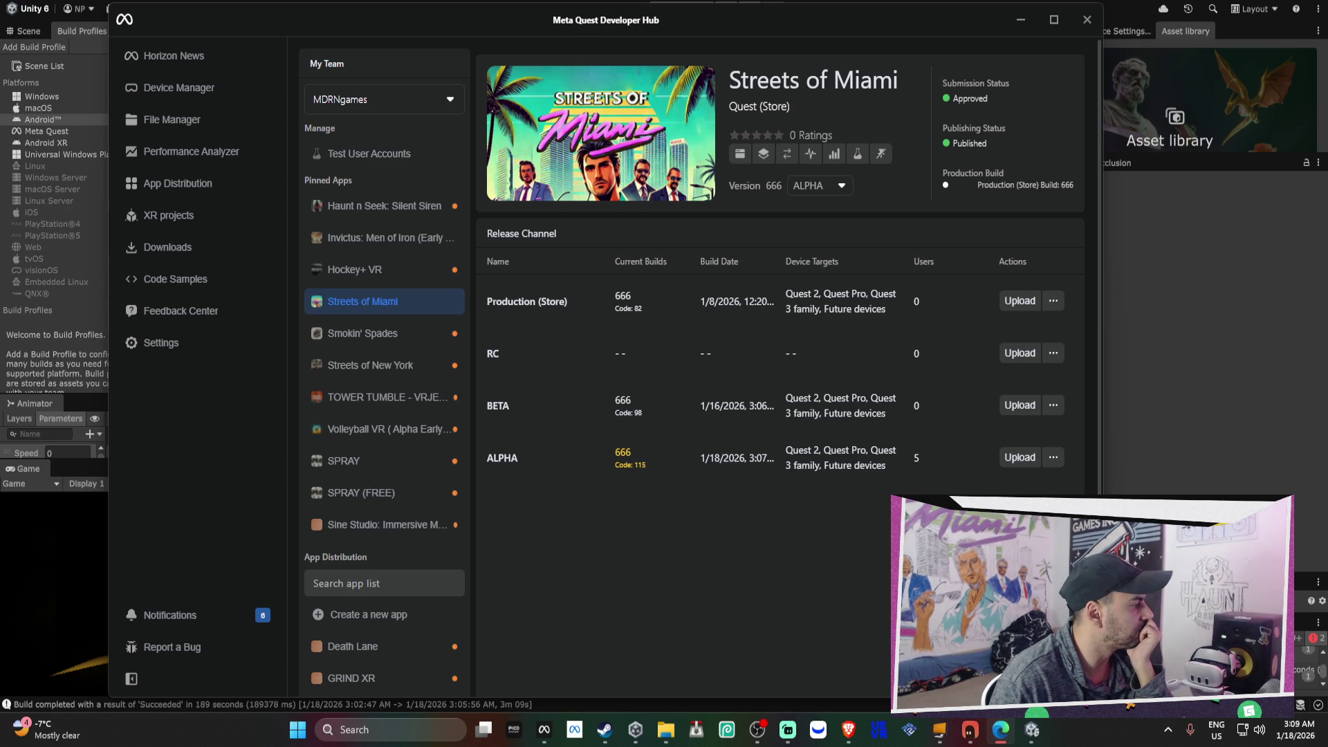
scroll(692, 374, down, 2)
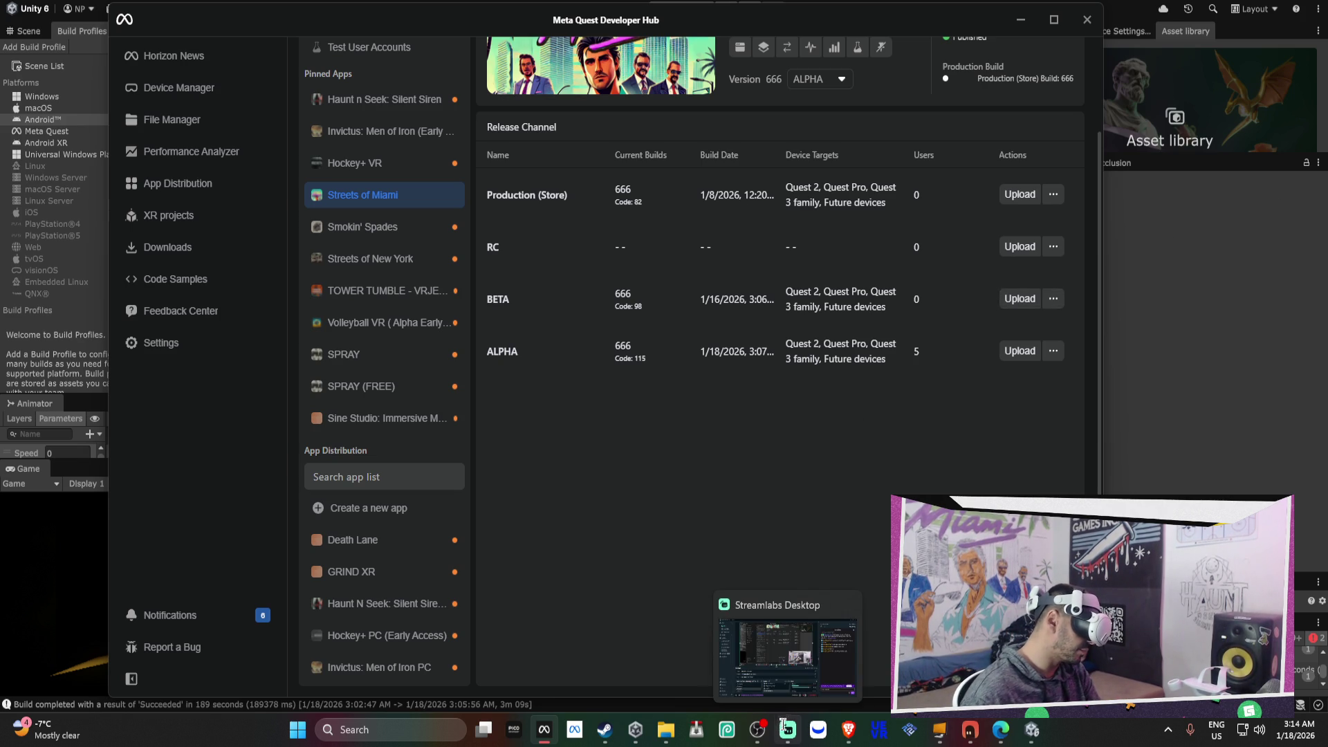
mouse_move(841, 735)
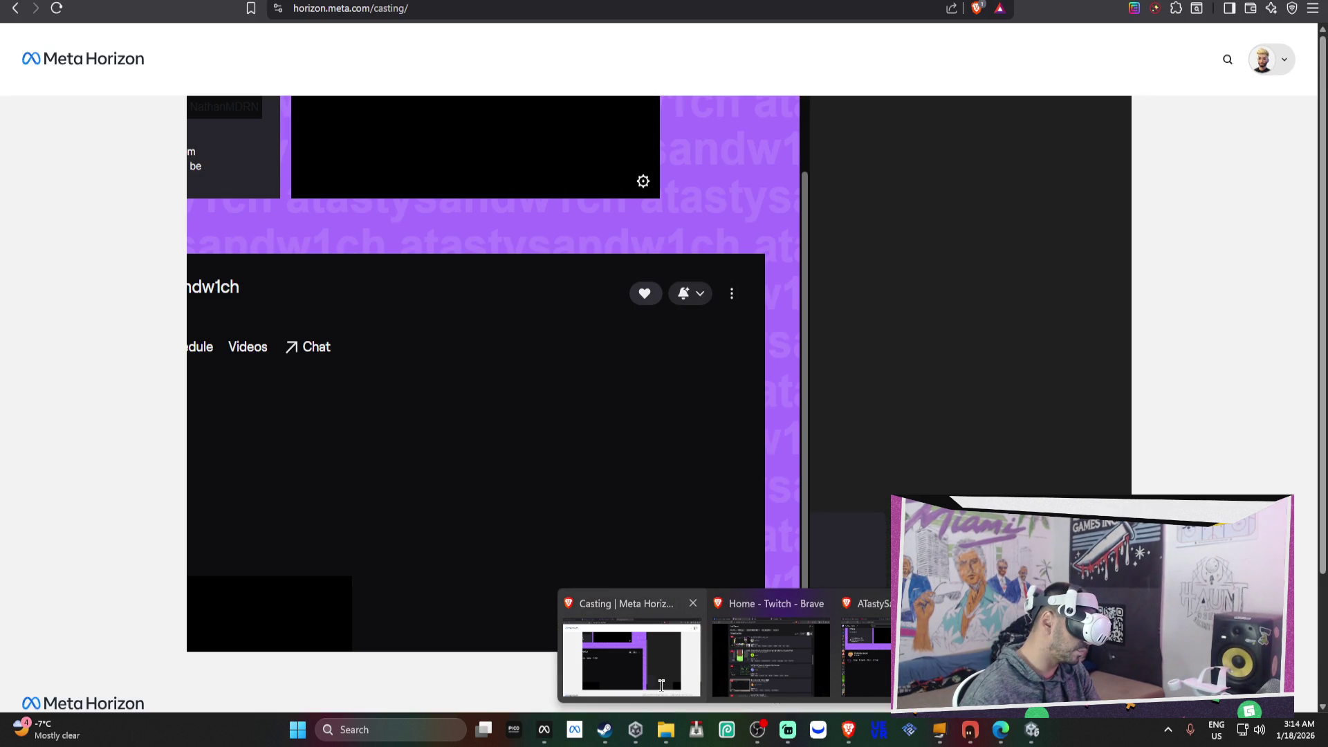
- Show the headset's Meta Horizon casting page in Brave full screen
click(660, 680)
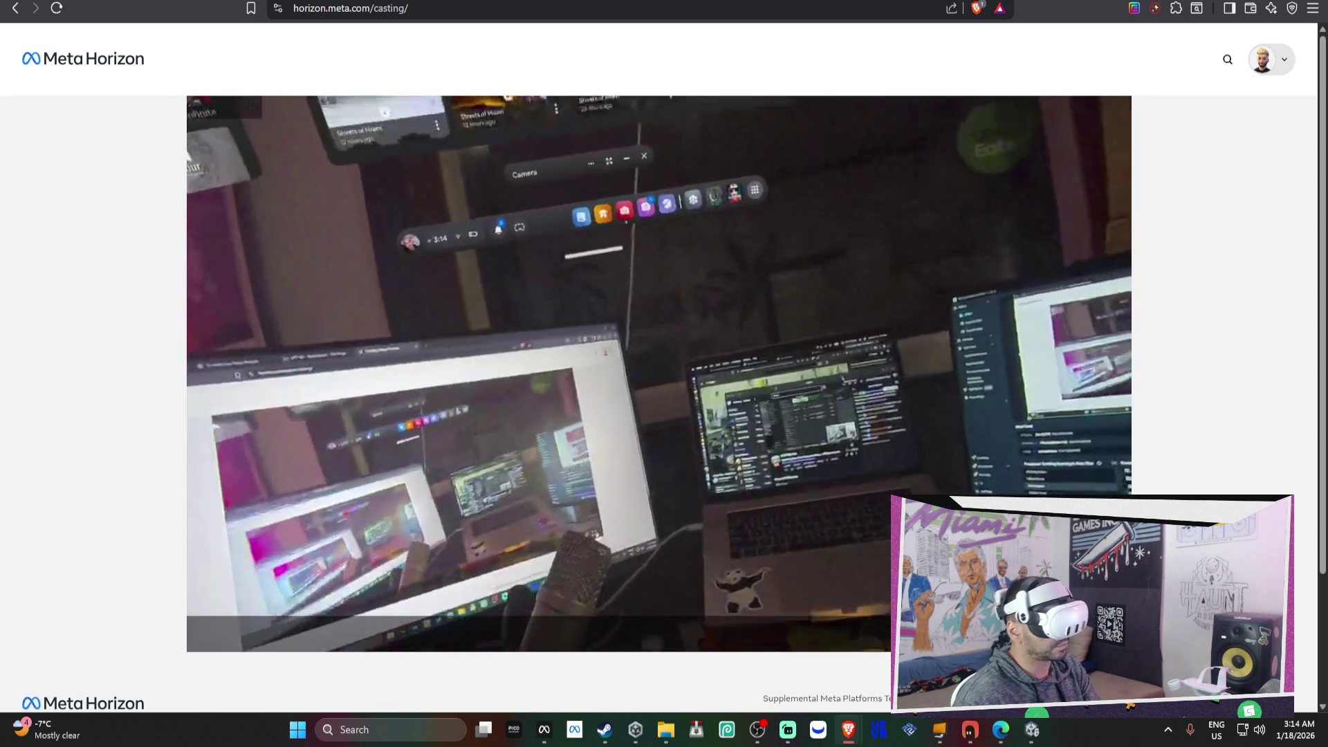
click(1121, 633)
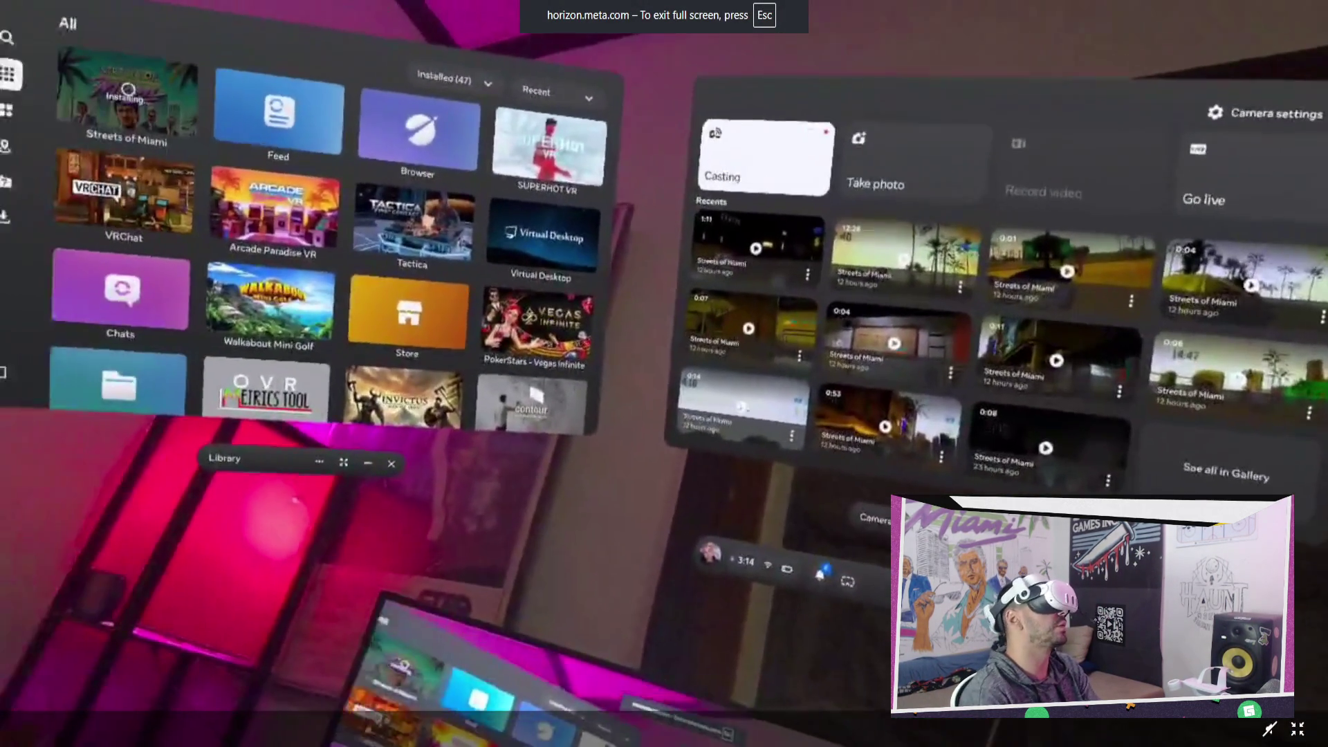
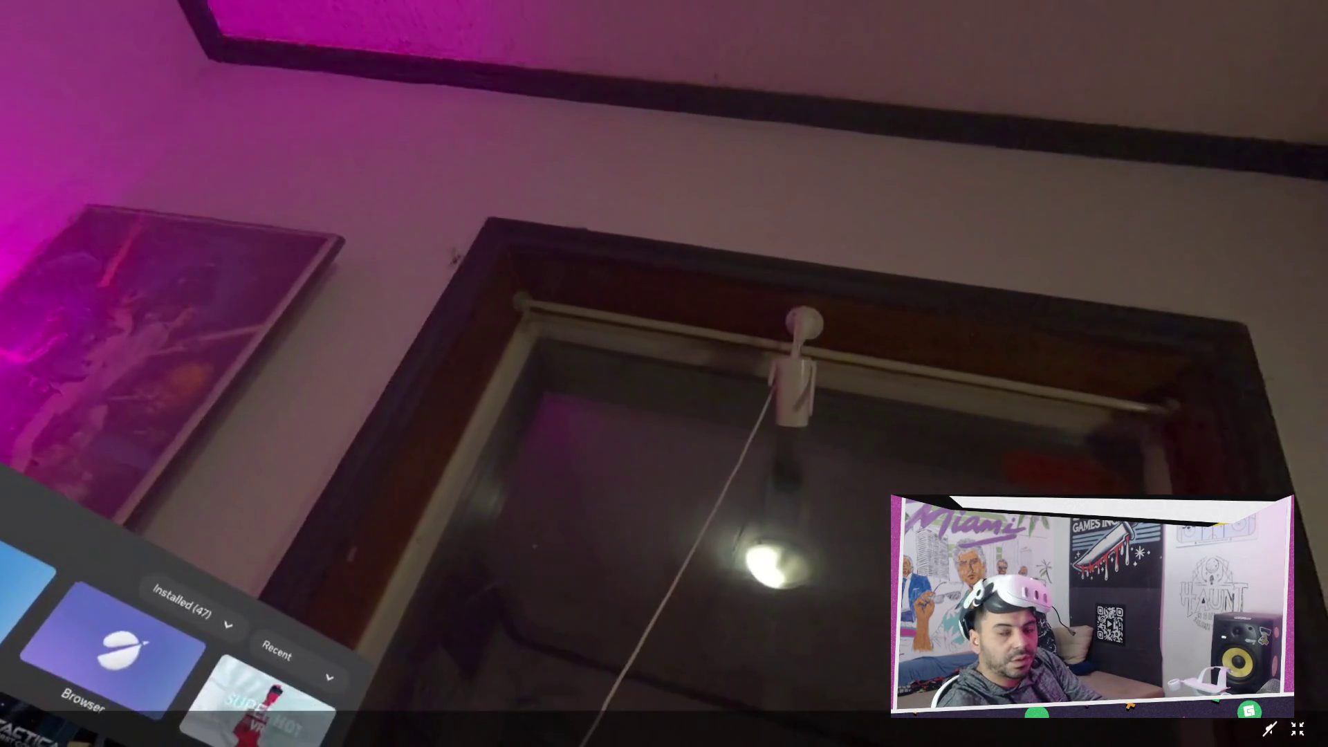
- Exit the Meta Horizon headset cast and return to Unity with the Bezi assistant up
key(Escape)
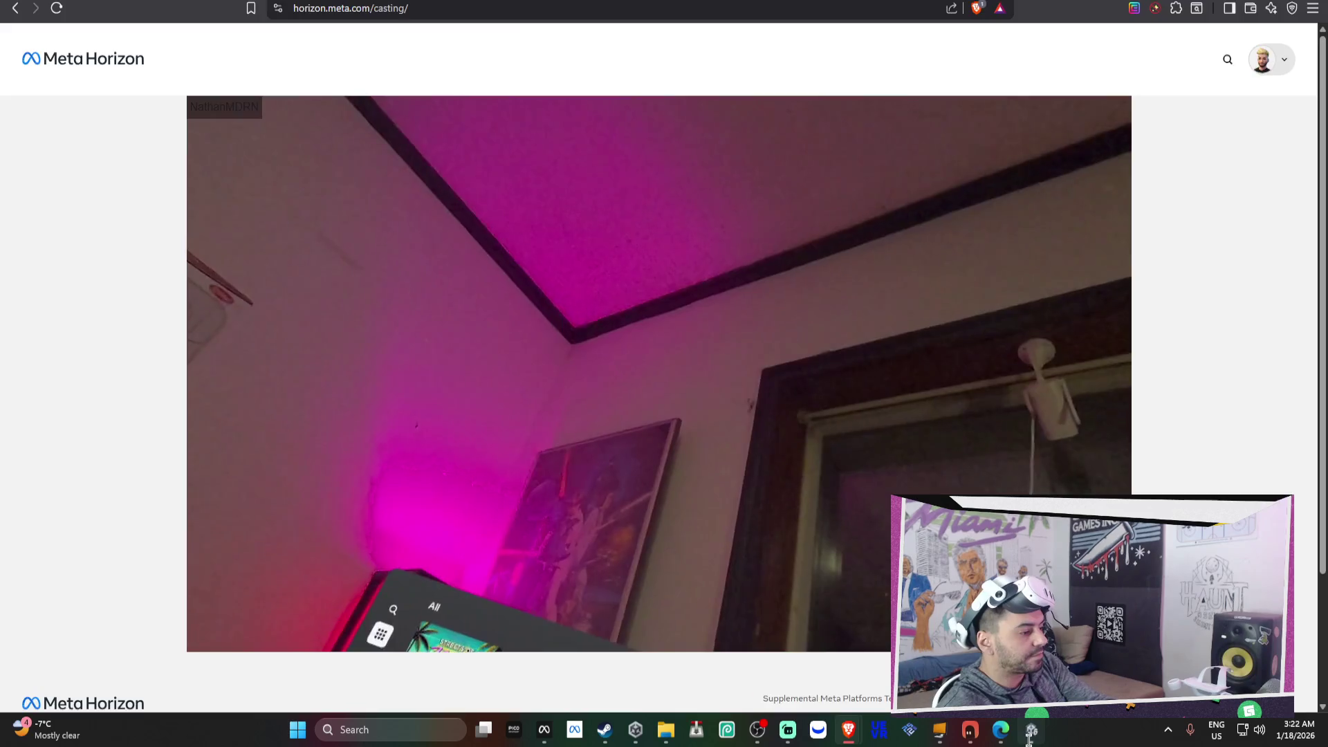
key(alt+Tab)
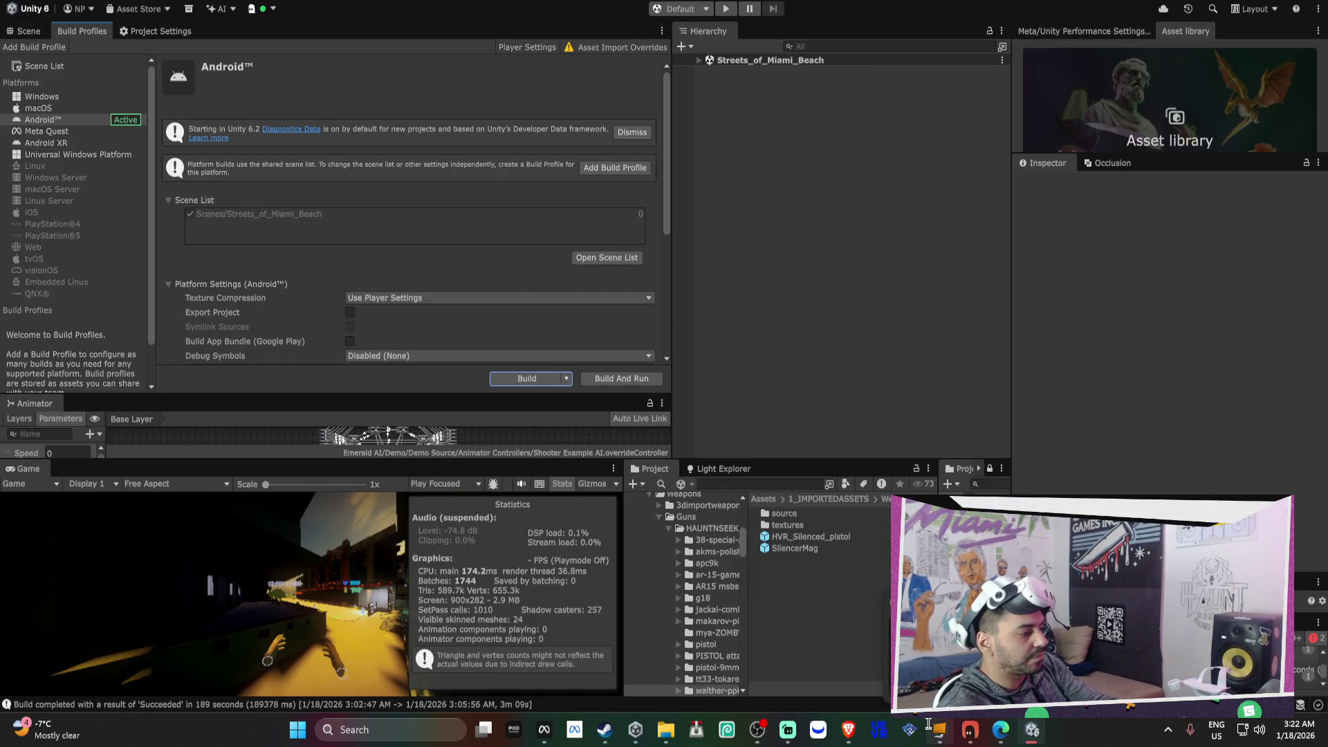
click(970, 728)
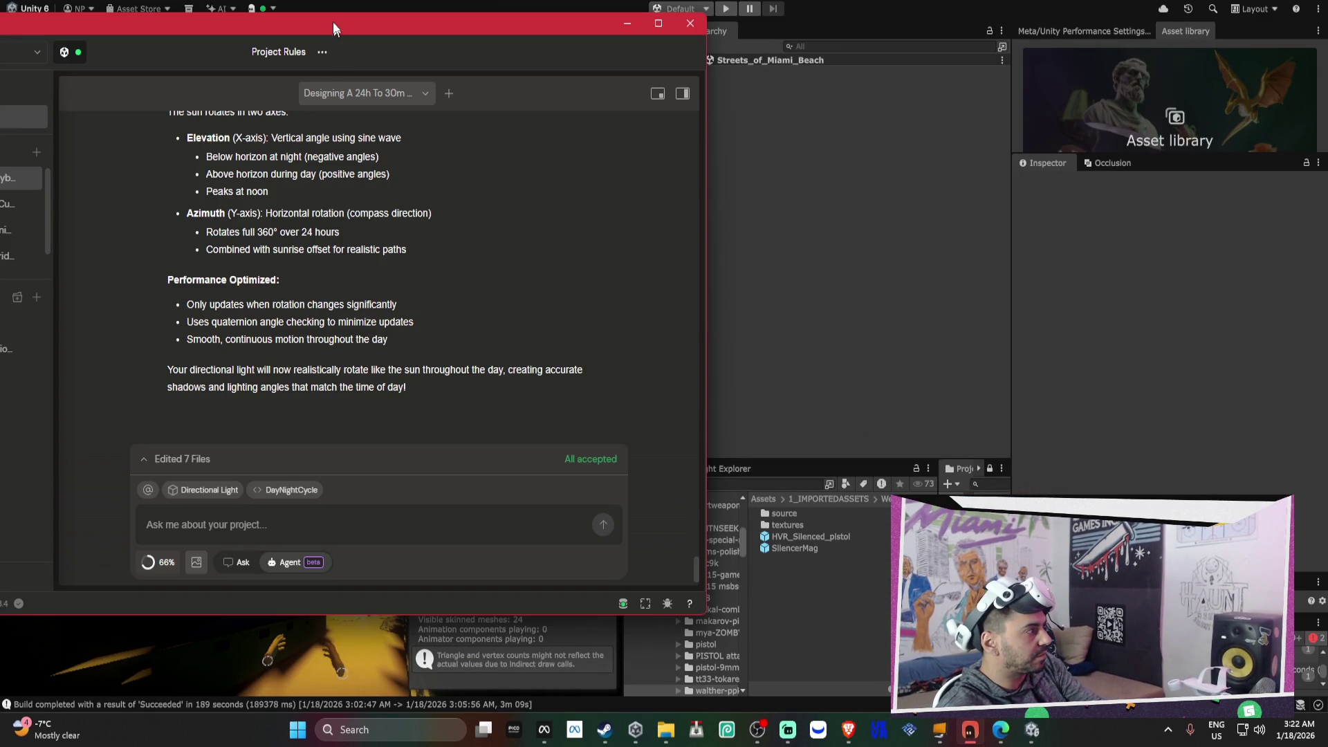
- Tell Bezi the light goes nearly black by 1900 while the skybox remains orange
drag(332, 26, 549, 43)
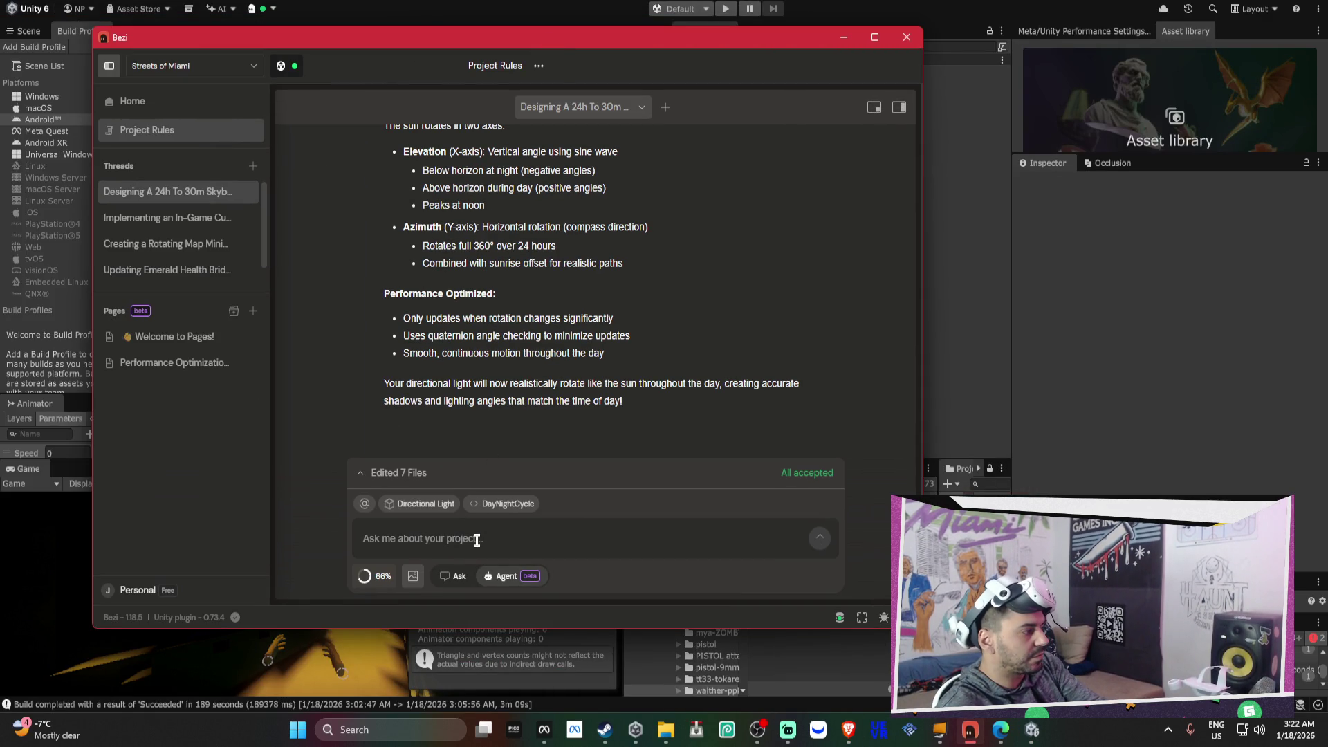
text(t)
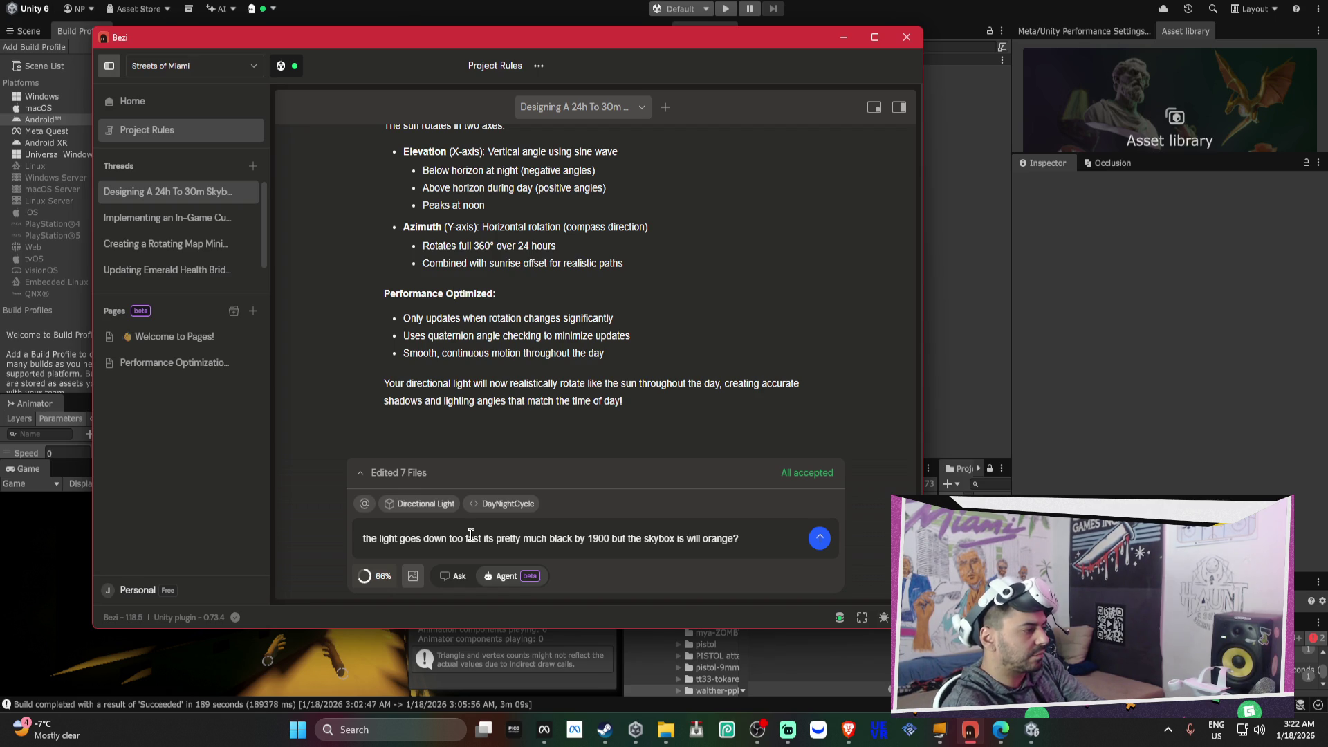
key(Return)
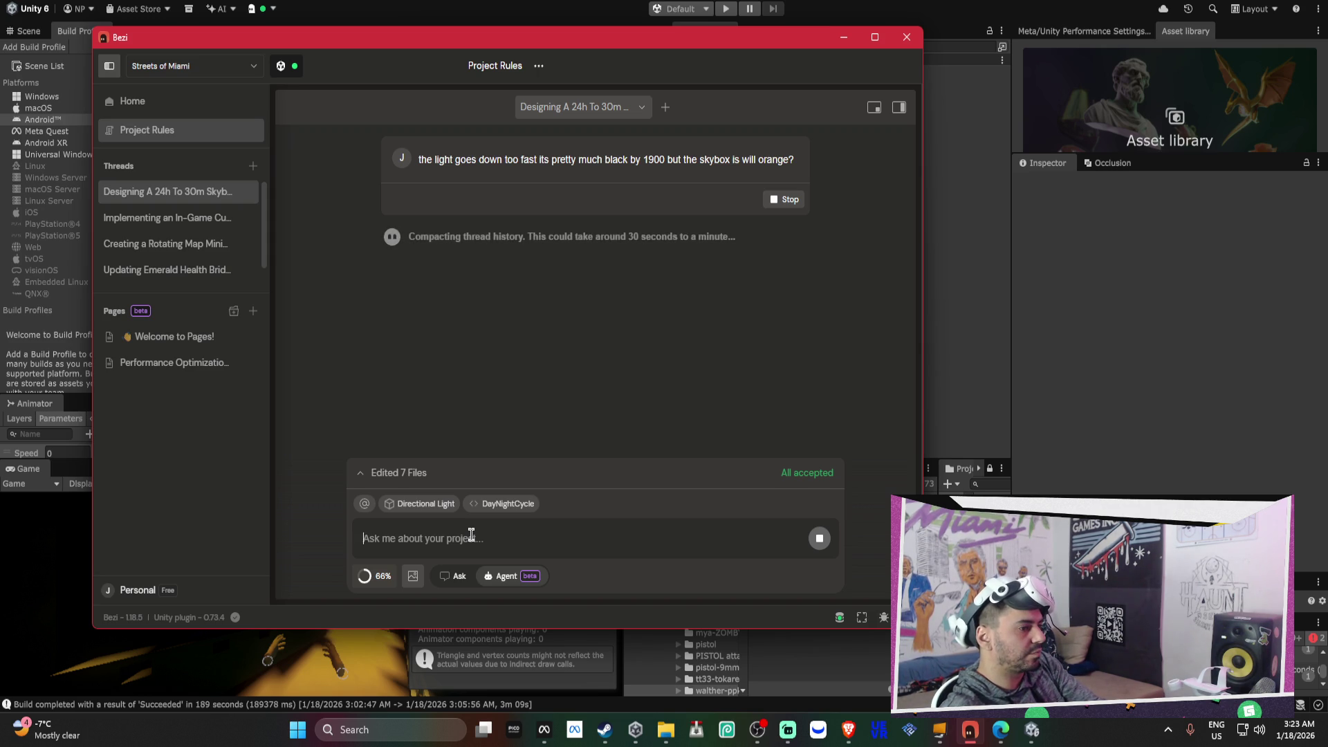
click(1175, 383)
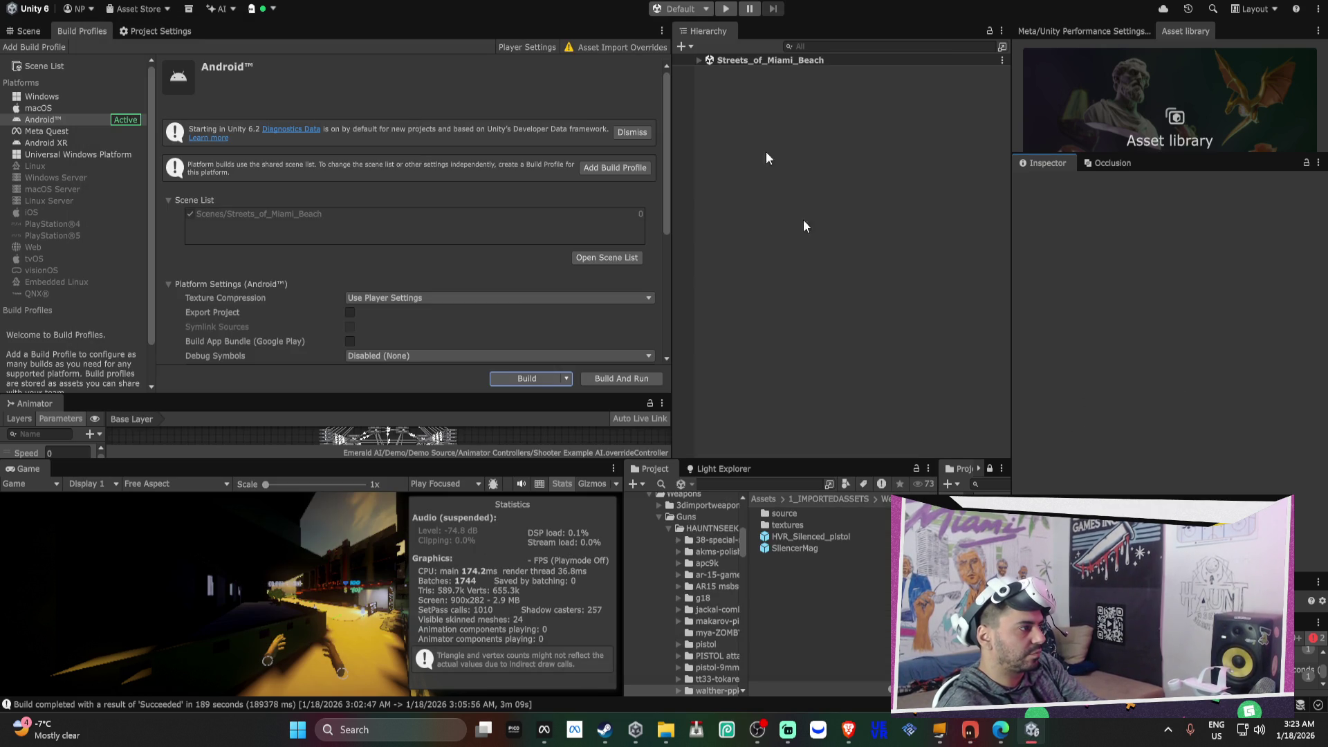
- Select Daynightmanager and change its Day Night Cycle Night Exposure from 0.1 to 0.05
click(699, 60)
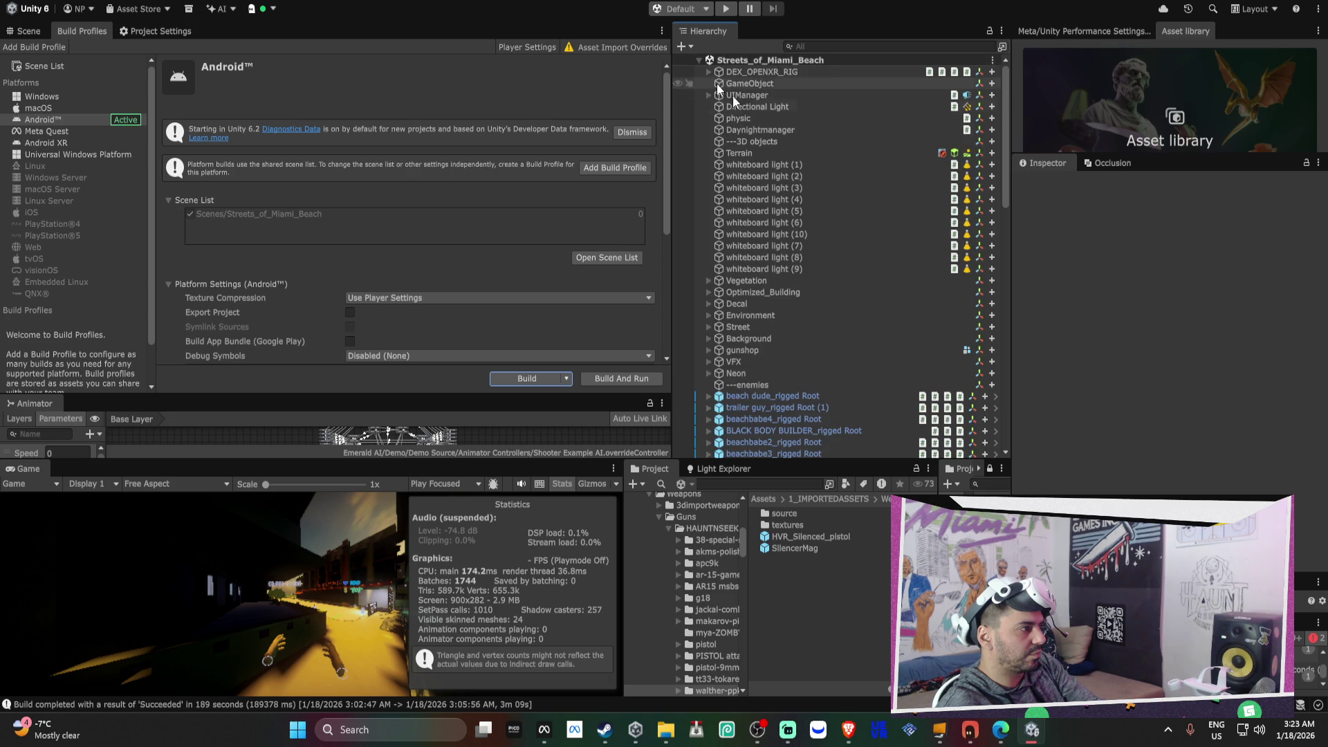
click(771, 128)
scroll(1160, 338, down, 3)
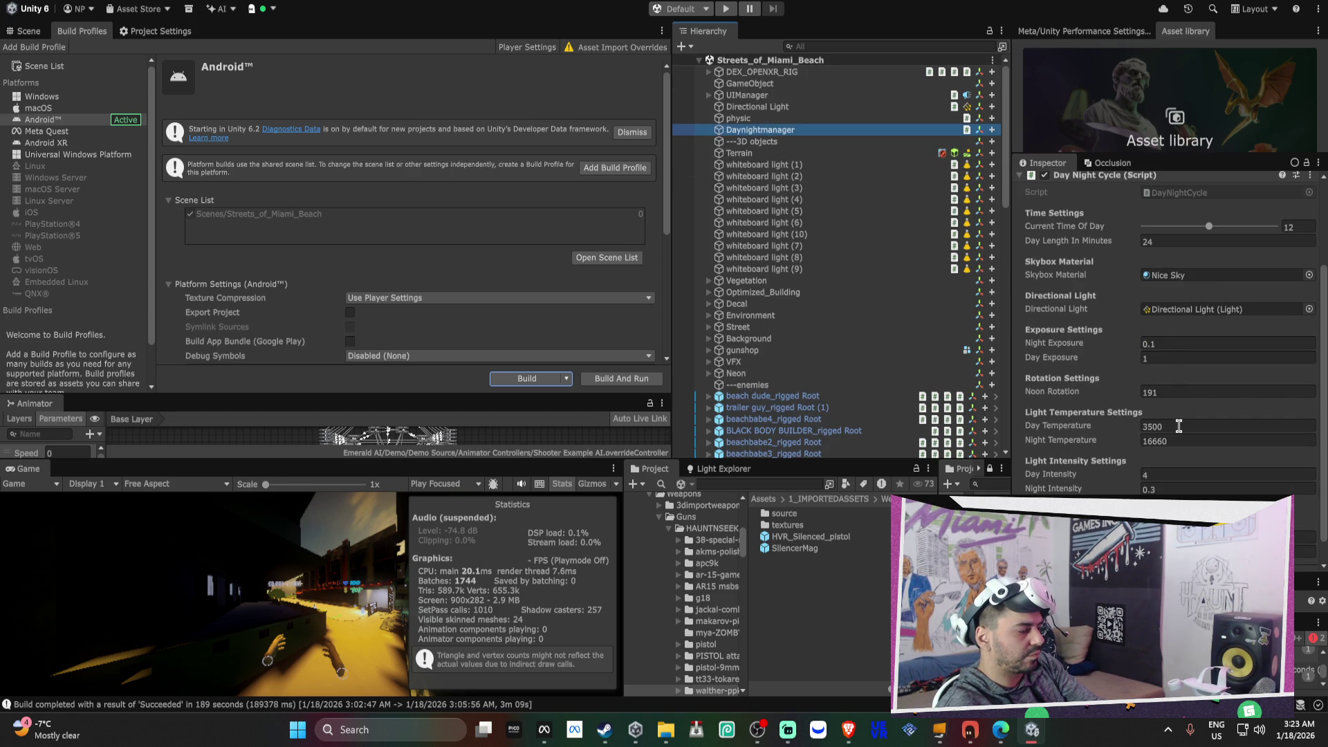
scroll(1176, 474, down, 1)
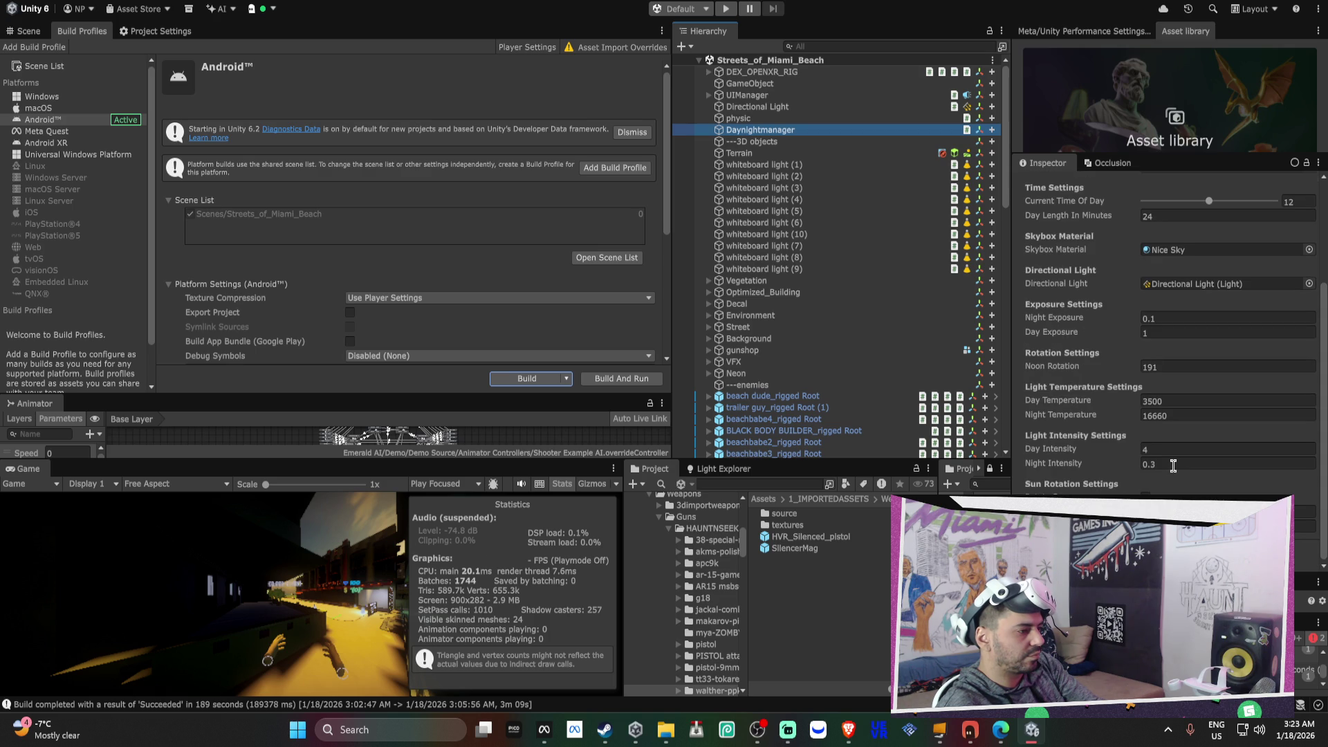
click(1037, 734)
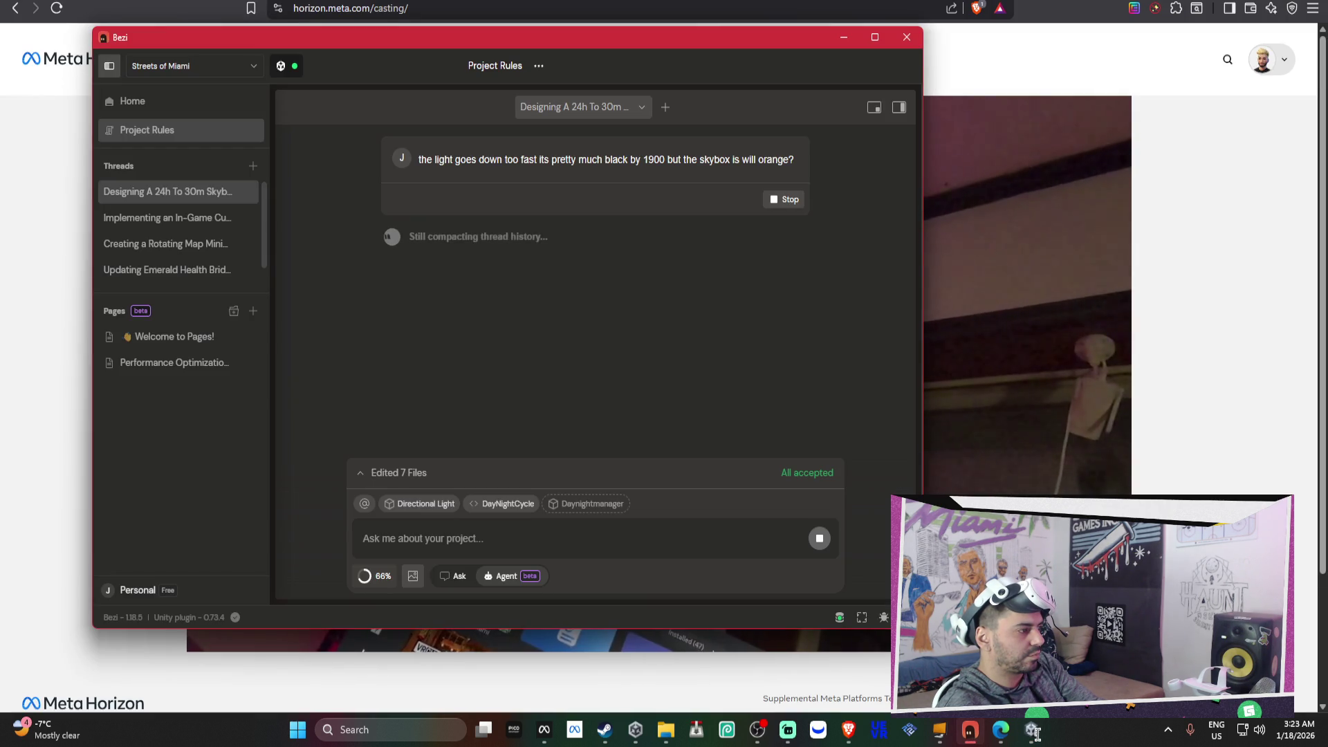
click(1036, 733)
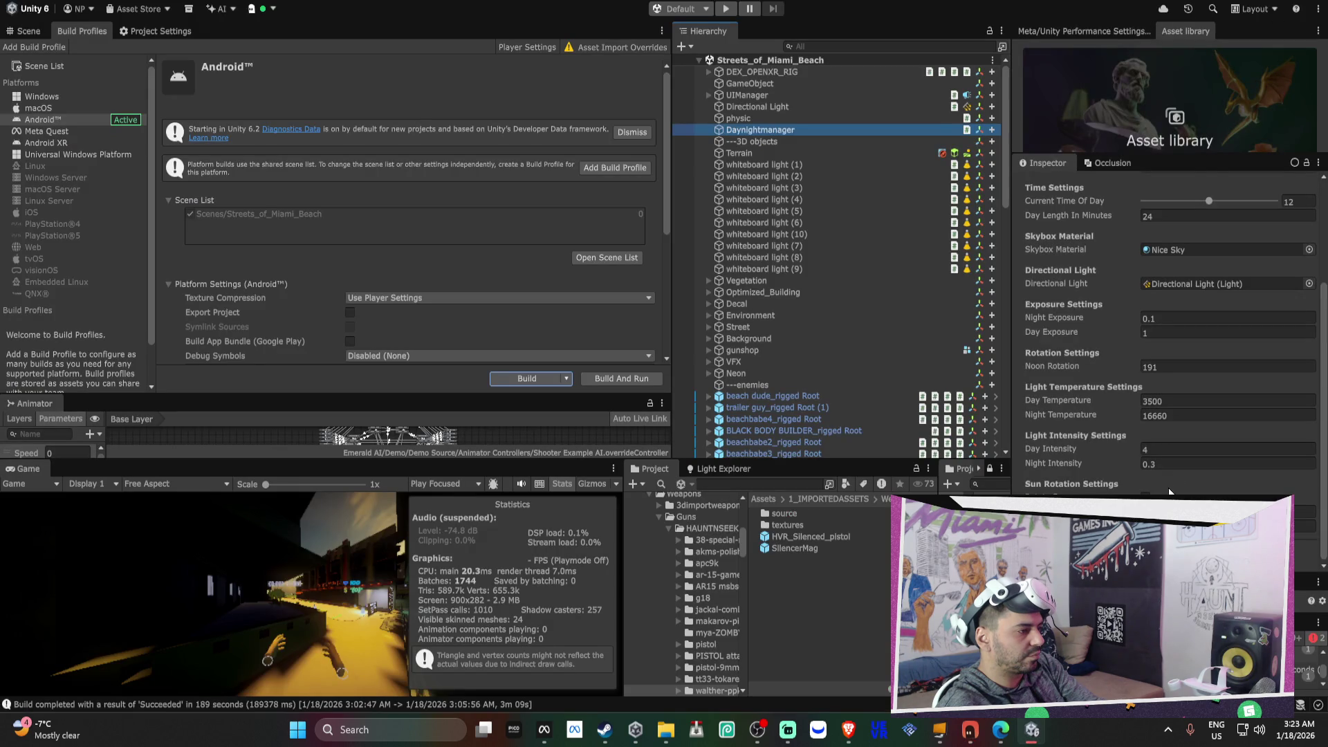
scroll(1170, 493, up, 2)
click(1169, 358)
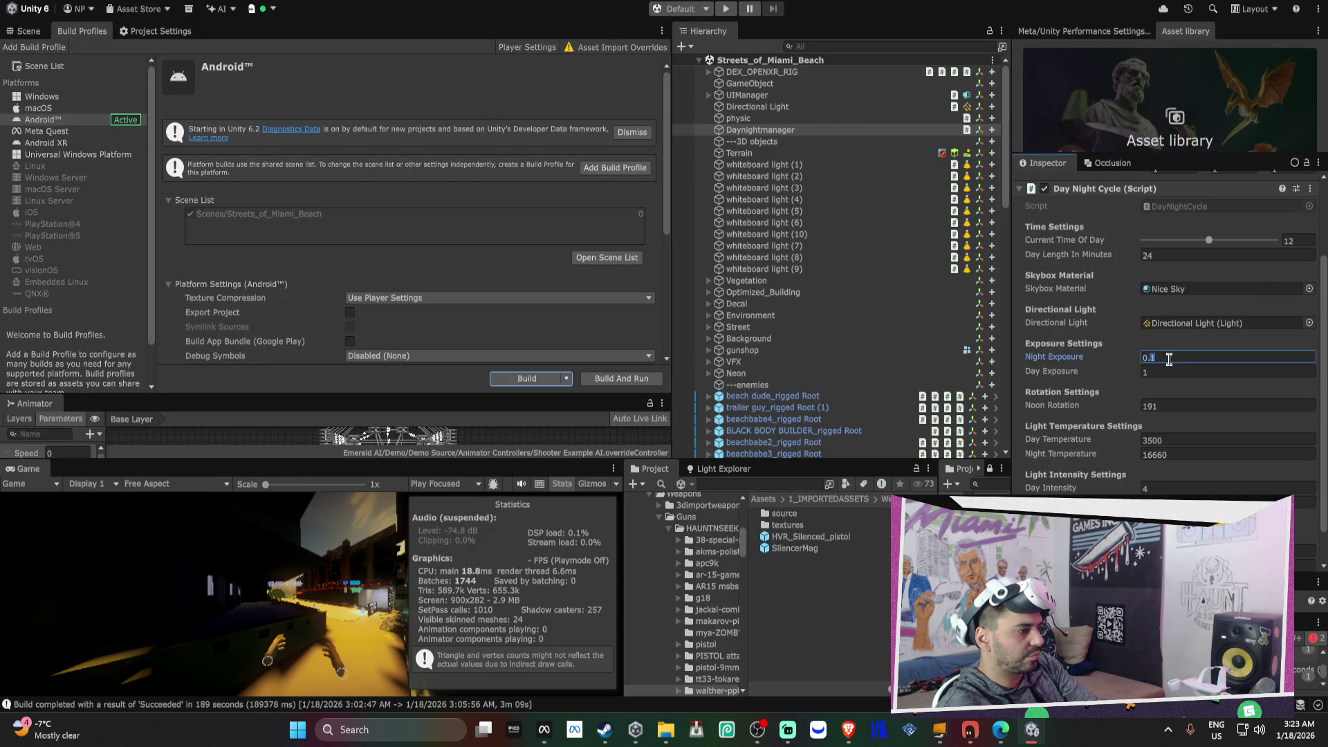
text(0.05)
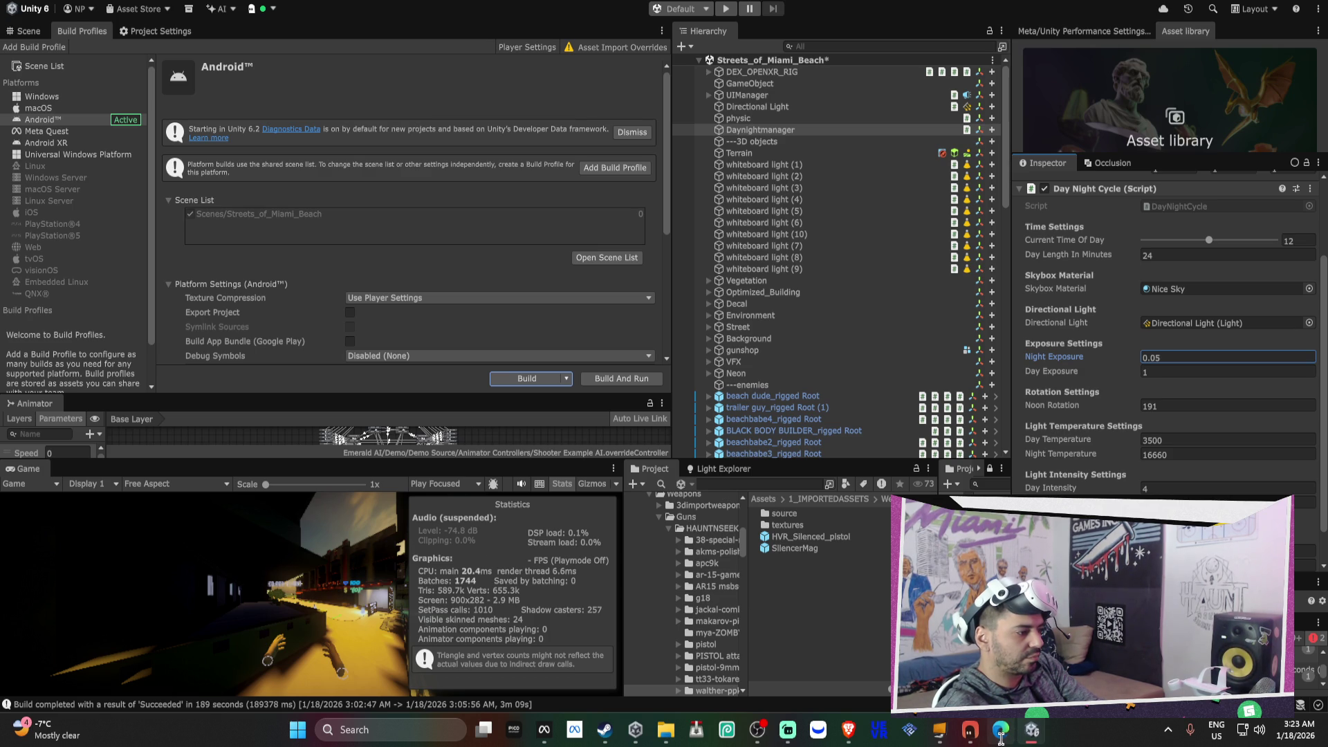
click(970, 730)
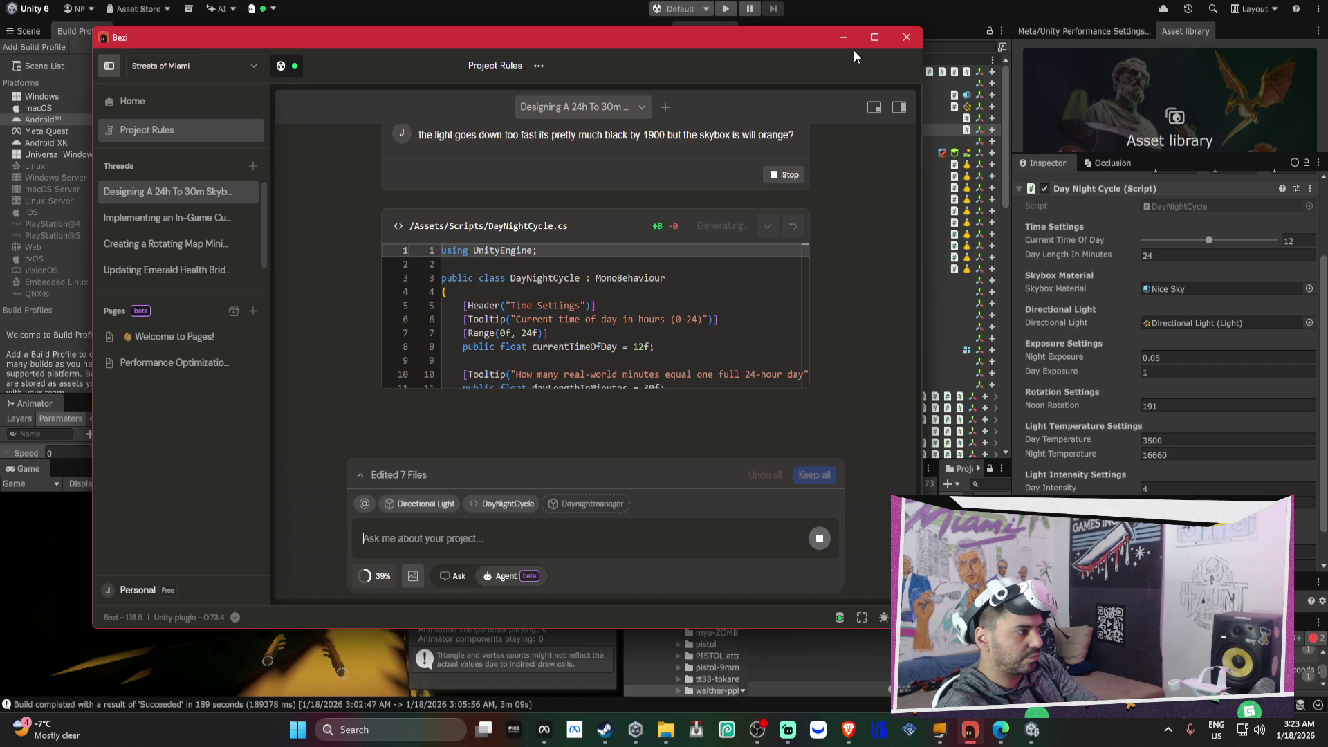
- Let Bezi's elevation-based light intensity edits to DayNightCycle.cs compile and confirm success
scroll(767, 309, down, 3)
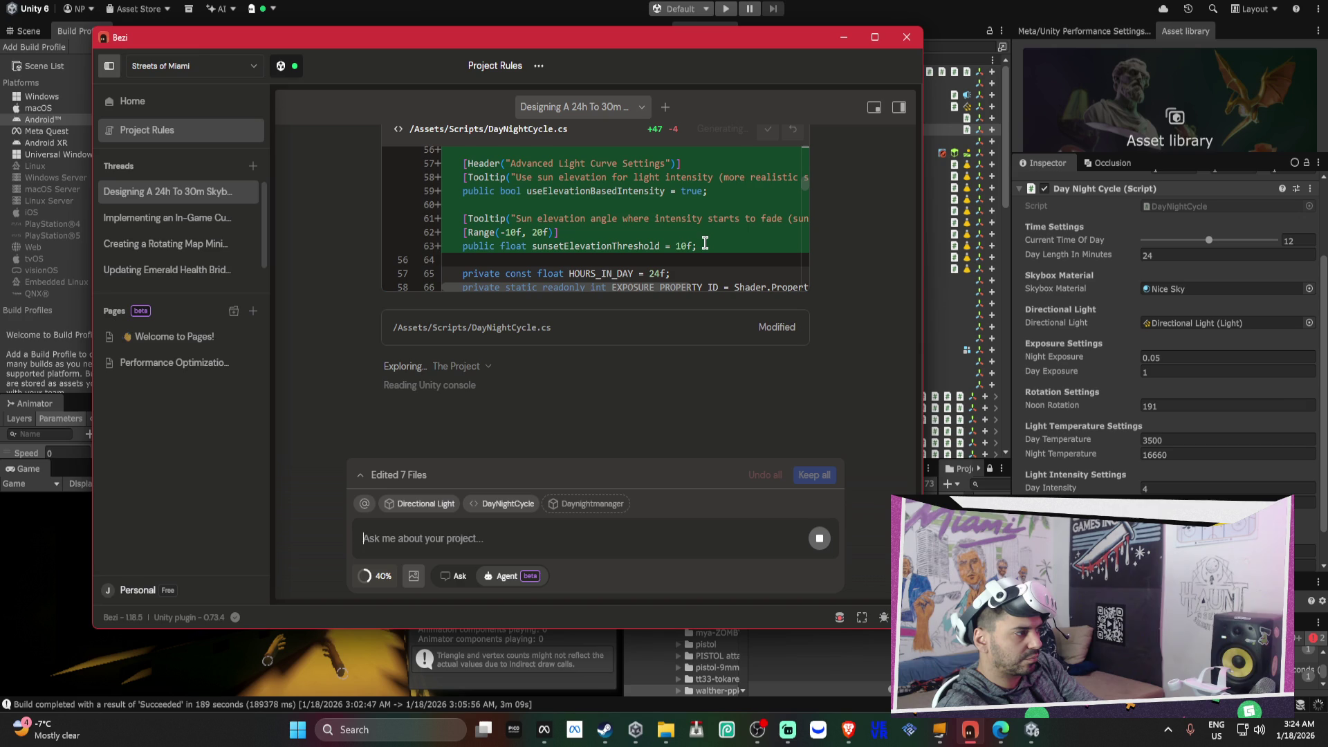
mouse_move(1097, 260)
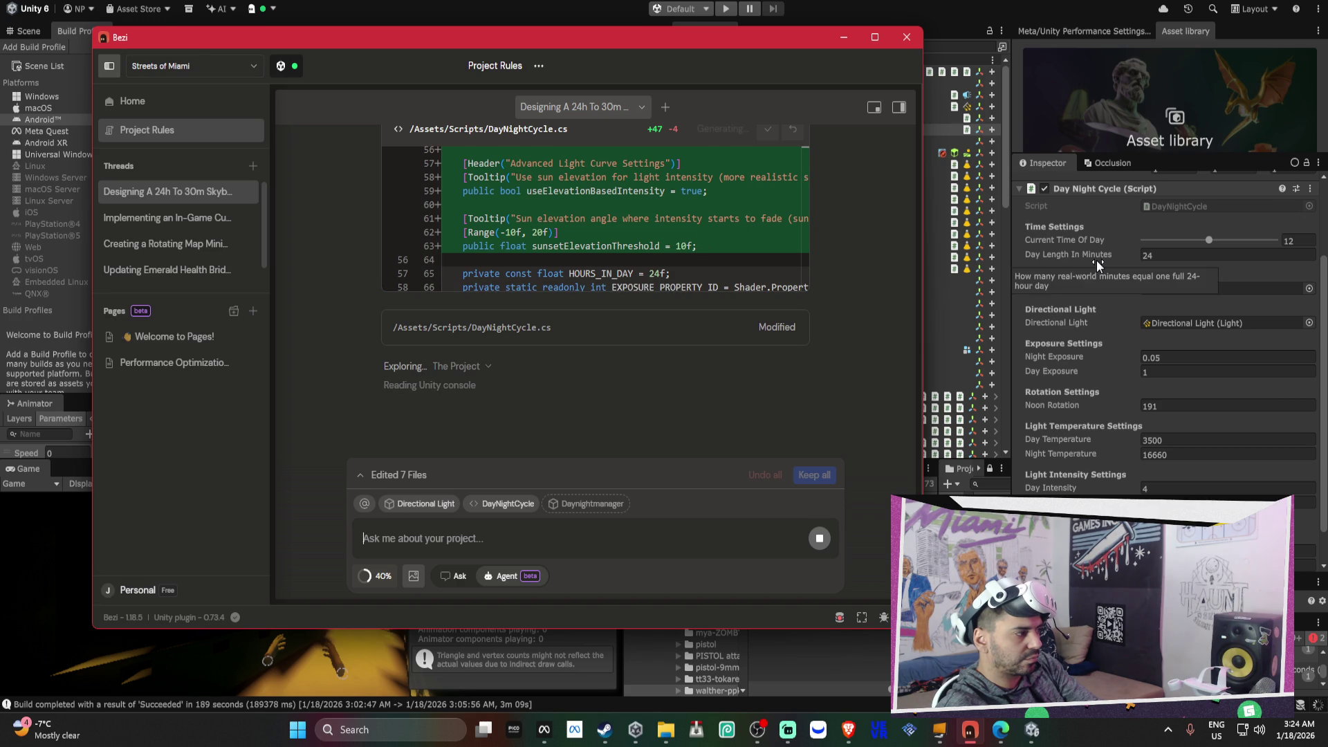
click(1102, 230)
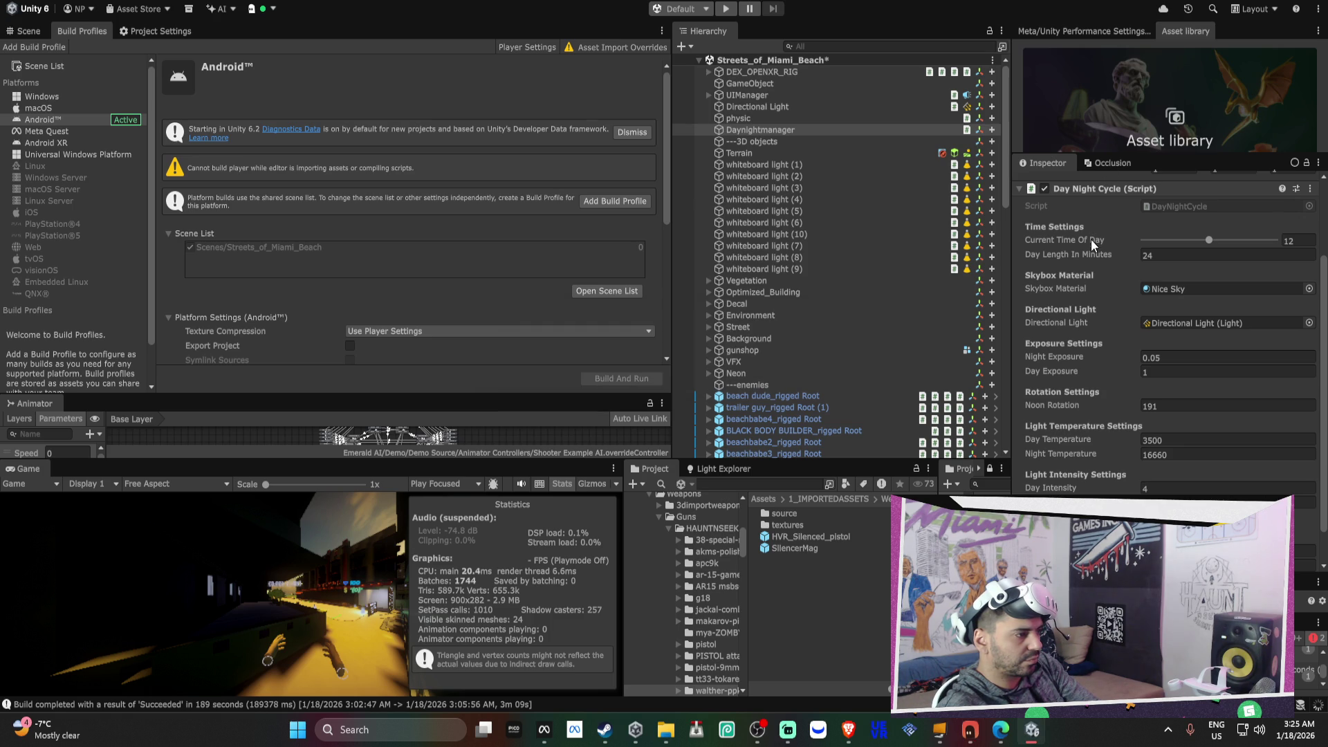
click(972, 729)
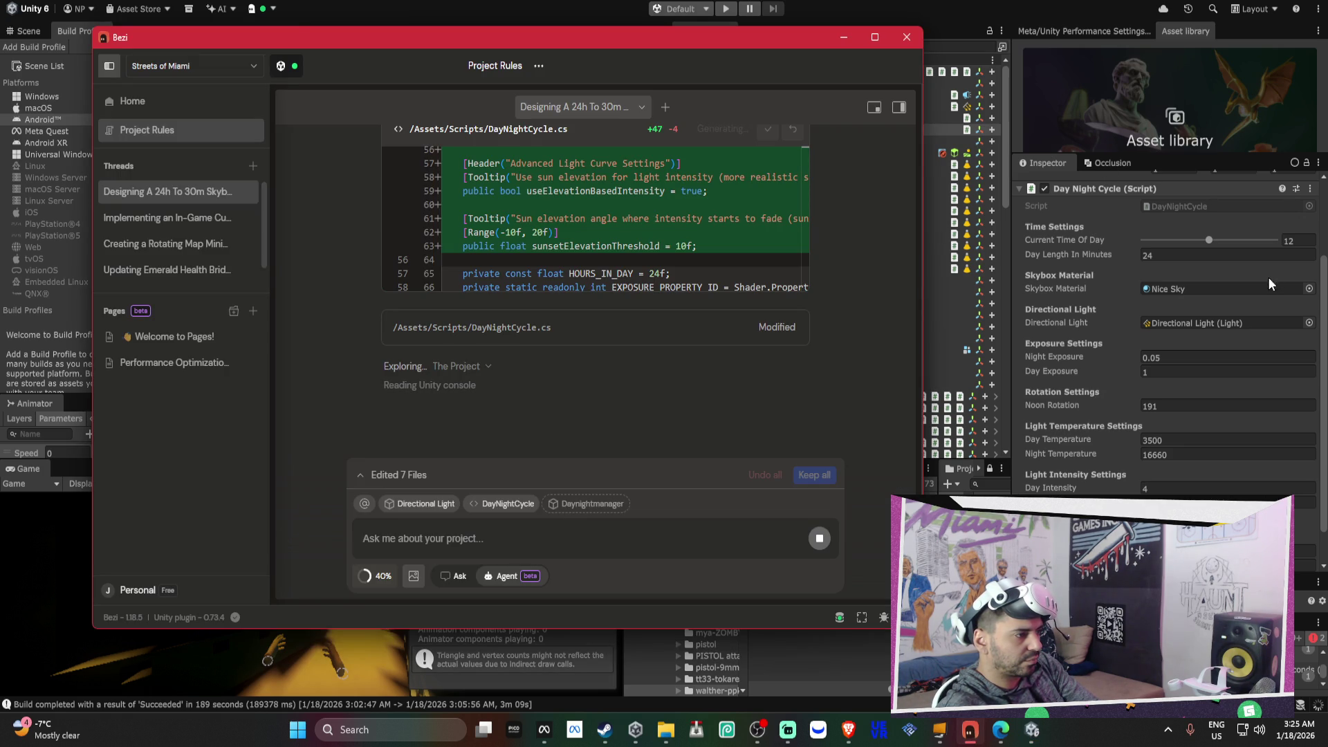
click(1323, 291)
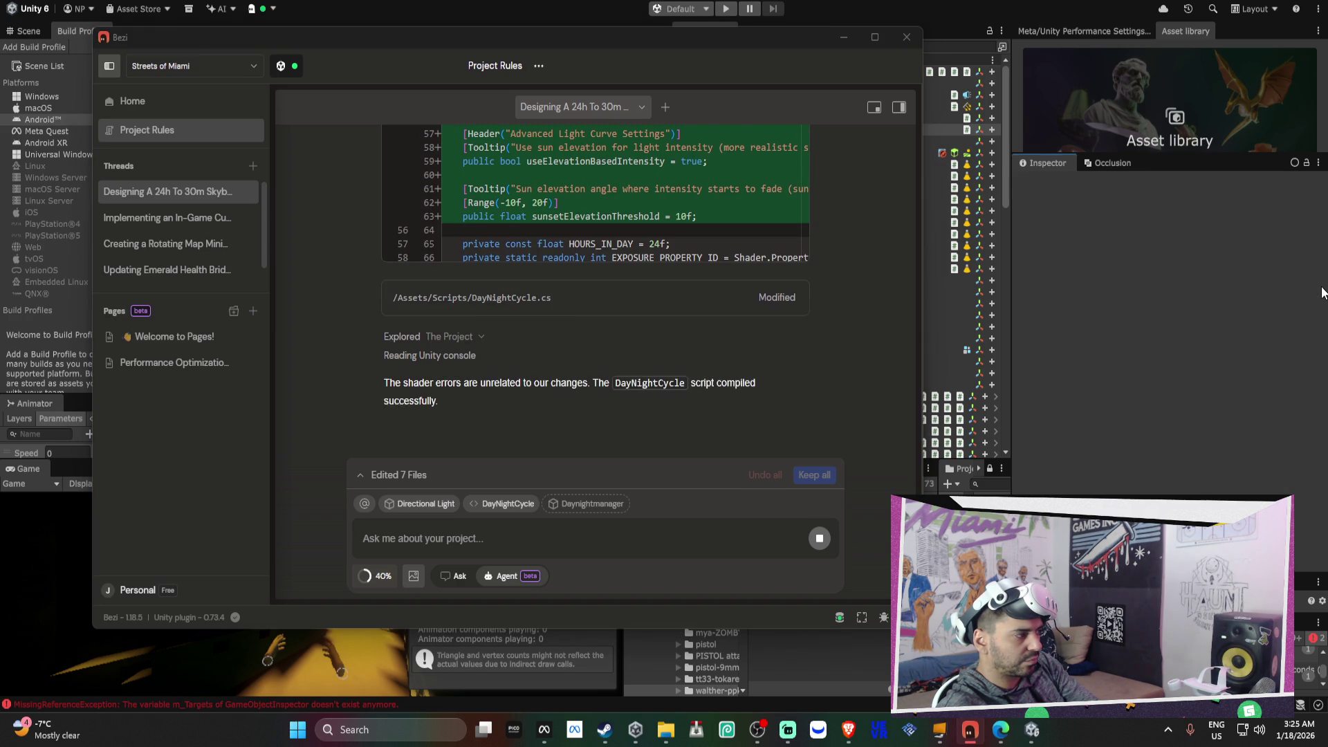
click(1321, 291)
- Scroll through the Day Night Cycle component, then read Bezi's realistic sunset lighting timeline
scroll(1308, 375, down, 4)
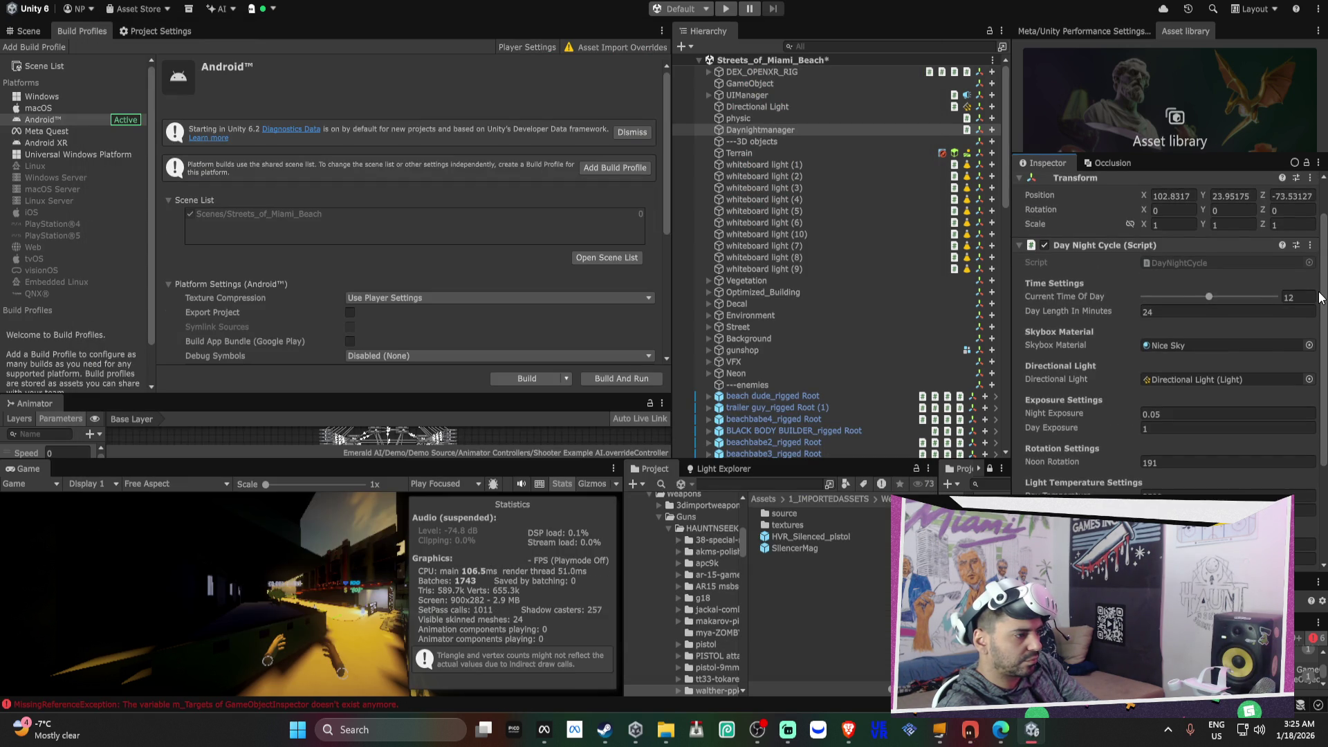
scroll(1309, 375, down, 1)
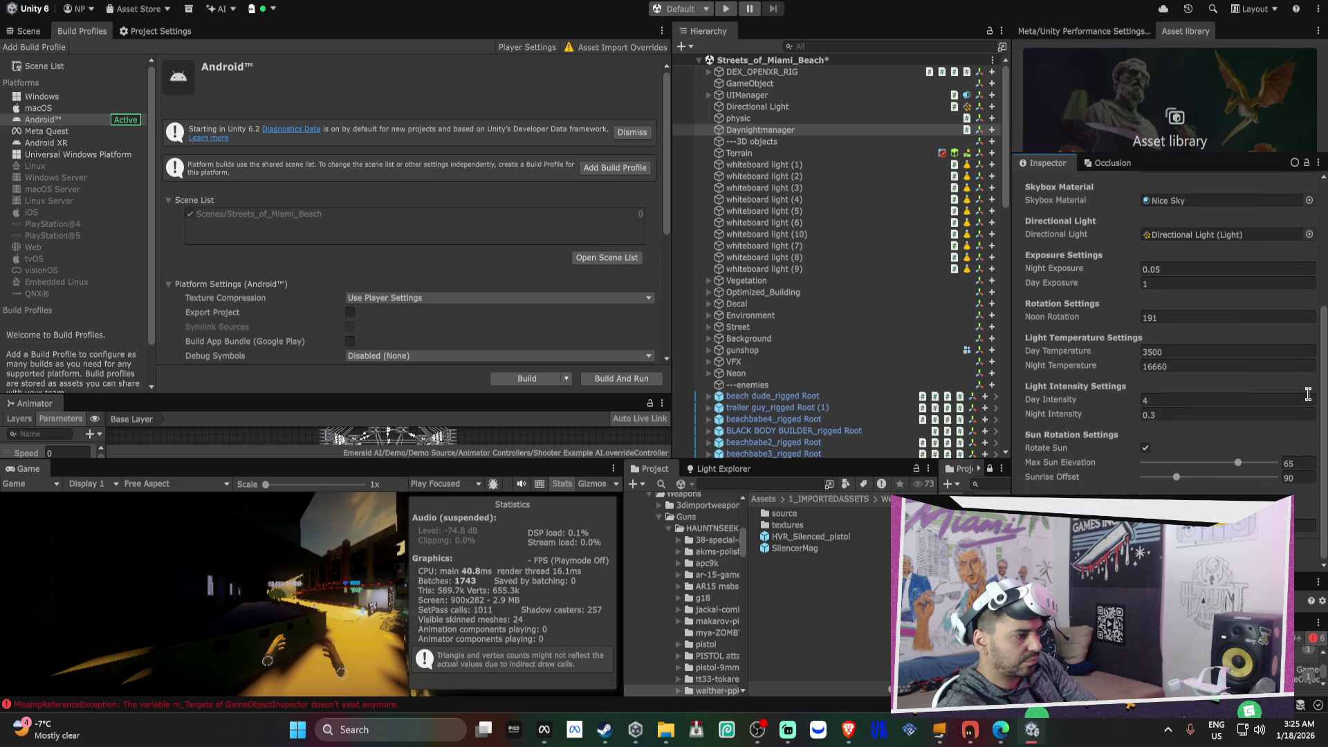
scroll(1302, 362, up, 4)
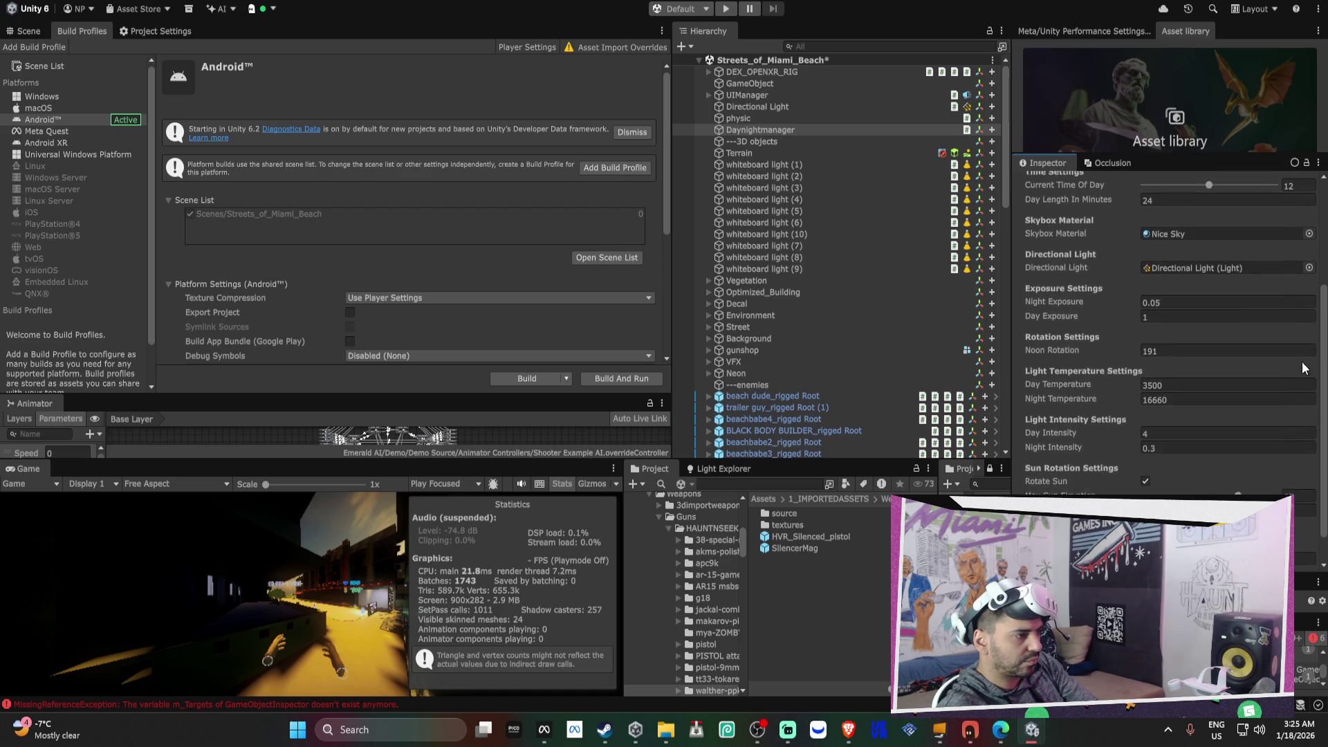
scroll(1297, 344, up, 3)
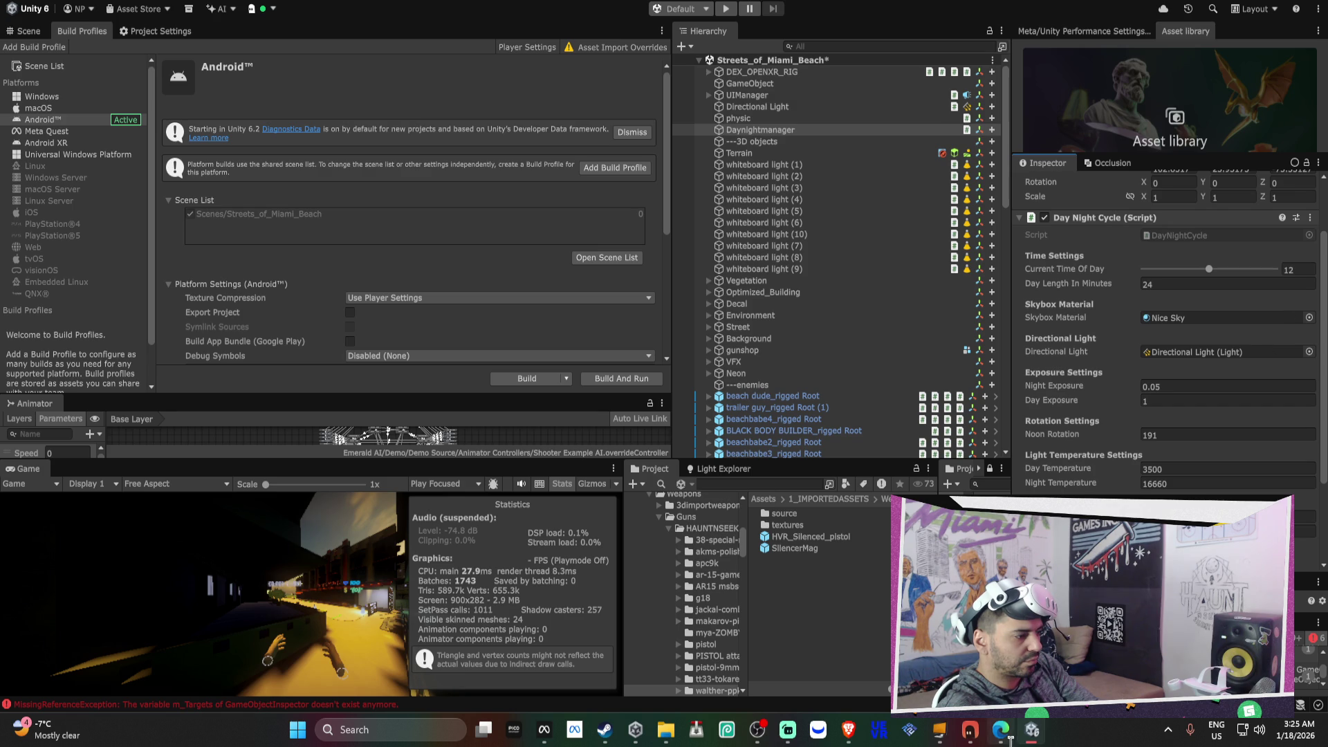
click(969, 730)
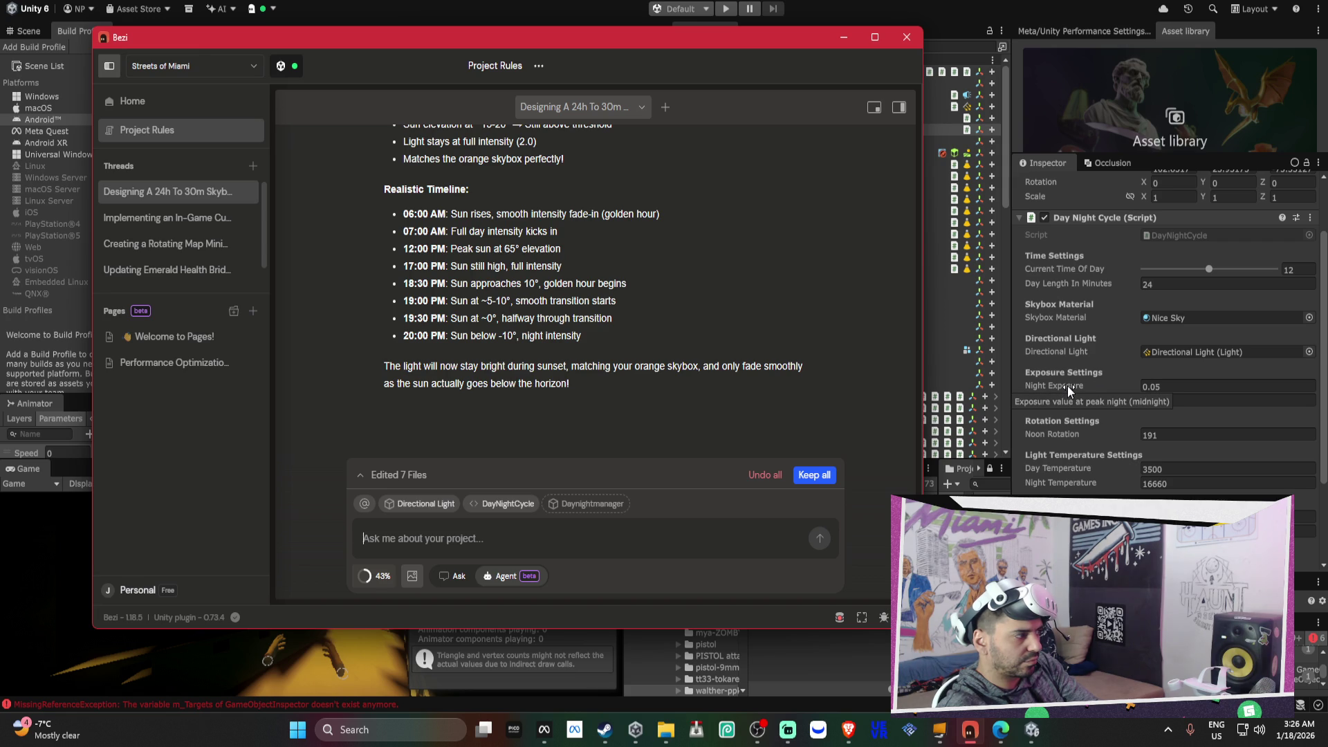
click(1029, 325)
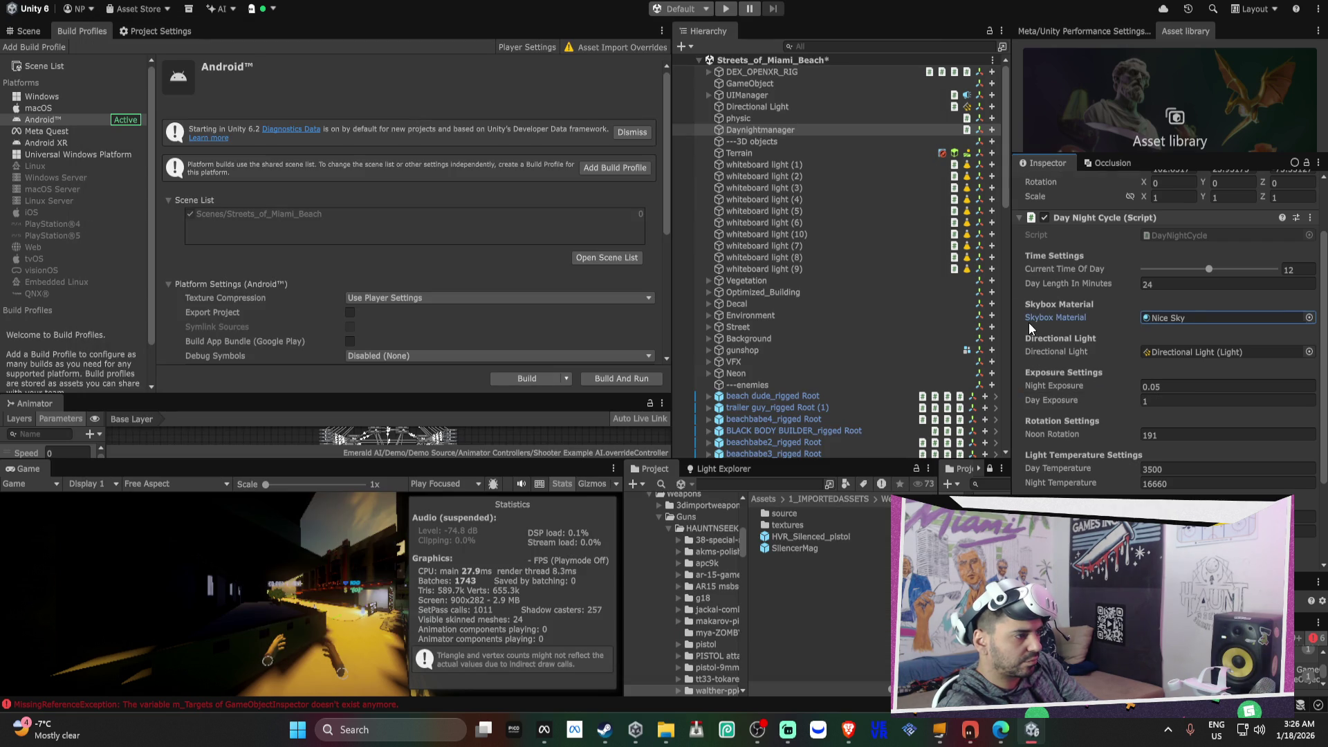
scroll(1028, 322, down, 6)
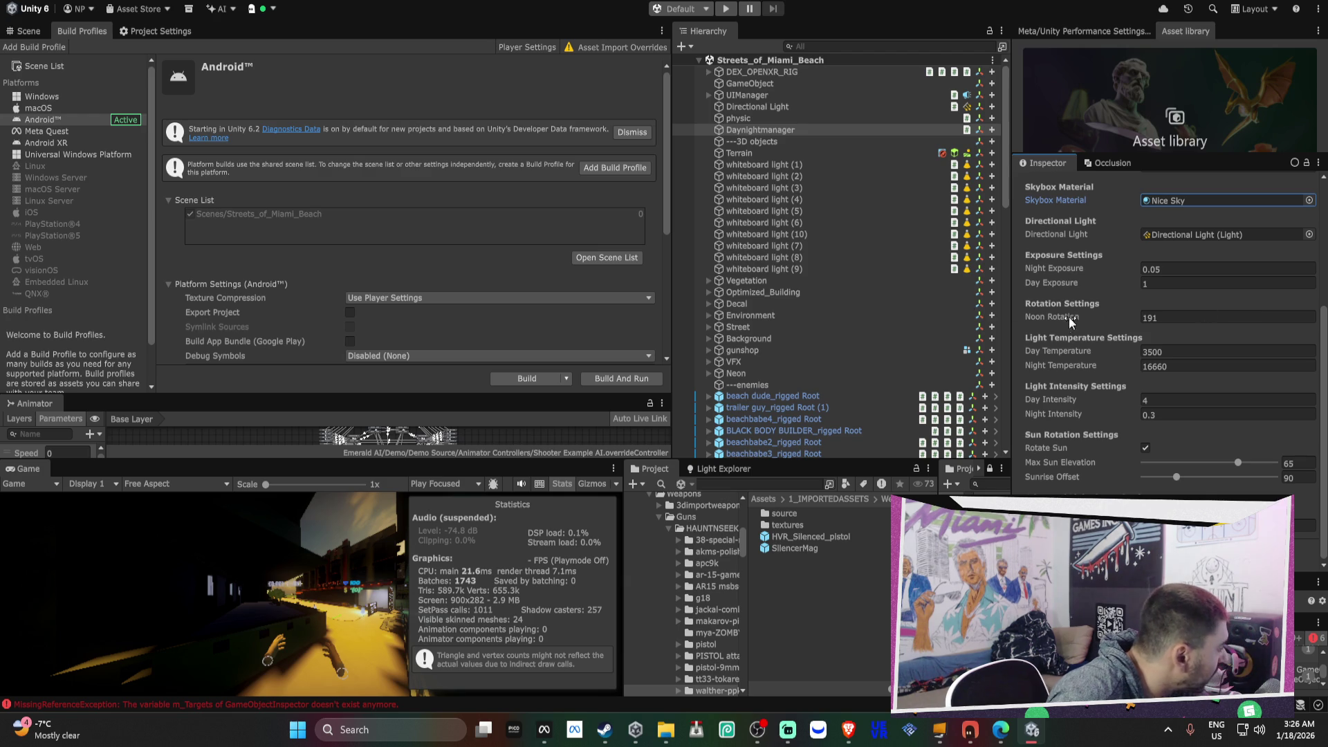
scroll(926, 326, down, 10)
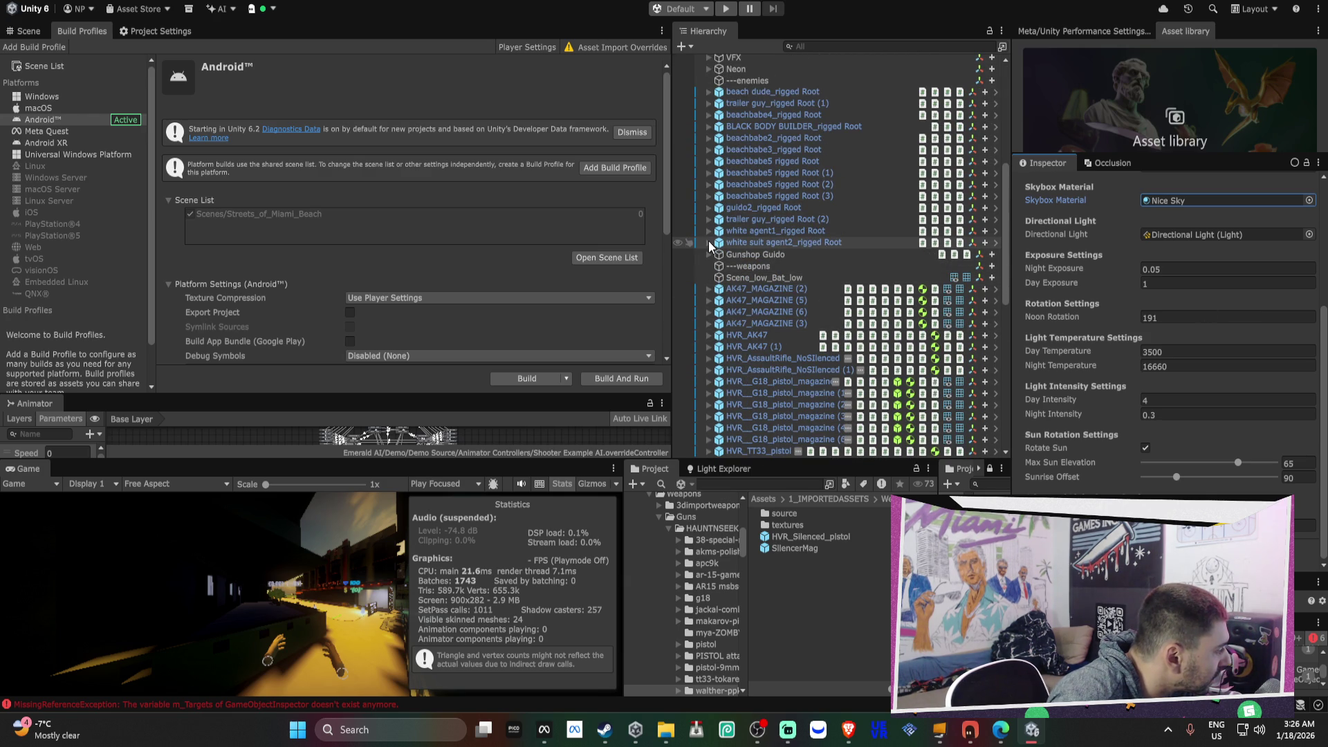
- Check the pistol and ammo entries in white suit agent2_rigged Root (1)'s Loot Table
scroll(751, 265, down, 15)
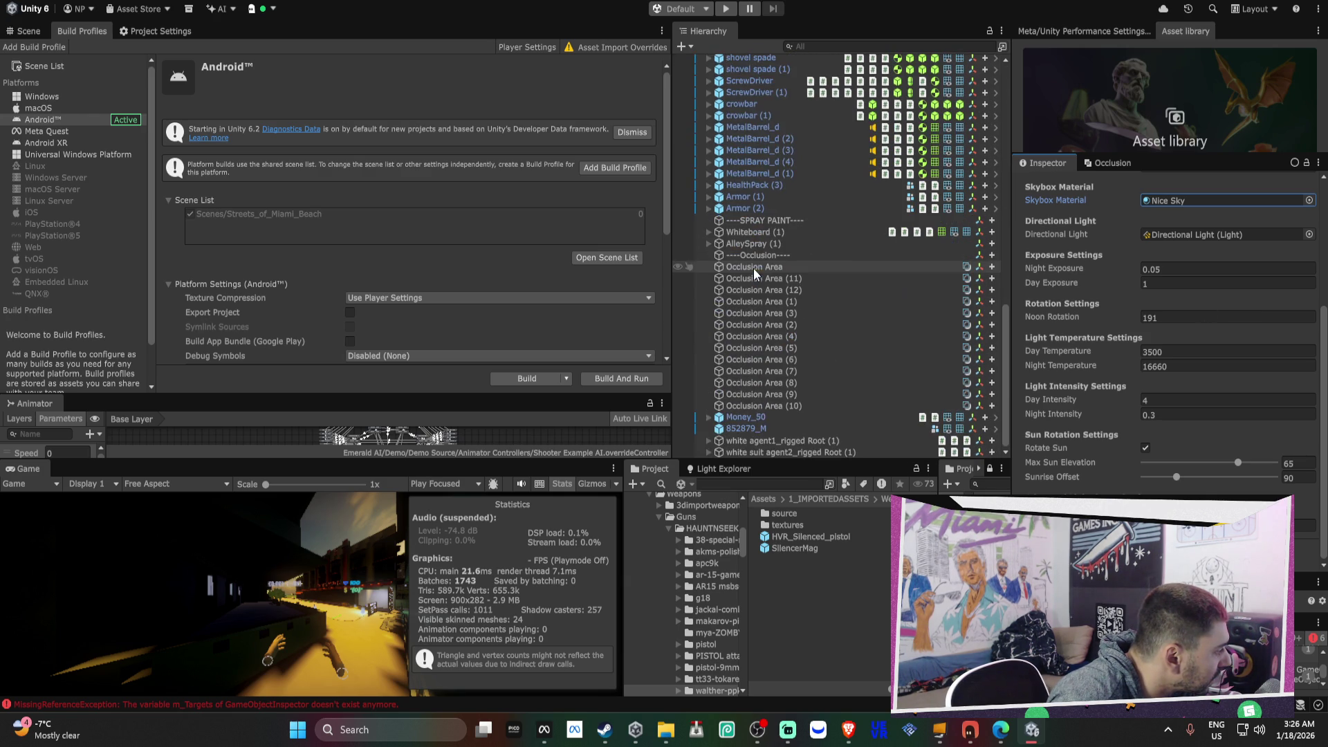
click(797, 452)
scroll(1129, 426, down, 10)
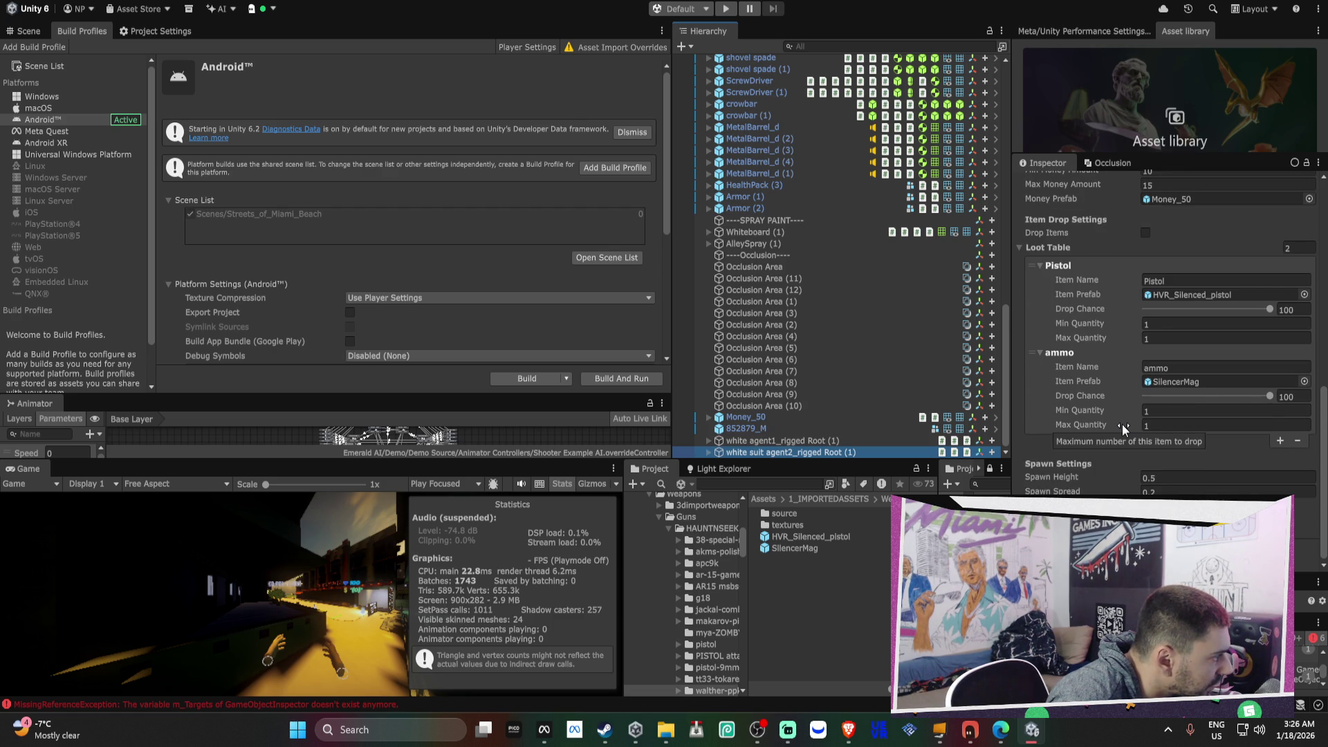
scroll(1122, 425, up, 4)
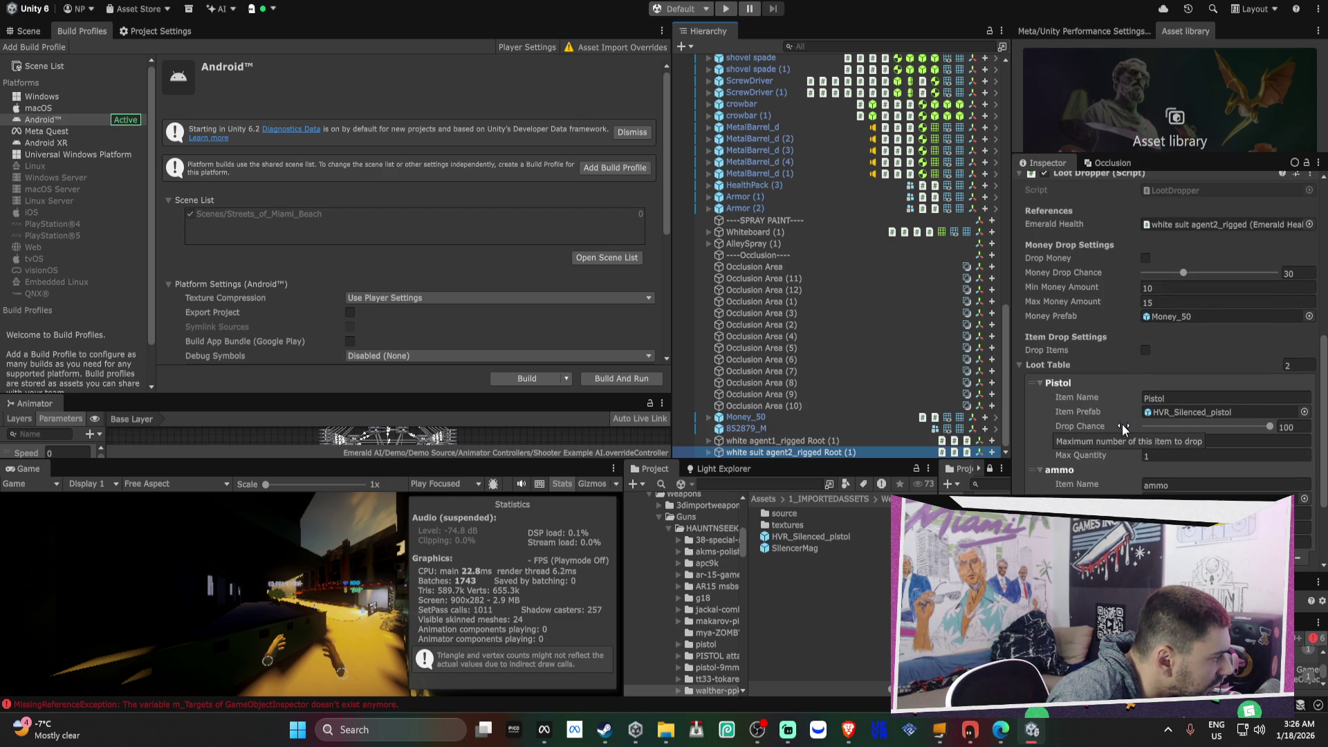
scroll(1122, 425, up, 1)
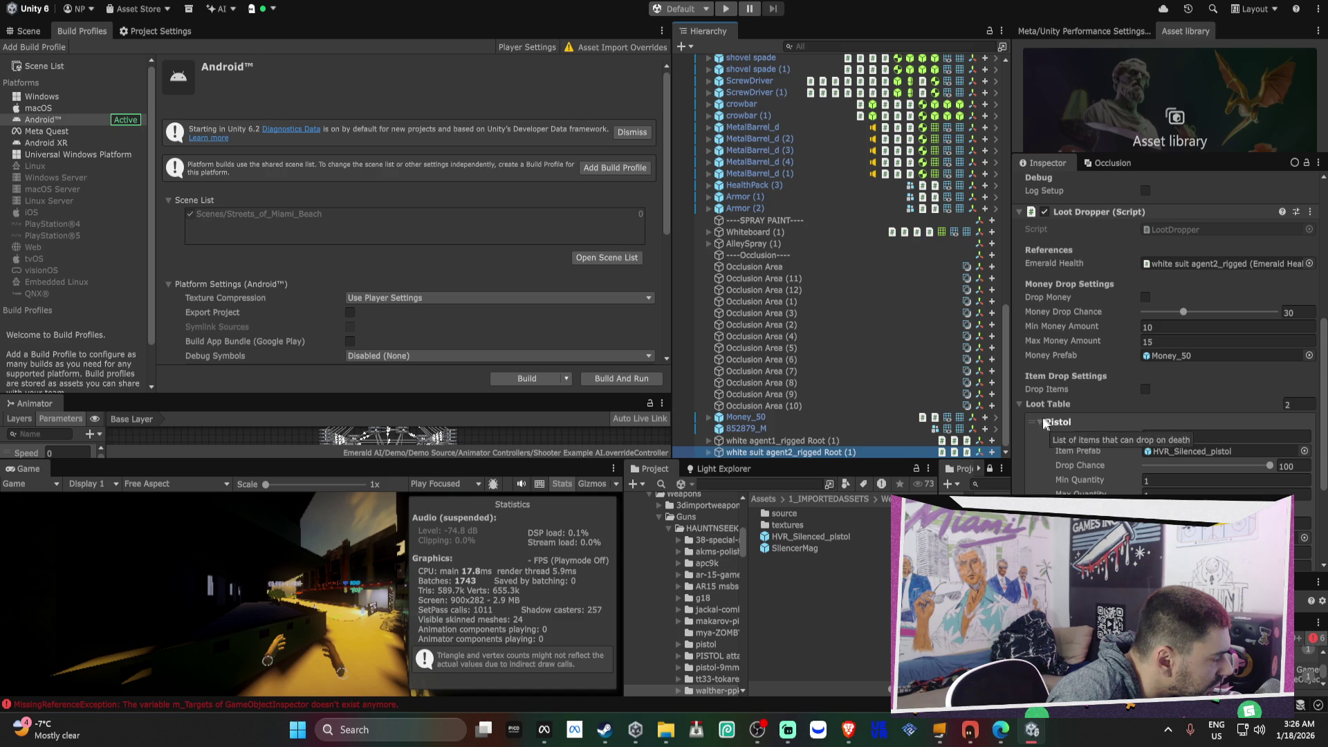
scroll(833, 429, up, 4)
scroll(794, 302, up, 9)
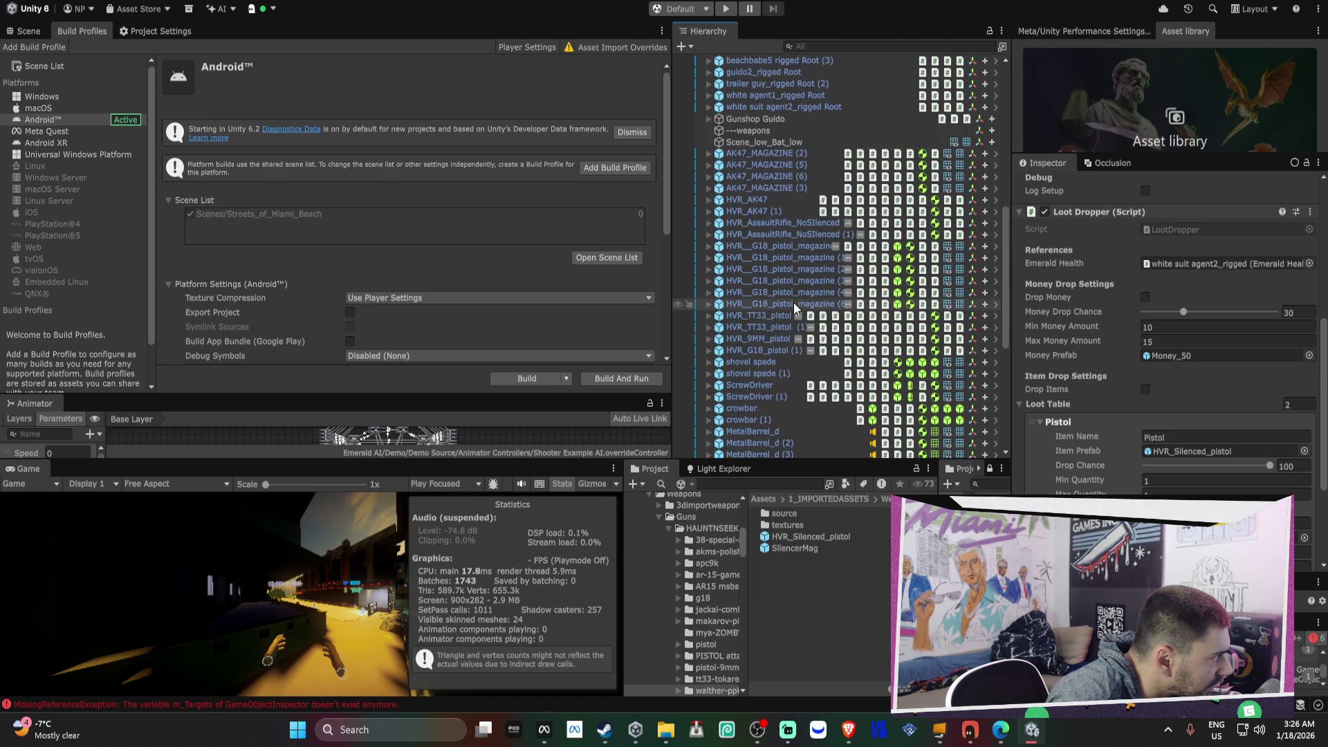
- Apply white suit agent2_rigged's removed Character Animation component to its prefab
click(709, 238)
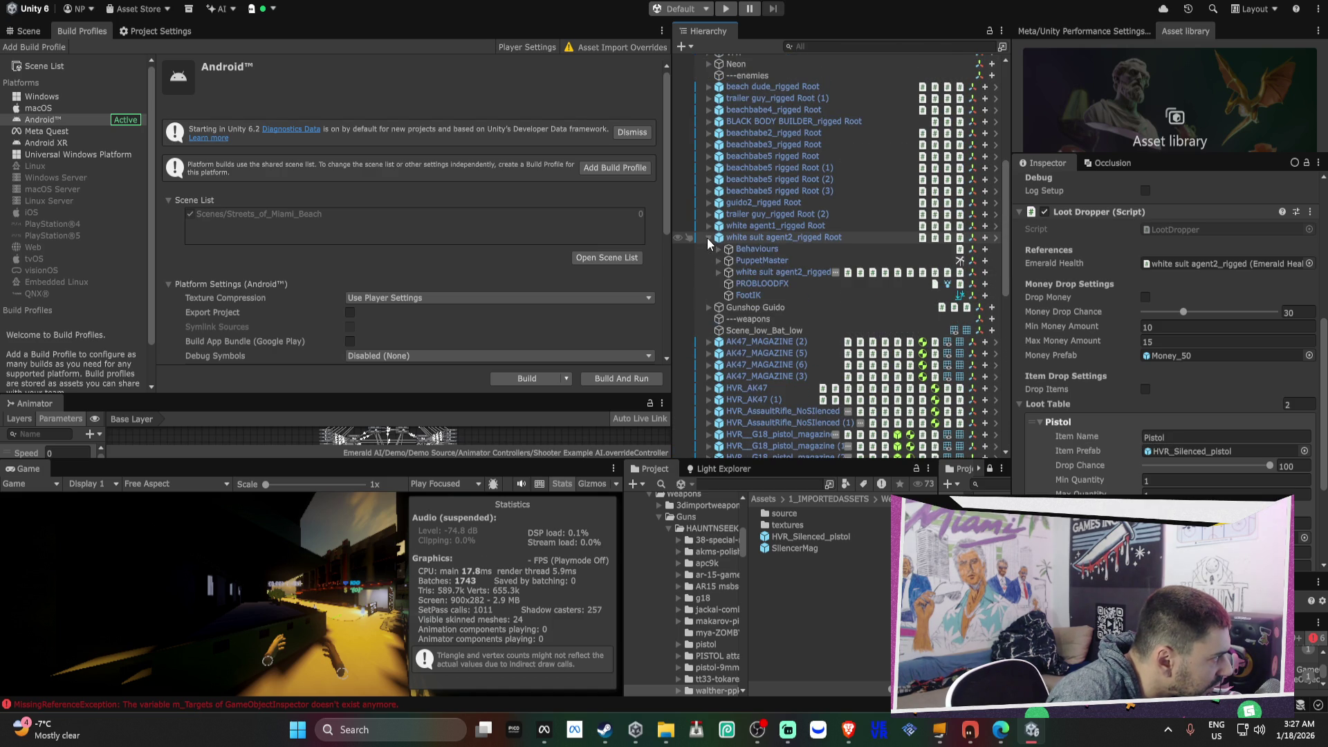
click(741, 272)
scroll(1111, 331, up, 10)
right_click(1104, 294)
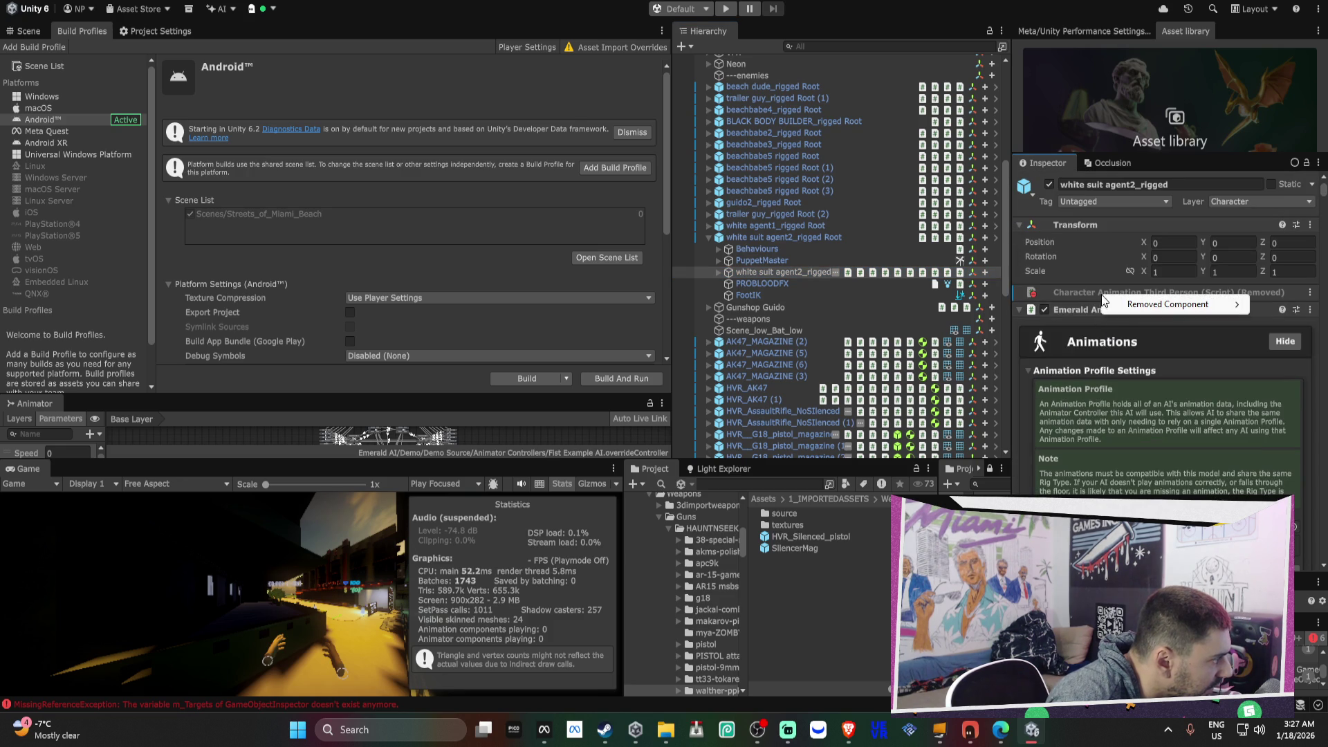
mouse_move(1114, 304)
click(1027, 304)
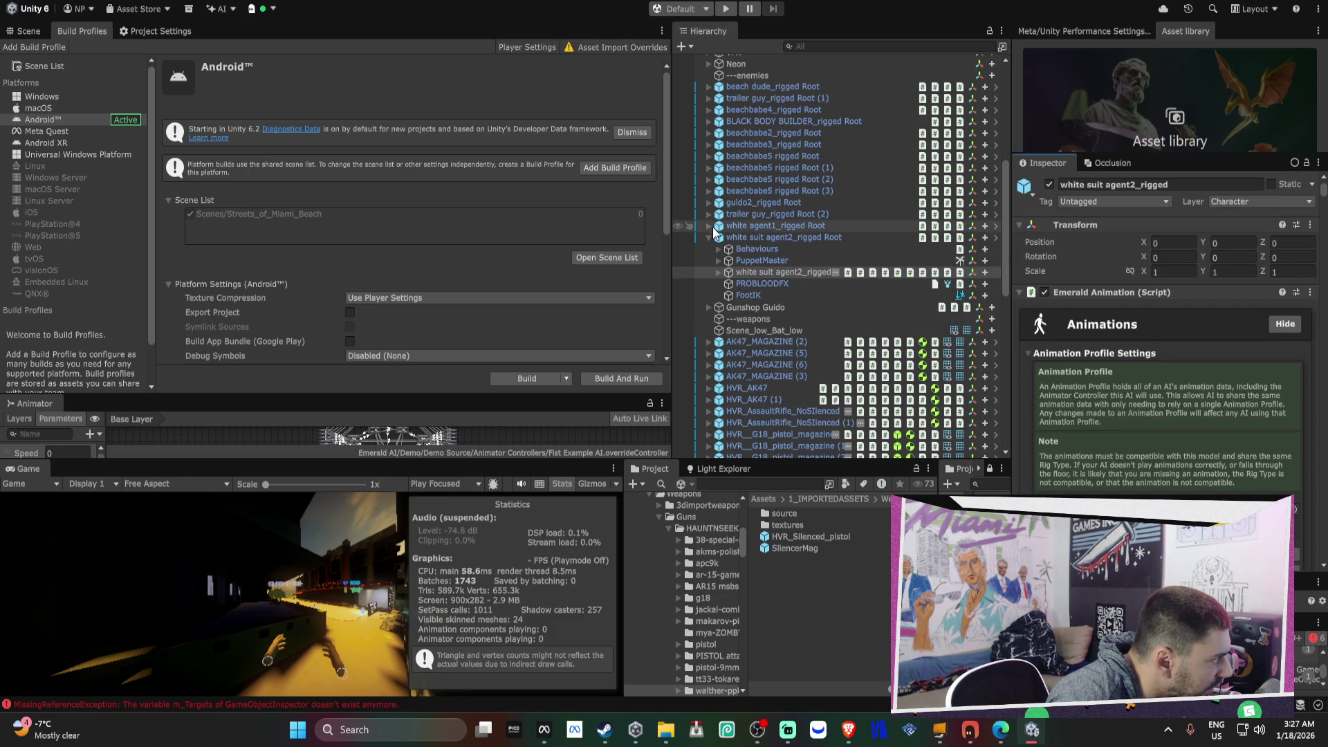
- Apply white agent1_rigged's removed component to its prefab
click(708, 227)
click(765, 260)
right_click(1100, 292)
mouse_move(1176, 301)
click(968, 296)
- Select white suit agent2_rigged and collapse its Sound Detector and Unaware Settings sections
click(788, 330)
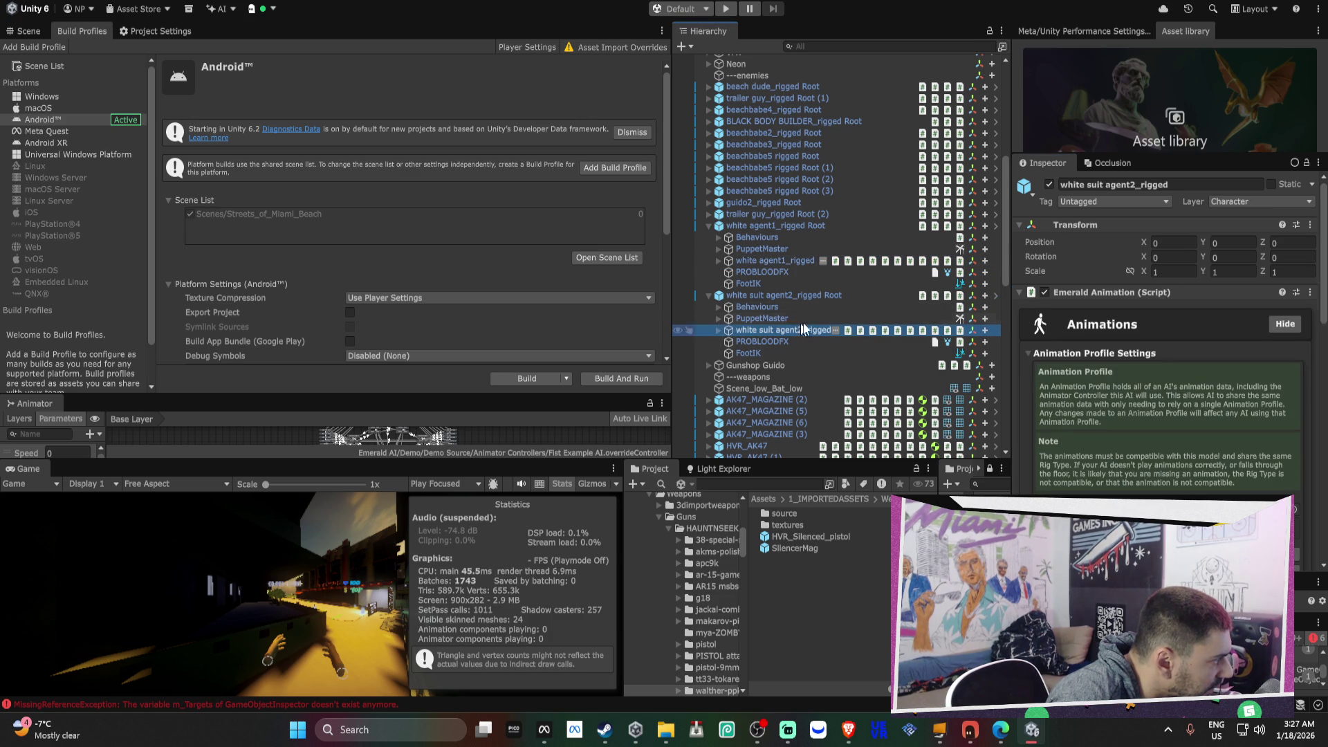
scroll(1089, 318, down, 3)
scroll(1092, 317, down, 10)
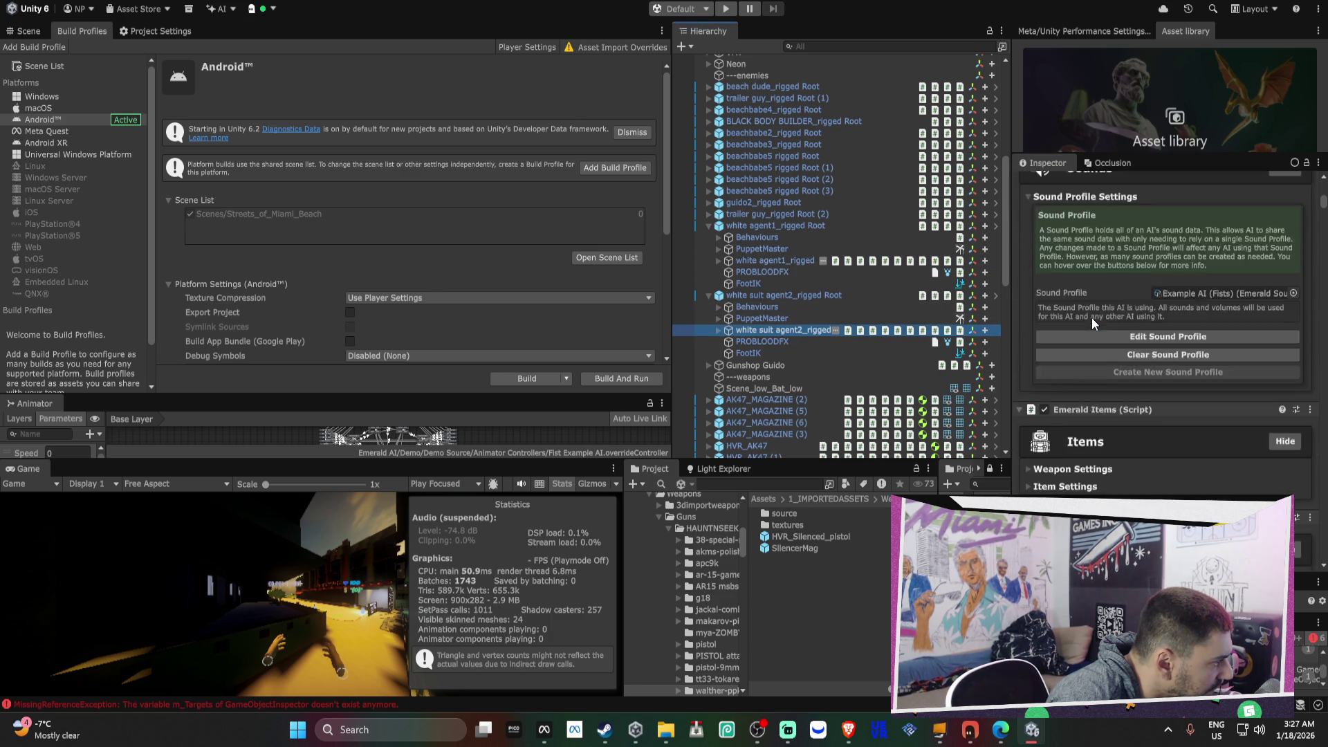
scroll(1092, 318, down, 6)
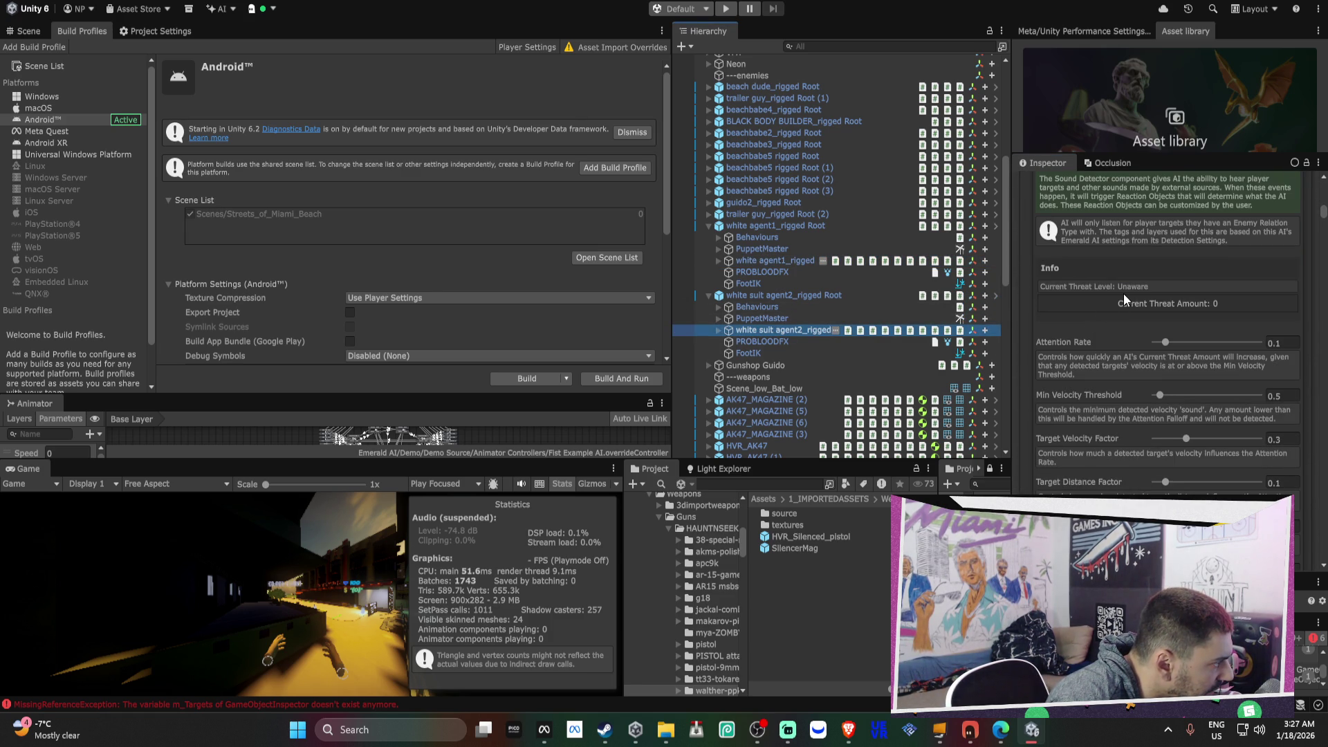
scroll(1124, 302, up, 3)
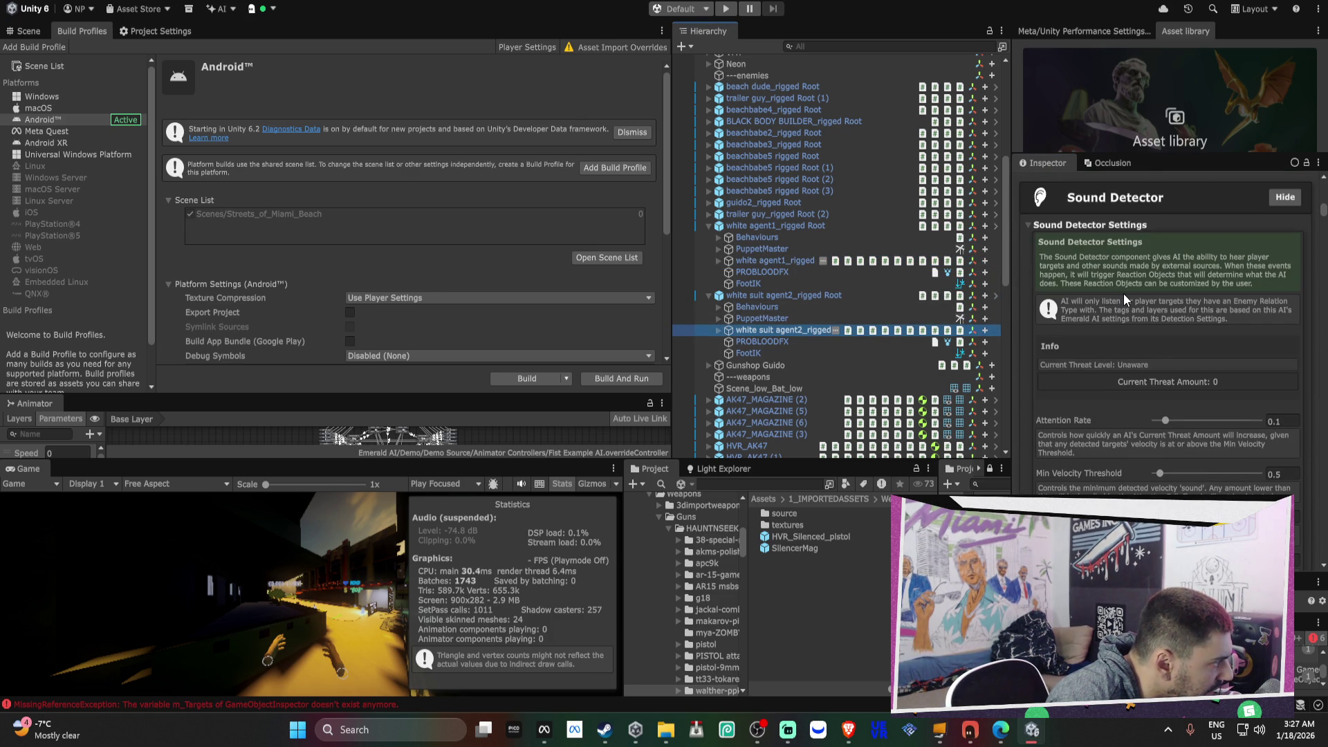
click(1053, 227)
click(1062, 236)
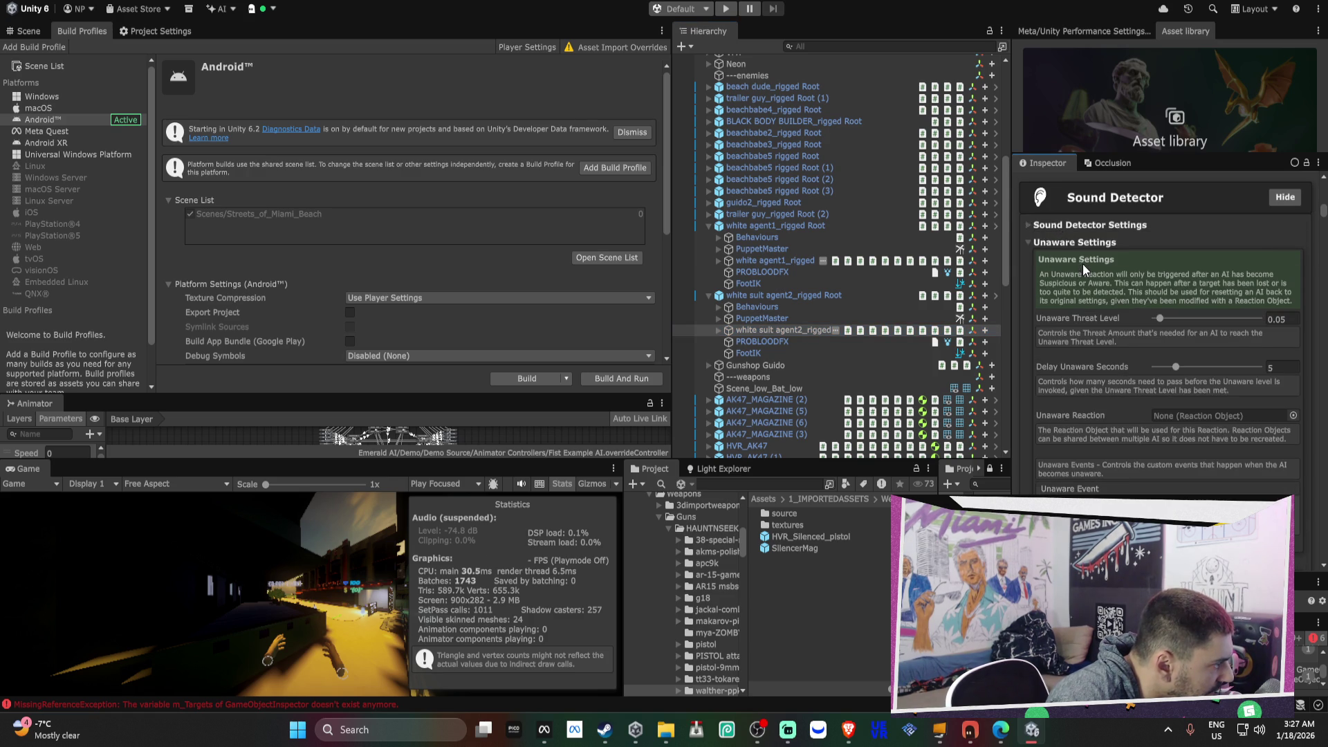
- Review its Emerald AI components down to Target Position Modifier using mixamorig:Hips
scroll(1082, 264, down, 3)
scroll(1082, 263, down, 10)
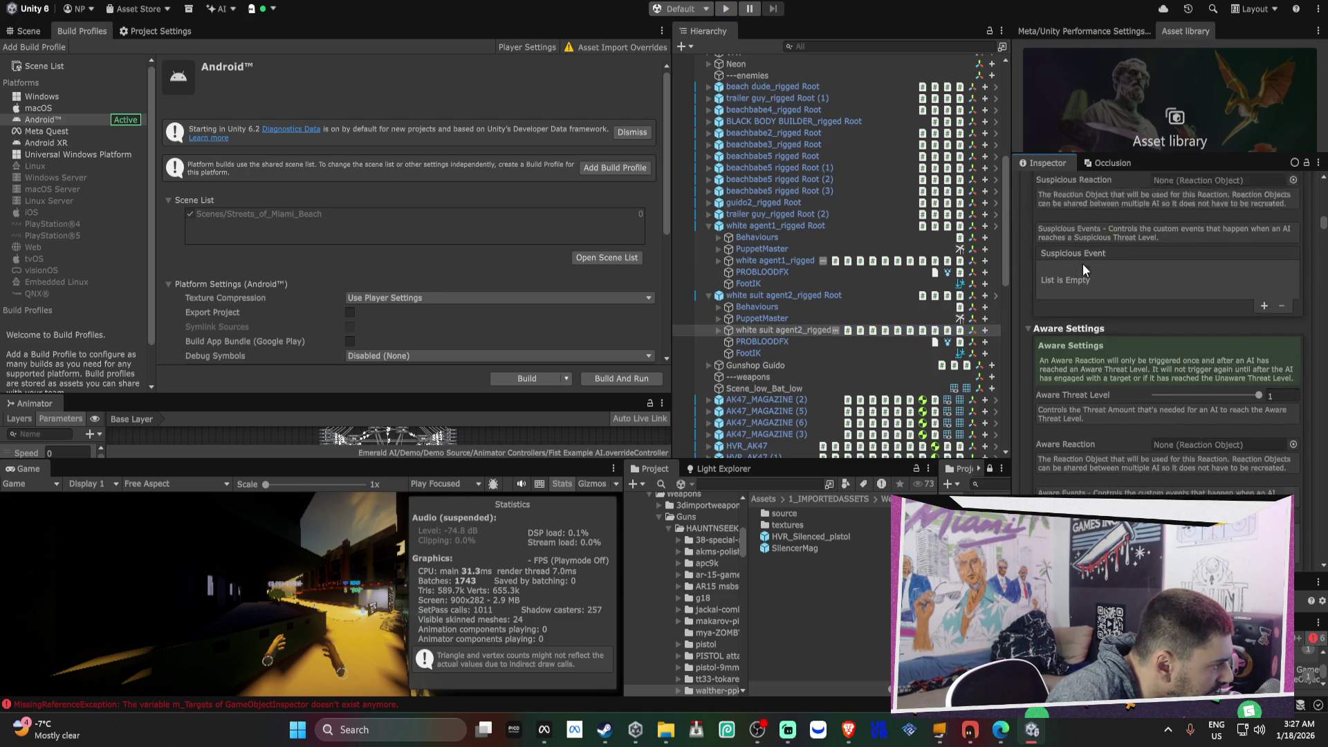
scroll(1082, 263, down, 10)
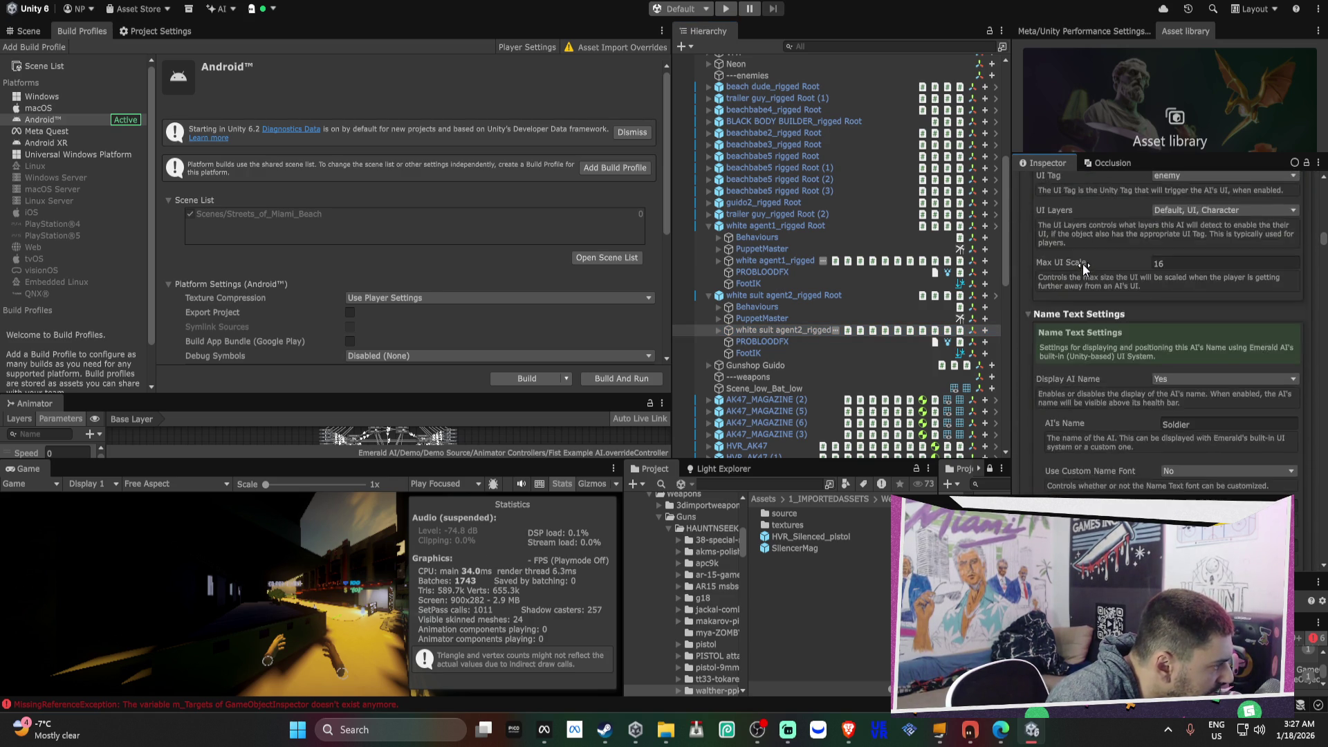
scroll(1082, 263, down, 10)
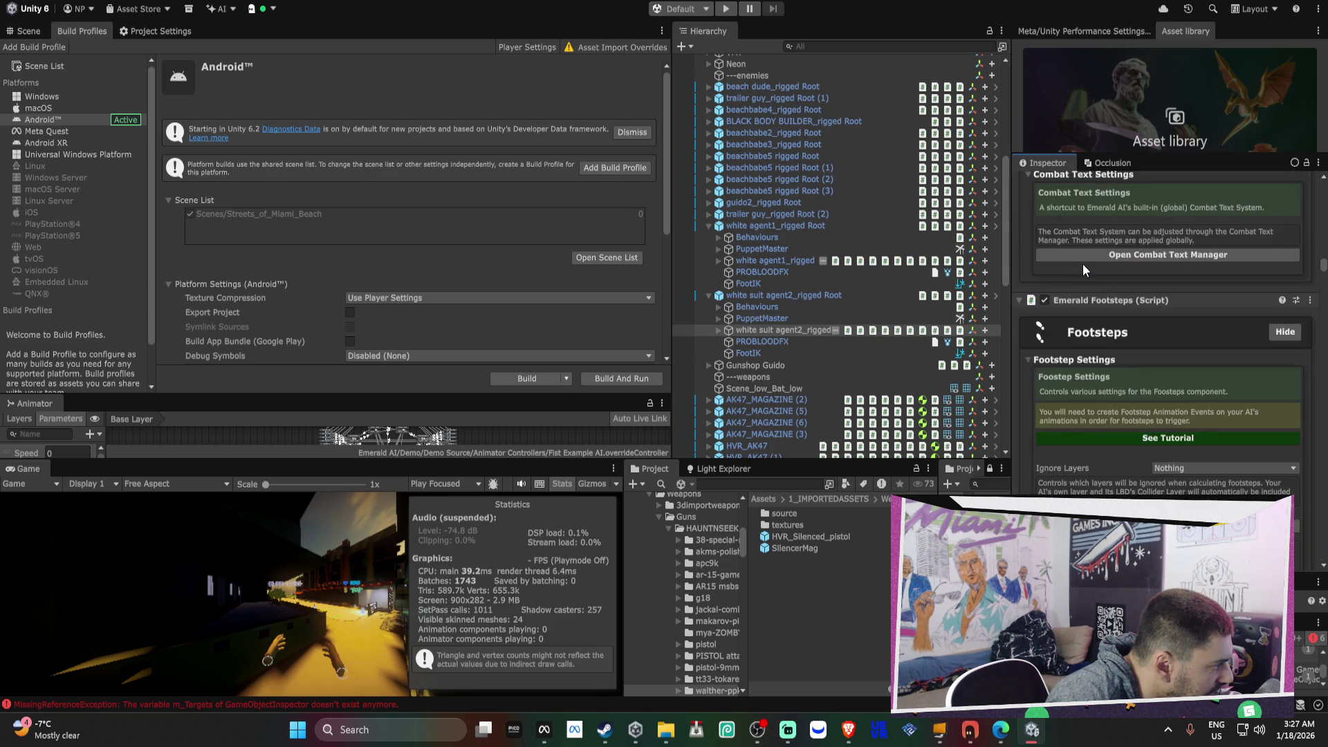
scroll(1082, 264, down, 5)
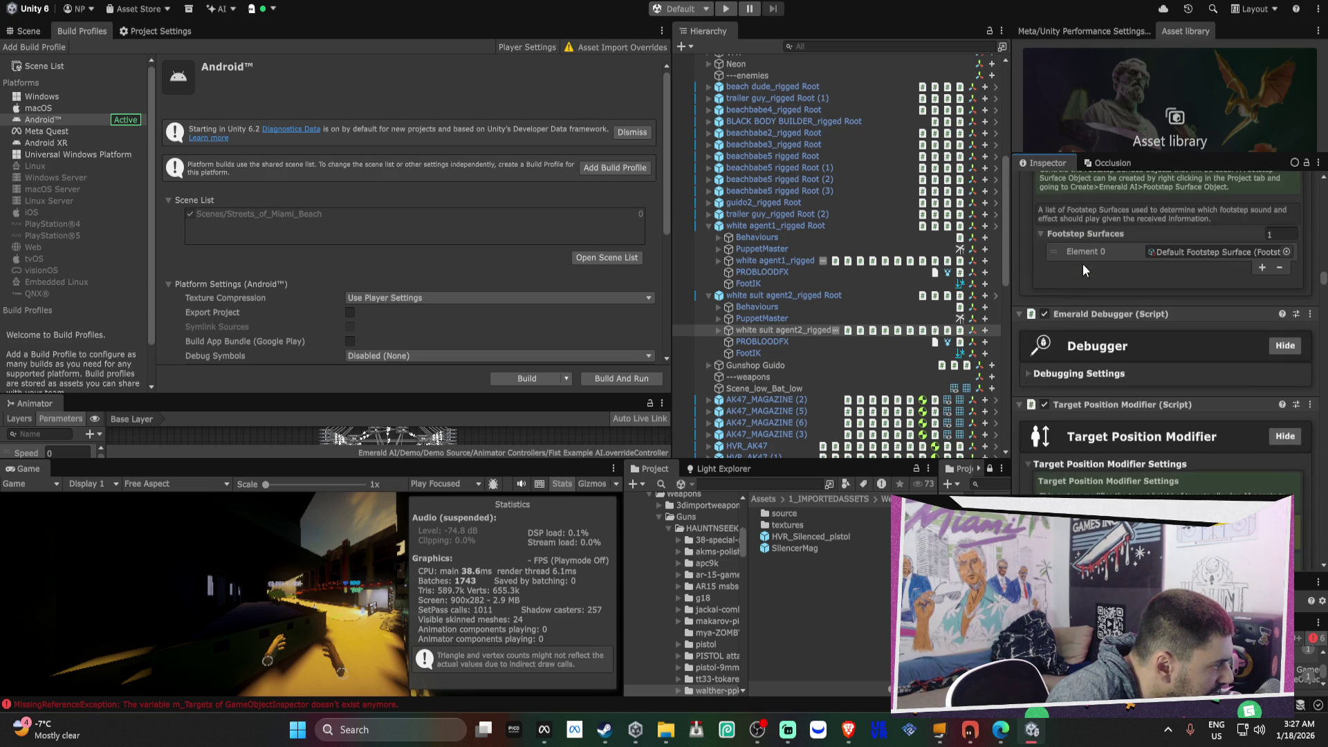
scroll(1082, 263, up, 8)
scroll(1082, 264, up, 2)
scroll(1152, 240, up, 2)
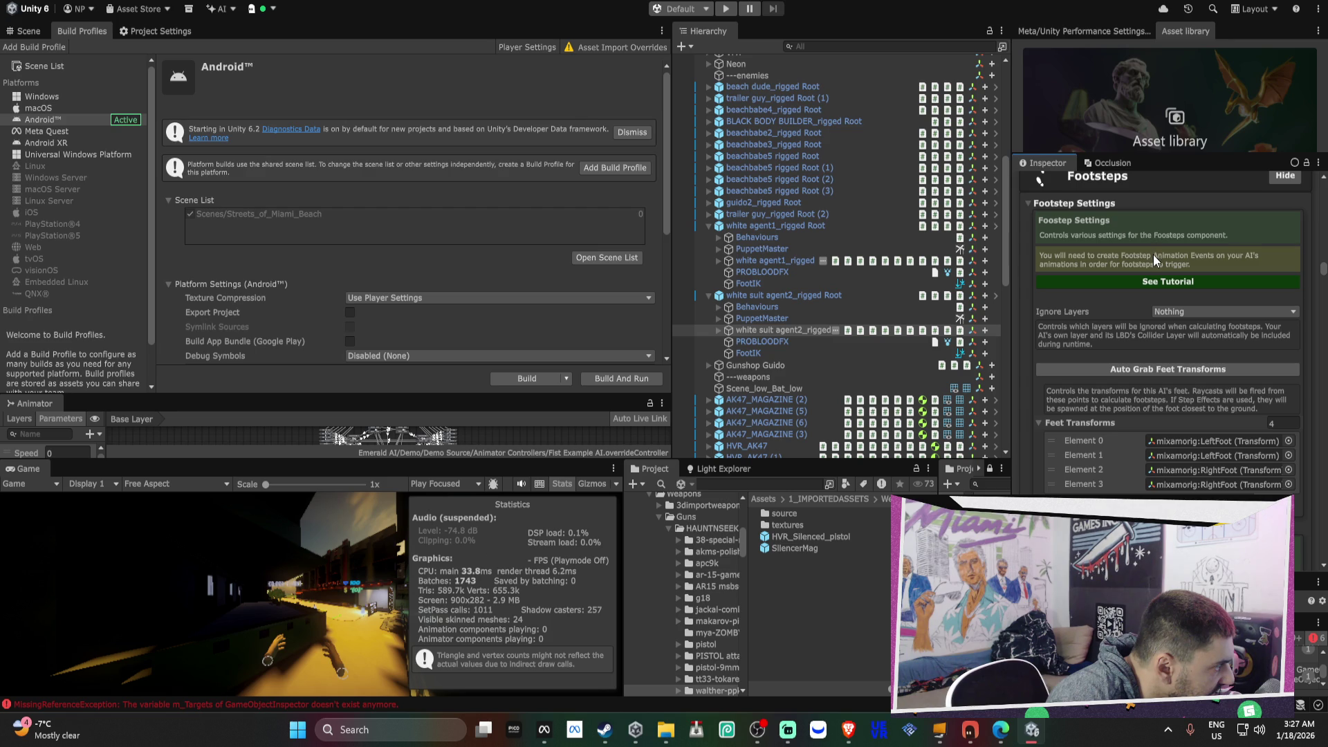
scroll(1172, 282, down, 3)
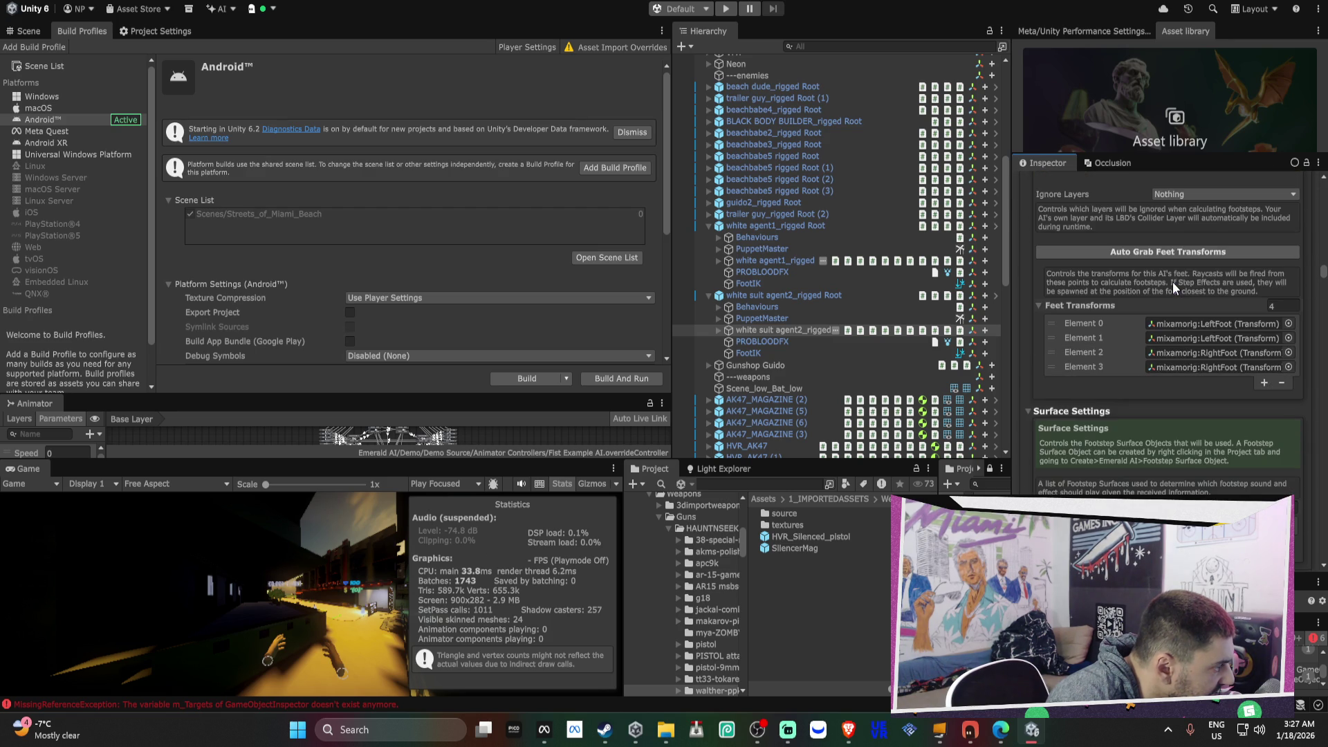
scroll(1172, 281, down, 1)
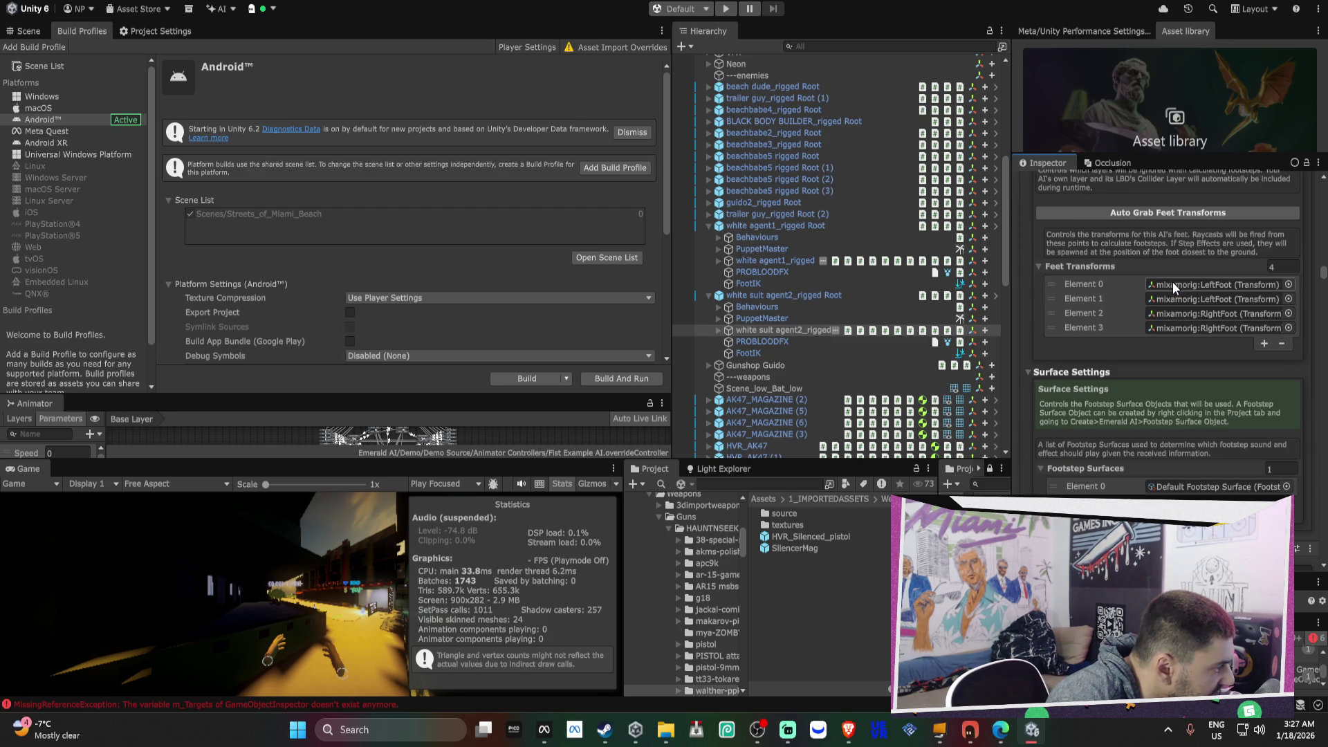
scroll(1172, 281, down, 7)
scroll(1174, 281, down, 8)
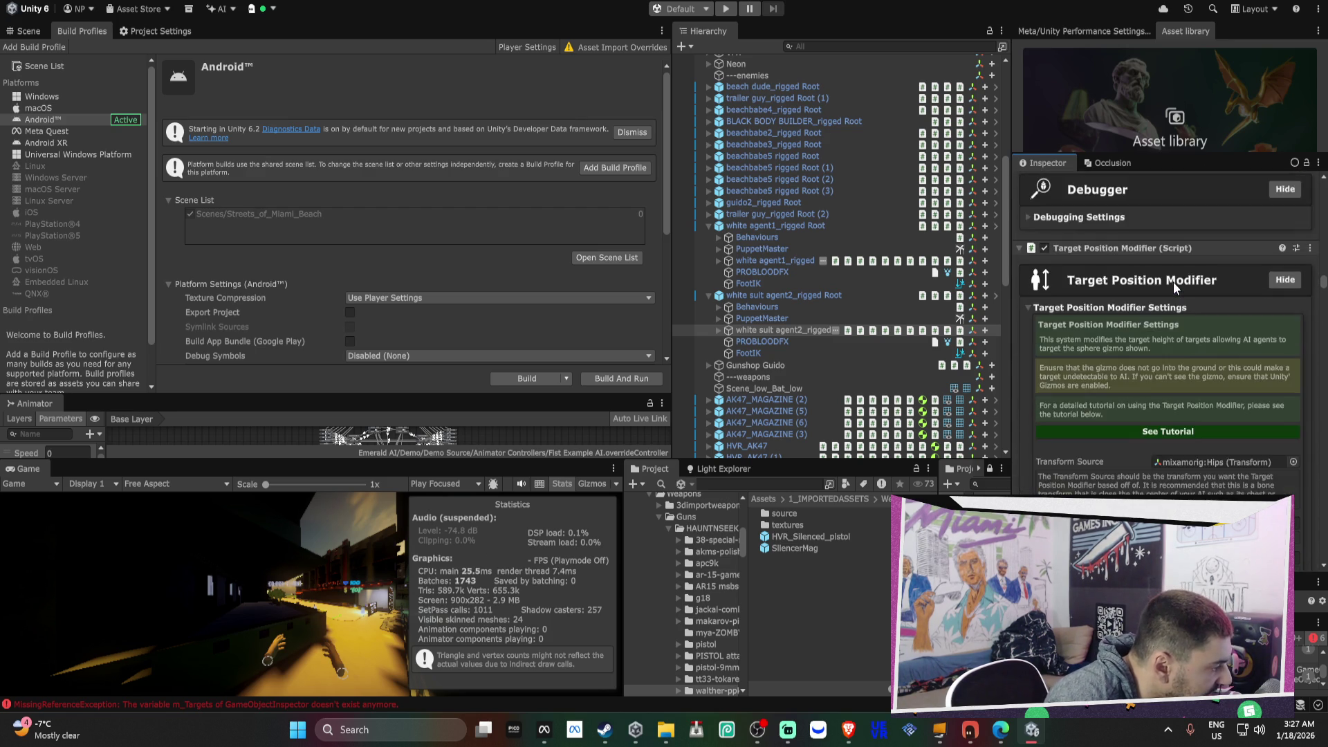
scroll(1174, 281, down, 15)
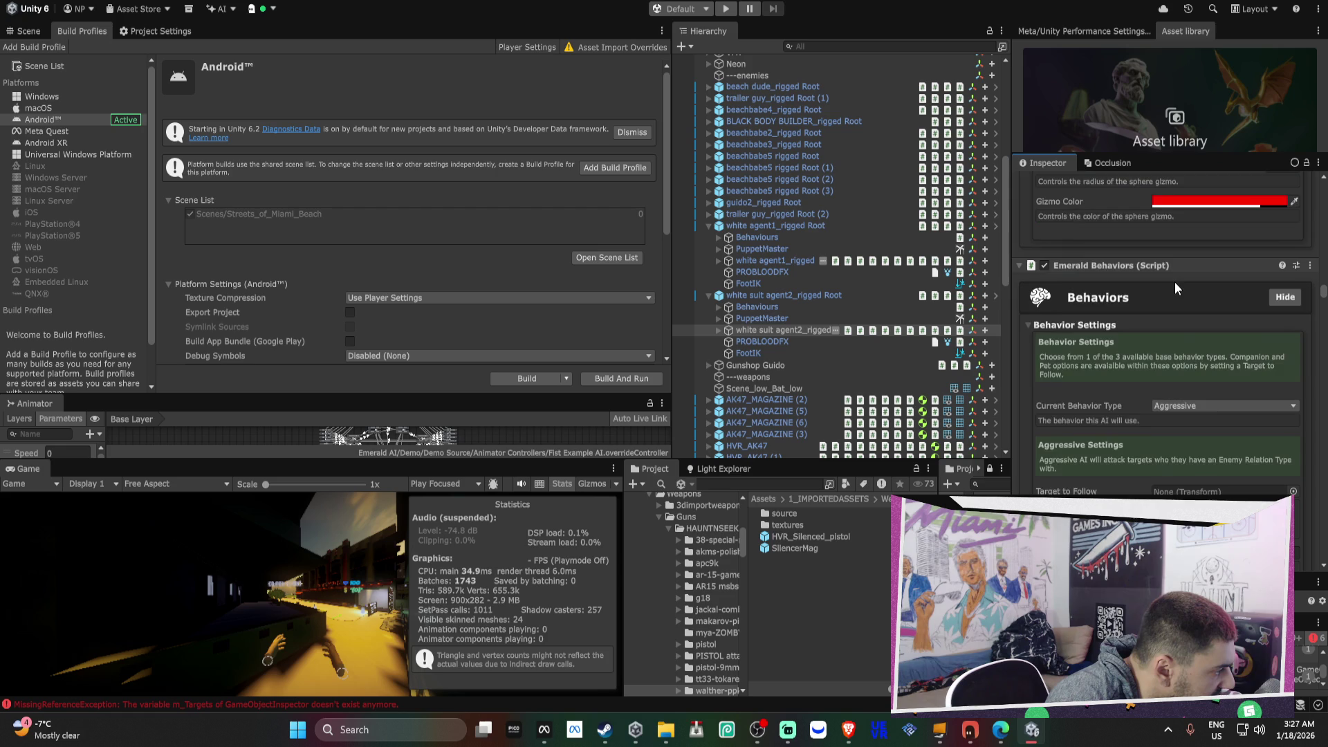
scroll(1174, 281, down, 3)
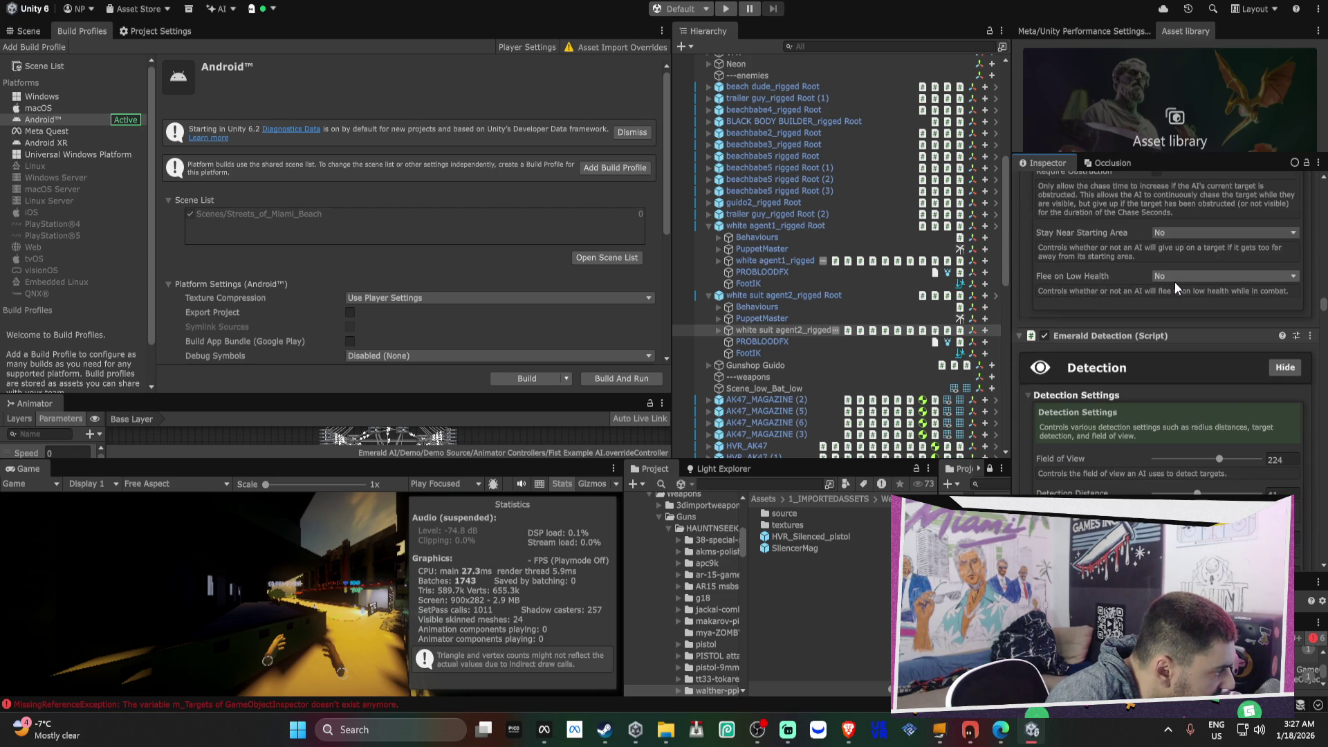
scroll(1175, 281, down, 5)
scroll(1174, 281, down, 2)
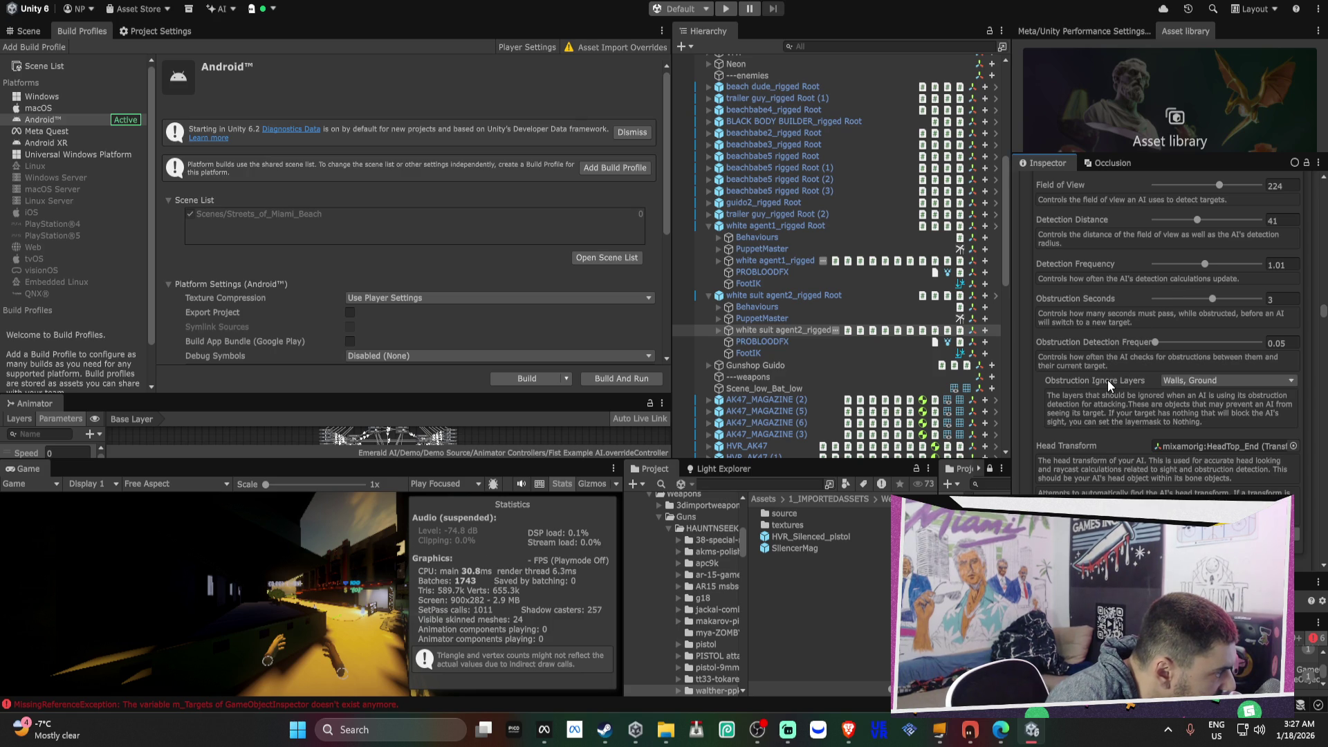
scroll(1107, 380, up, 2)
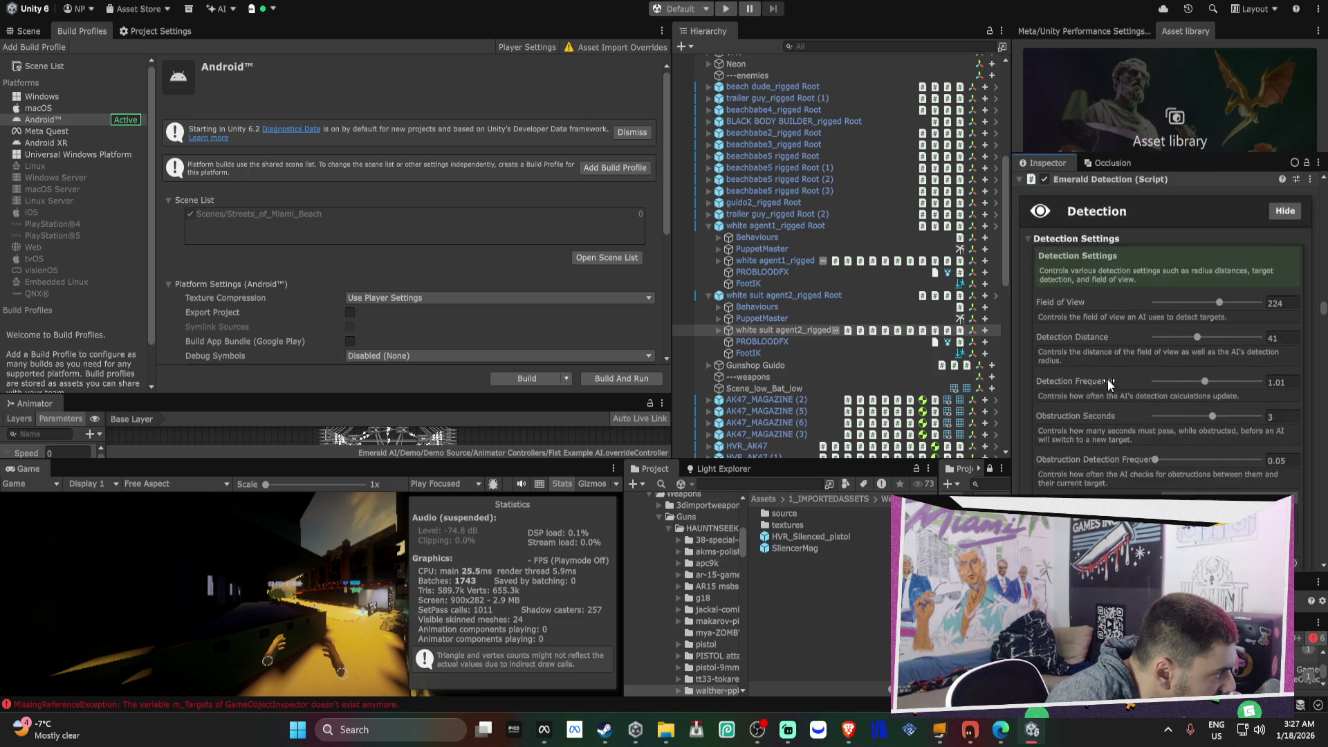
scroll(1108, 371, down, 10)
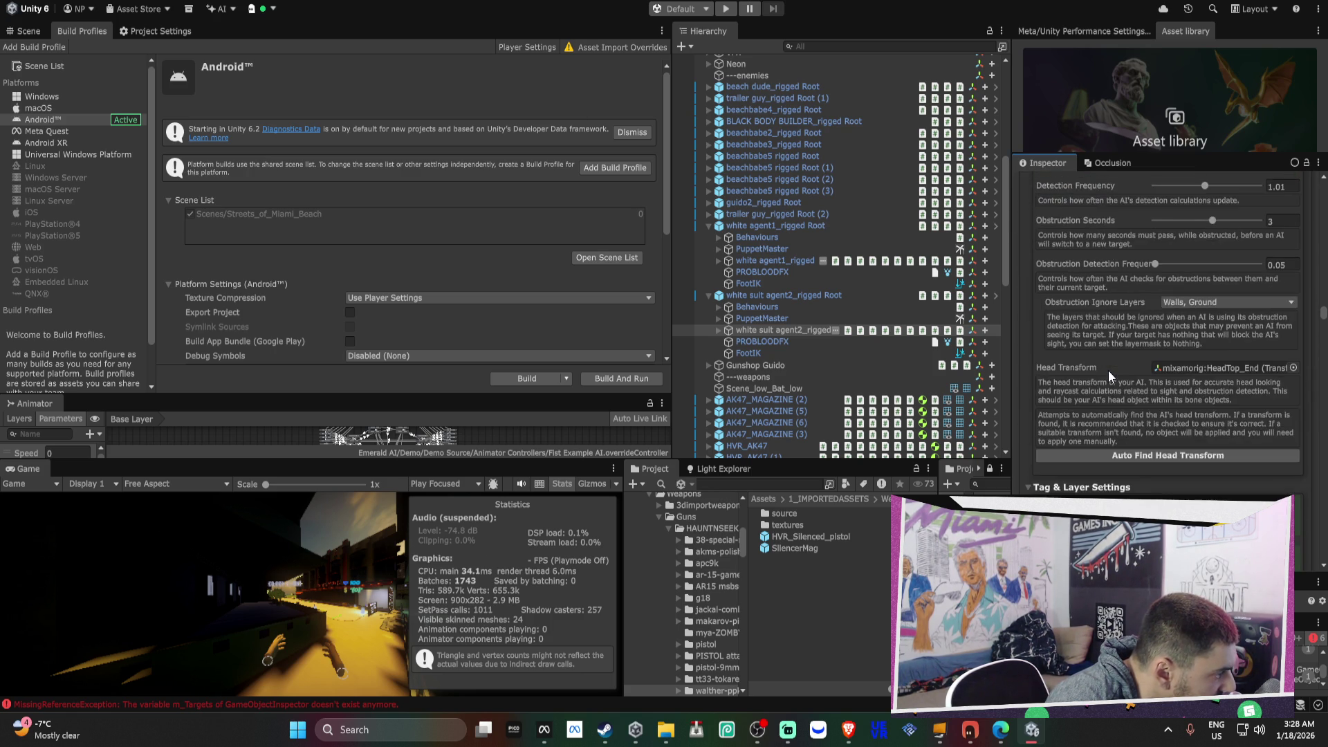
scroll(1108, 371, down, 15)
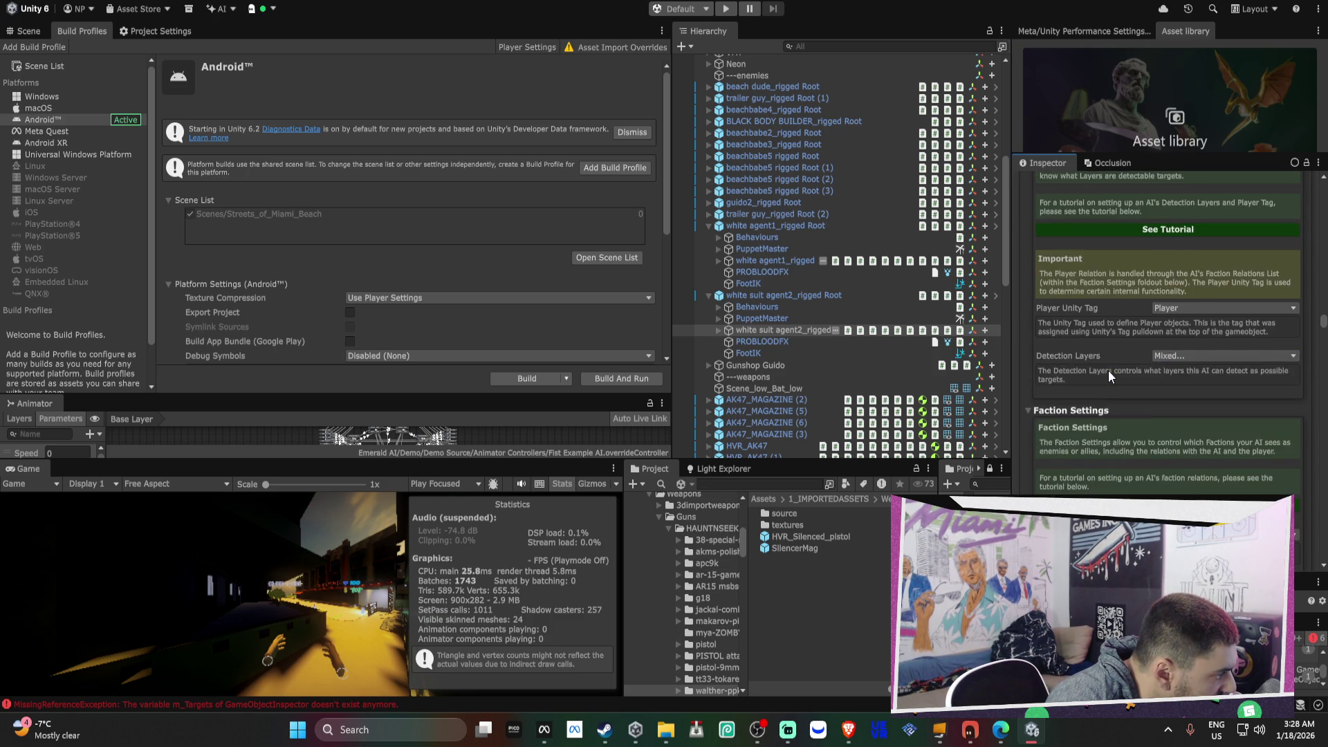
scroll(1109, 370, down, 15)
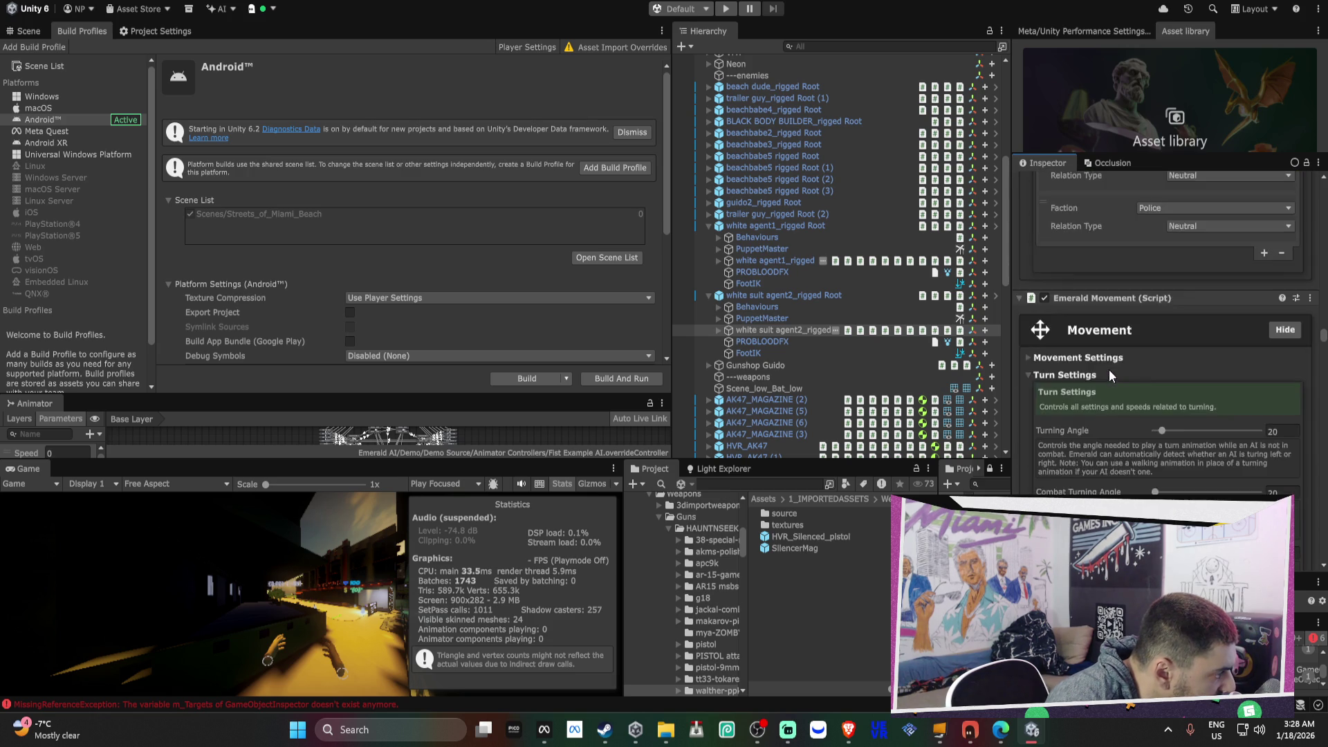
scroll(1110, 367, down, 10)
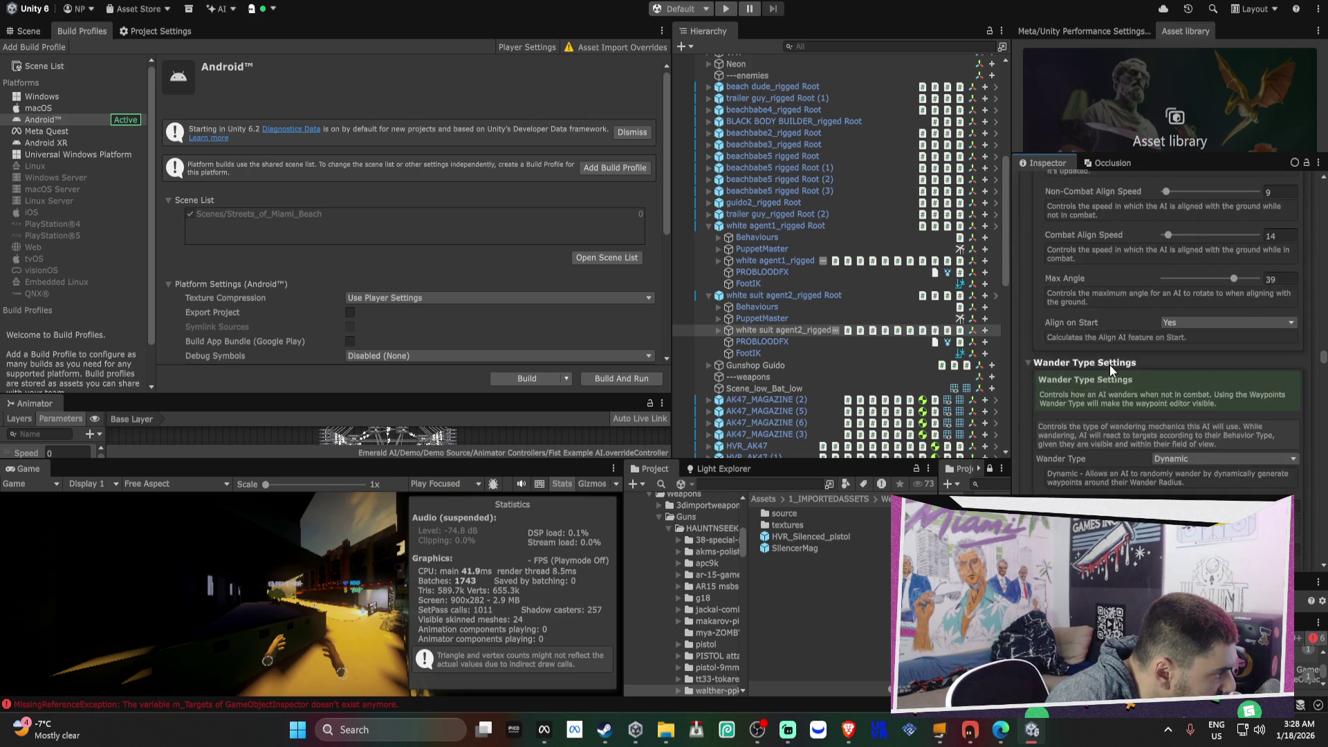
scroll(1323, 372, down, 3)
scroll(1323, 372, down, 10)
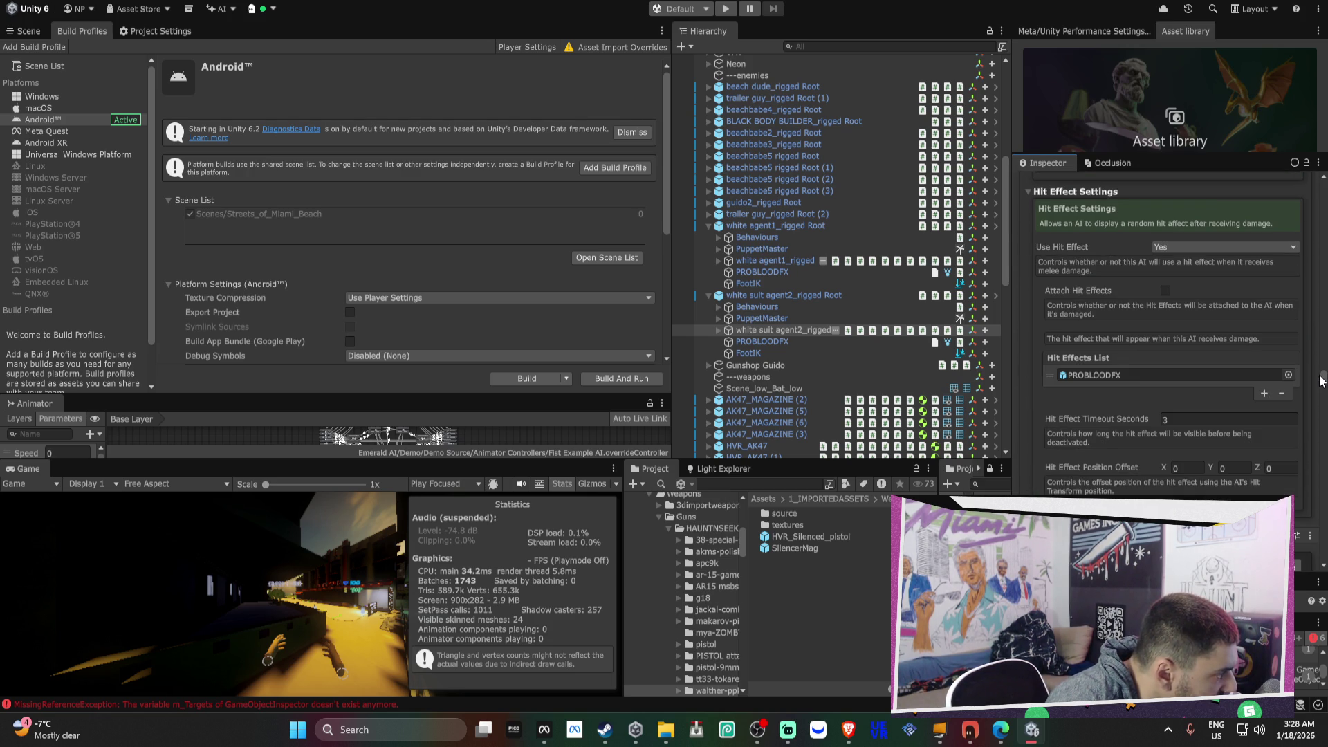
click(1275, 375)
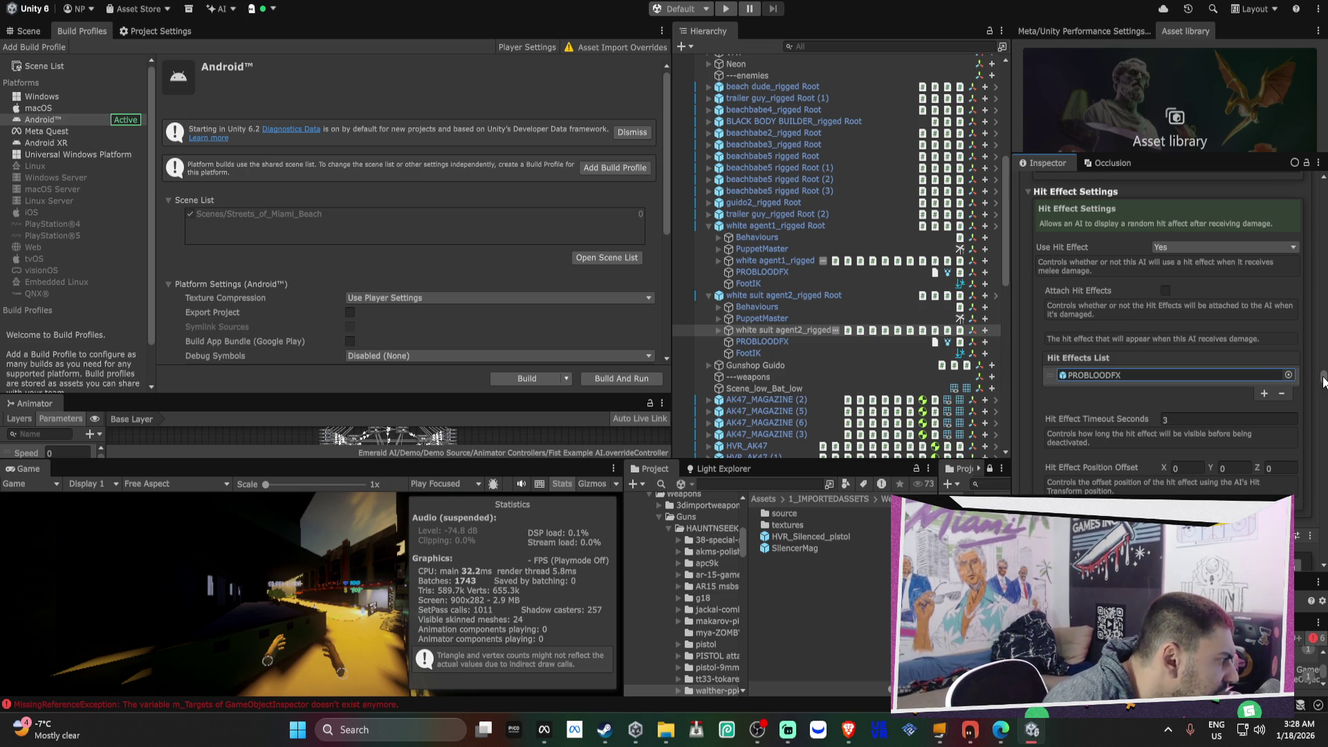
drag(1324, 379, 1291, 463)
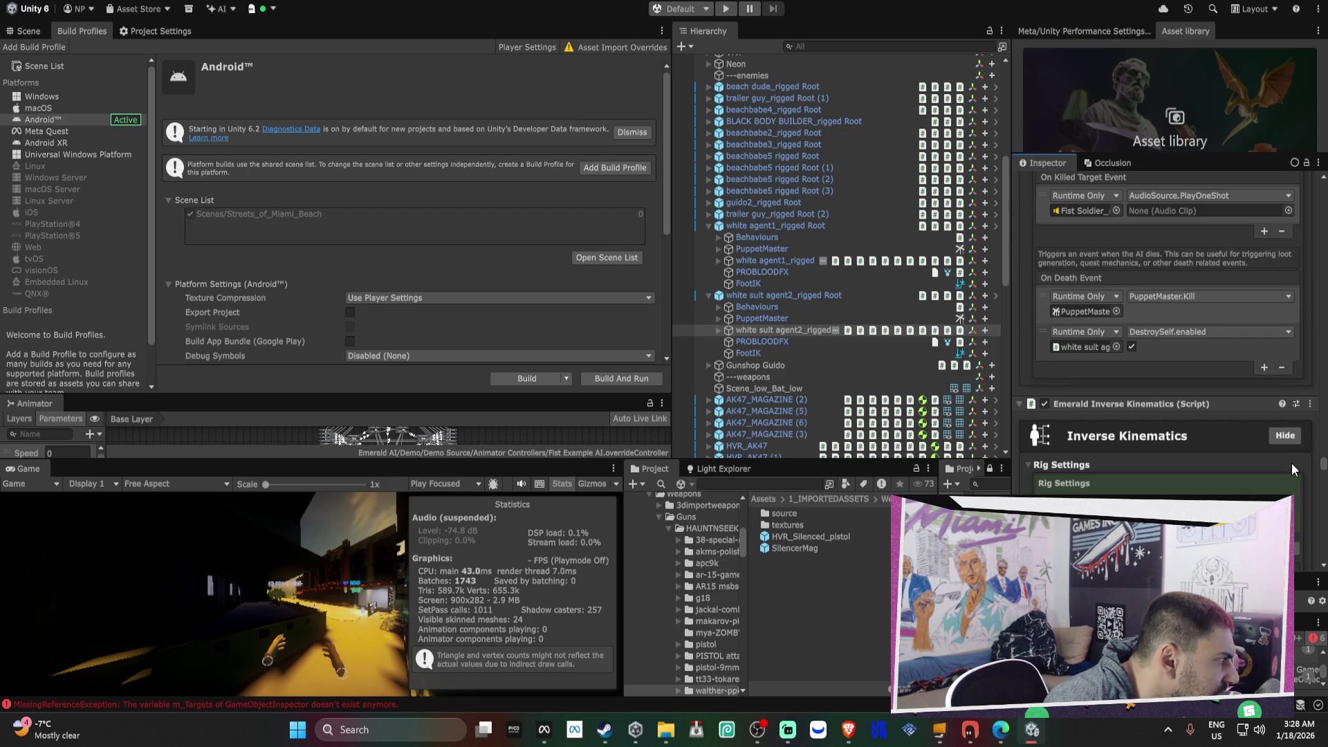
click(1174, 318)
- Delete PuppetMaster.Kill from the white suit agent and white agent1_rigged On Death Events
click(1281, 368)
right_click(1060, 283)
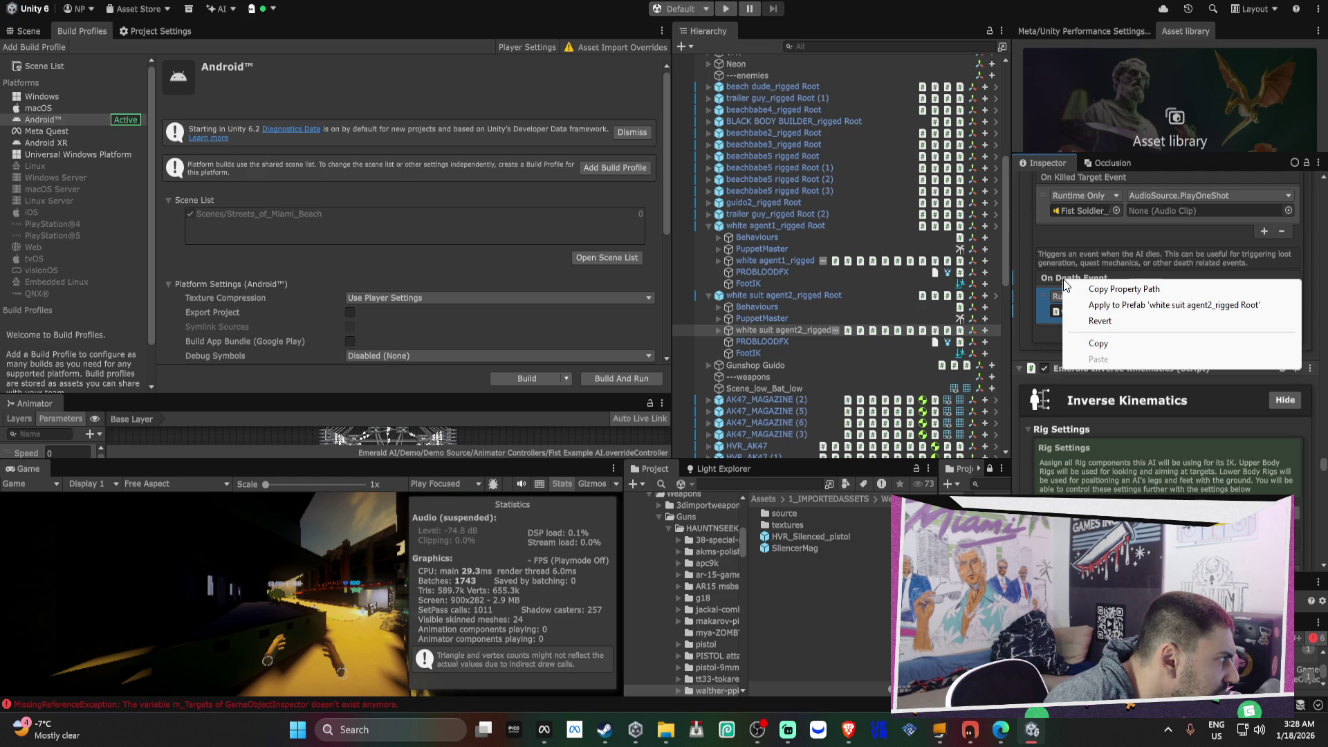
key(Escape)
click(799, 260)
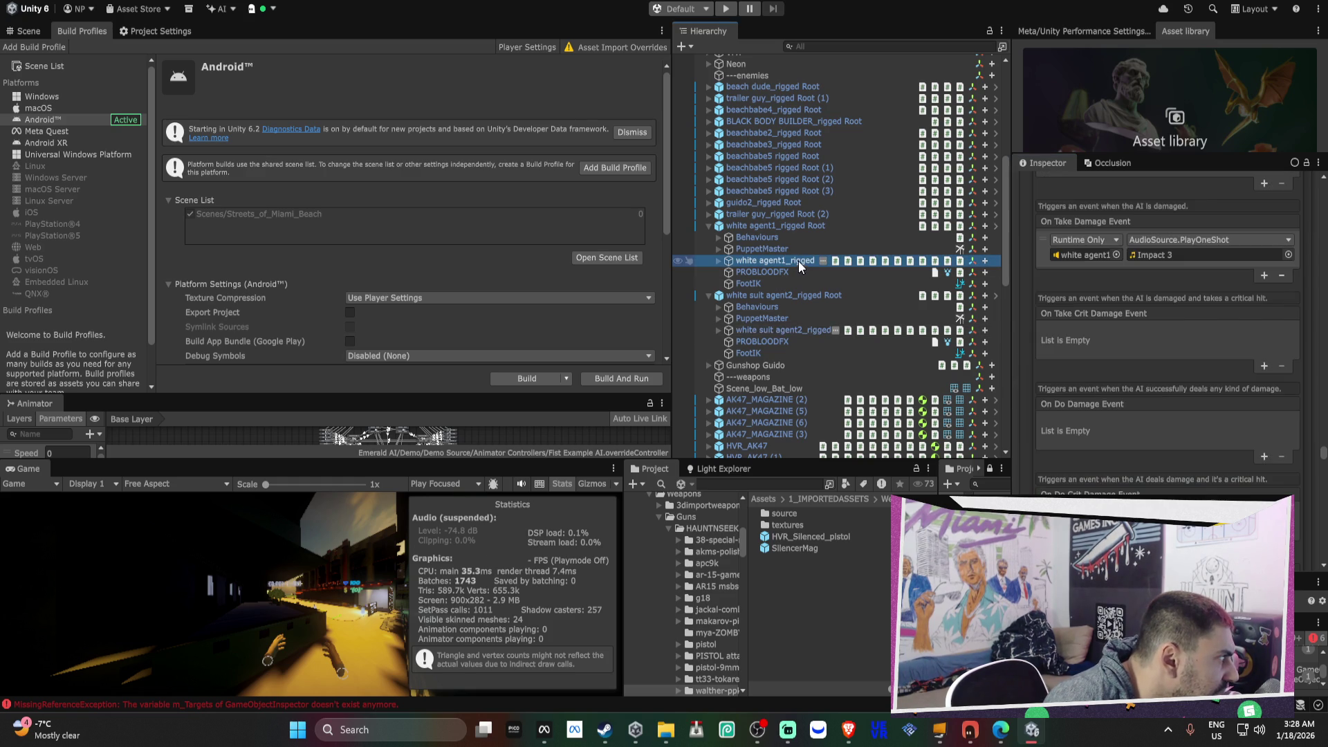
scroll(1057, 296, down, 3)
click(1208, 389)
click(1282, 445)
right_click(1052, 353)
key(Escape)
scroll(833, 267, up, 2)
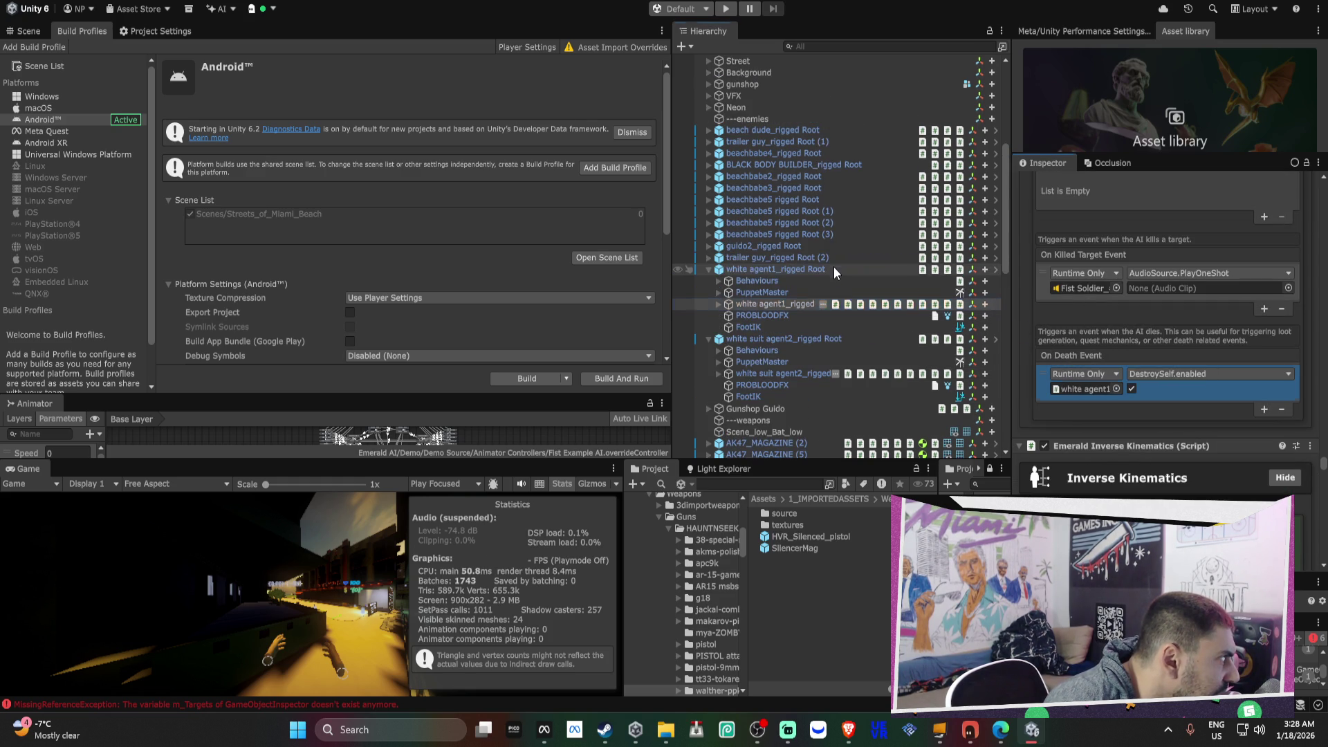
- Delete PuppetMaster.Kill from trailer guy_rigged's On Death Event and select guido2_rigged
click(708, 257)
click(758, 293)
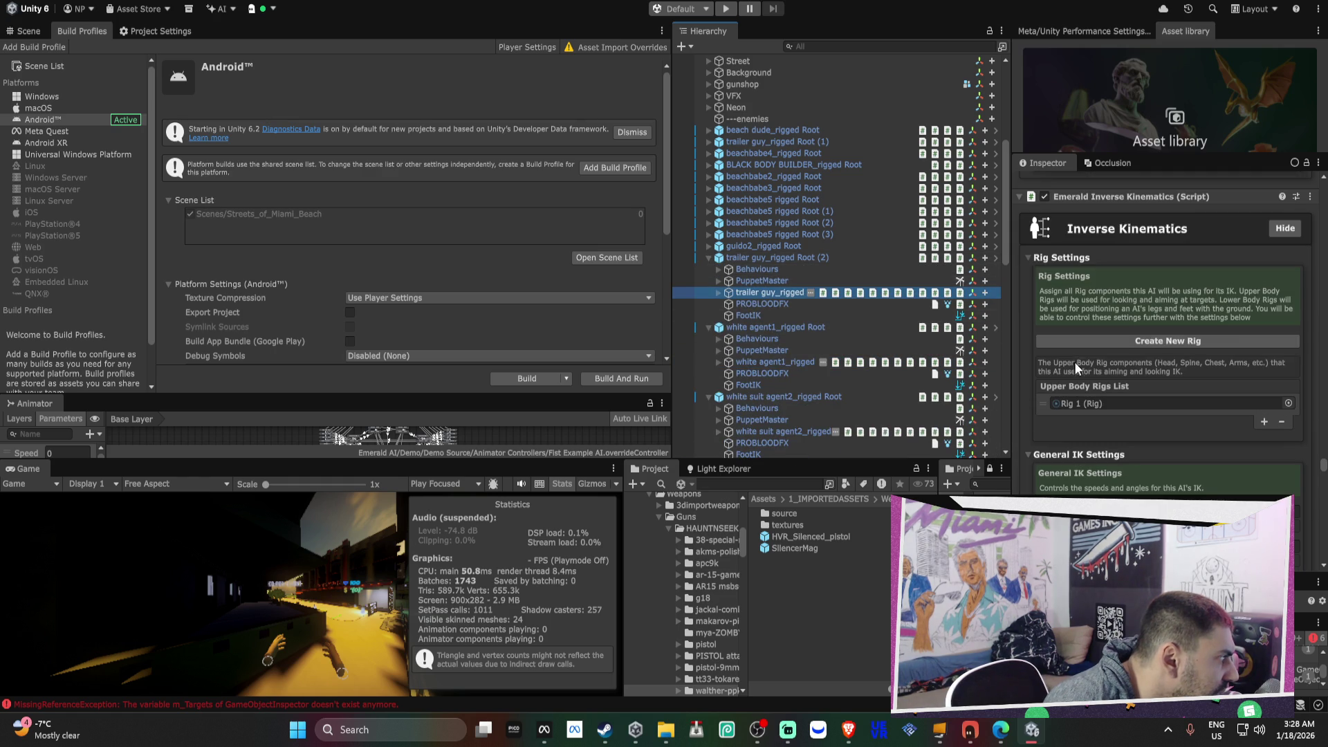
scroll(1090, 351, up, 5)
click(1173, 344)
click(1281, 394)
right_click(1104, 311)
key(Escape)
click(708, 247)
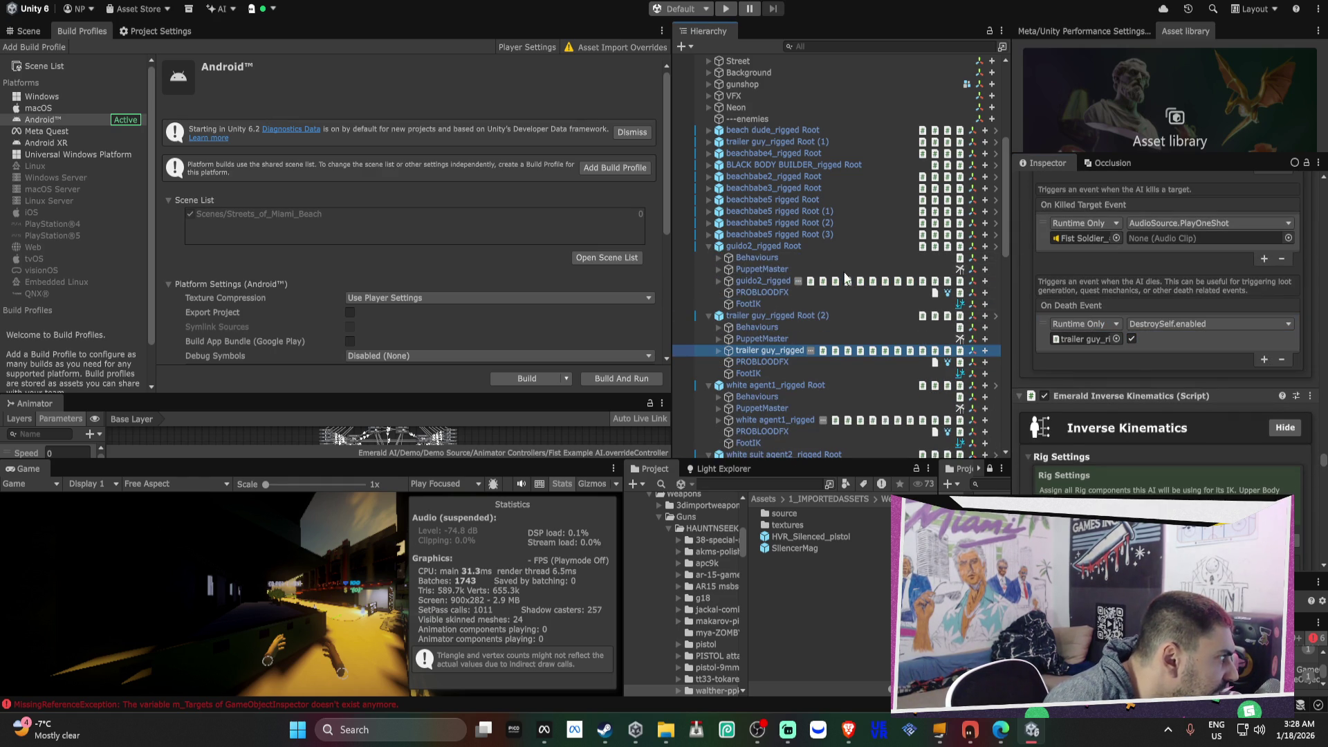
click(761, 281)
- Remove PuppetMaster.Kill from guido2 and beachbabe5, applying each On Death Event to prefab
click(1211, 340)
click(1281, 395)
right_click(1072, 302)
click(1105, 328)
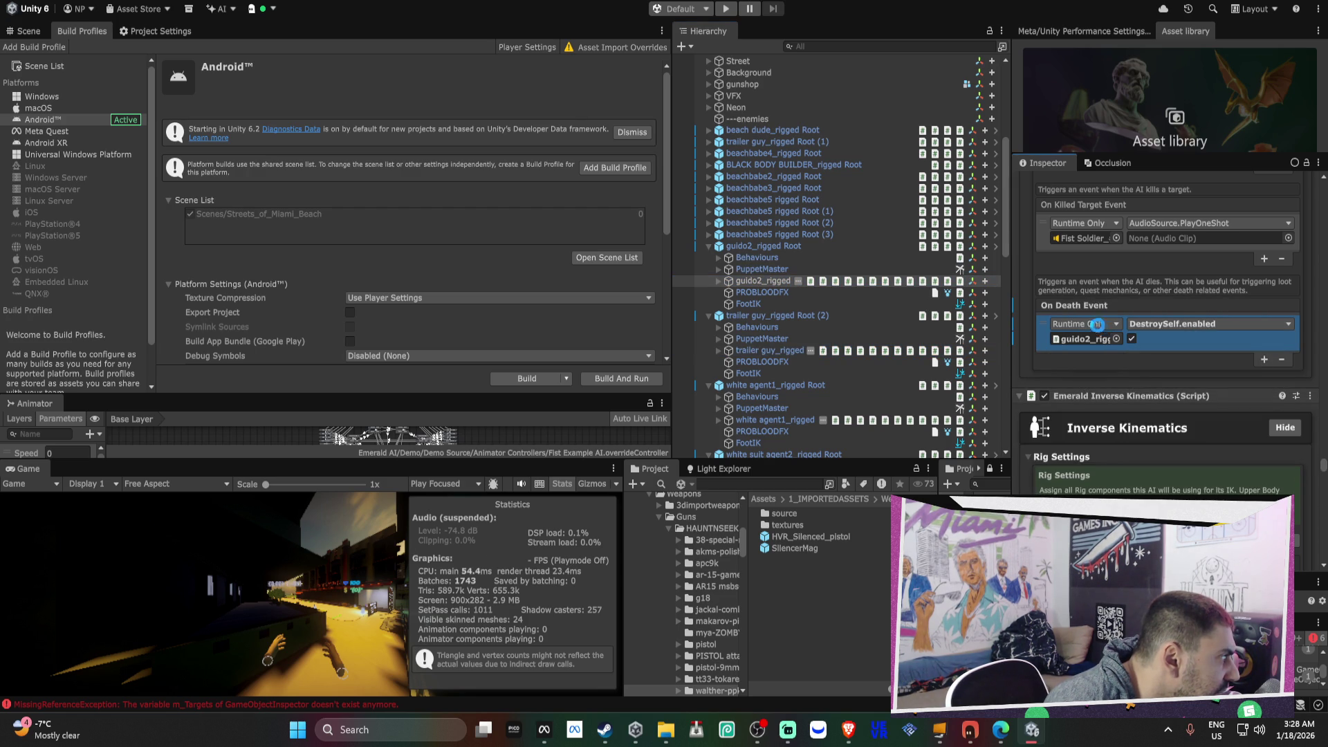
click(709, 235)
click(754, 269)
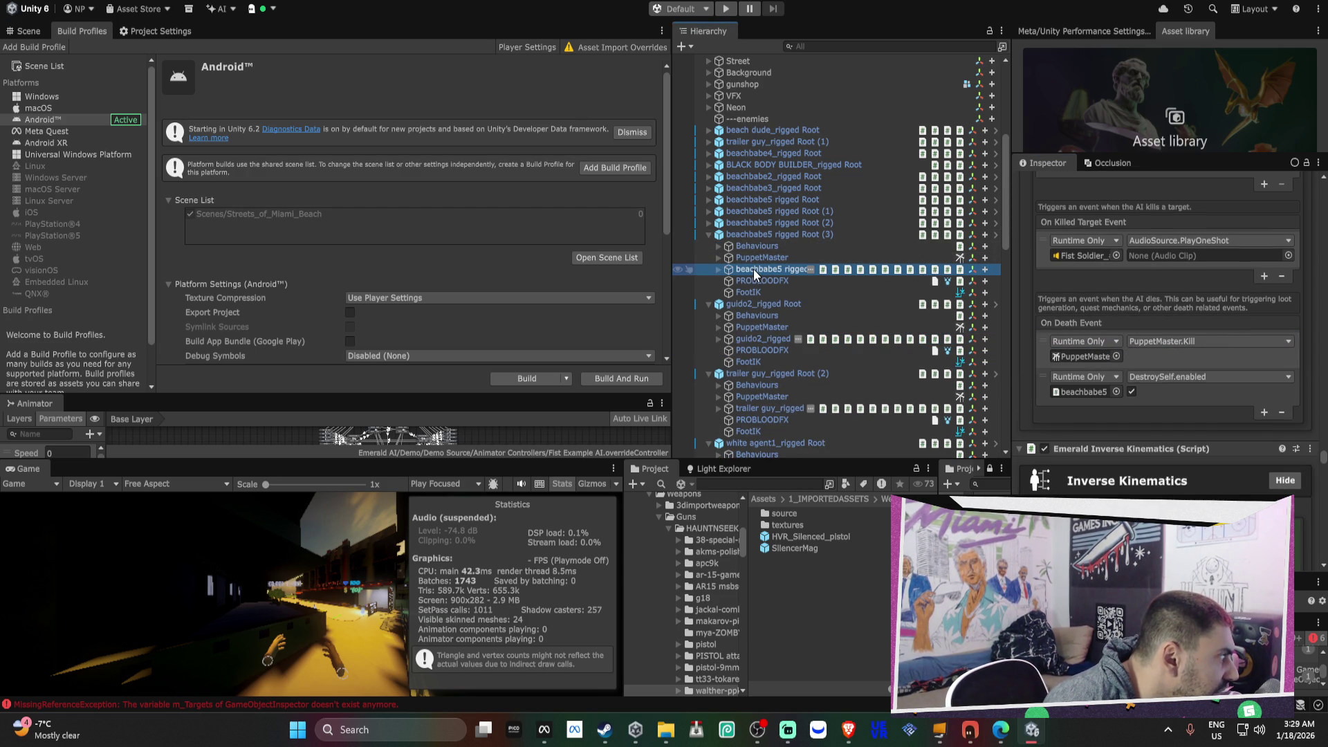
click(1281, 413)
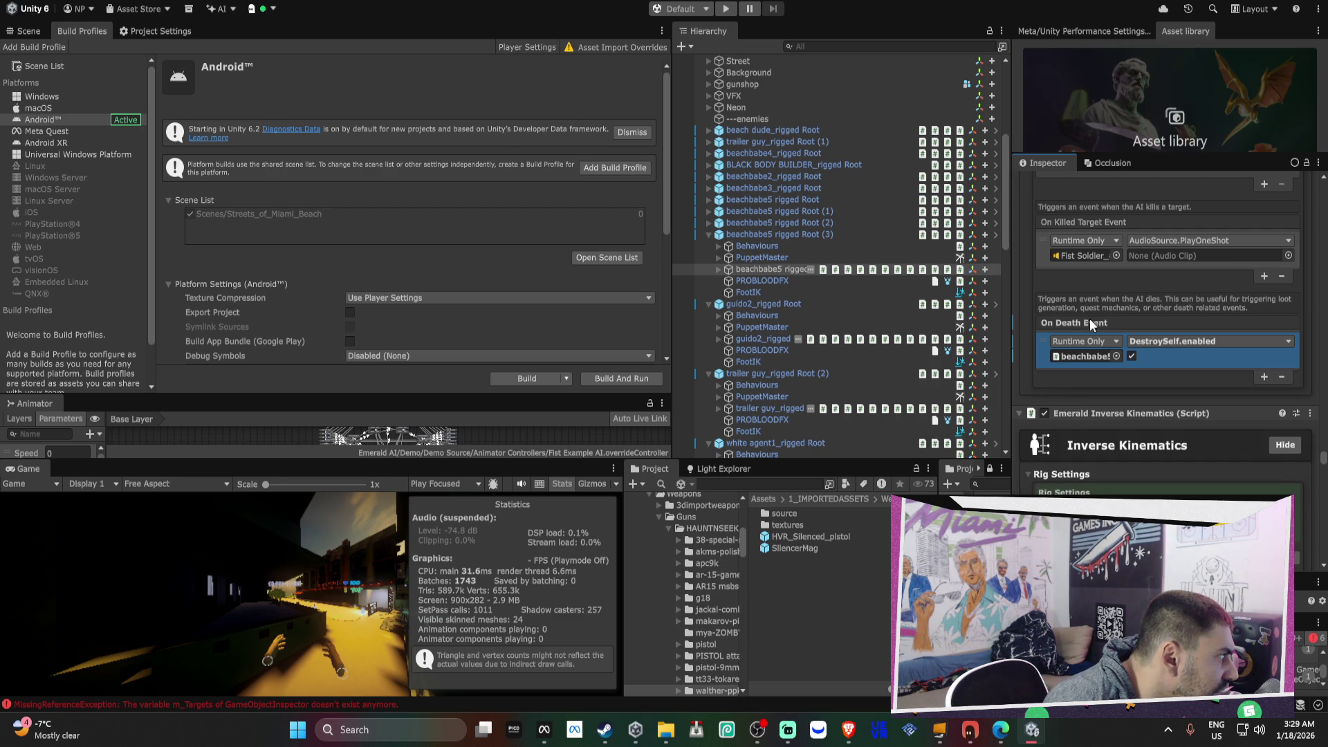
right_click(1093, 322)
click(1117, 345)
- Remove beachbabe3_rigged's PuppetMaster.Kill entry and apply the On Death Event to its prefab
click(708, 188)
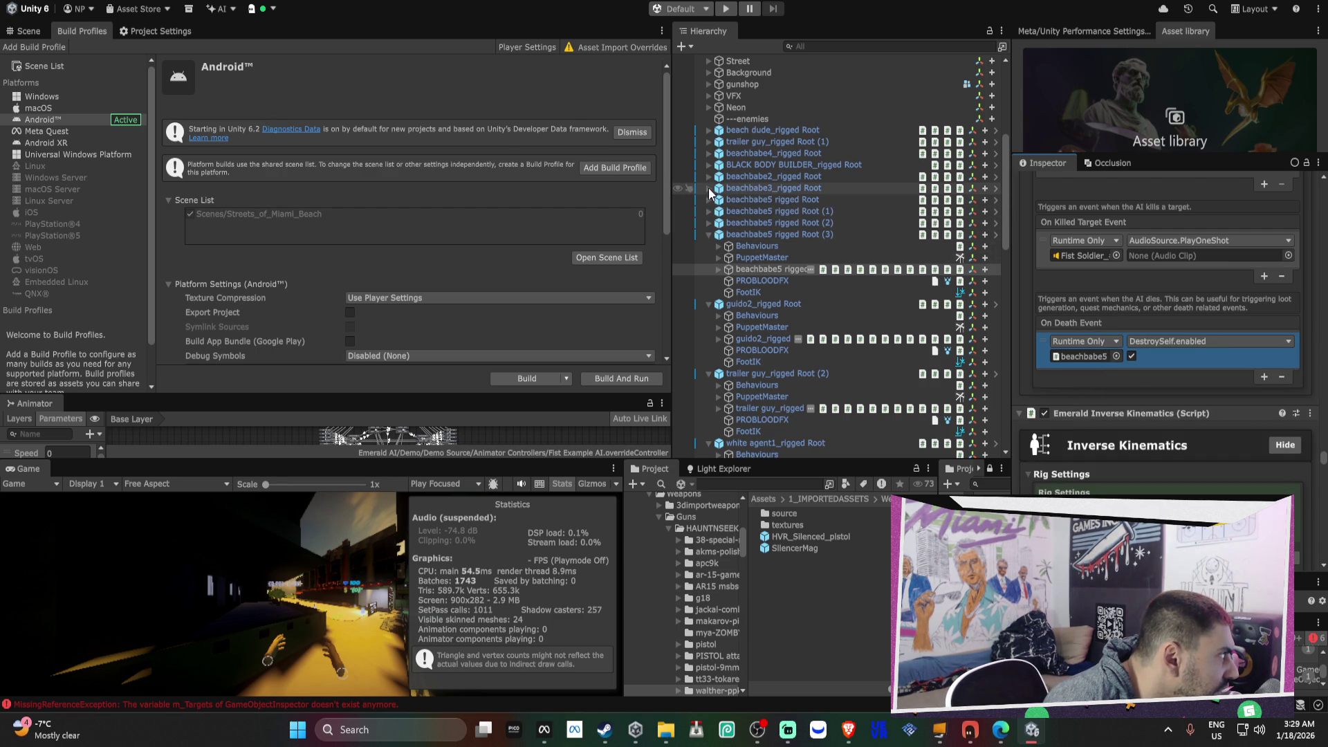
click(763, 223)
click(1190, 251)
click(1281, 303)
right_click(1071, 216)
click(1100, 238)
- Remove beachbabe2_rigged's PuppetMaster.Kill entry, keeping only DestroySelf.enabled
click(709, 176)
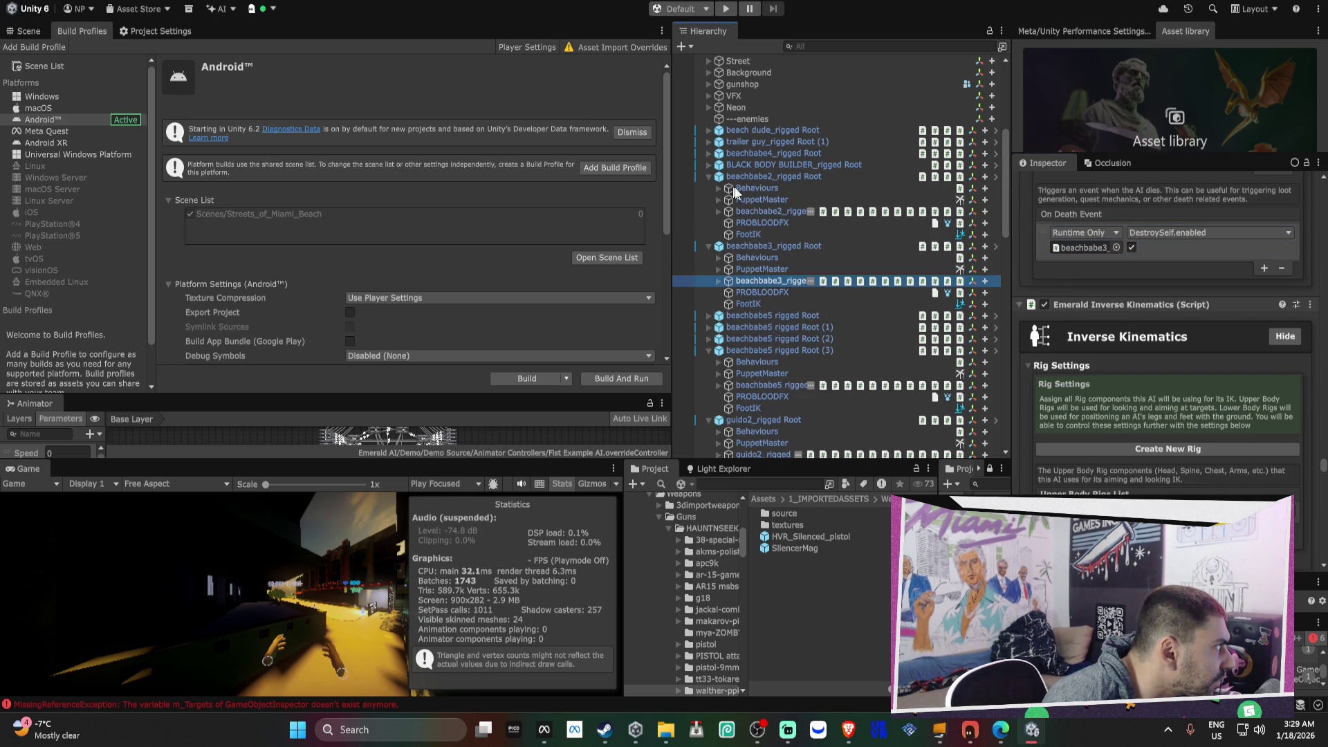
click(760, 210)
scroll(1076, 276, down, 15)
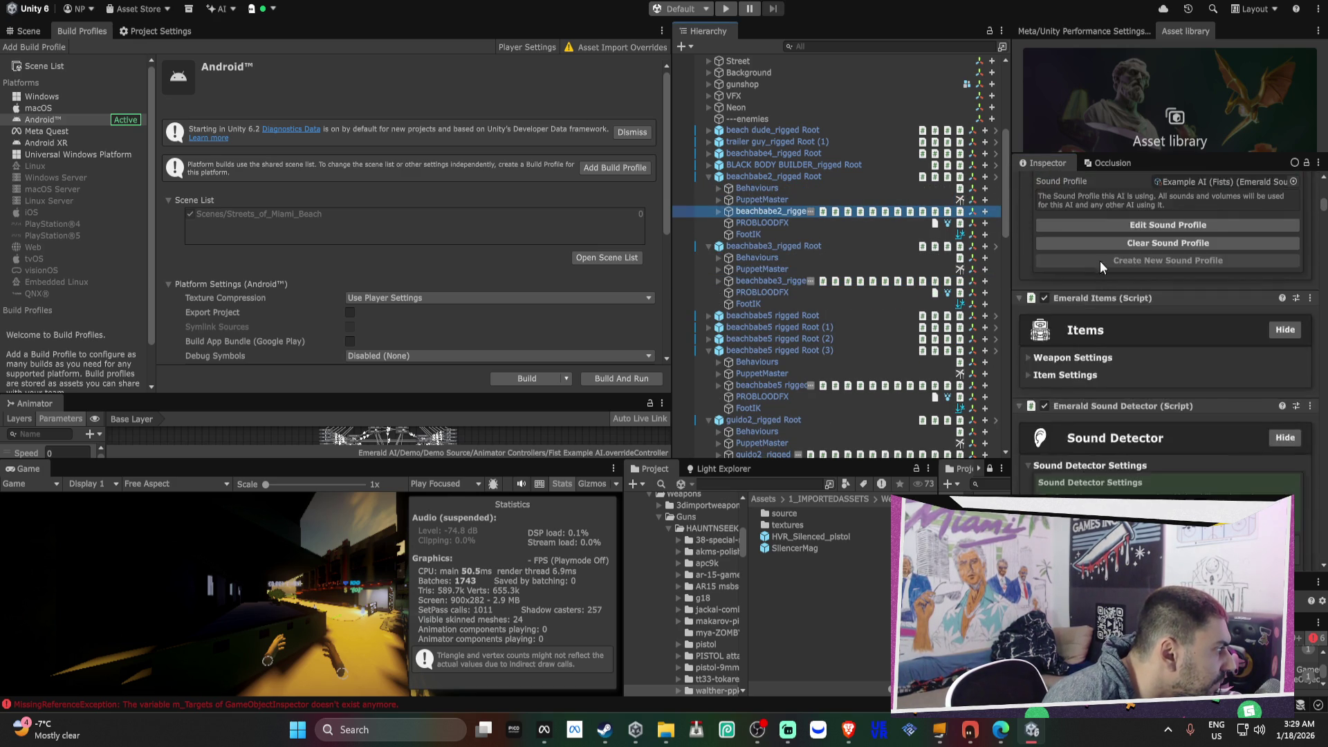
scroll(1114, 249, down, 15)
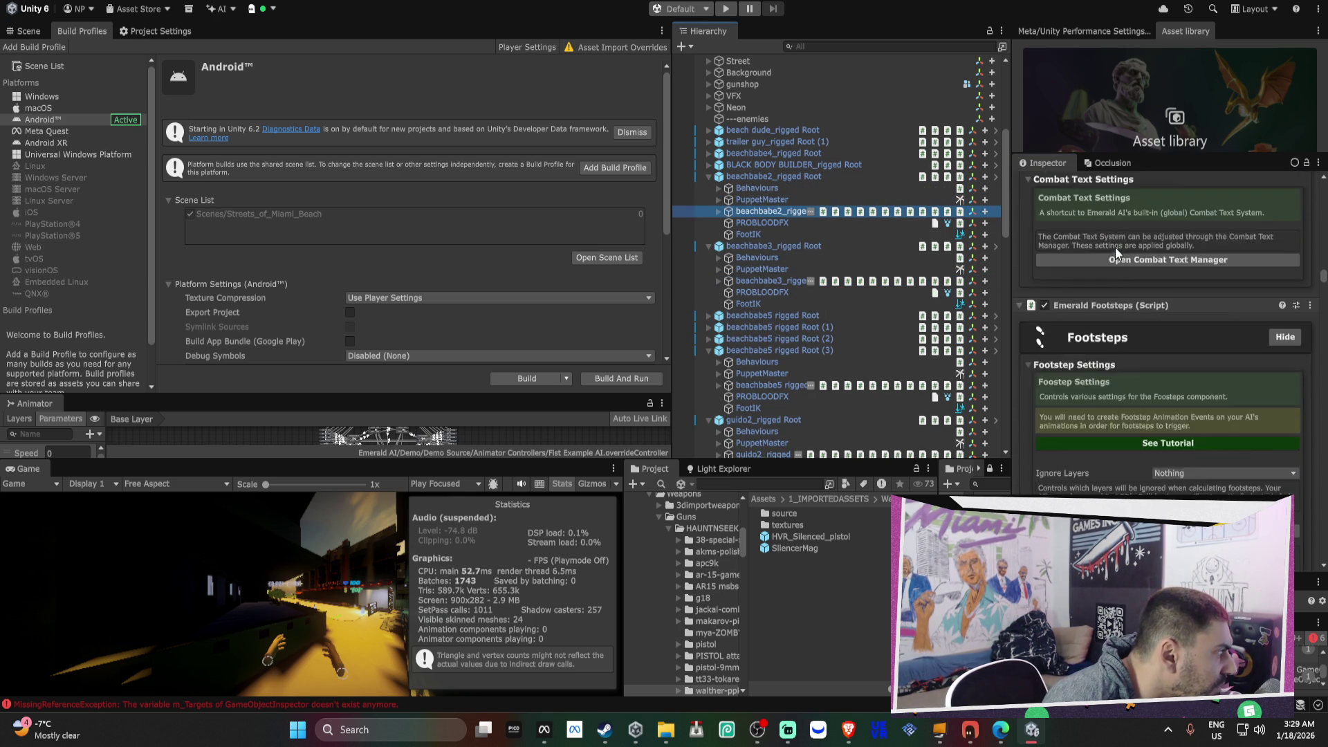
scroll(1120, 248, down, 15)
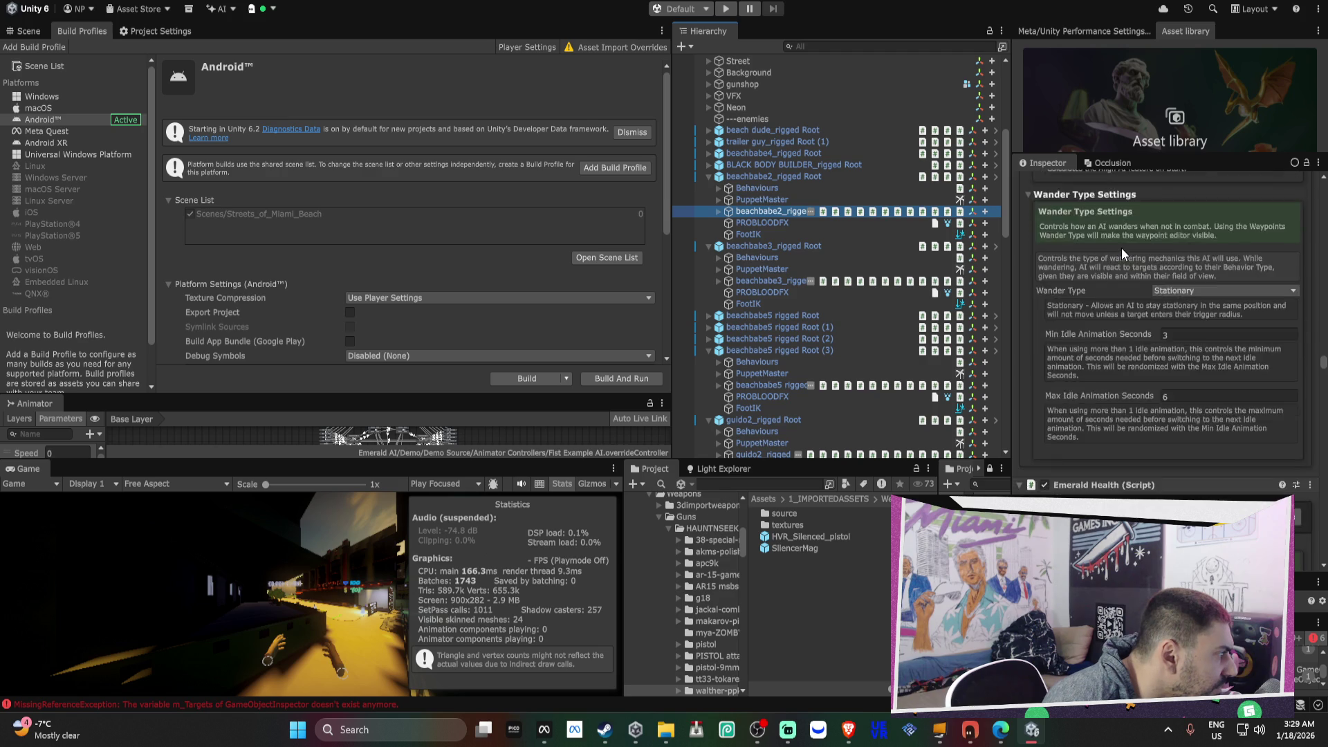
scroll(1122, 254, down, 15)
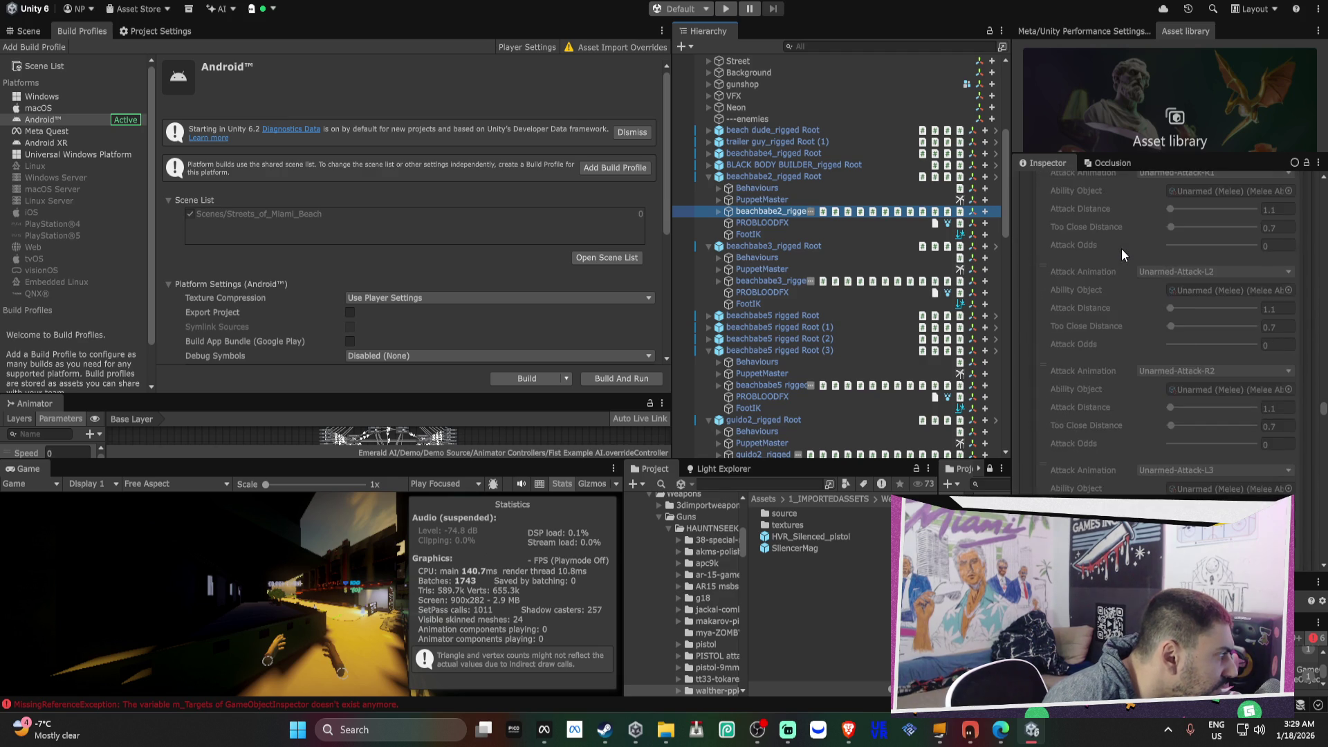
scroll(1122, 255, down, 10)
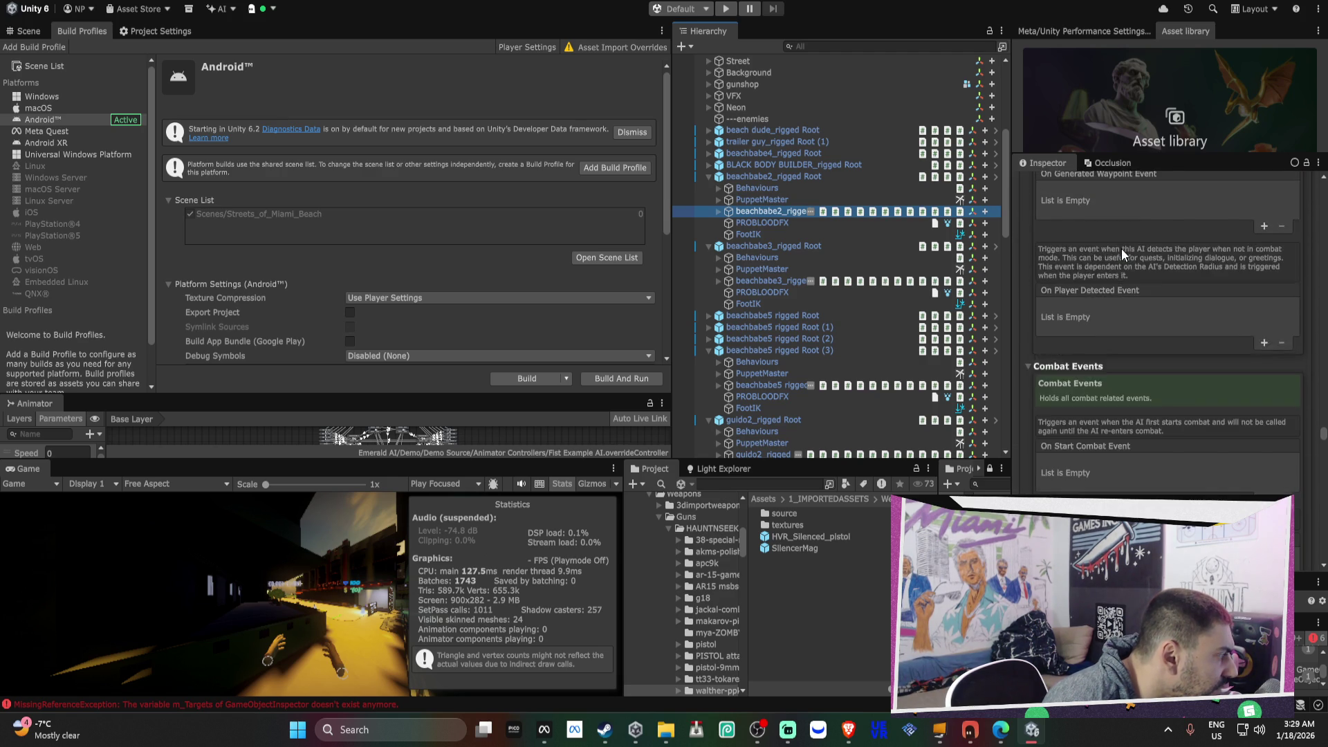
scroll(1122, 248, down, 8)
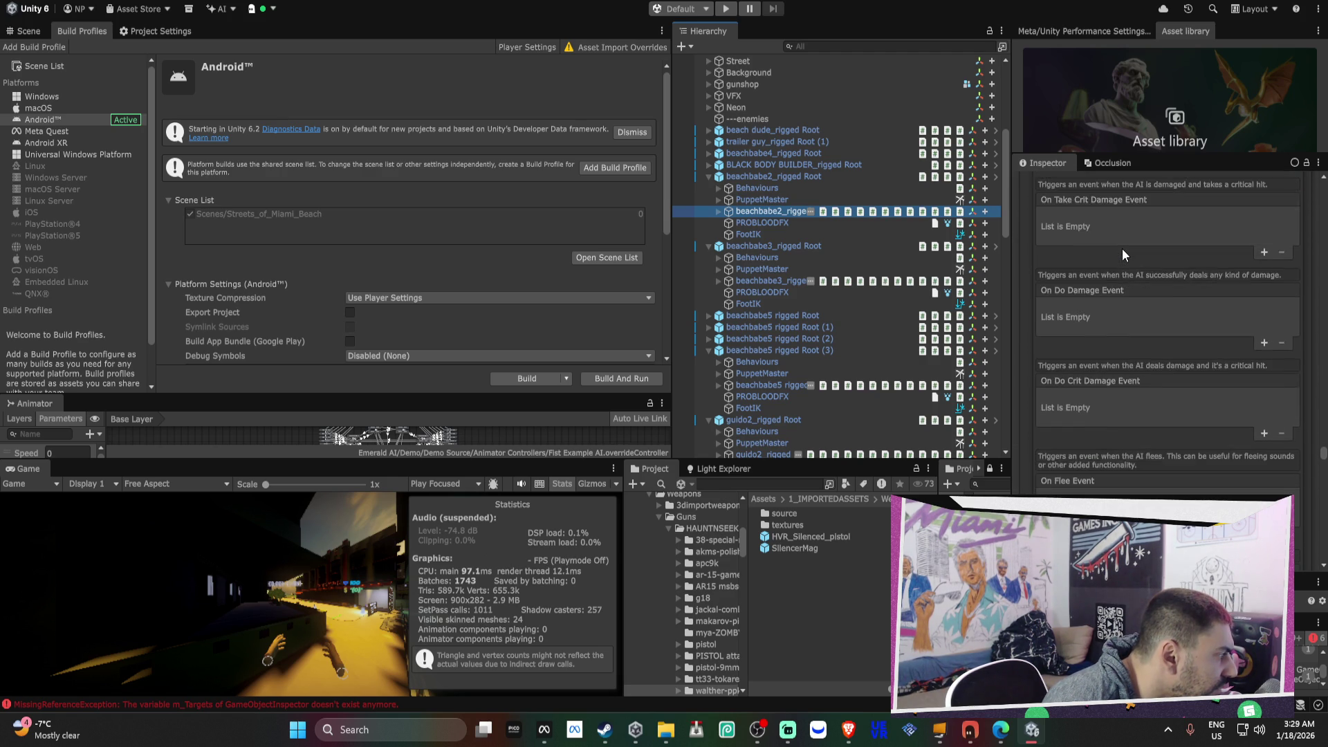
click(1182, 390)
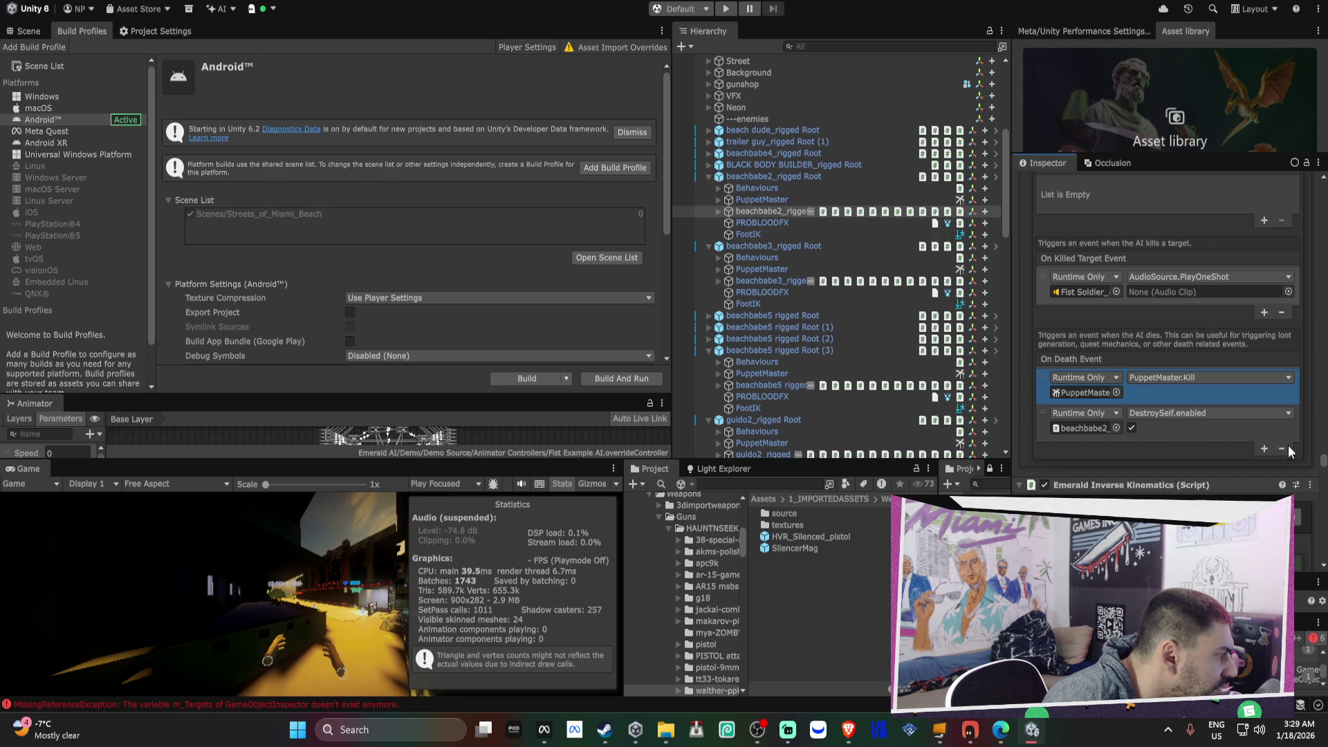
click(1283, 447)
right_click(1093, 438)
key(Escape)
click(707, 170)
click(709, 165)
- Delete the PuppetMaster.Kill death event from BLACK BODY BUILDER_rigged
click(754, 197)
scroll(1186, 321, up, 3)
scroll(1186, 321, down, 5)
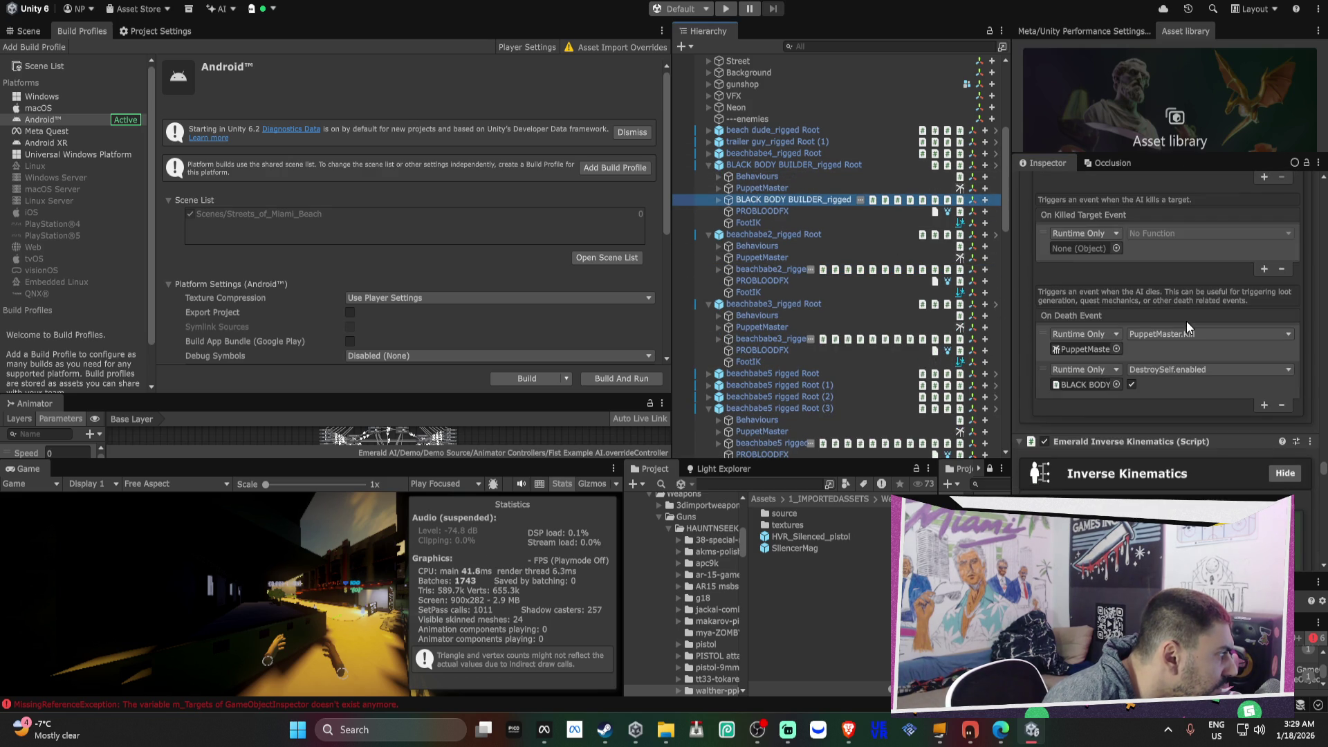
click(1203, 353)
click(1282, 406)
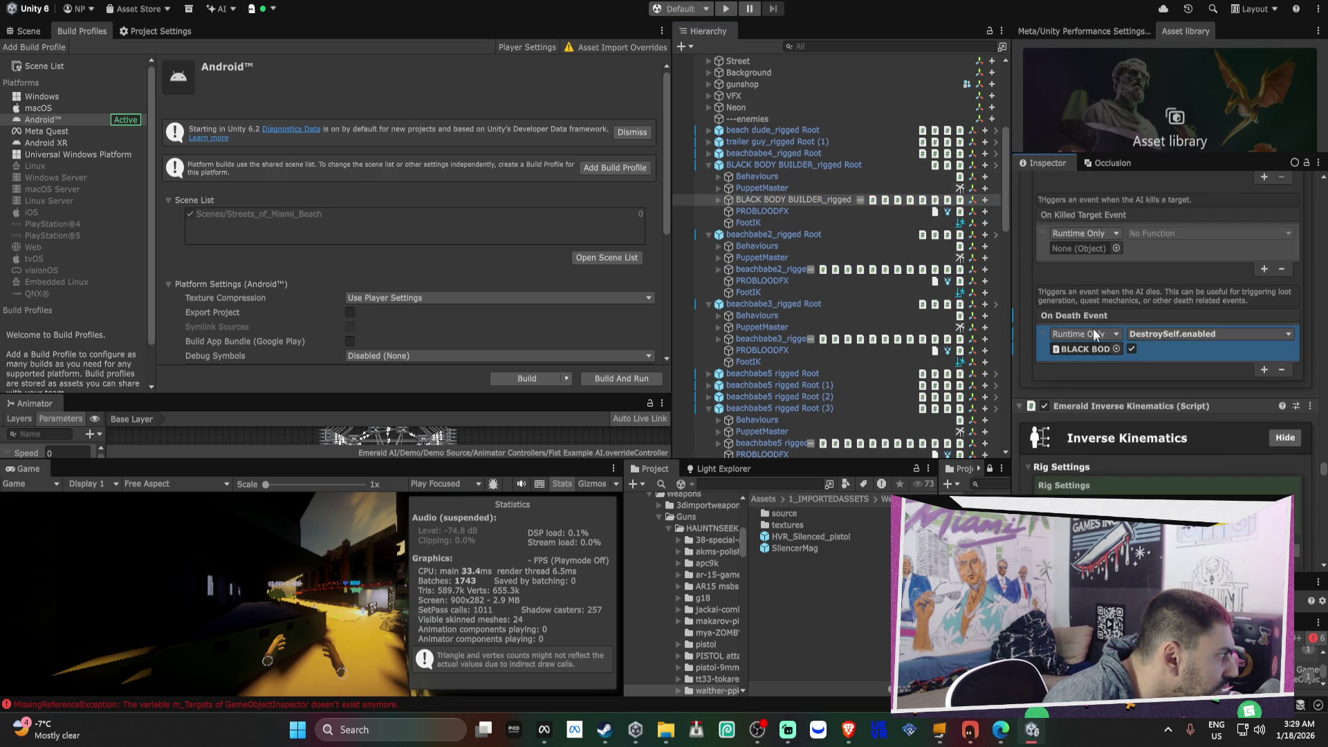
right_click(1056, 313)
key(Escape)
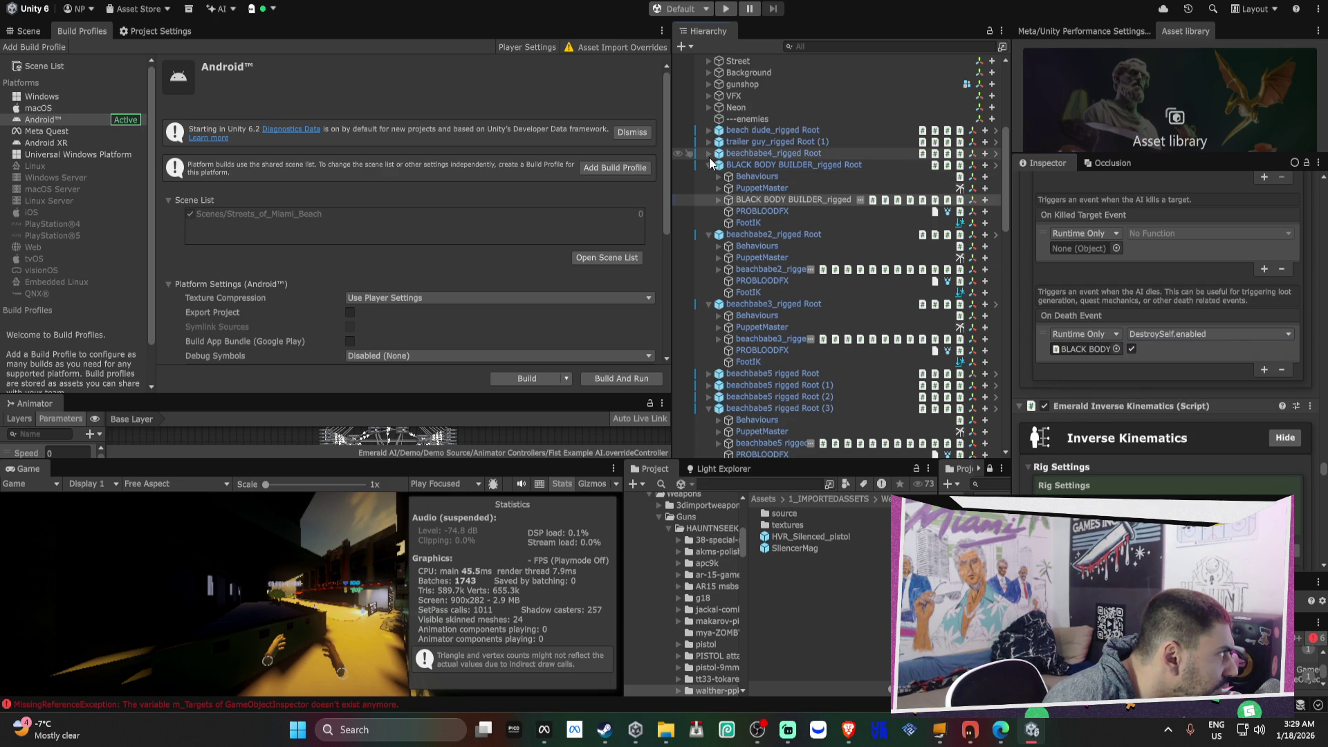
- Delete beachbabe4_rigged's PuppetMaster.Kill entry, leaving DestroySelf.enabled
click(708, 153)
click(768, 176)
scroll(1104, 367, down, 5)
scroll(1106, 368, down, 10)
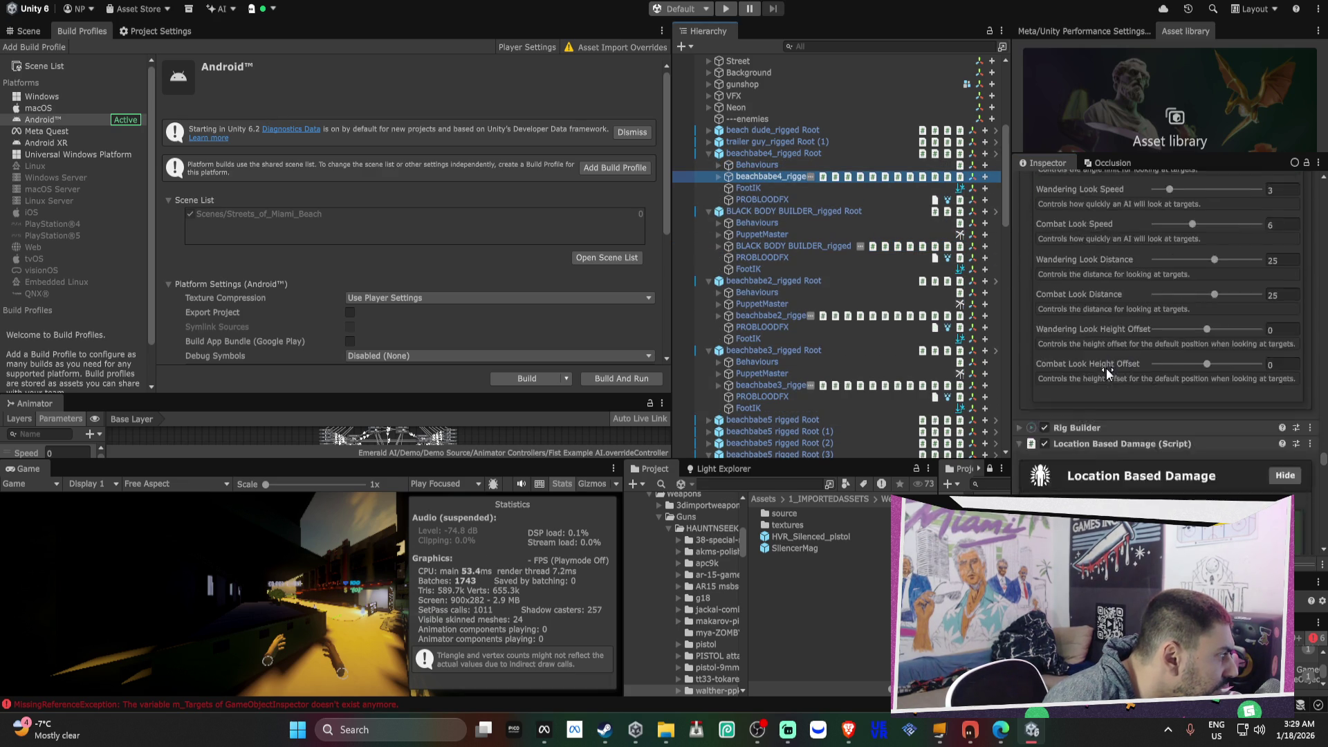
scroll(1106, 368, up, 10)
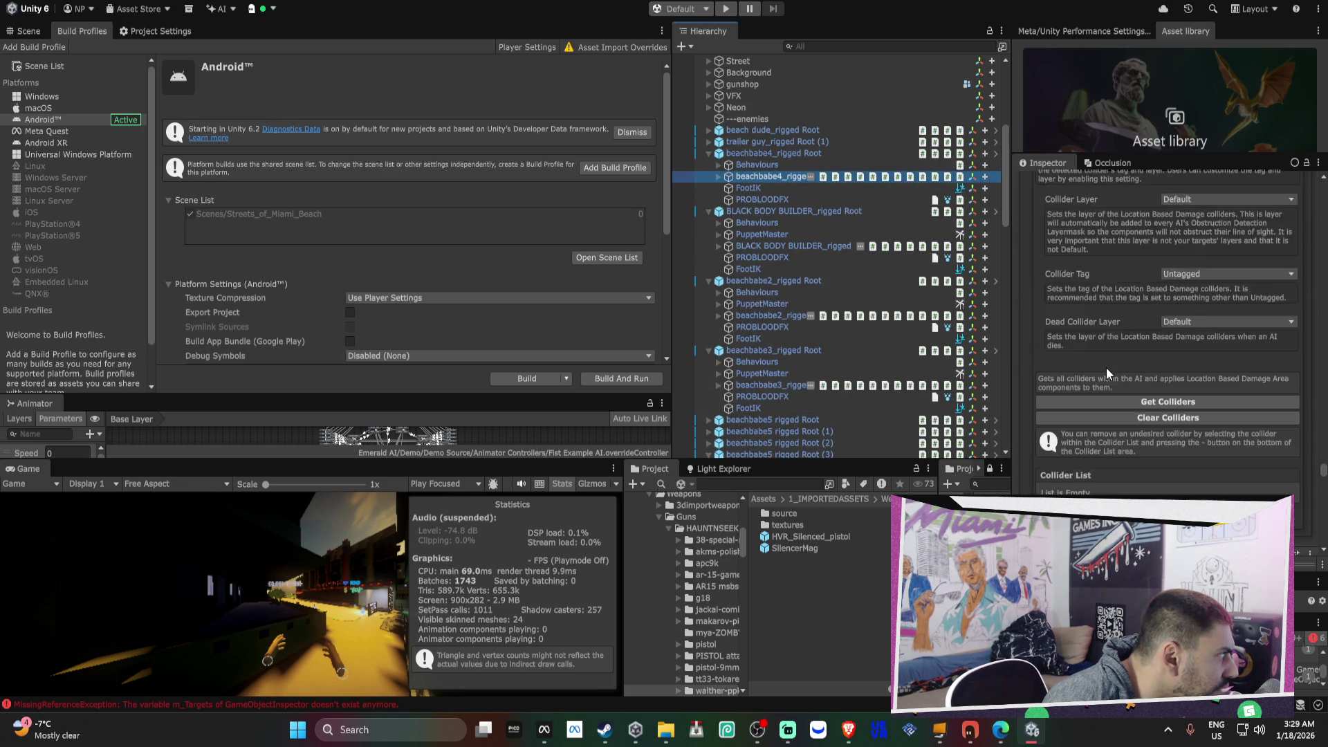
scroll(1102, 367, up, 5)
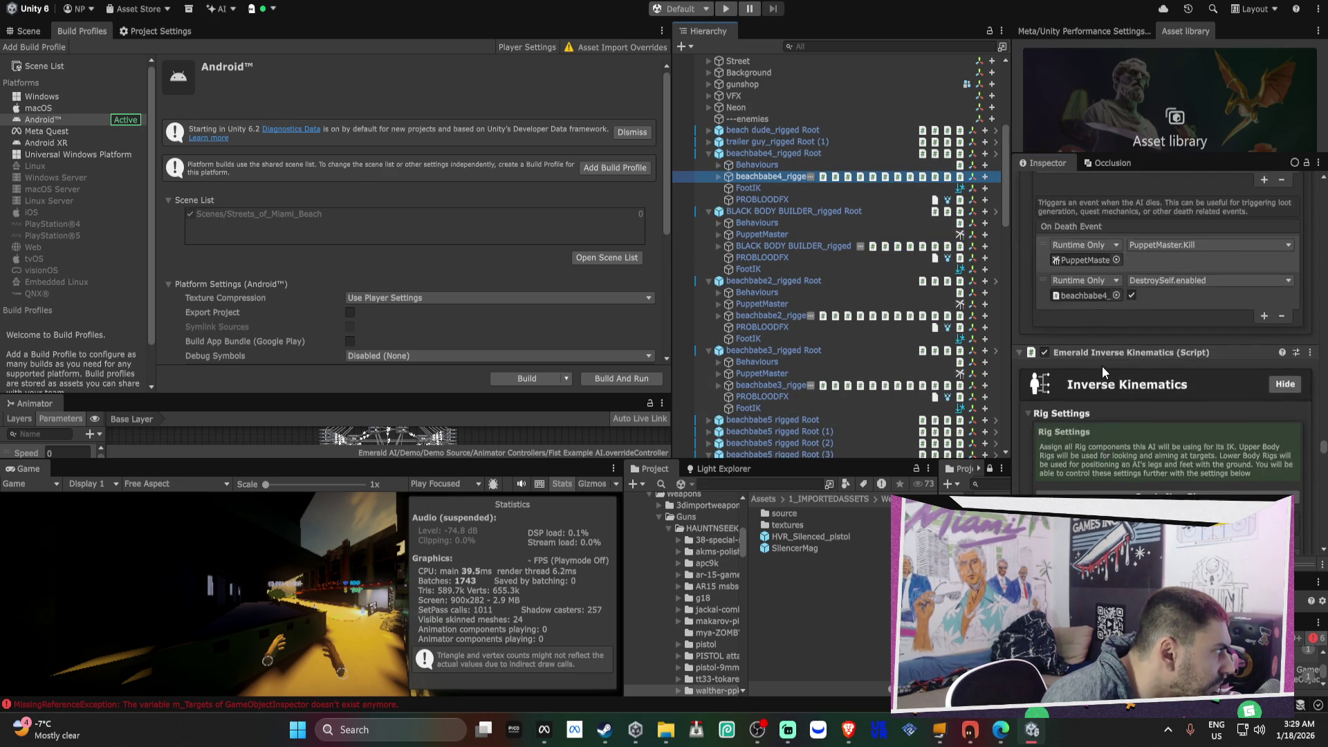
click(1168, 294)
click(1281, 353)
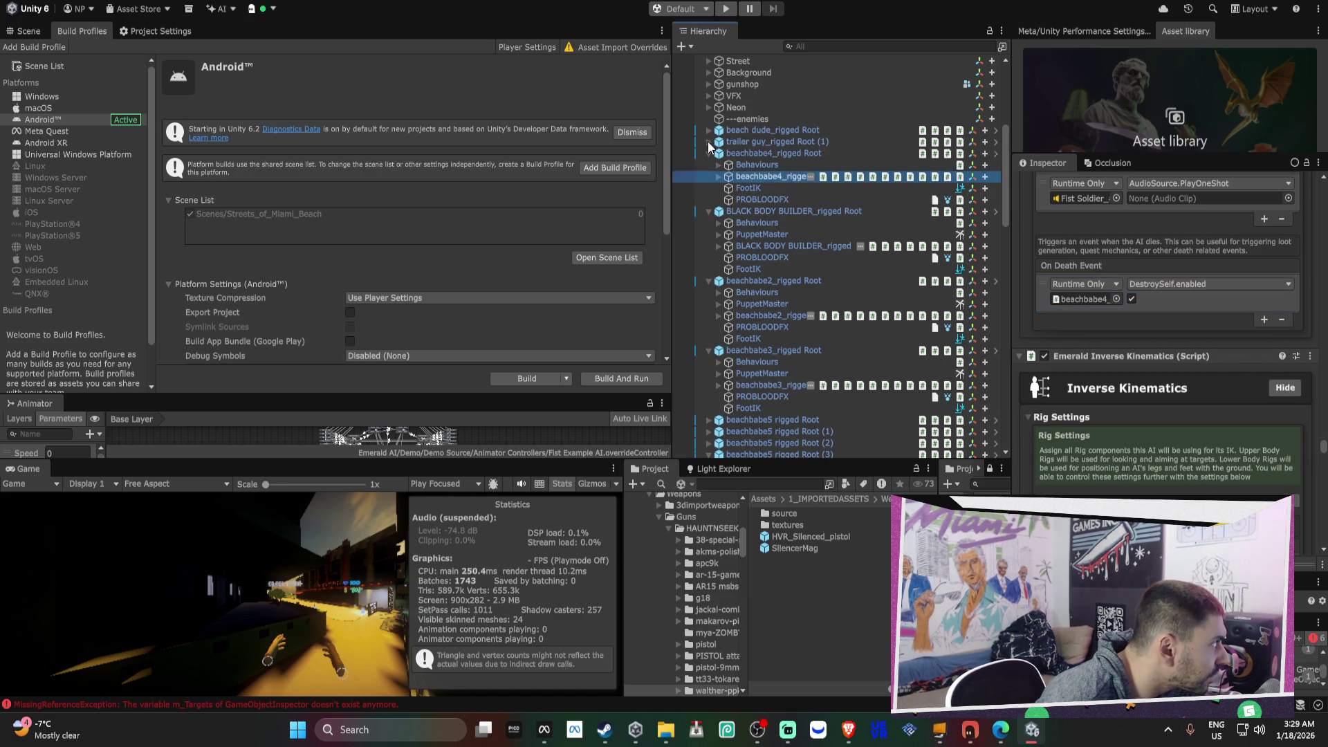
- Check trailer guy_rigged, then strip PuppetMaster.Kill from beach dude_rigged's On Death Event
click(761, 176)
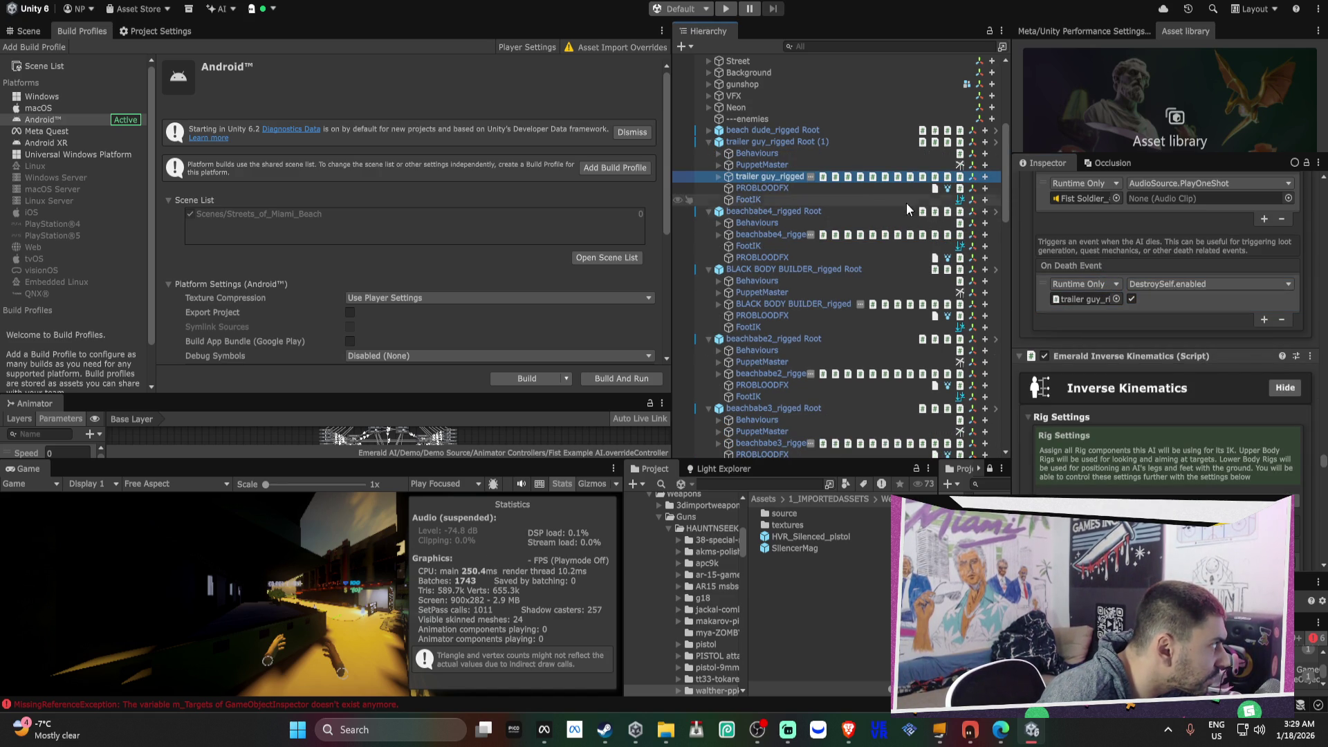
click(708, 130)
click(761, 164)
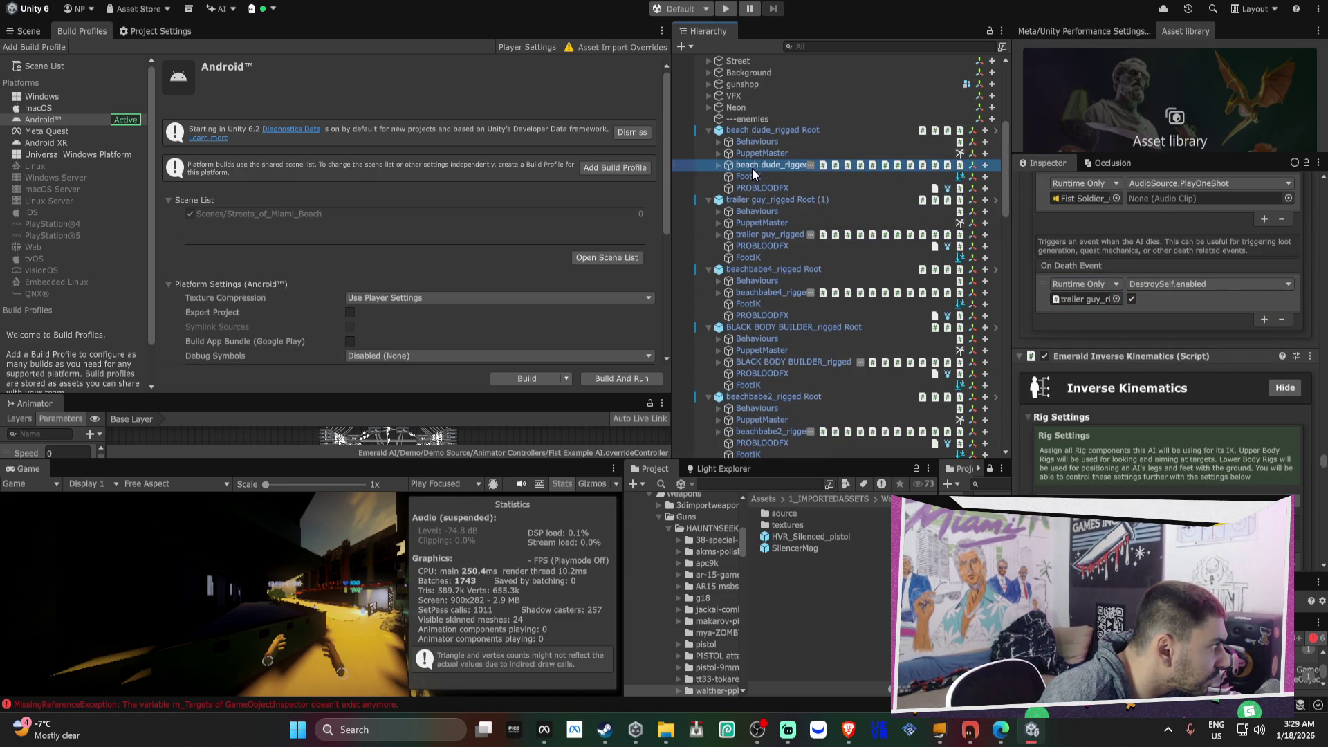
click(1245, 352)
click(1281, 408)
right_click(1085, 319)
click(1147, 341)
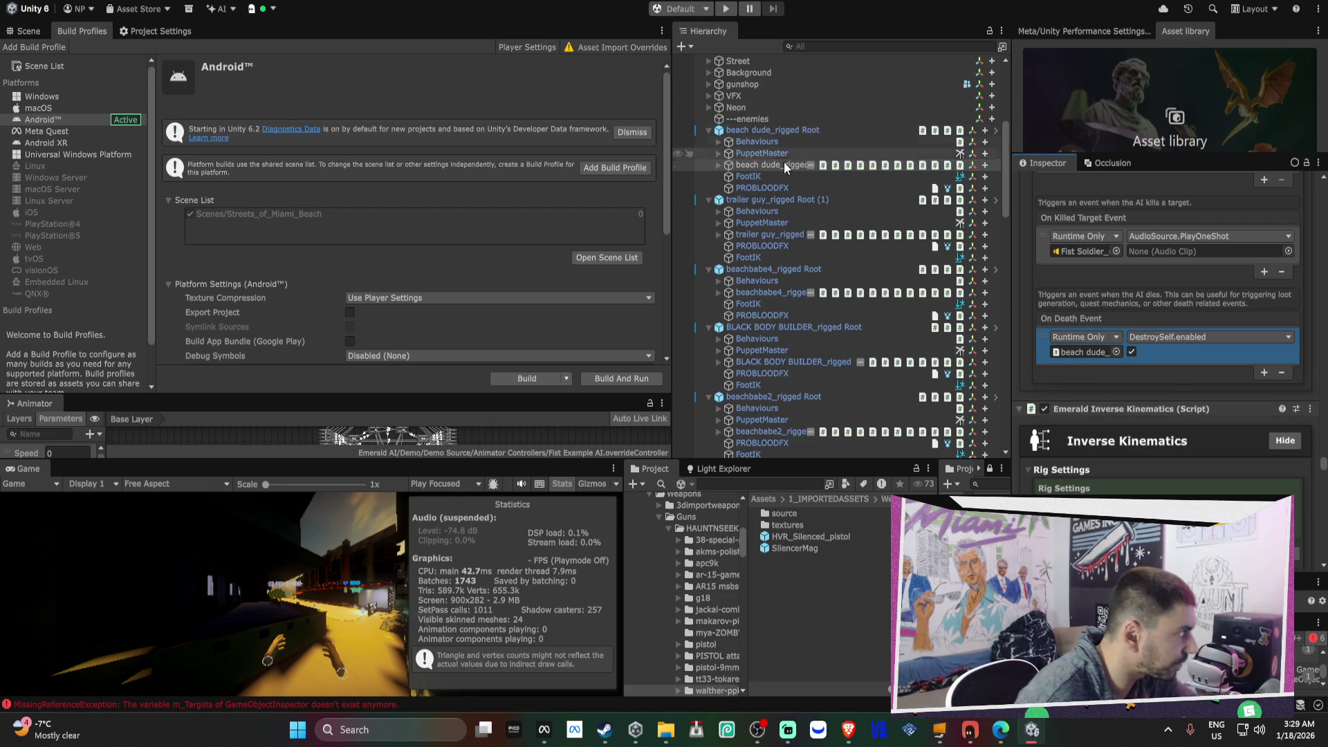
scroll(1175, 293, down, 10)
scroll(1189, 304, down, 15)
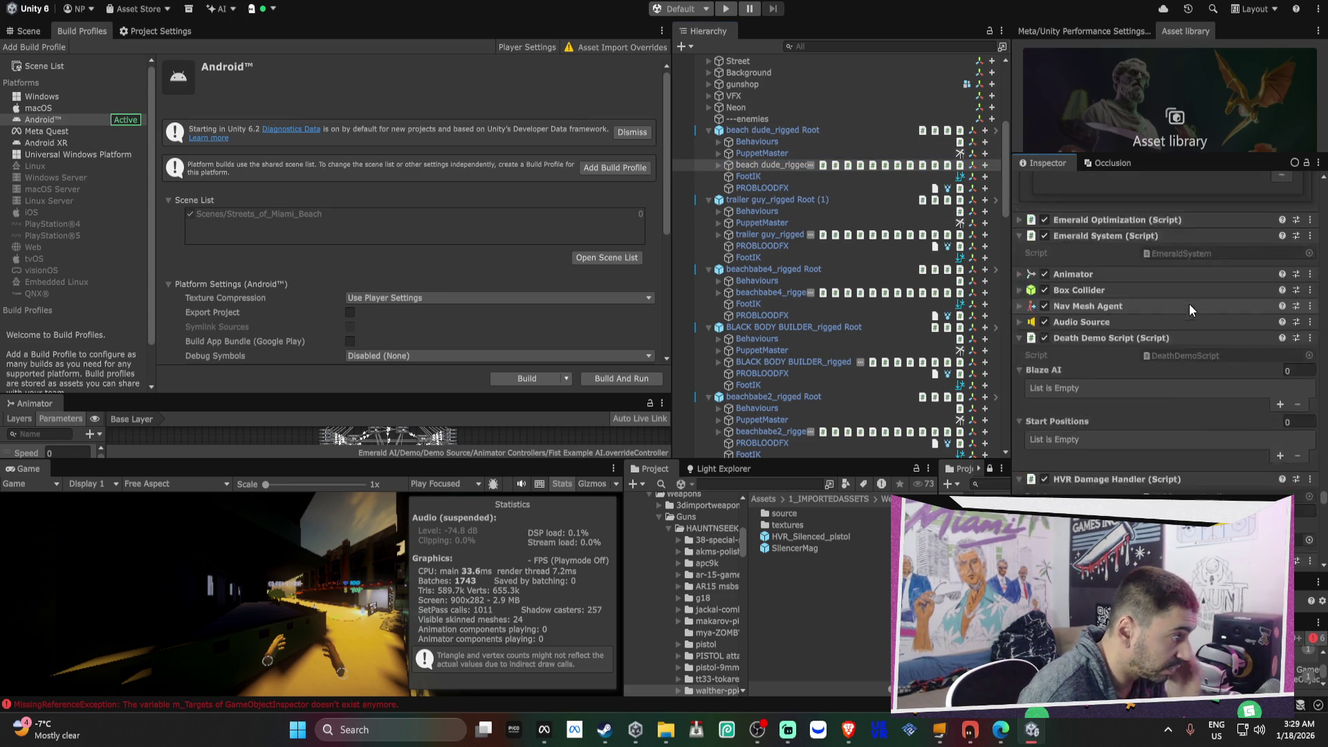
scroll(1185, 300, down, 15)
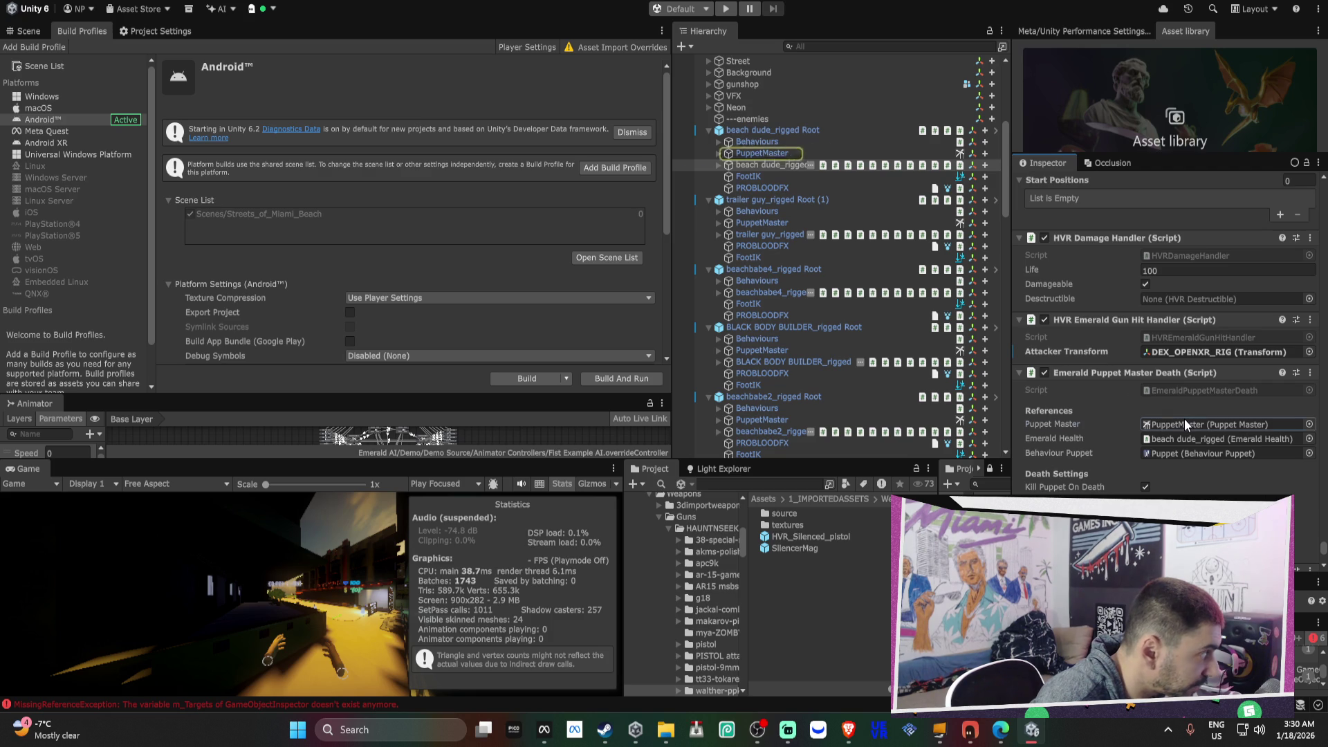
- Ping the PuppetMaster and Behaviour Puppet references, then uncheck Log Death on trailer guy_rigged's death script
click(1185, 421)
click(1176, 451)
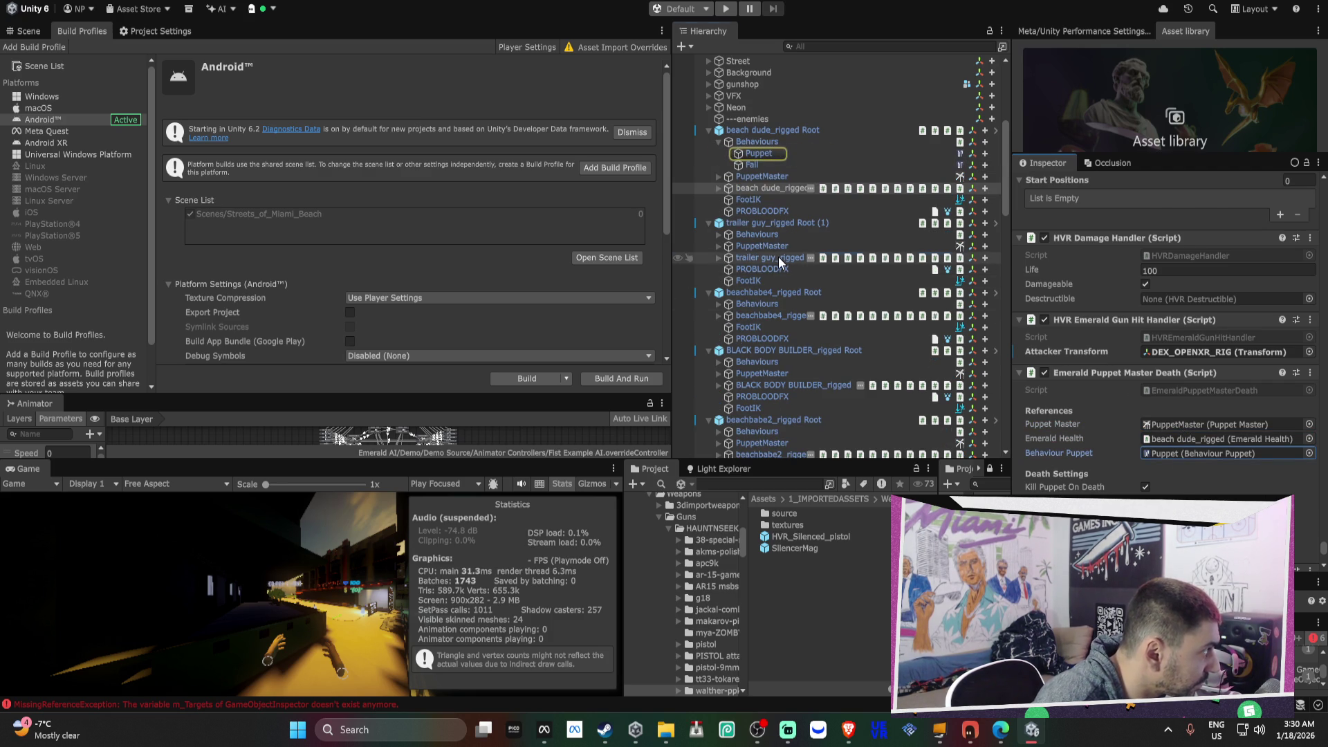
click(778, 256)
click(1300, 545)
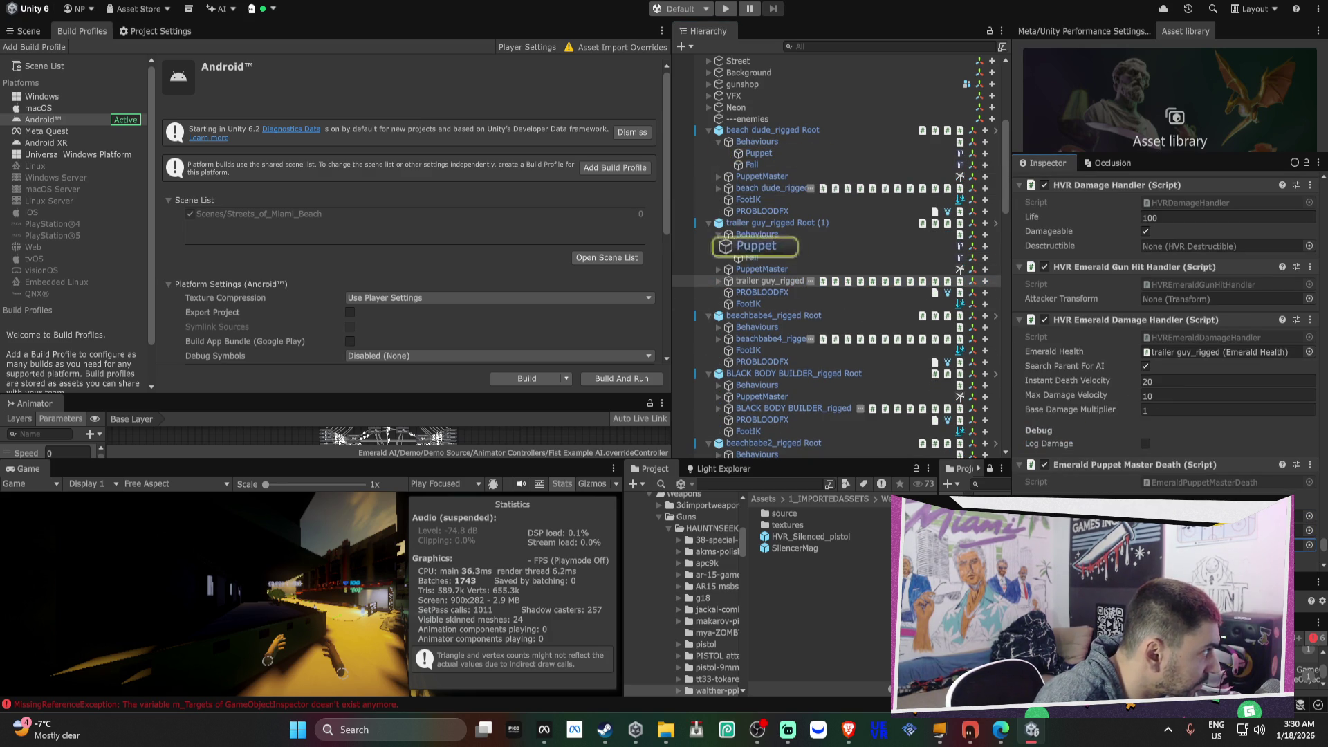
scroll(1169, 332, down, 3)
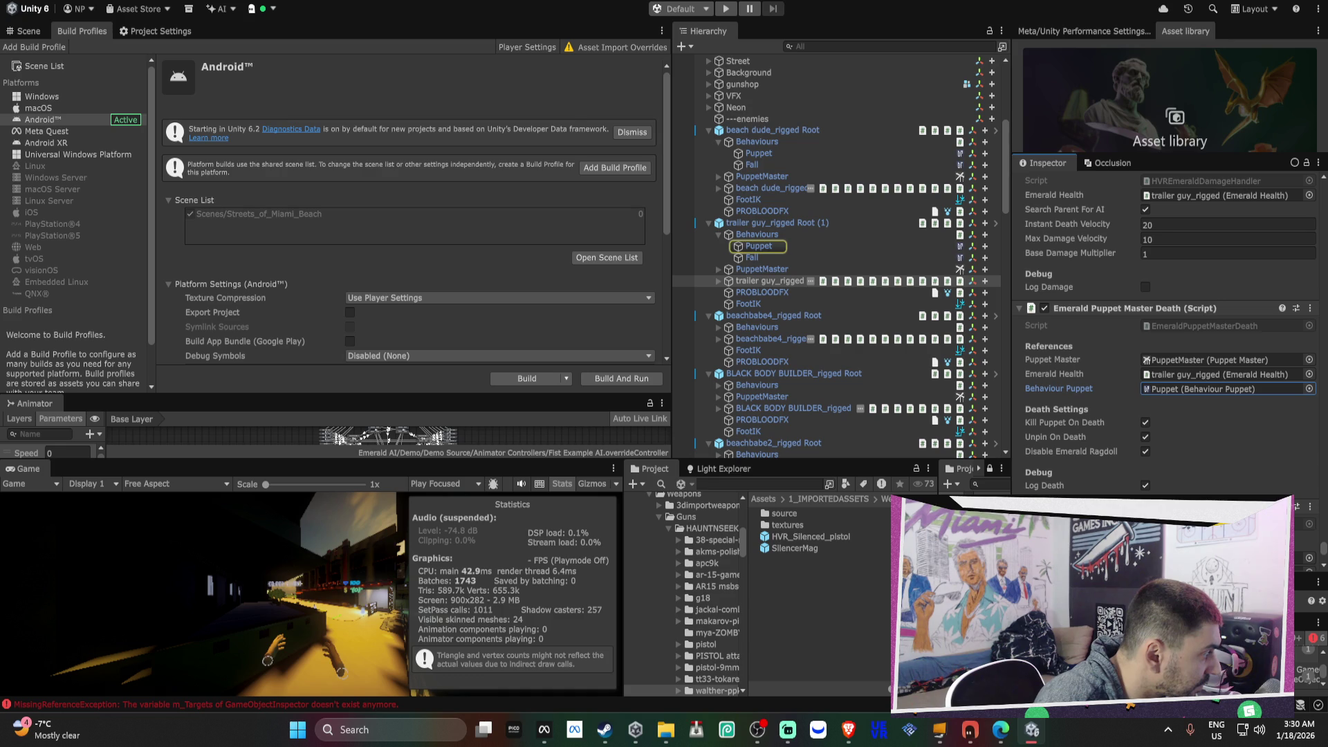
click(1145, 486)
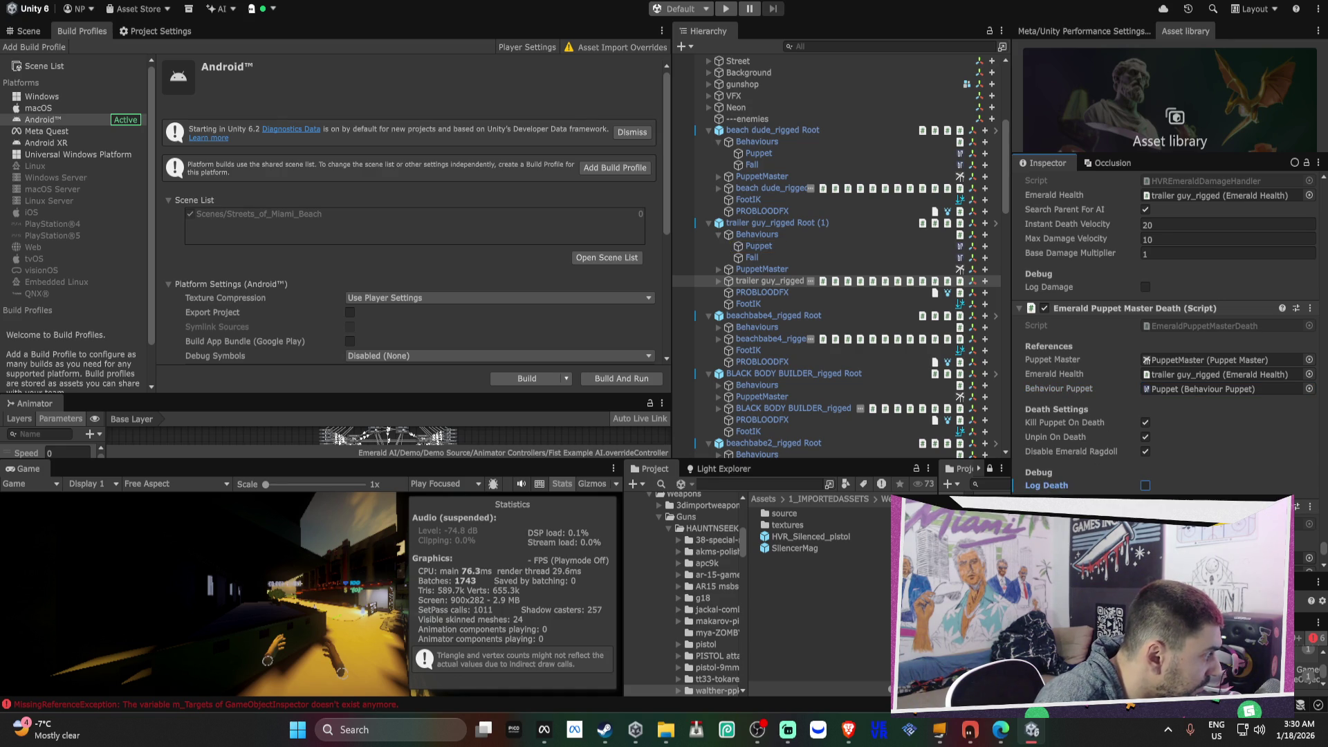
- Review beach dude_rigged Root's components, pinging its PuppetMaster and Emerald Health references
click(762, 133)
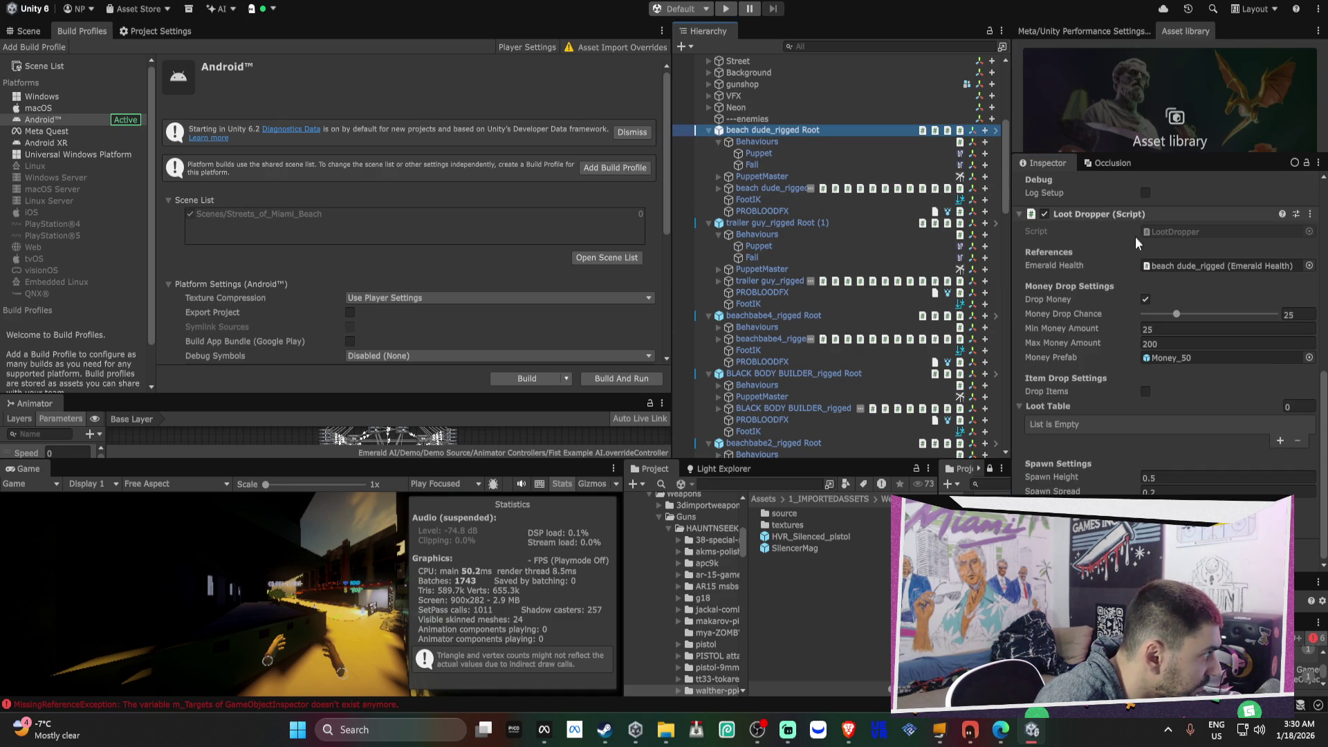
scroll(1121, 294, up, 5)
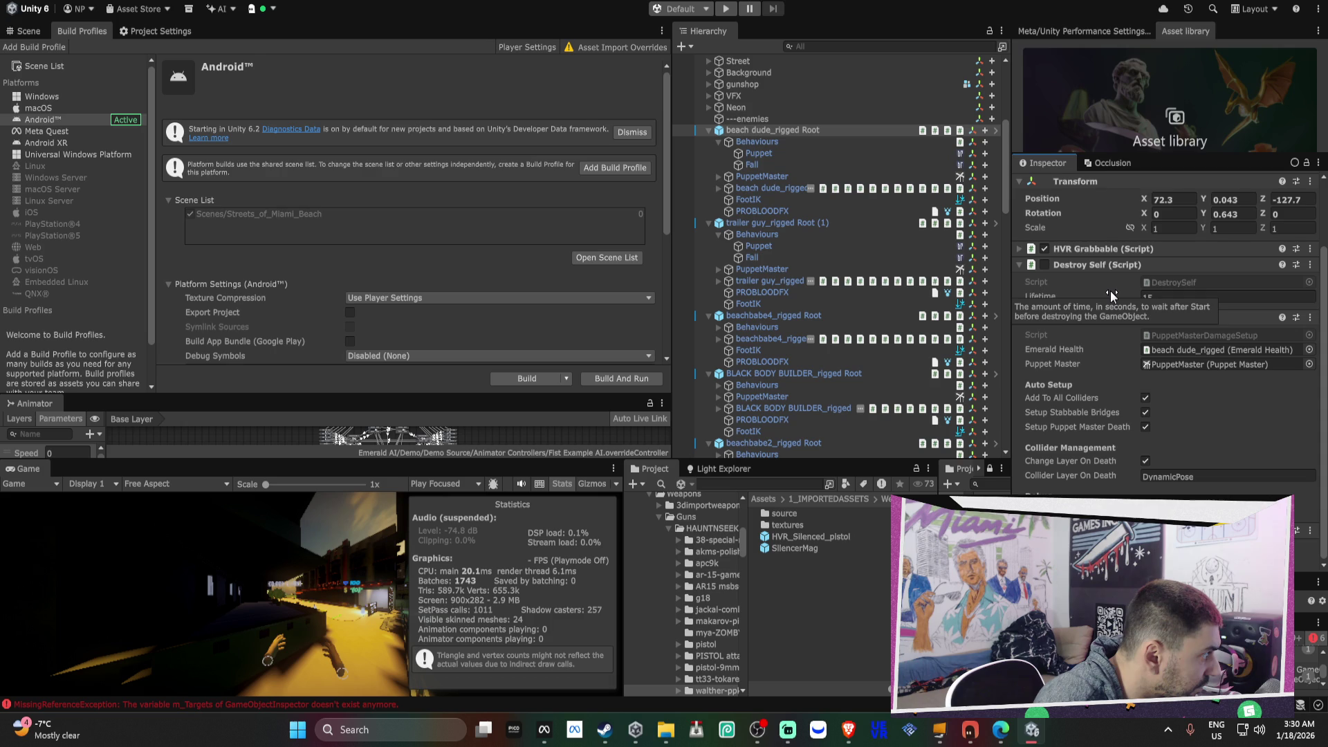
click(1174, 364)
click(1181, 355)
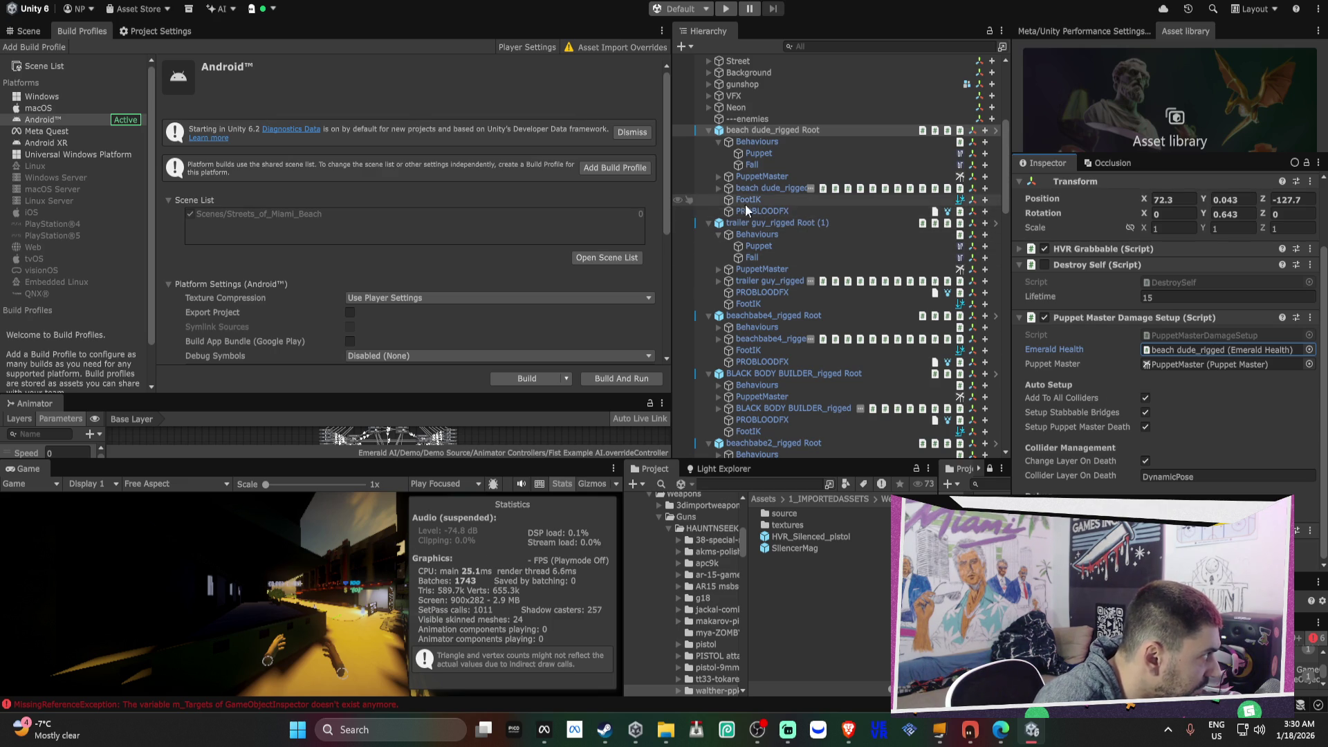
click(718, 188)
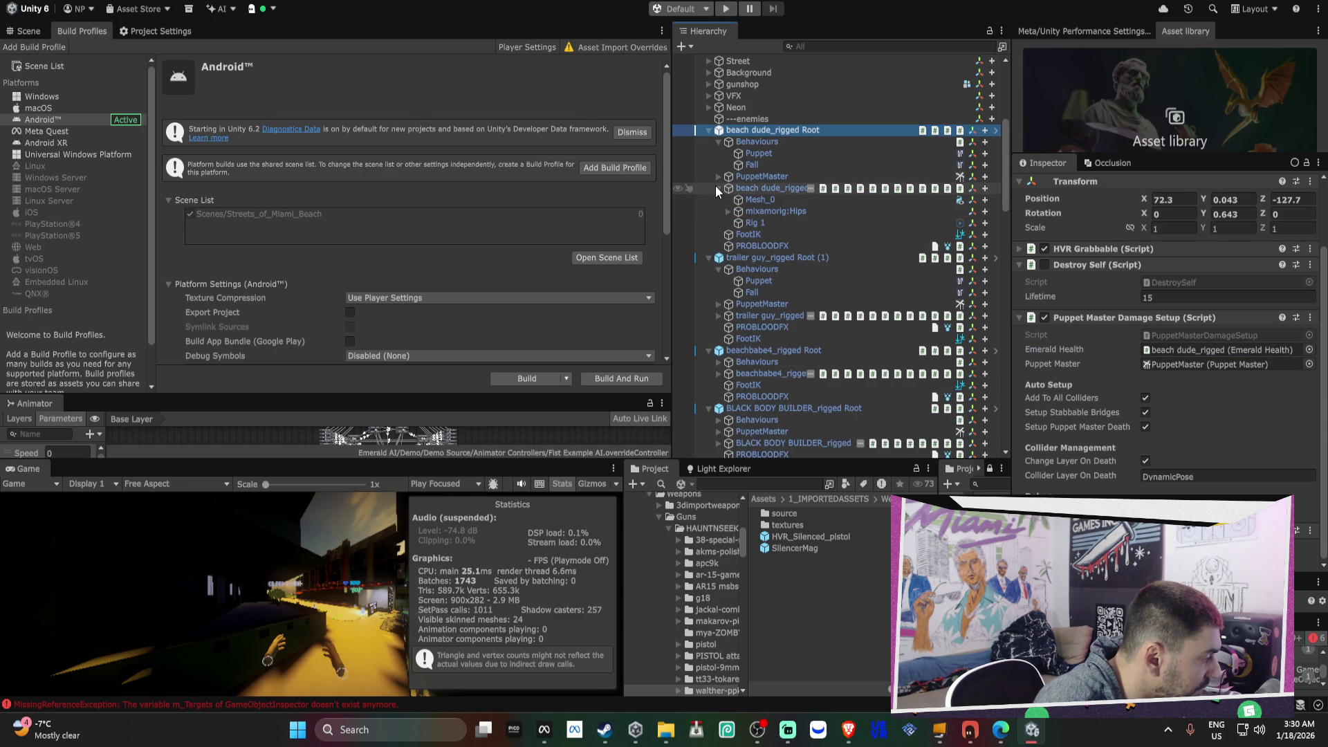
- Browse the Project window to the KriptoFX > VolumetricBloodFX folder
click(657, 515)
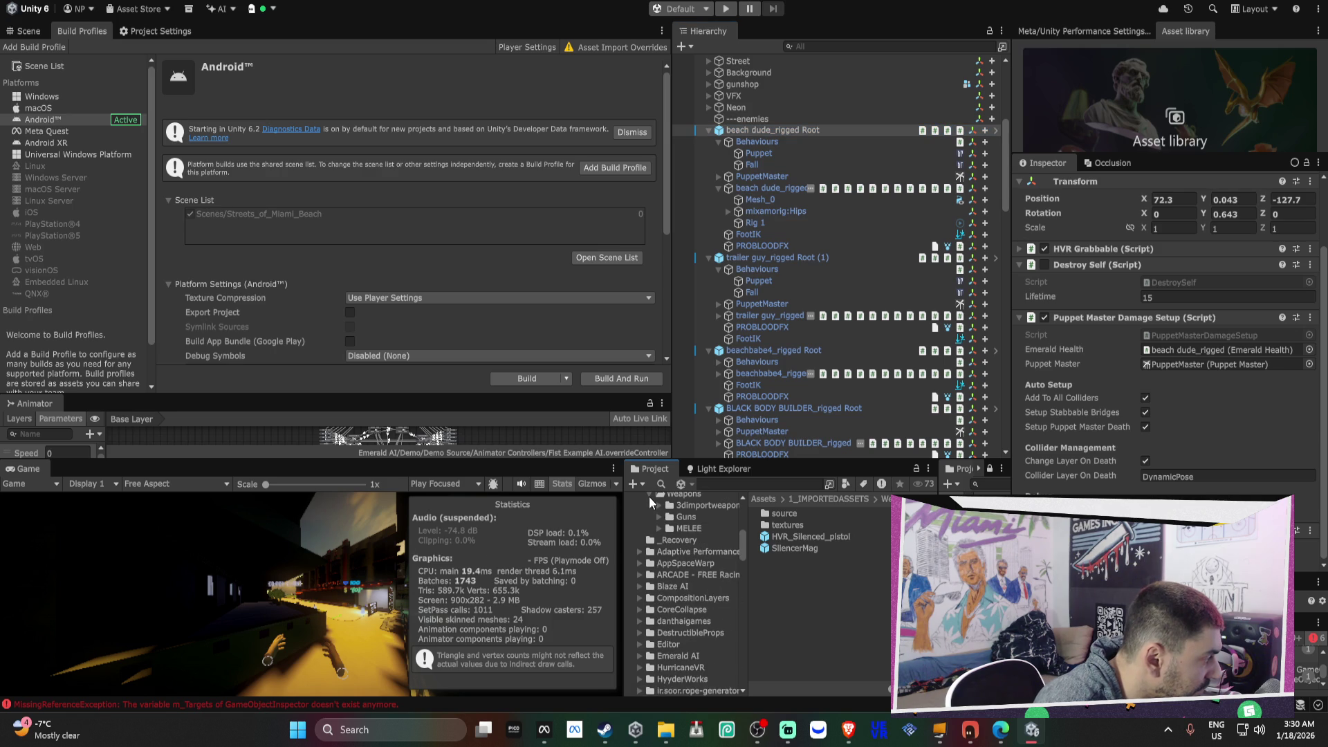
scroll(669, 515, up, 5)
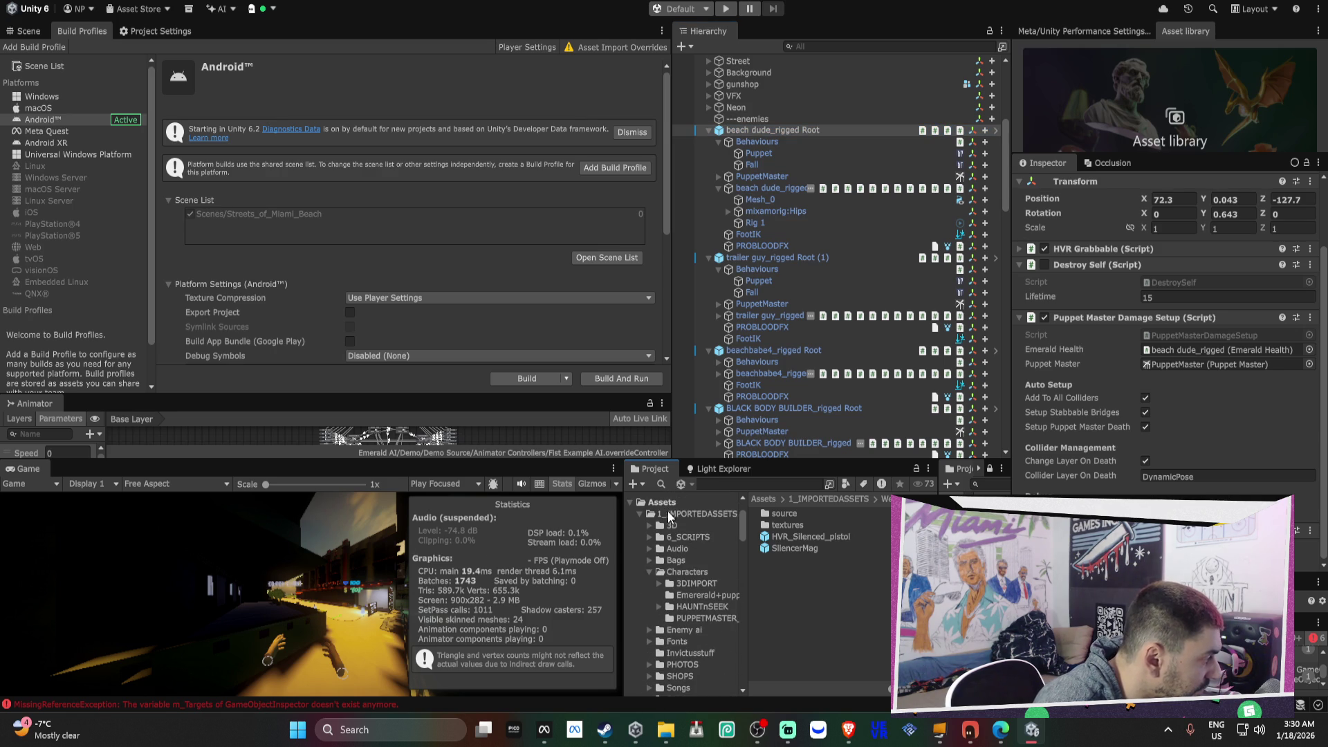
click(646, 515)
click(640, 514)
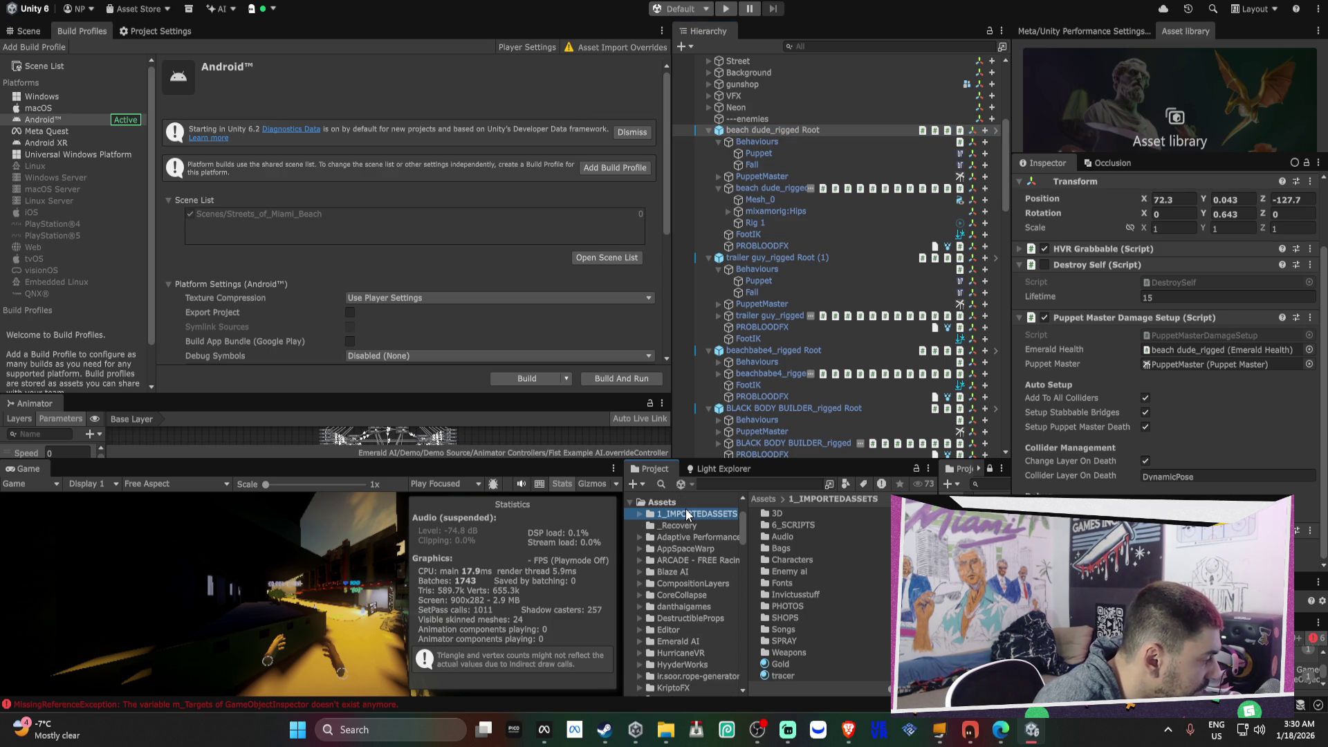
scroll(713, 575, down, 5)
click(638, 515)
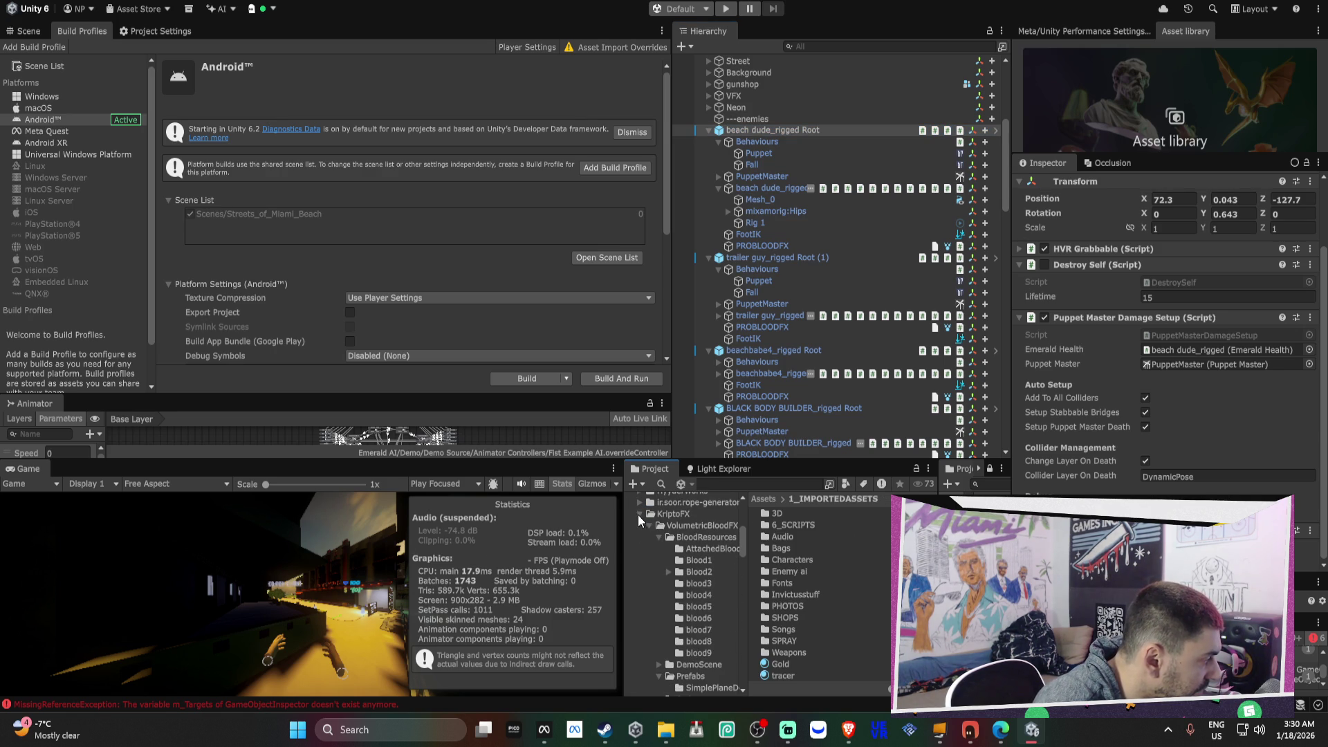
click(691, 529)
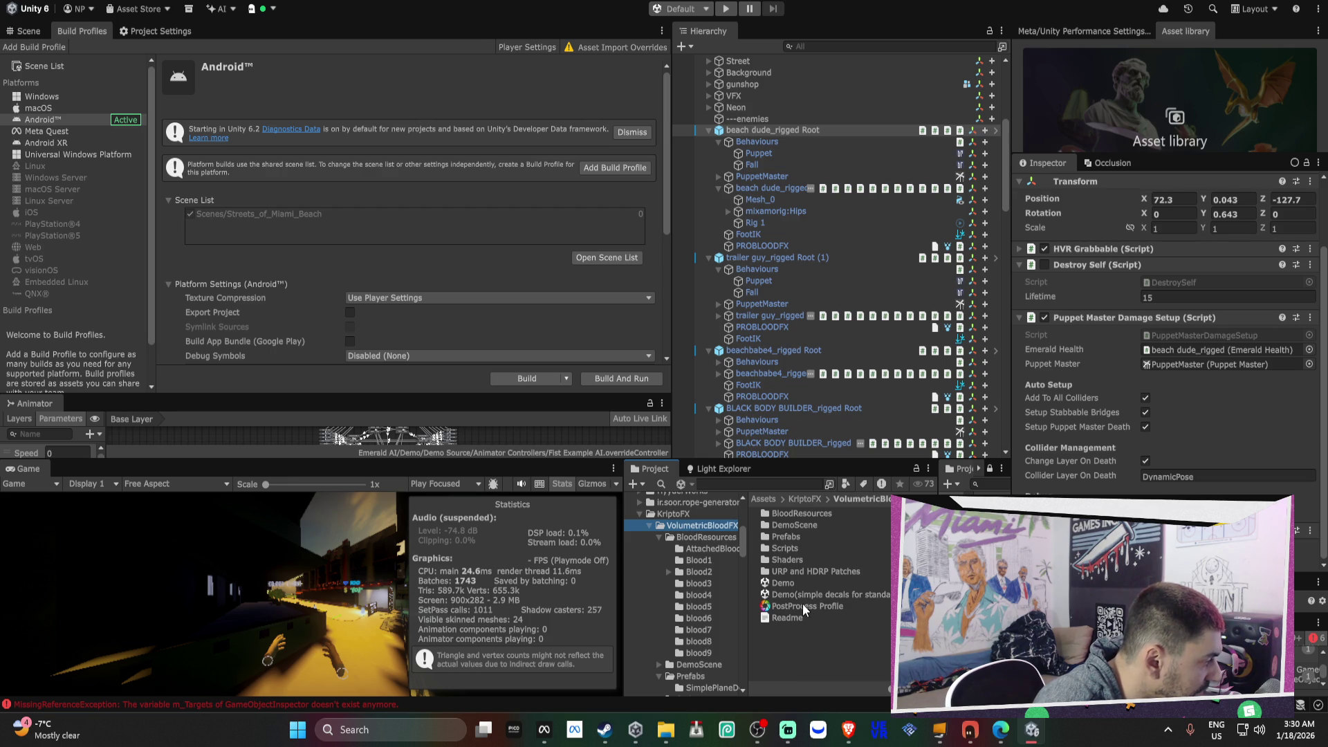
- Import the URP package from the URP and HDRP Patches folder
double_click(800, 572)
click(777, 526)
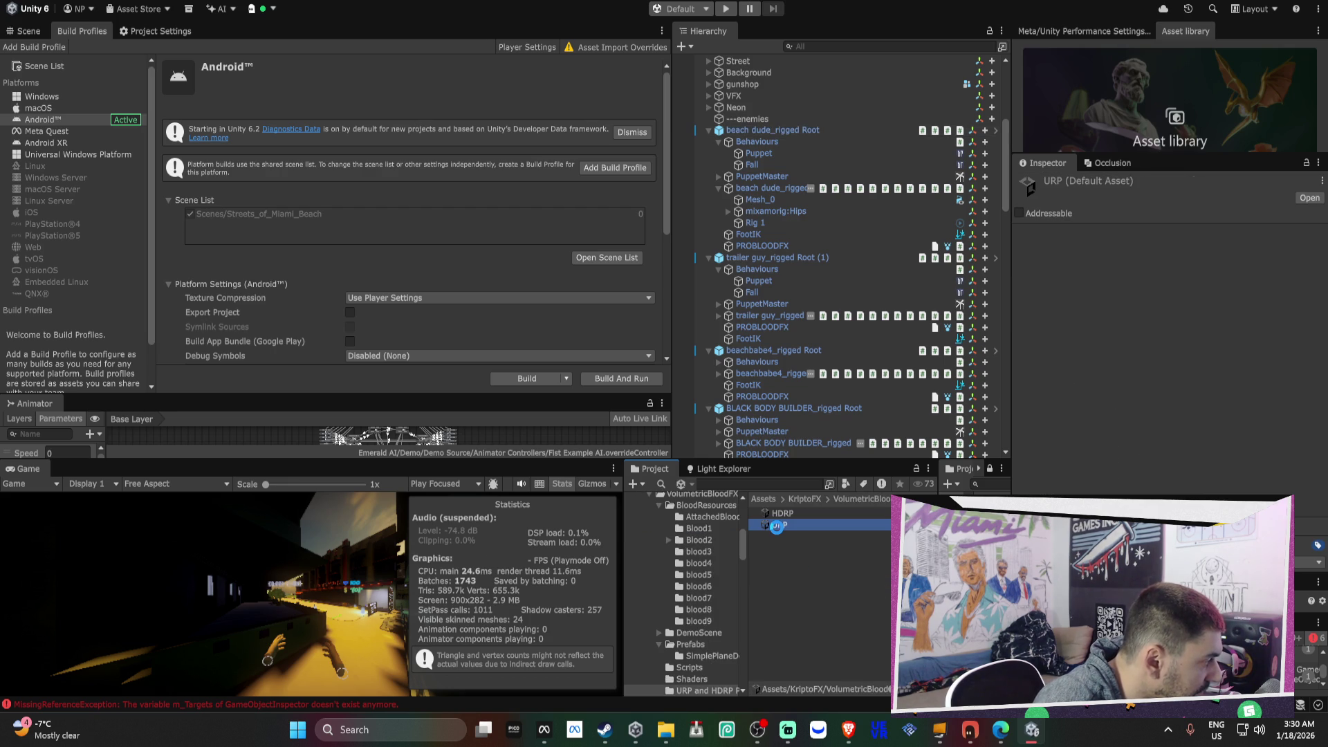
double_click(778, 526)
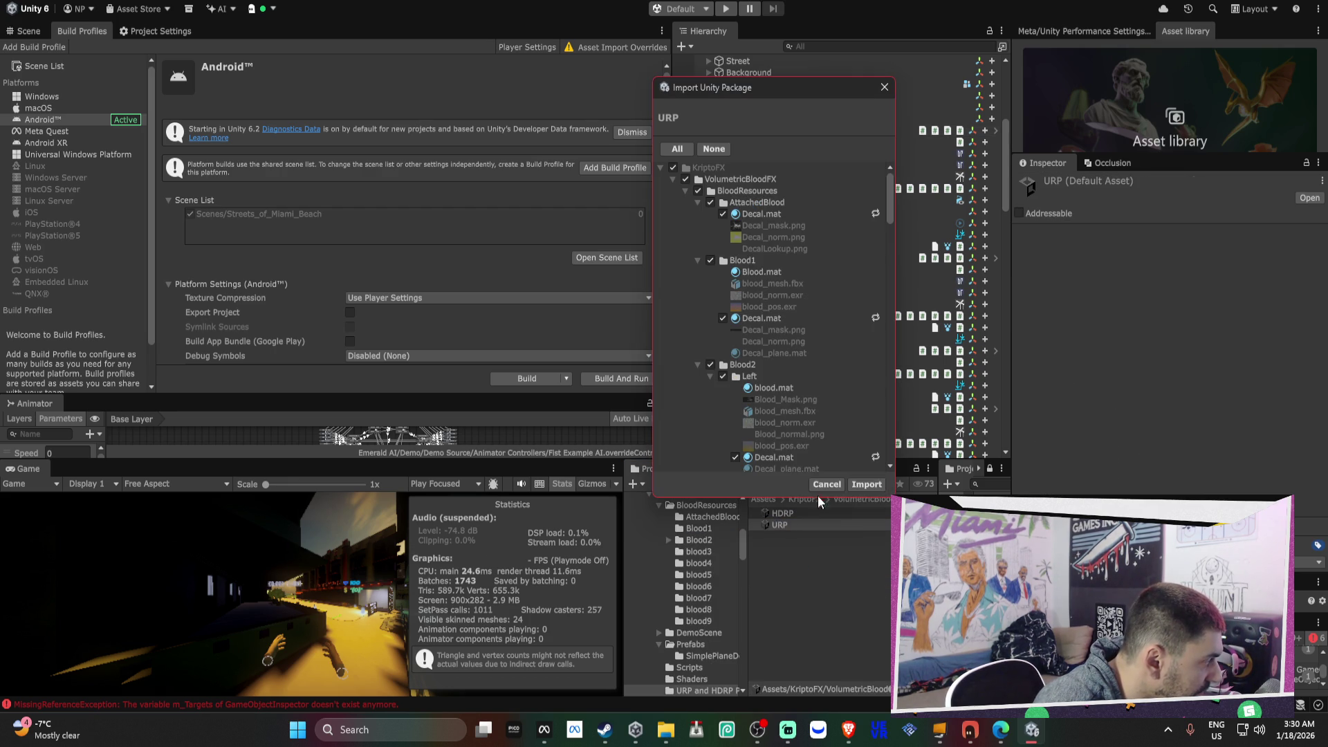
click(858, 482)
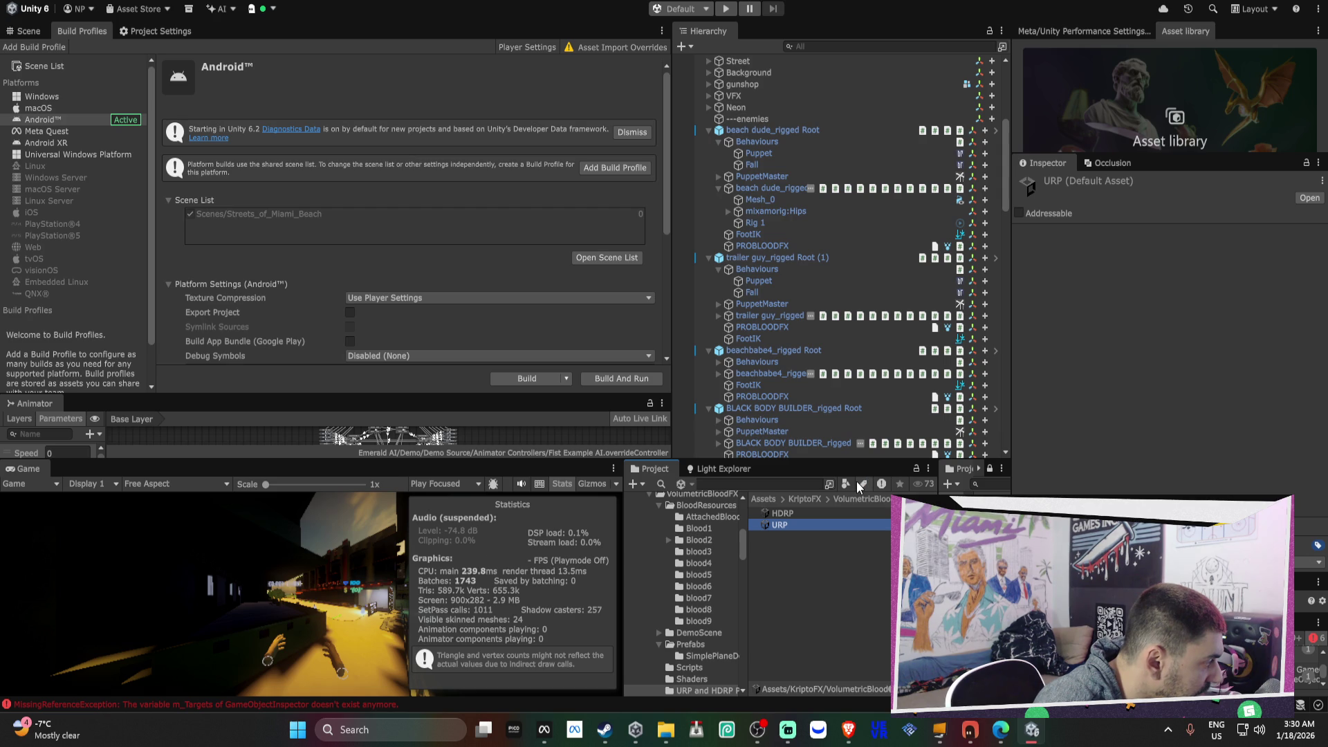
click(703, 497)
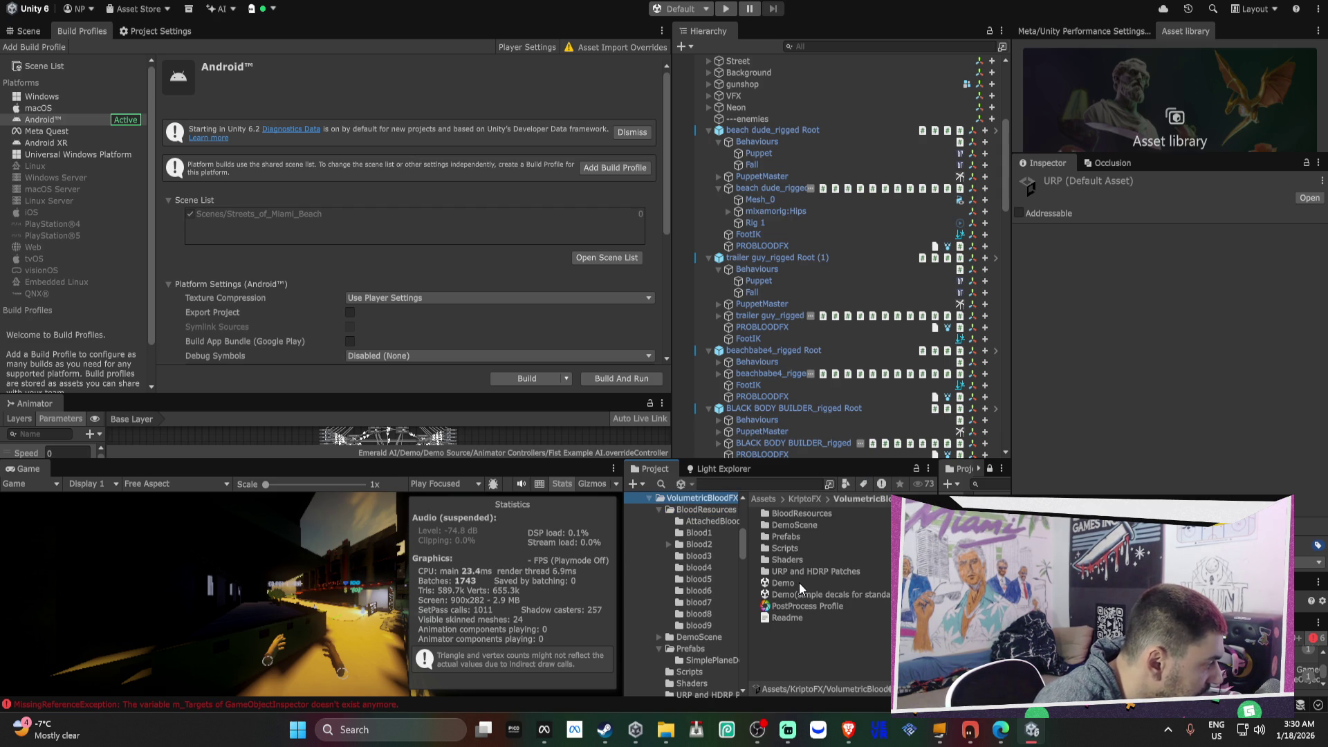